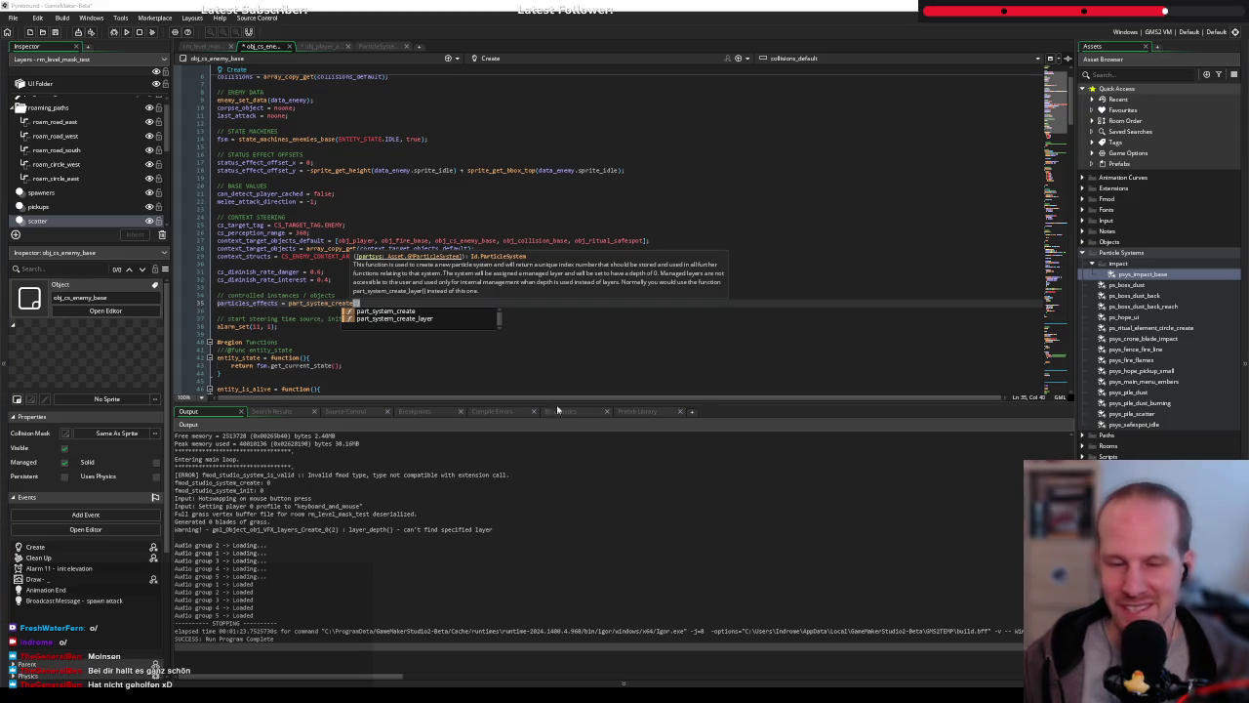
pyautogui.write('()')
# Enter psys_impact_base as the argument of part_system_create()
pyautogui.click(386, 349)
pyautogui.click(368, 302)
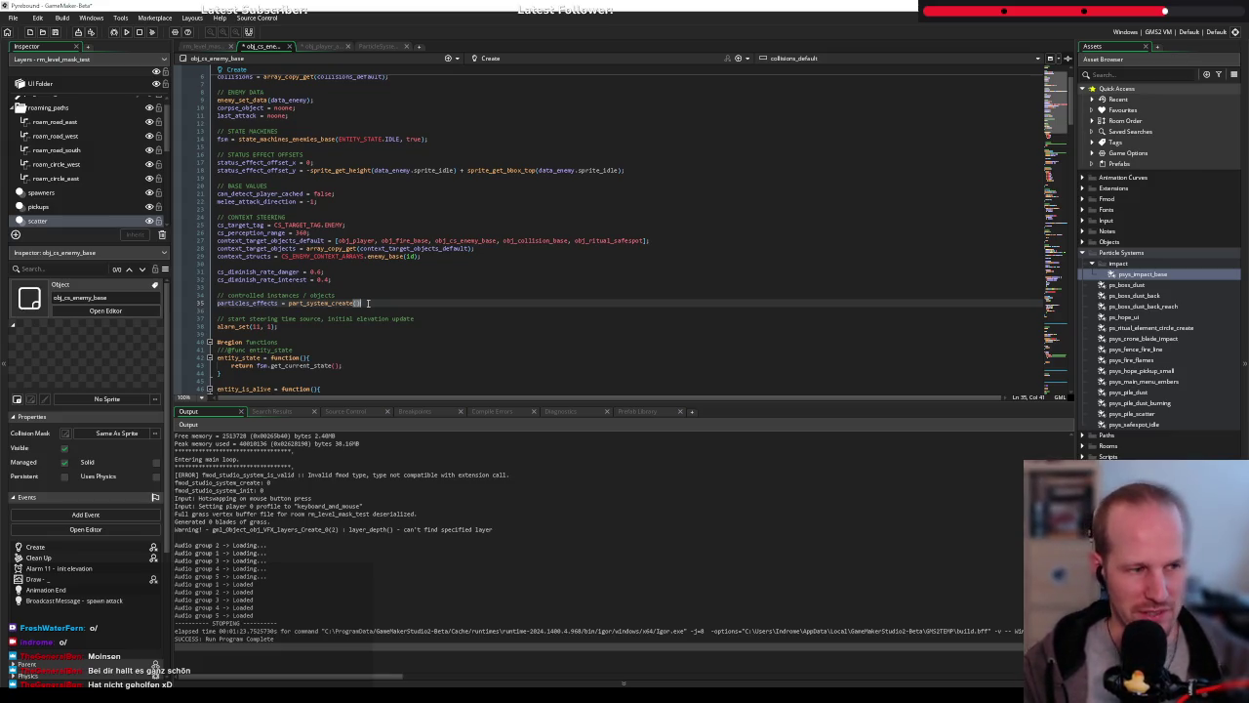
pyautogui.press('Left')
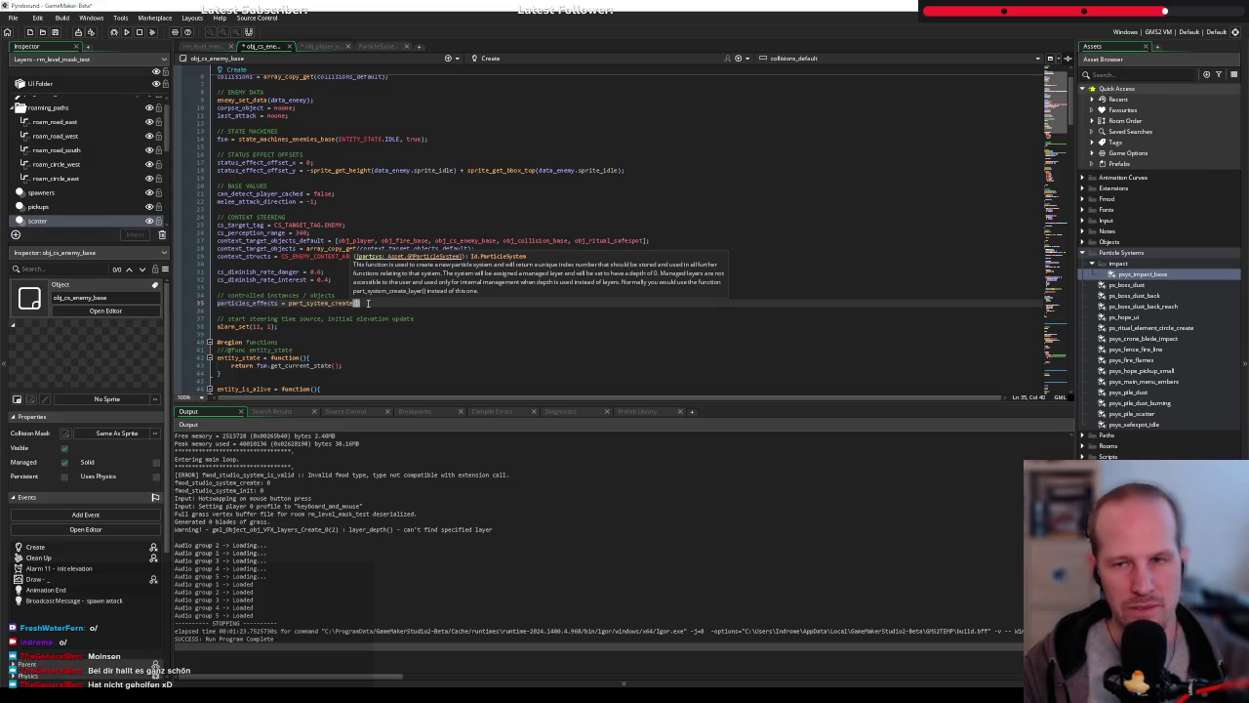
pyautogui.write('psys')
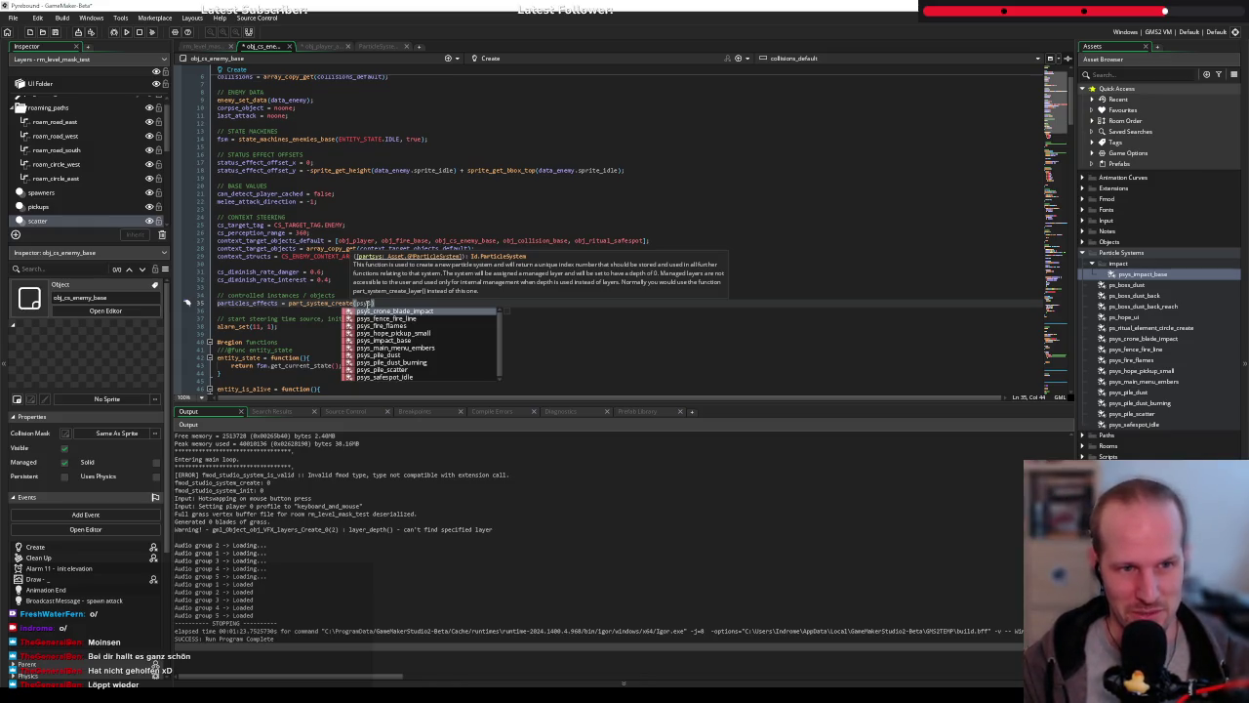
pyautogui.write('ys_imp')
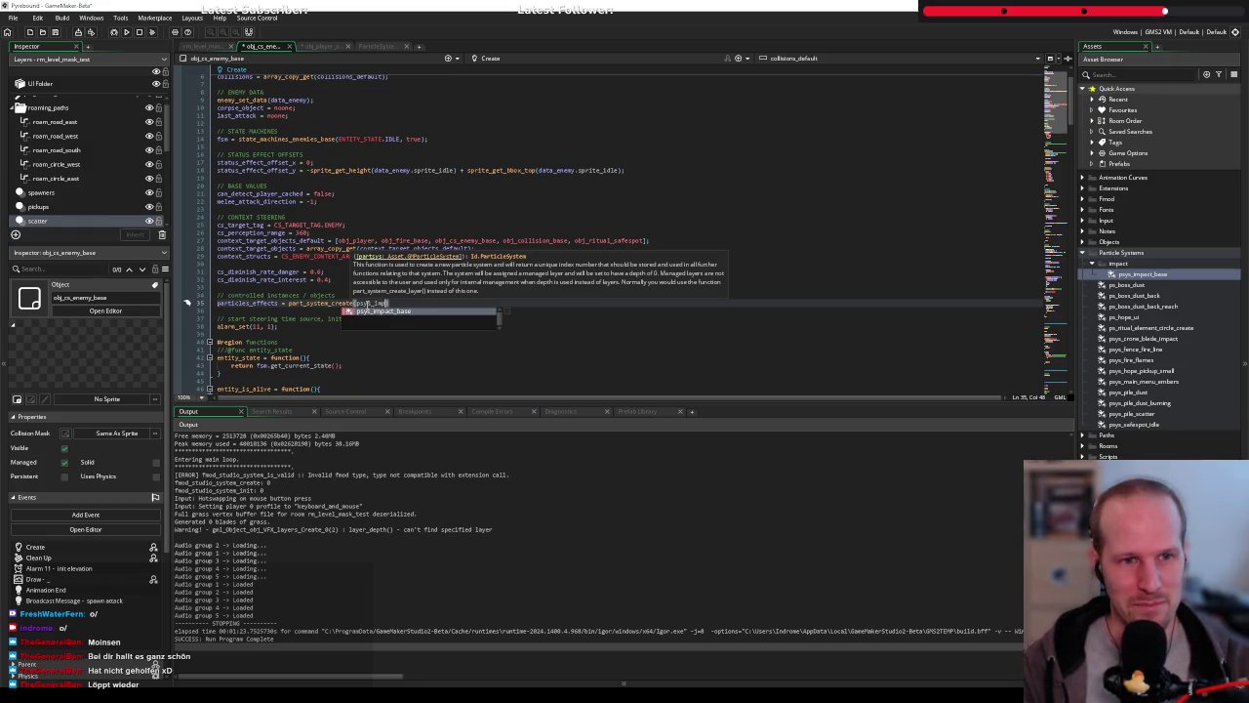
pyautogui.press('Return')
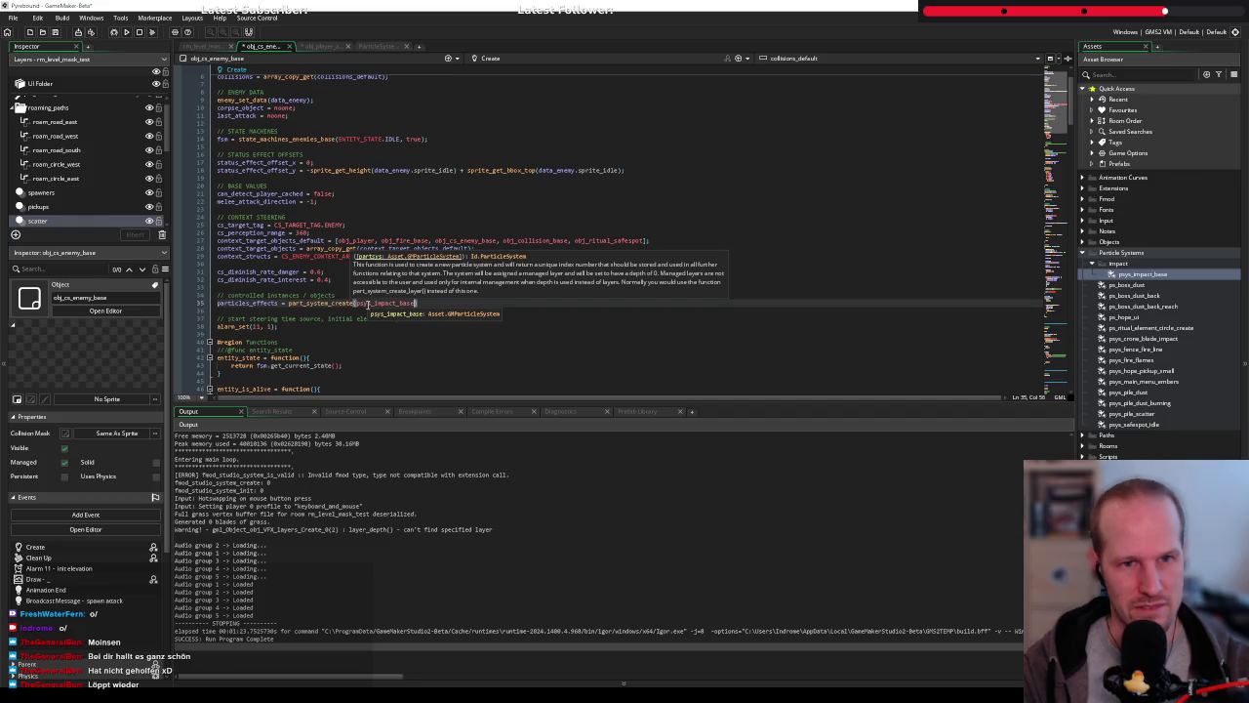
# Delete the psys_impact_base argument and bring up the part_system_create manual page
pyautogui.doubleClick(366, 304)
pyautogui.press('BackSpace')
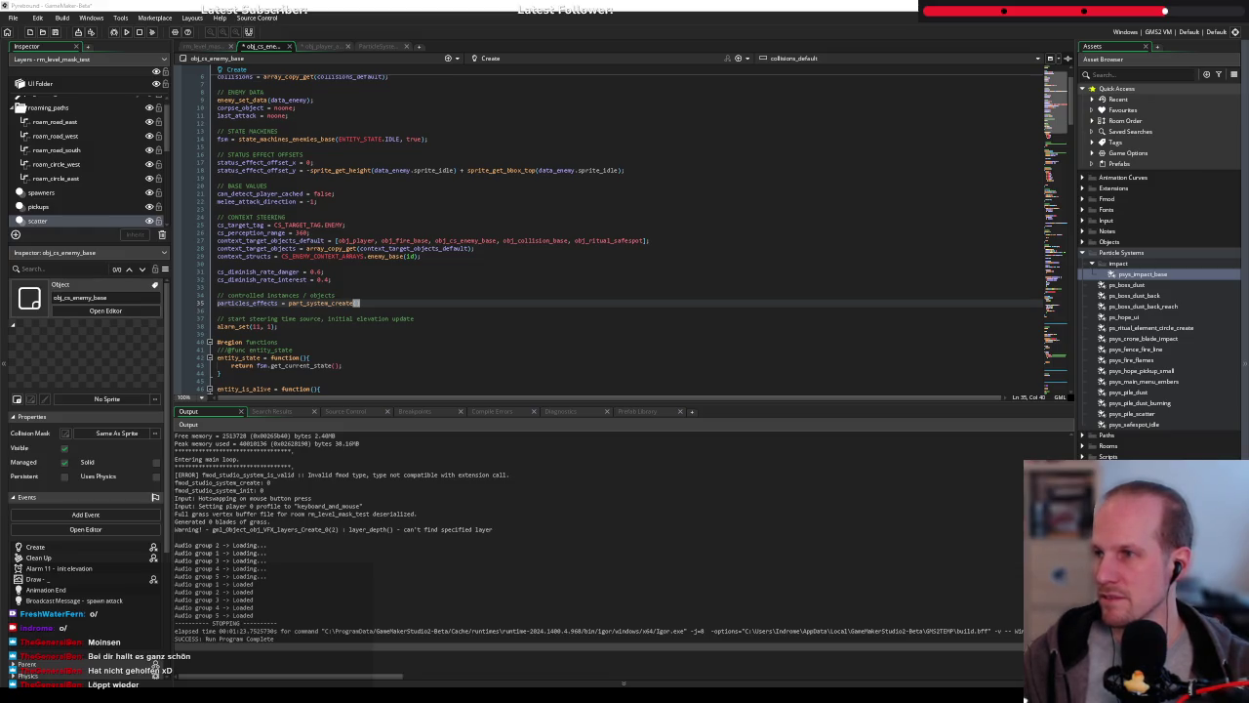
pyautogui.press('F1')
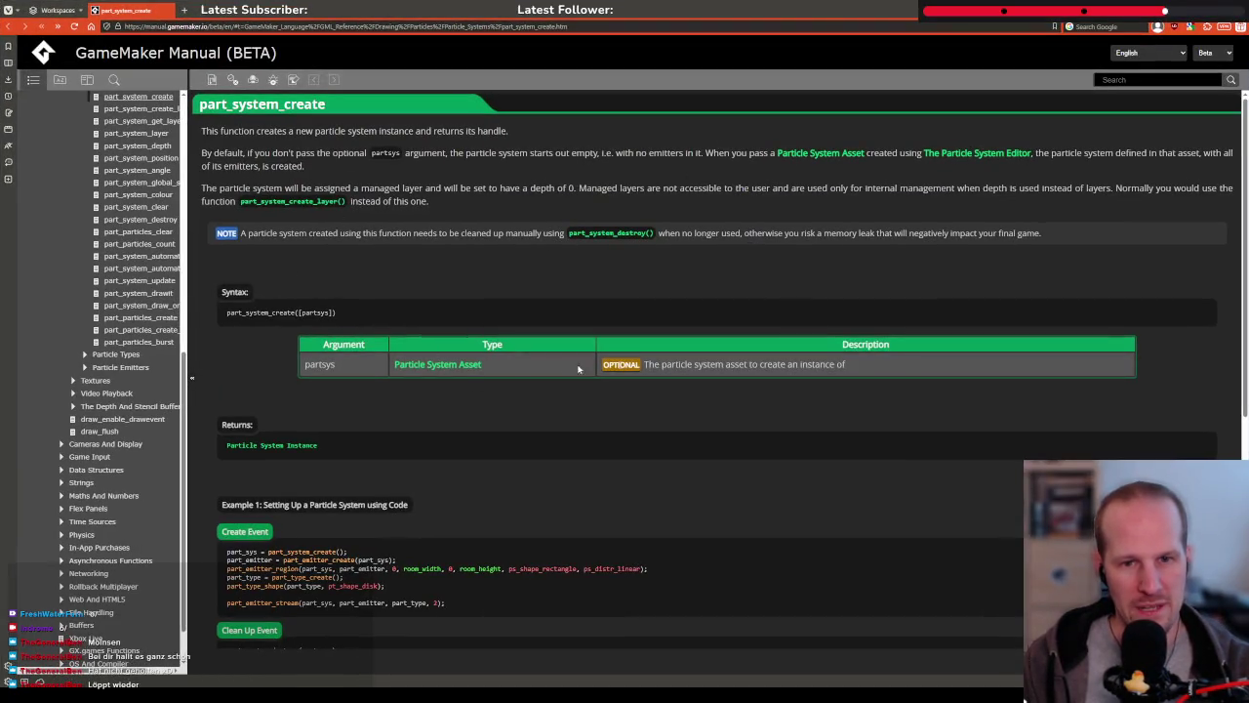
# Read the part_system_create argument description, then return to the GameMaker editor
pyautogui.moveTo(674, 363); pyautogui.dragTo(915, 366)
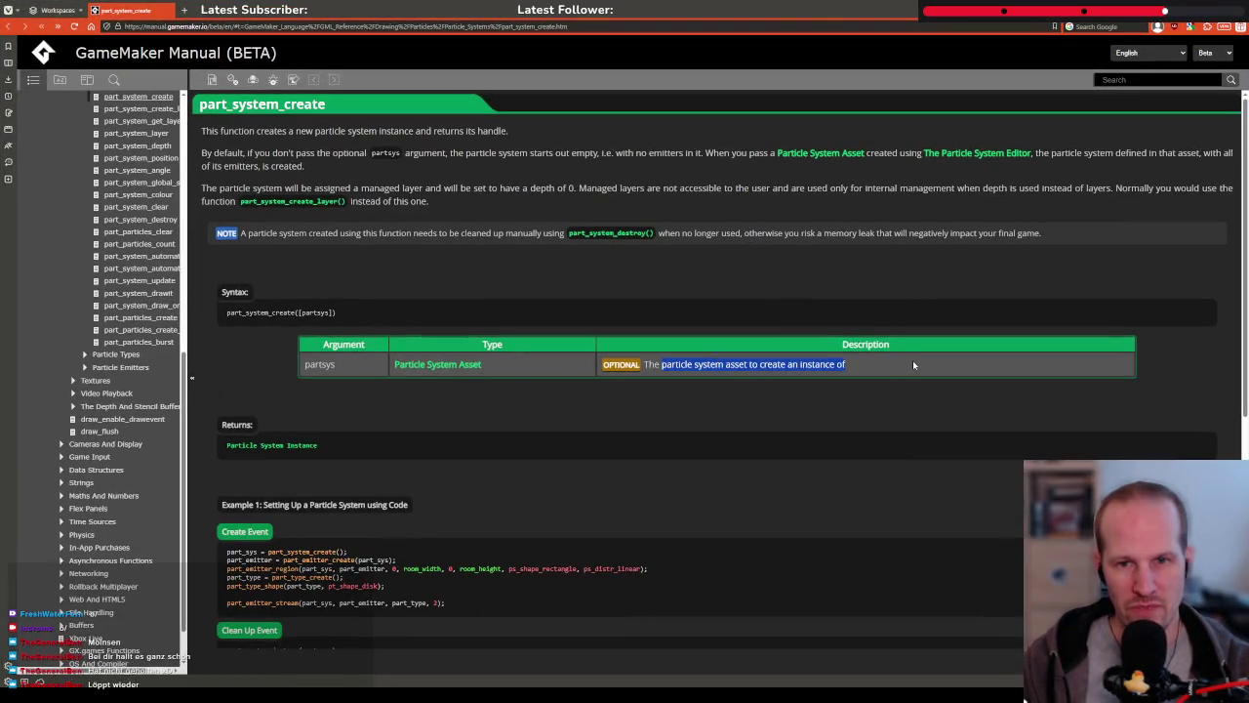
pyautogui.moveTo(643, 365); pyautogui.dragTo(917, 370)
pyautogui.click(699, 379)
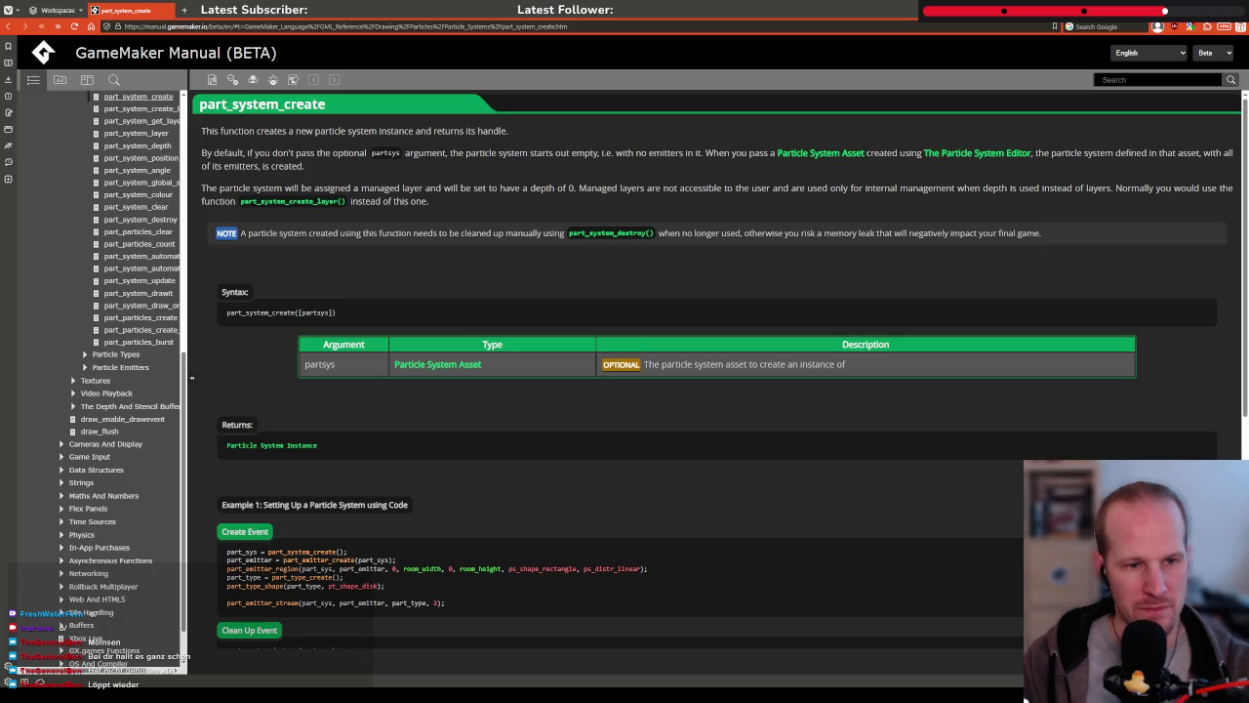
pyautogui.hotkey('alt', 'Tab')
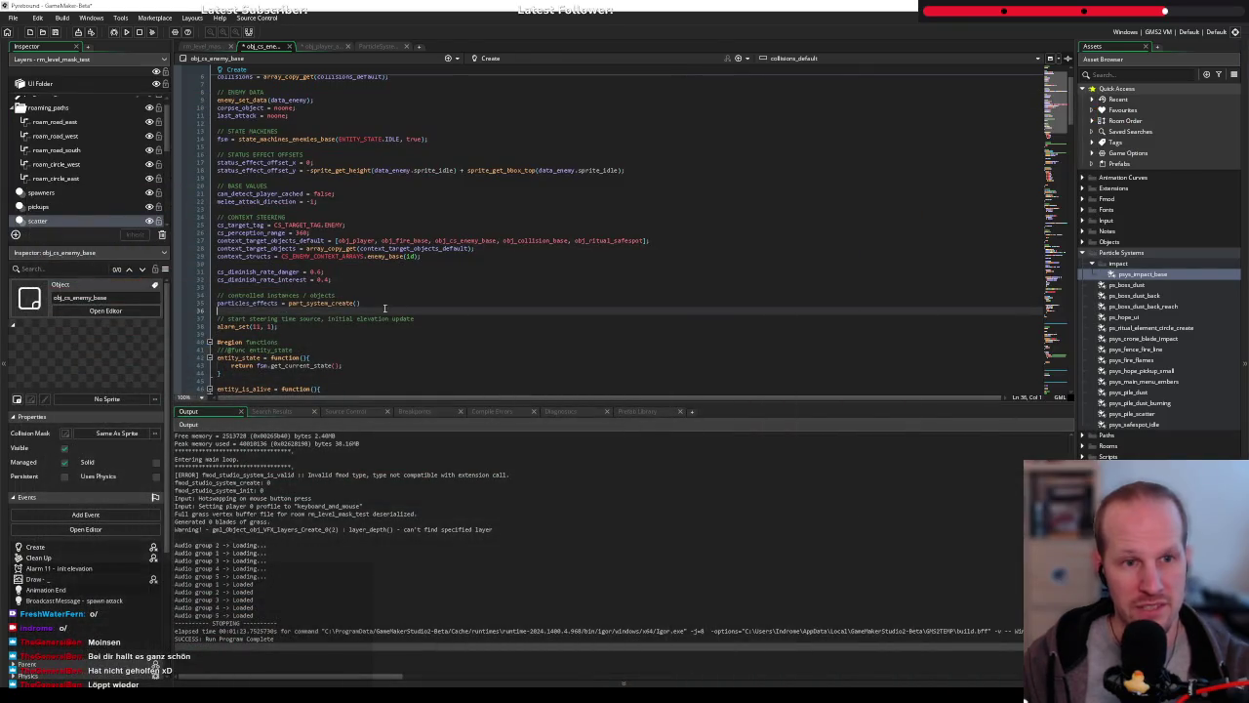
# End the part_system_create line with a semicolon and scroll down the Create code
pyautogui.write(';')
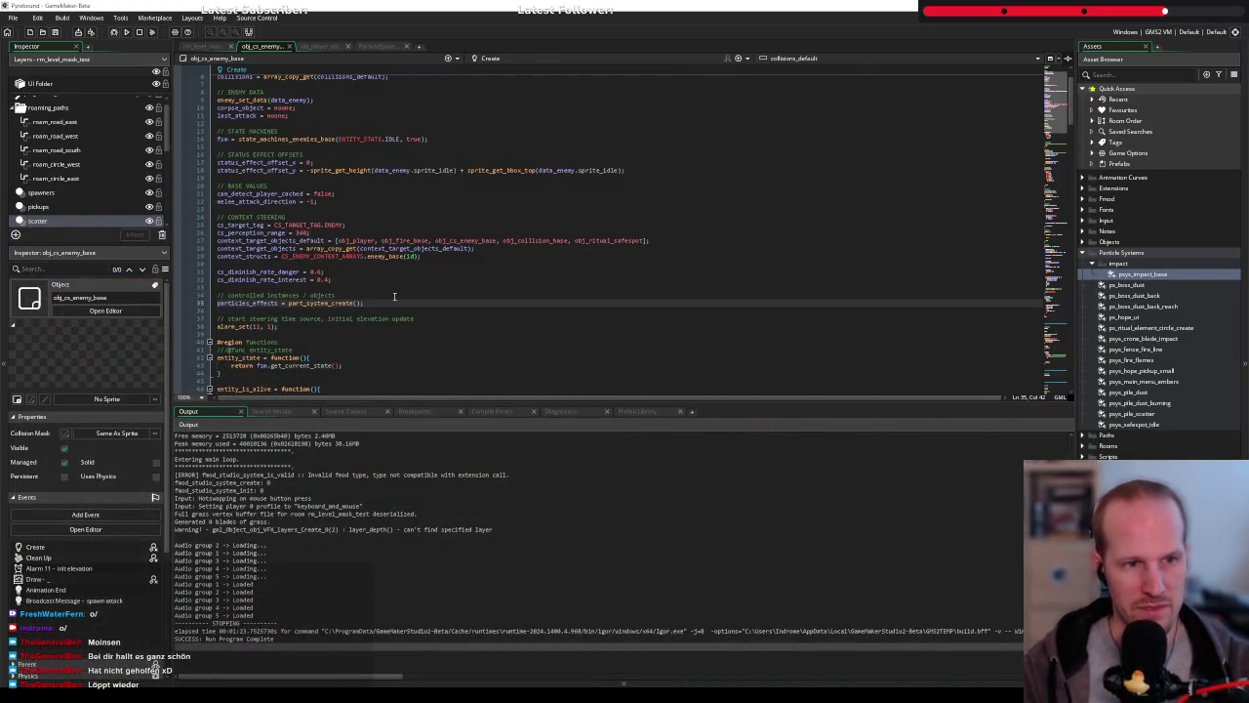
pyautogui.press('Down')
pyautogui.press('Down')
pyautogui.press('Down')
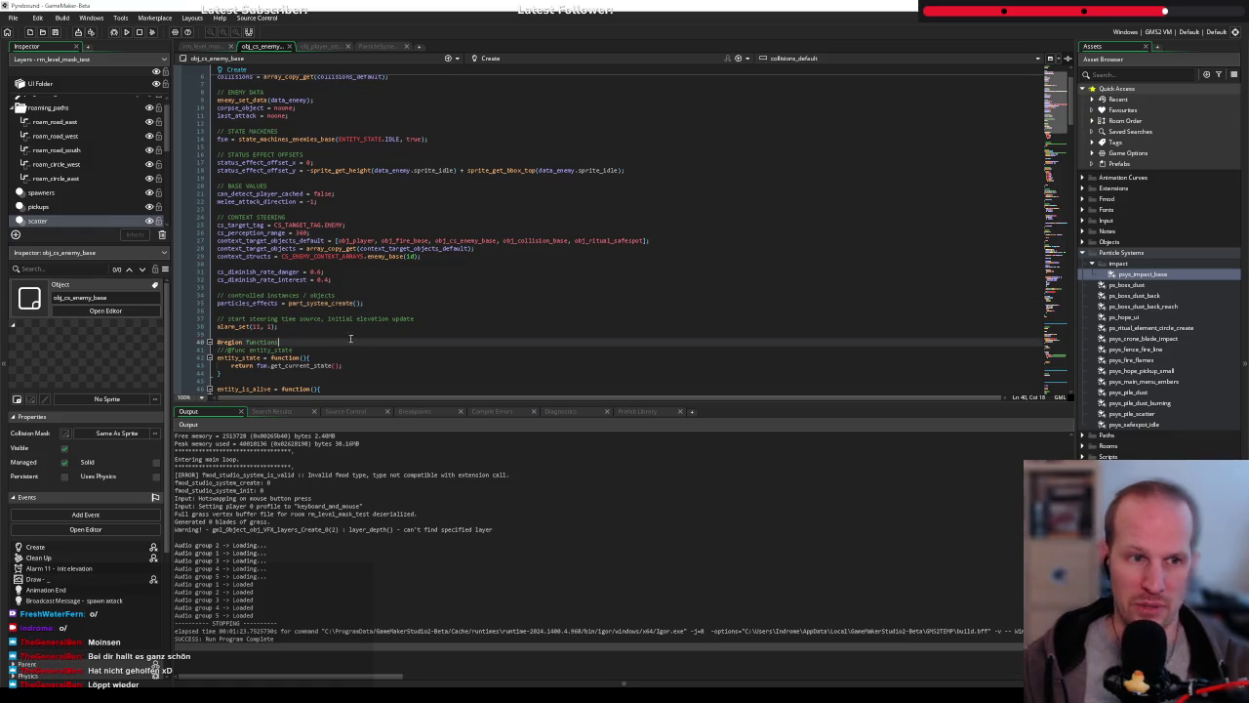
pyautogui.click(262, 306)
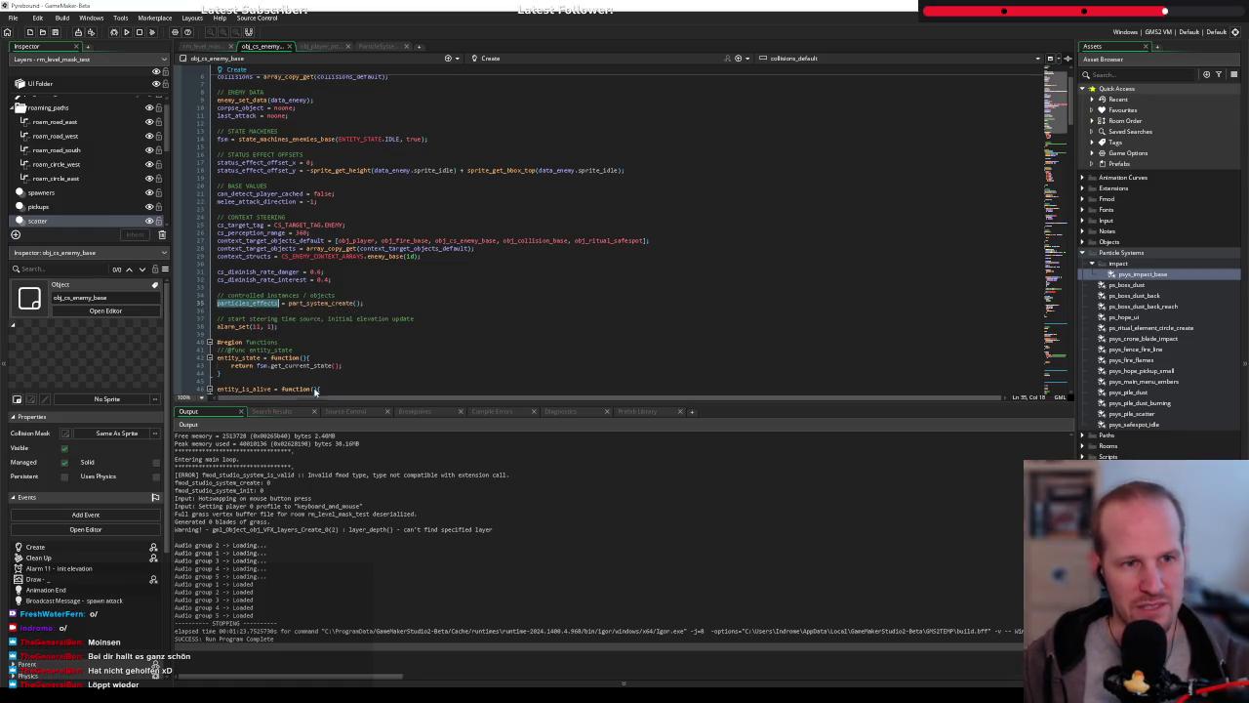
pyautogui.scroll(-6, 293, 328)
pyautogui.scroll(-10, 293, 327)
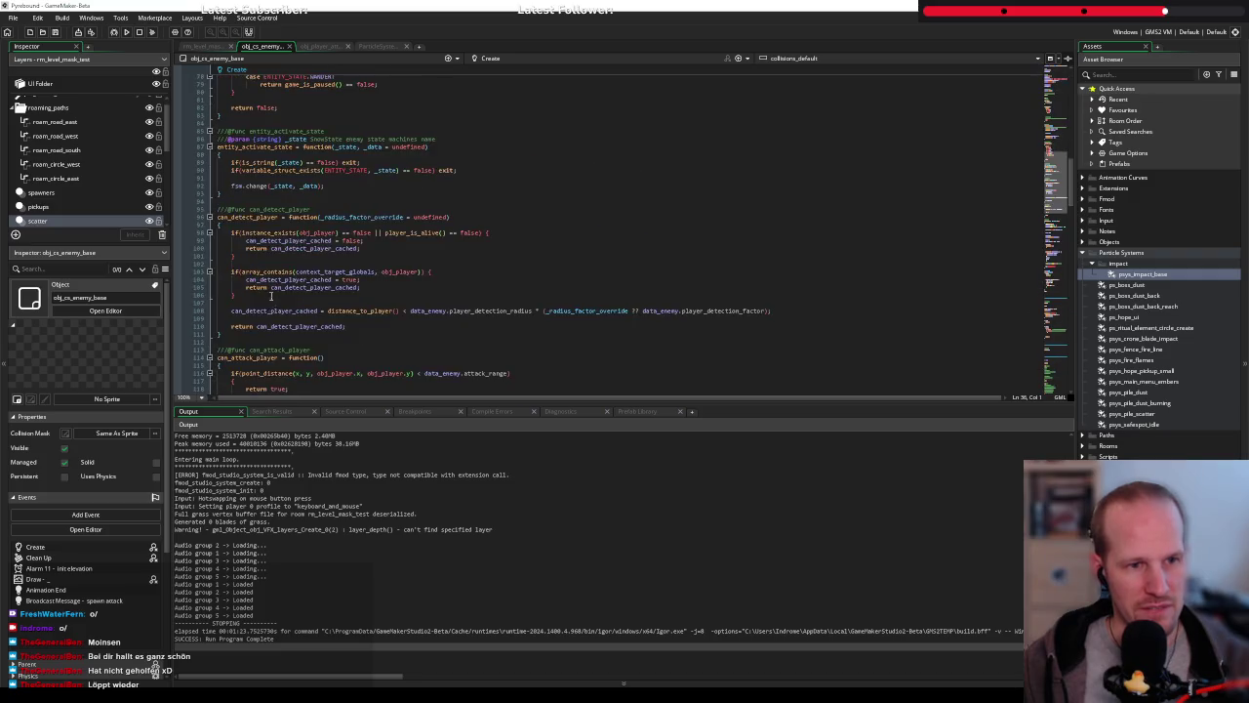
pyautogui.scroll(-3, 473, 192)
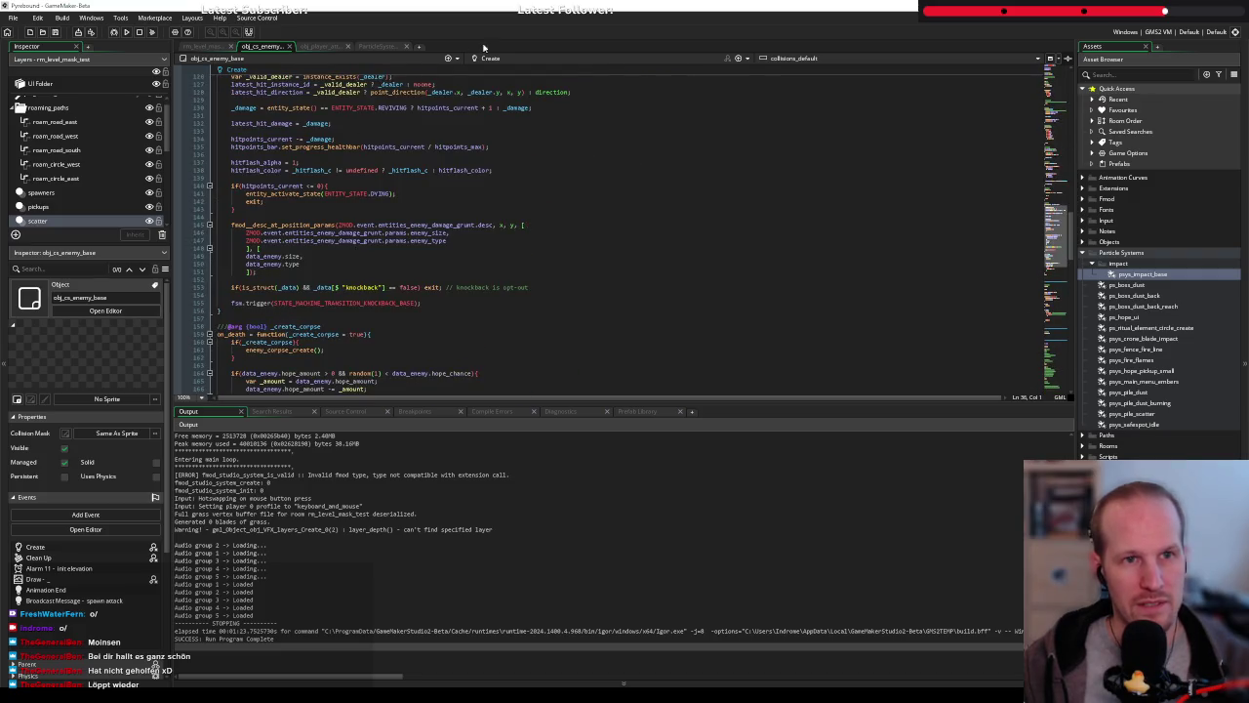
# Delete the two blank lines after obj_player_attack's damage code, save, and return to obj_cs_enemy_base
pyautogui.click(314, 48)
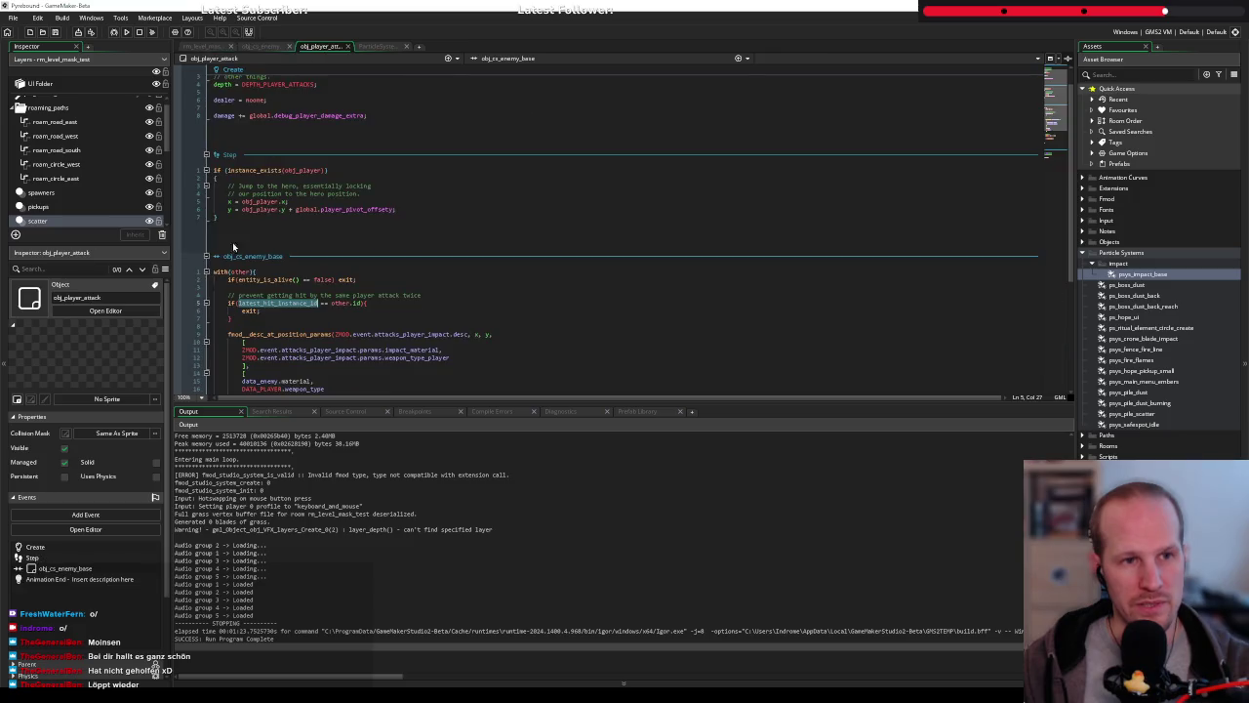
pyautogui.scroll(-3, 233, 289)
pyautogui.click(322, 303)
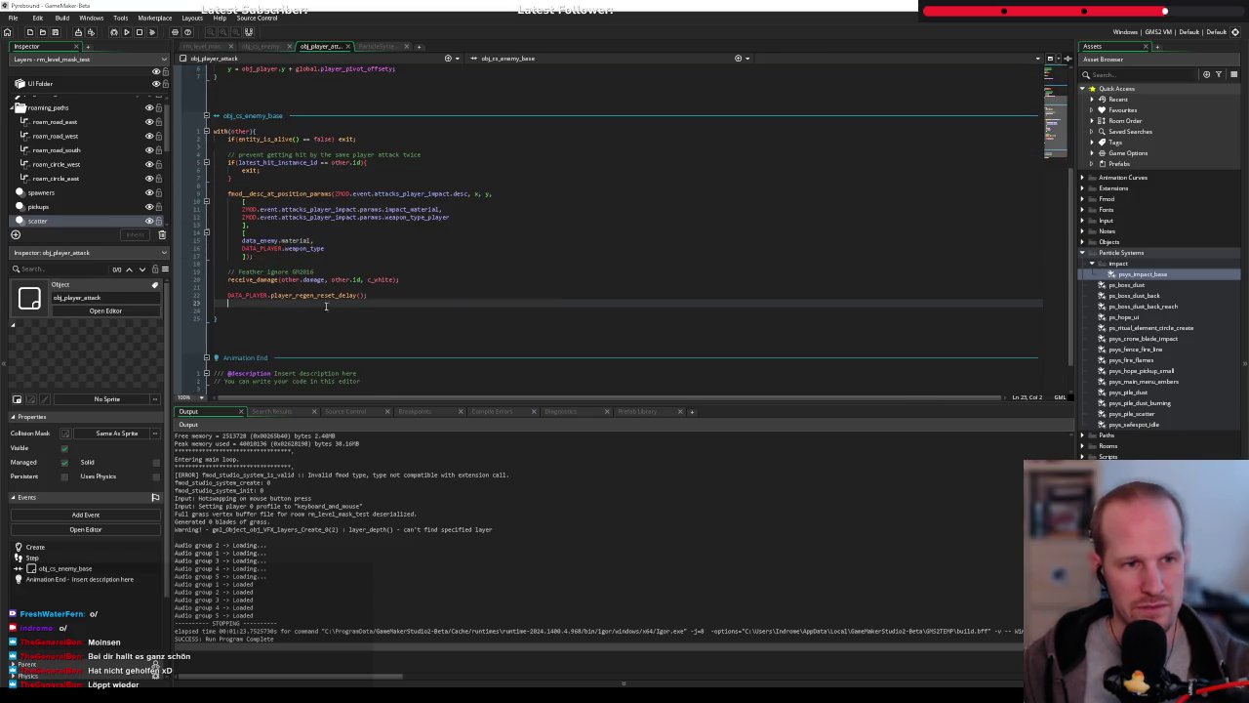
pyautogui.click(559, 313)
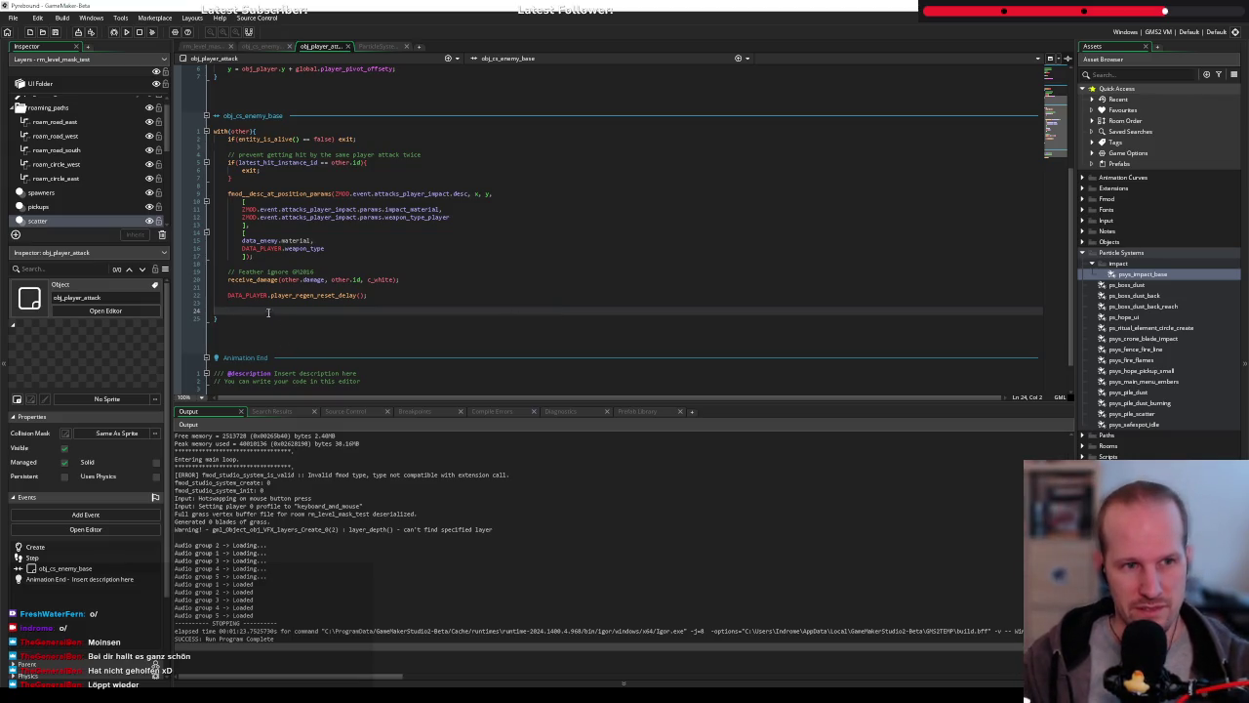
pyautogui.press('BackSpace')
pyautogui.press('BackSpace')
pyautogui.press('BackSpace')
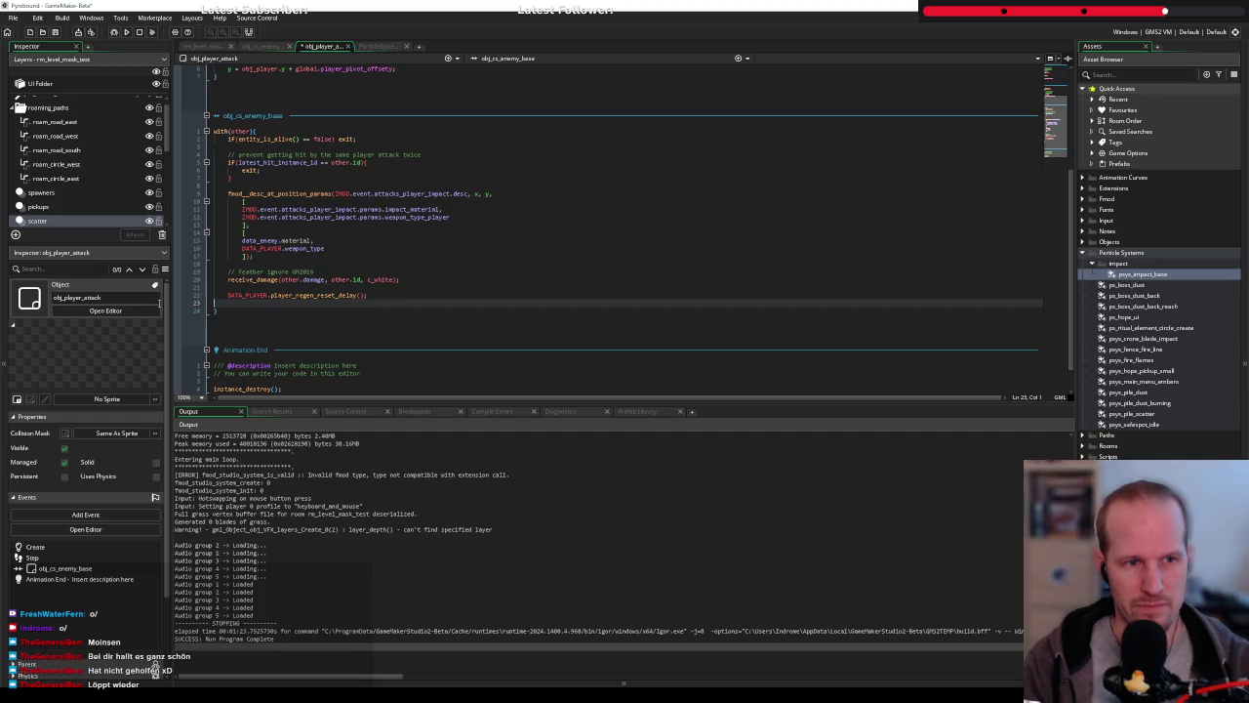
pyautogui.hotkey('ctrl', 's')
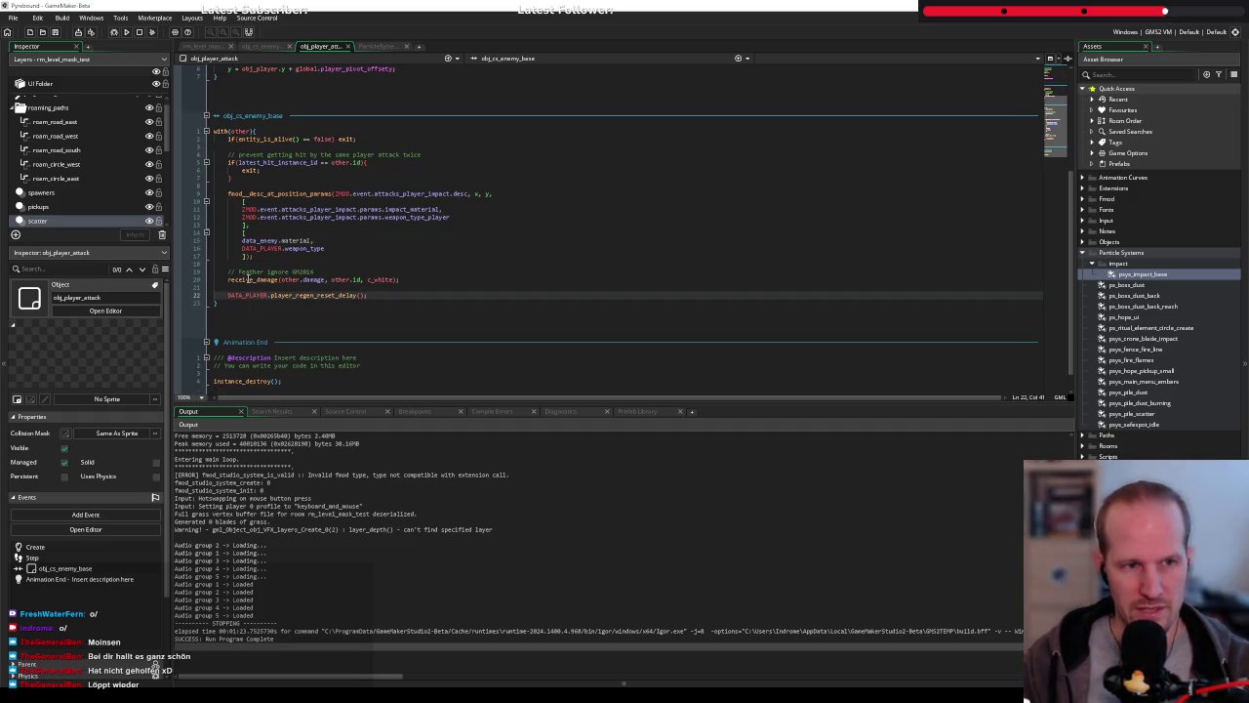
pyautogui.moveTo(248, 280)
pyautogui.click(270, 49)
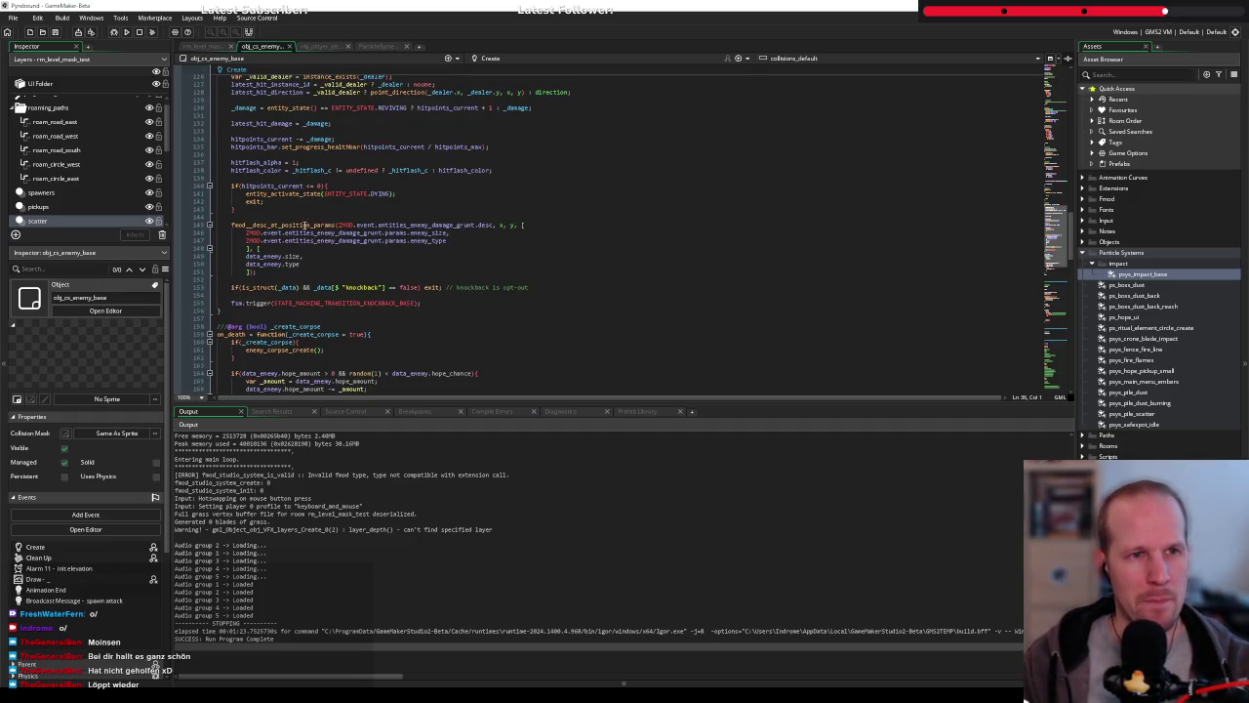
# Open a new line after the fmod call's closing ]); and start a part_particles_burst call
pyautogui.scroll(3, 291, 252)
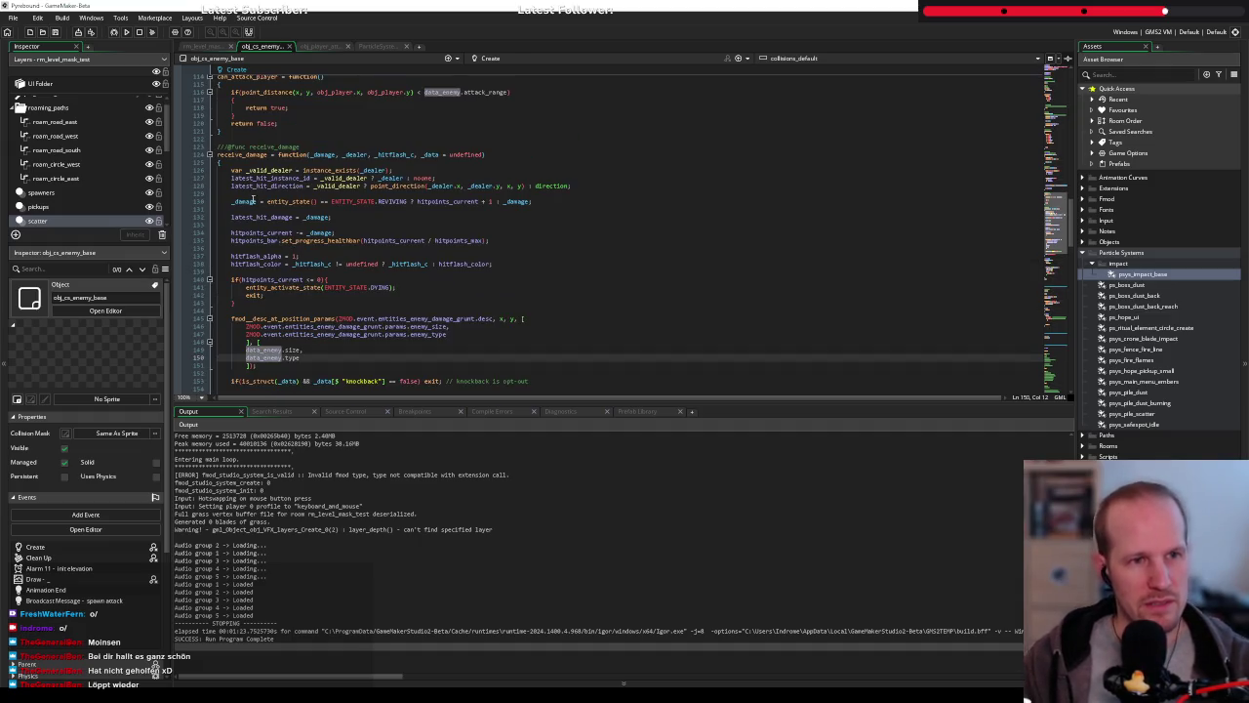
pyautogui.scroll(-2, 266, 210)
pyautogui.click(454, 356)
pyautogui.press('Return')
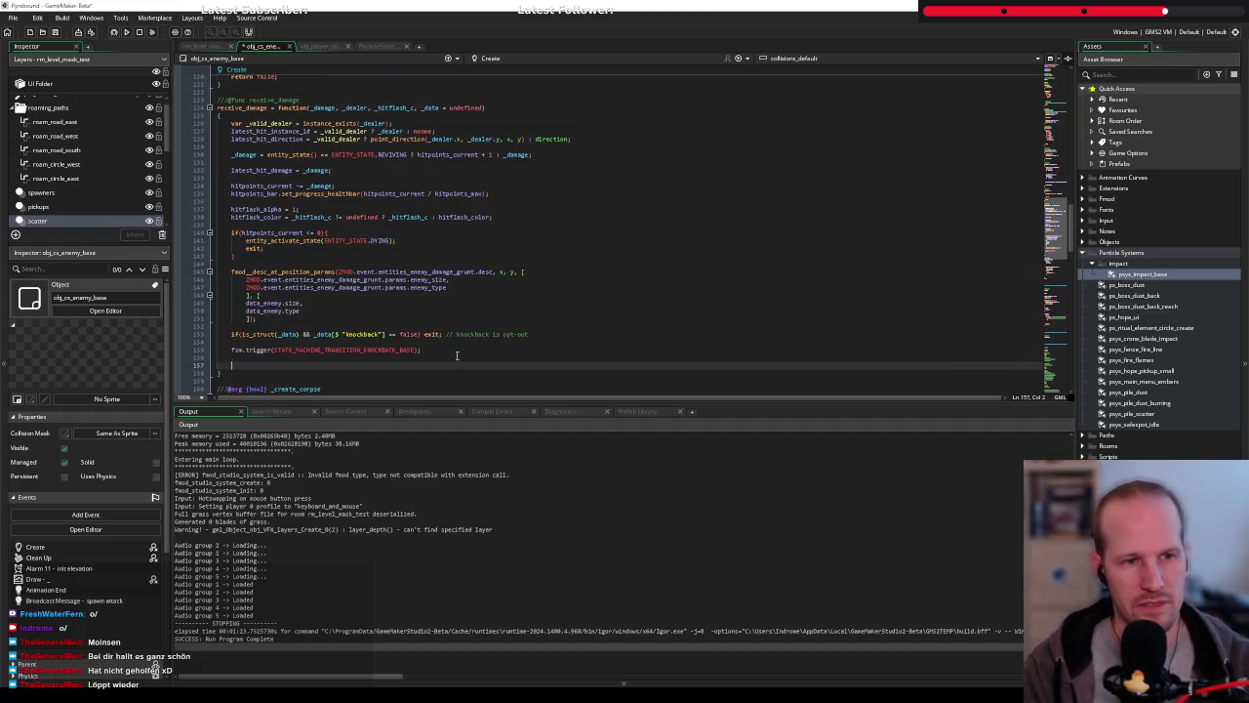
pyautogui.press('BackSpace')
pyautogui.press('BackSpace')
pyautogui.press('BackSpace')
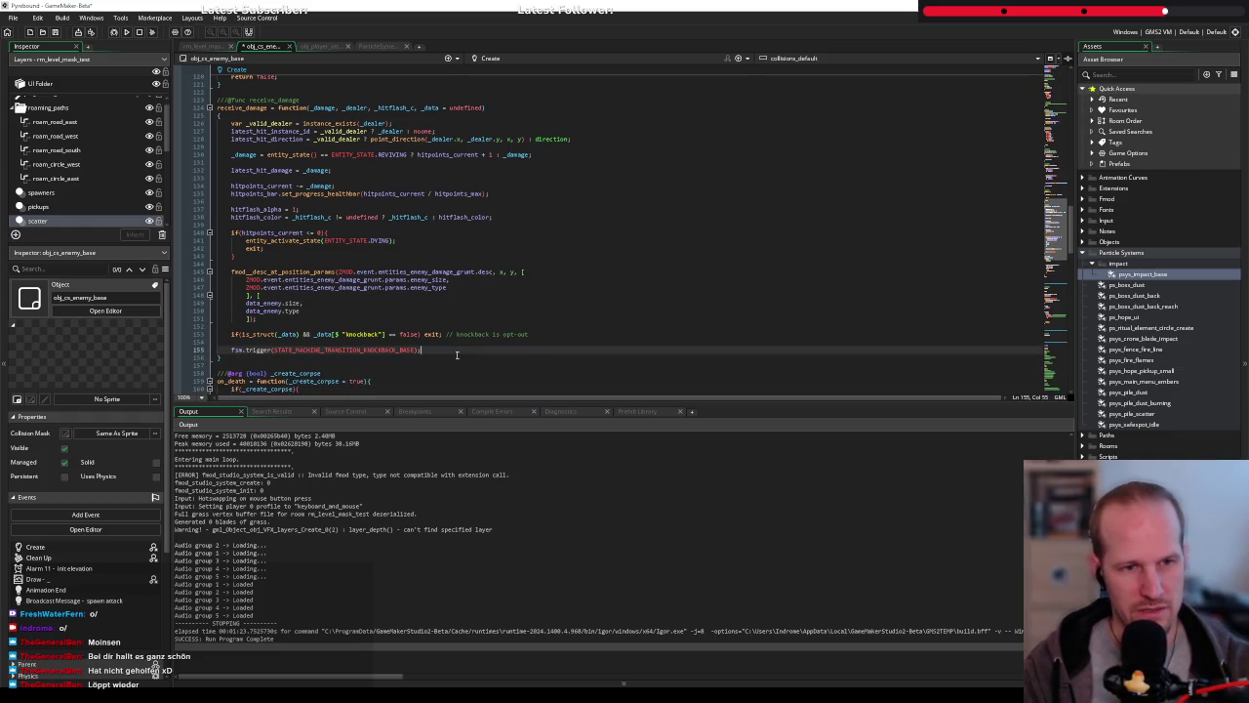
pyautogui.press('Up')
pyautogui.press('Up')
pyautogui.press('End')
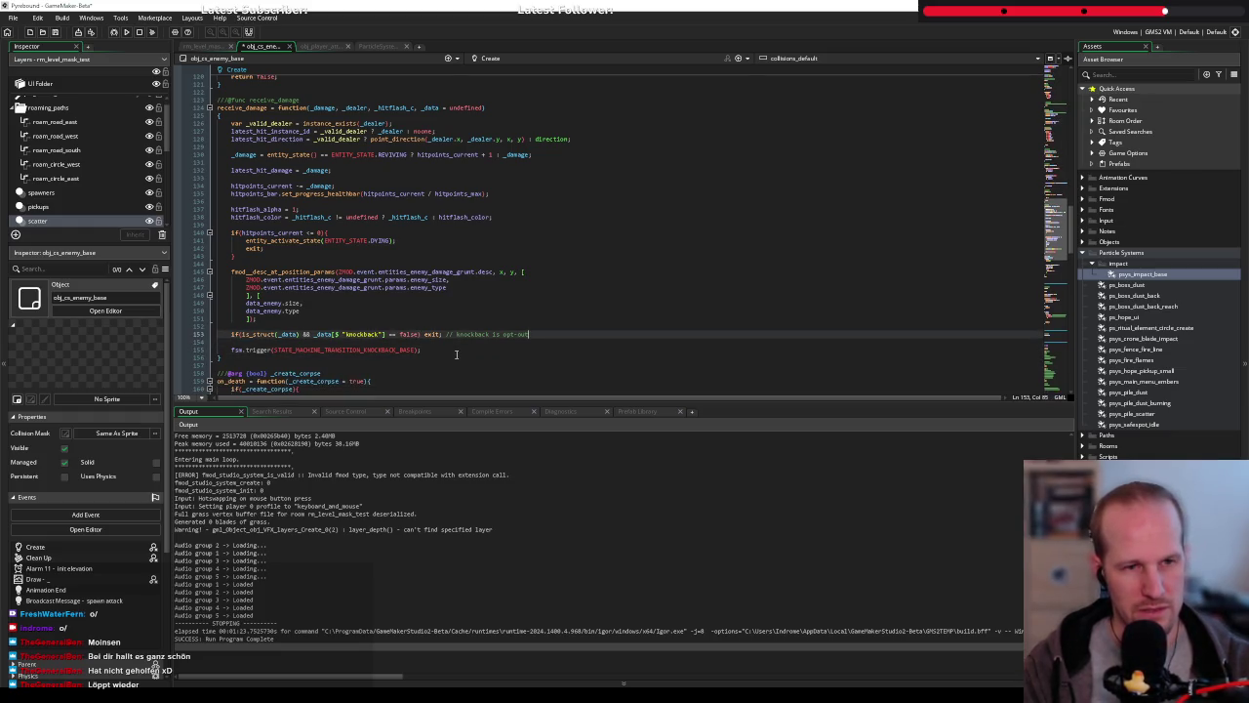
pyautogui.press('Up')
pyautogui.press('Up')
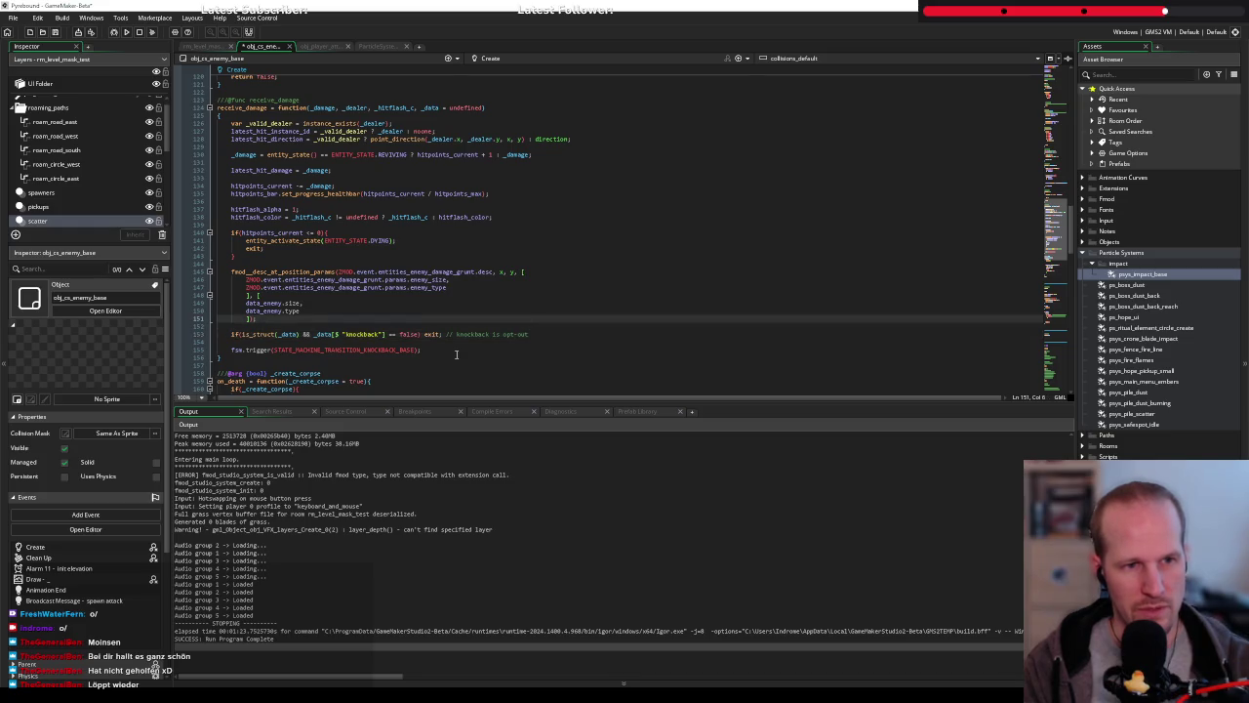
pyautogui.press('Return')
pyautogui.press('Return')
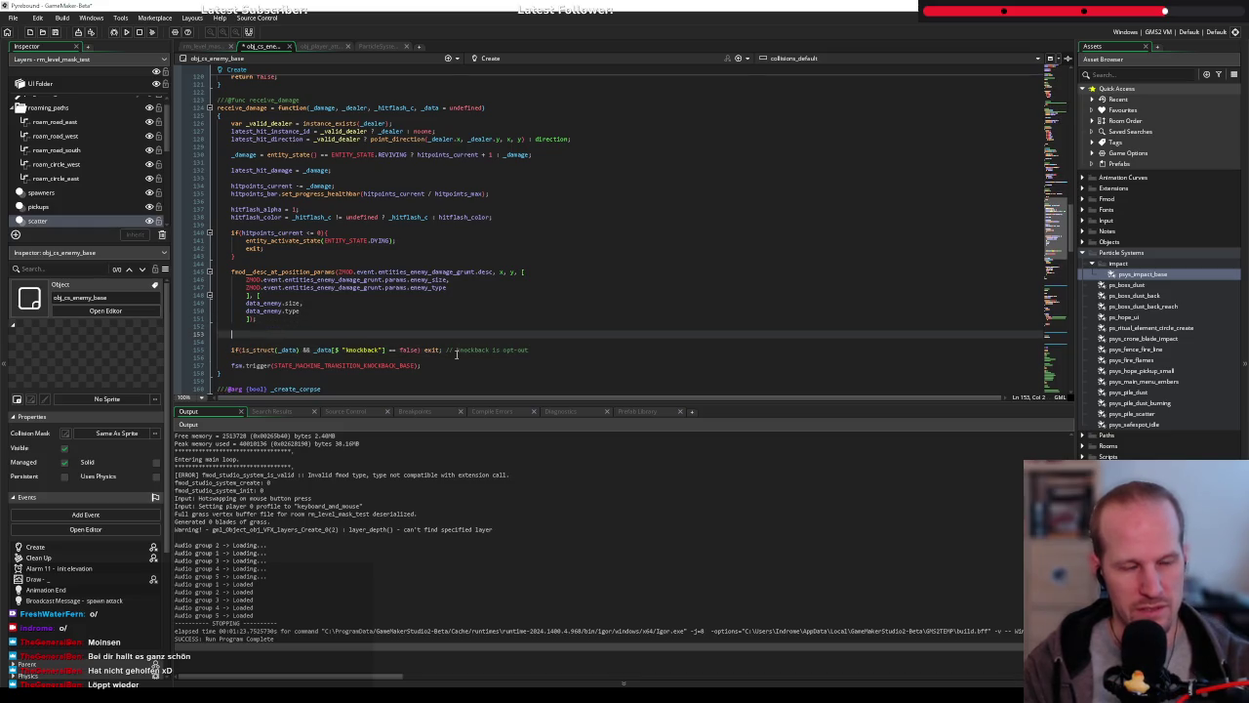
pyautogui.write('part_')
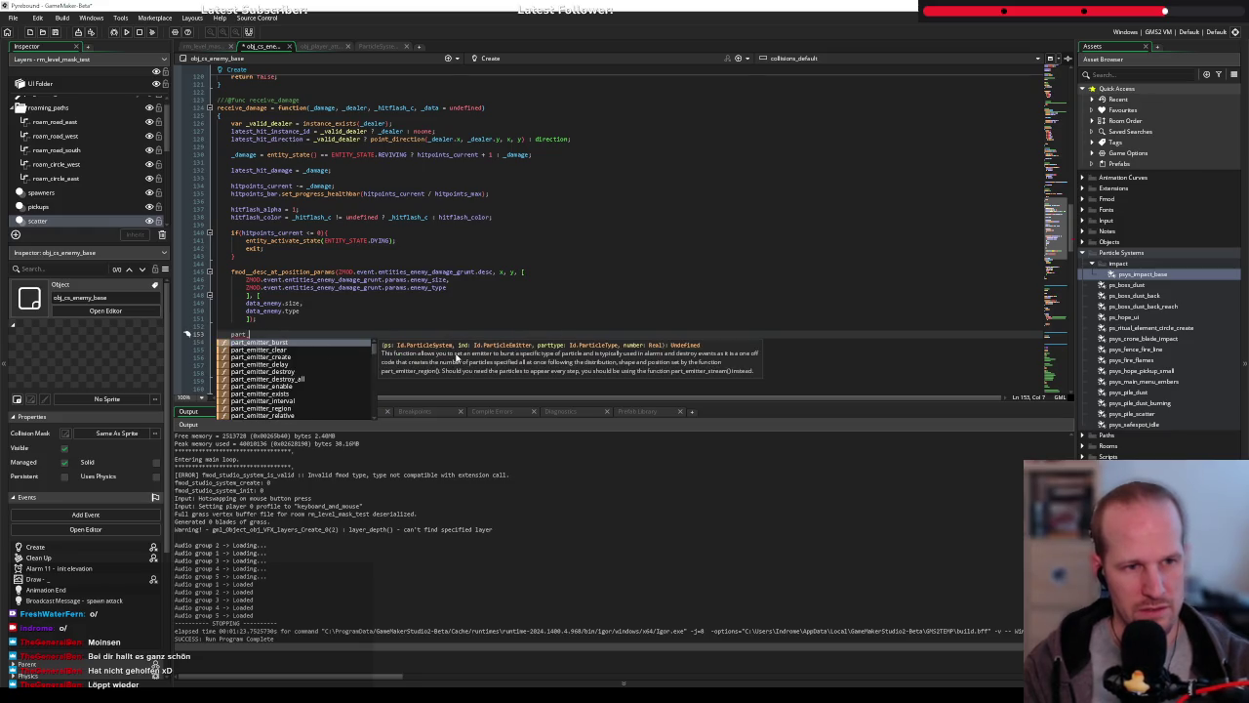
pyautogui.write('paar')
pyautogui.press('BackSpace')
pyautogui.press('BackSpace')
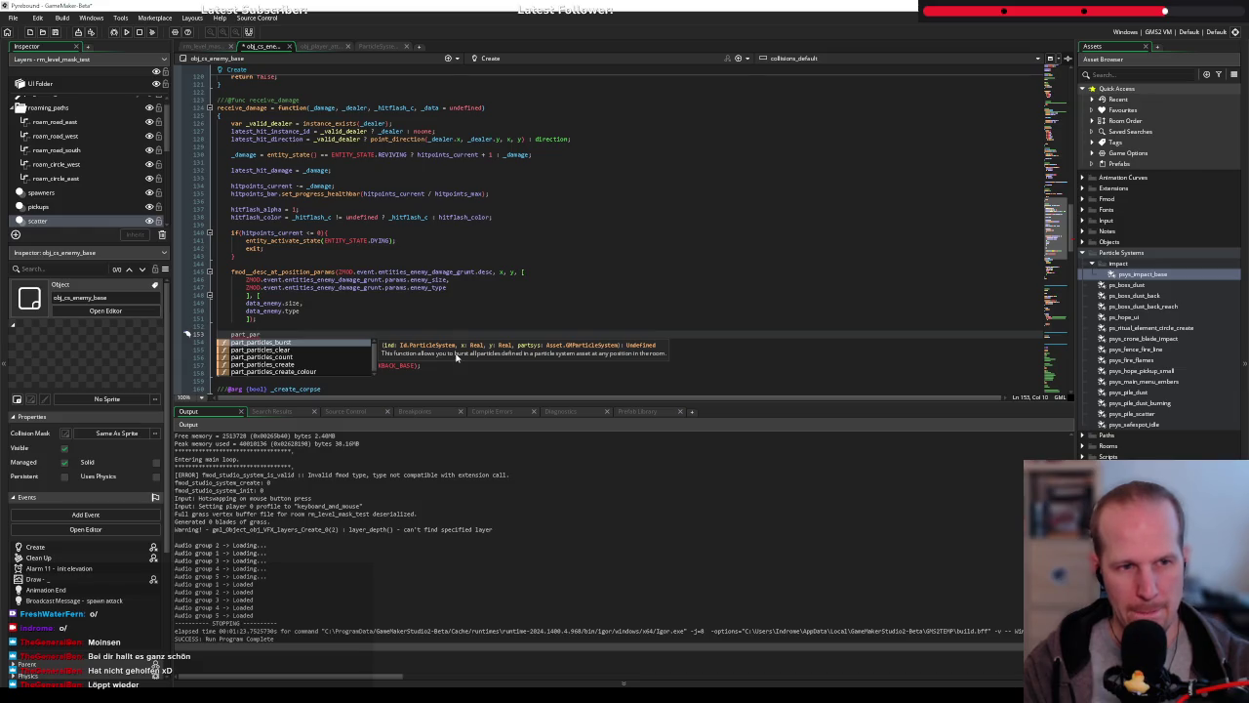
pyautogui.press('Return')
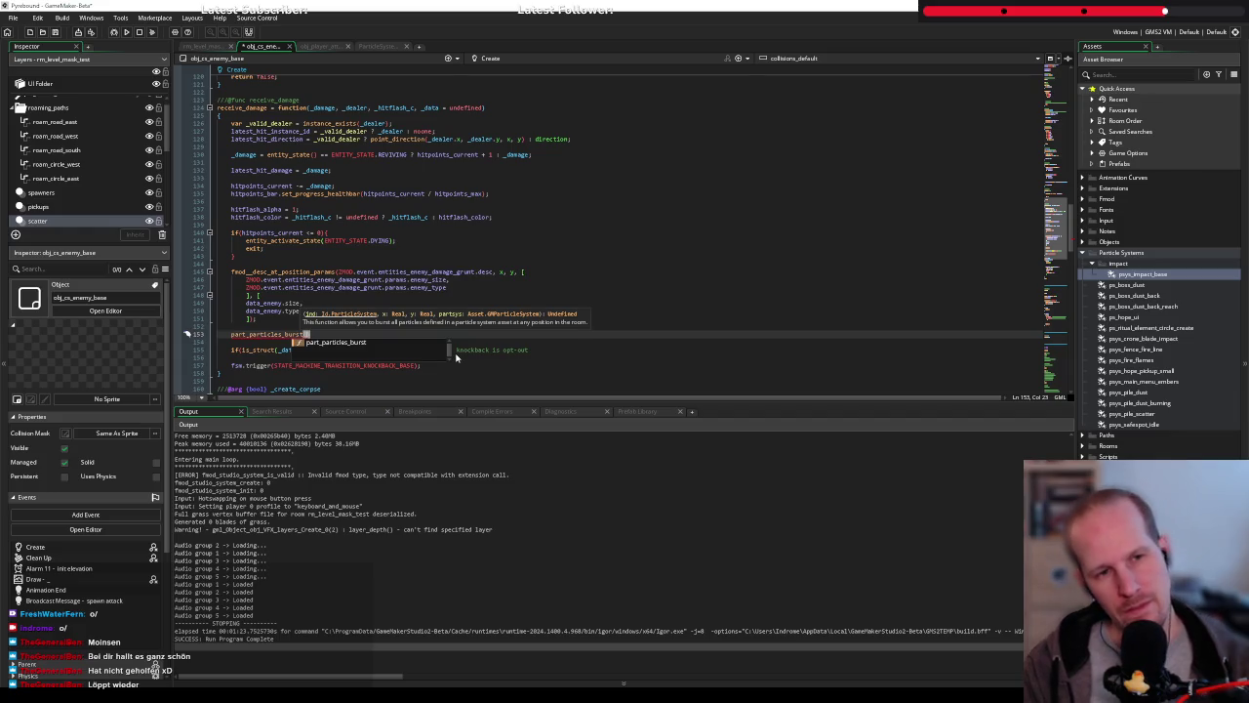
# Insert part_system_emitter_burst on line 153 and view its definition in ParticleUtils
pyautogui.write('part_system_')
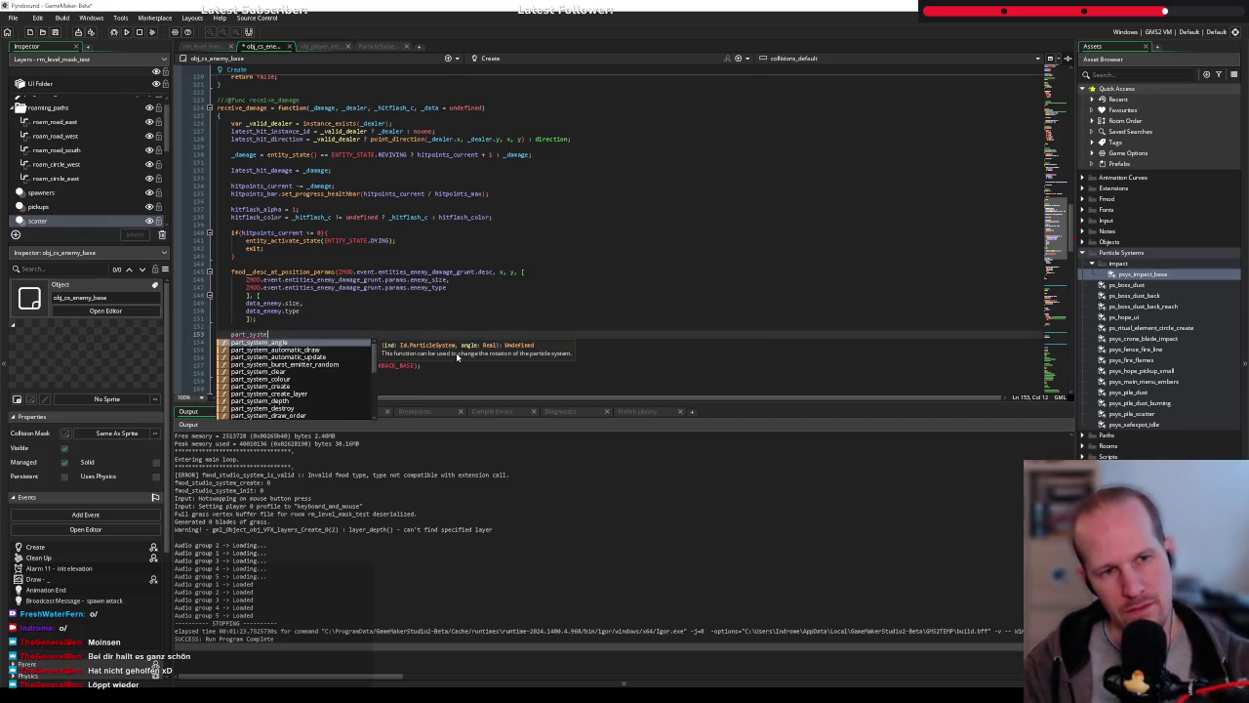
pyautogui.press('Down')
pyautogui.press('Down')
pyautogui.press('Down')
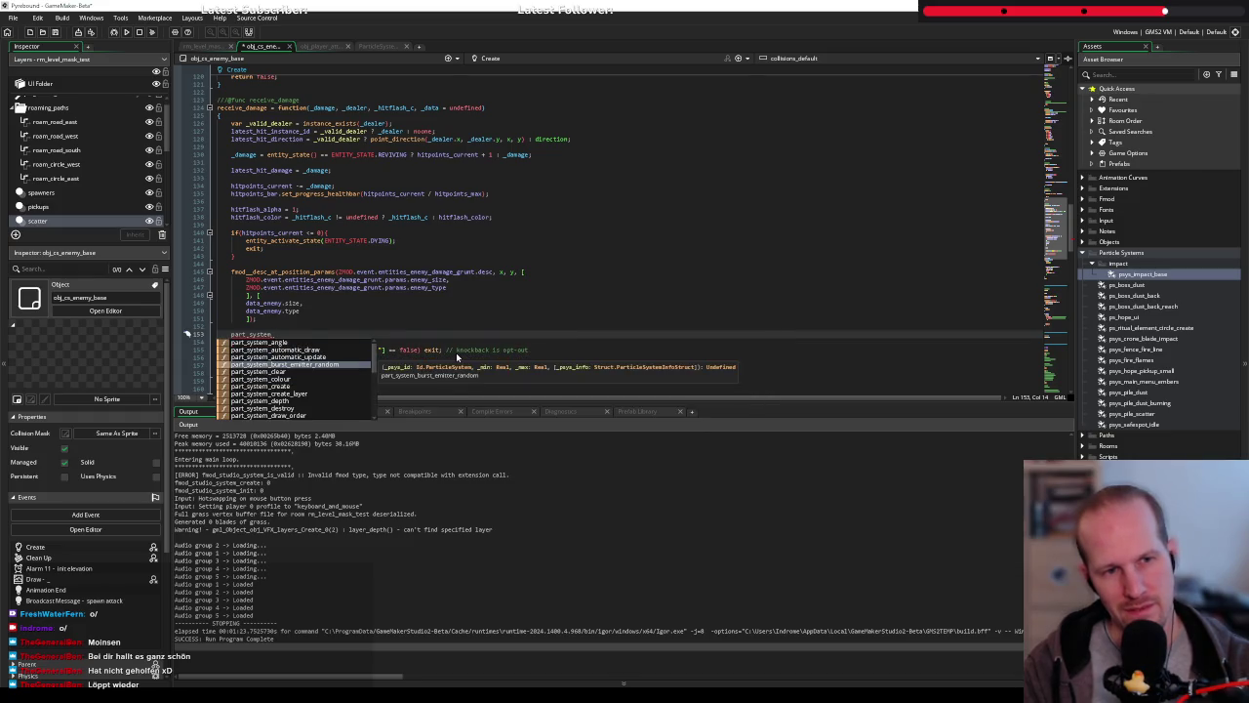
pyautogui.press('Down')
pyautogui.press('Down')
pyautogui.press('Down')
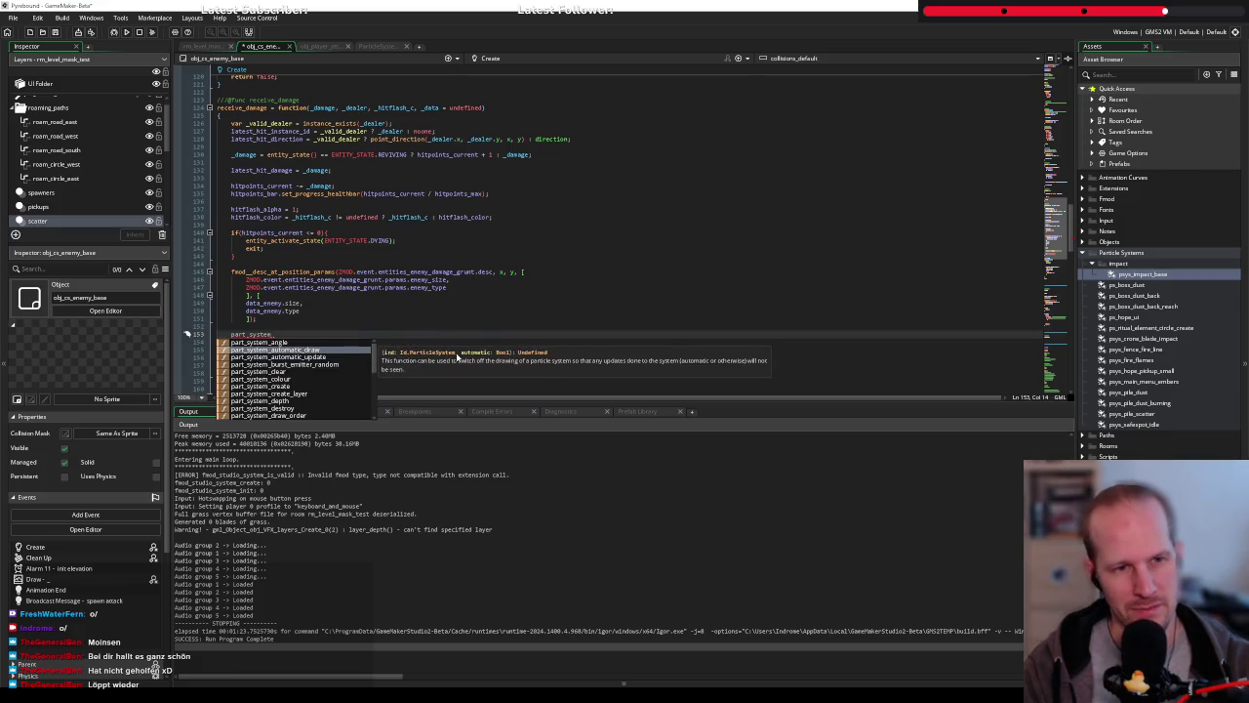
pyautogui.press('Down')
pyautogui.press('Down')
pyautogui.press('Down')
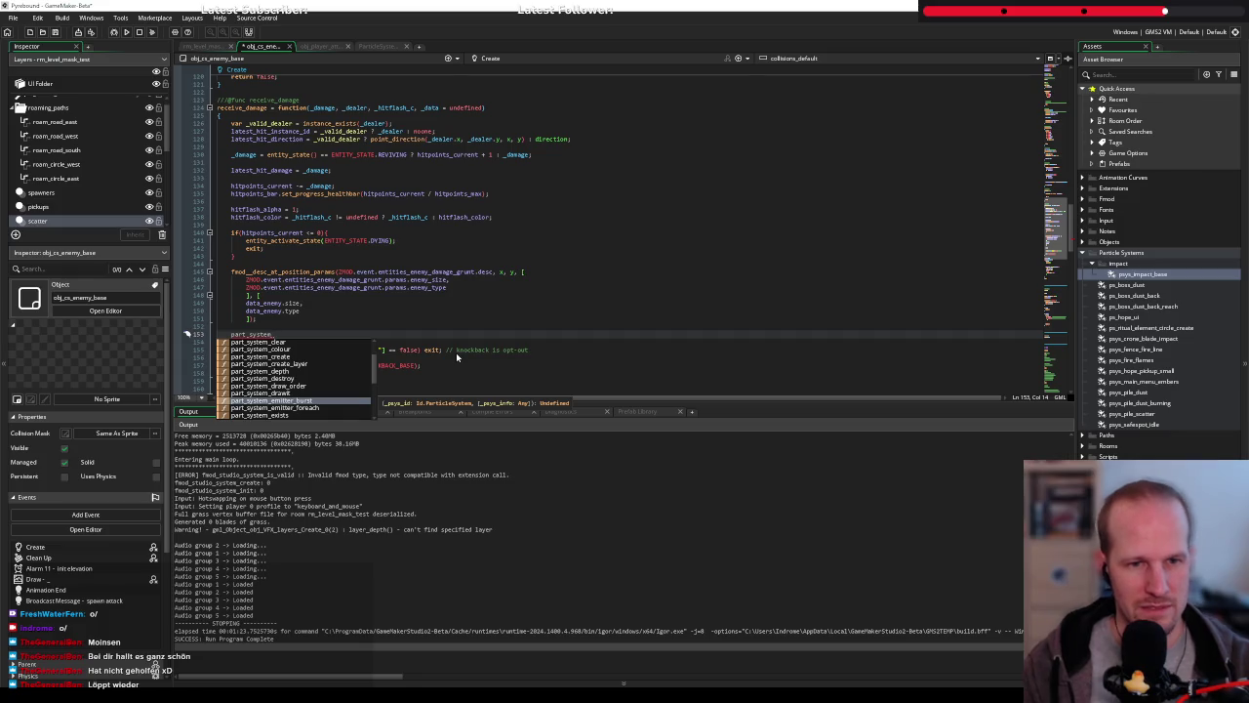
pyautogui.press('Return')
pyautogui.middleClick(284, 337)
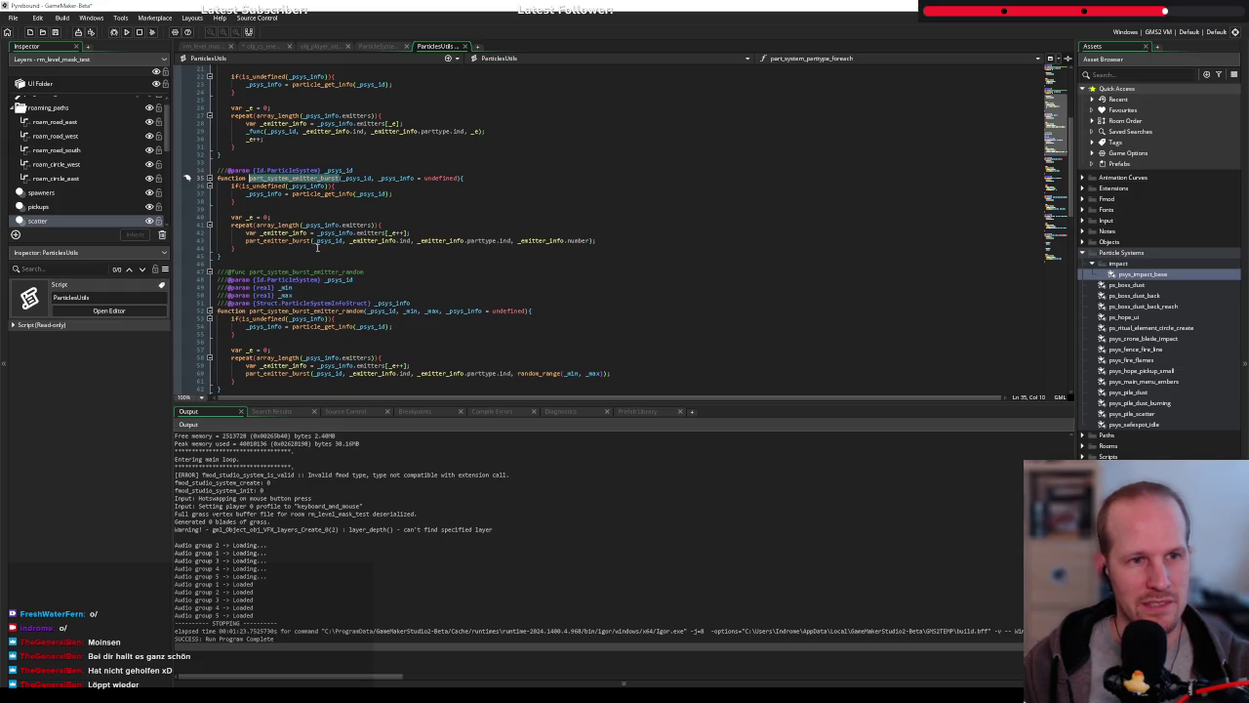
pyautogui.moveTo(278, 240)
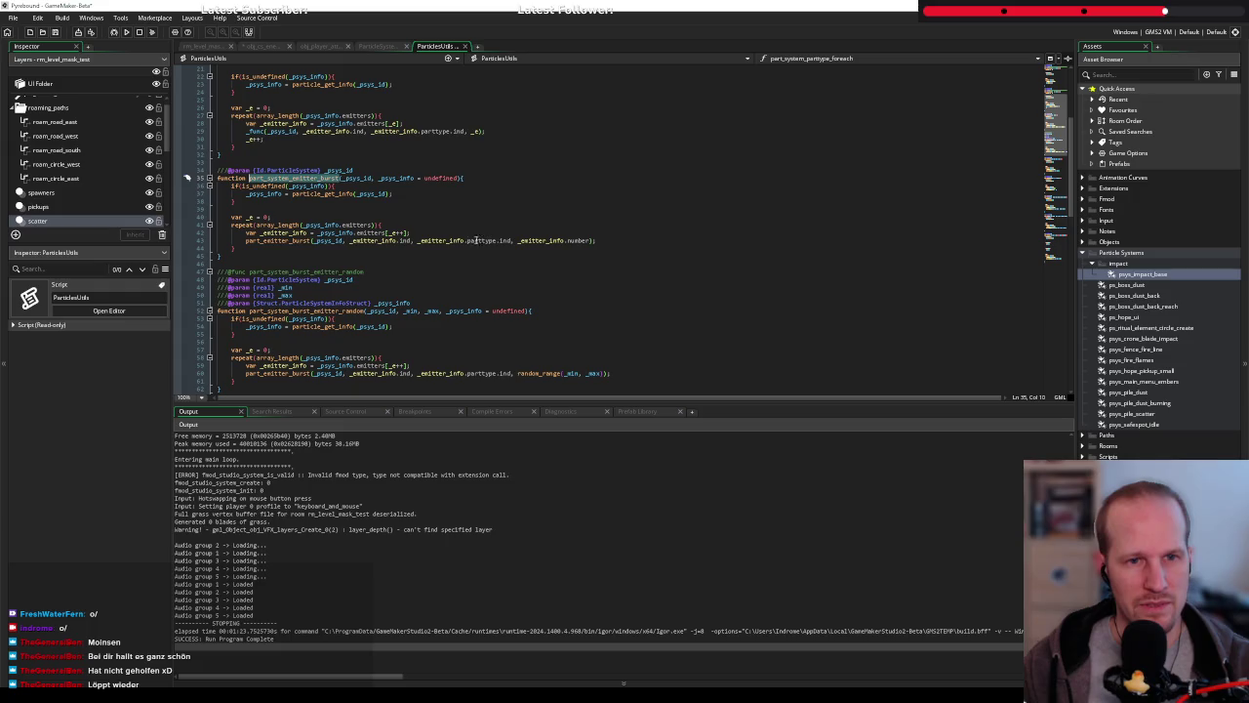
pyautogui.middleClick(435, 47)
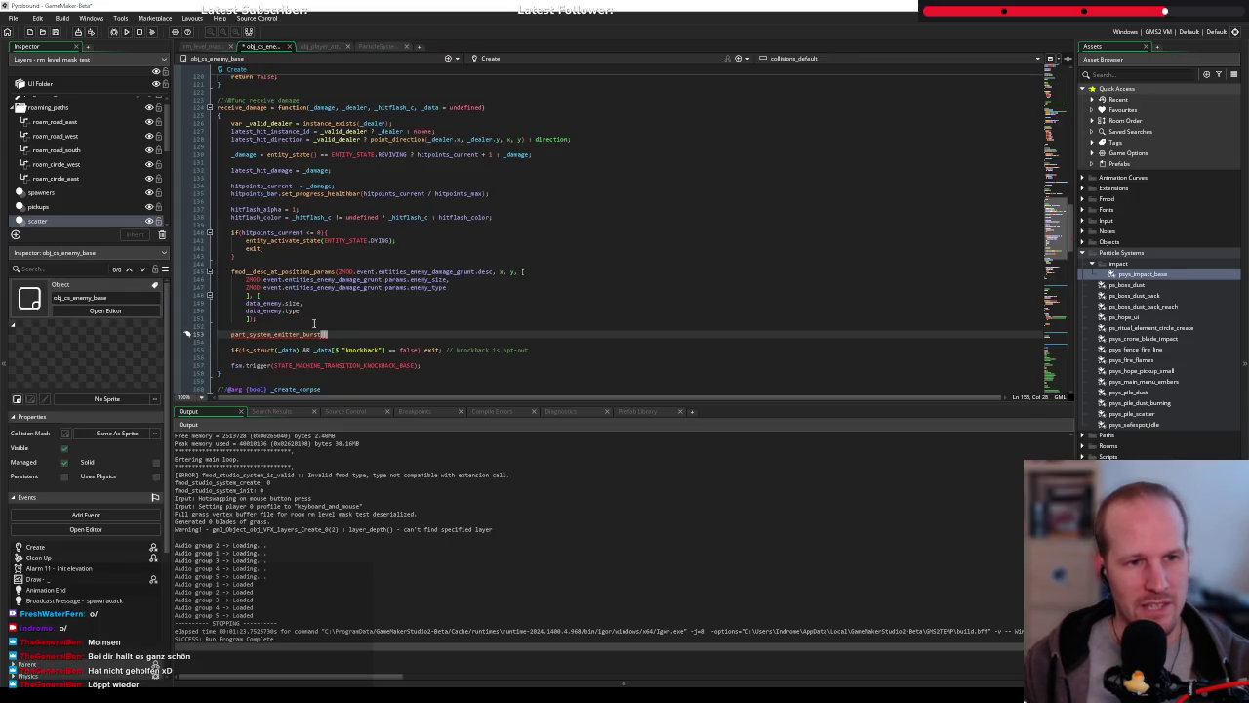
# Check the parameter hints of the part_system_emitter_burst() call and select the whole call
pyautogui.write('(')
pyautogui.hotkey('shift', 'Home')
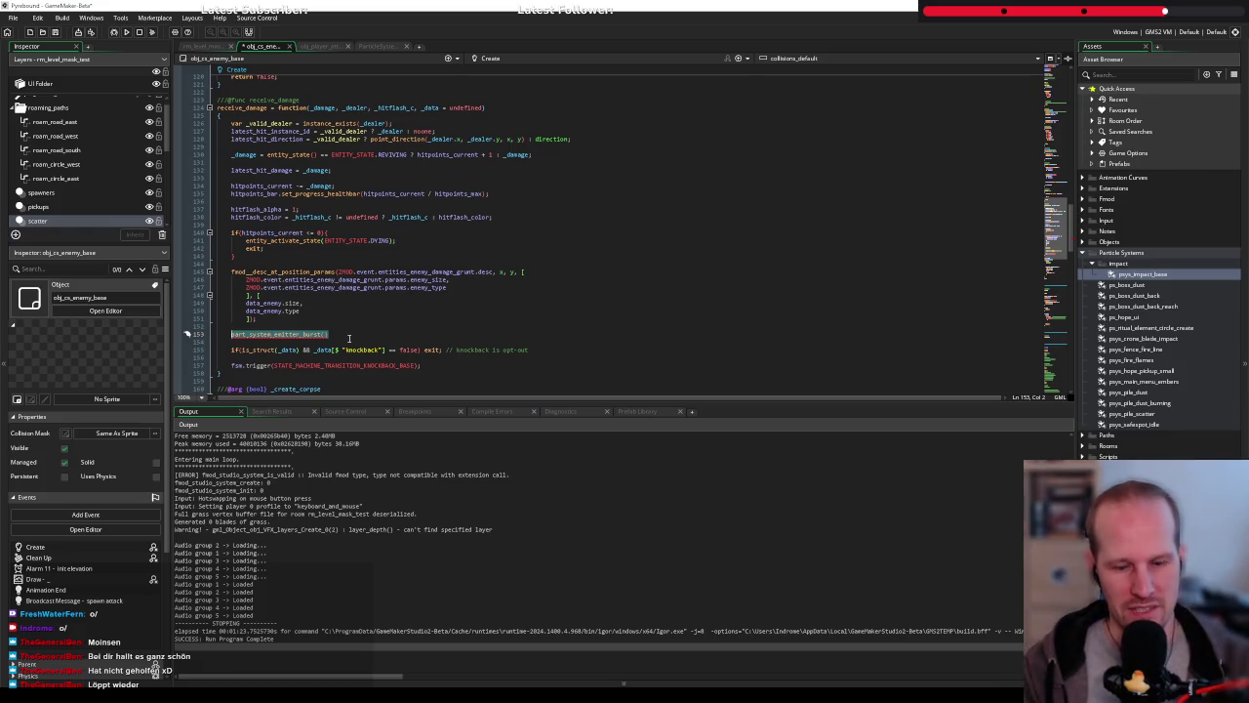
pyautogui.press('End')
pyautogui.press('Left')
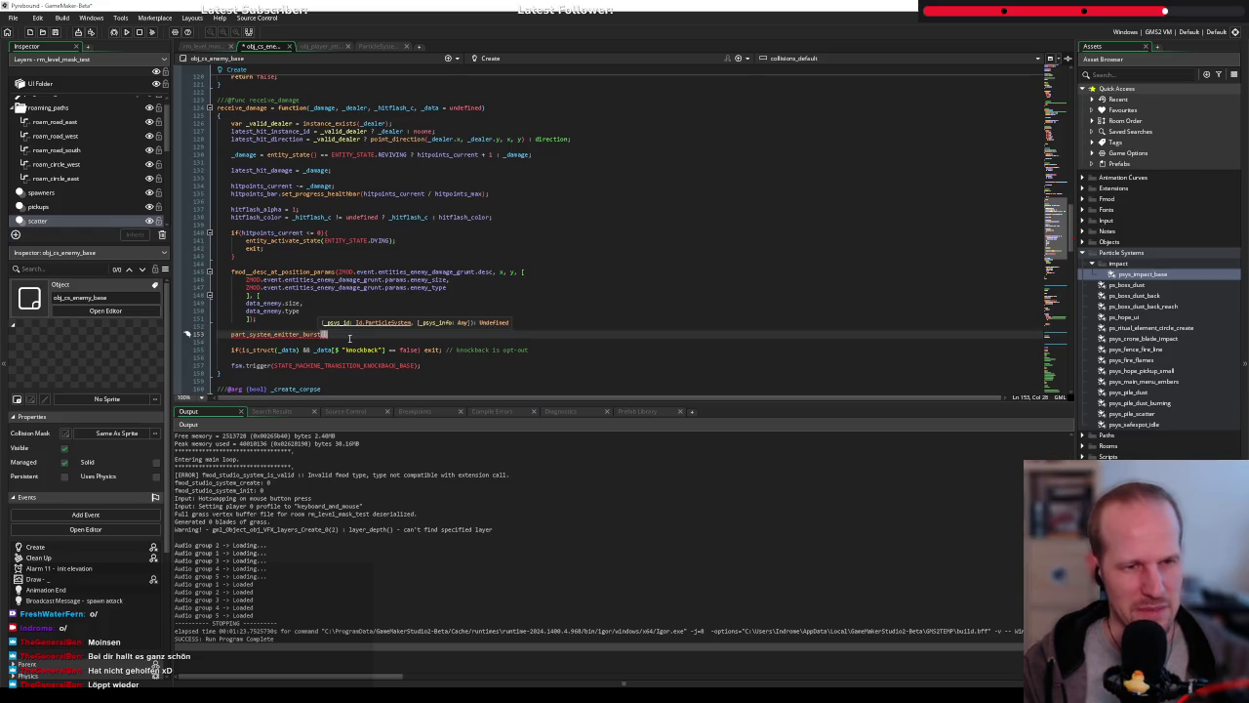
pyautogui.press('End')
pyautogui.hotkey('shift', 'Home')
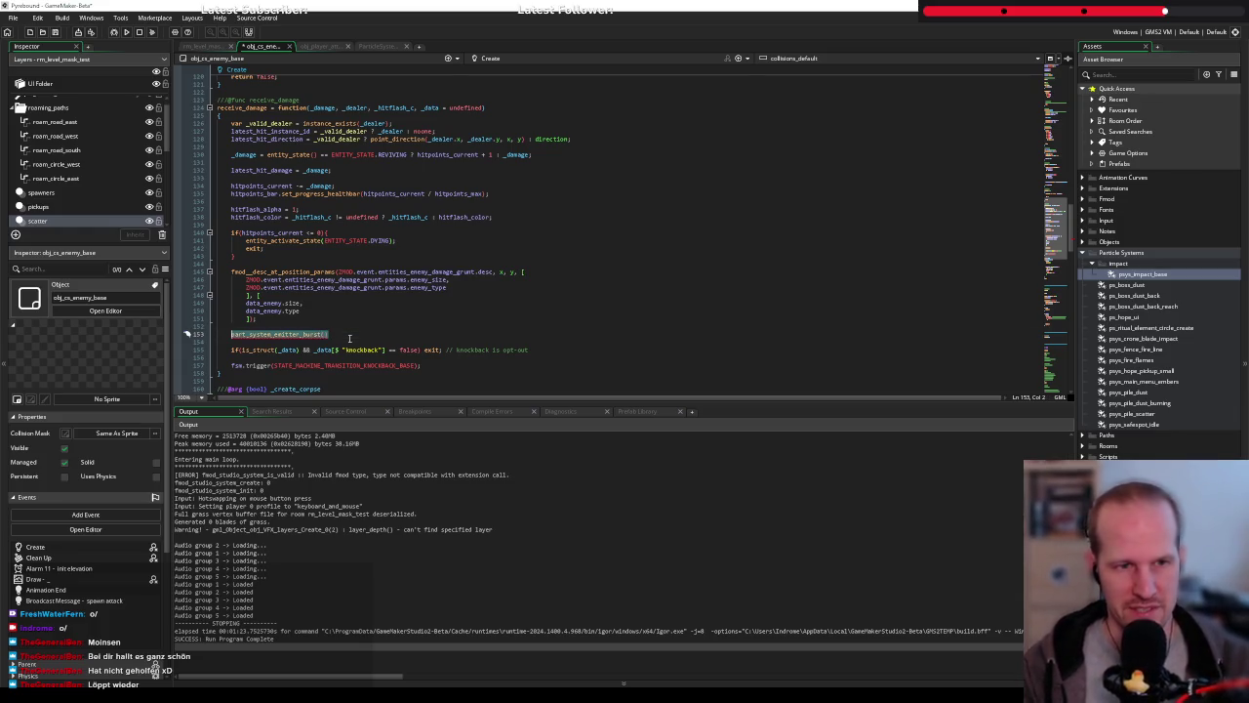
# Replace it with part_emi and browse part_emitter suggestions like stream, region, burst and create
pyautogui.write('par')
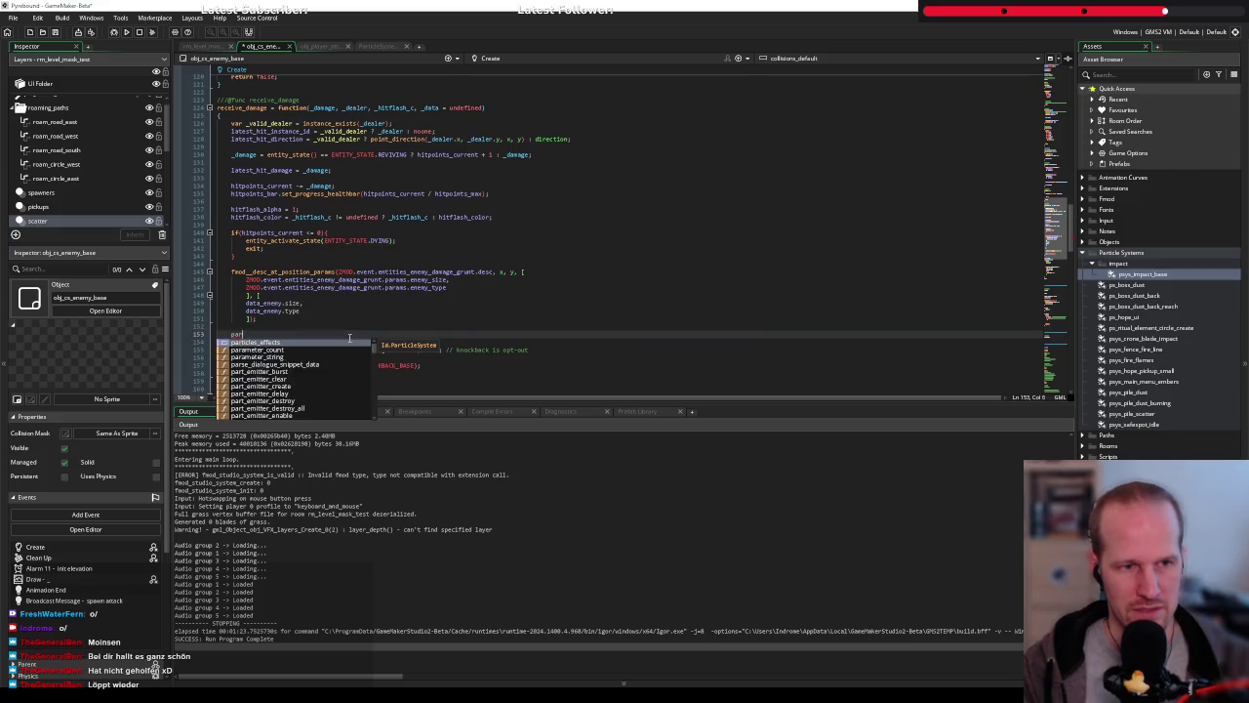
pyautogui.write('t_emi')
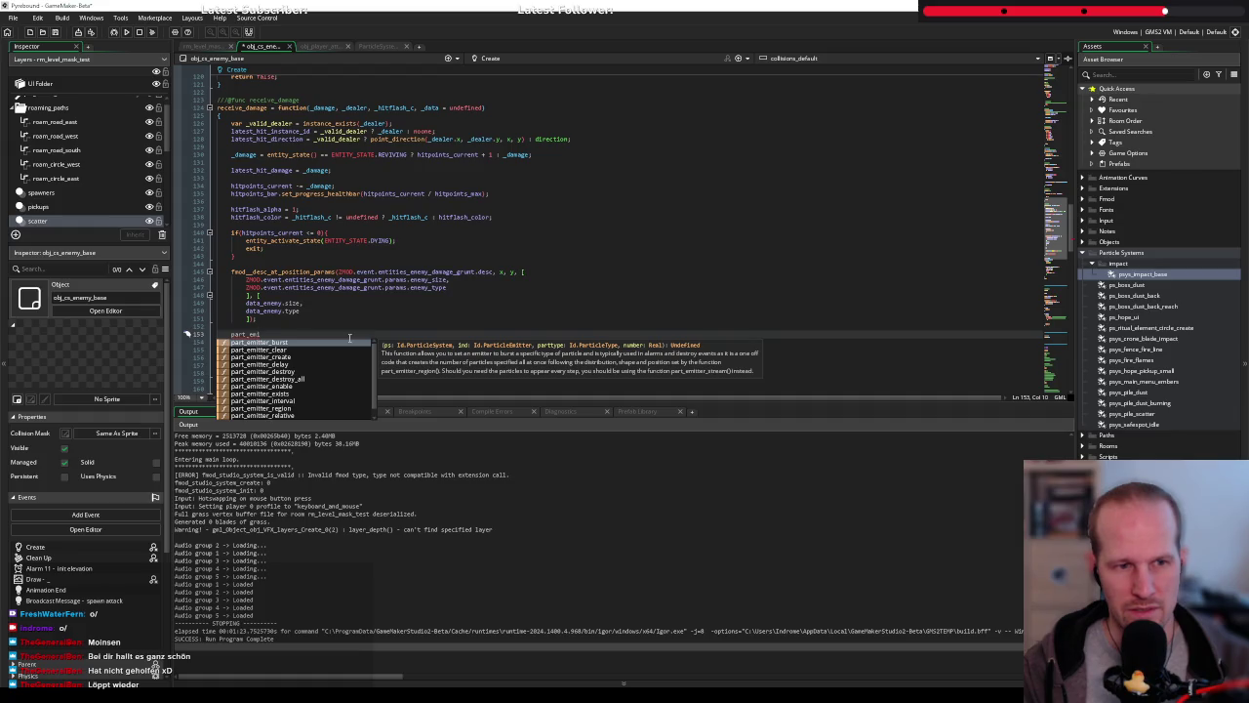
pyautogui.press('Down')
pyautogui.press('Down')
pyautogui.press('Down')
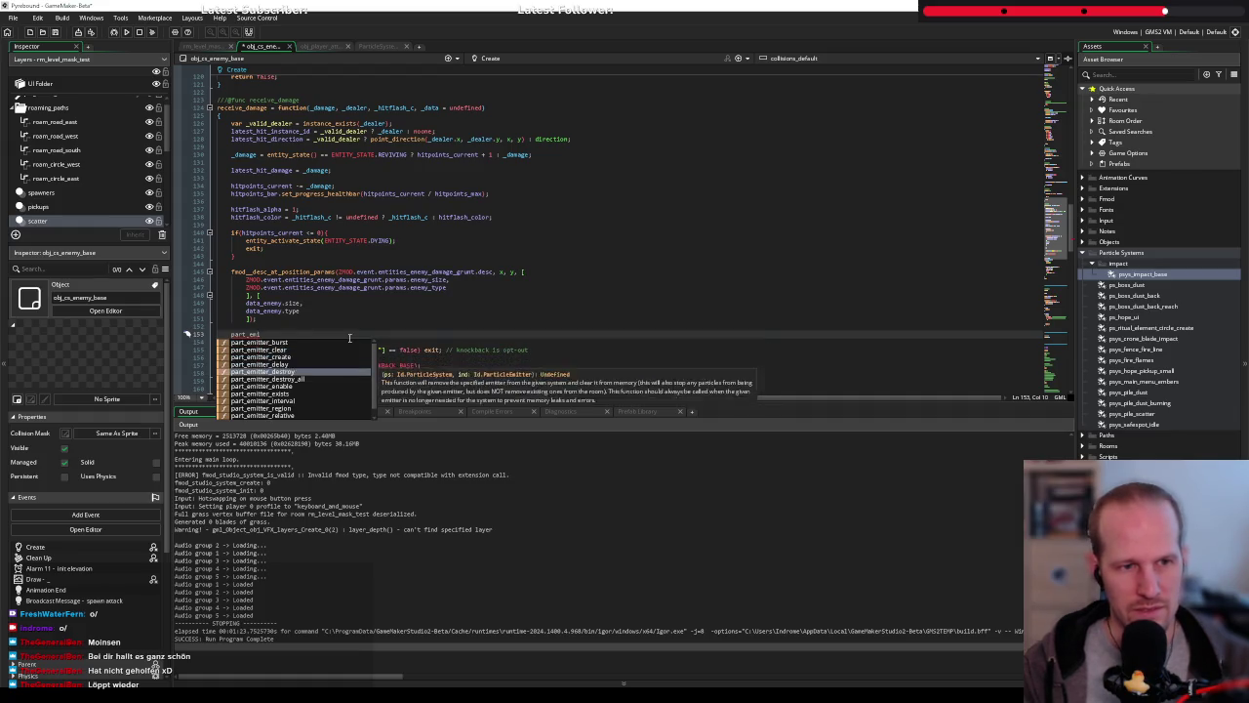
pyautogui.press('Down')
pyautogui.press('Up')
pyautogui.press('Up')
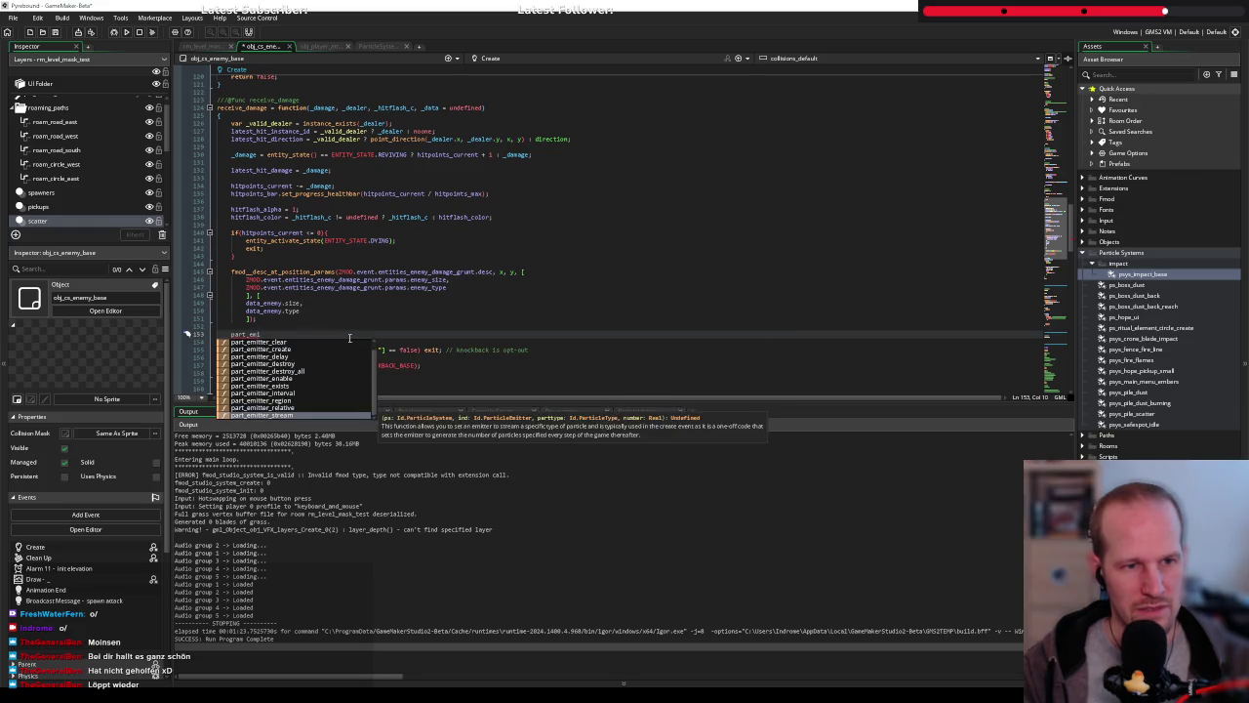
pyautogui.press('Up')
pyautogui.press('Up')
pyautogui.press('Up')
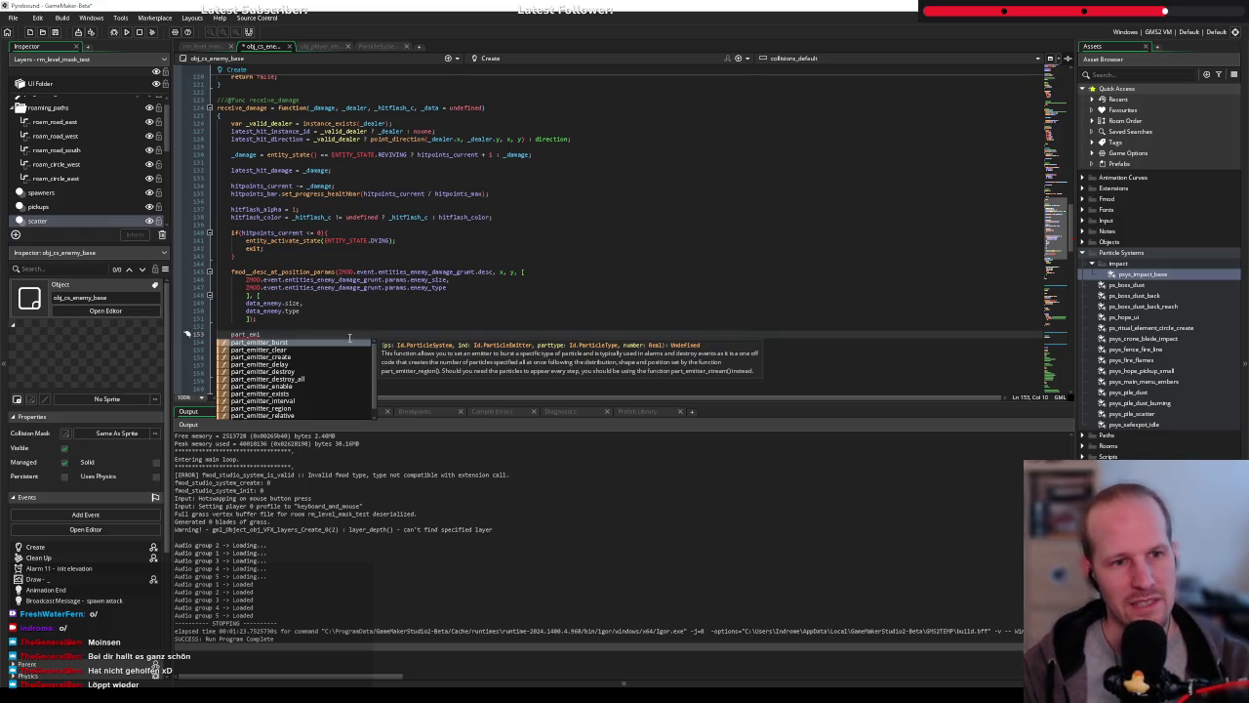
pyautogui.press('Down')
pyautogui.press('Down')
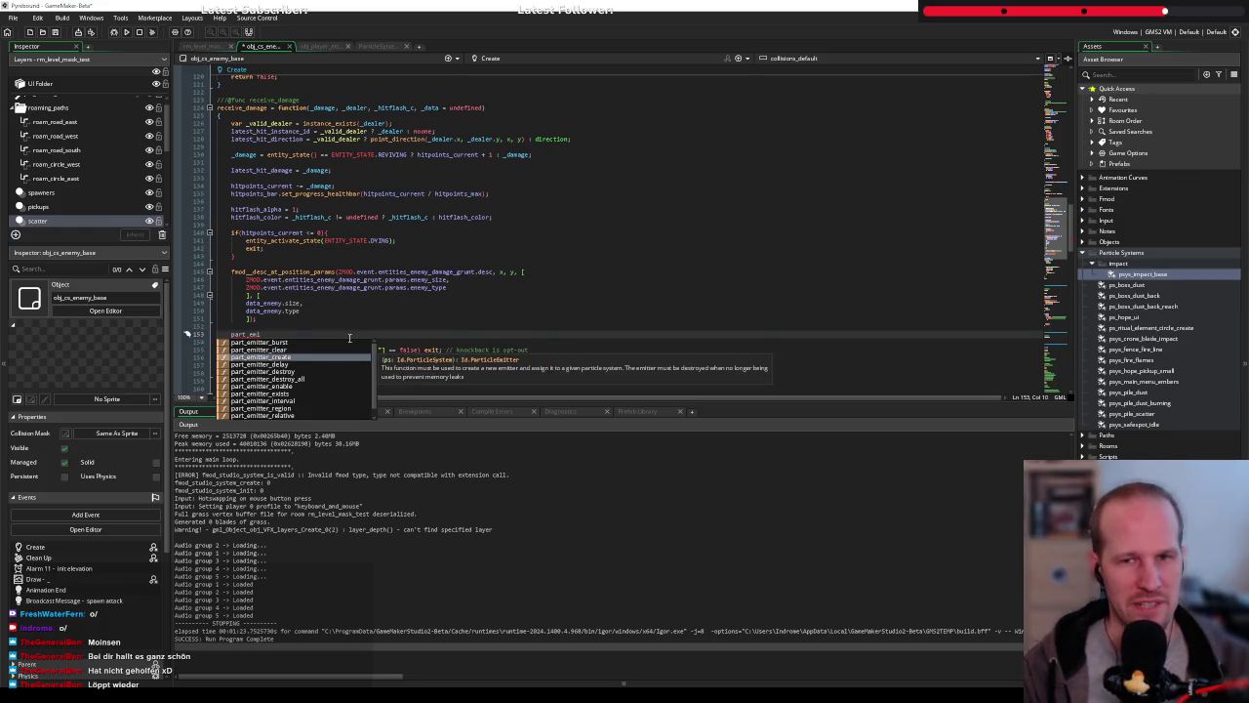
# Check the particle system's emitters, then enlarge the code view and return to line 153
pyautogui.click(370, 47)
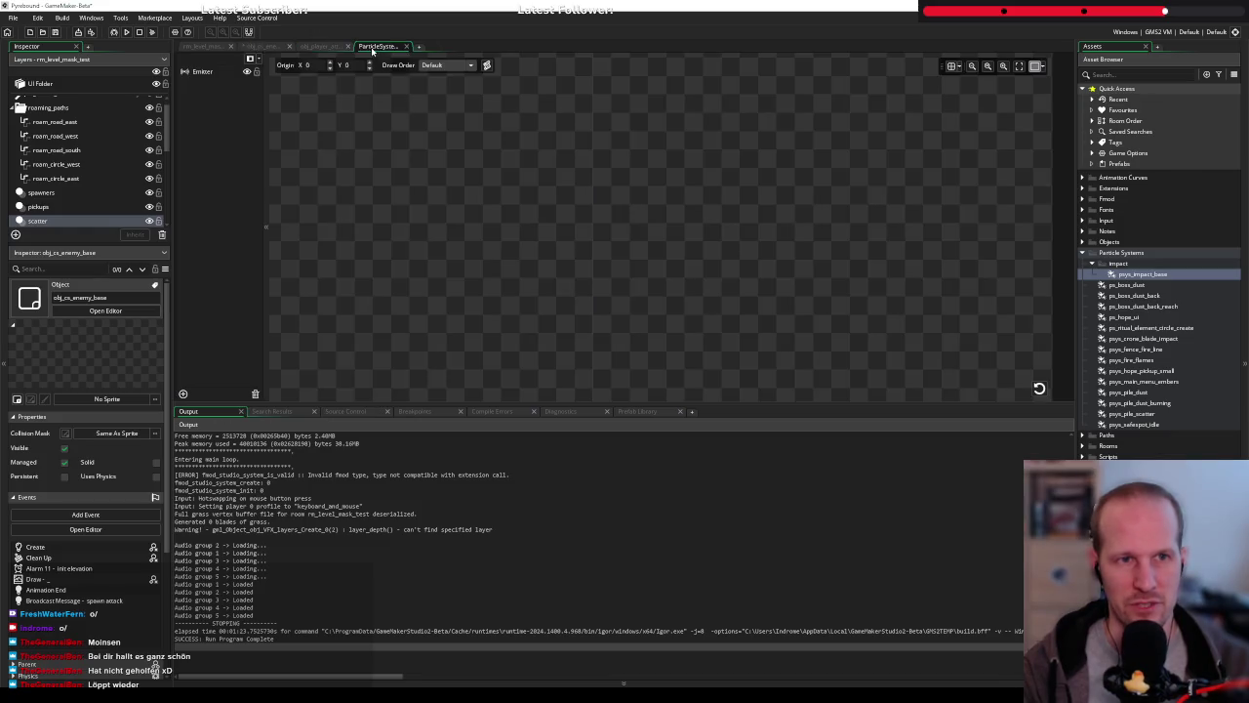
pyautogui.click(259, 46)
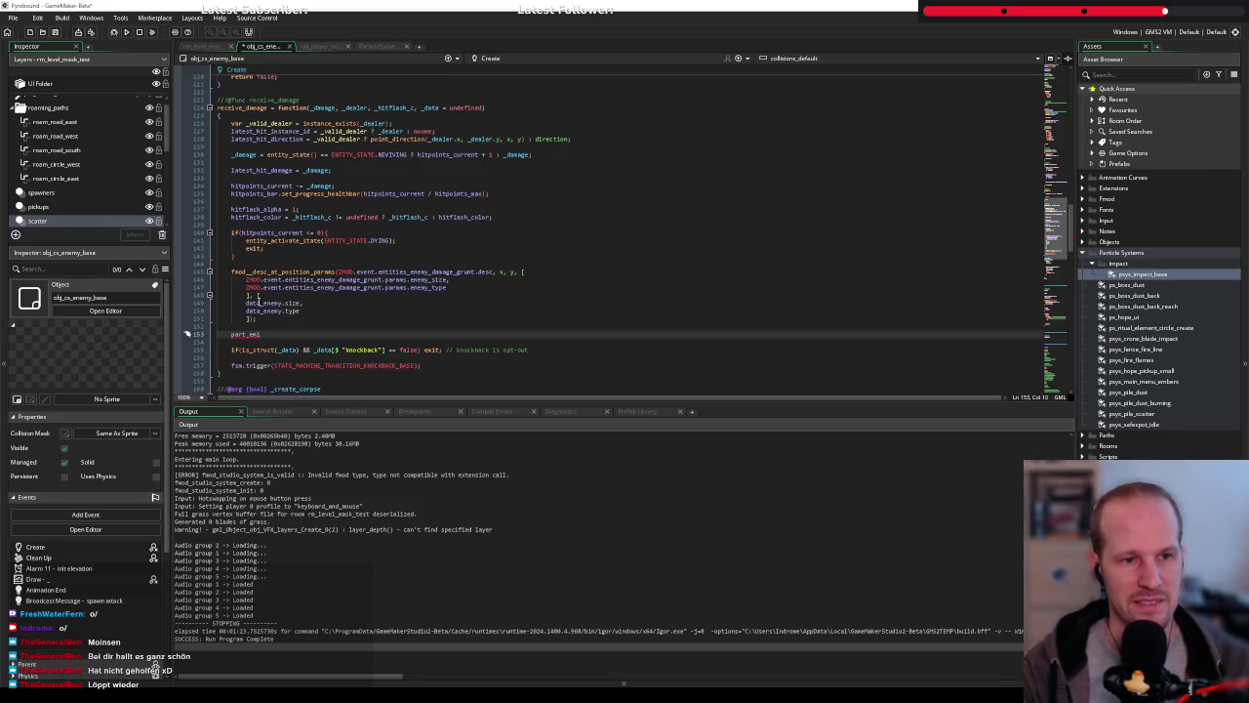
pyautogui.moveTo(346, 402); pyautogui.dragTo(347, 525)
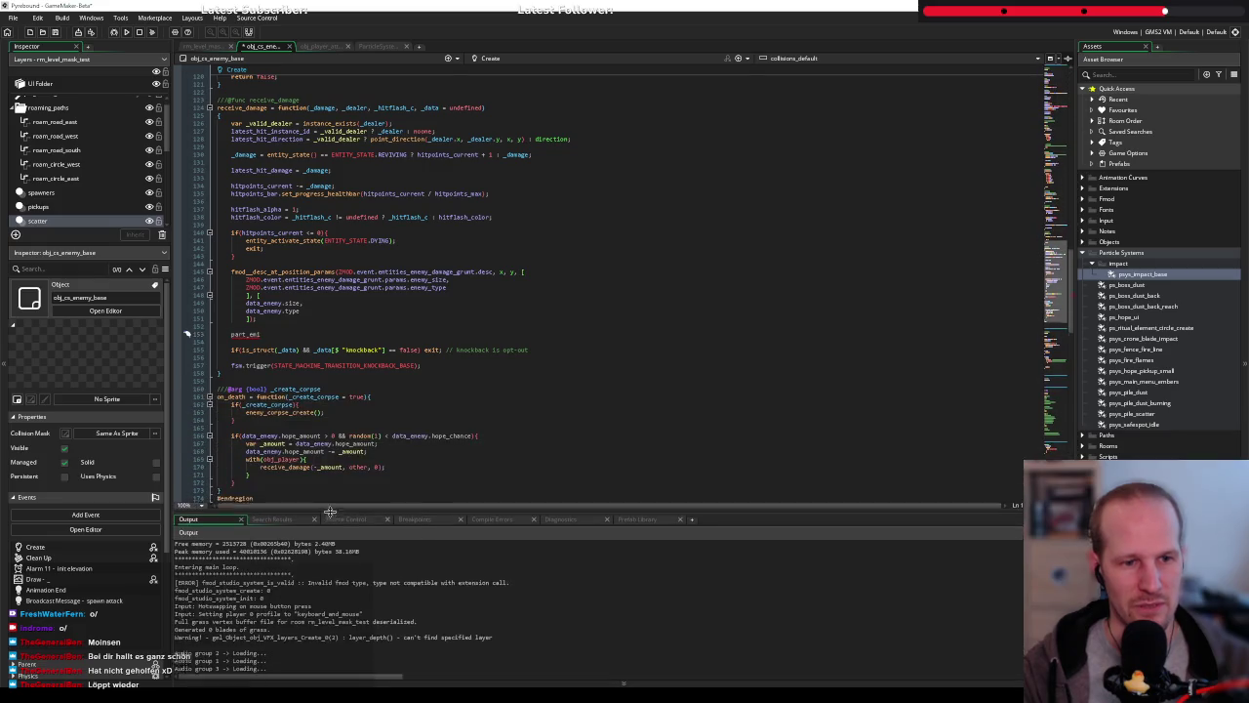
pyautogui.tripleClick(300, 334)
pyautogui.click(296, 335)
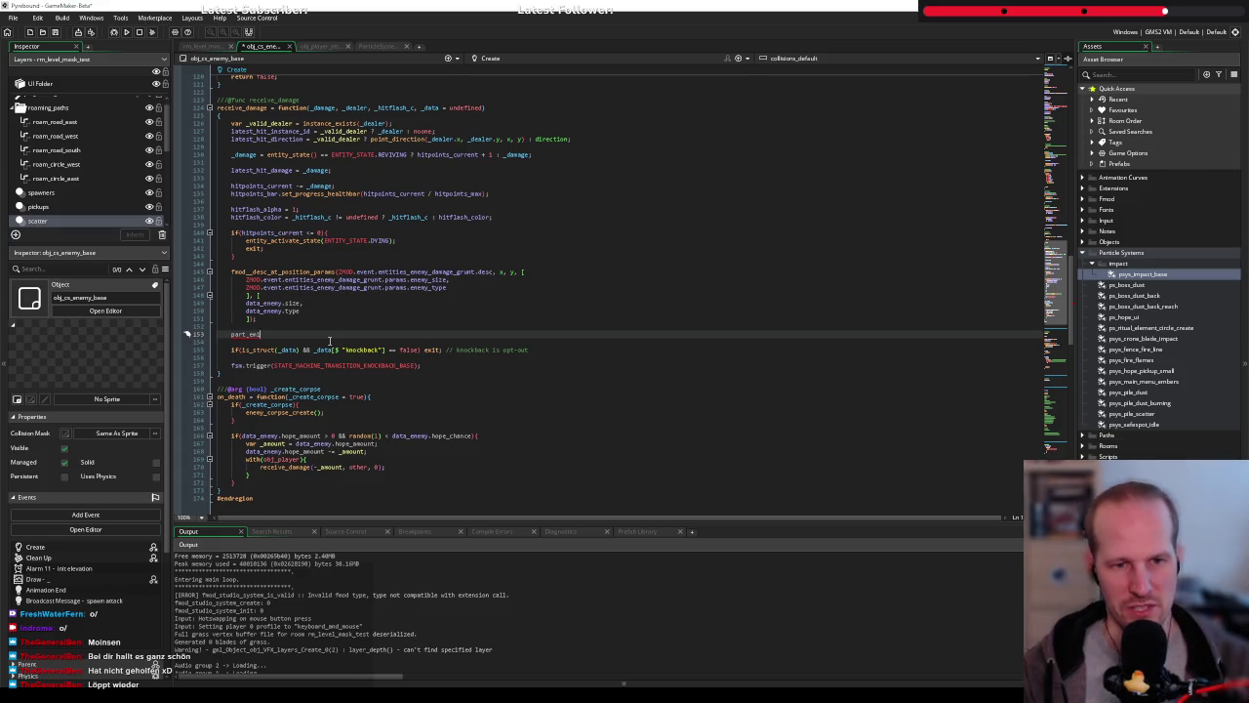
# Change the text to part_syste and browse the part_system suggestions down to part_system_update
pyautogui.hotkey('ctrl', 'shift', 'Left')
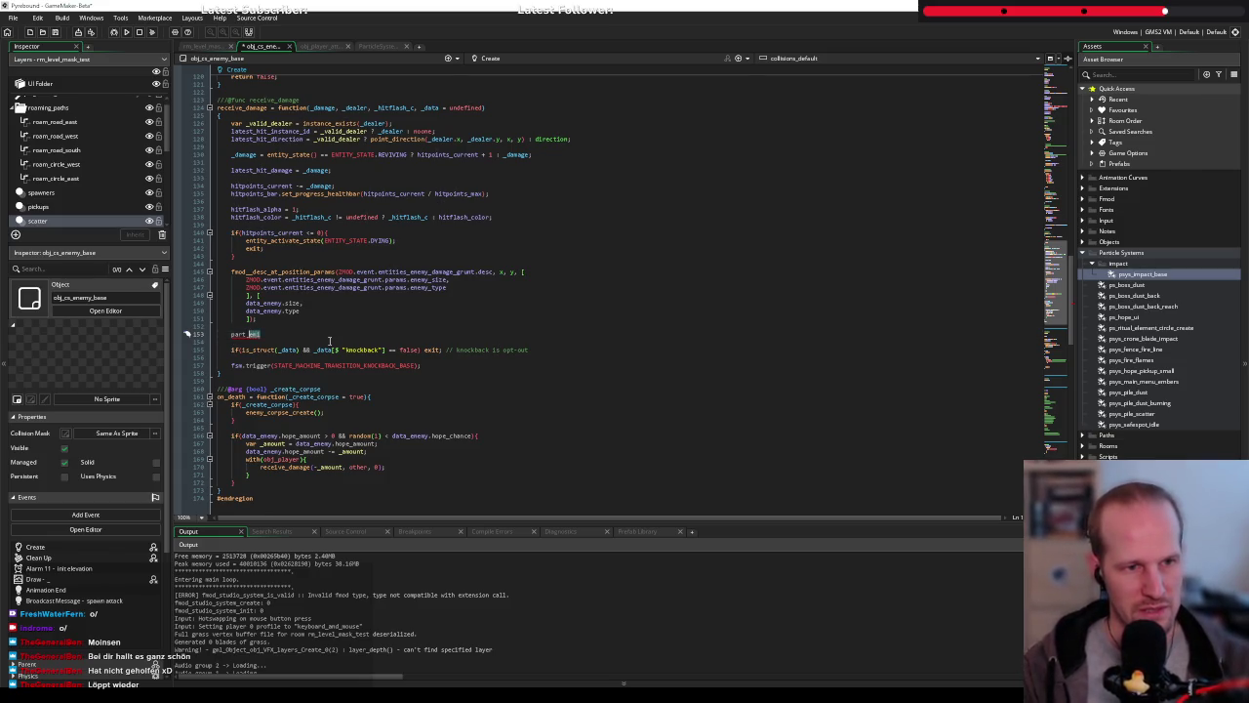
pyautogui.press('BackSpace')
pyautogui.write('syste')
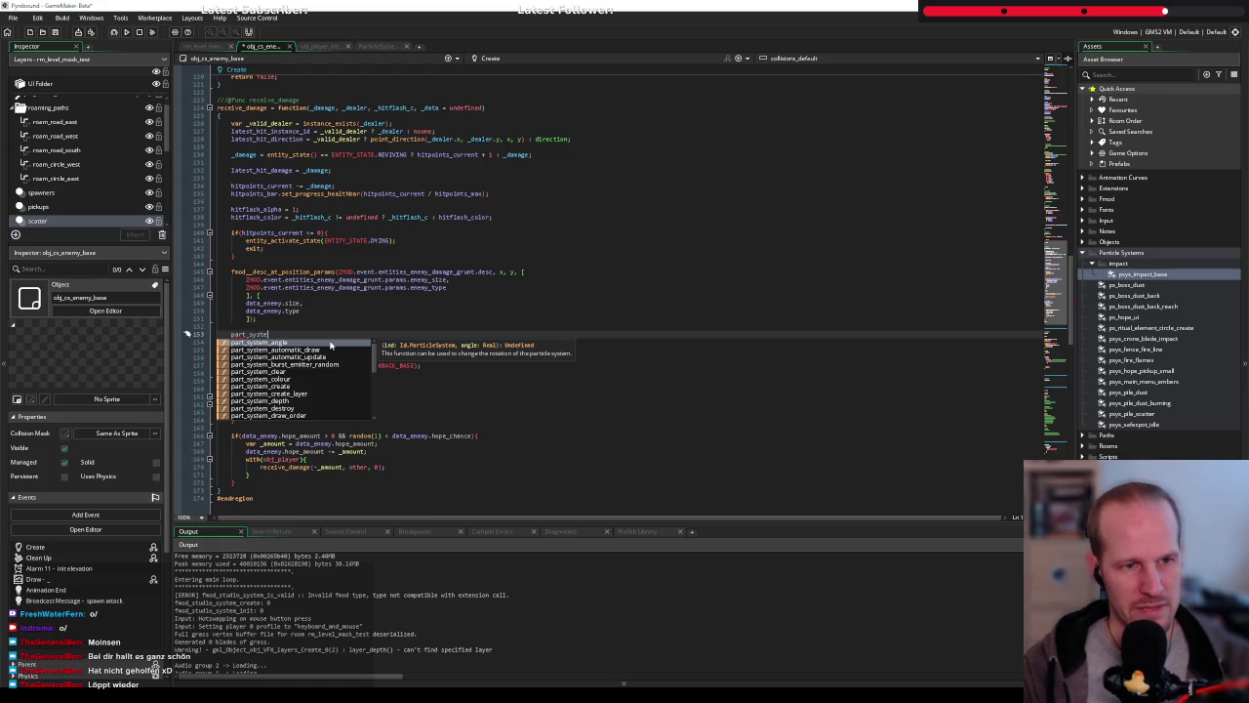
pyautogui.press('Down')
pyautogui.press('Down')
pyautogui.press('Down')
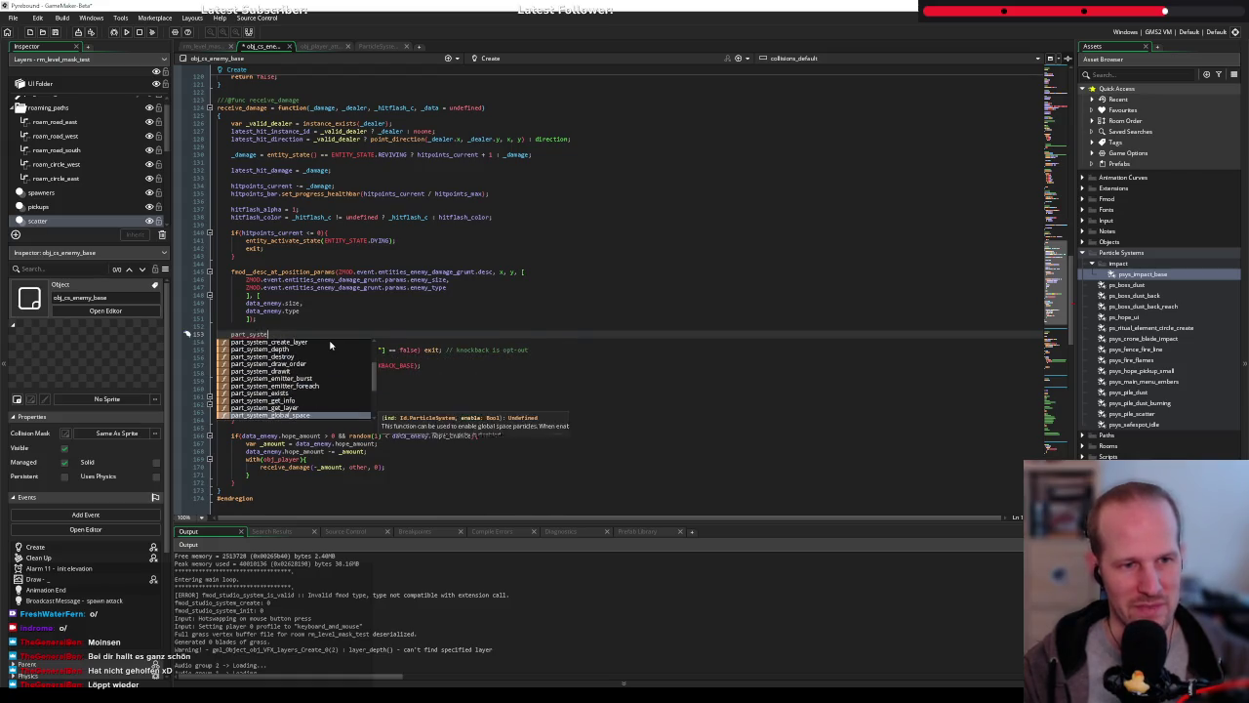
pyautogui.press('Down')
pyautogui.press('Down')
pyautogui.press('Down')
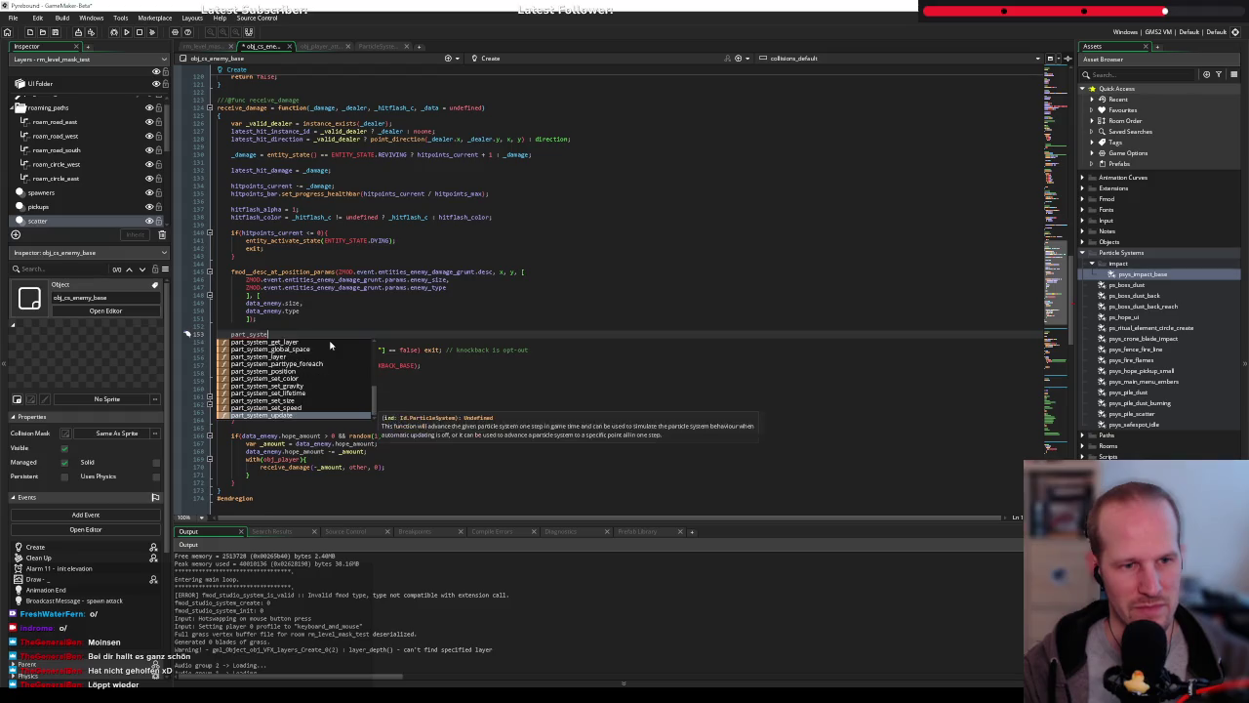
pyautogui.press('Down')
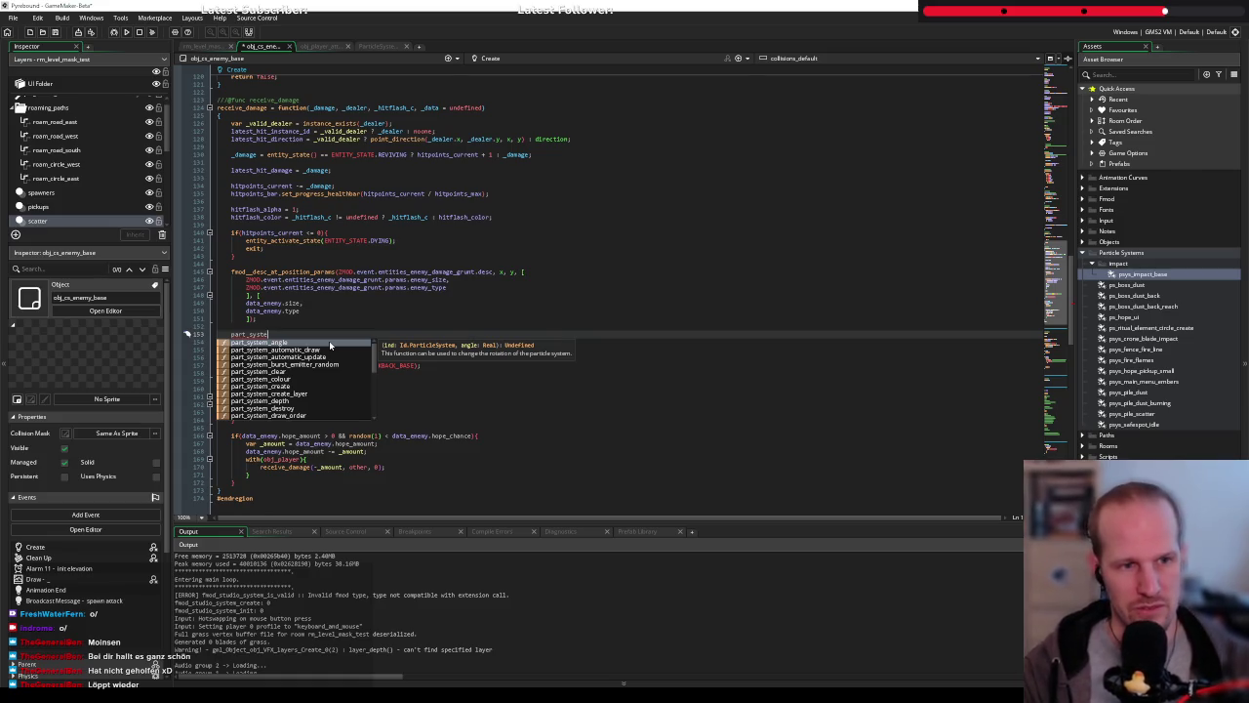
# Retype it as part_type and browse functions such as part_type_scale and part_type_colour2
pyautogui.press('BackSpace')
pyautogui.press('BackSpace')
pyautogui.press('BackSpace')
pyautogui.press('BackSpace')
pyautogui.write('p')
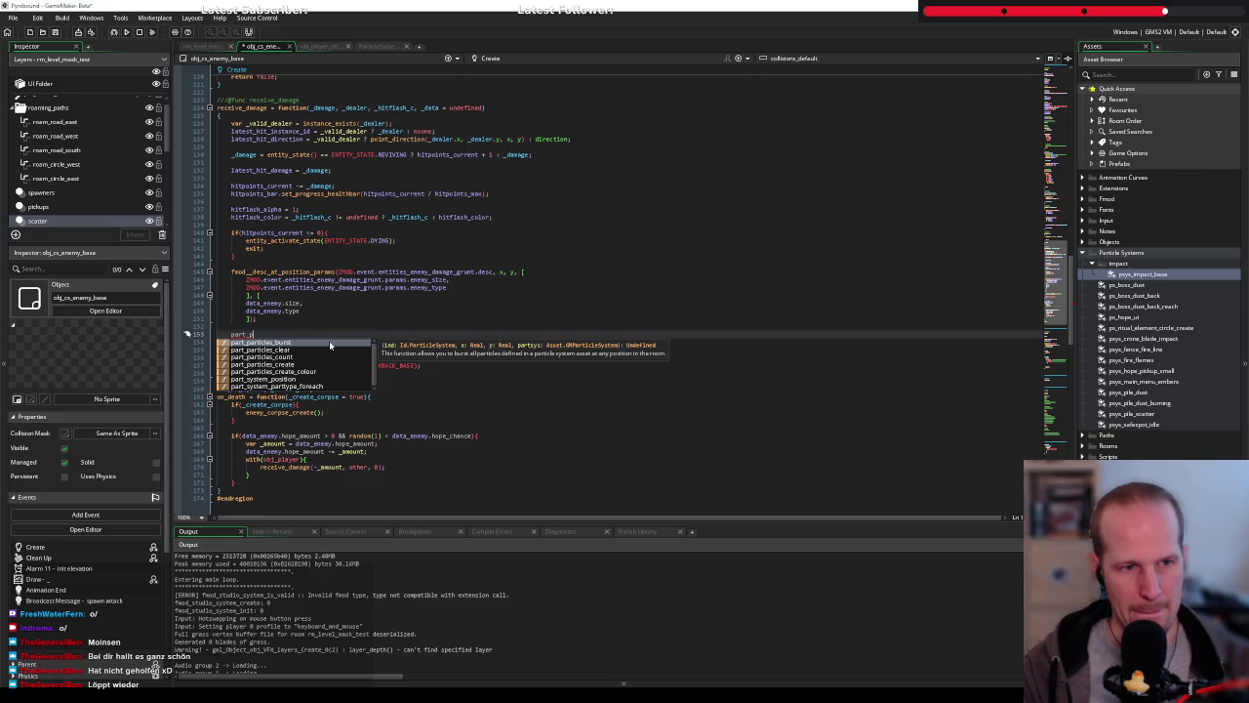
pyautogui.write('art')
pyautogui.press('BackSpace')
pyautogui.press('BackSpace')
pyautogui.press('BackSpace')
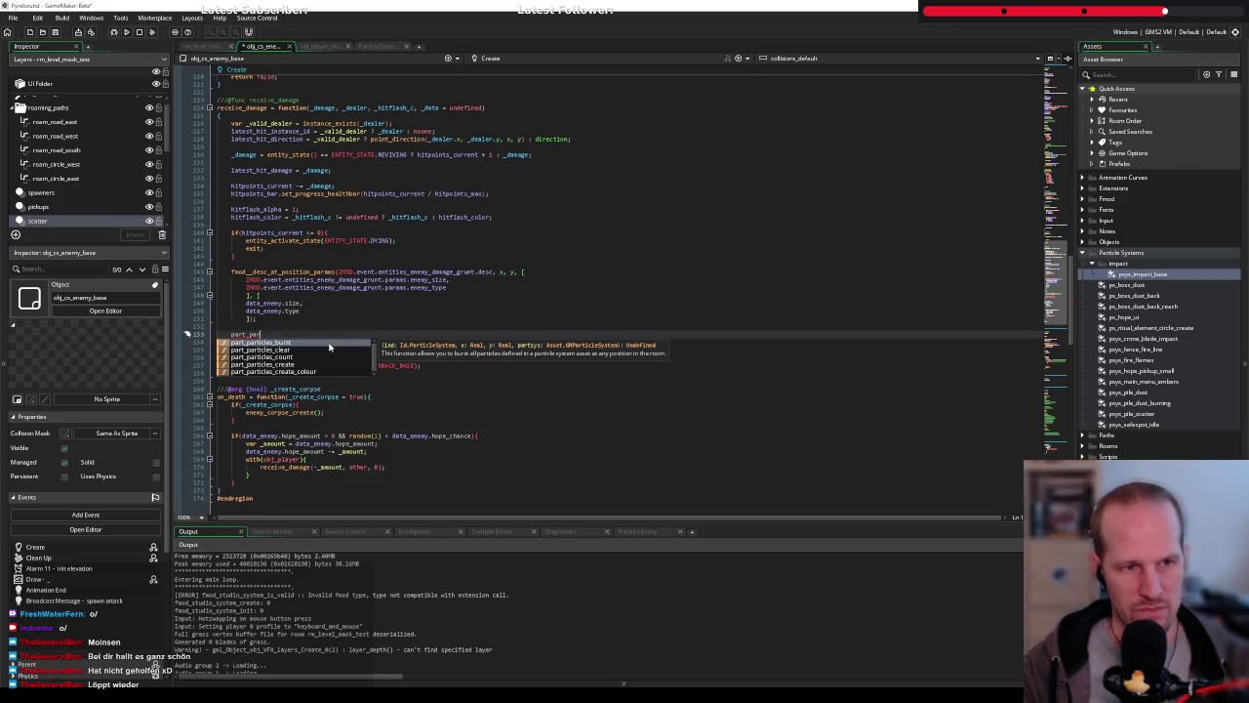
pyautogui.write('type')
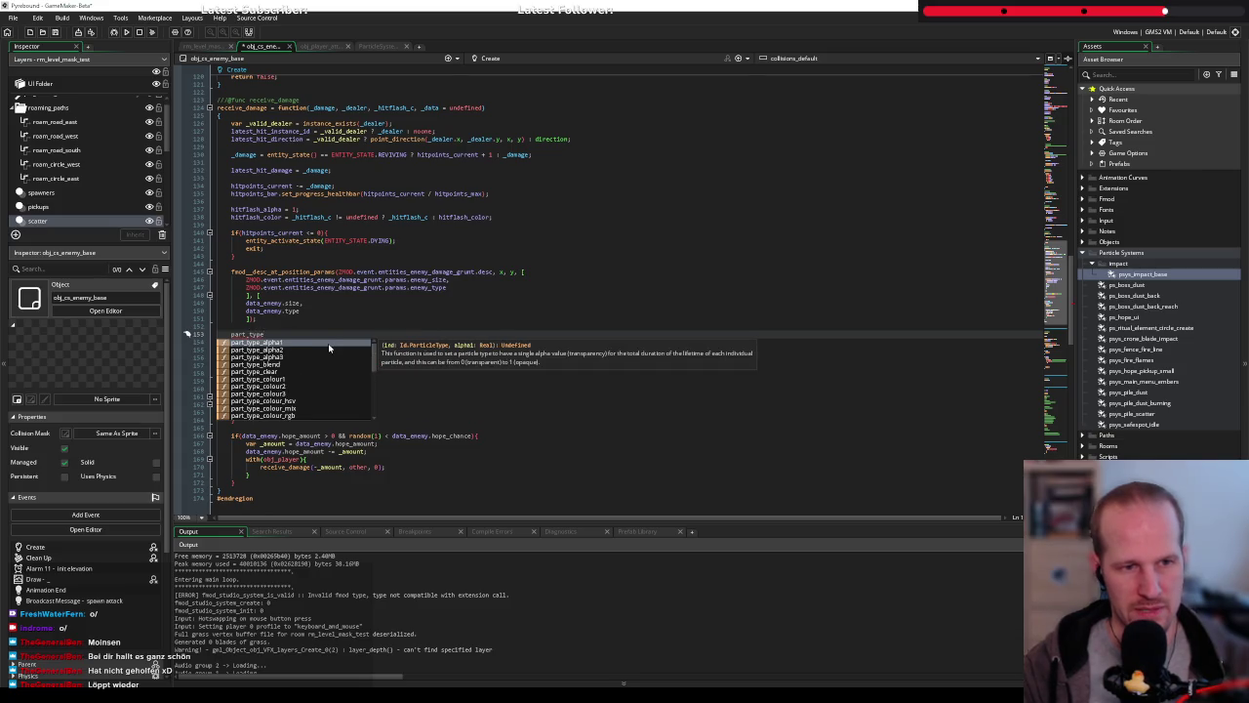
pyautogui.press('Down')
pyautogui.press('Down')
pyautogui.press('Down')
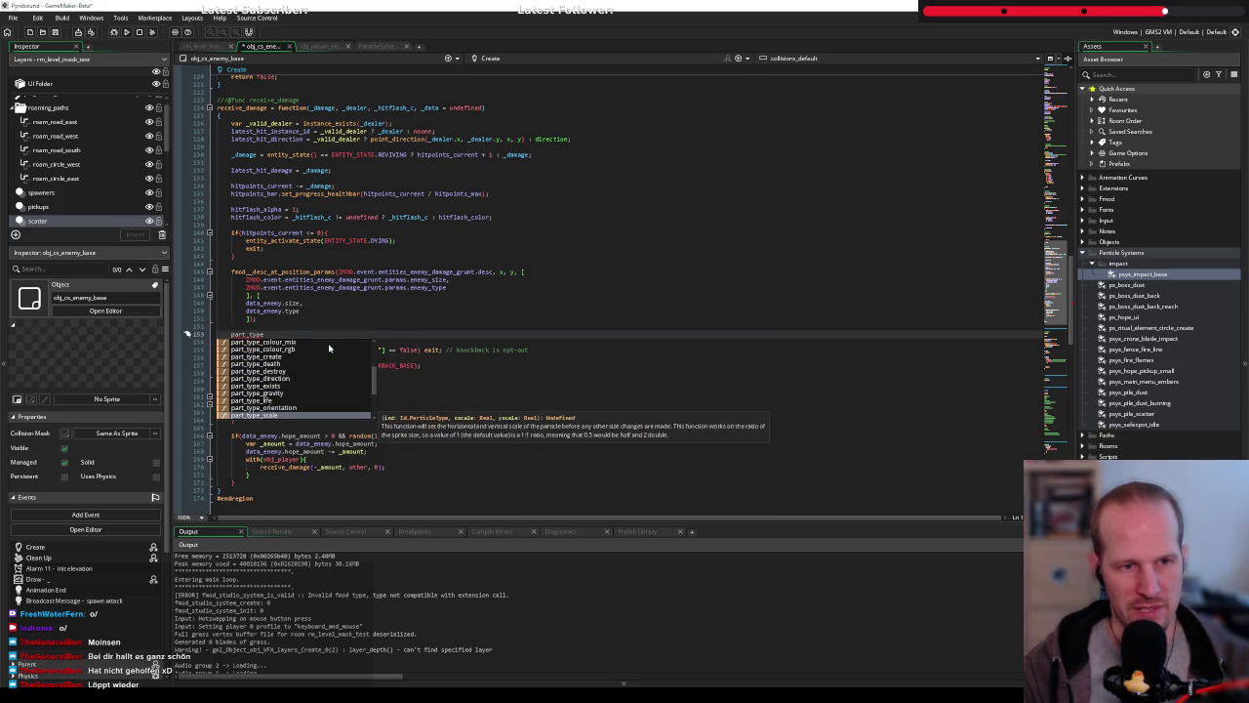
pyautogui.press('Down')
pyautogui.press('Down')
pyautogui.press('Down')
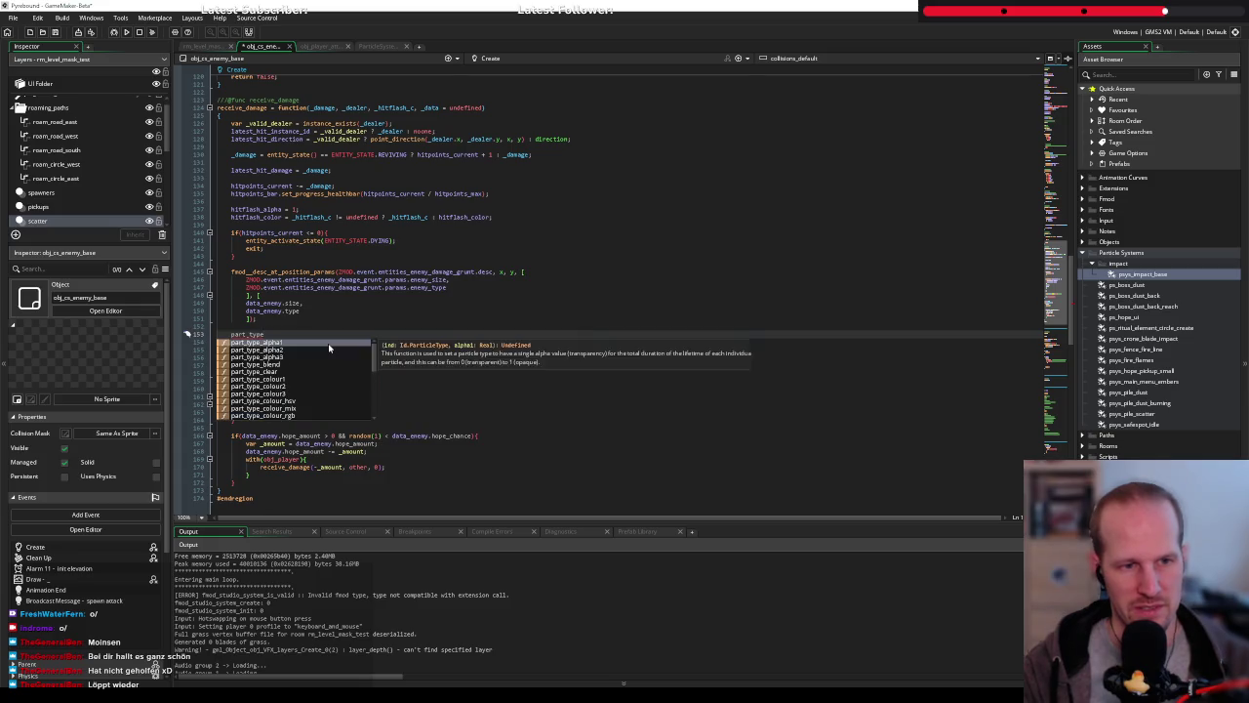
pyautogui.press('Down')
pyautogui.press('Down')
pyautogui.press('Down')
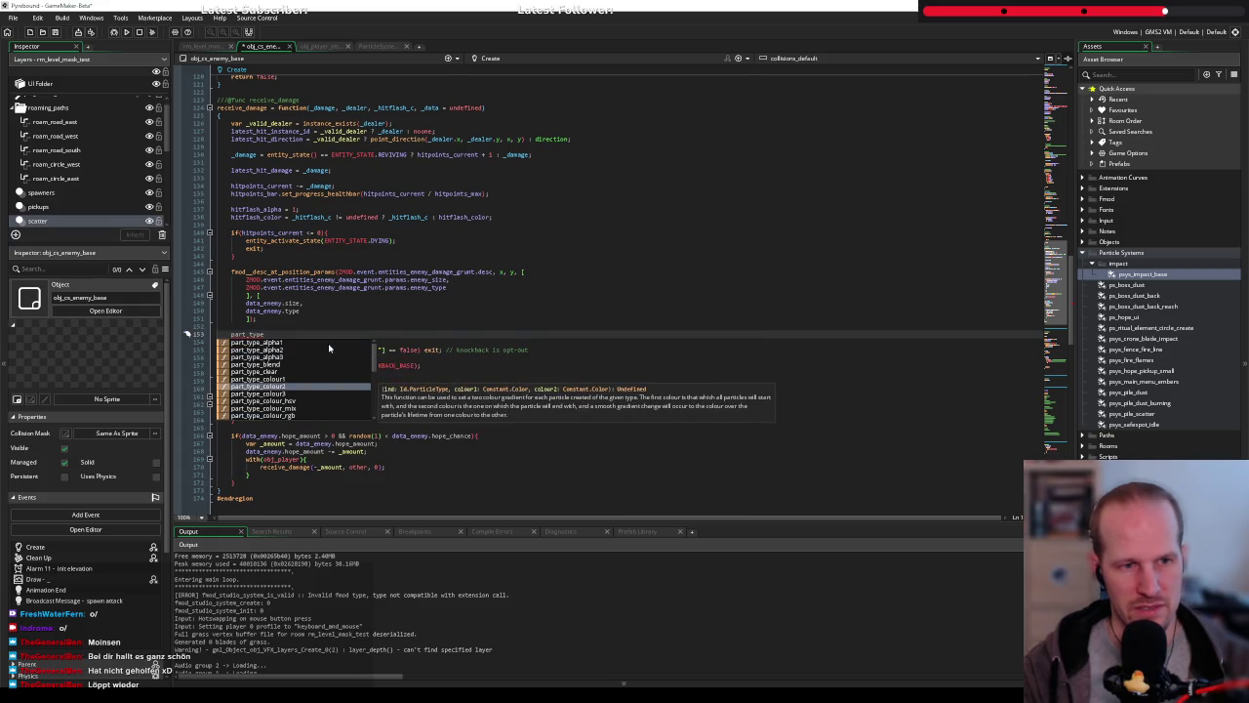
pyautogui.write('di')
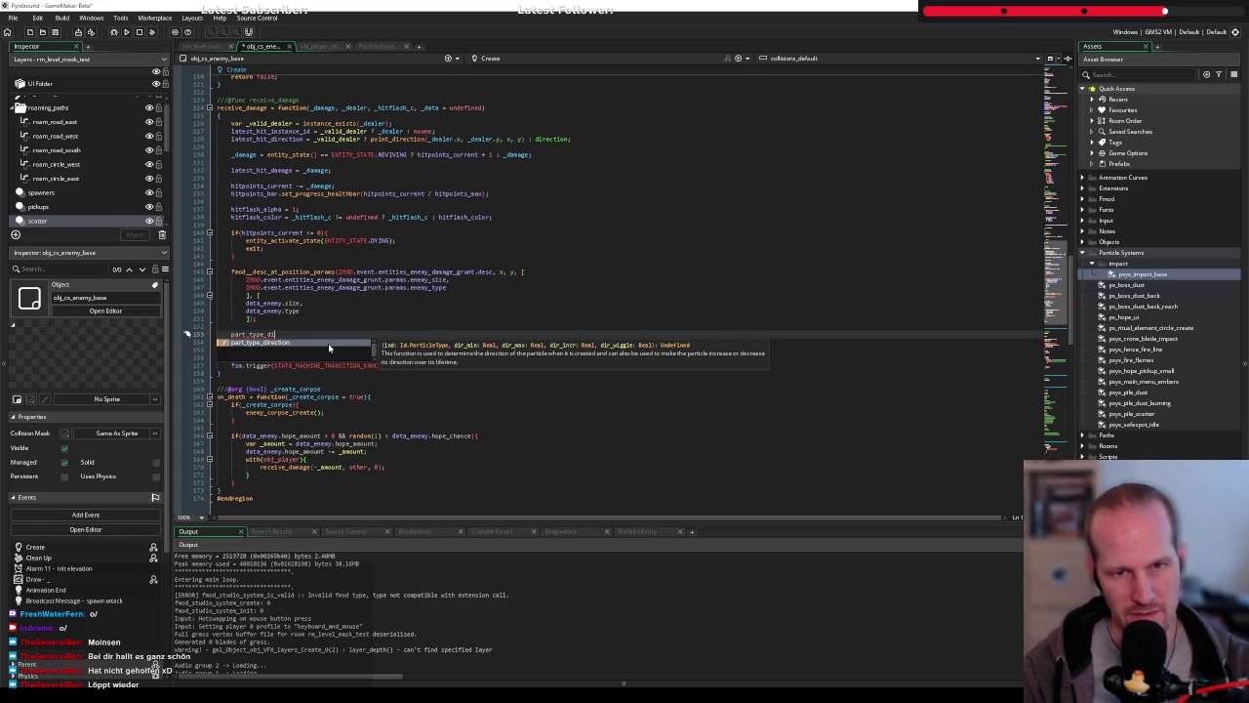
pyautogui.press('Escape')
# Try part_system_get, then delete the unfinished call so line 153 is empty
pyautogui.press('BackSpace')
pyautogui.write('p')
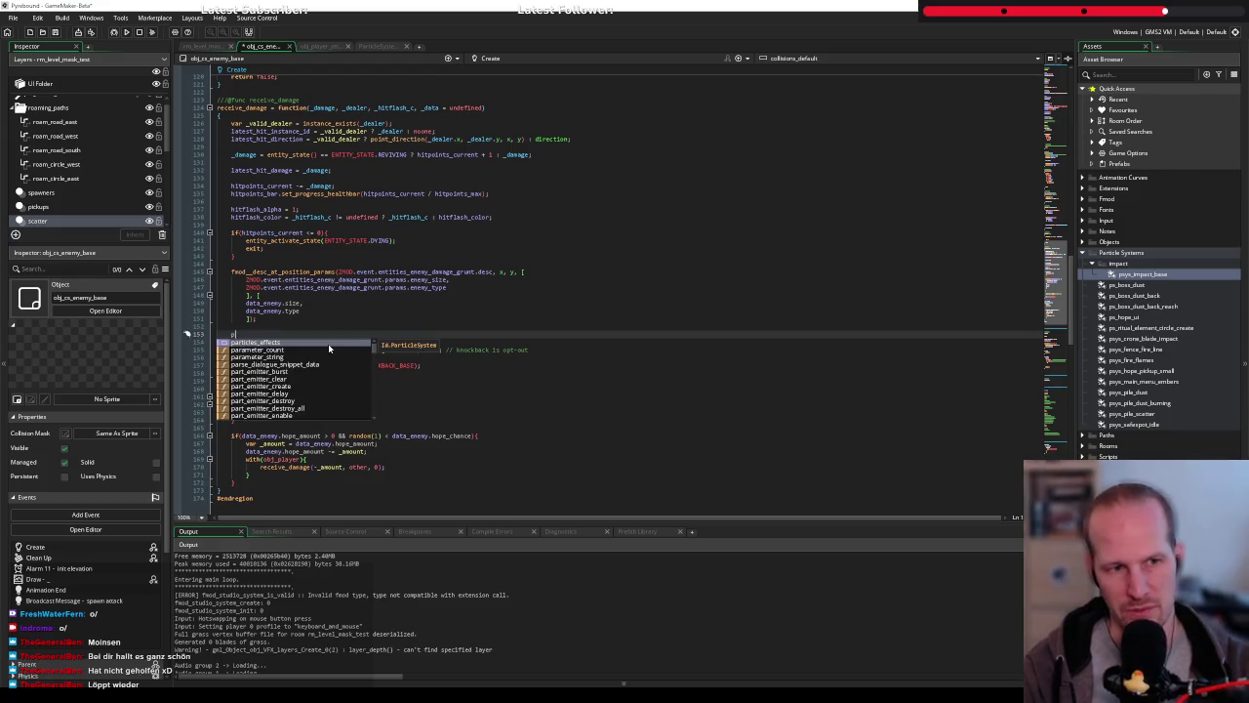
pyautogui.write('art_sys')
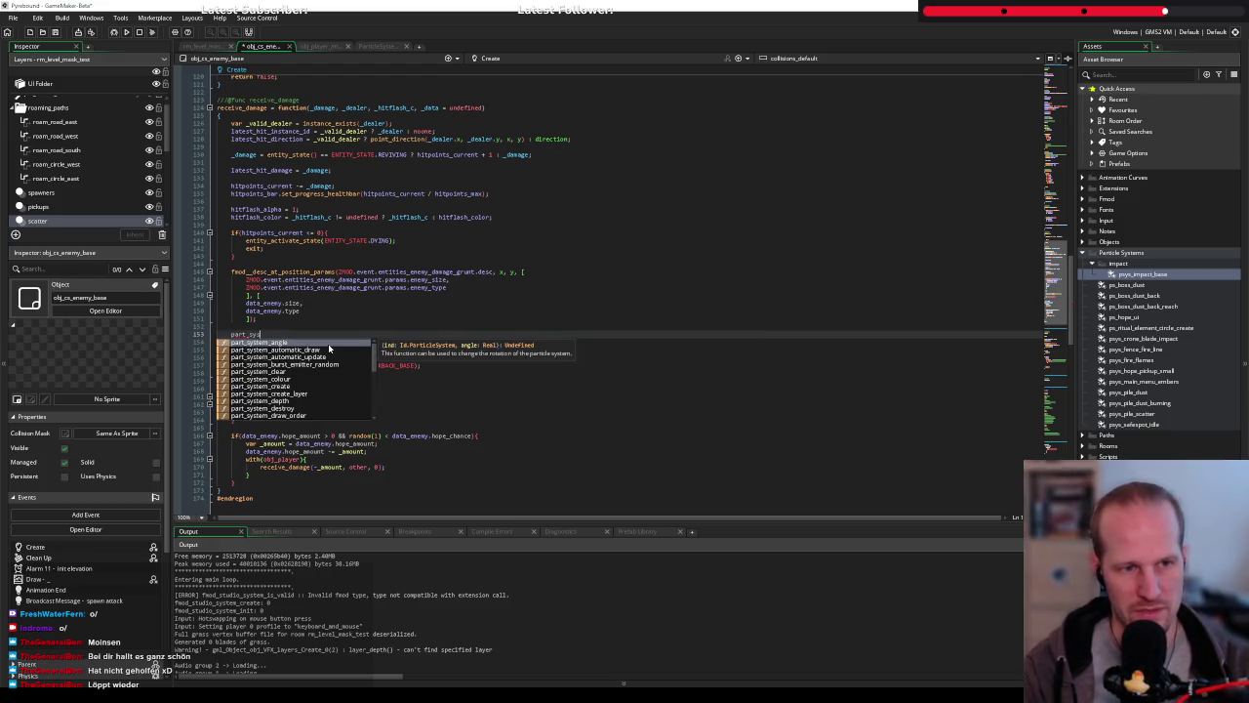
pyautogui.write('tem_get')
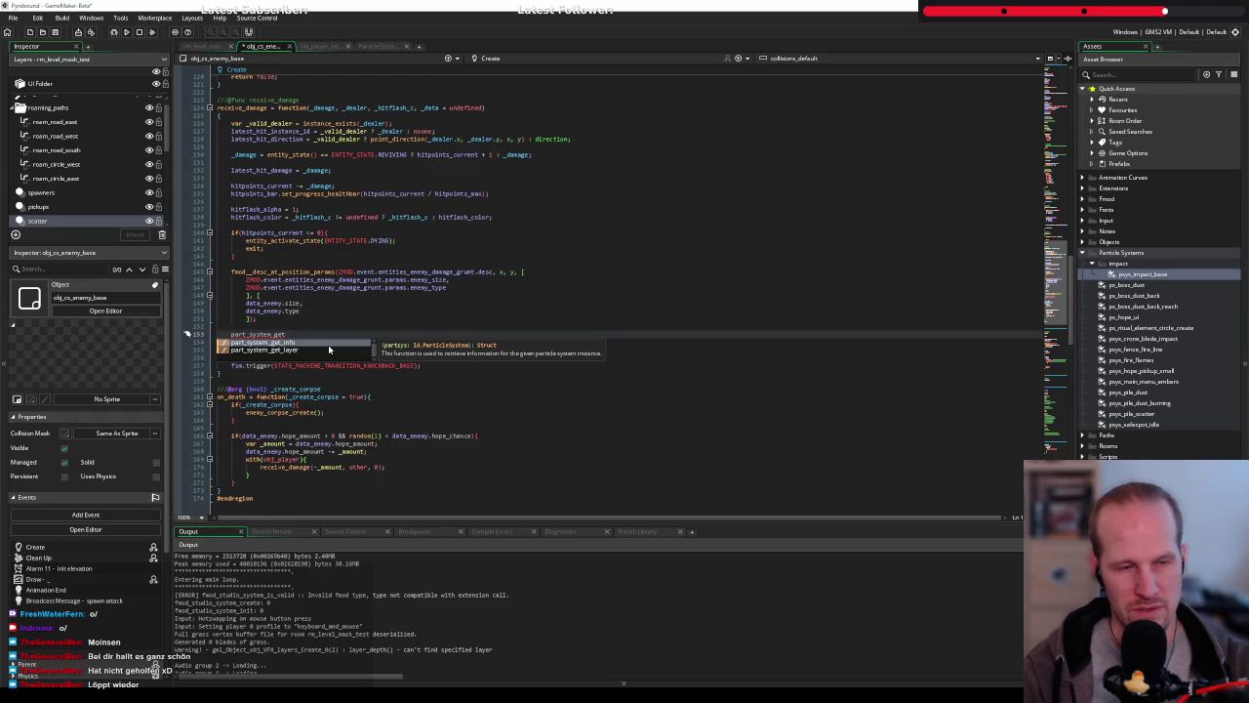
pyautogui.hotkey('ctrl', 'BackSpace')
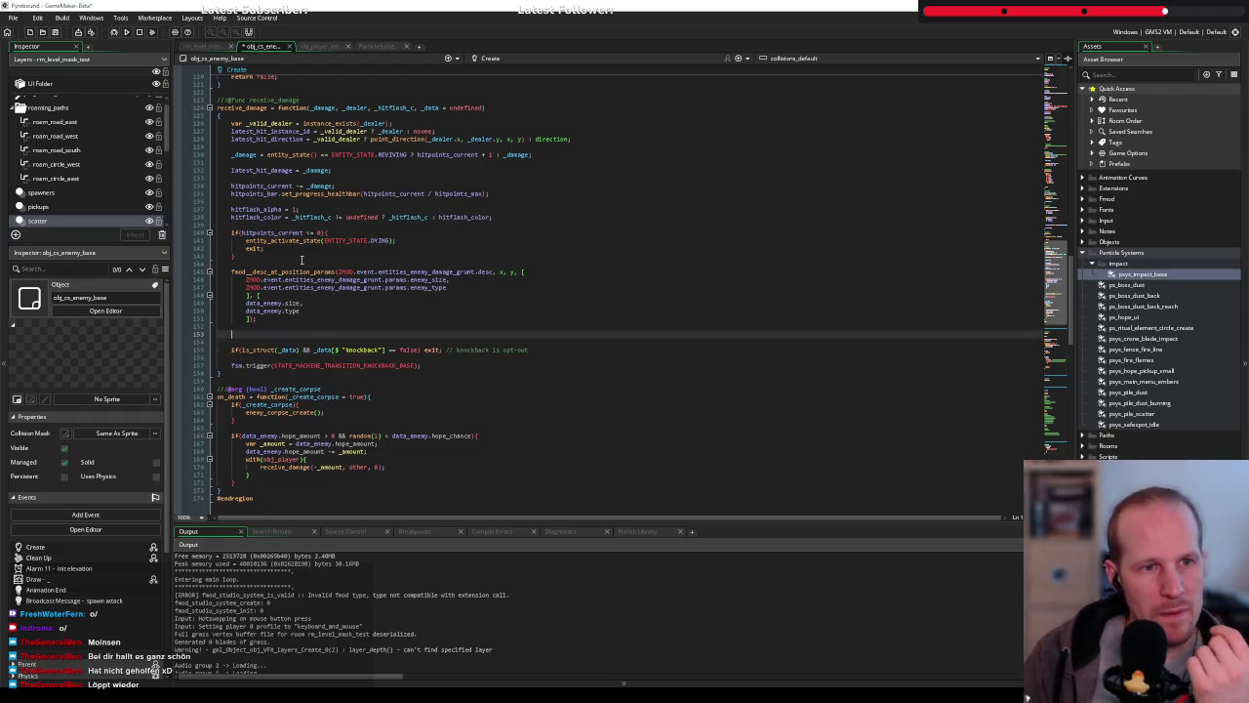
pyautogui.scroll(15, 305, 292)
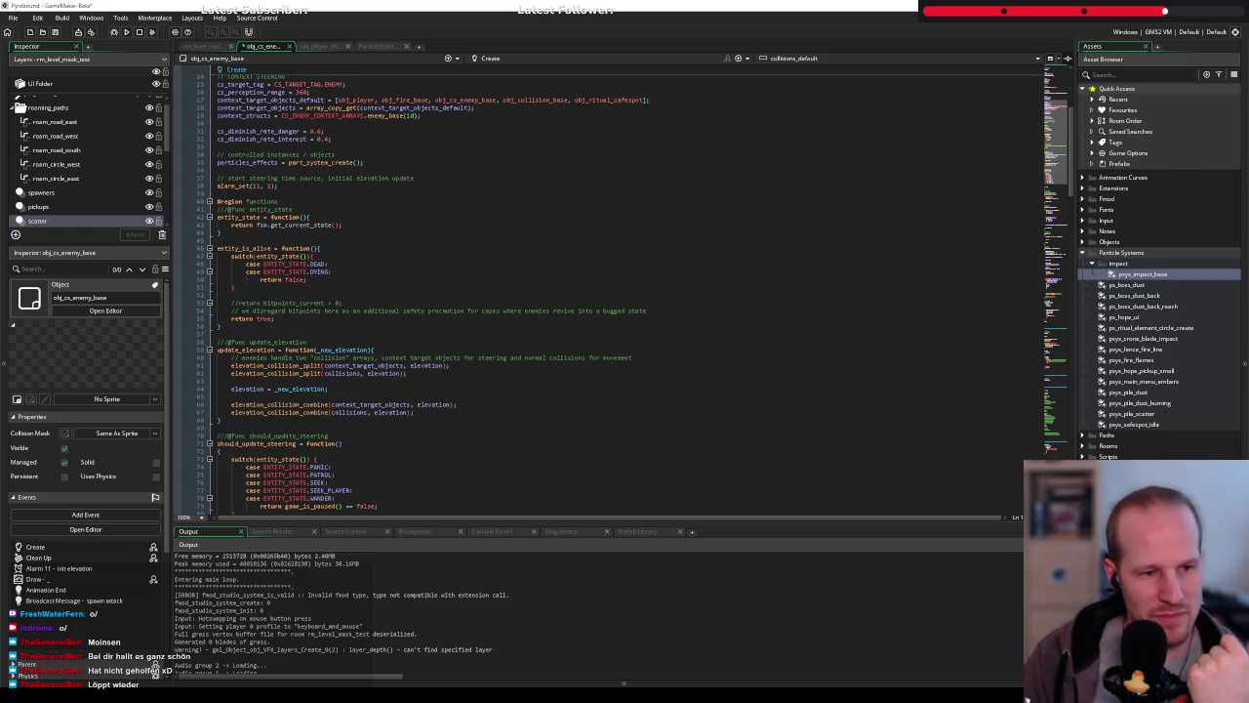
# Load github.com in a new tab next to the part_system_create manual page
pyautogui.moveTo(176, 669)
pyautogui.click(258, 652)
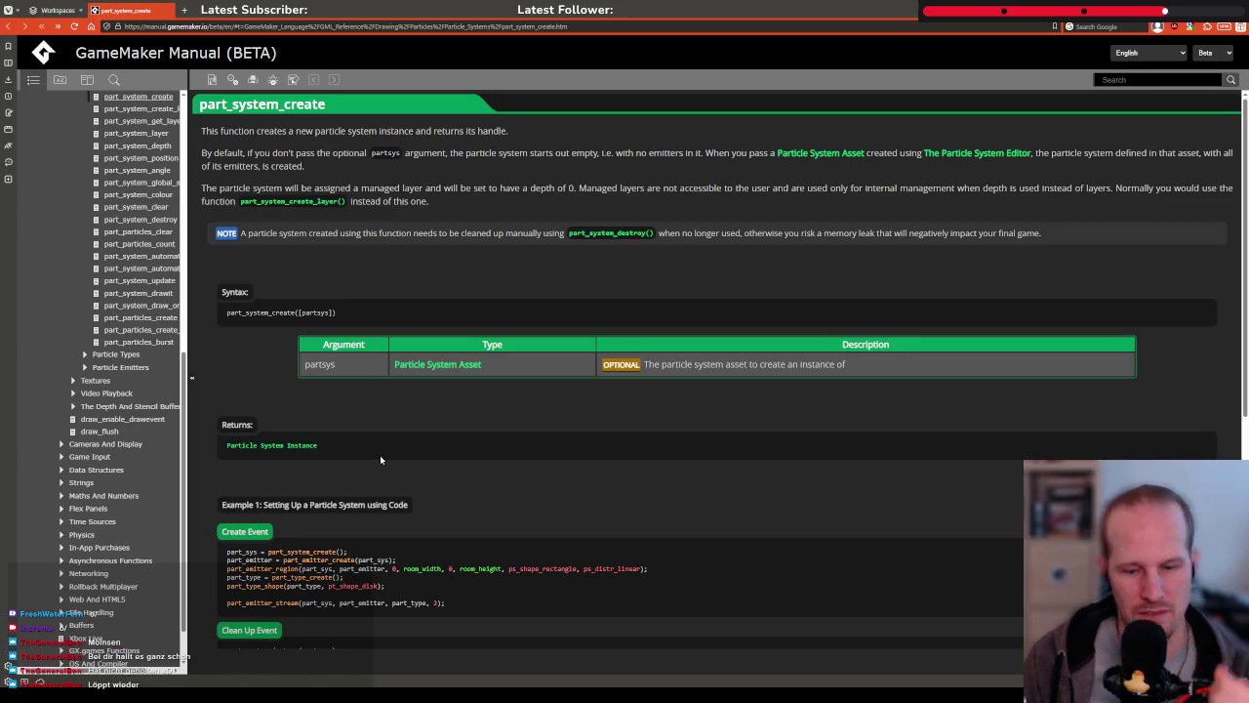
pyautogui.hotkey('ctrl', 't')
pyautogui.write('github')
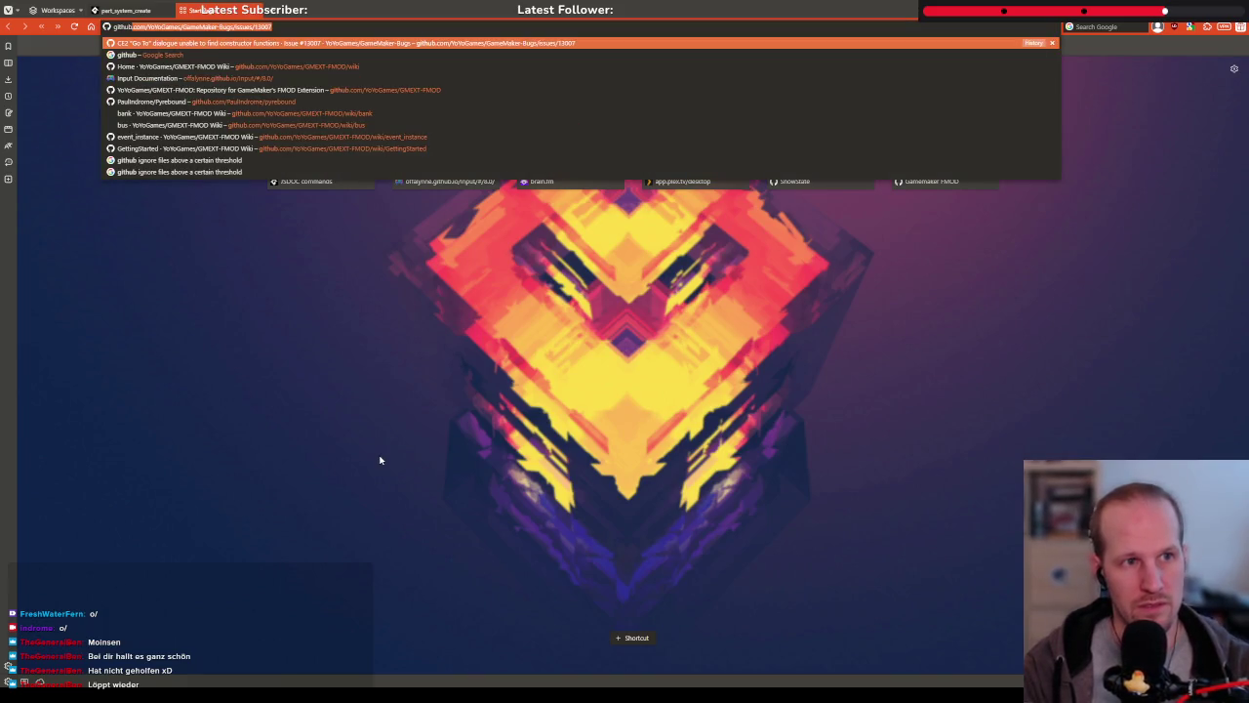
pyautogui.write('.com/')
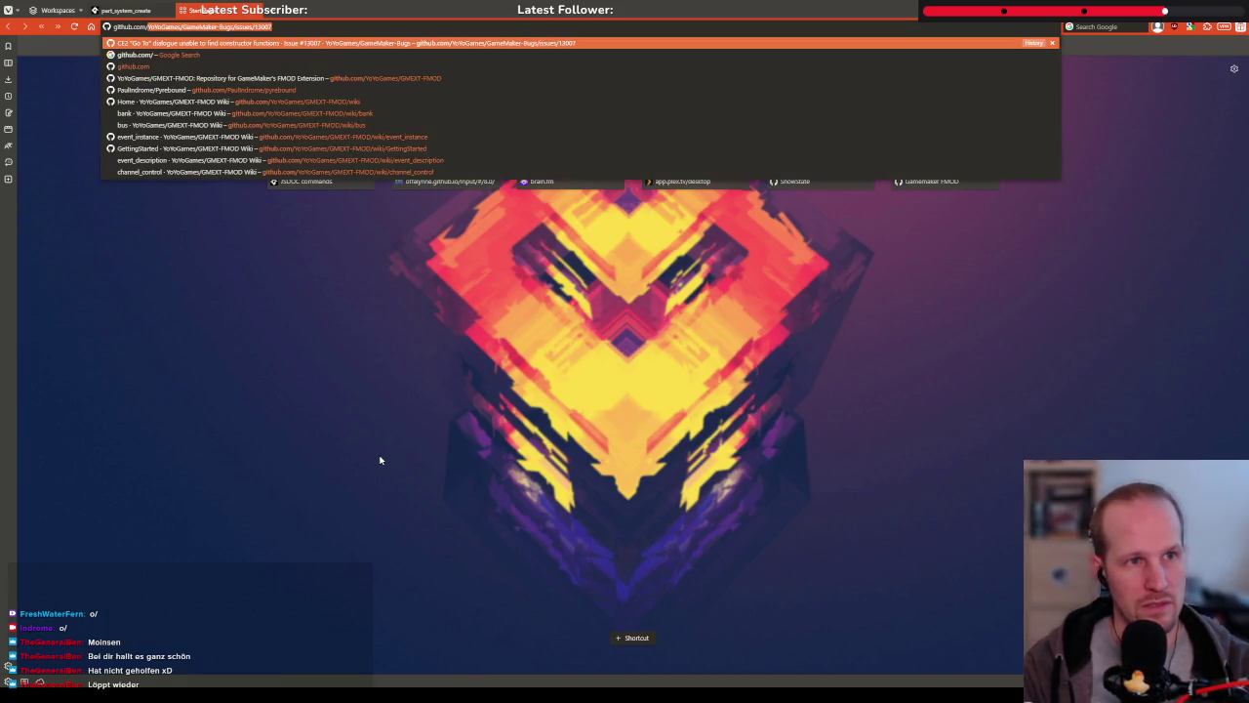
pyautogui.press('Delete')
pyautogui.press('Return')
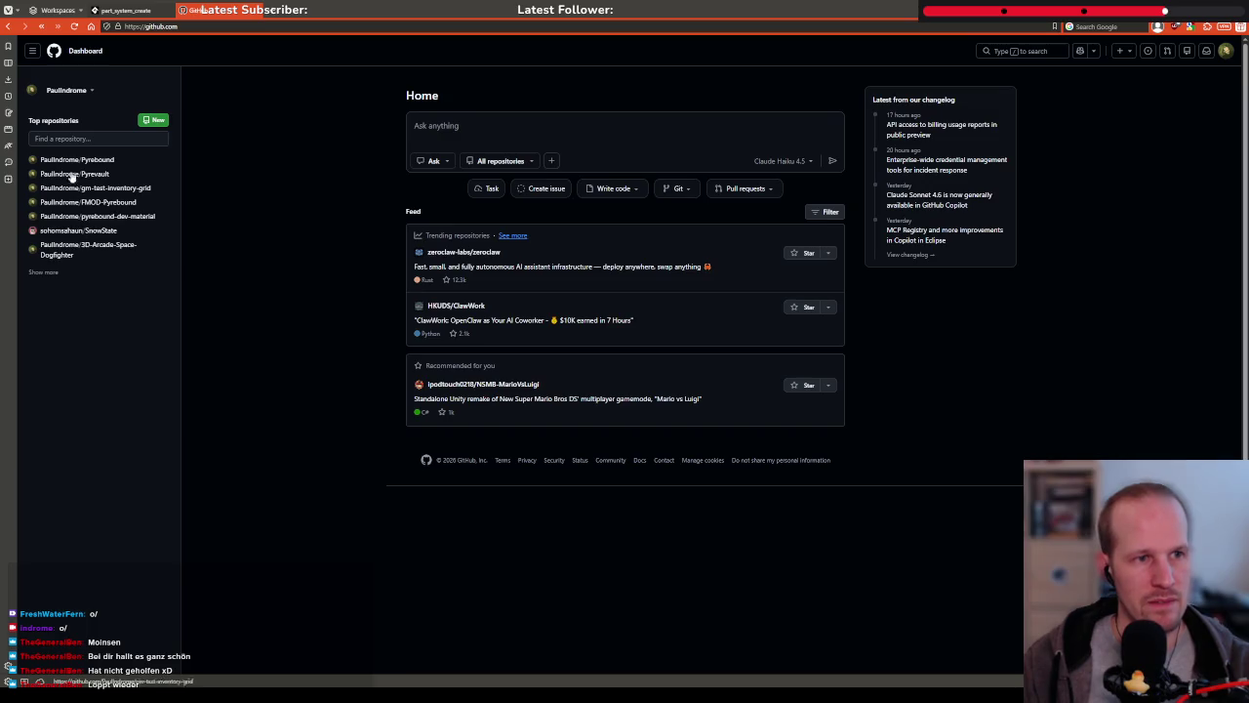
# Open the GitHub account menu, then switch back to the GameMaker editor
pyautogui.click(1225, 50)
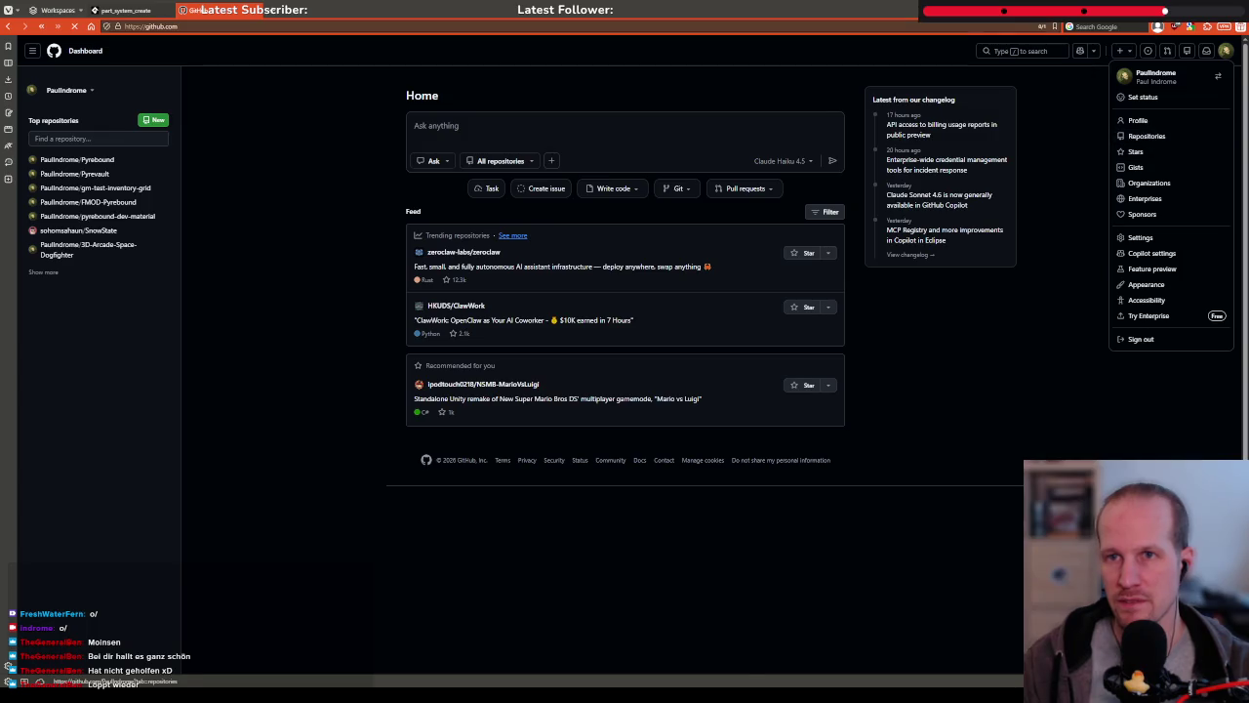
pyautogui.hotkey('alt', 'Tab')
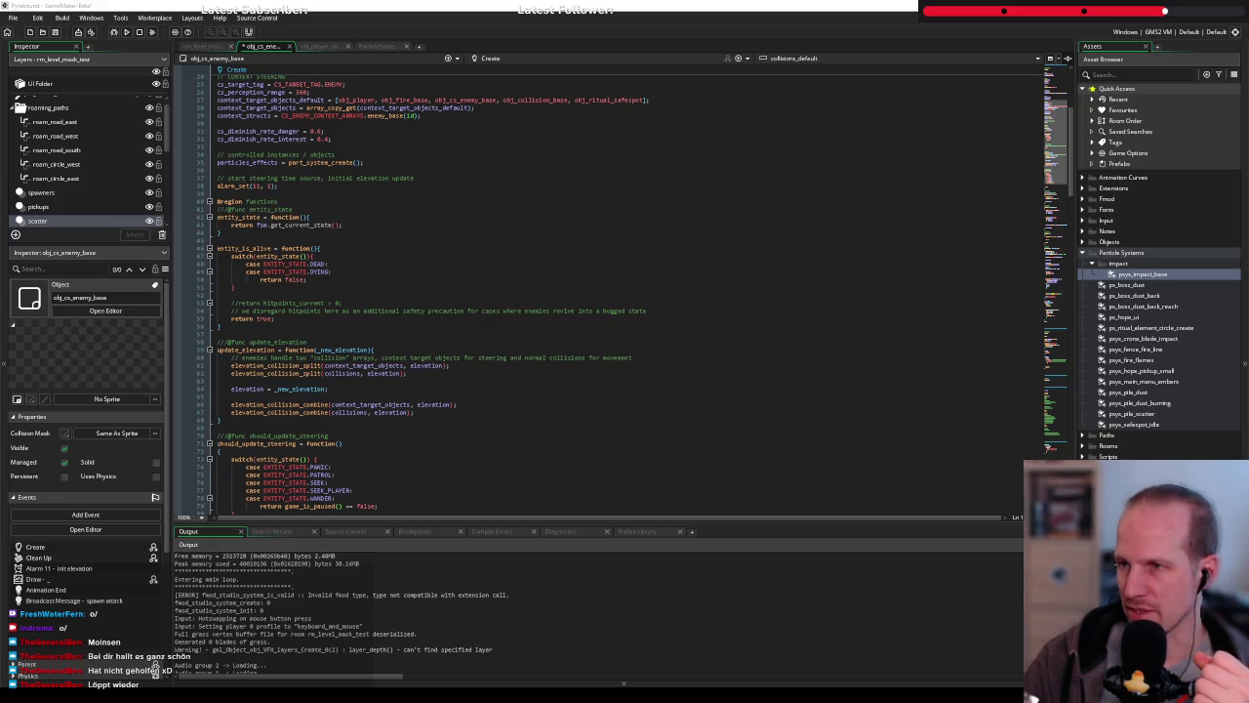
# View obj_shield's Create_0.gml on GitHub, then search Google for the game on itch in a new tab
pyautogui.hotkey('alt', 'Tab')
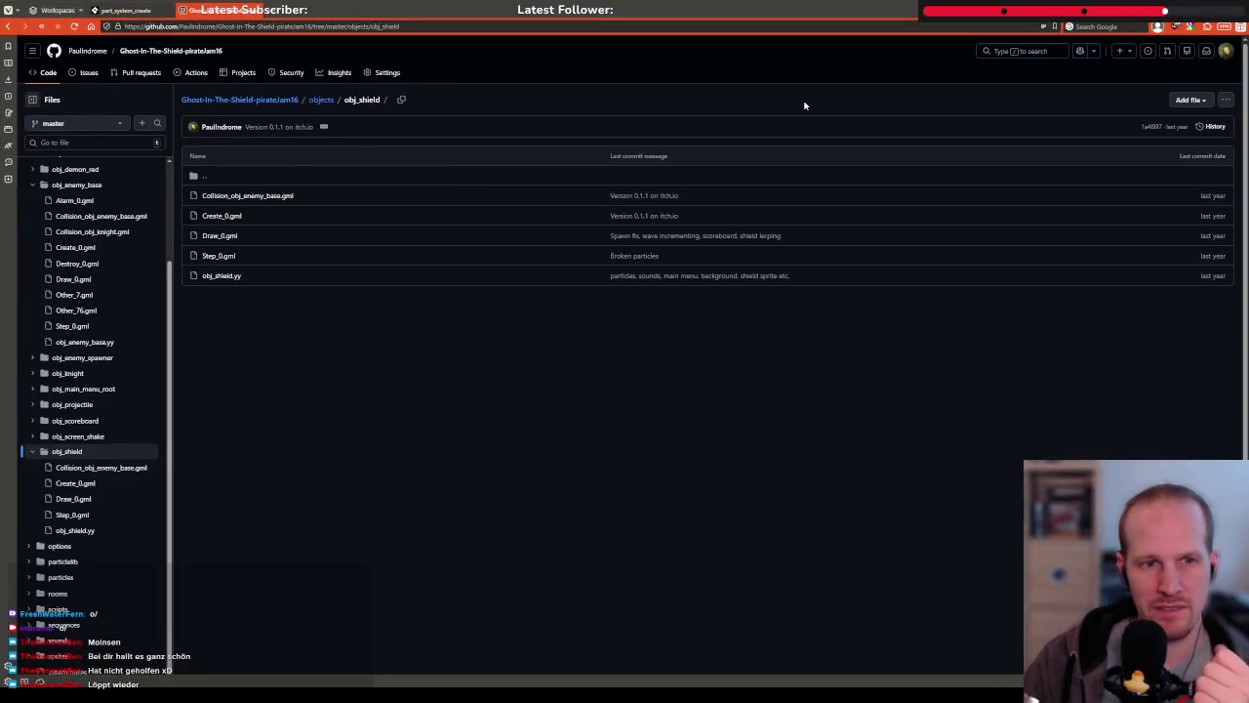
pyautogui.click(225, 219)
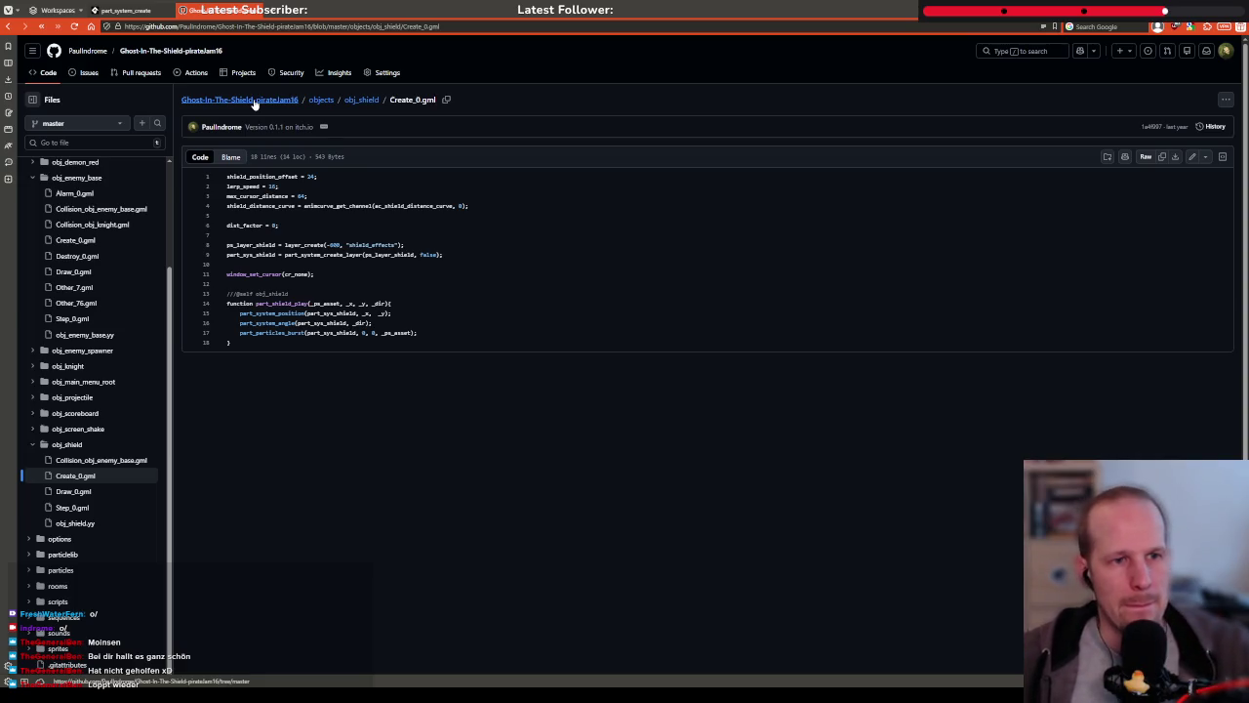
pyautogui.click(267, 17)
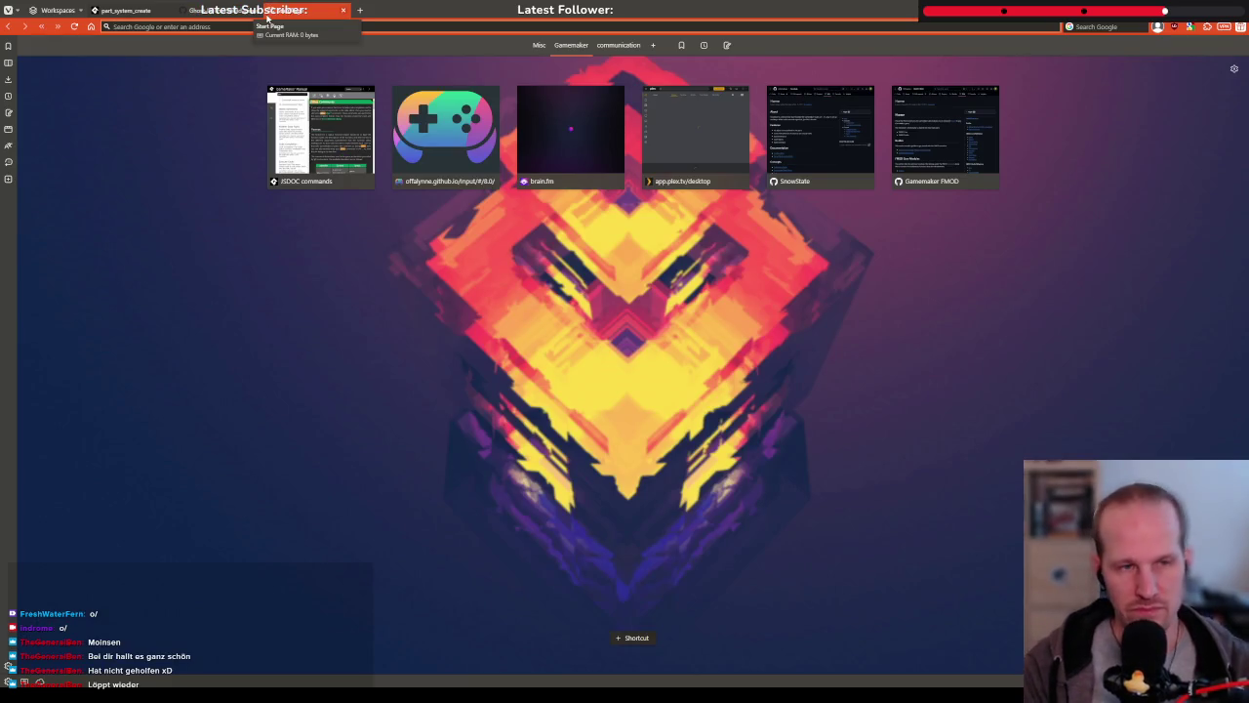
pyautogui.write('ghost')
pyautogui.press('Down')
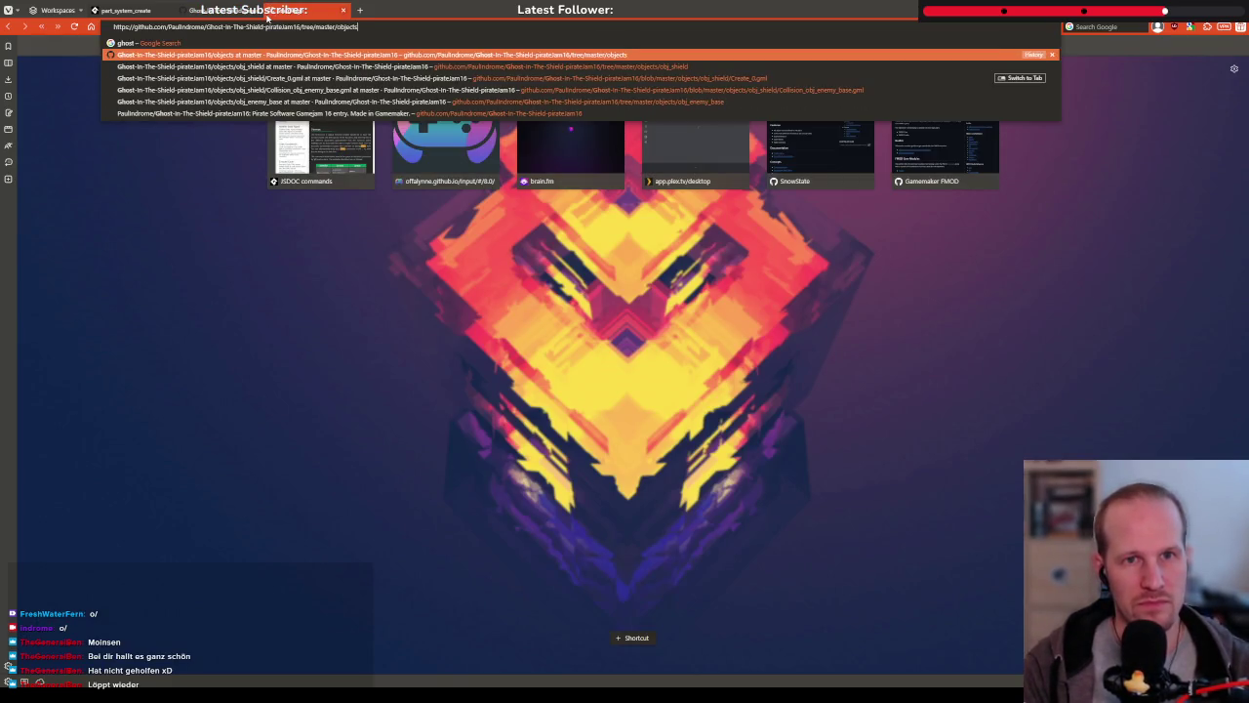
pyautogui.press('Return')
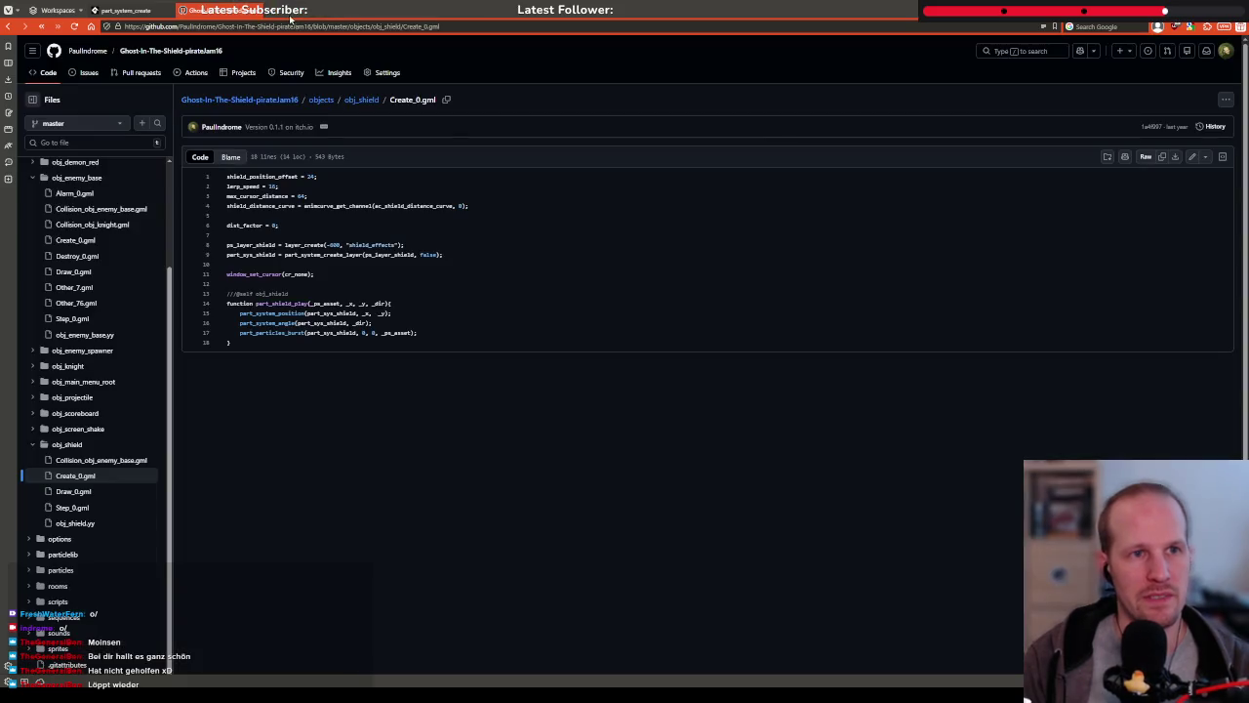
pyautogui.hotkey('alt', 'Left')
pyautogui.write('itch ghost')
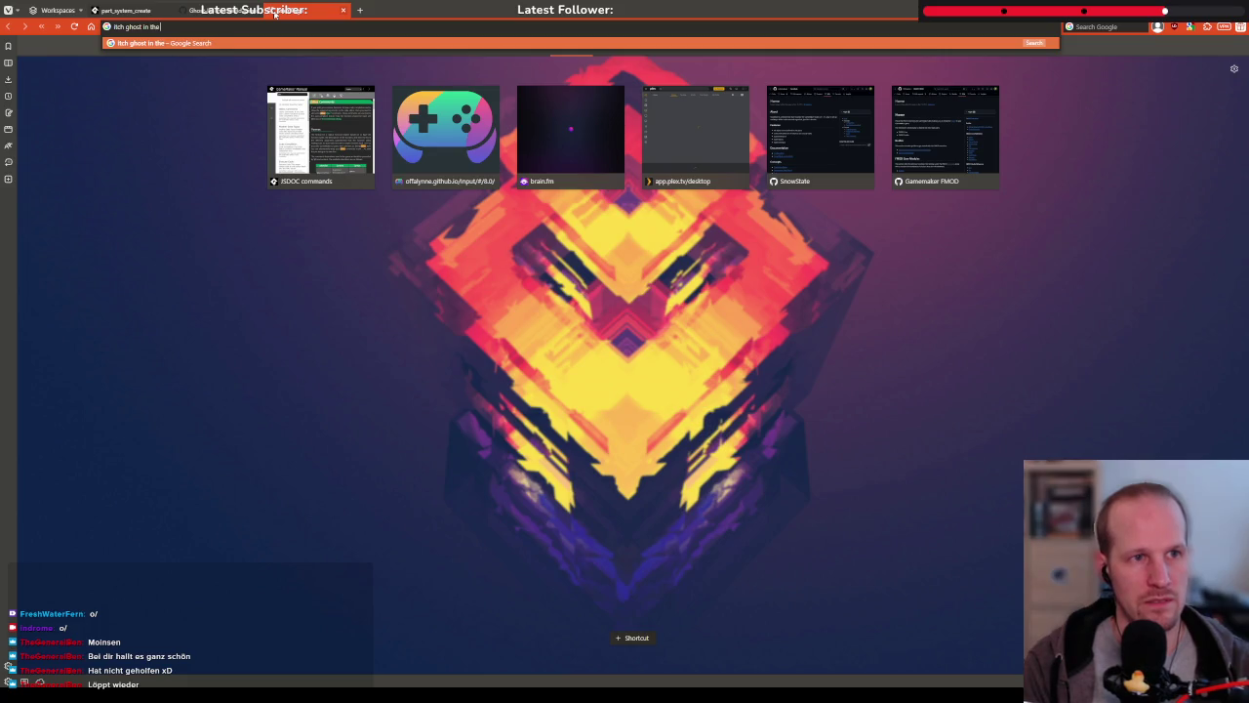
pyautogui.write('d')
pyautogui.press('Return')
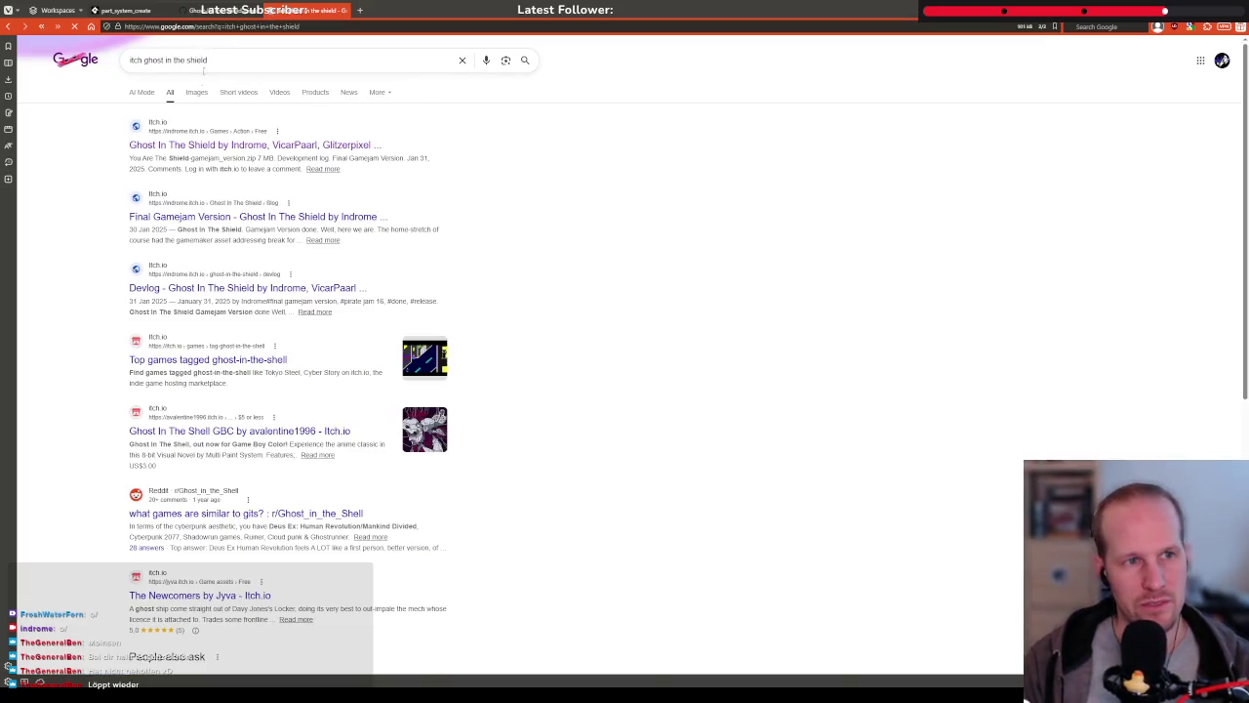
# Open the first itch.io result for Ghost In The Shield
pyautogui.click(209, 151)
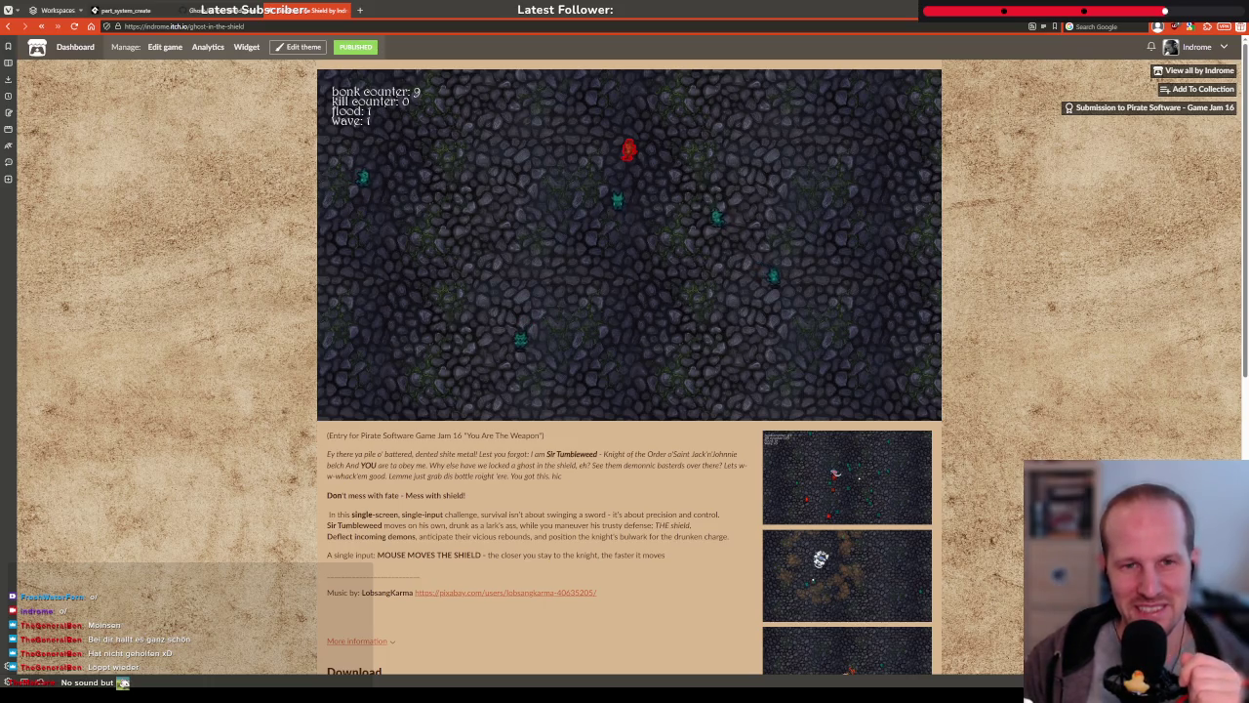
# Play Ghost In The Shield in the browser to wave 2, then go back to GameMaker
pyautogui.click(663, 227)
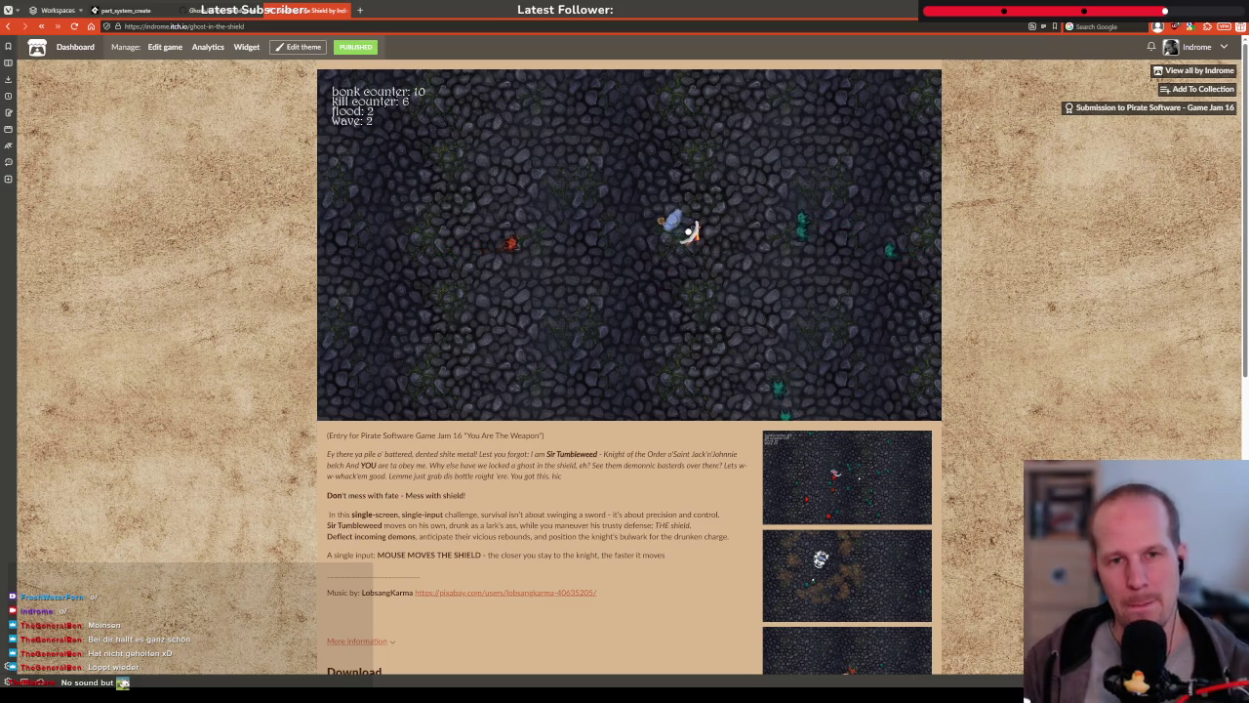
pyautogui.hotkey('ctrl', 'shift', 'Tab')
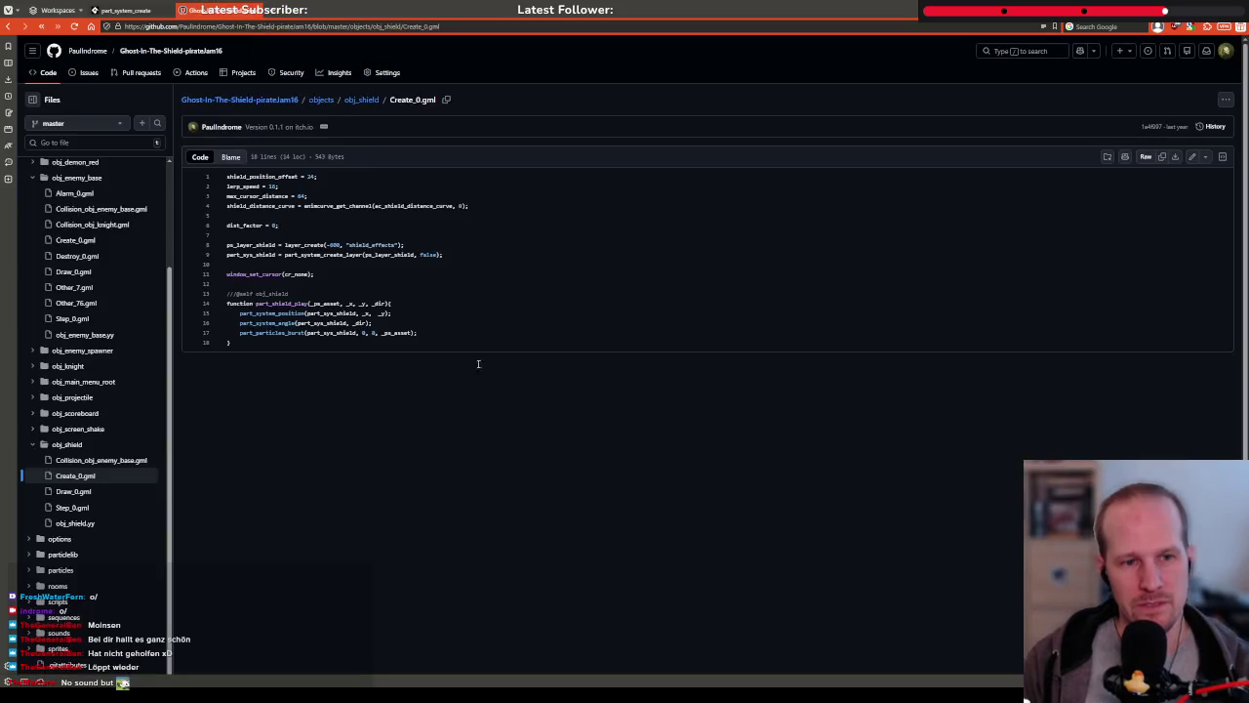
pyautogui.hotkey('alt', 'Tab')
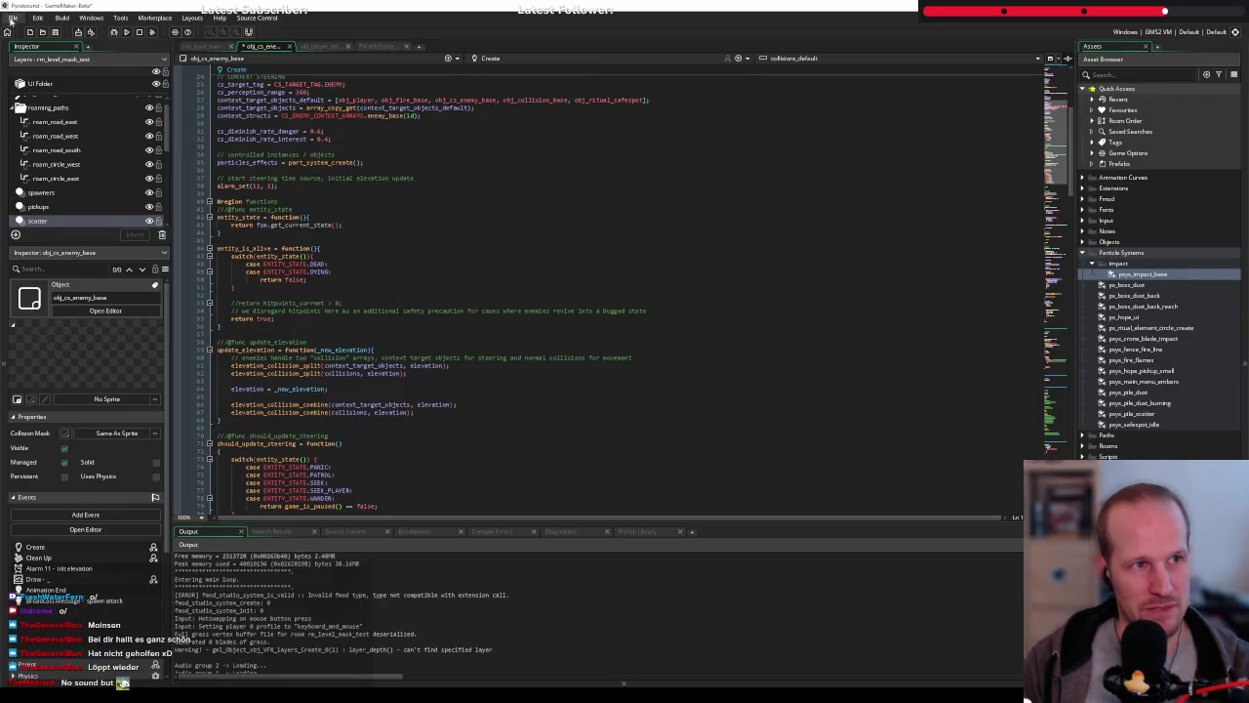
# Open the psys_impact_base particle system editor from the asset browser
pyautogui.click(12, 20)
pyautogui.click(399, 301)
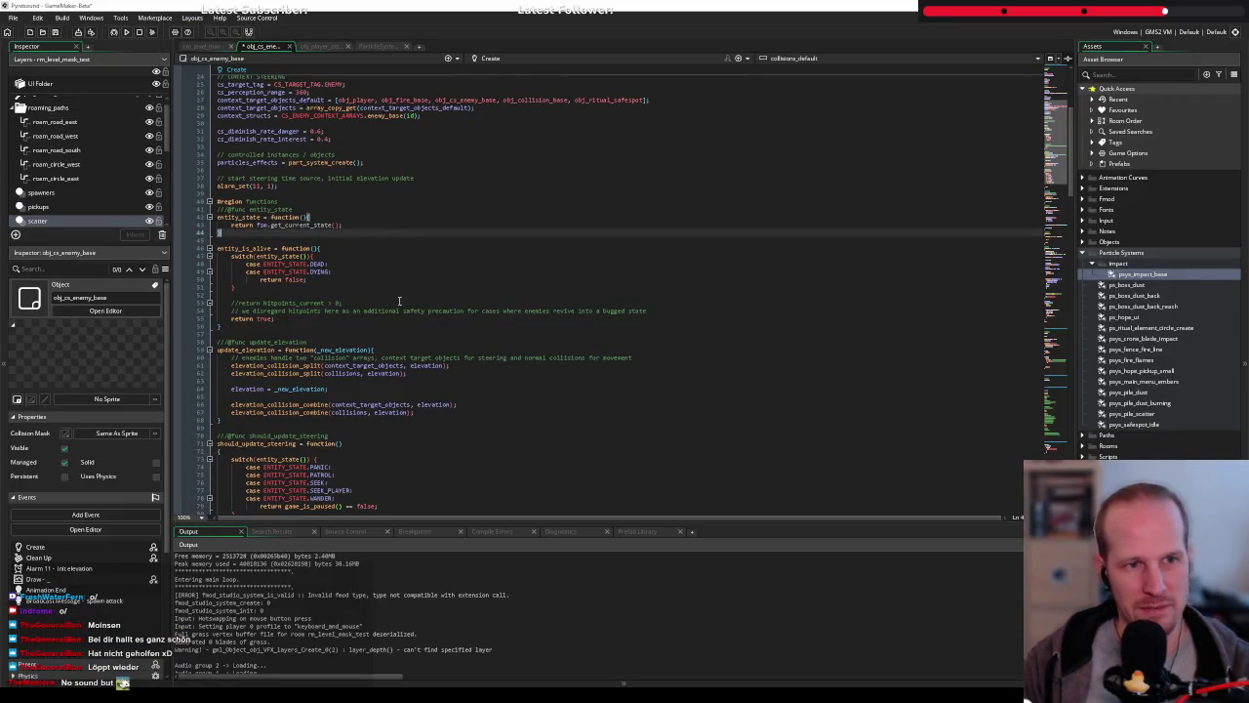
pyautogui.doubleClick(1151, 275)
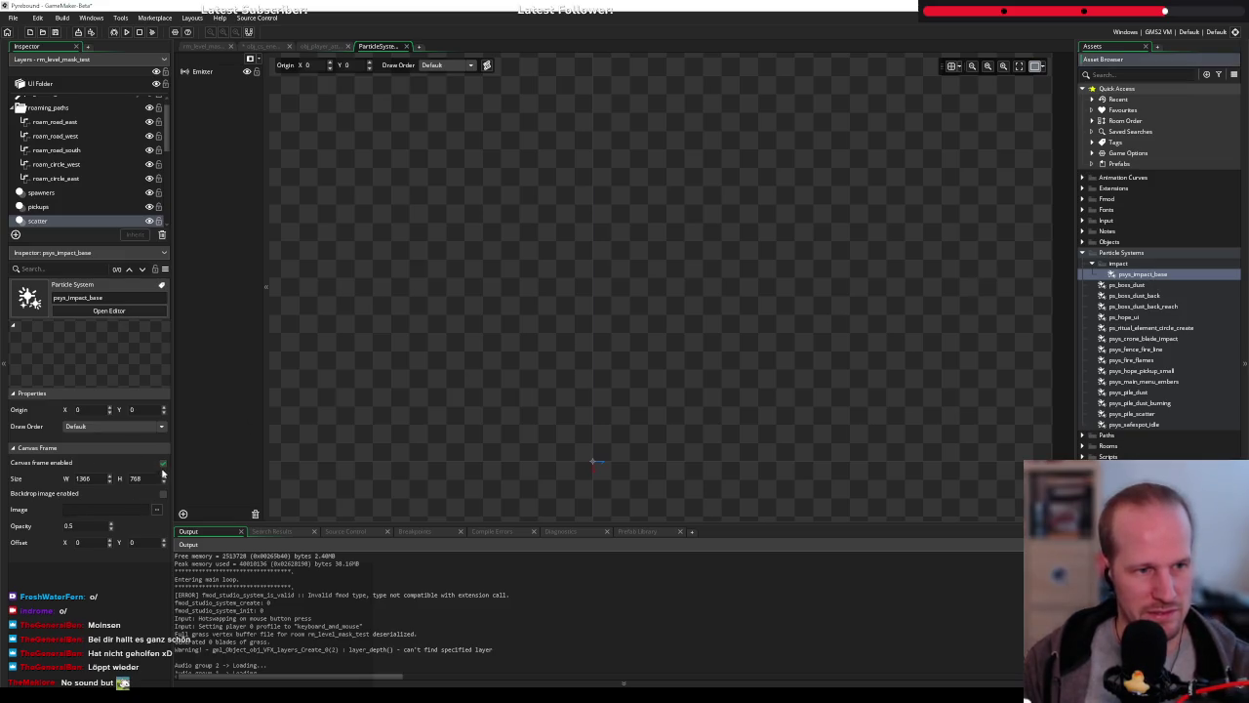
pyautogui.click(120, 473)
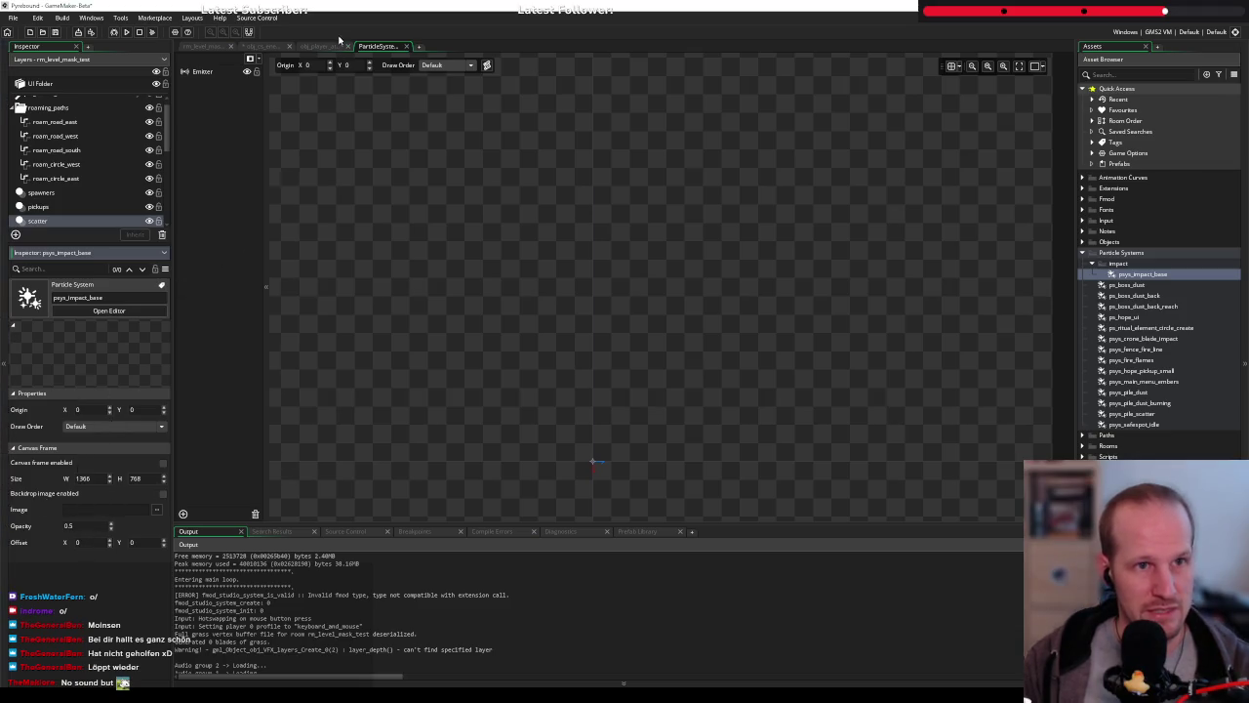
# Start a part_system_set call on a new line 36 below the part_system_create line
pyautogui.click(258, 46)
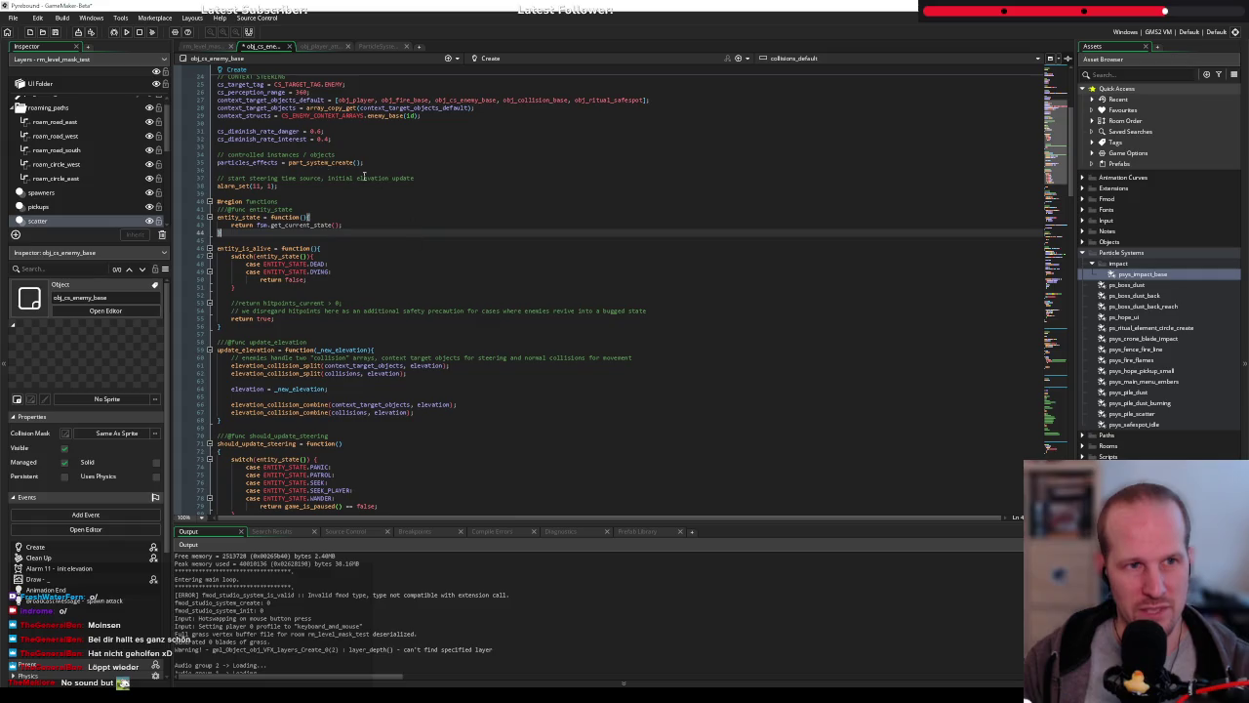
pyautogui.click(381, 161)
pyautogui.press('Return')
pyautogui.write('pr')
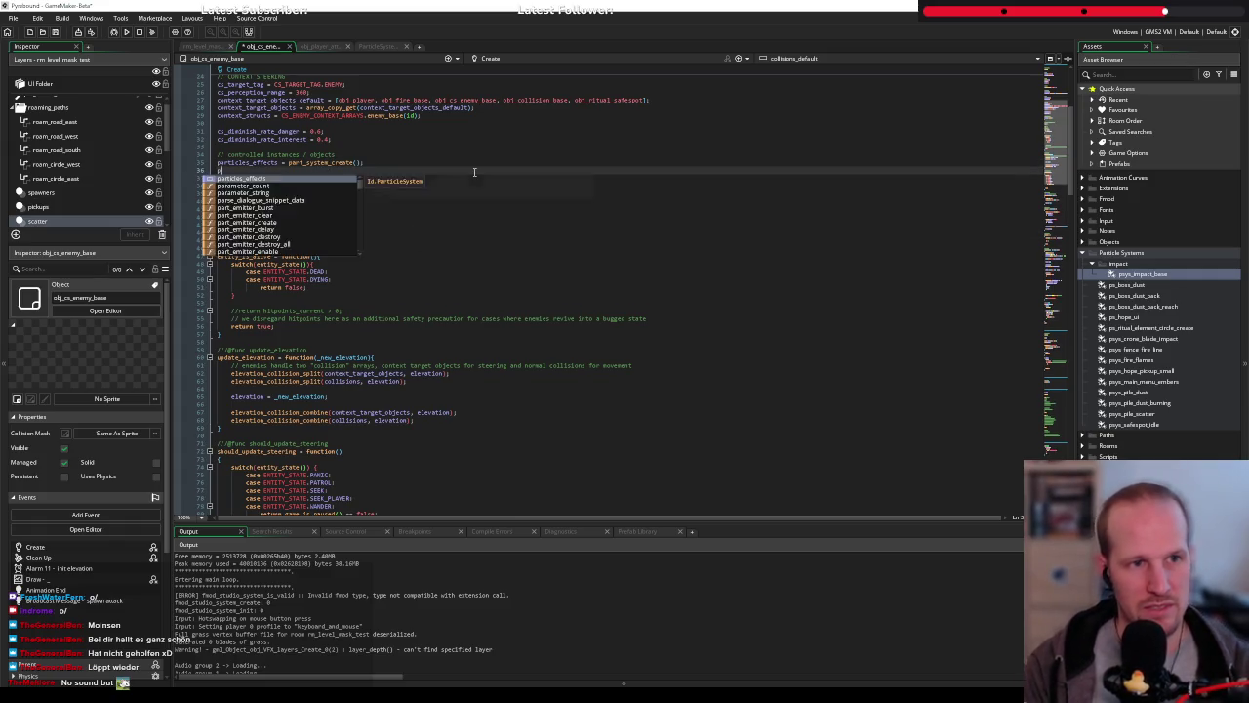
pyautogui.press('BackSpace')
pyautogui.press('BackSpace')
pyautogui.write('a')
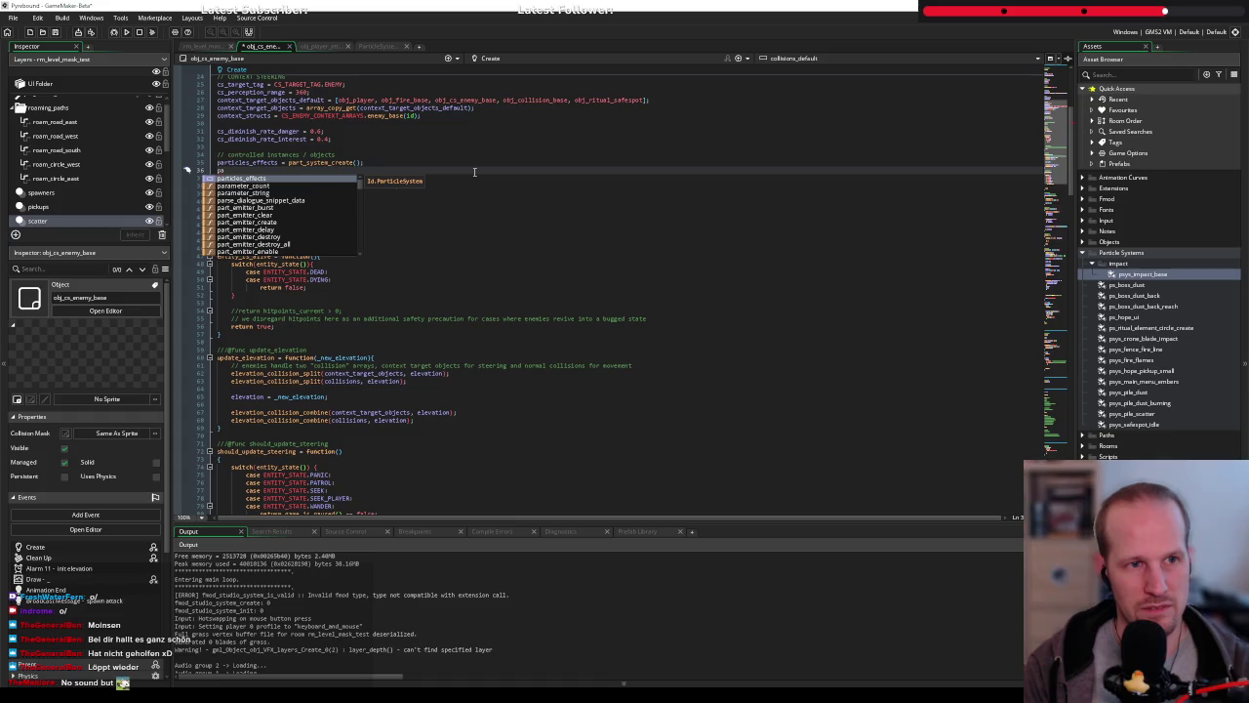
pyautogui.write('rt_system_set')
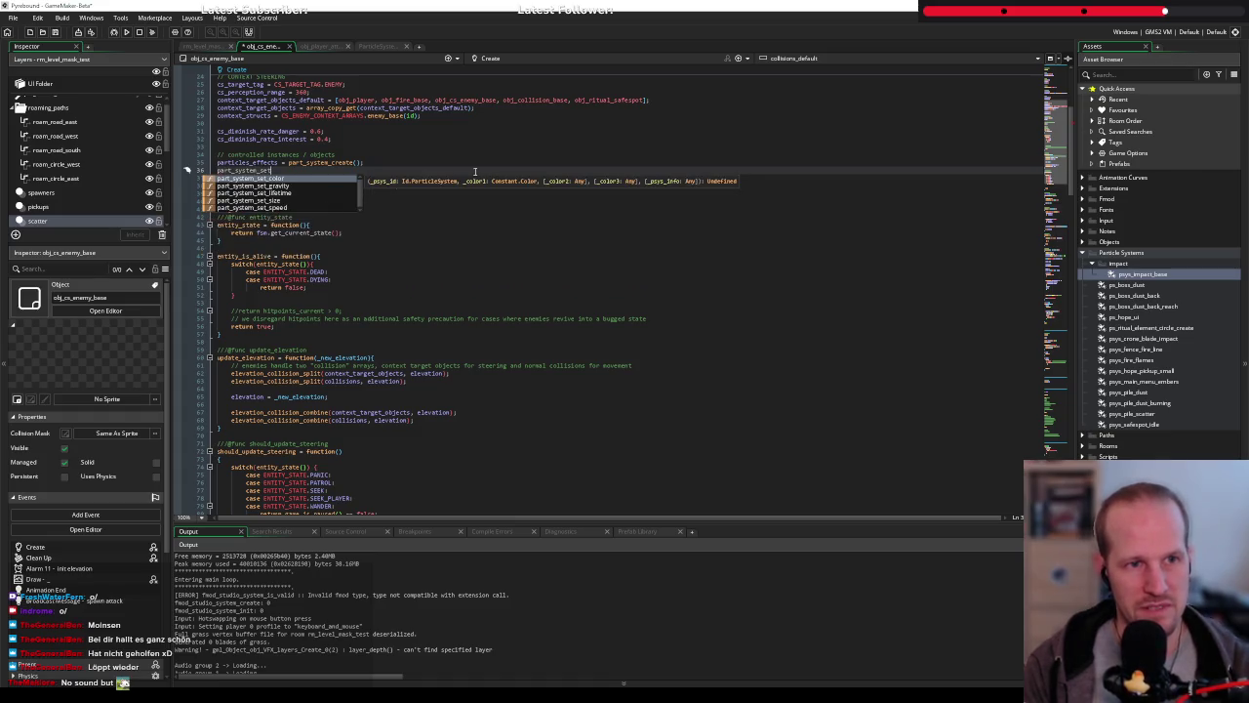
# Browse the part_system autocomplete suggestions, leave the line as part_syst, and select the particle system's Emitter
pyautogui.press('Down')
pyautogui.press('Down')
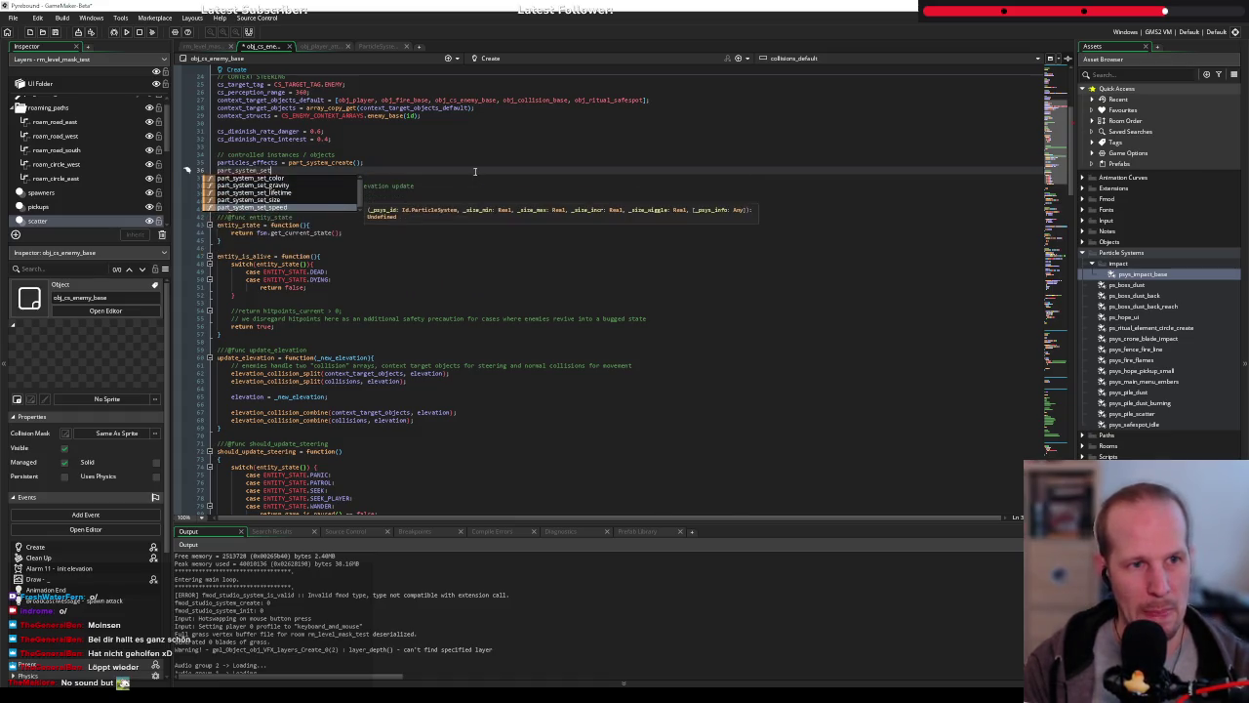
pyautogui.press('BackSpace')
pyautogui.press('BackSpace')
pyautogui.press('BackSpace')
pyautogui.write('wor')
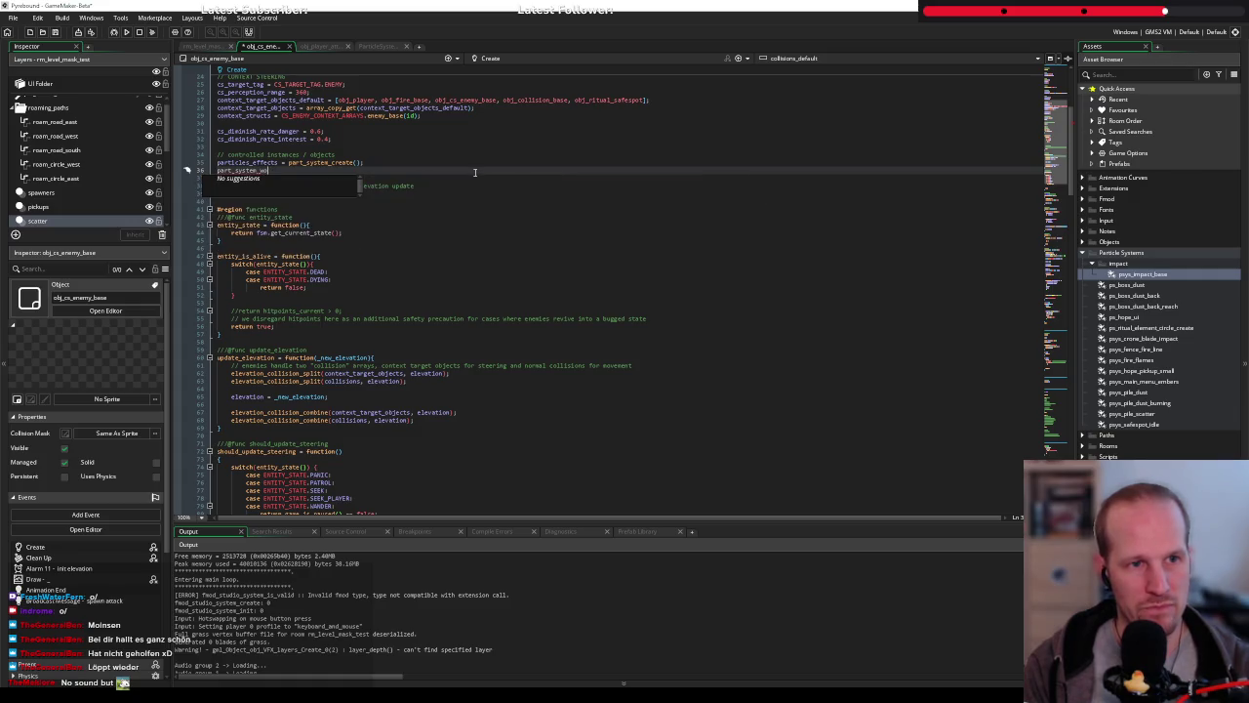
pyautogui.press('BackSpace')
pyautogui.press('BackSpace')
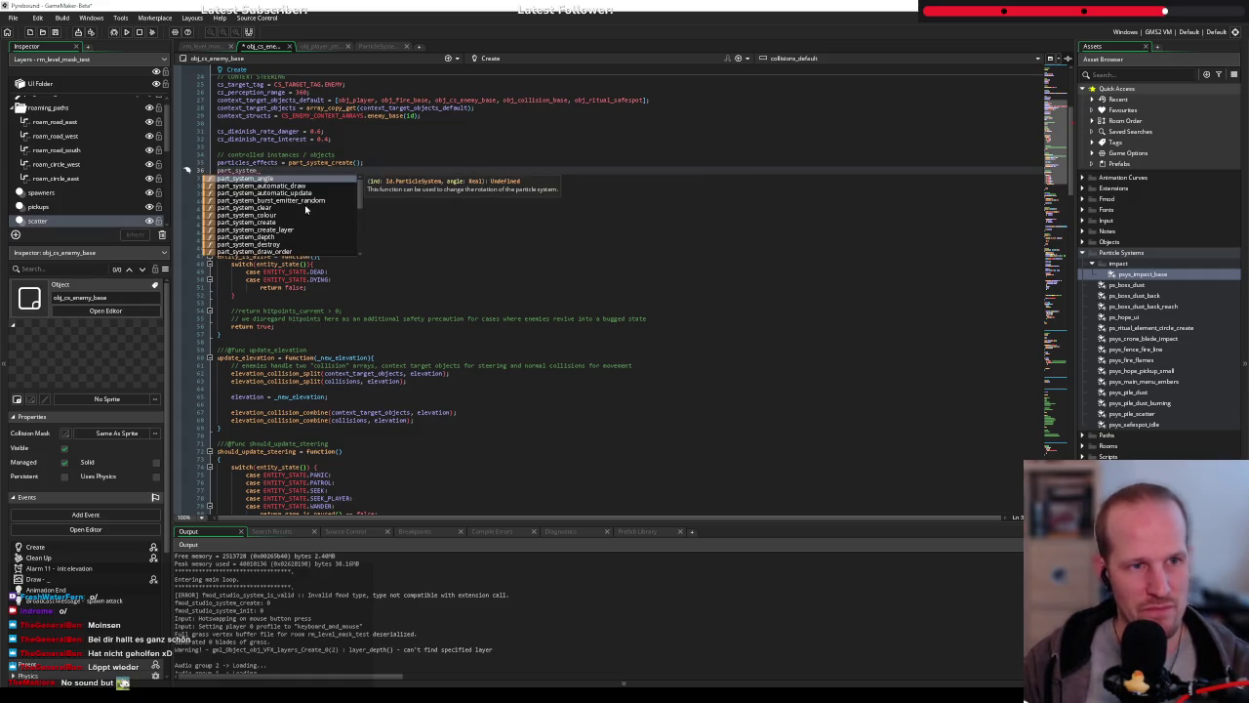
pyautogui.scroll(-5, 306, 208)
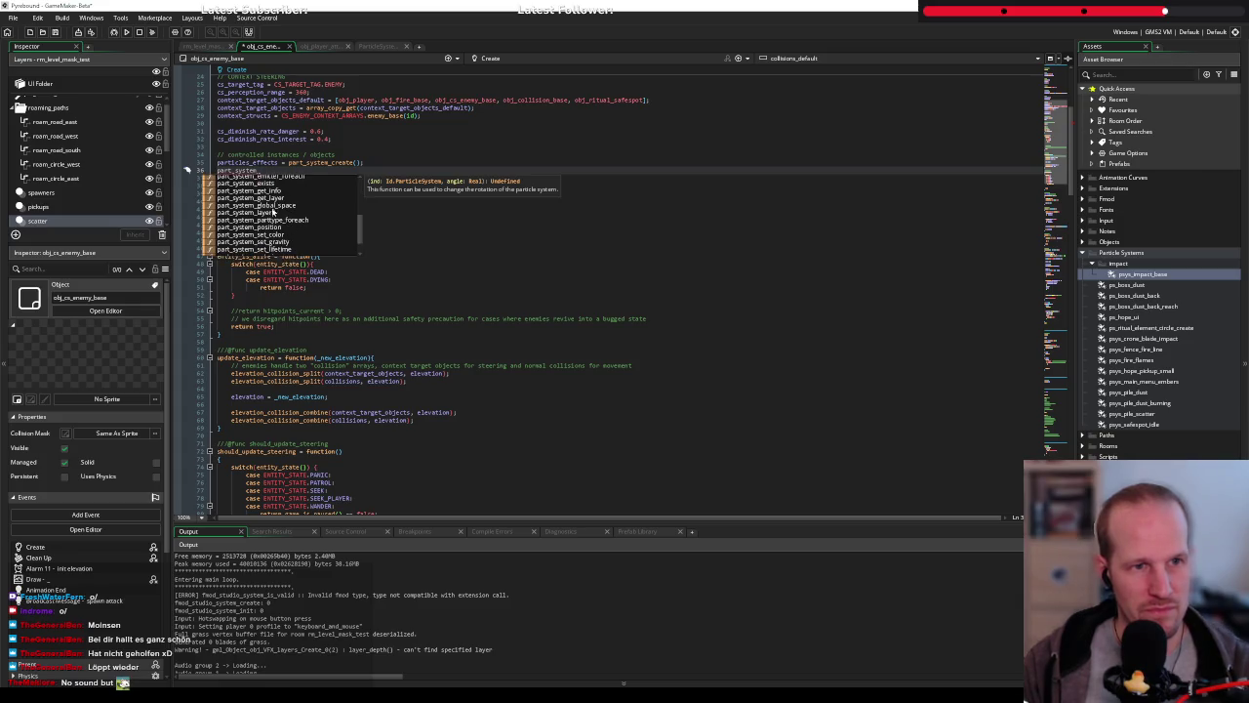
pyautogui.scroll(-2, 293, 211)
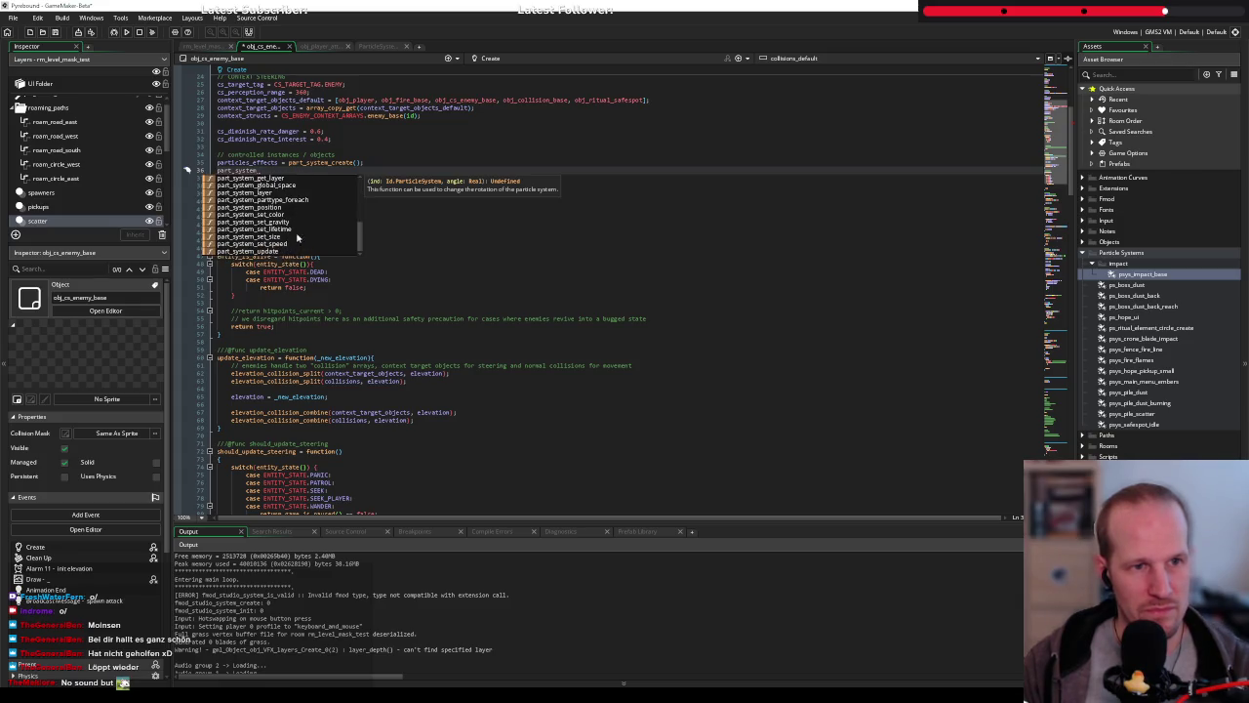
pyautogui.click(296, 170)
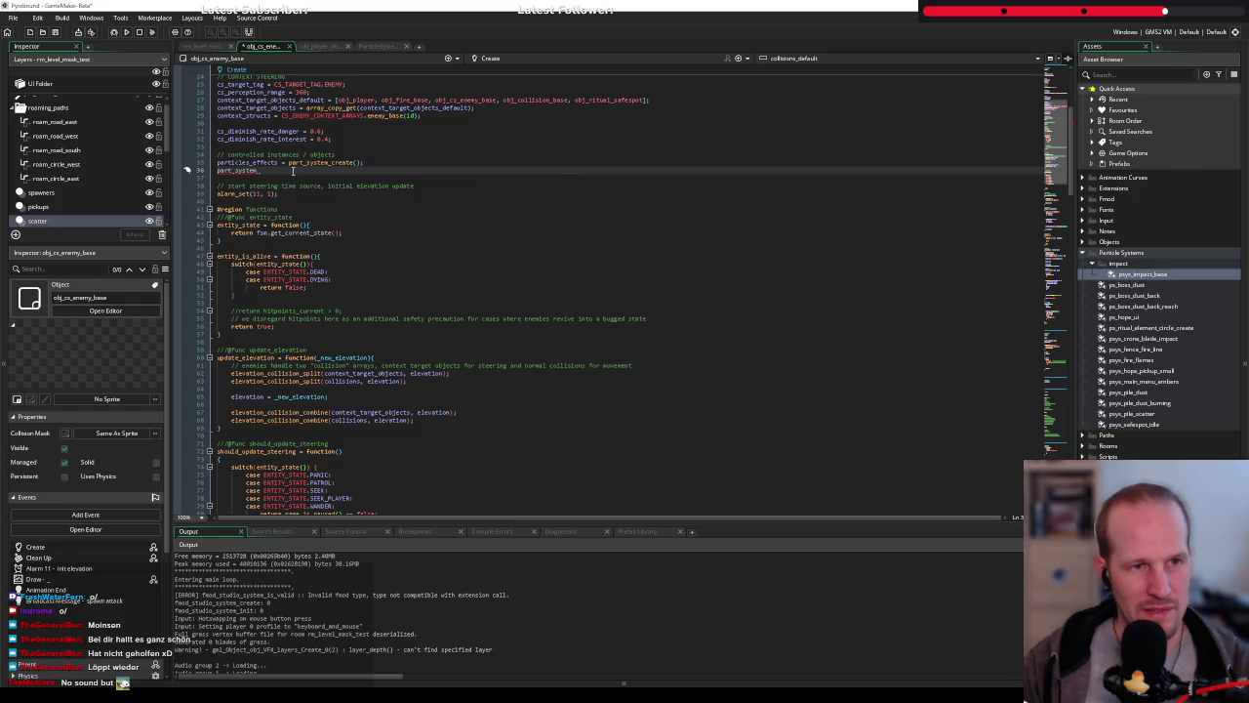
pyautogui.press('BackSpace')
pyautogui.press('BackSpace')
pyautogui.press('BackSpace')
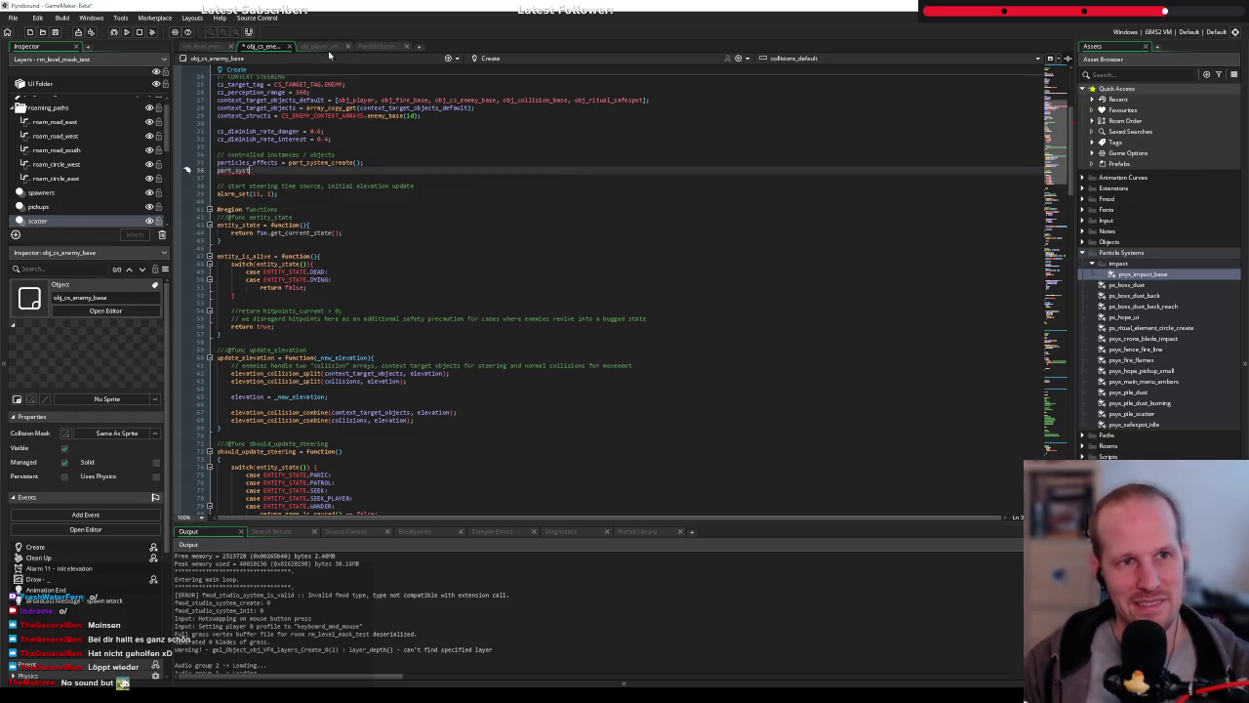
pyautogui.click(377, 46)
pyautogui.click(202, 71)
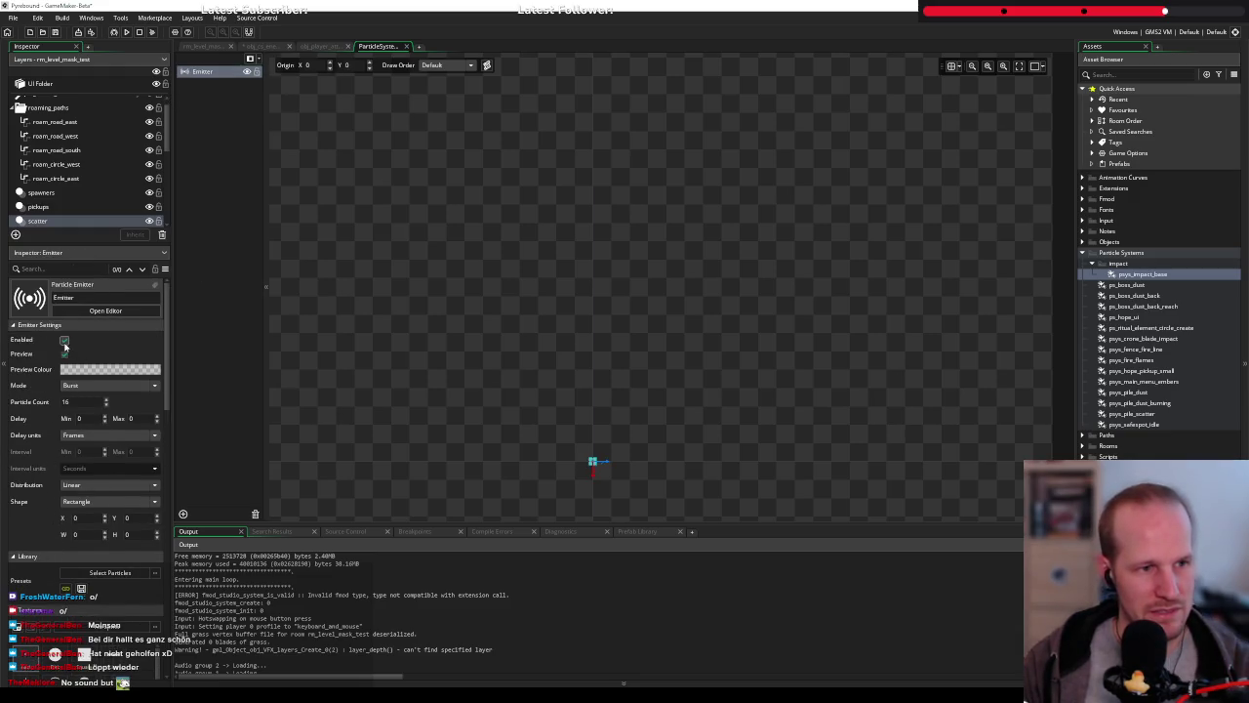
# Review the impact emitter's Inspector settings, then open a new blank browser tab
pyautogui.scroll(-10, 41, 488)
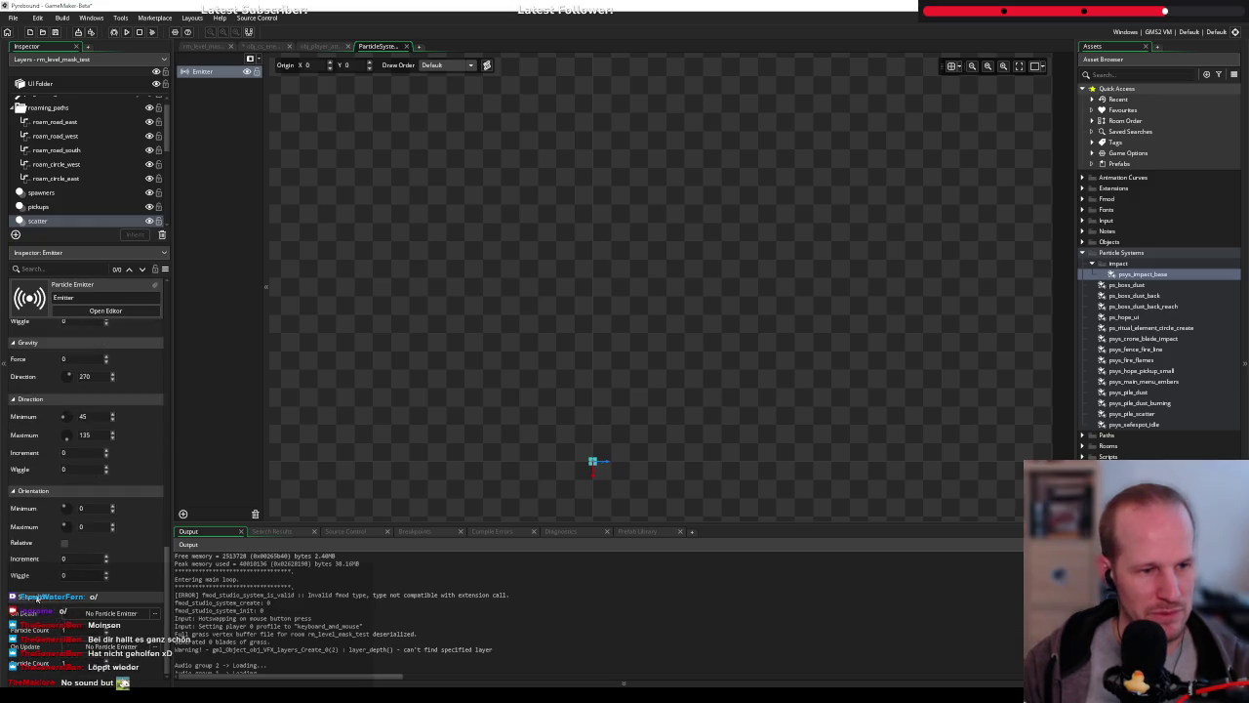
pyautogui.scroll(10, 61, 552)
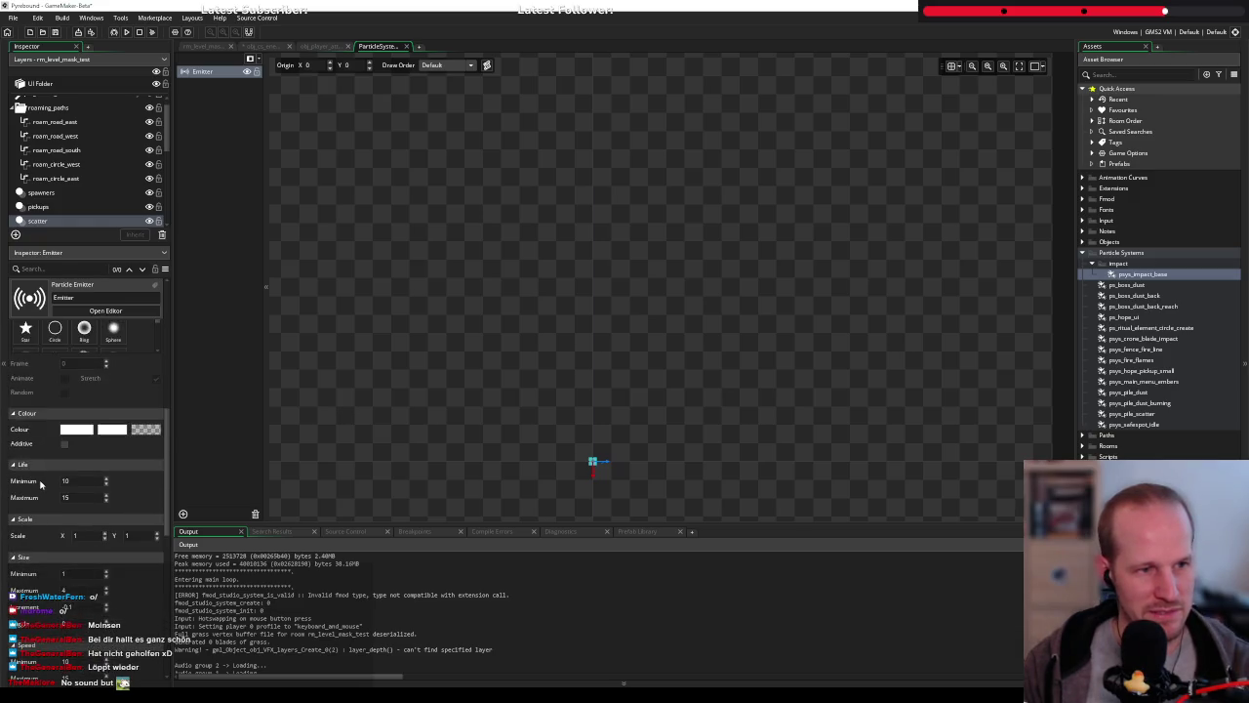
pyautogui.scroll(2, 77, 442)
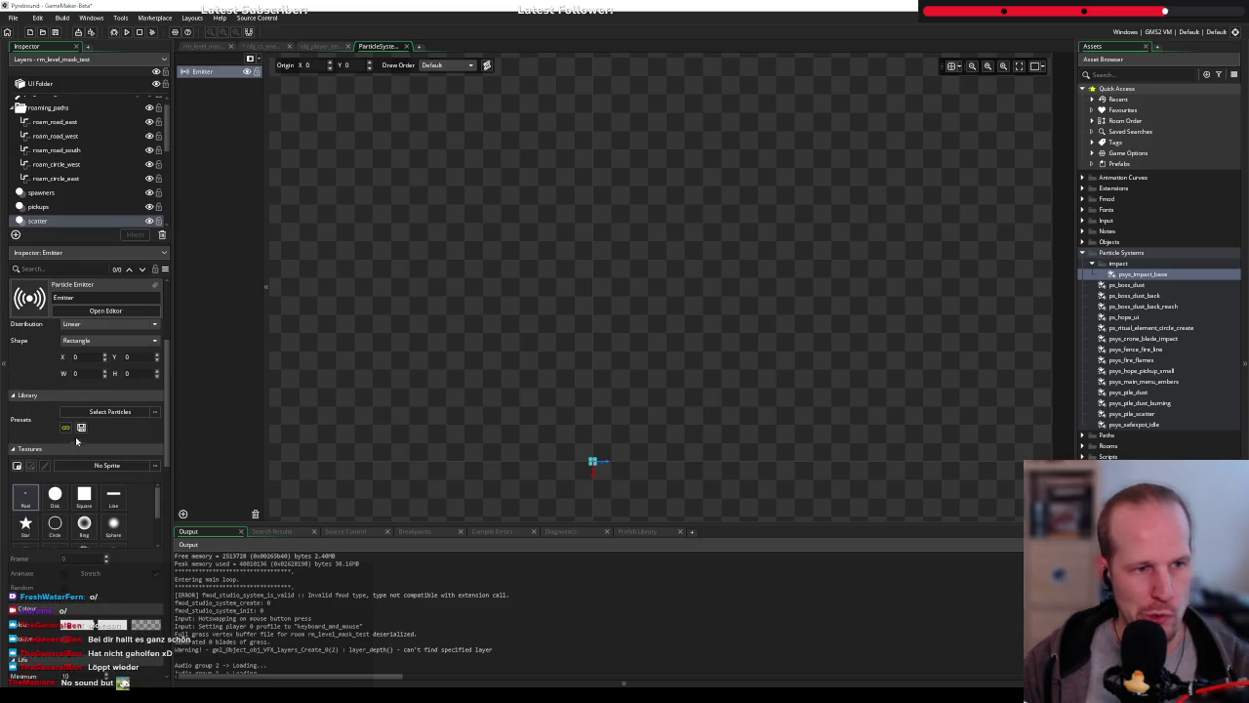
pyautogui.scroll(5, 56, 426)
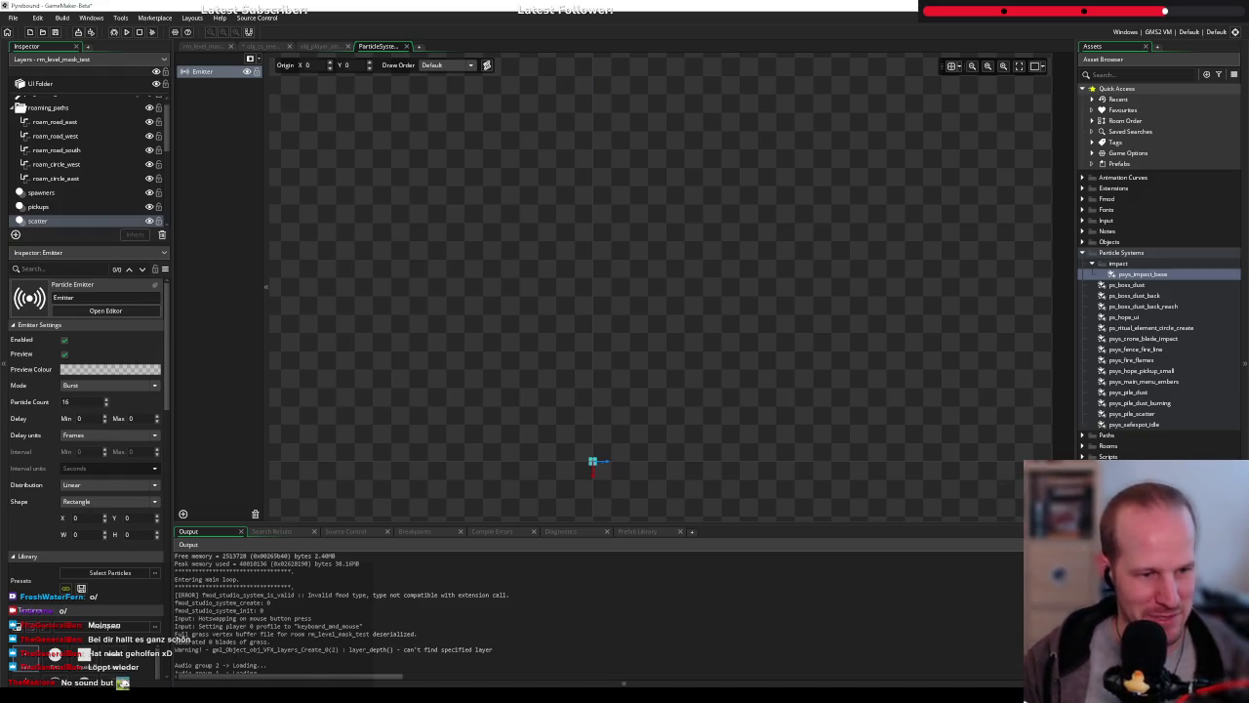
pyautogui.hotkey('alt', 'Tab')
pyautogui.hotkey('ctrl', 't')
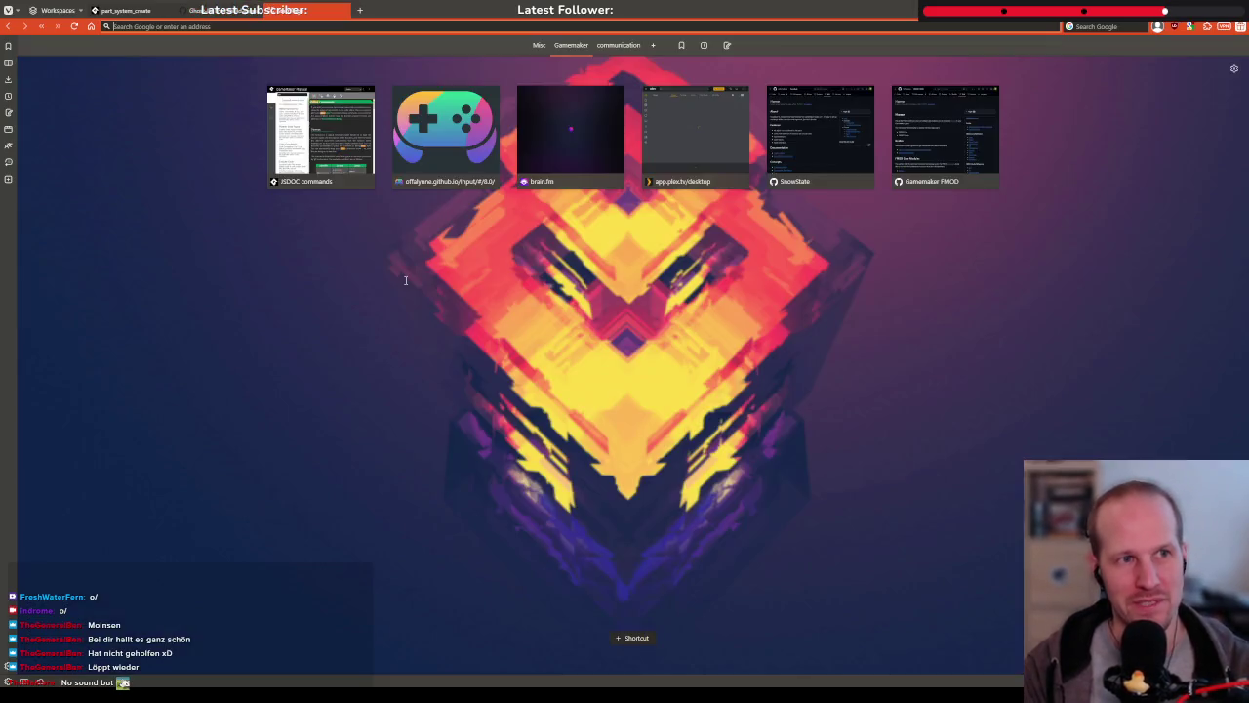
# Search 'gamemaker particles world space', read the part_system_global_space manual page, then return to GitHub
pyautogui.write('gamemaker par')
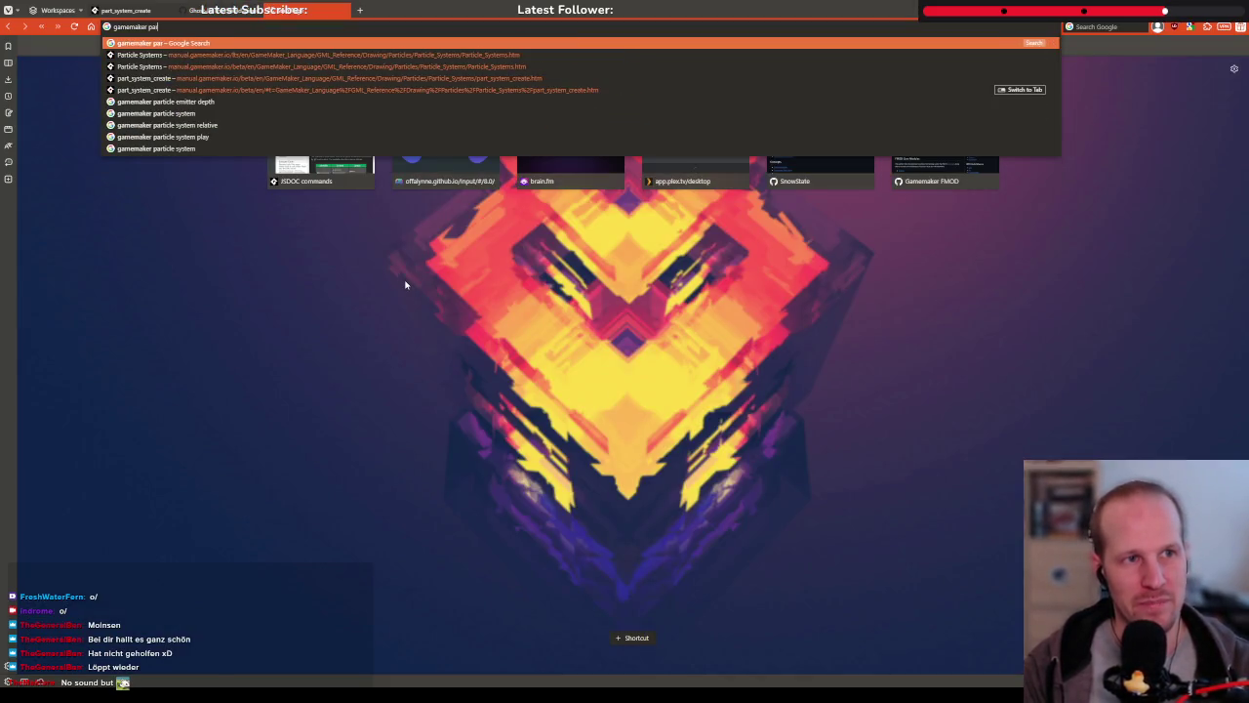
pyautogui.write('ticles world')
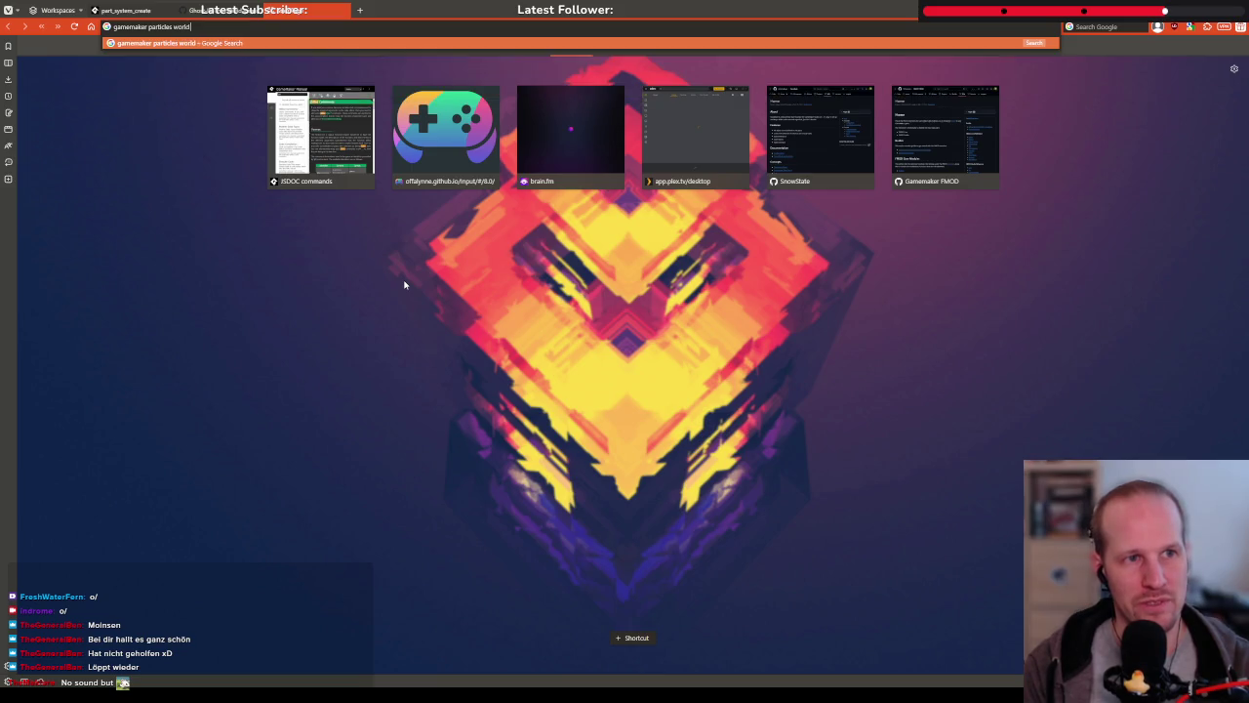
pyautogui.write(' space')
pyautogui.press('Return')
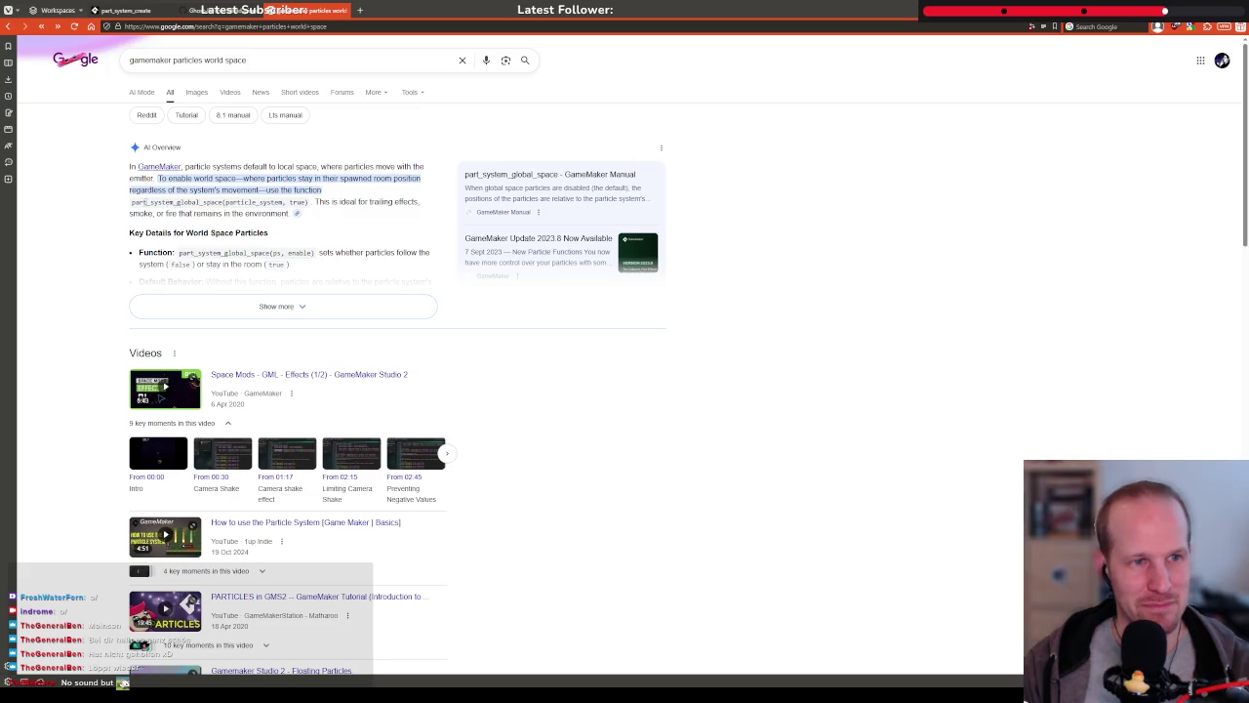
pyautogui.moveTo(189, 202); pyautogui.dragTo(259, 202)
pyautogui.click(260, 202)
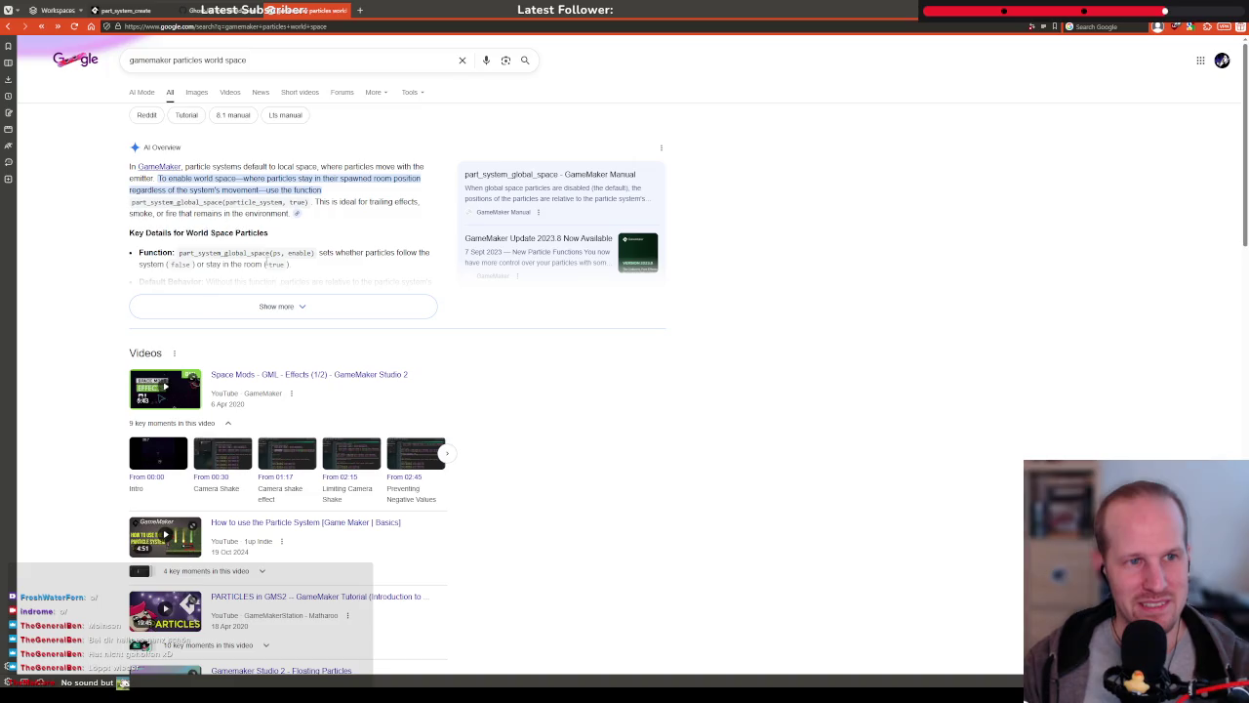
pyautogui.scroll(-5, 265, 263)
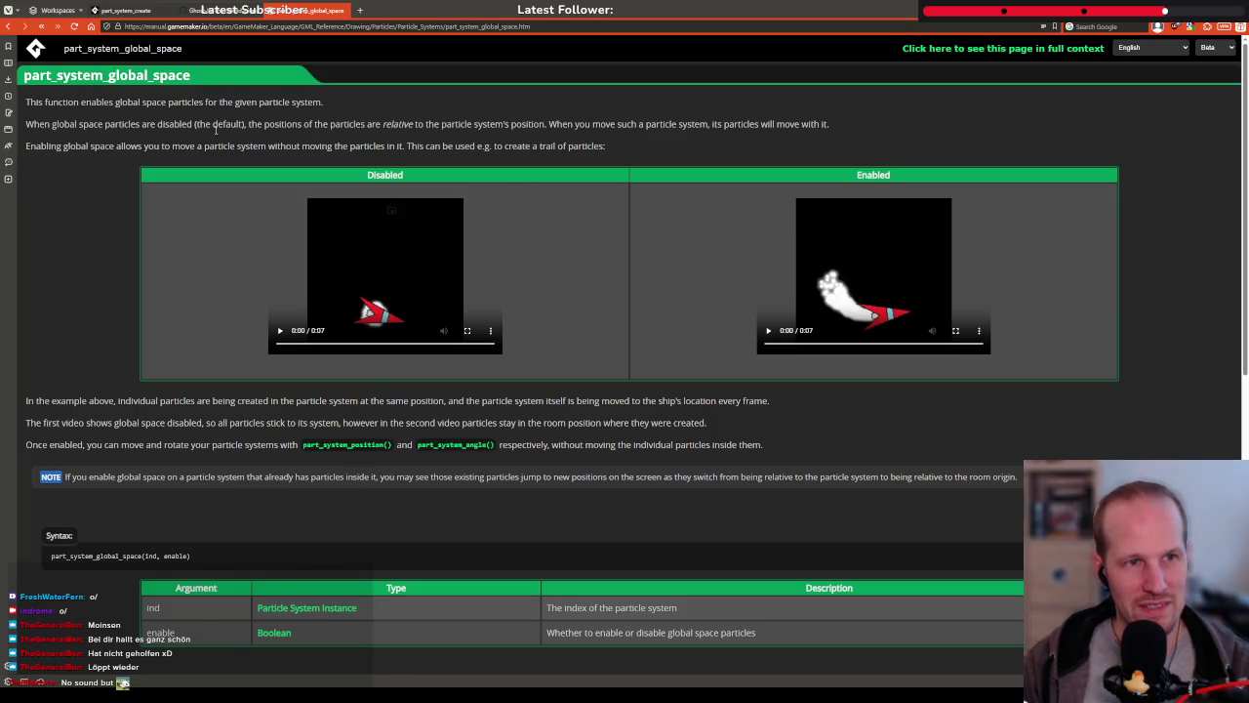
pyautogui.hotkey('ctrl', 'Tab')
pyautogui.click(283, 225)
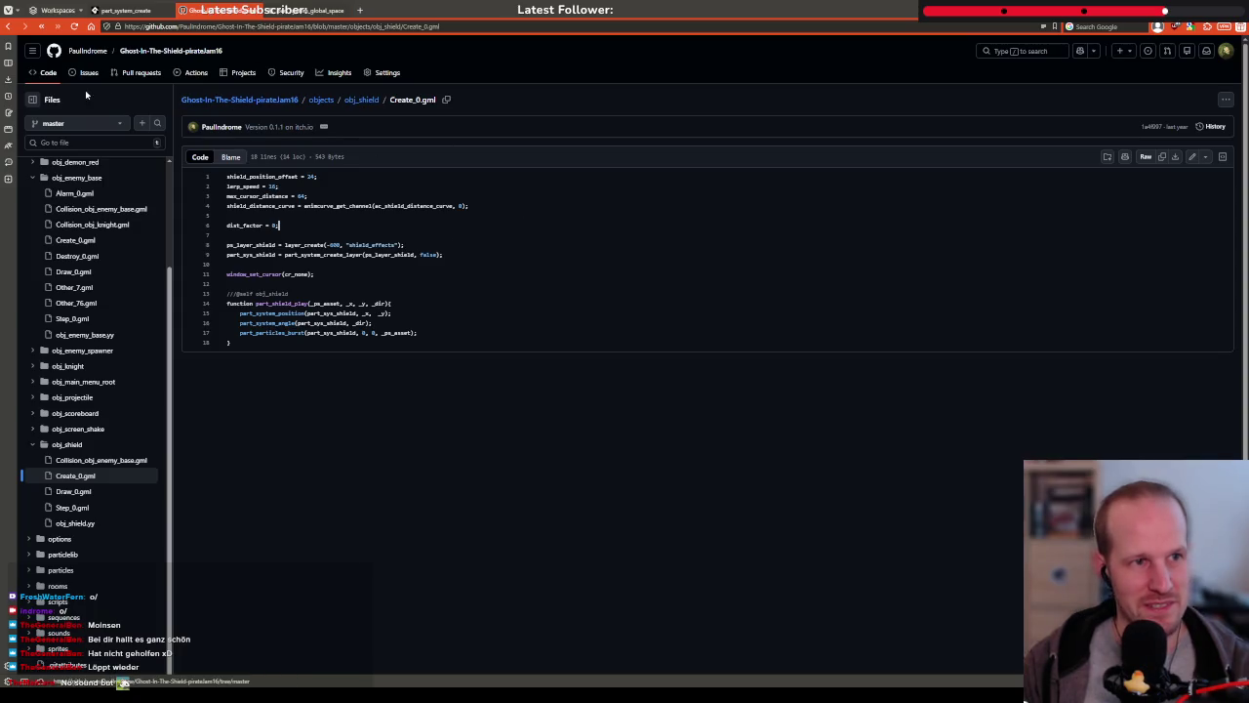
# Search the repository's code for global_space, which finds 0 files, then return to GameMaker
pyautogui.click(283, 10)
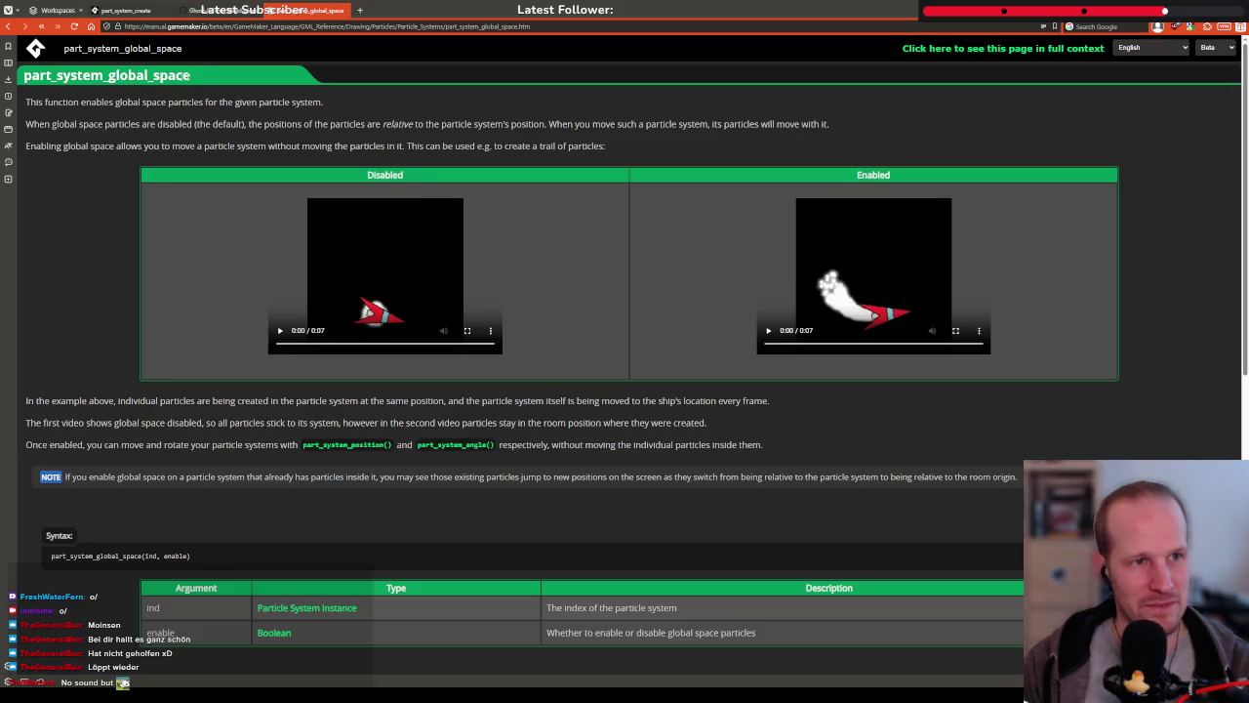
pyautogui.hotkey('ctrl', 'Tab')
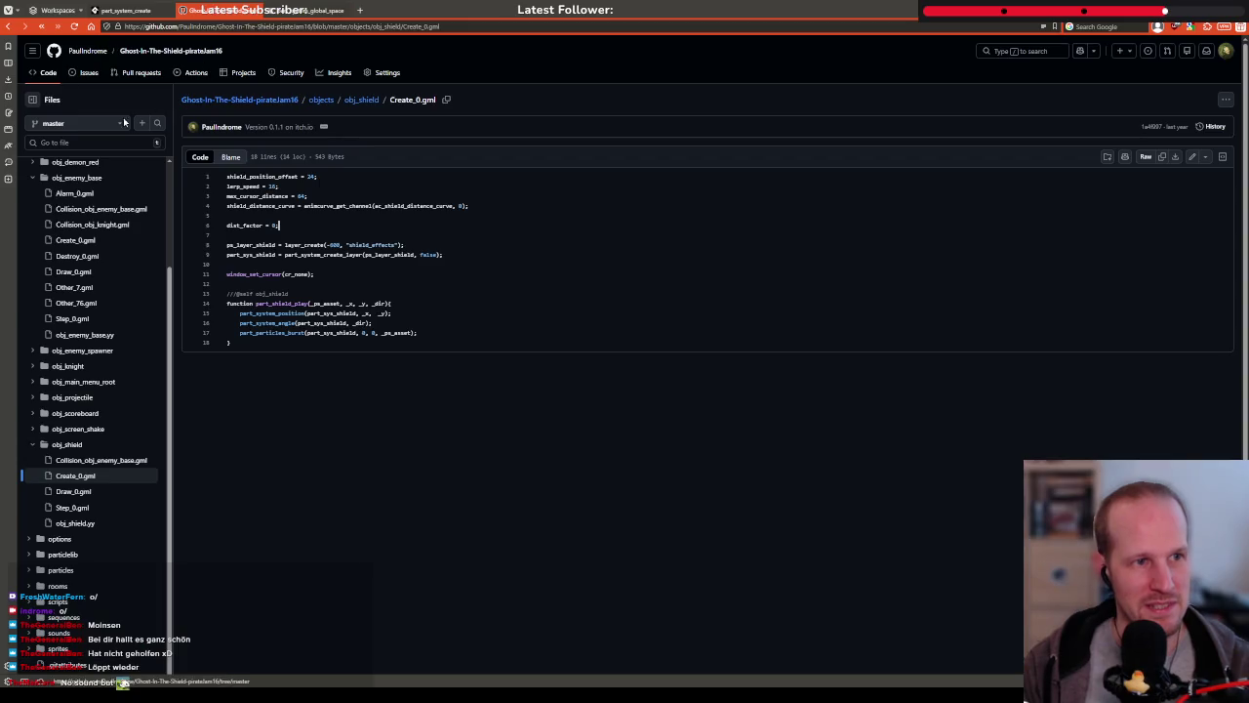
pyautogui.click(102, 142)
pyautogui.write('global_space')
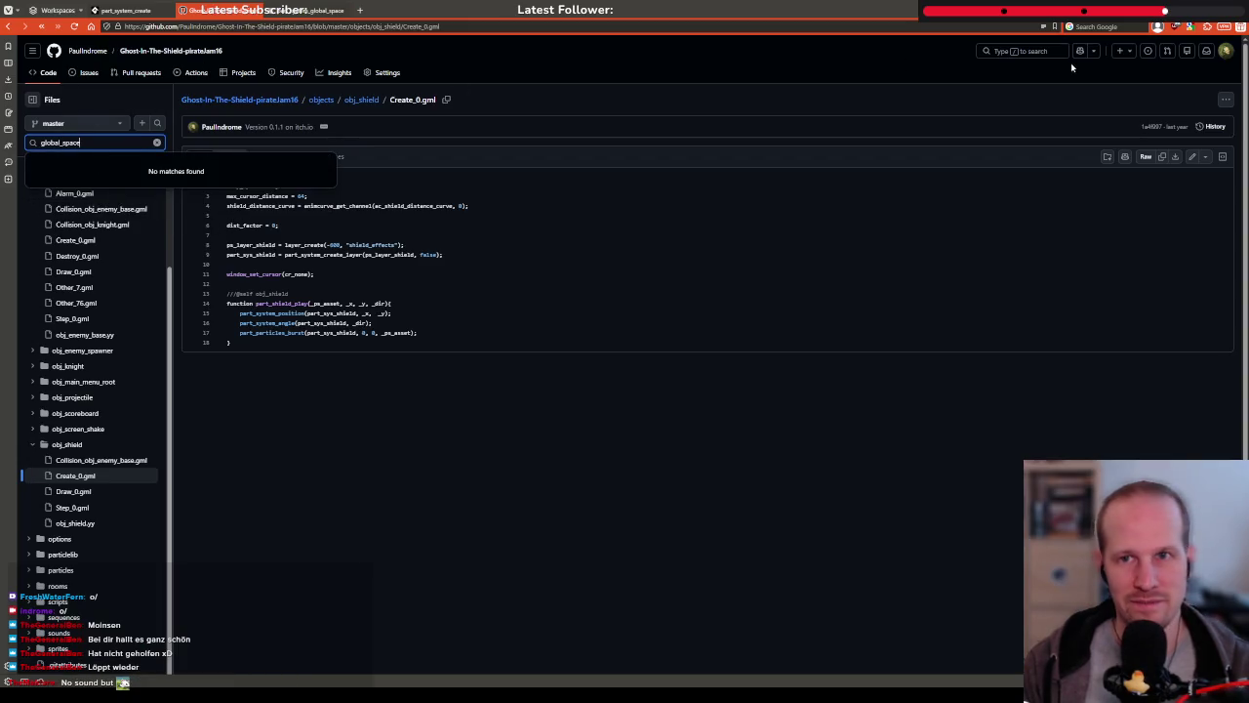
pyautogui.hotkey('ctrl', 'l')
pyautogui.click(317, 169)
pyautogui.press('Return')
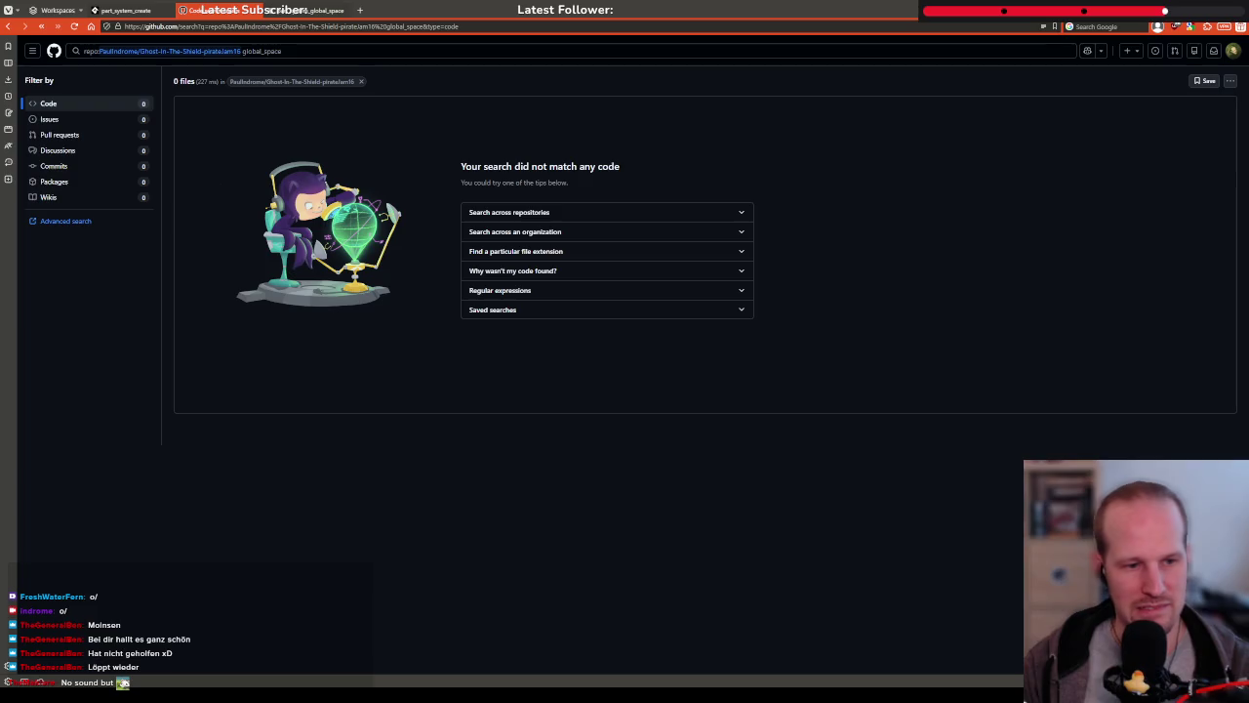
pyautogui.hotkey('alt', 'Tab')
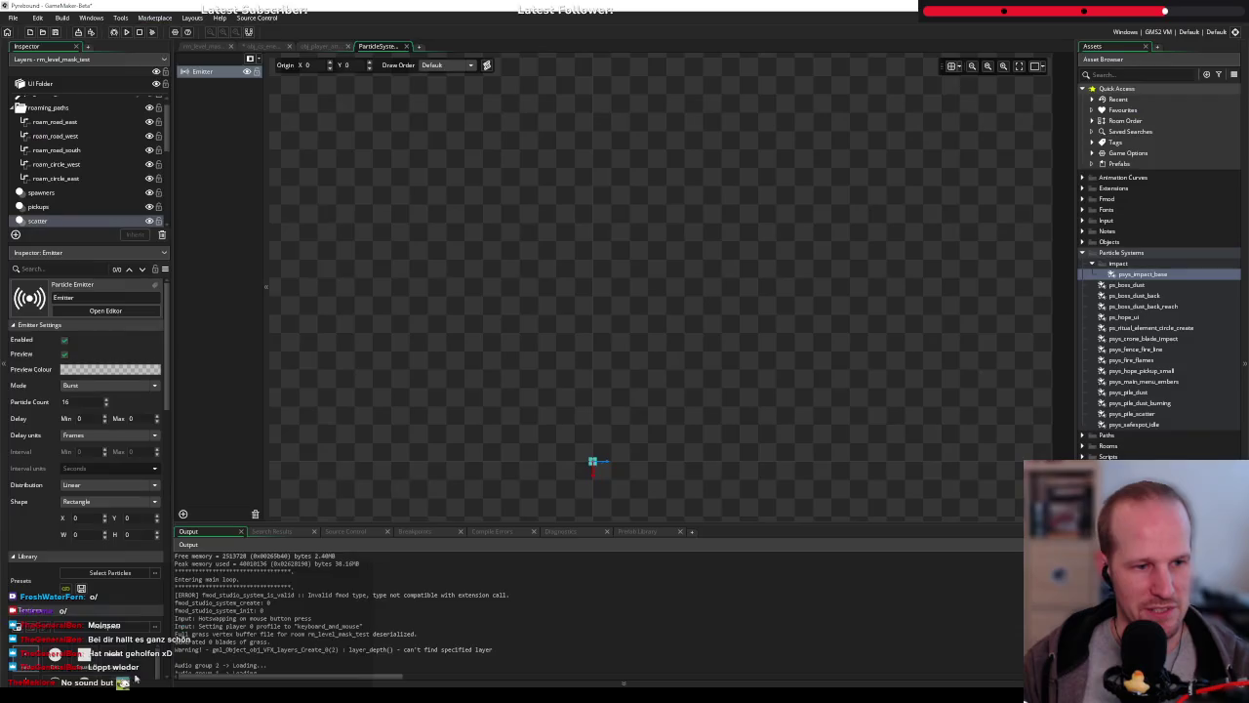
# Undo the part_syst line and write part_system_angle with point_direction(_dealer.x, _dealer.y, x, y) on line 153
pyautogui.click(259, 47)
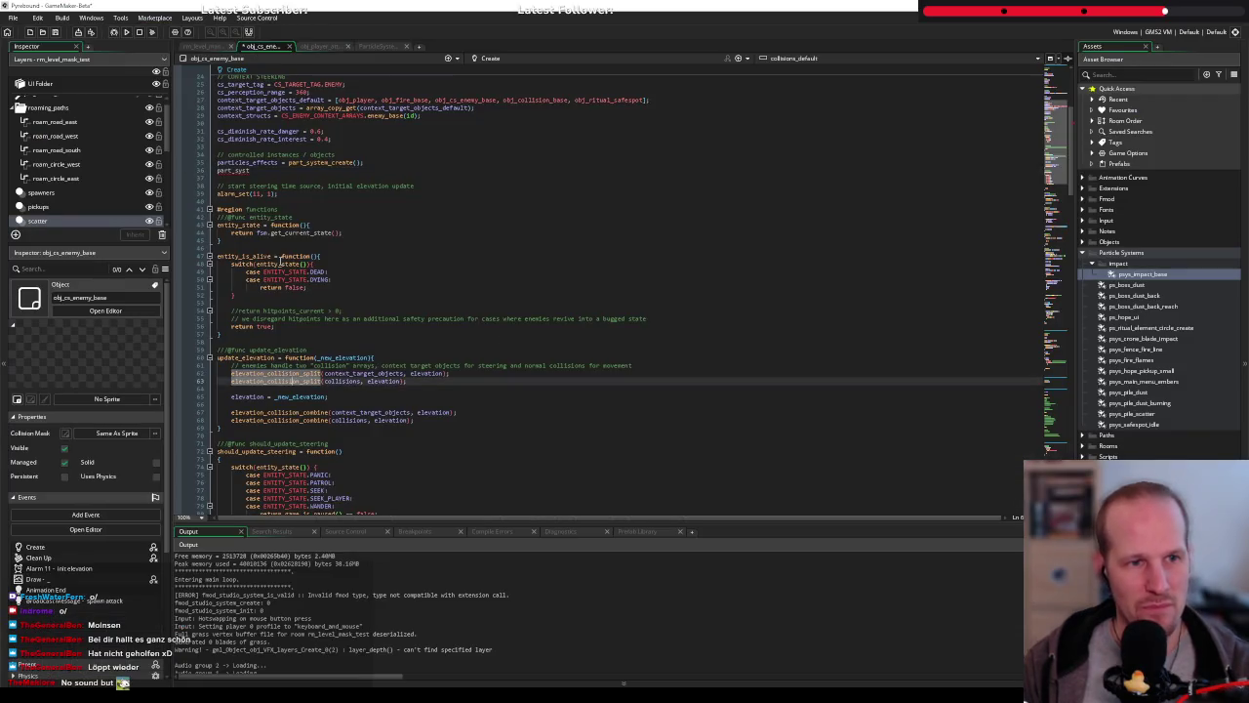
pyautogui.hotkey('ctrl', 'z')
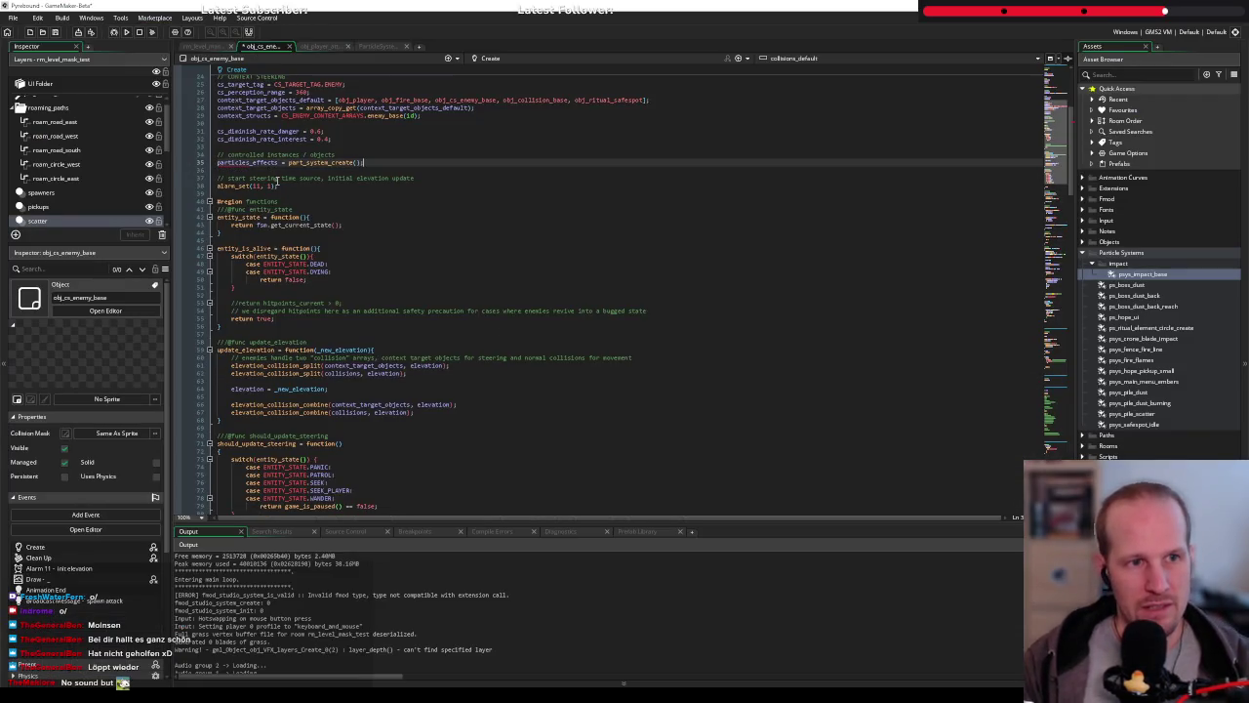
pyautogui.scroll(-20, 288, 293)
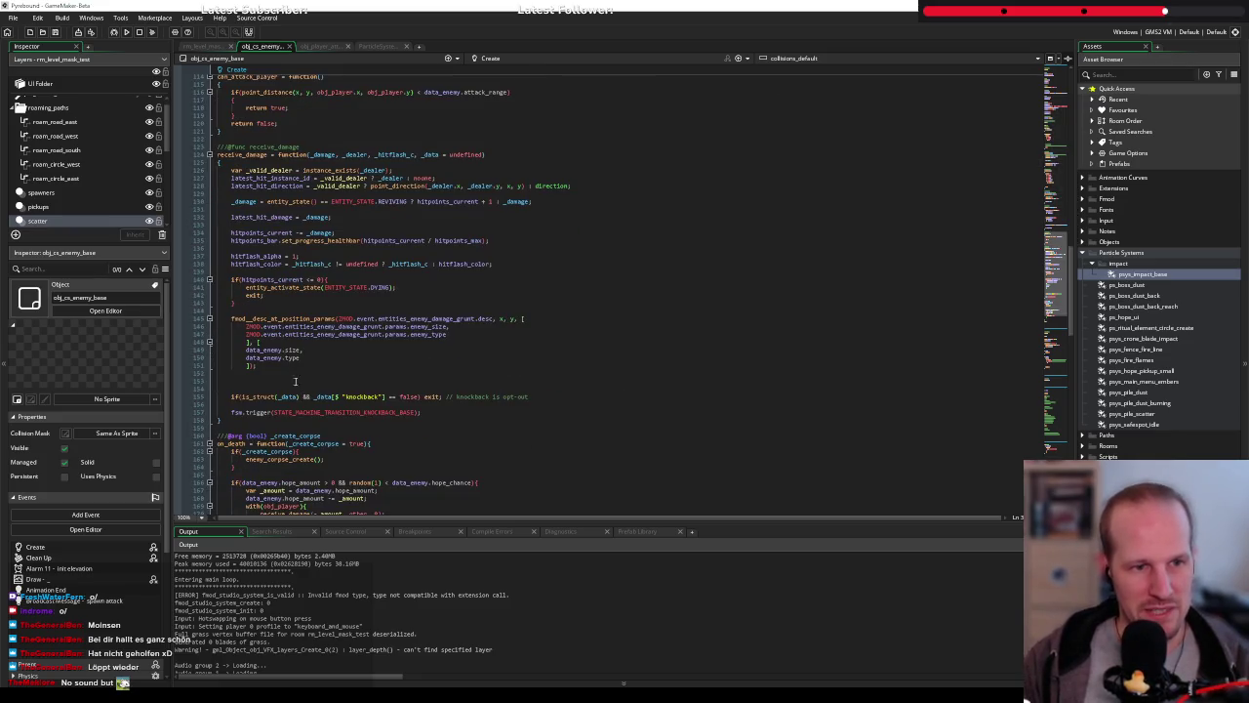
pyautogui.click(283, 381)
pyautogui.write('part_sys')
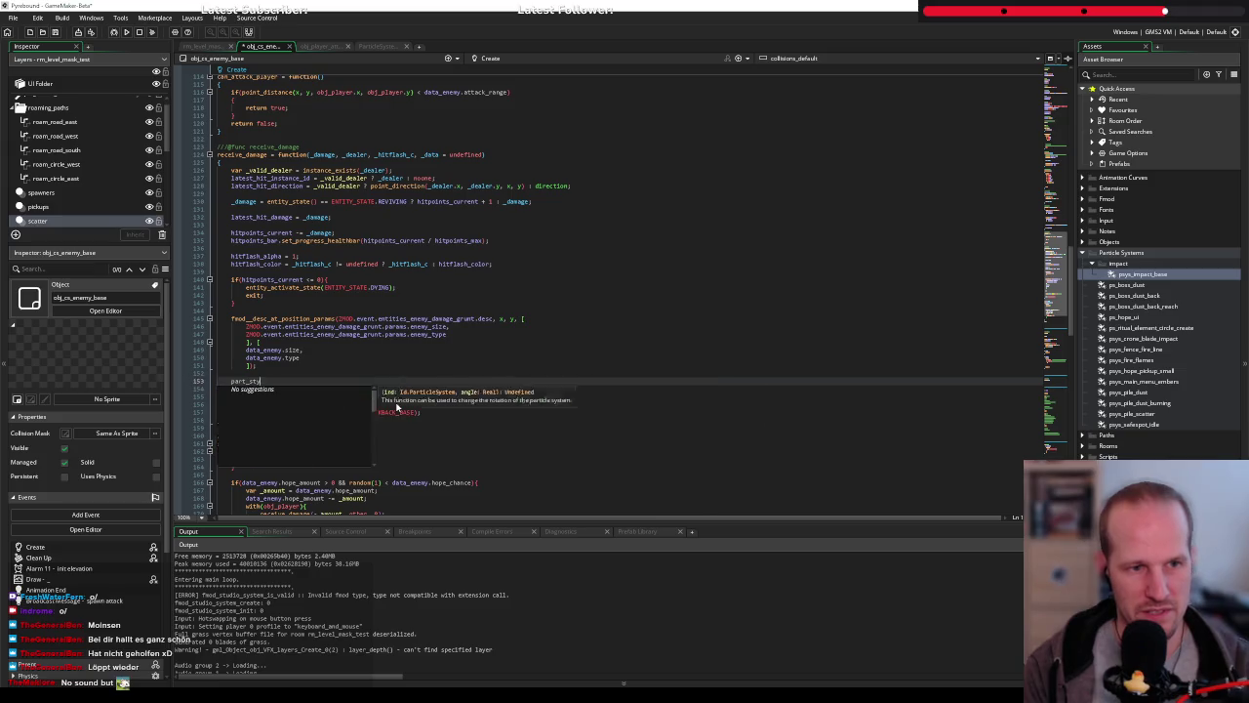
pyautogui.press('BackSpace')
pyautogui.write('ystem_angle')
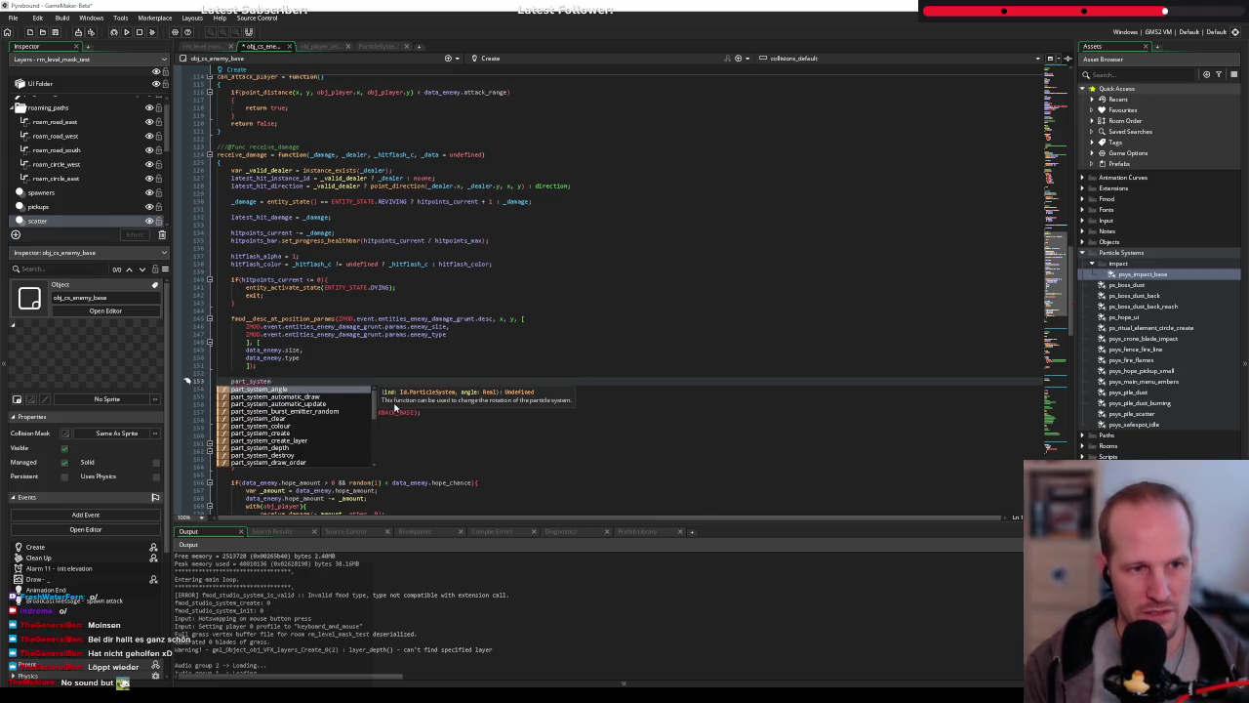
pyautogui.write('(point_dir')
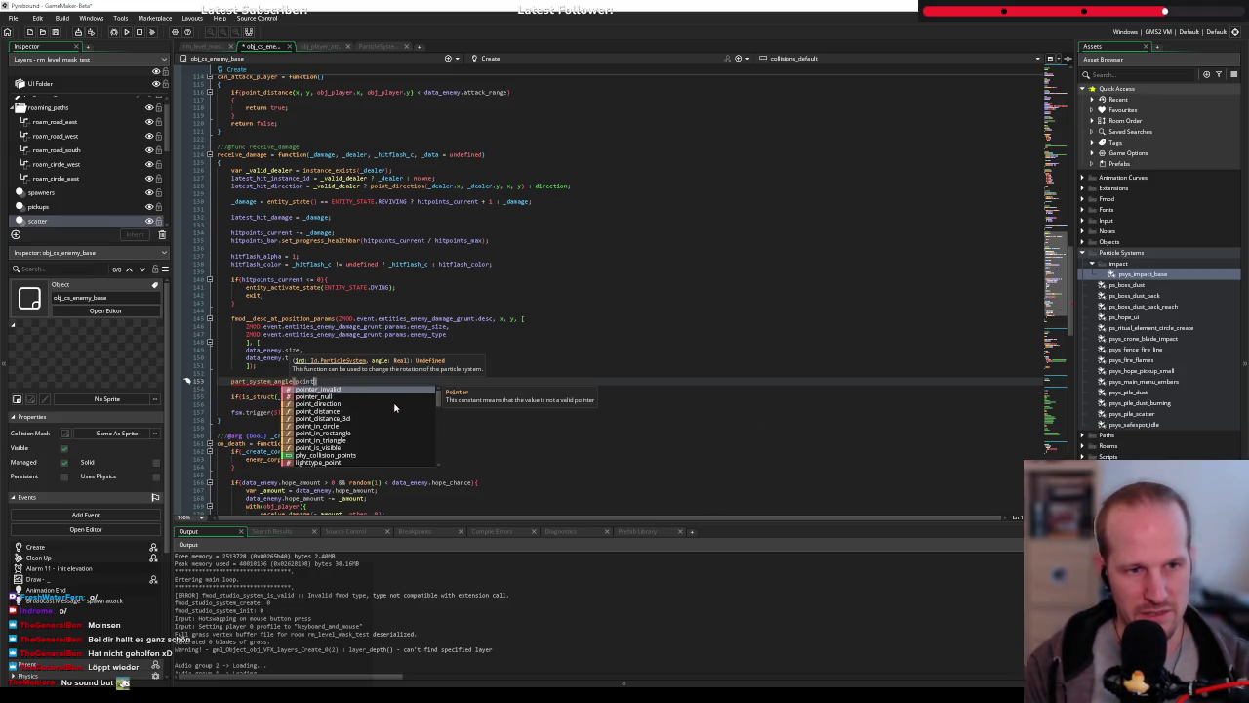
pyautogui.press('Return')
pyautogui.write('(')
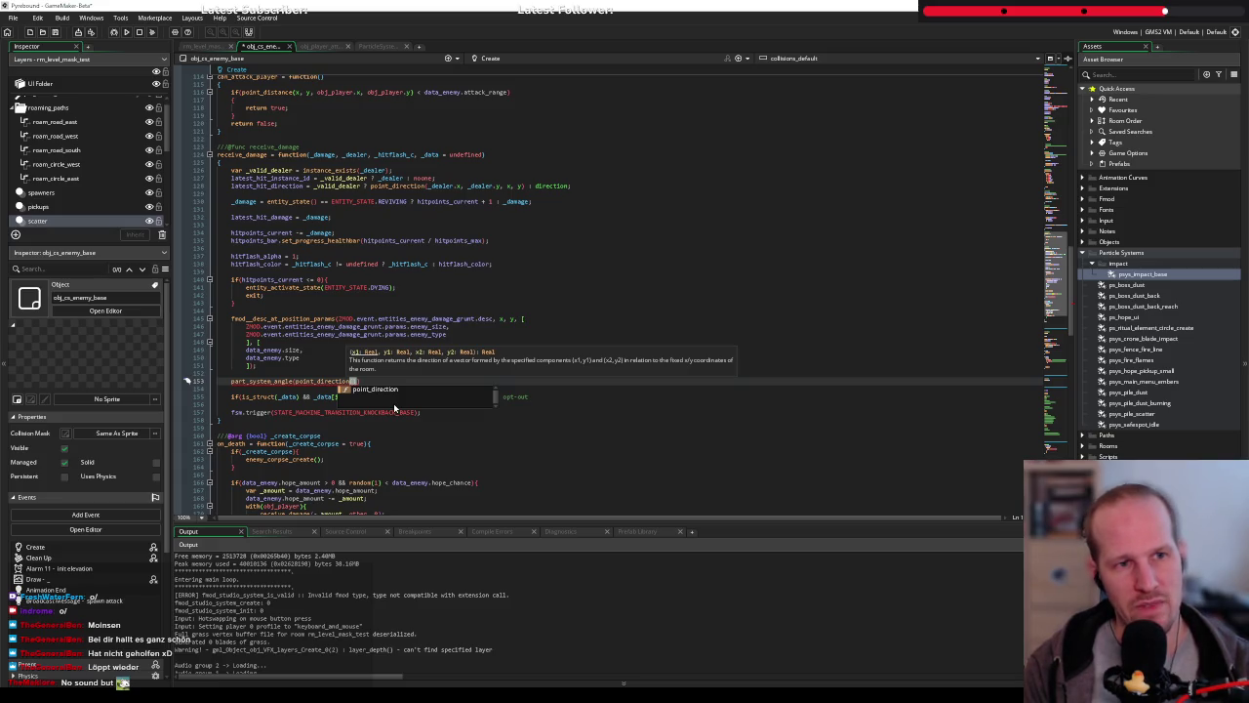
pyautogui.write('_dealer.x')
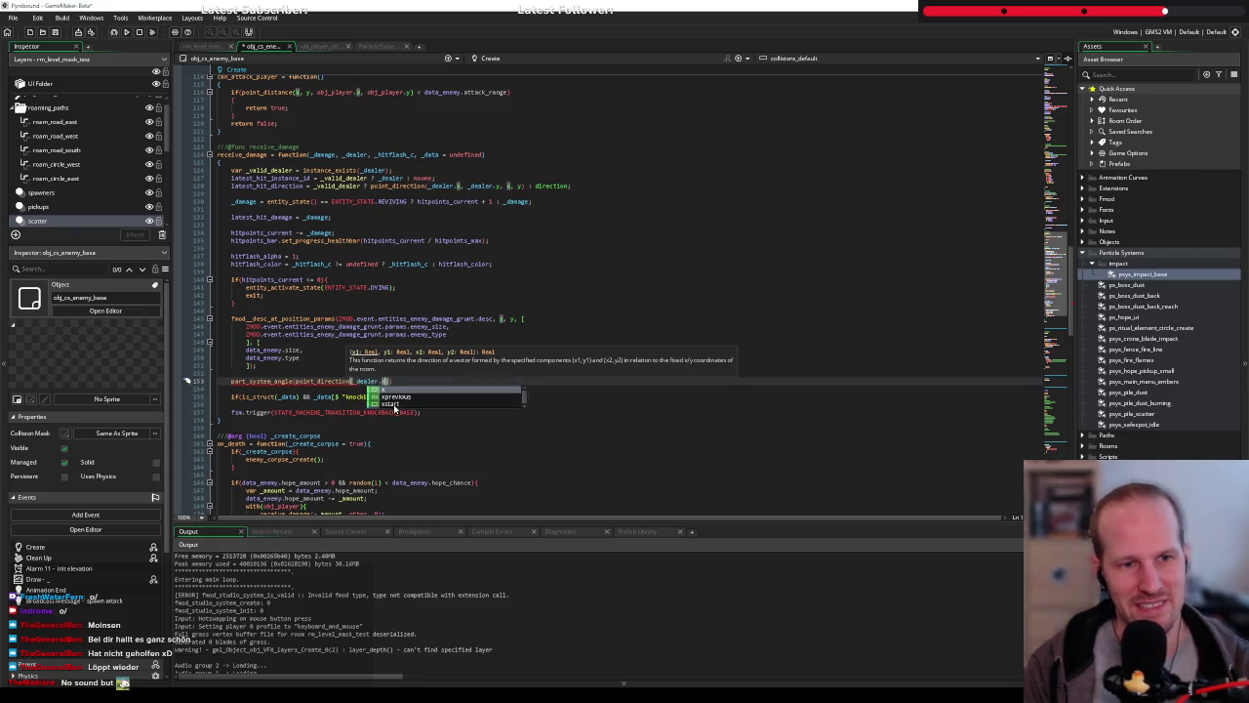
pyautogui.write(', _dir')
pyautogui.press('BackSpace')
pyautogui.press('BackSpace')
pyautogui.press('BackSpace')
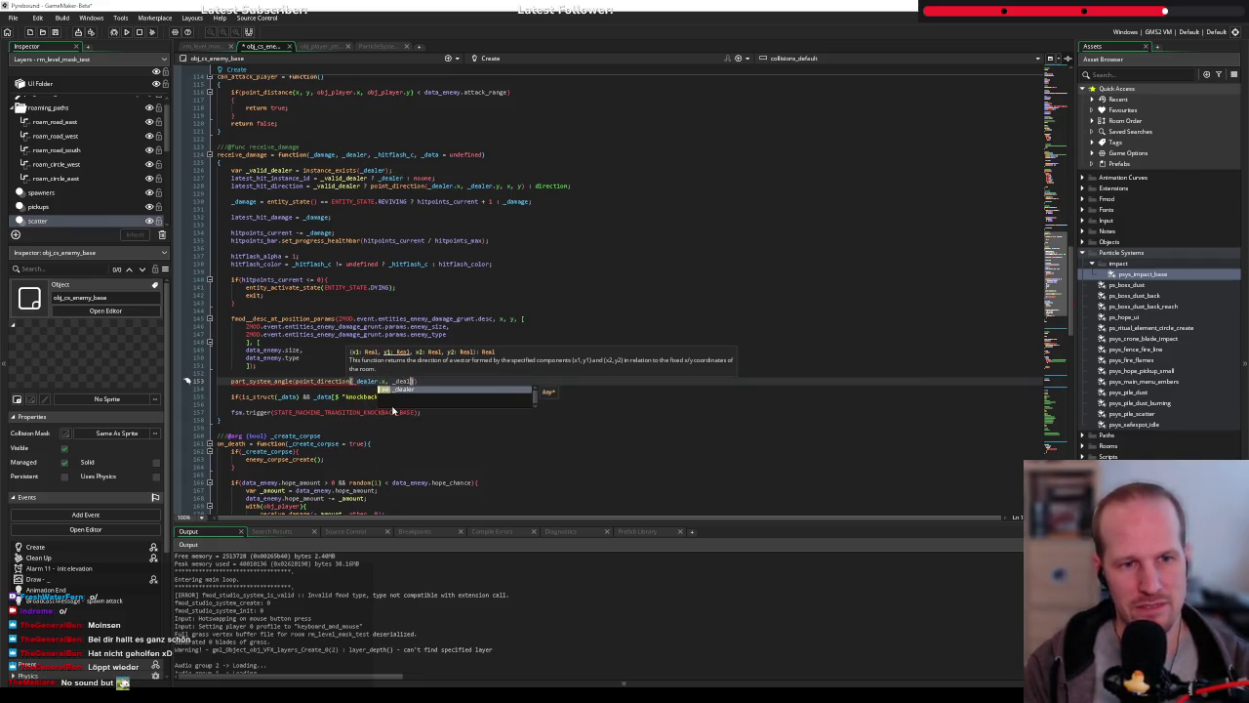
pyautogui.write('_dealer.y, ')
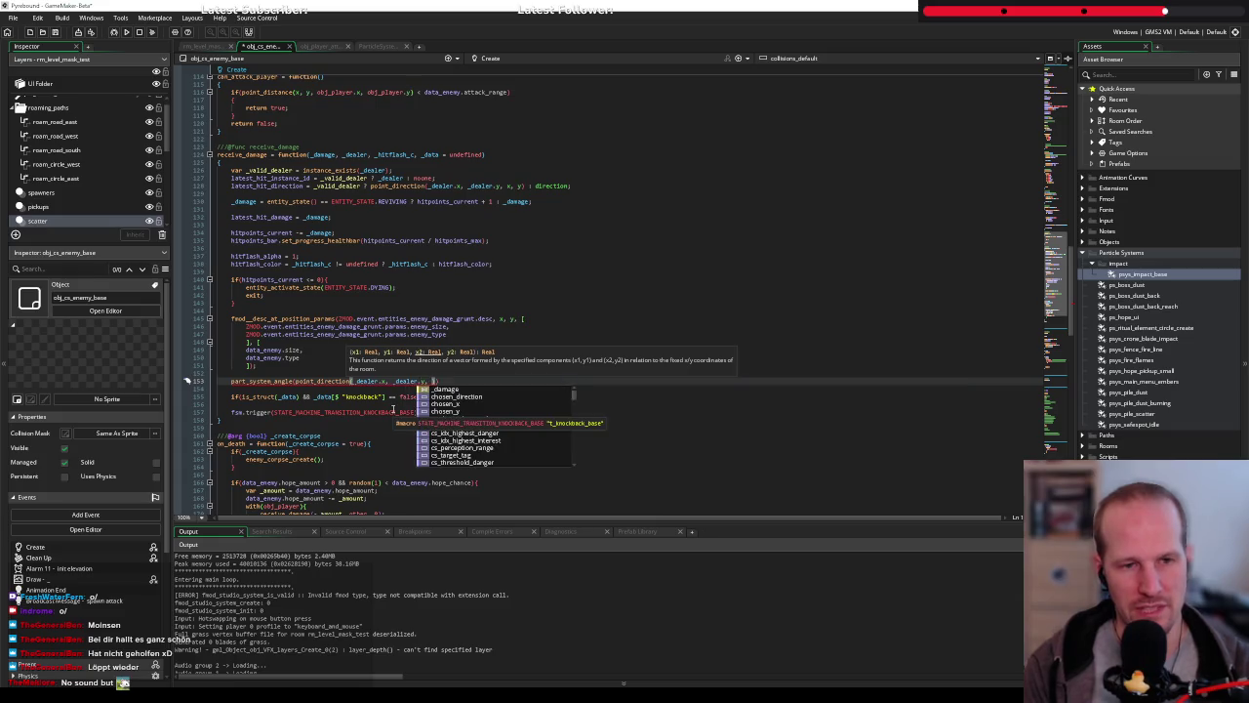
pyautogui.write('x, y')
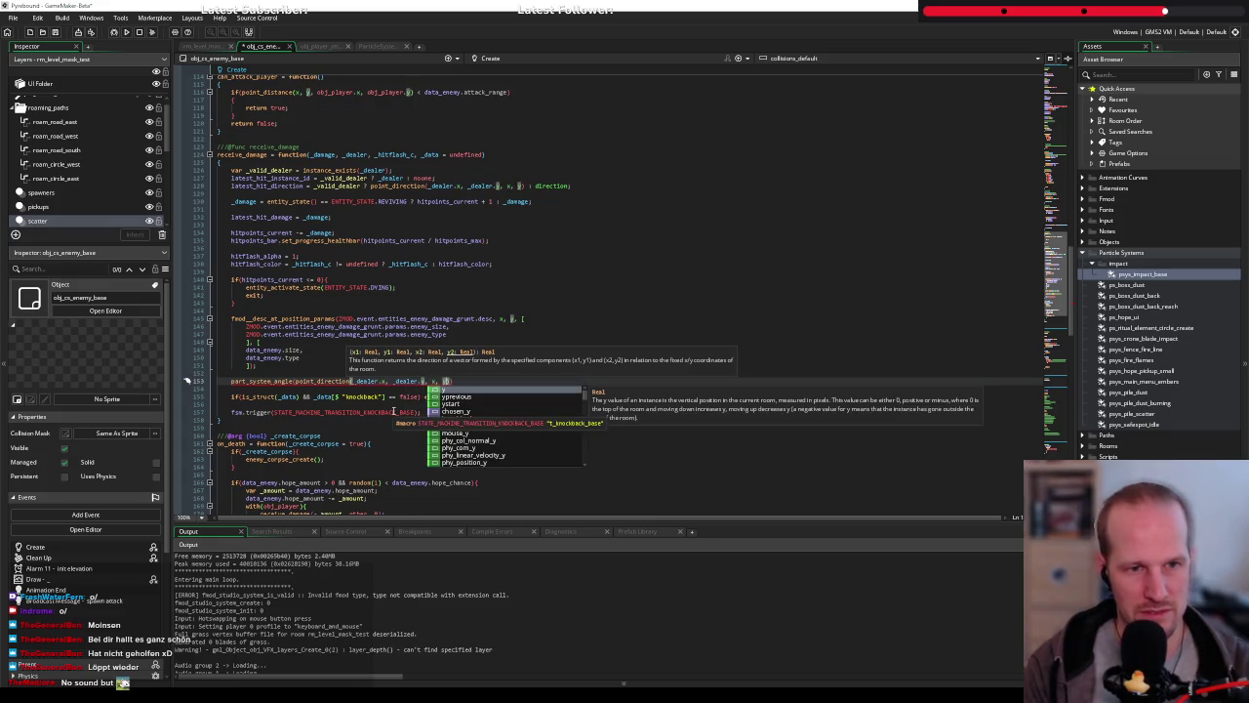
pyautogui.write('),')
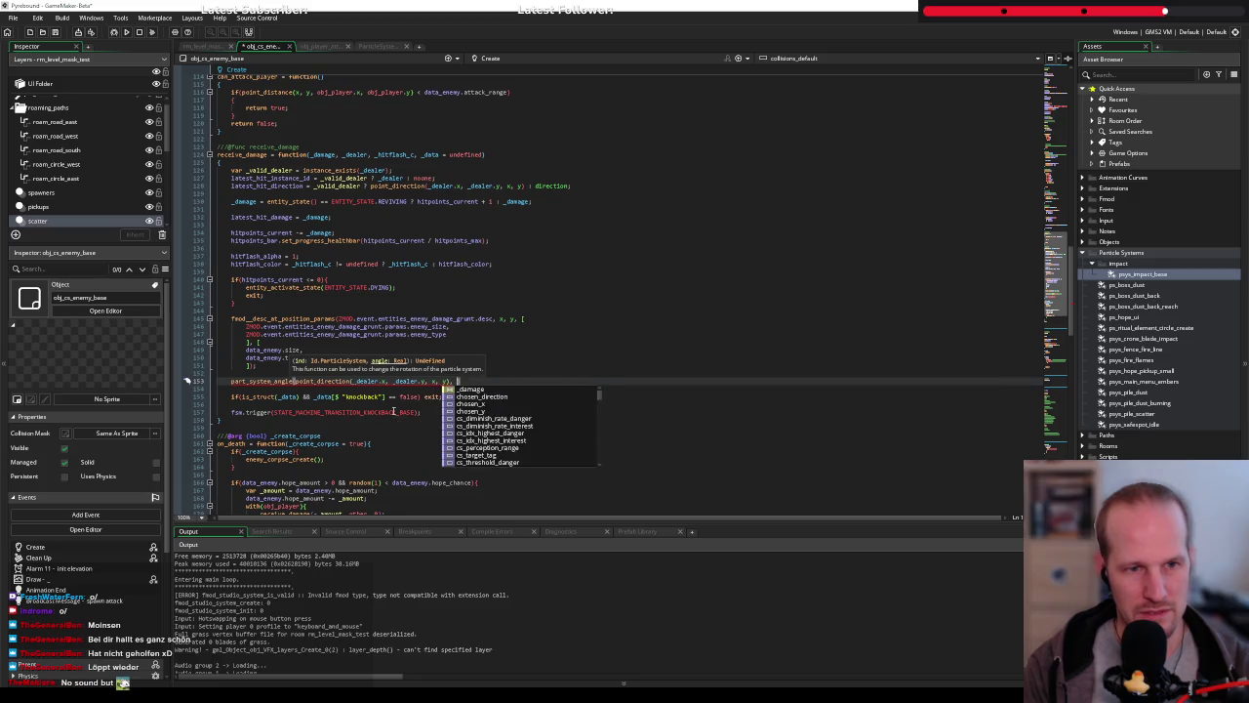
pyautogui.press('BackSpace')
pyautogui.press('BackSpace')
pyautogui.write(');')
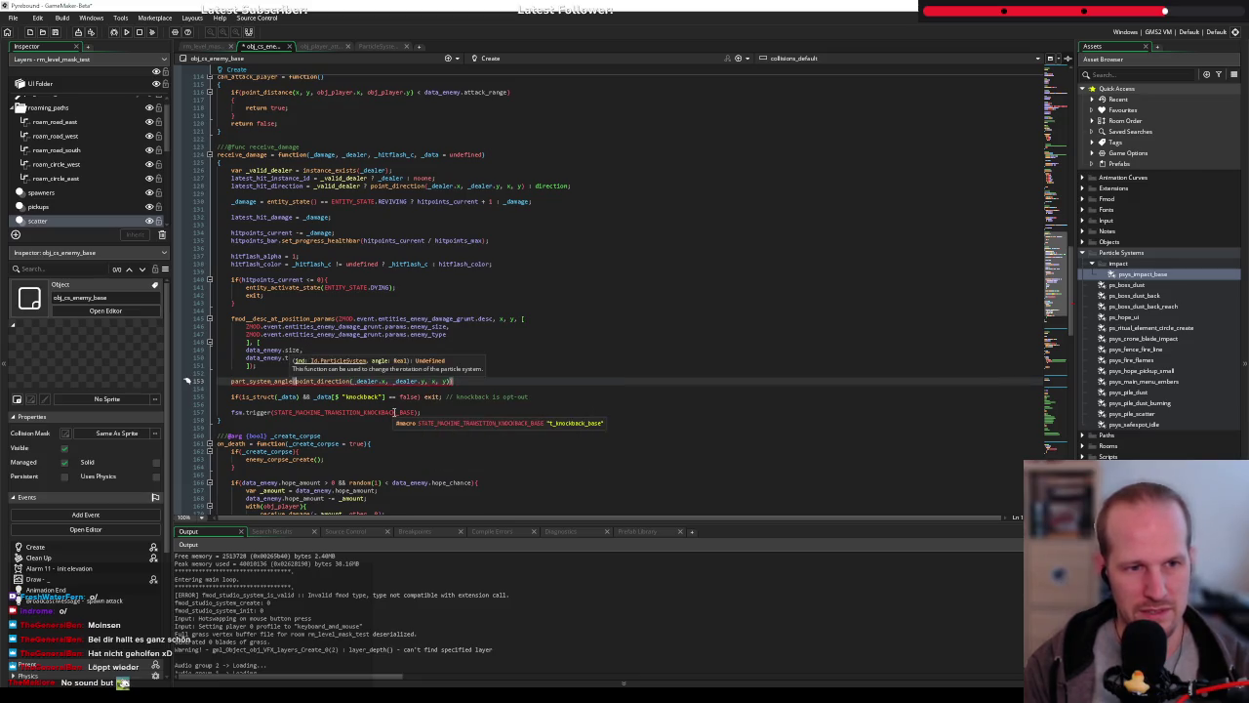
# Make particles_effects the first argument of part_system_angle and end line 153 with a semicolon
pyautogui.click(292, 380)
pyautogui.write('part_,')
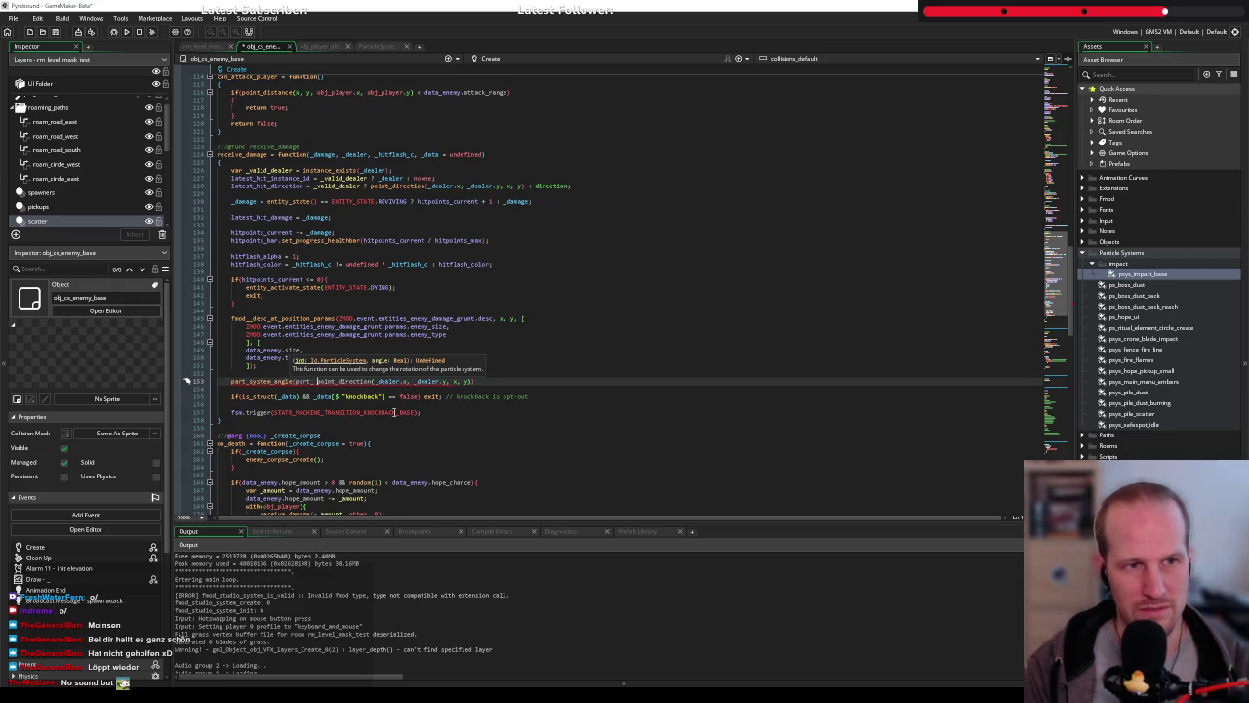
pyautogui.scroll(2, 471, 402)
pyautogui.scroll(20, 470, 402)
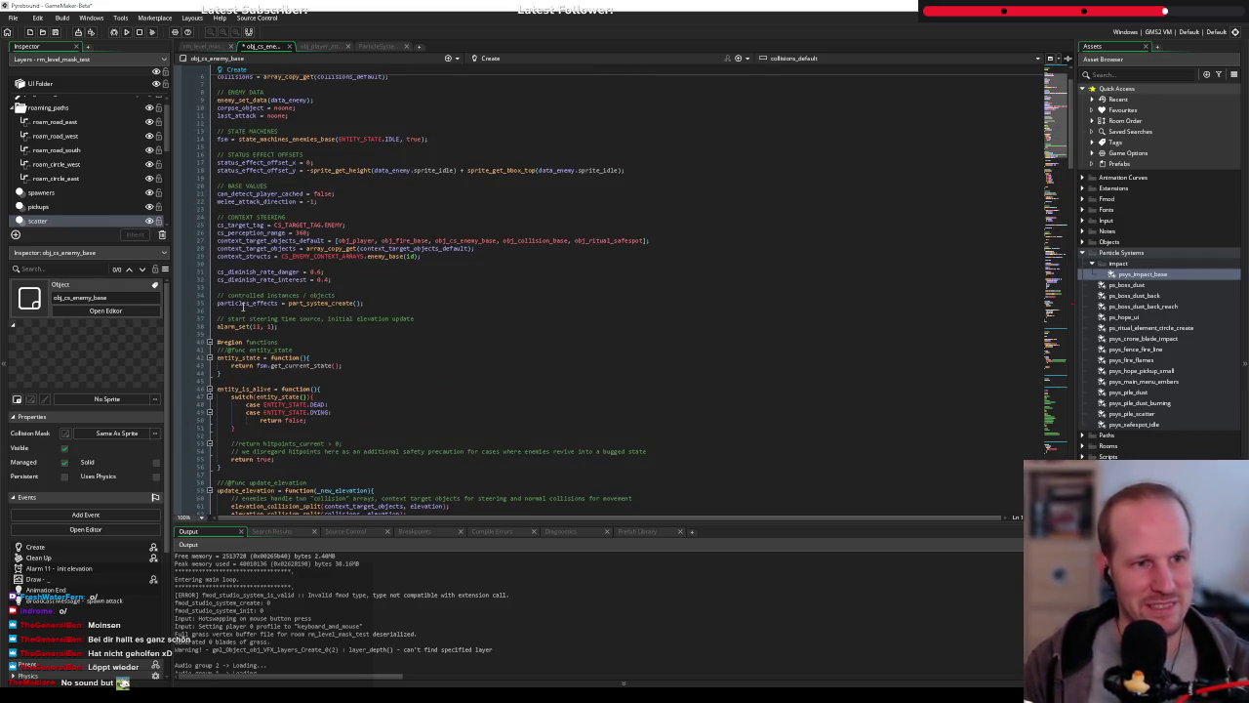
pyautogui.scroll(-20, 249, 309)
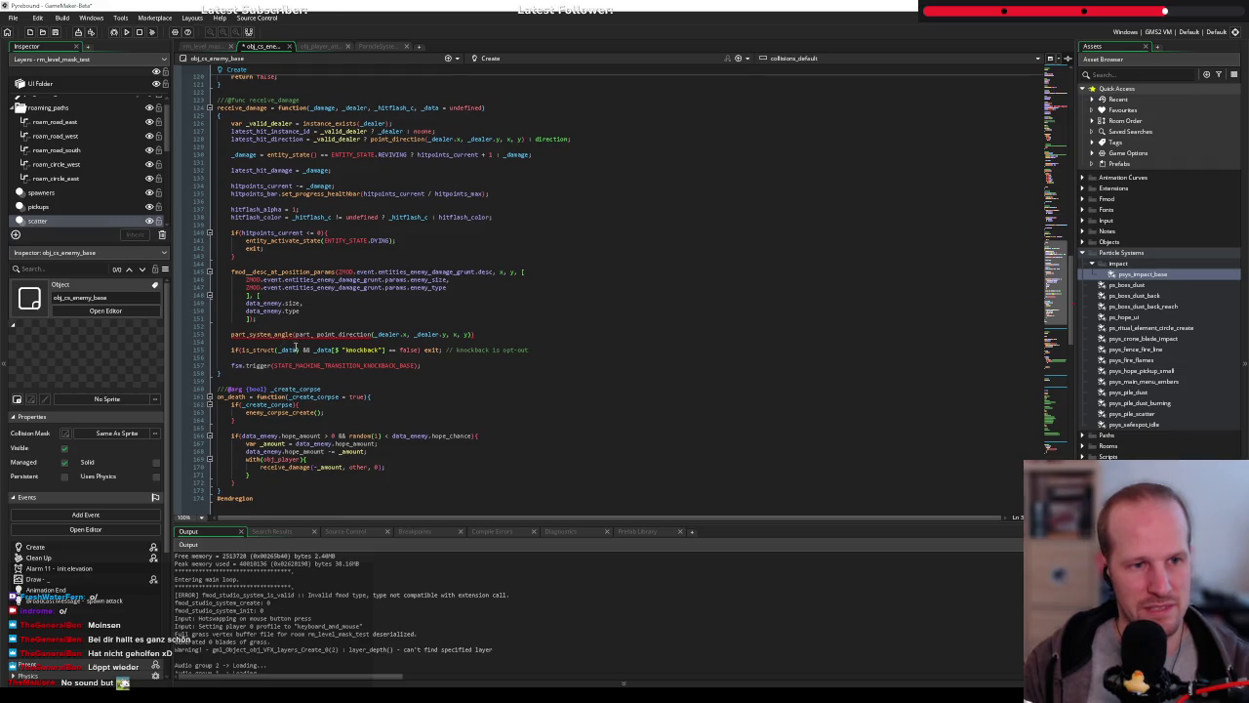
pyautogui.click(313, 333)
pyautogui.press('BackSpace')
pyautogui.write('icles_effects')
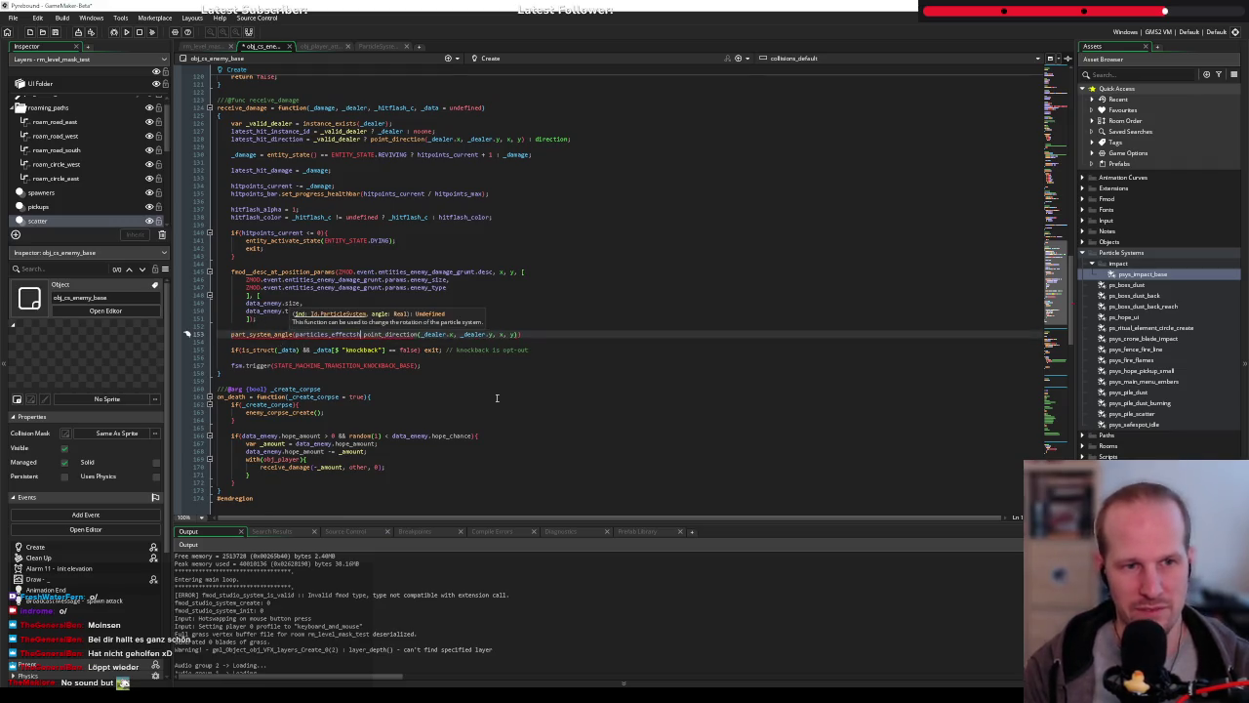
pyautogui.write(',')
pyautogui.press('End')
pyautogui.write(';')
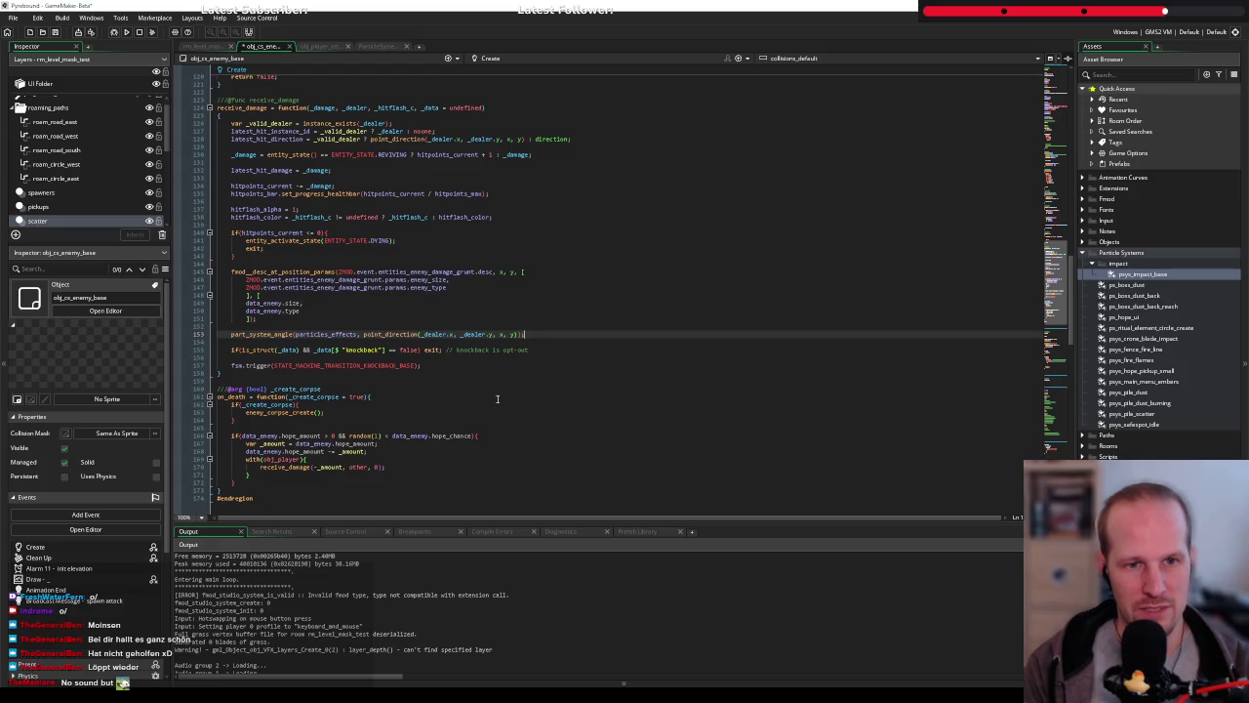
# Begin a part_particles_burst call on the line below the angle call
pyautogui.press('Return')
pyautogui.write('part_sy')
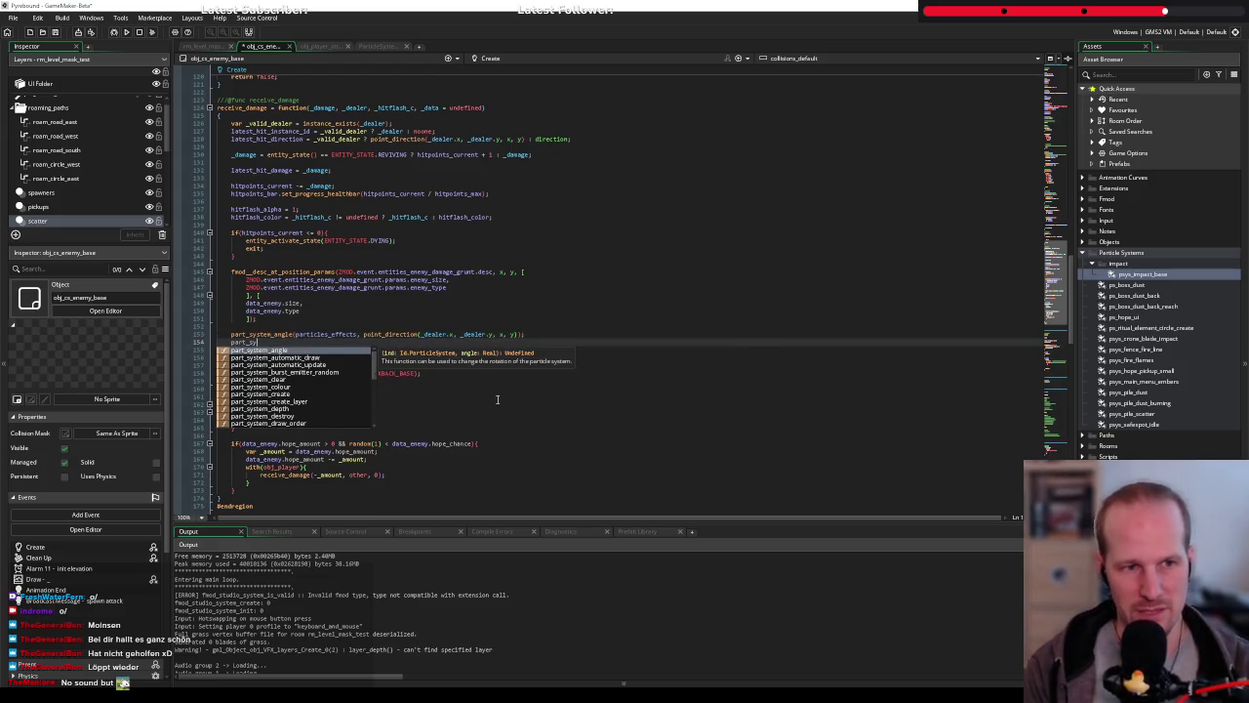
pyautogui.press('BackSpace')
pyautogui.press('BackSpace')
pyautogui.write('em')
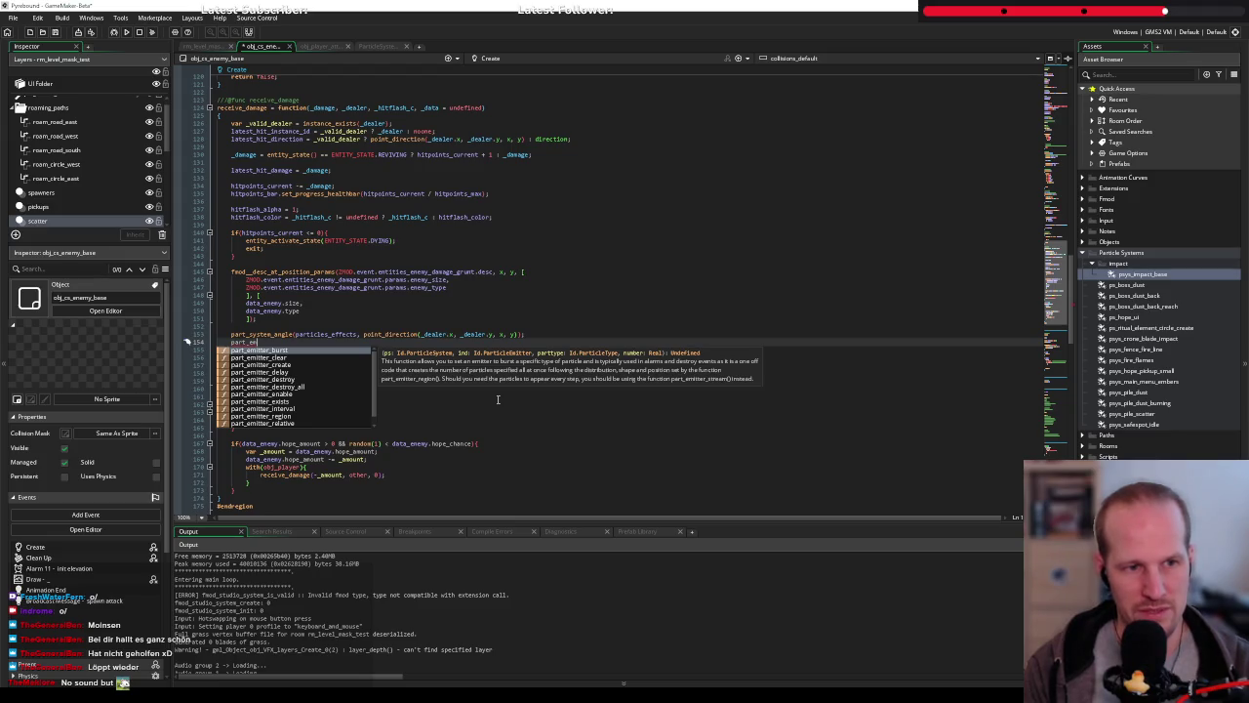
pyautogui.press('BackSpace')
pyautogui.press('BackSpace')
pyautogui.write('sy')
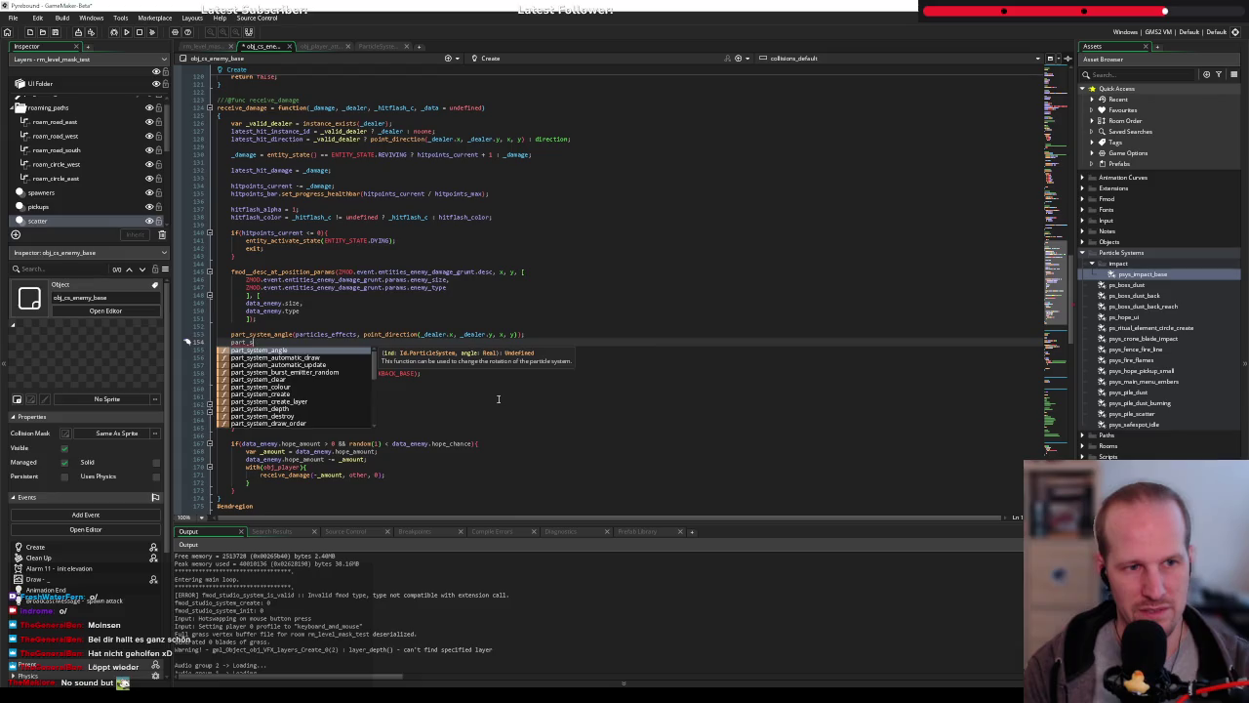
pyautogui.press('BackSpace')
pyautogui.write('part')
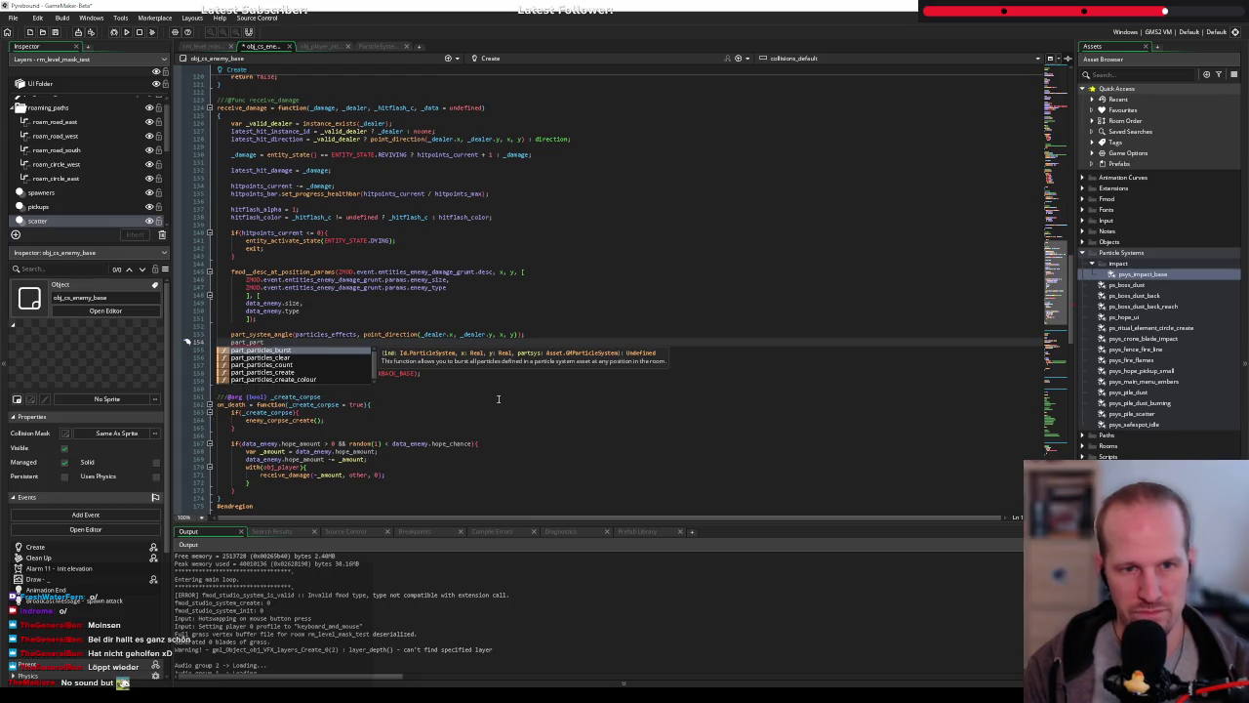
pyautogui.press('Return')
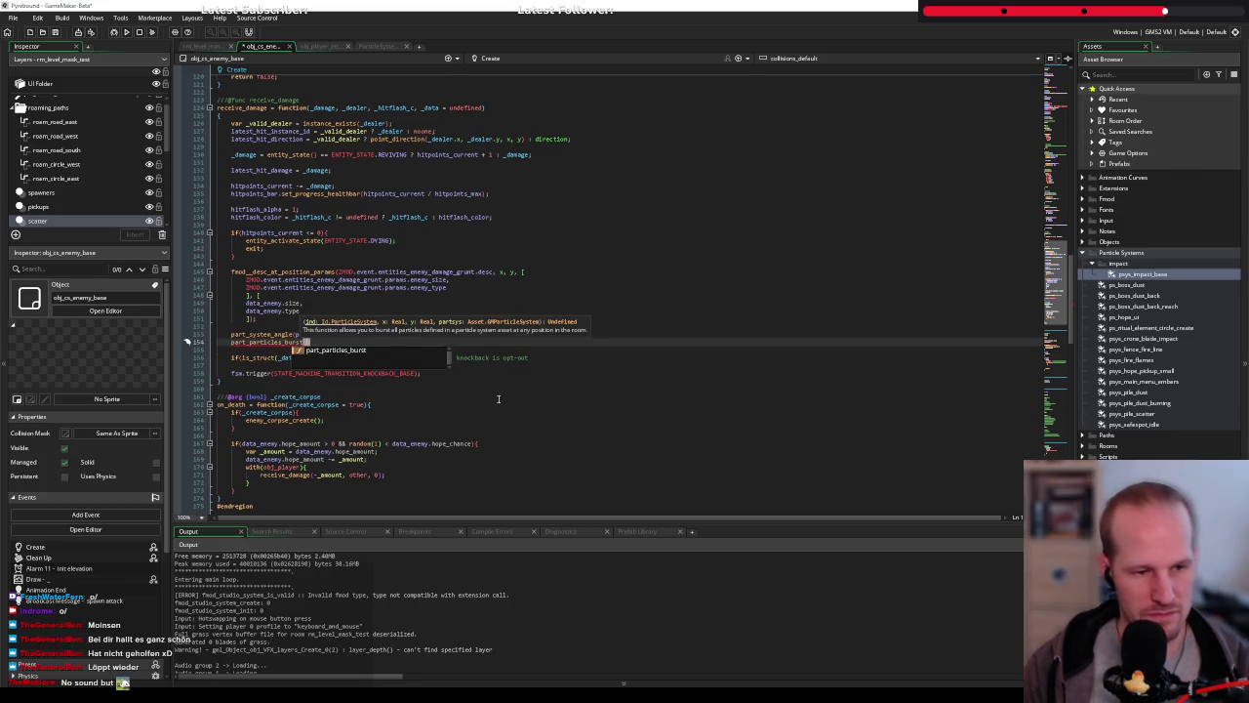
# Check the burst call in the shield's GitHub reference code, then return to GameMaker
pyautogui.hotkey('alt', 'Tab')
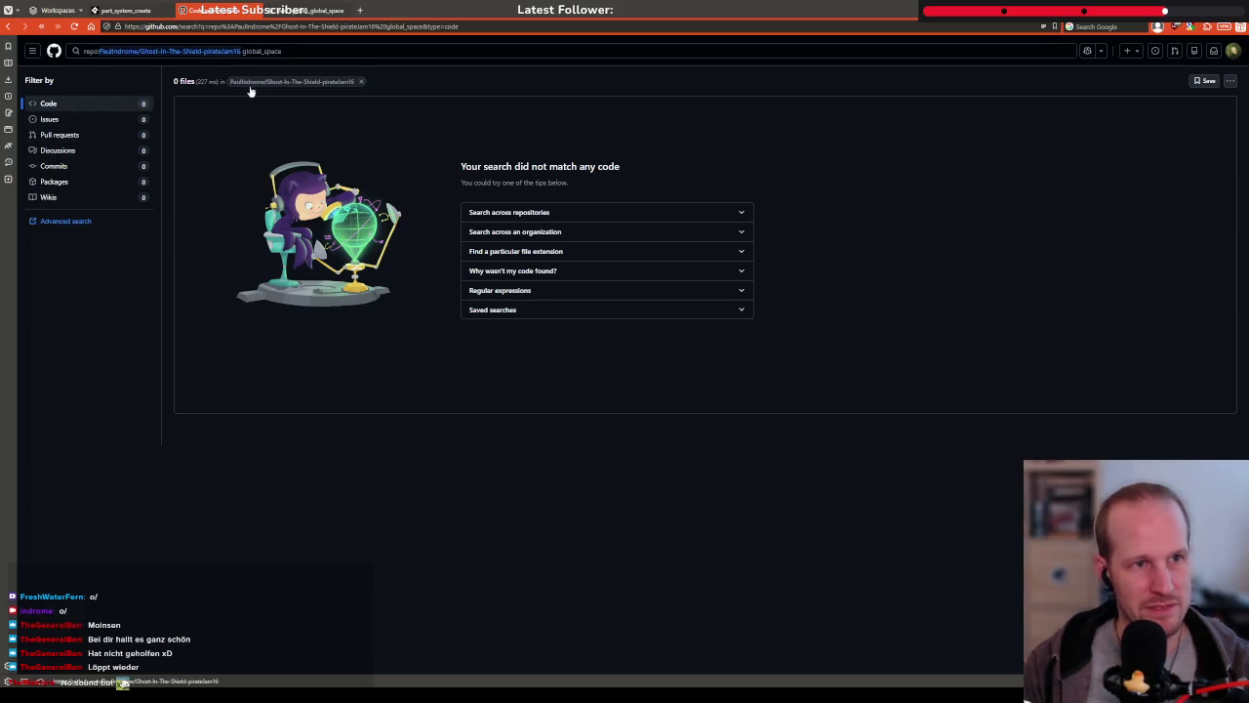
pyautogui.hotkey('alt', 'Left')
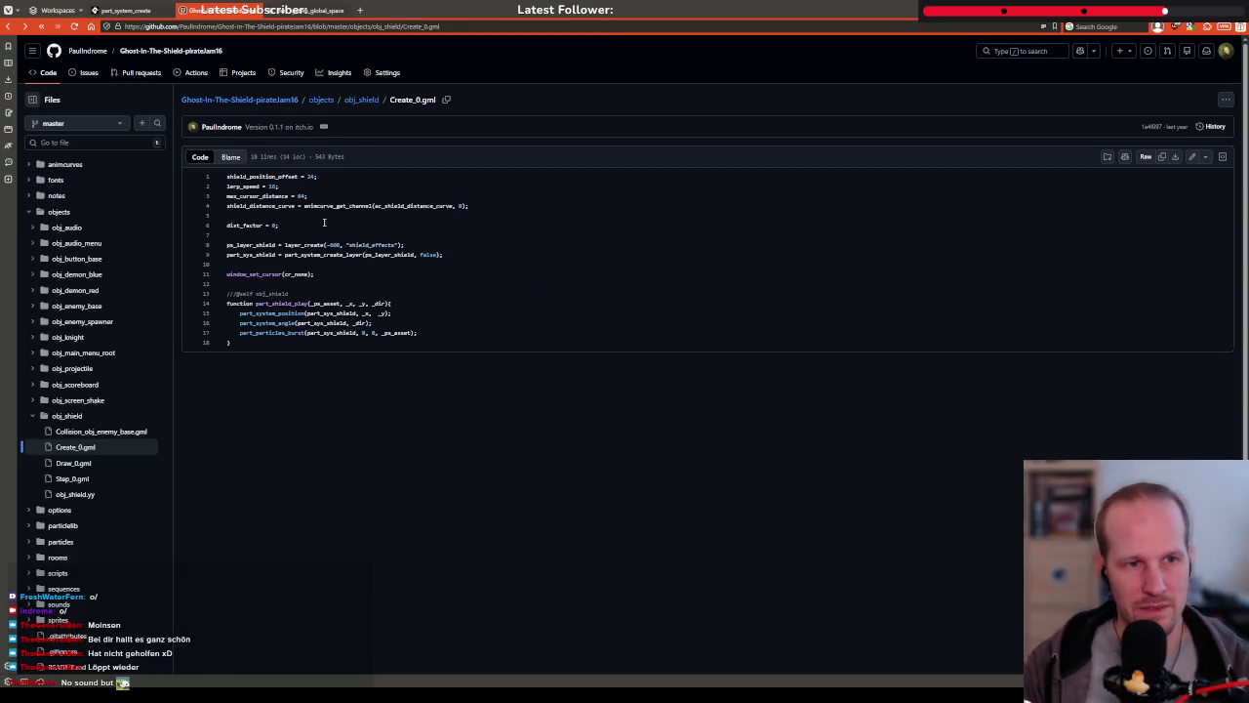
pyautogui.moveTo(262, 341); pyautogui.dragTo(328, 333)
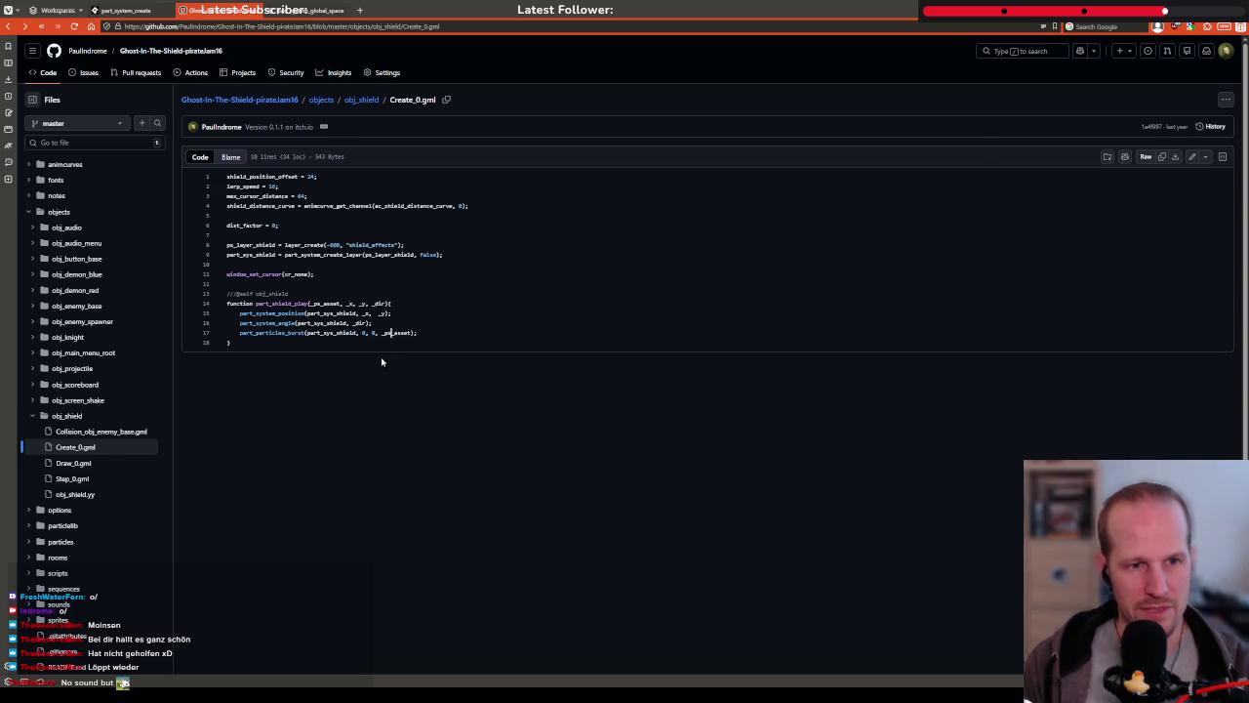
pyautogui.hotkey('alt', 'Tab')
pyautogui.press('Escape')
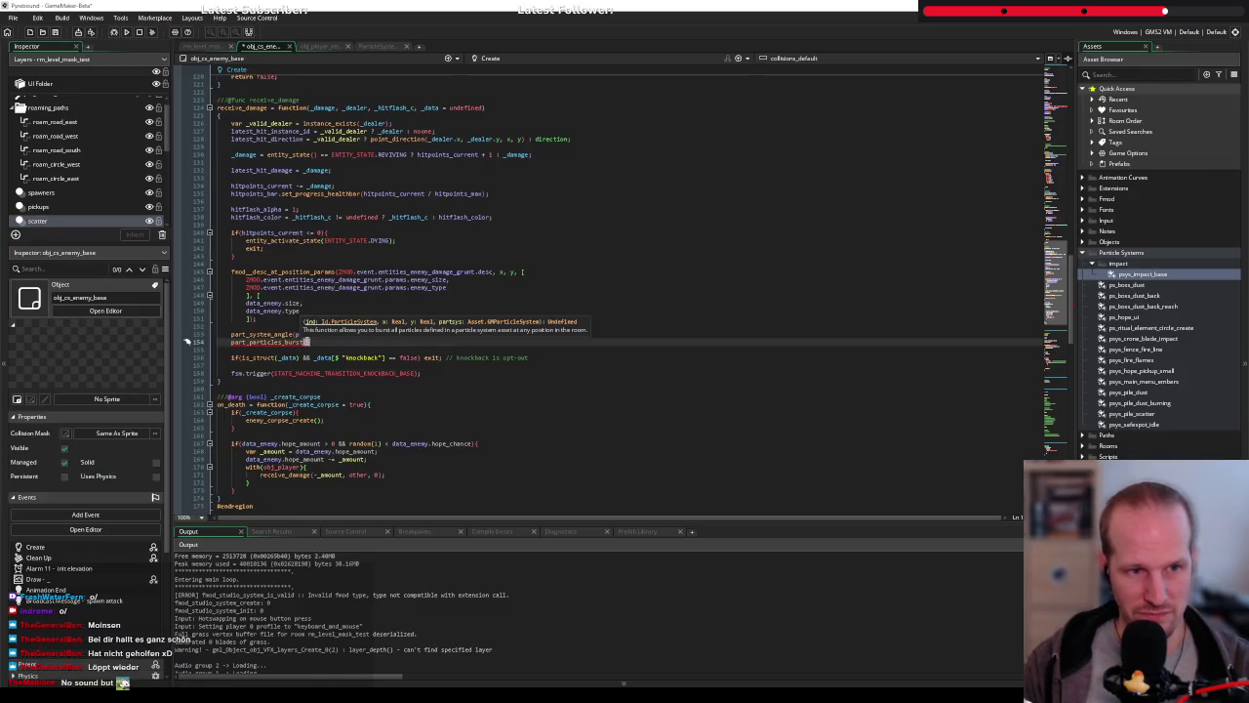
# Insert part_system_position(particles_effects, ) on a new line above the part_particles_burst call
pyautogui.press('Escape')
pyautogui.hotkey('shift', 'Home')
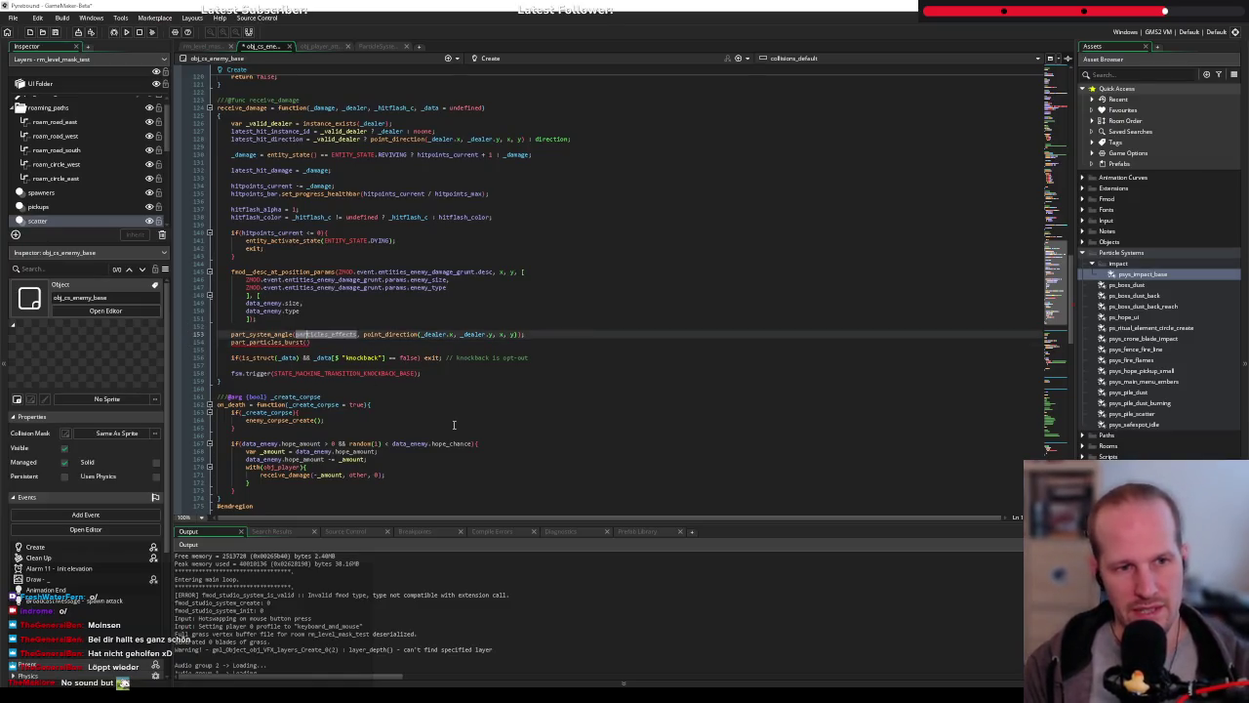
pyautogui.press('Return')
pyautogui.write('part_system_pos')
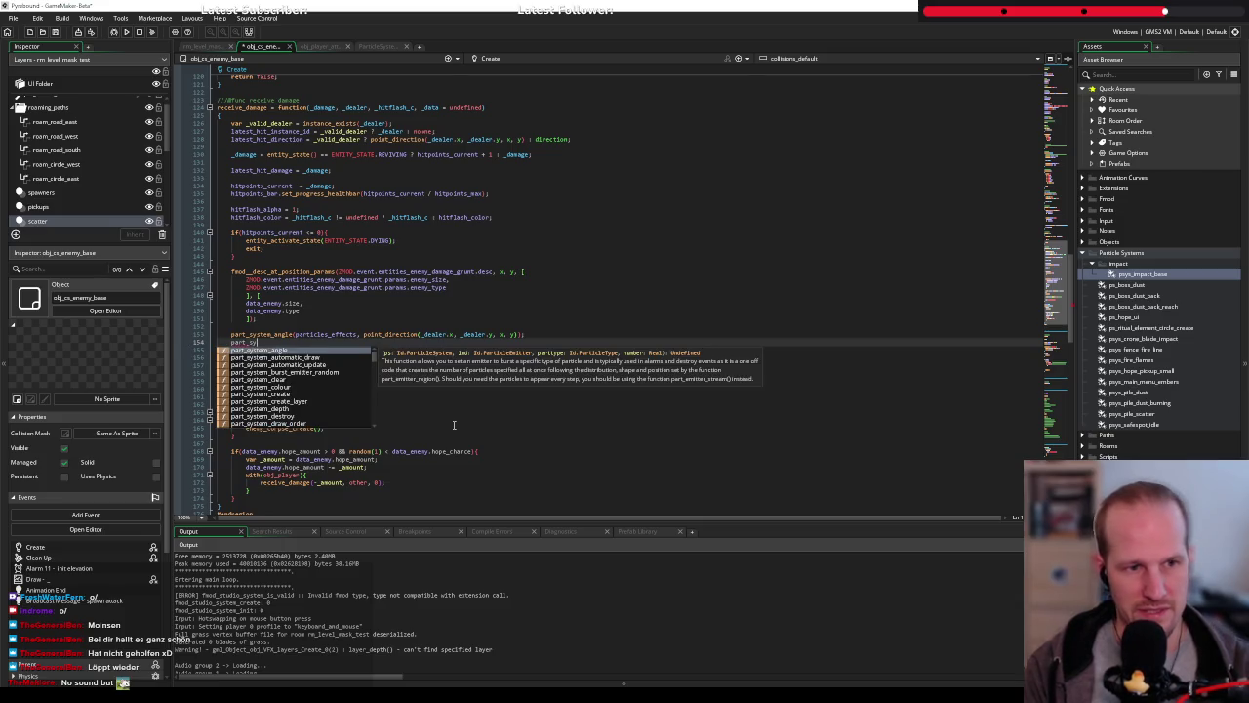
pyautogui.write('ition')
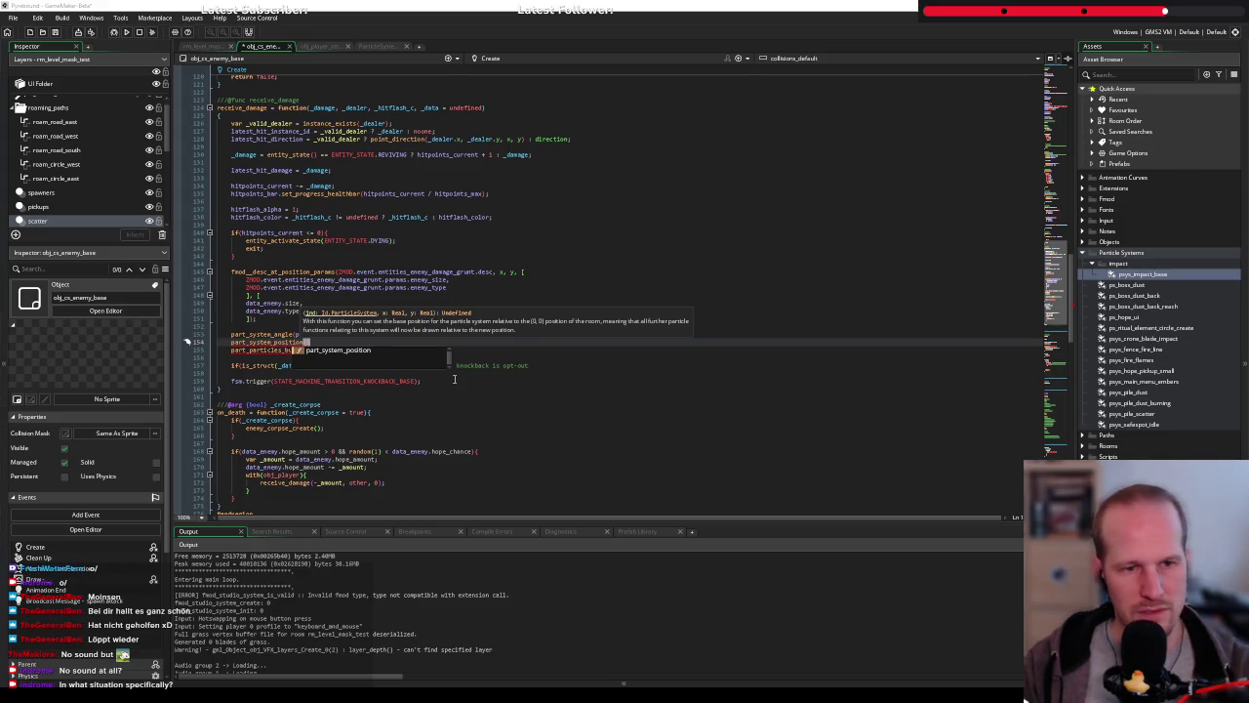
pyautogui.click(410, 378)
pyautogui.click(356, 345)
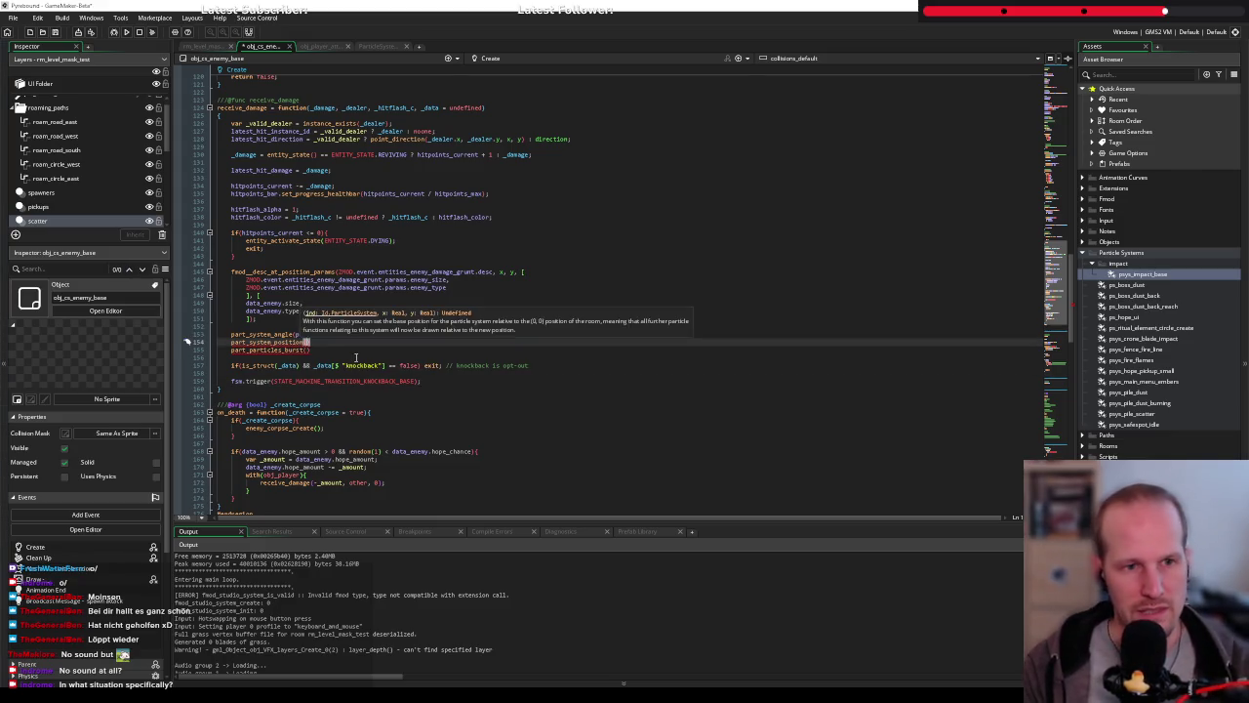
pyautogui.write('particles_effects,')
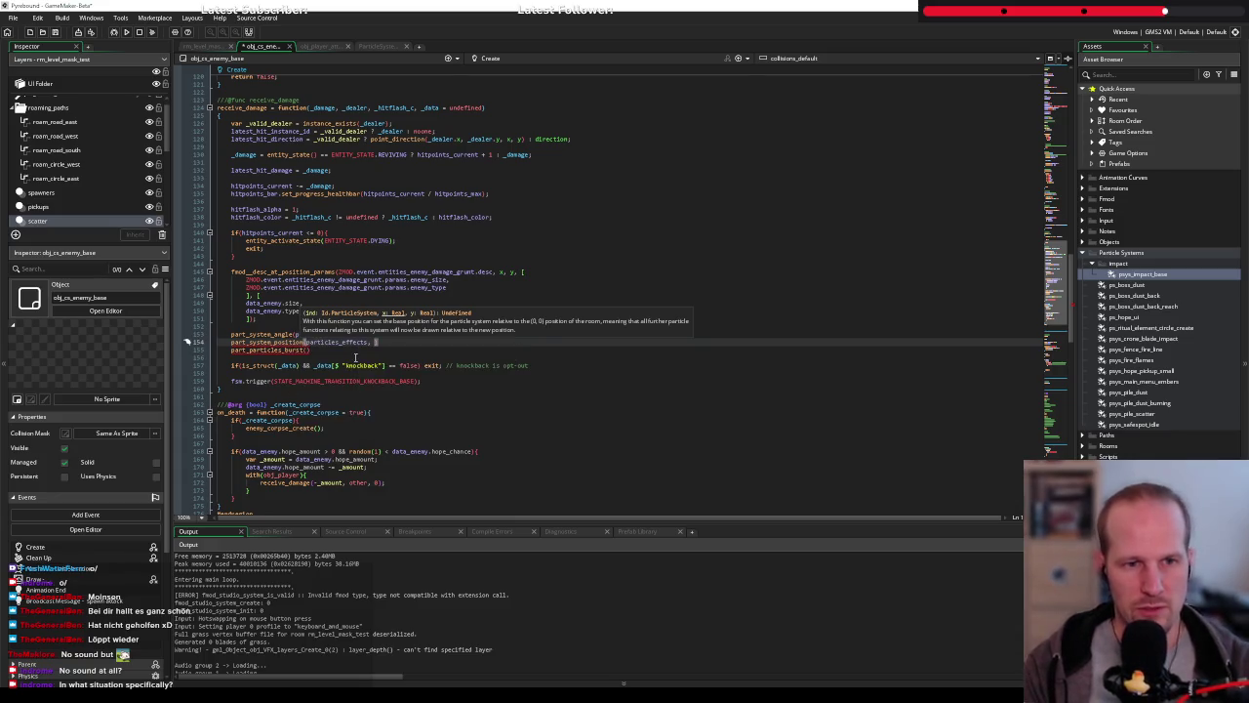
pyautogui.click(343, 271)
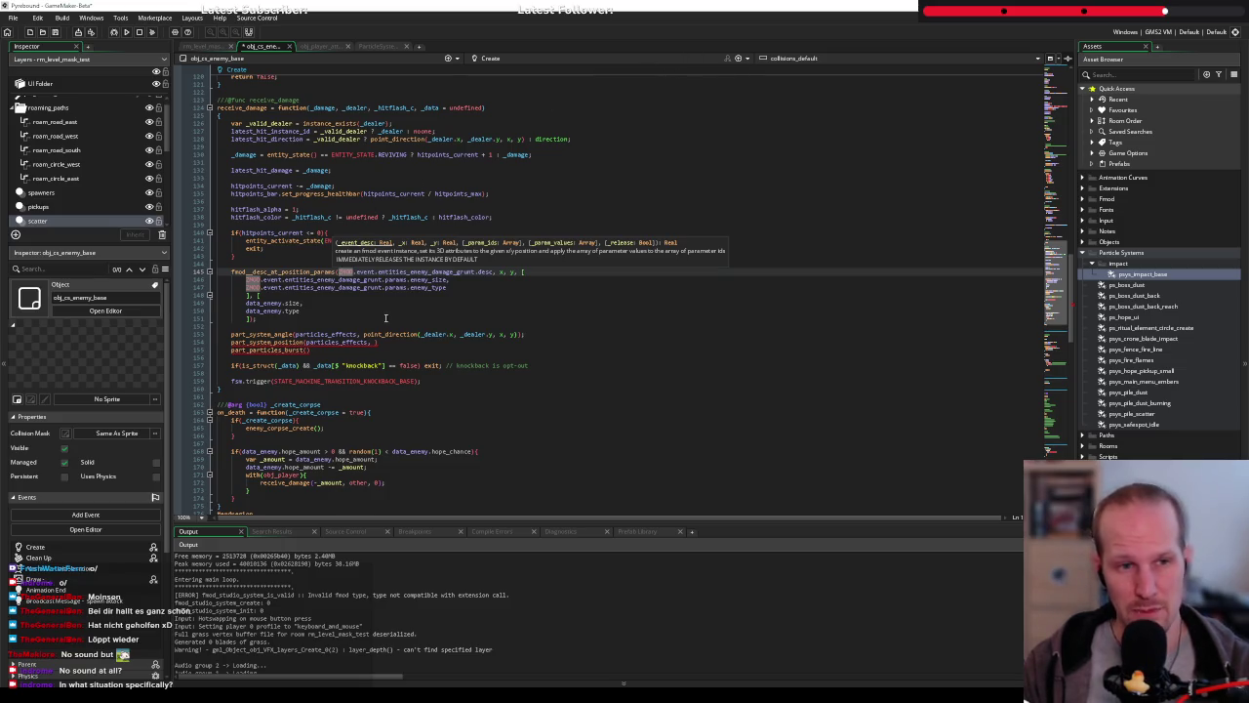
pyautogui.hotkey('alt', 'Tab')
pyautogui.hotkey('alt', 'Tab')
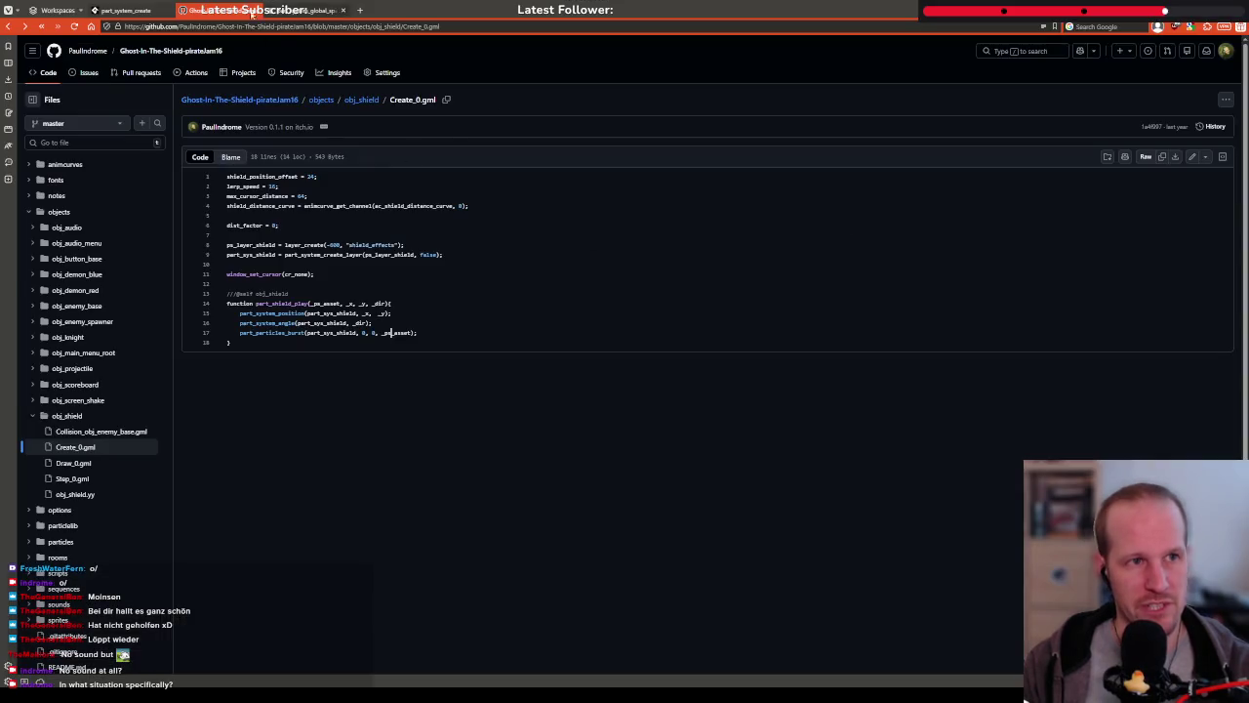
# Search the GameMaker Manual for 'instance events'
pyautogui.click(137, 10)
pyautogui.click(1152, 80)
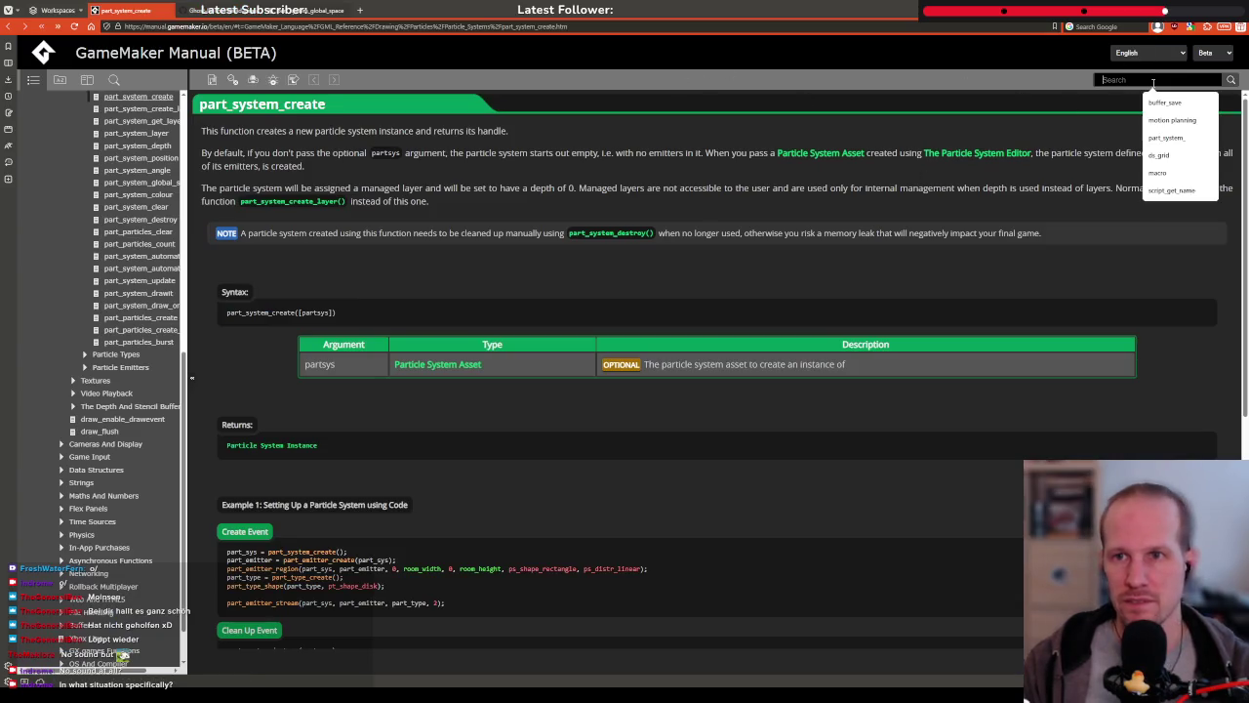
pyautogui.write('coll')
pyautogui.press('BackSpace')
pyautogui.press('BackSpace')
pyautogui.press('BackSpace')
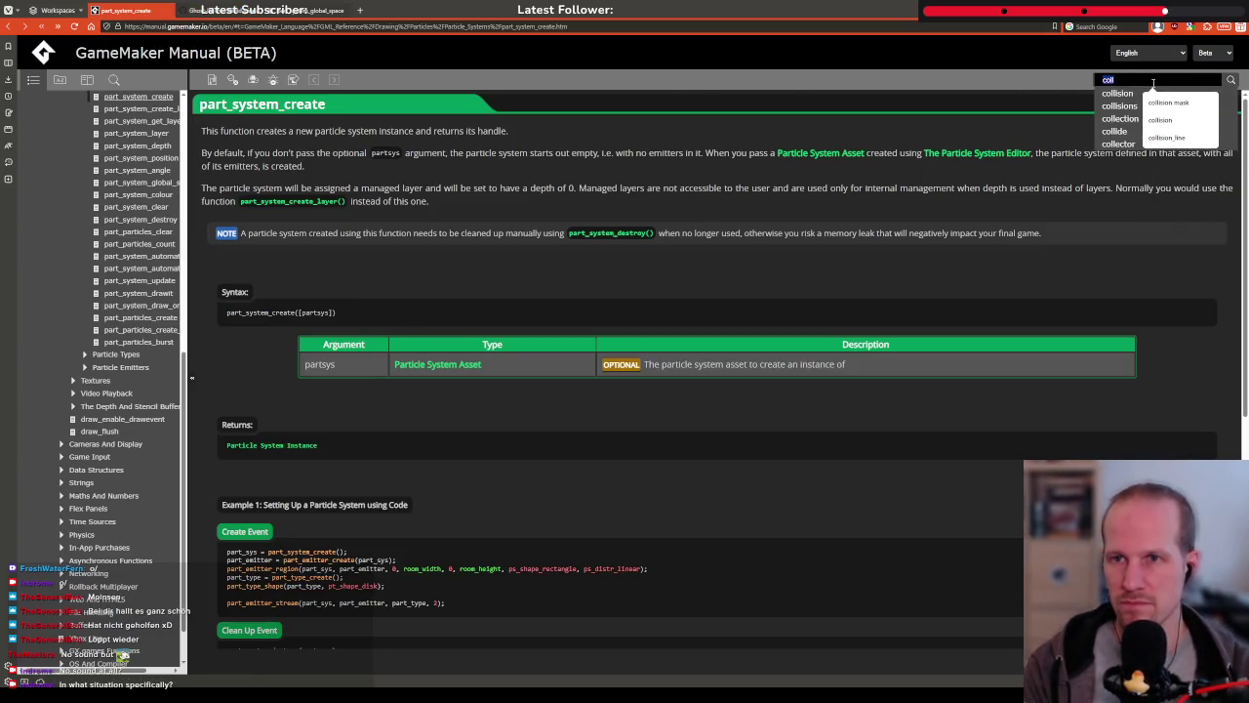
pyautogui.write('instance events')
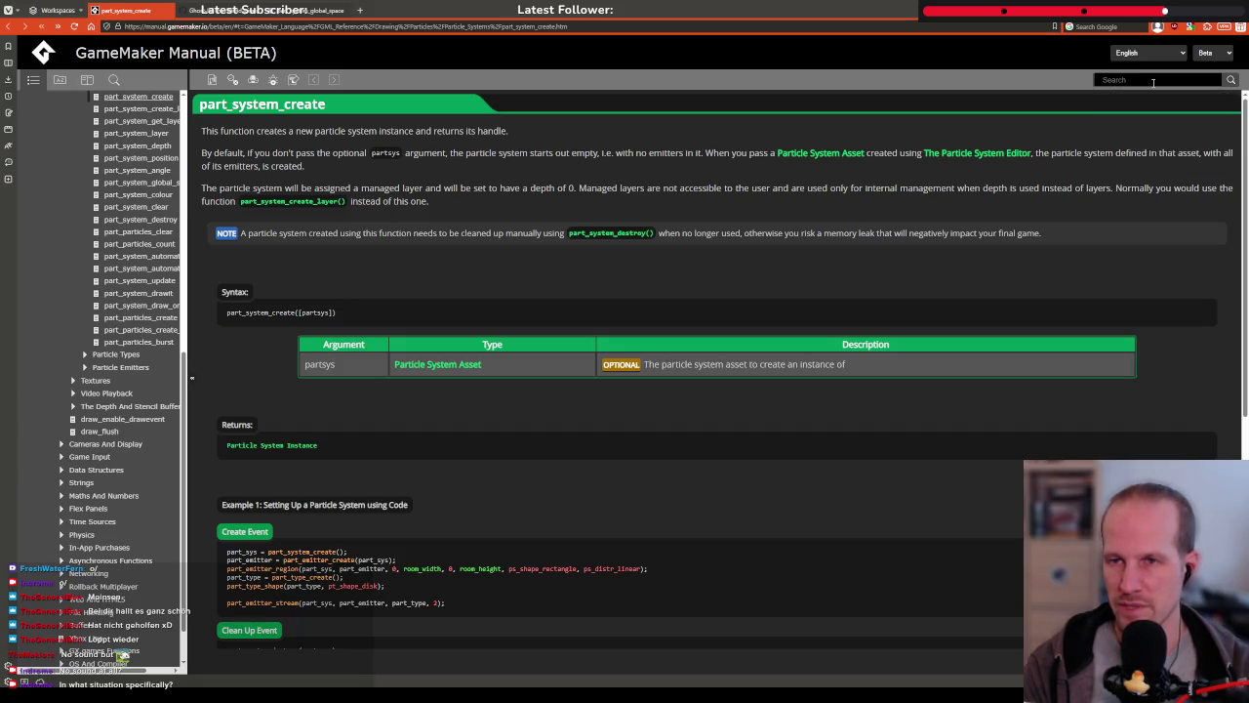
pyautogui.press('Return')
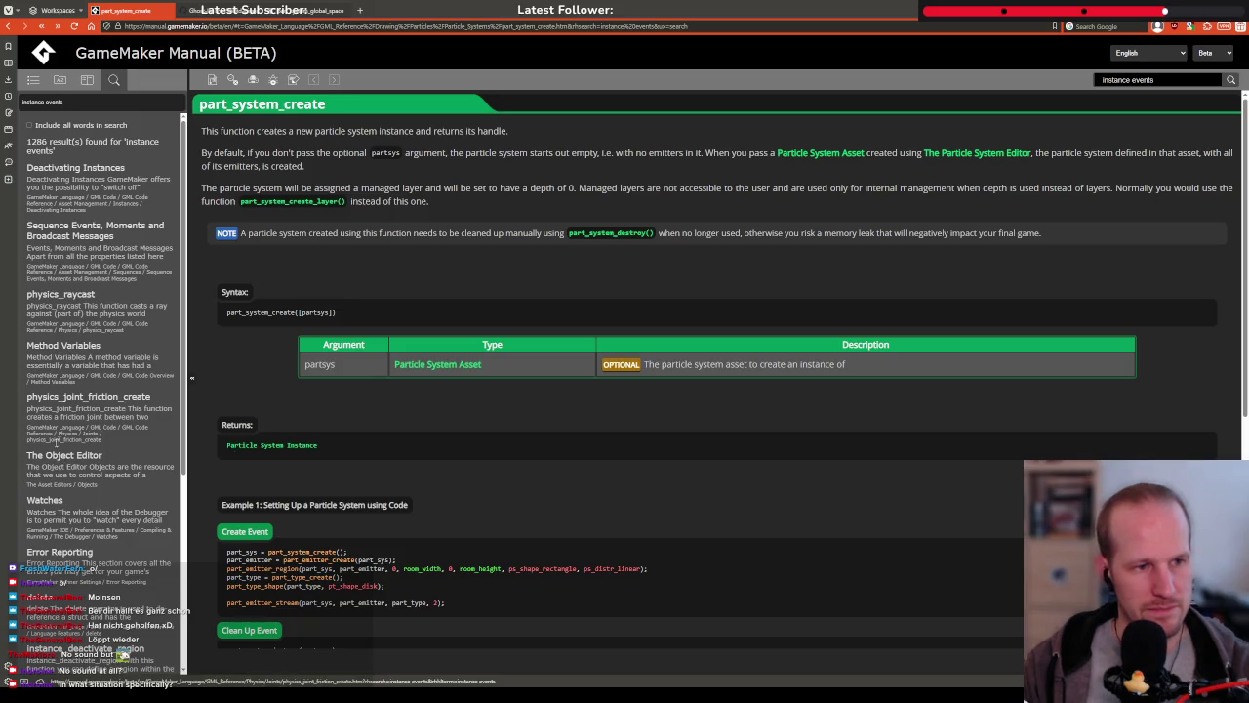
pyautogui.scroll(-3, 71, 475)
pyautogui.scroll(1, 71, 475)
# Read the Collision event's timing in the Object Events page, then return to the position call
pyautogui.click(64, 309)
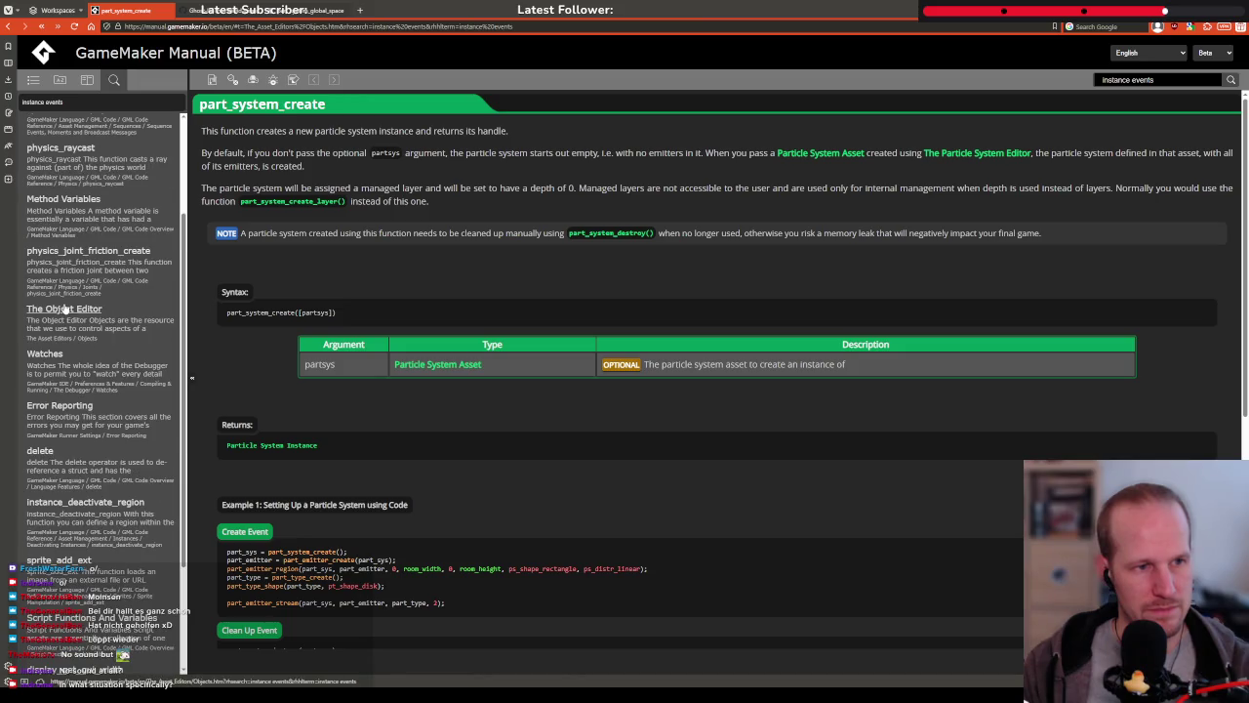
pyautogui.scroll(-10, 482, 303)
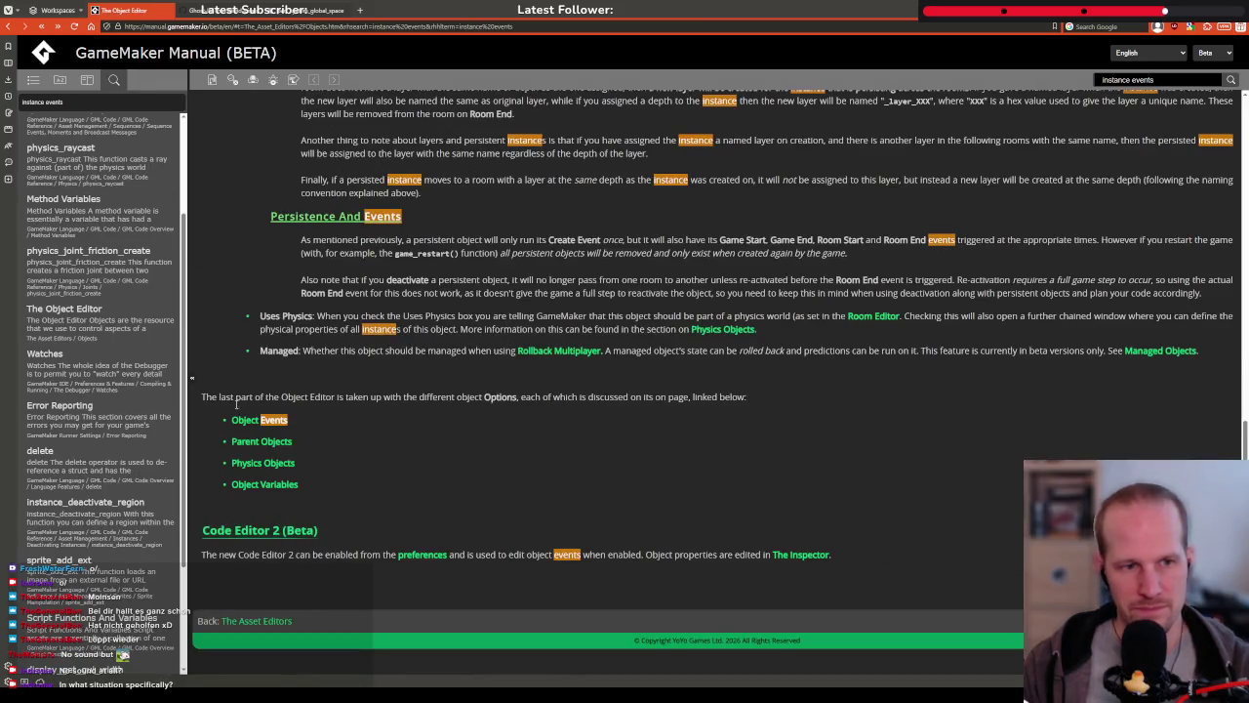
pyautogui.click(274, 419)
pyautogui.scroll(-12, 230, 285)
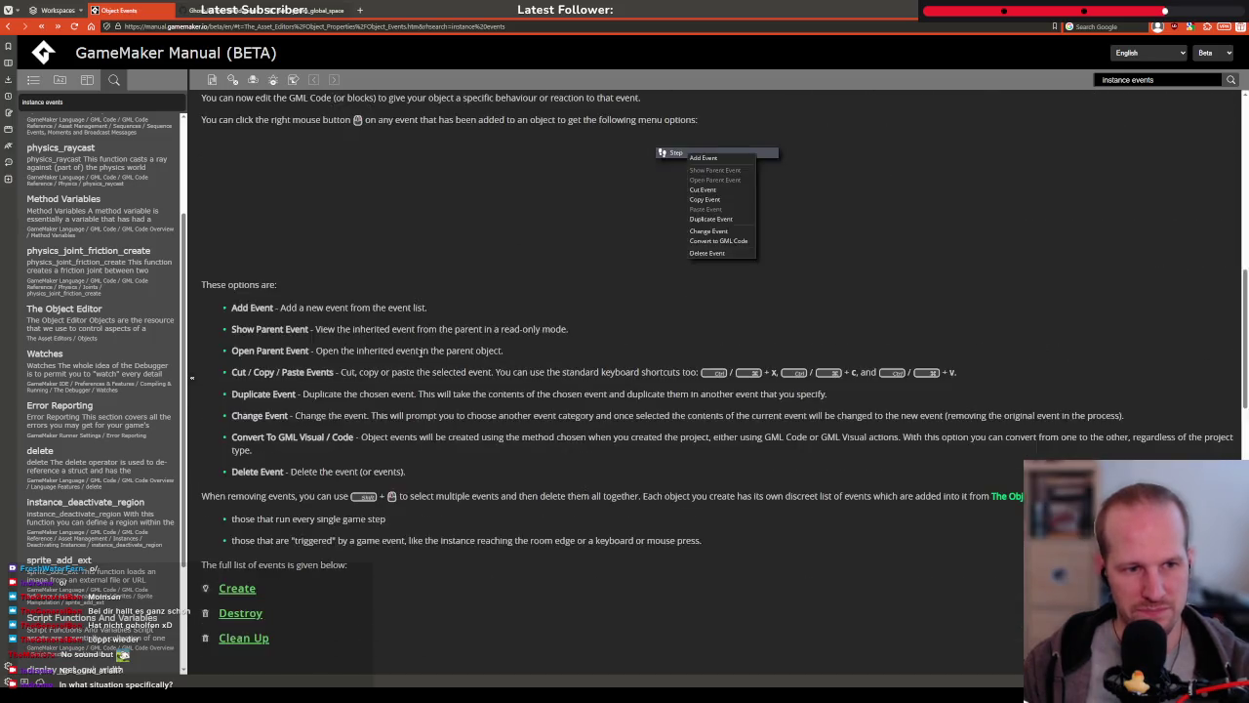
pyautogui.click(244, 325)
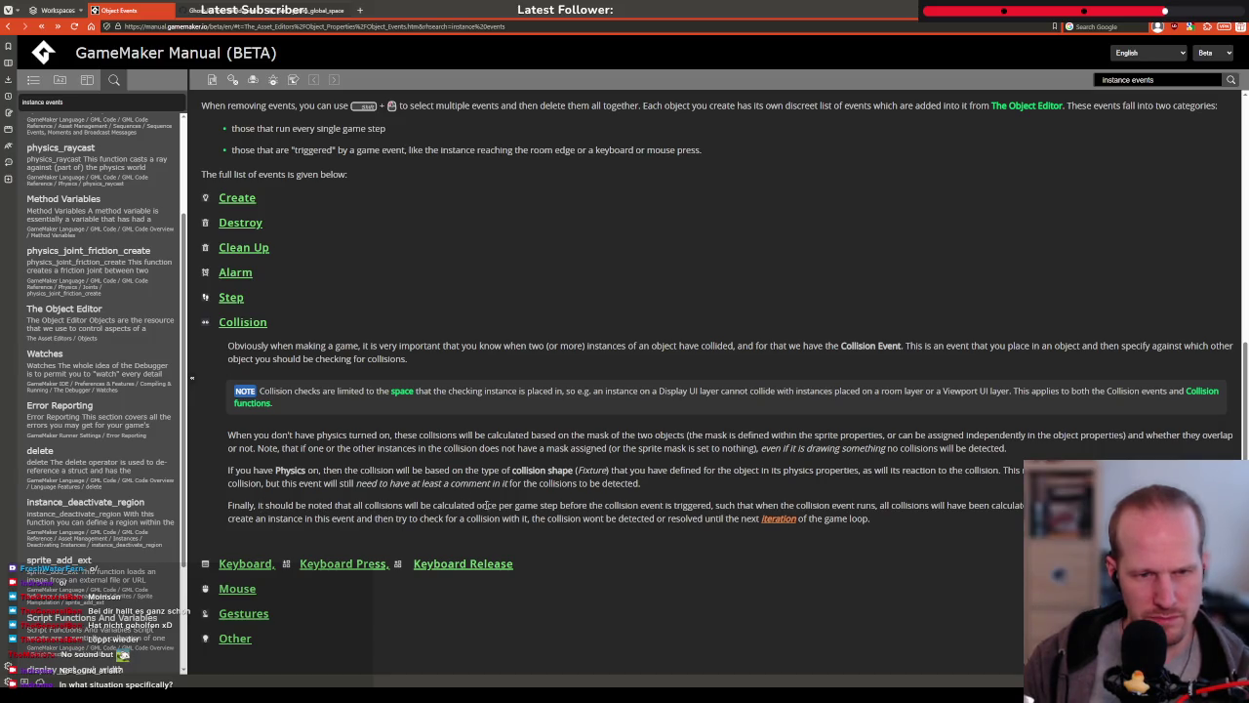
pyautogui.moveTo(591, 505); pyautogui.dragTo(758, 505)
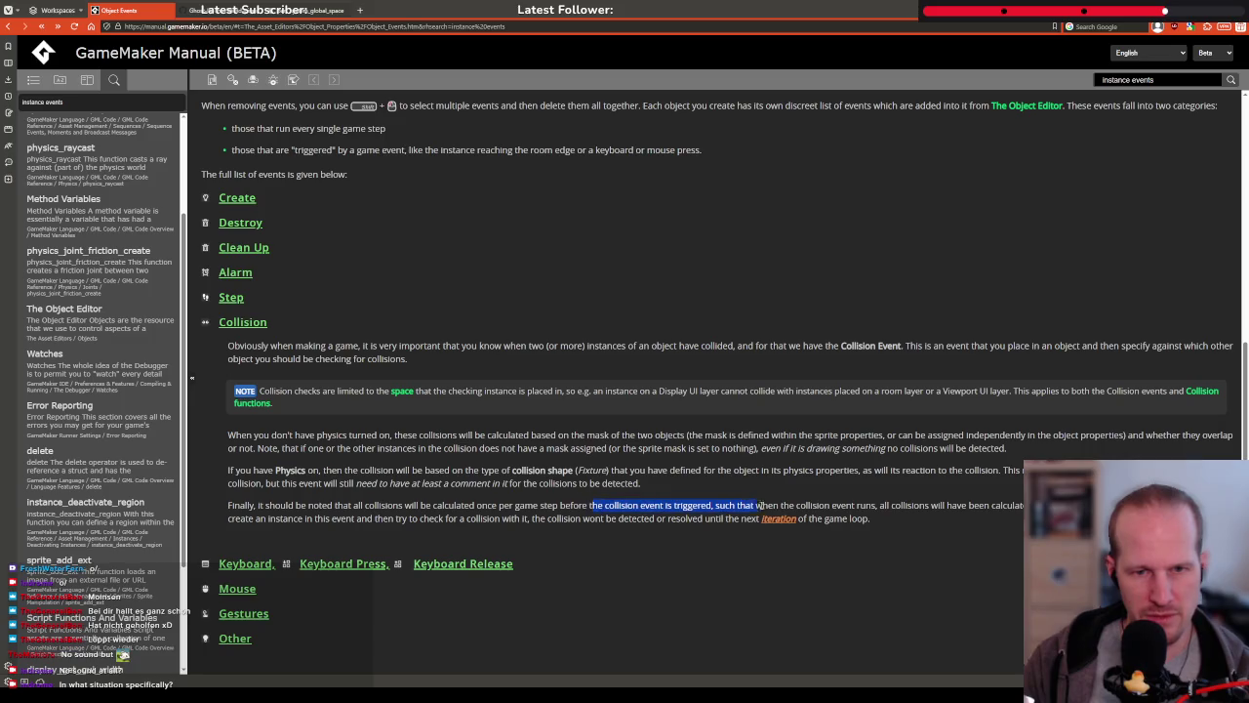
pyautogui.click(443, 500)
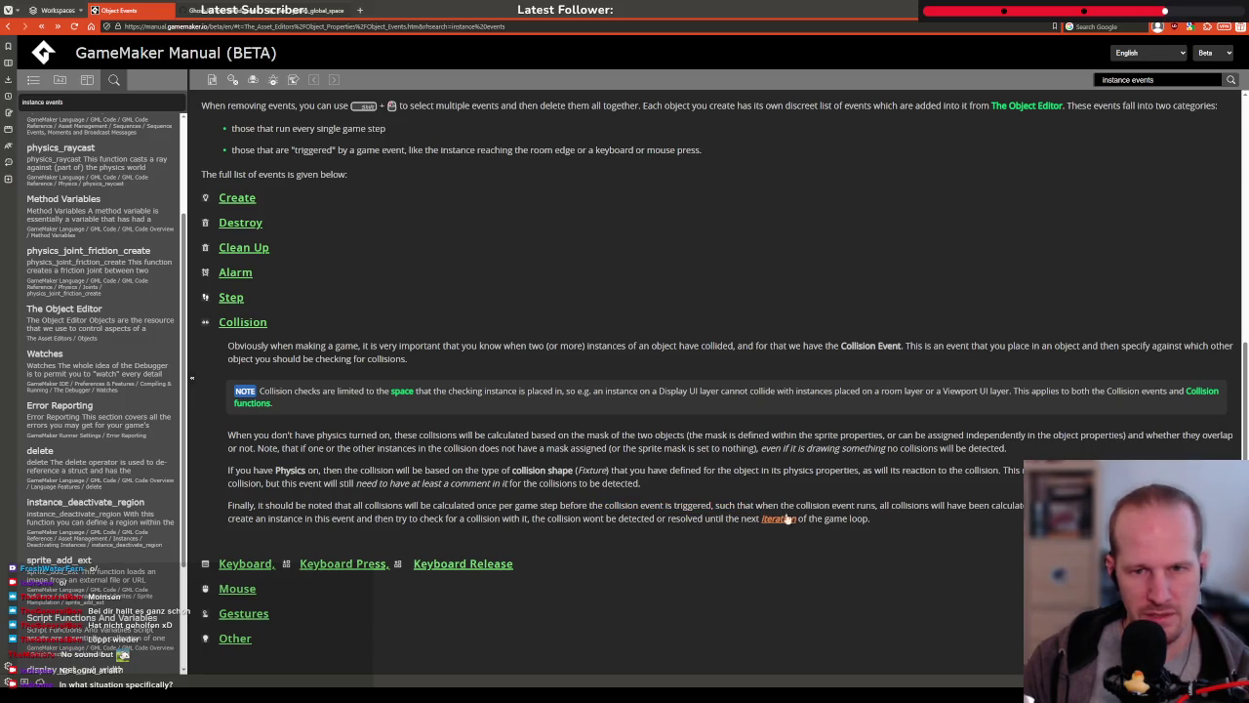
pyautogui.moveTo(864, 504); pyautogui.dragTo(1044, 505)
pyautogui.click(1044, 506)
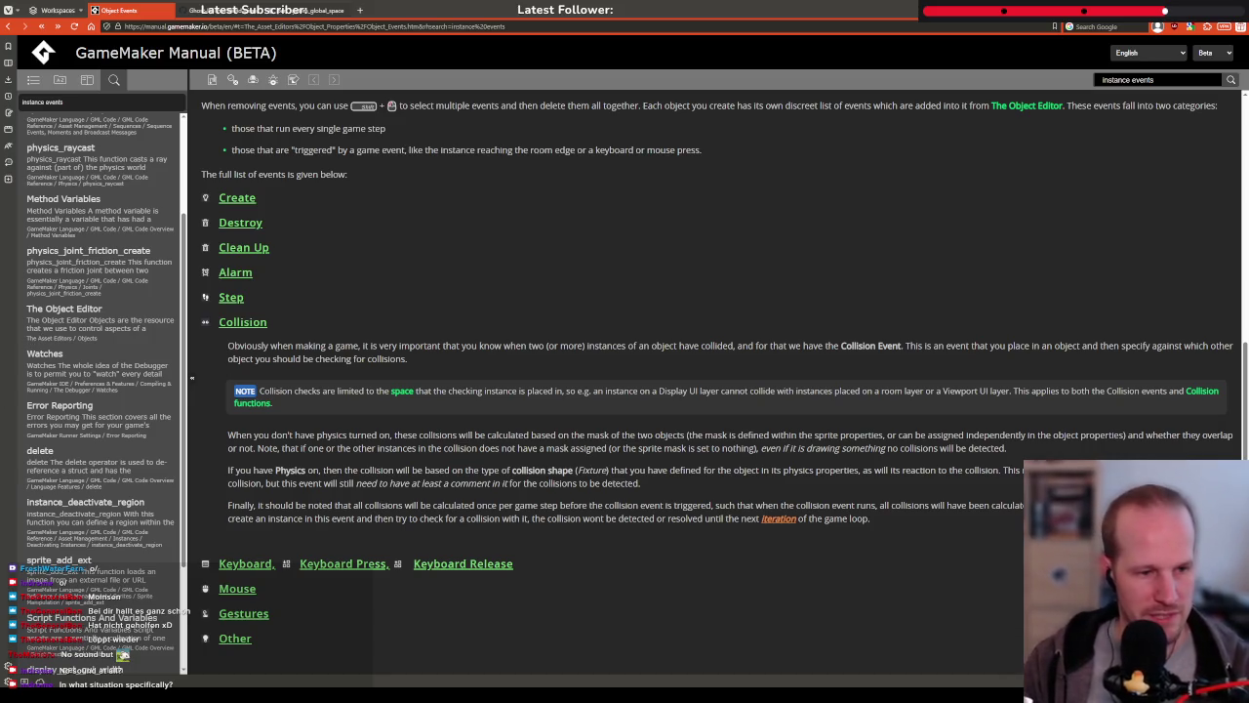
pyautogui.hotkey('alt', 'Tab')
pyautogui.click(379, 344)
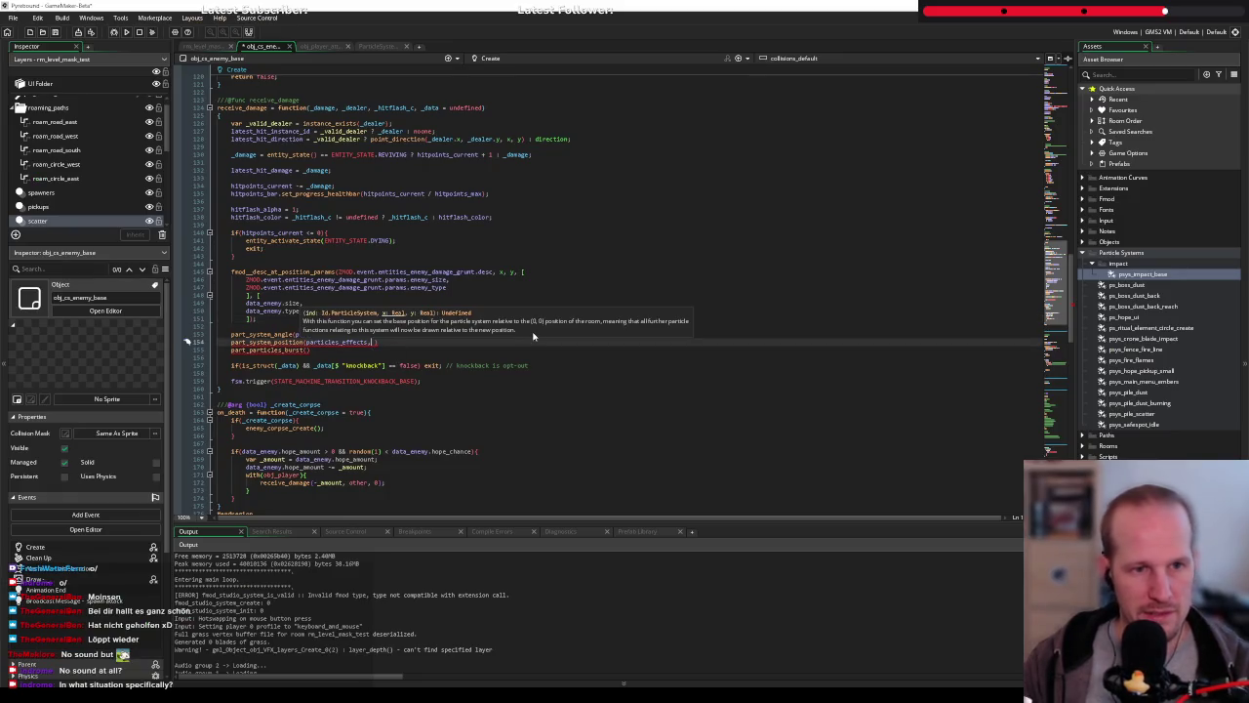
# Comment out part_system_position, write part_particles_burst(psys_impact_base, x, y, particles_effects);, and run in debug
pyautogui.write('x, y')
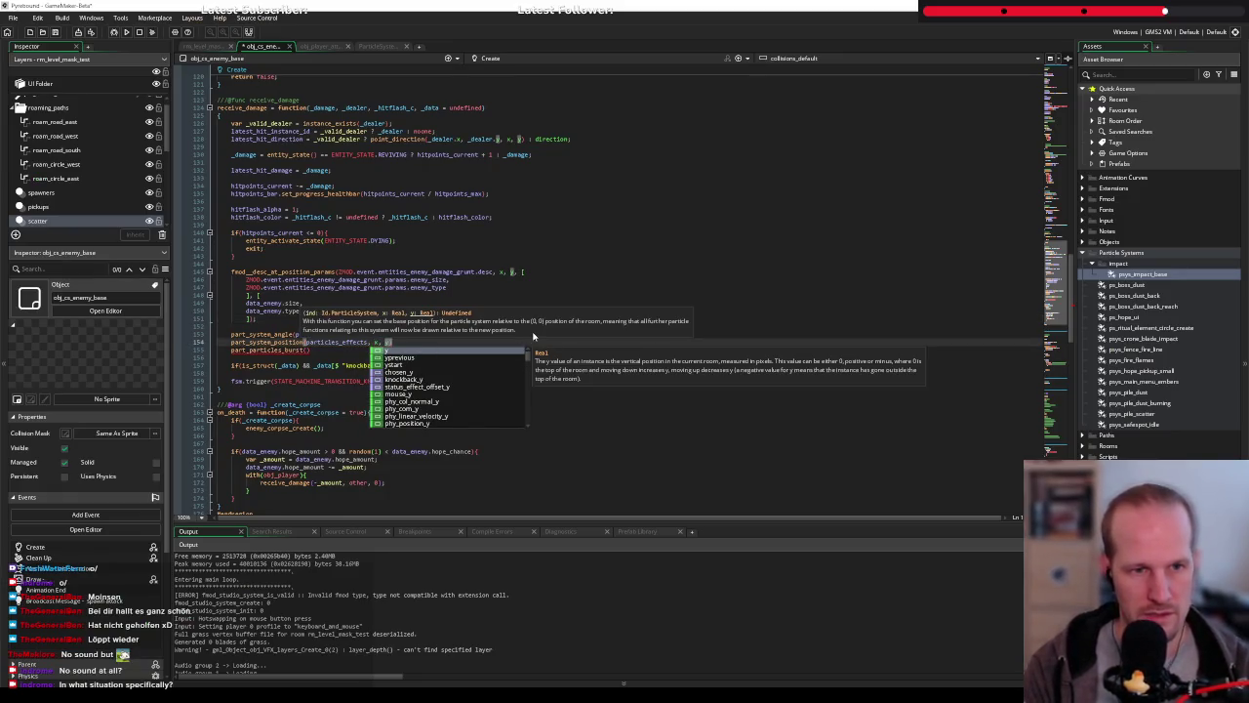
pyautogui.press('Escape')
pyautogui.press('Down')
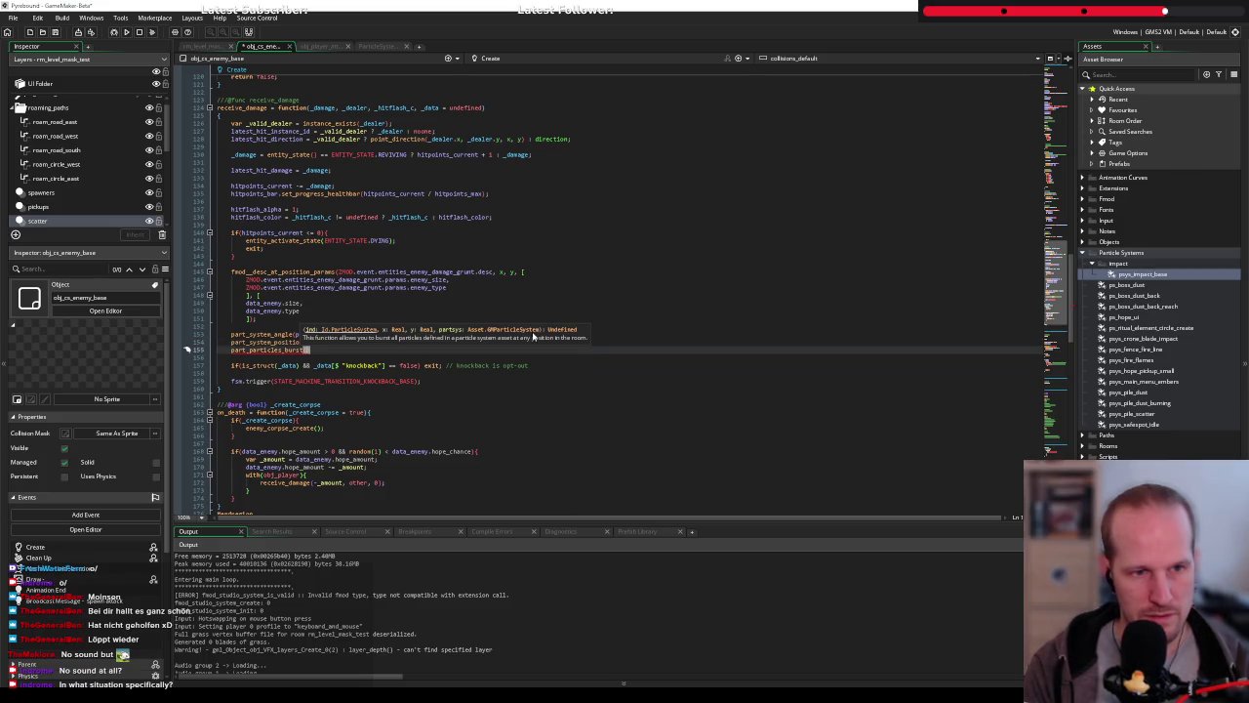
pyautogui.write('psys')
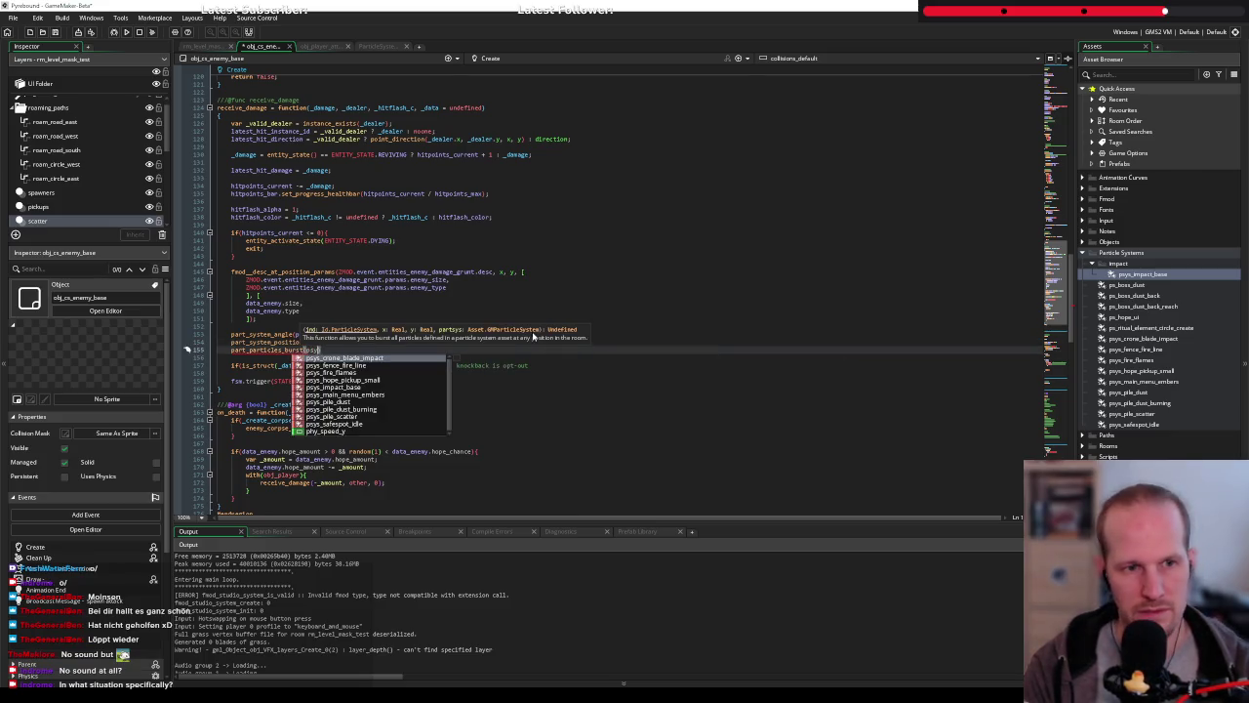
pyautogui.write('_impact_base,')
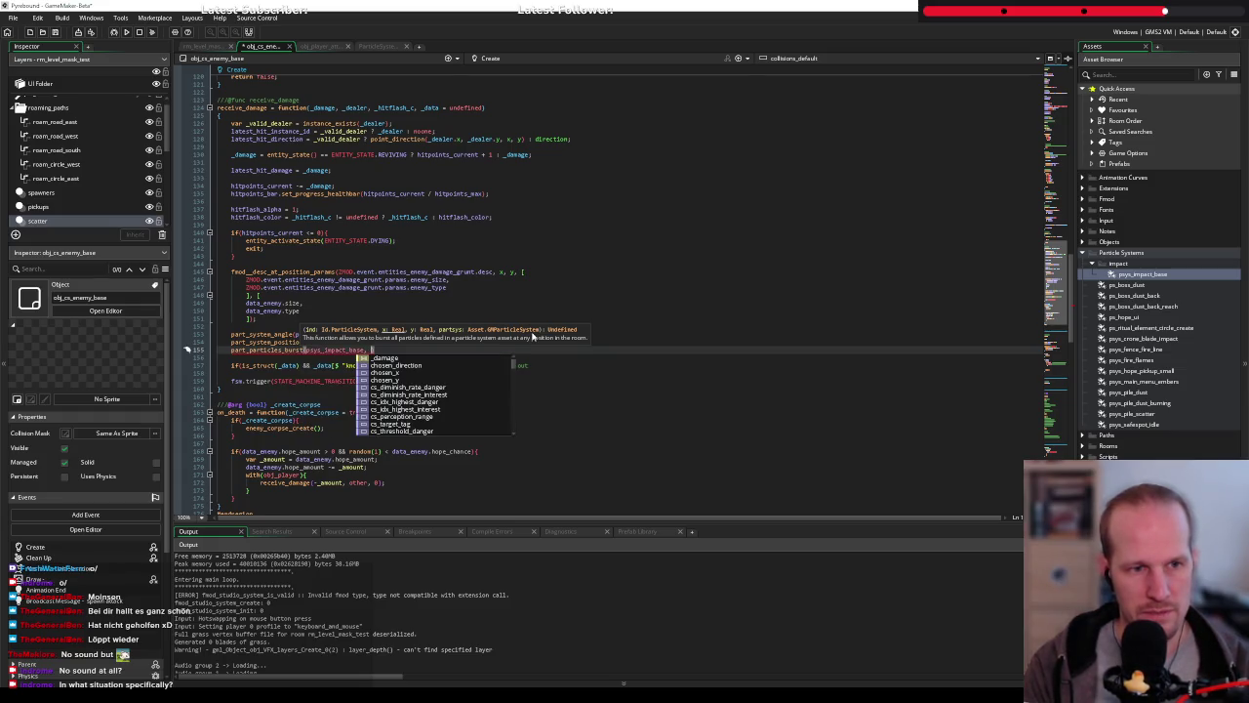
pyautogui.press('Escape')
pyautogui.press('Up')
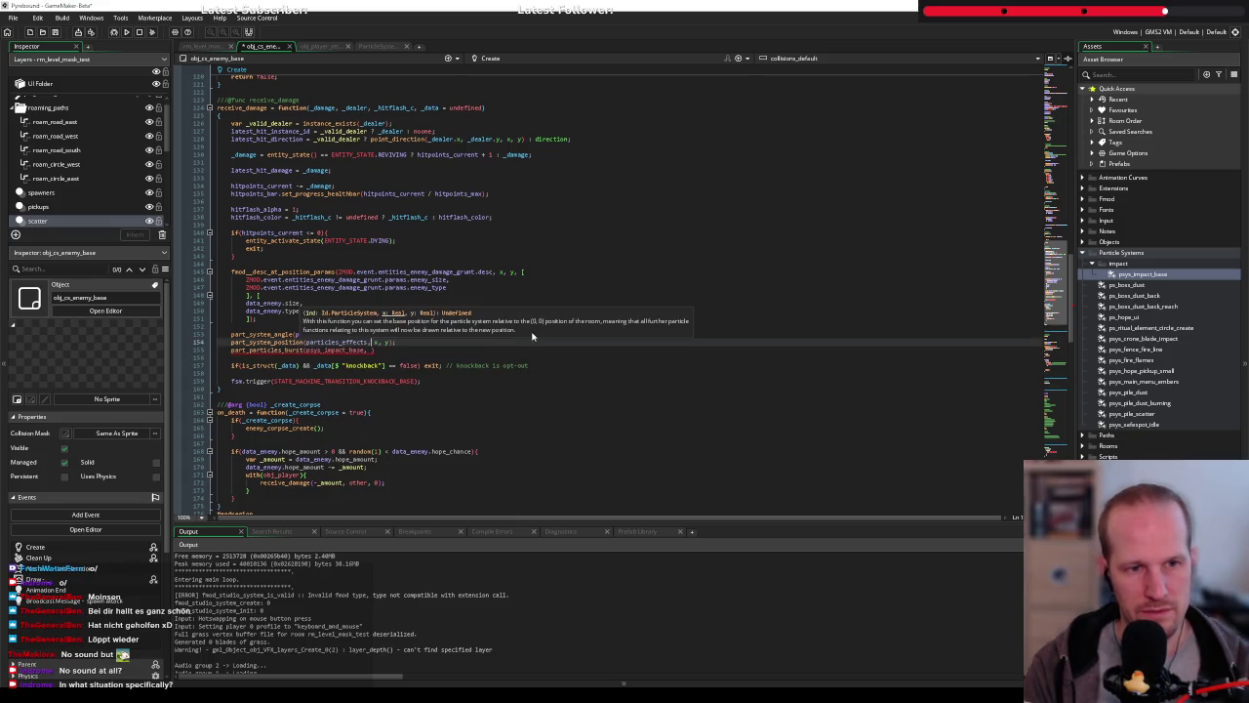
pyautogui.hotkey('ctrl', 'k')
pyautogui.press('Down')
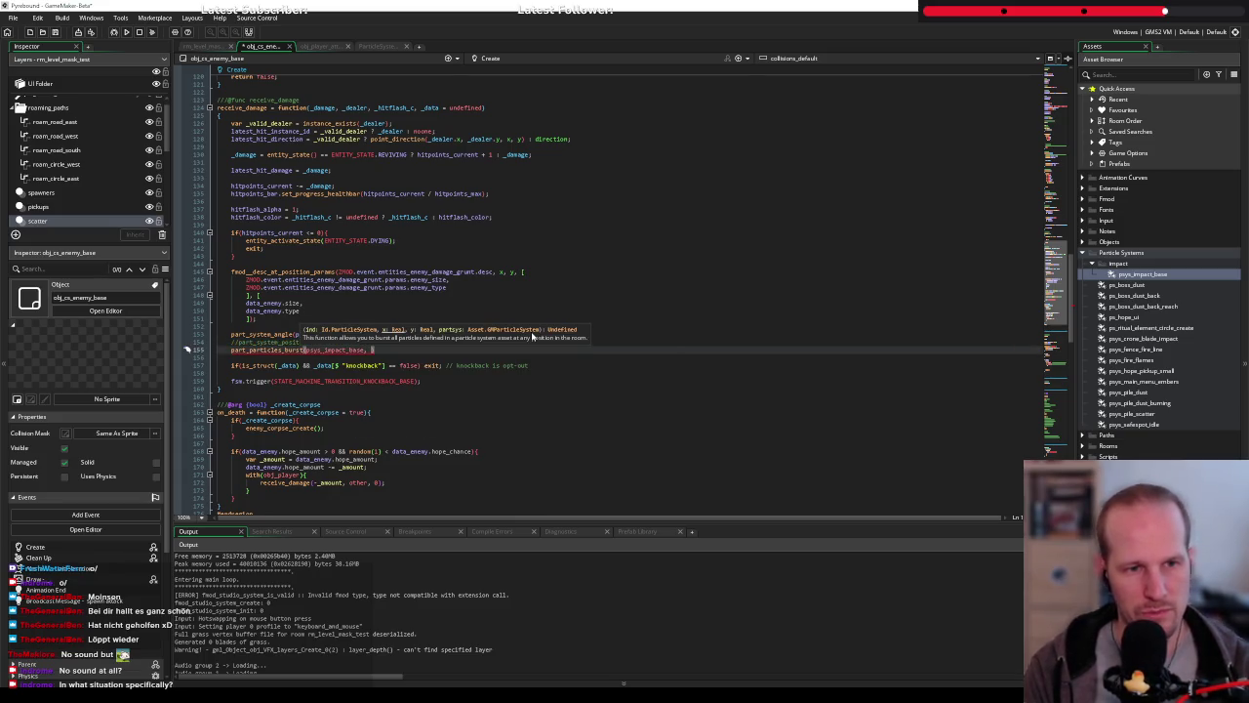
pyautogui.write('x, y, ')
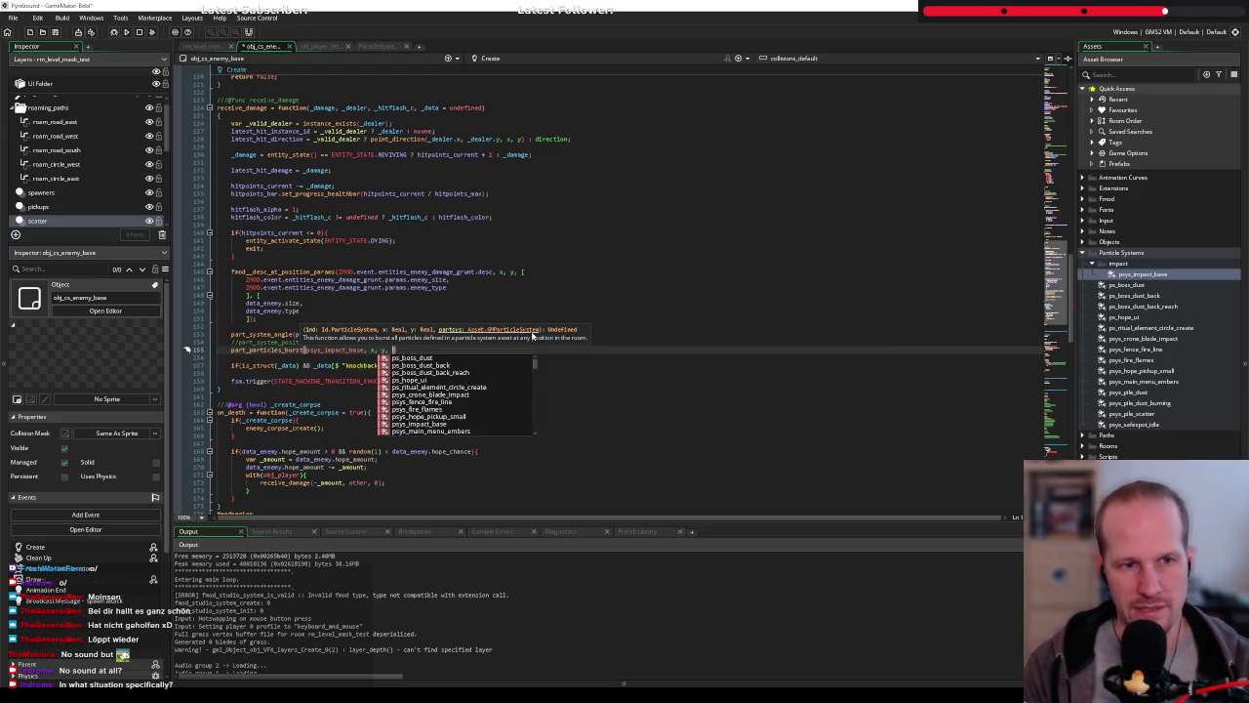
pyautogui.write('particles_effects);')
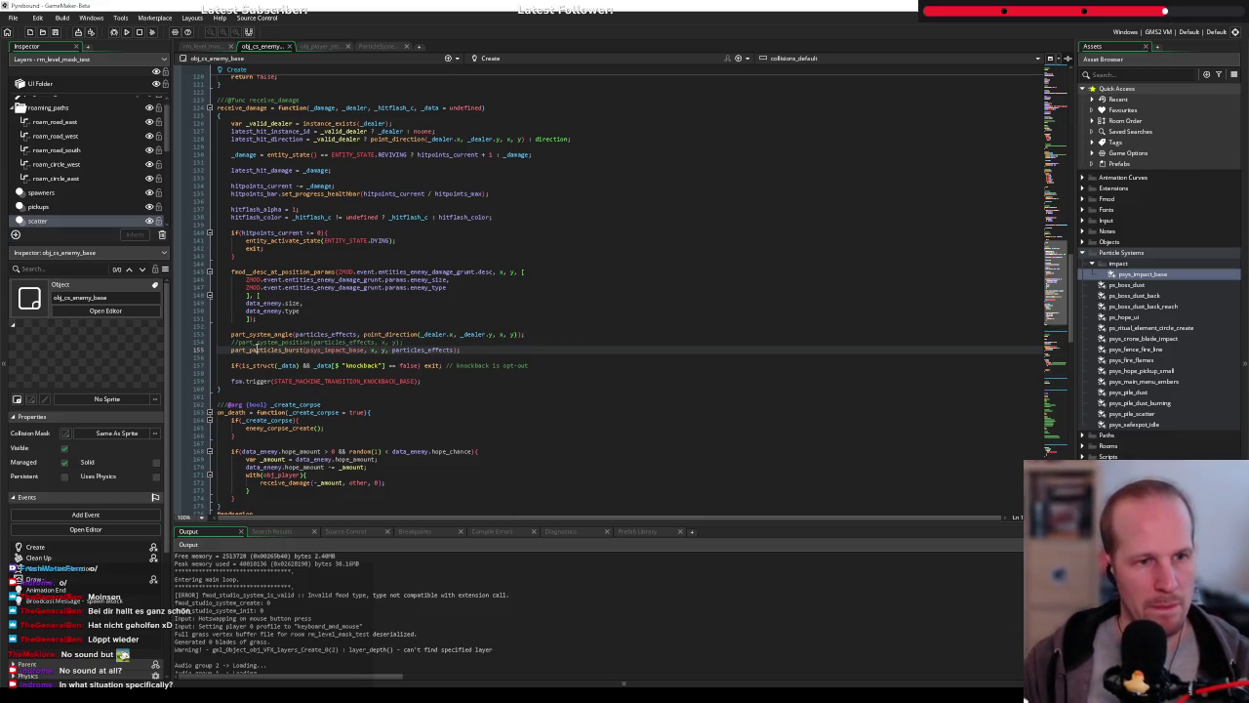
pyautogui.click(114, 33)
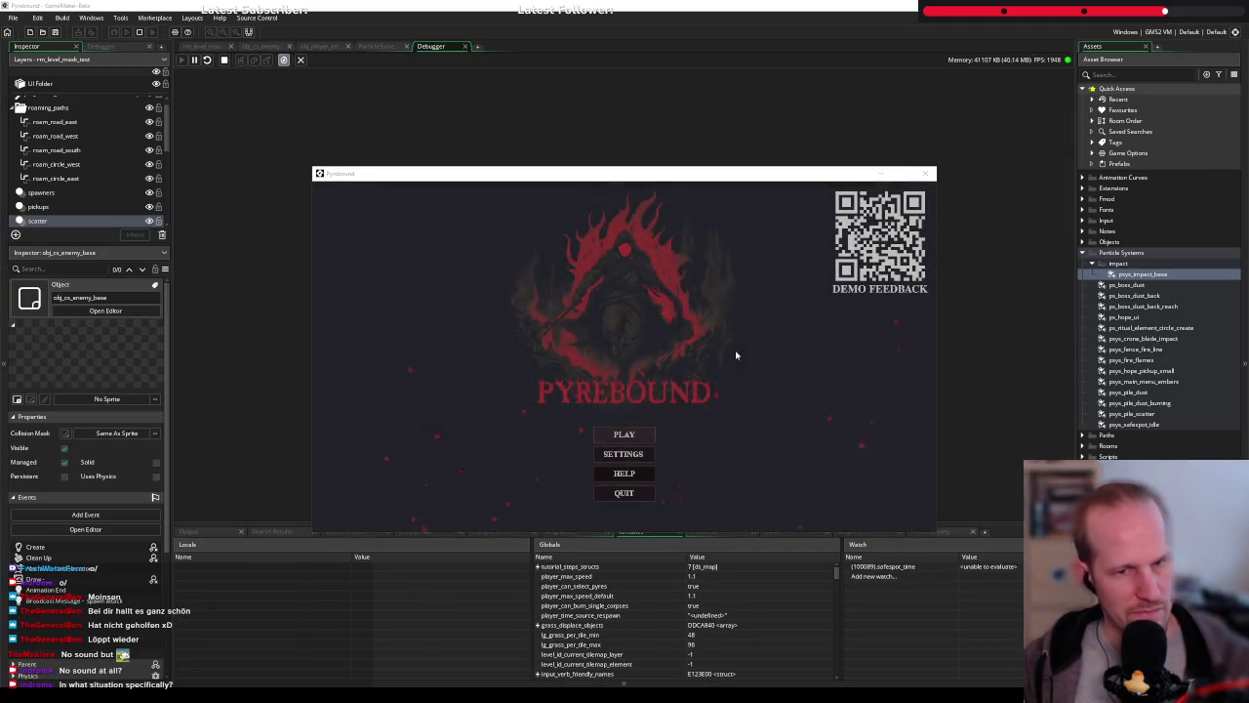
# Play the game, read the error that burst argument 1 needs a particle system instance, and close it
pyautogui.click(632, 436)
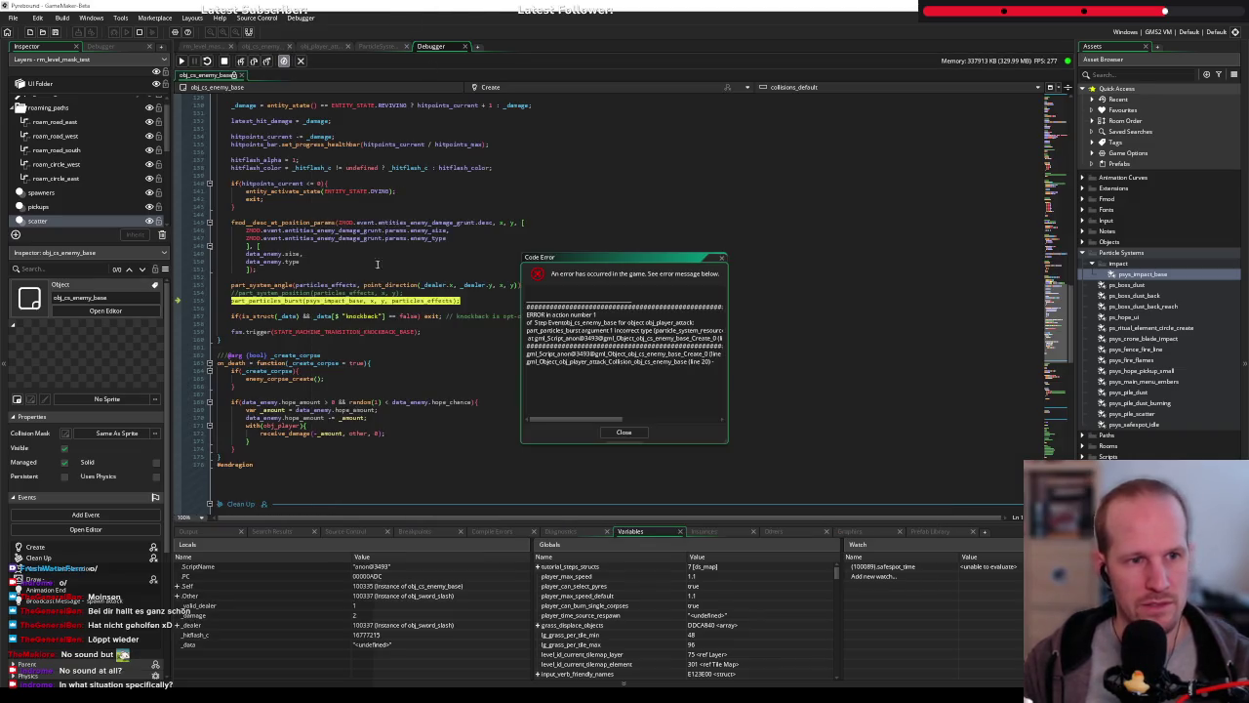
pyautogui.moveTo(726, 439); pyautogui.dragTo(915, 478)
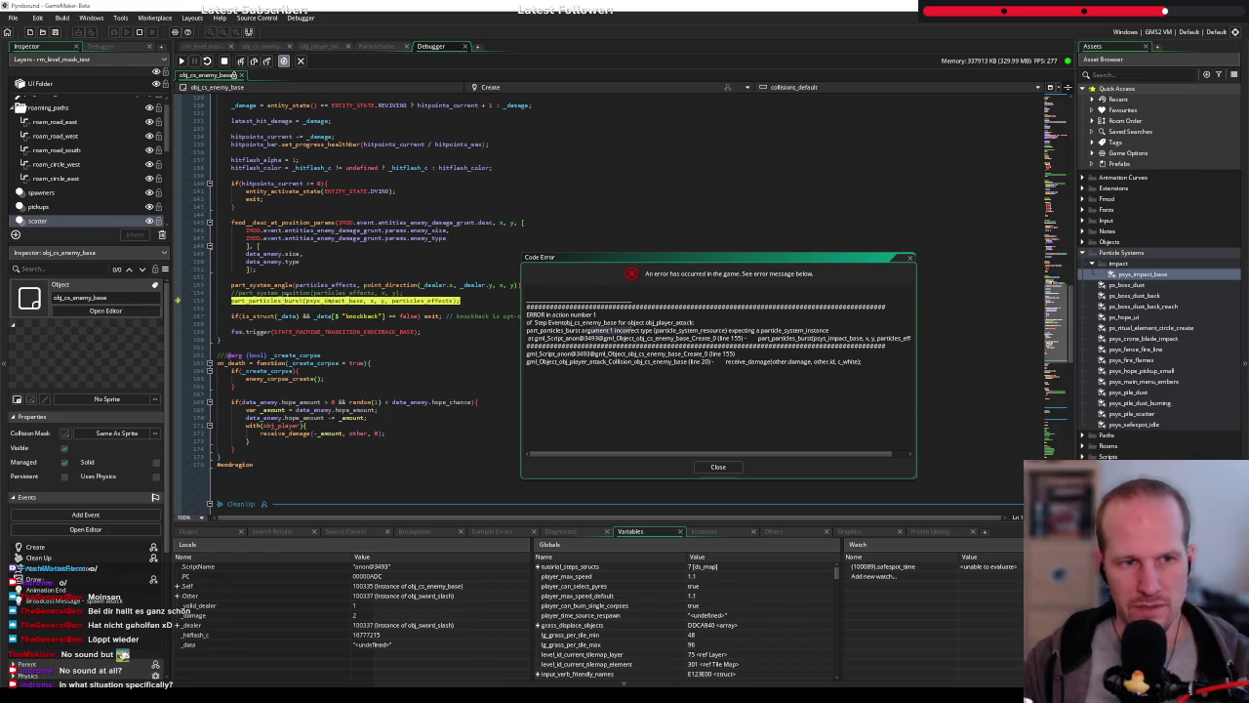
pyautogui.click(720, 466)
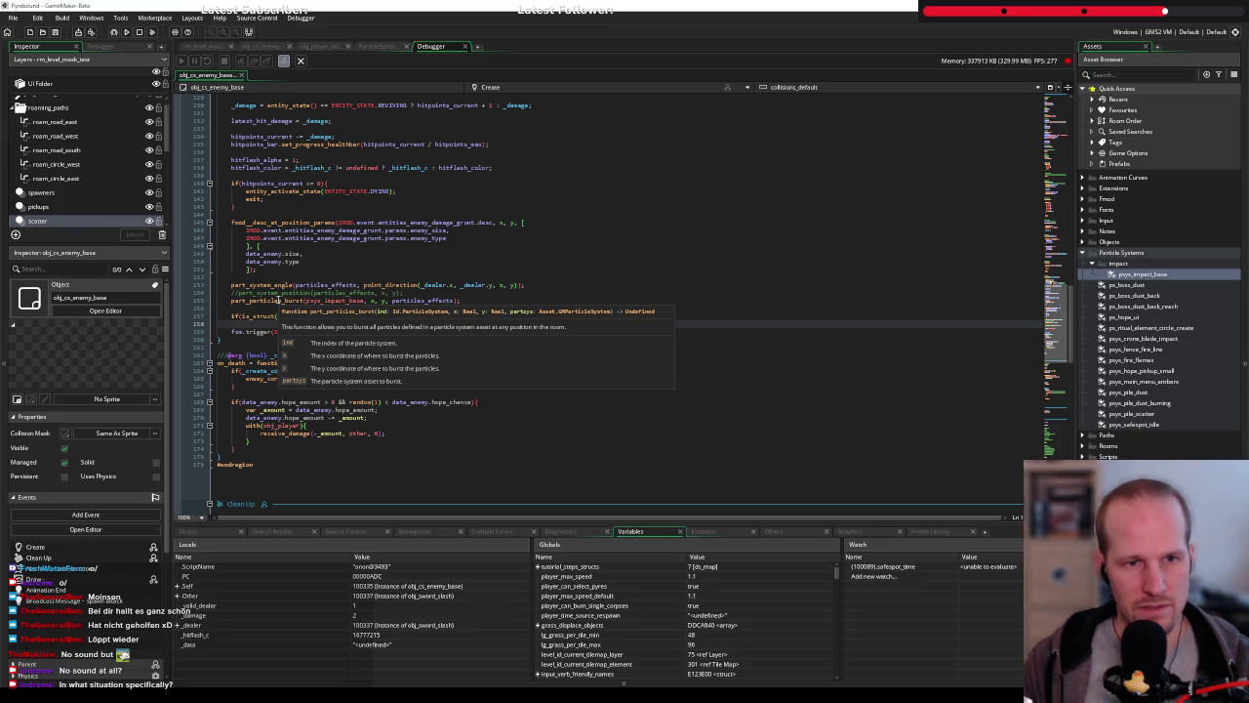
# Swap the burst arguments to (particles_effects, x, y, psys_impact_base) and restart in debug mode
pyautogui.doubleClick(341, 300)
pyautogui.press('BackSpace')
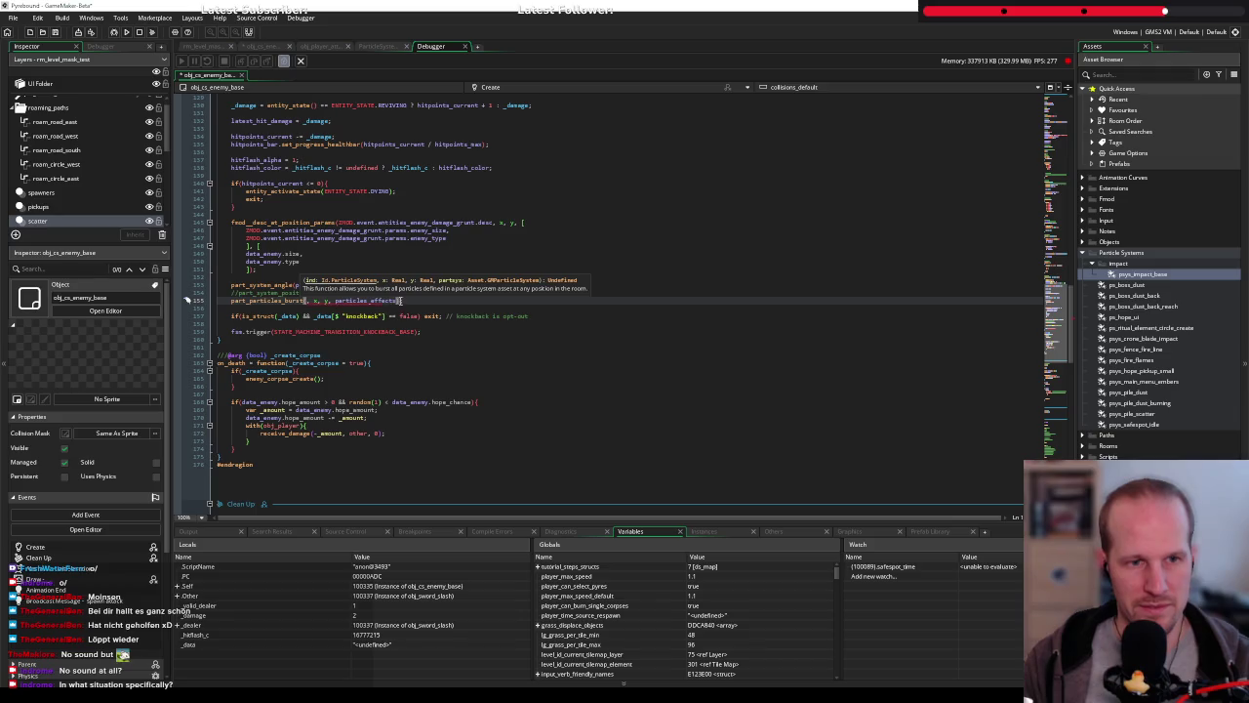
pyautogui.write('.')
pyautogui.press('Return')
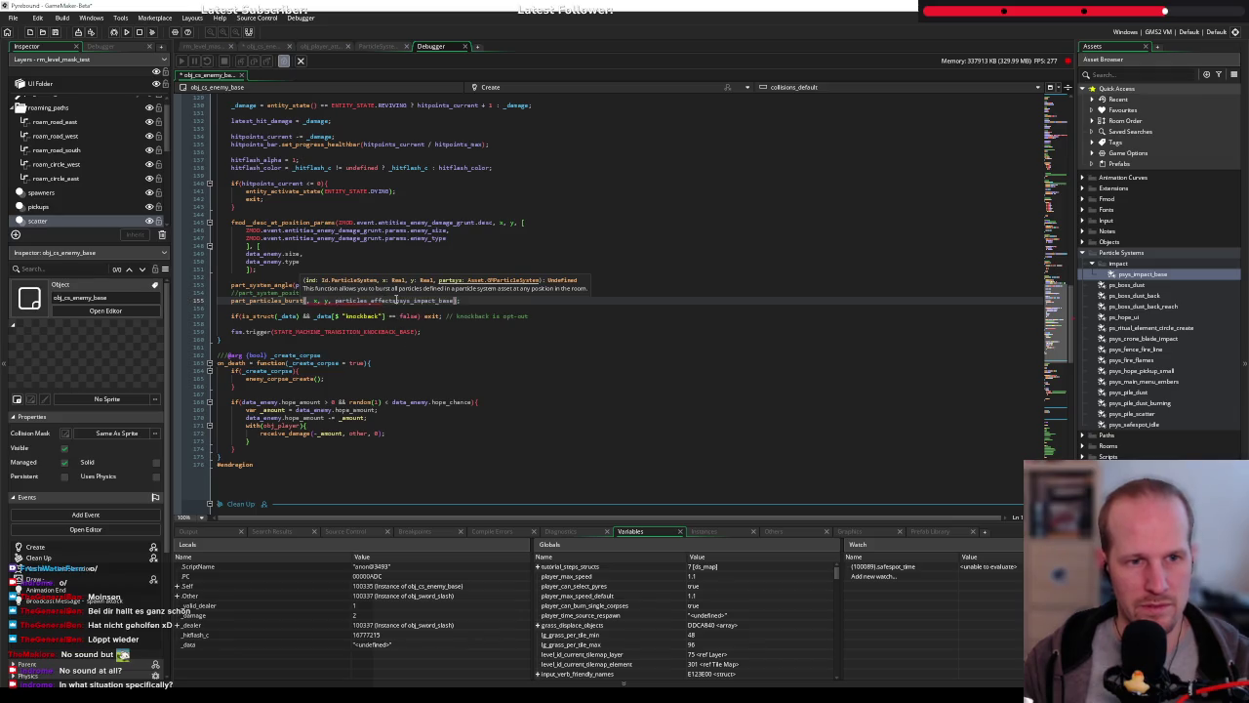
pyautogui.moveTo(395, 300)
pyautogui.mouseDown()
pyautogui.moveTo(334, 303)
pyautogui.moveTo(355, 300)
pyautogui.mouseUp()
pyautogui.press('BackSpace')
pyautogui.hotkey('ctrl', 'z')
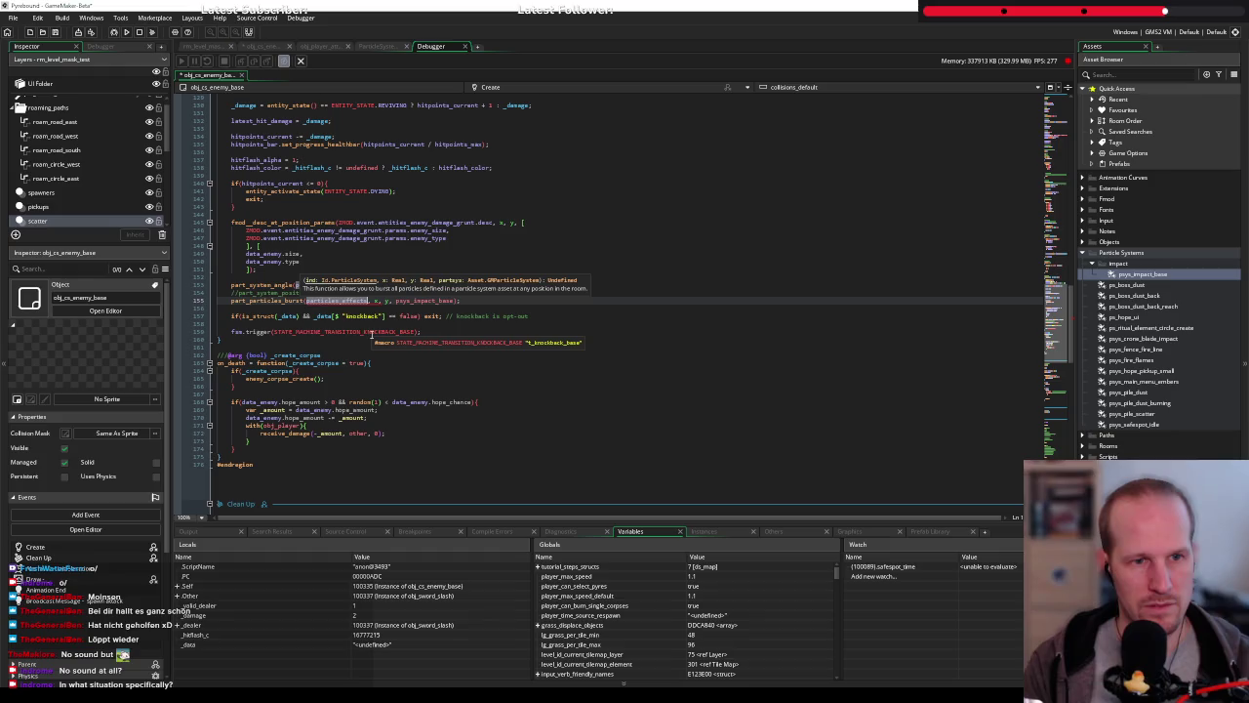
pyautogui.click(113, 32)
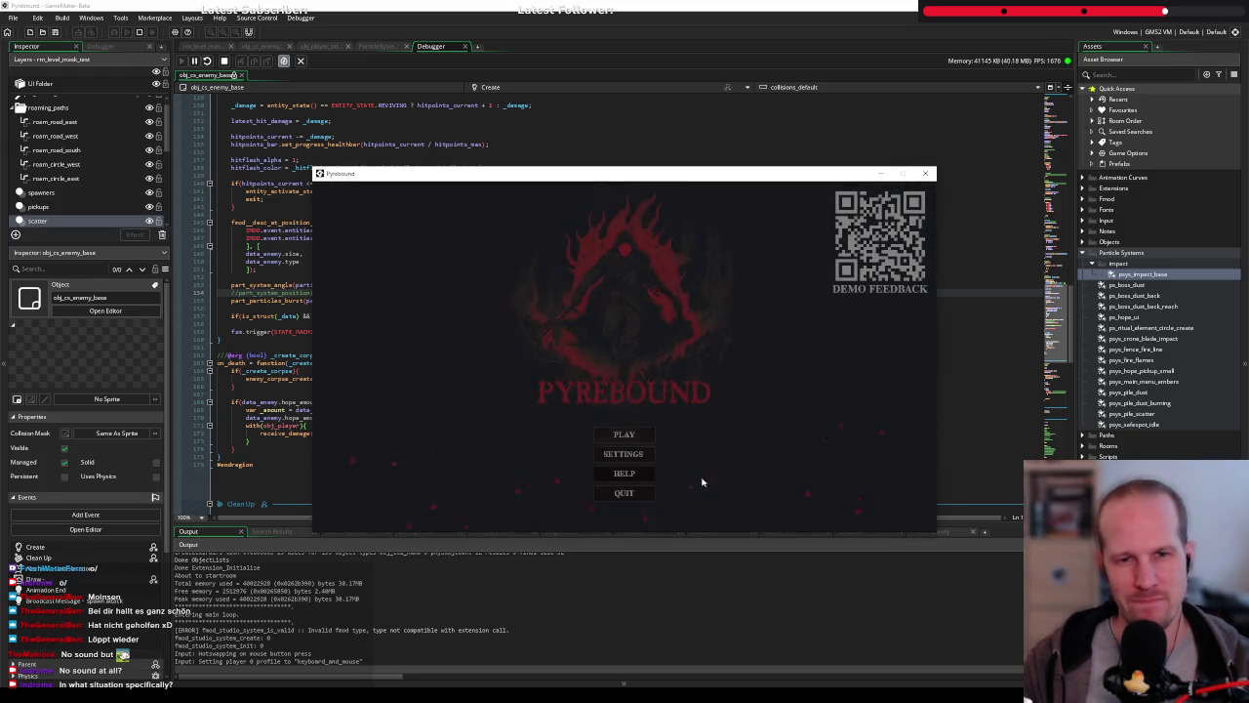
# Playtest the impact particles, then begin a part_system_depth(depth line in the Create code
pyautogui.click(640, 431)
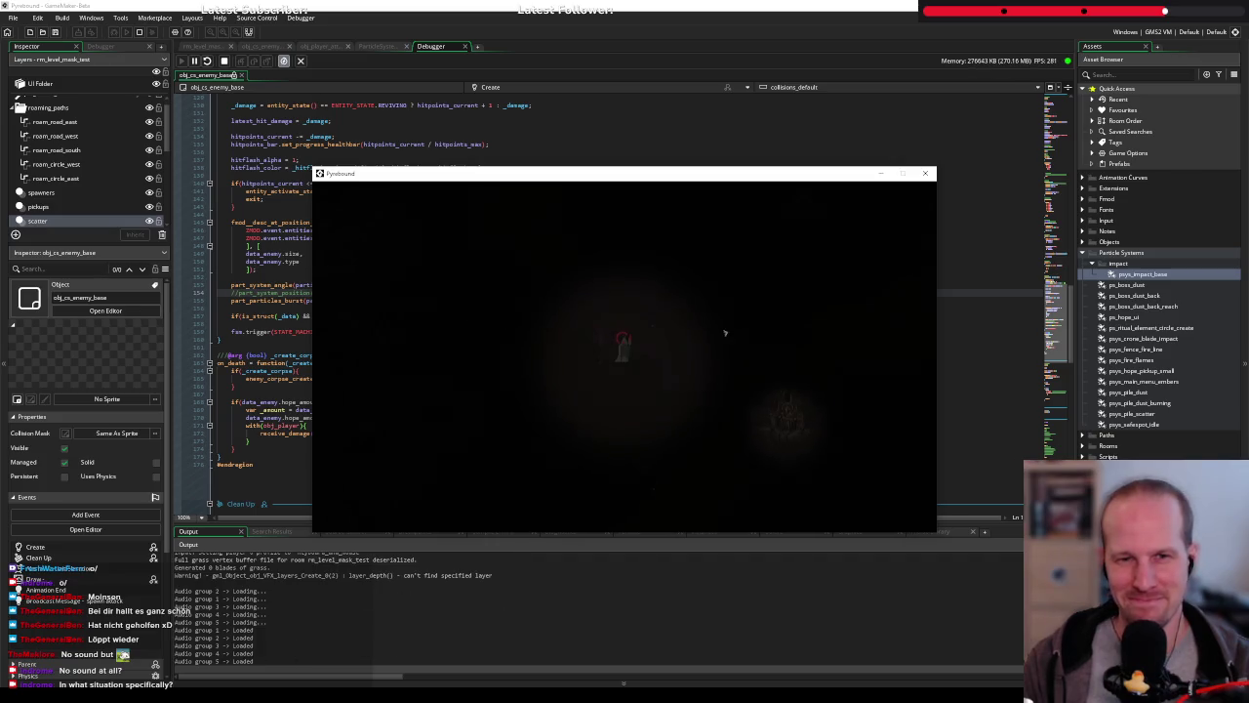
pyautogui.press('d')
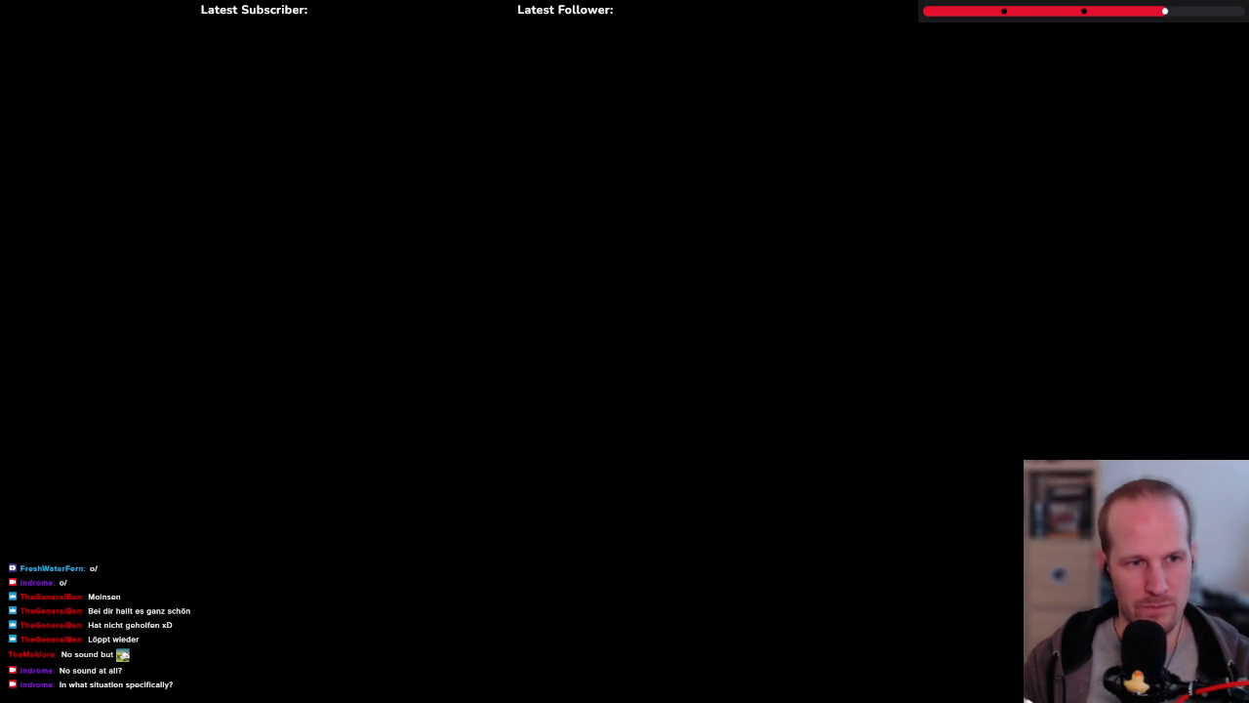
pyautogui.press('Return')
pyautogui.write('part')
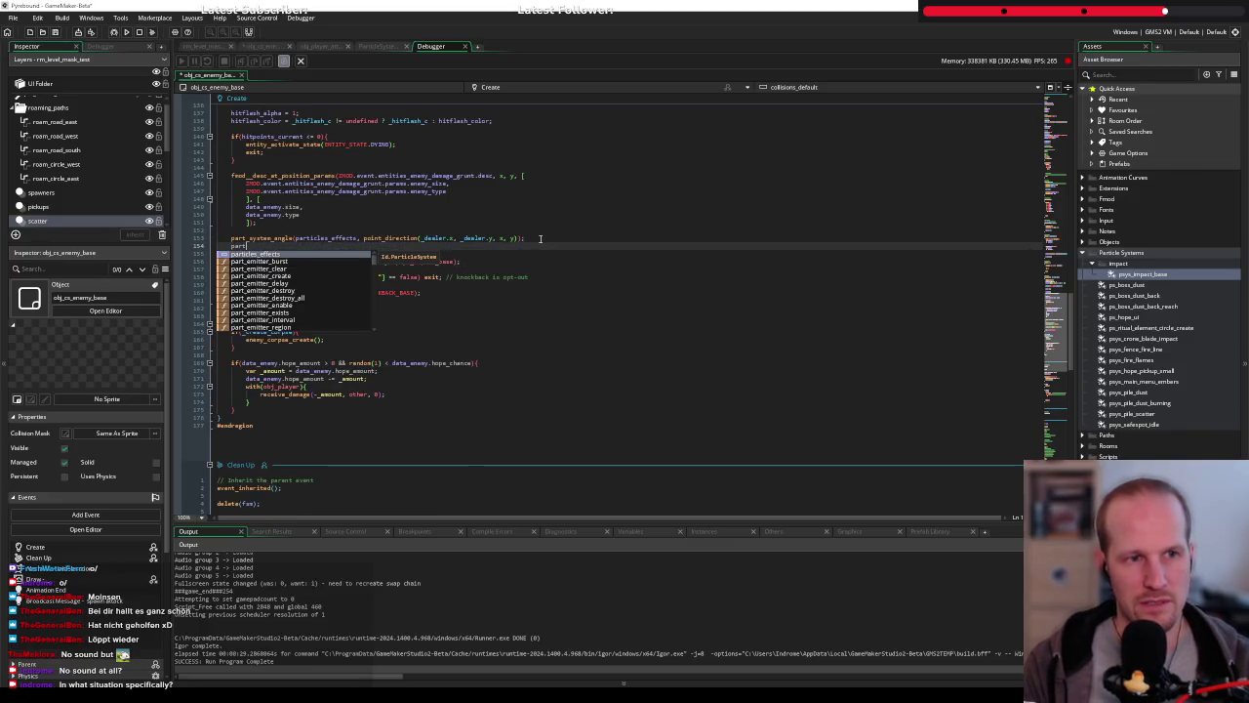
pyautogui.write('_system_')
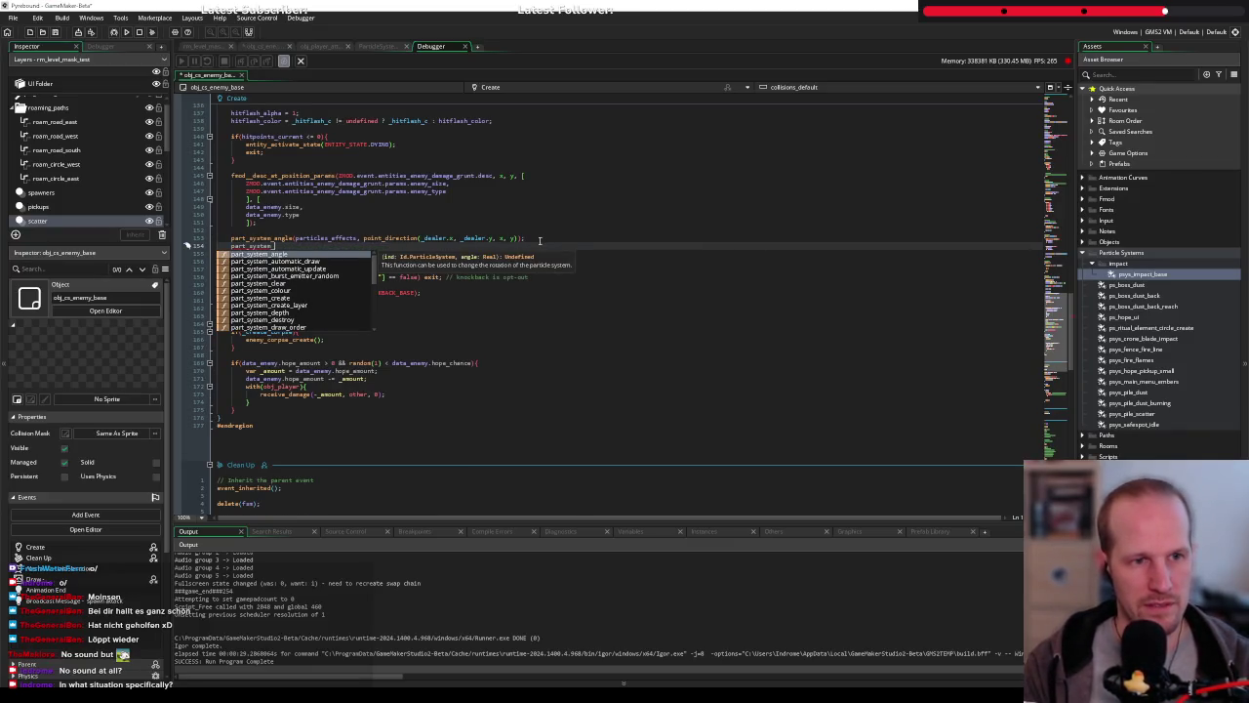
pyautogui.write('depth(')
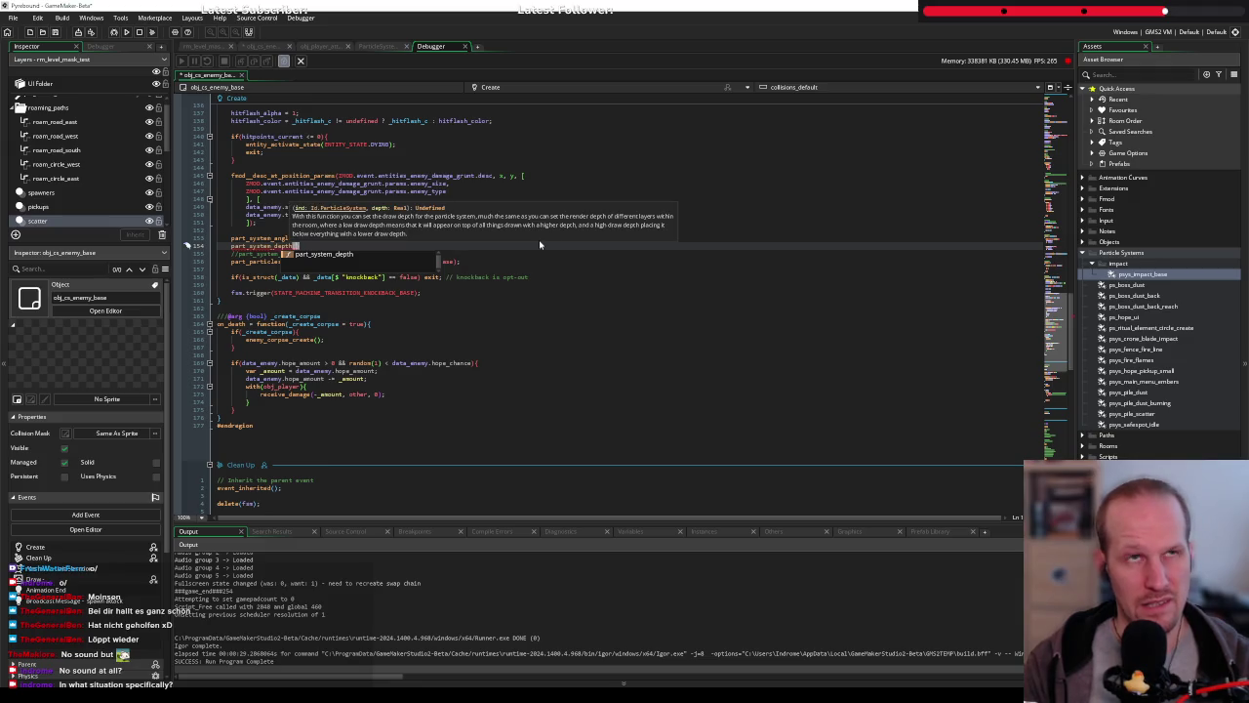
pyautogui.write('depth')
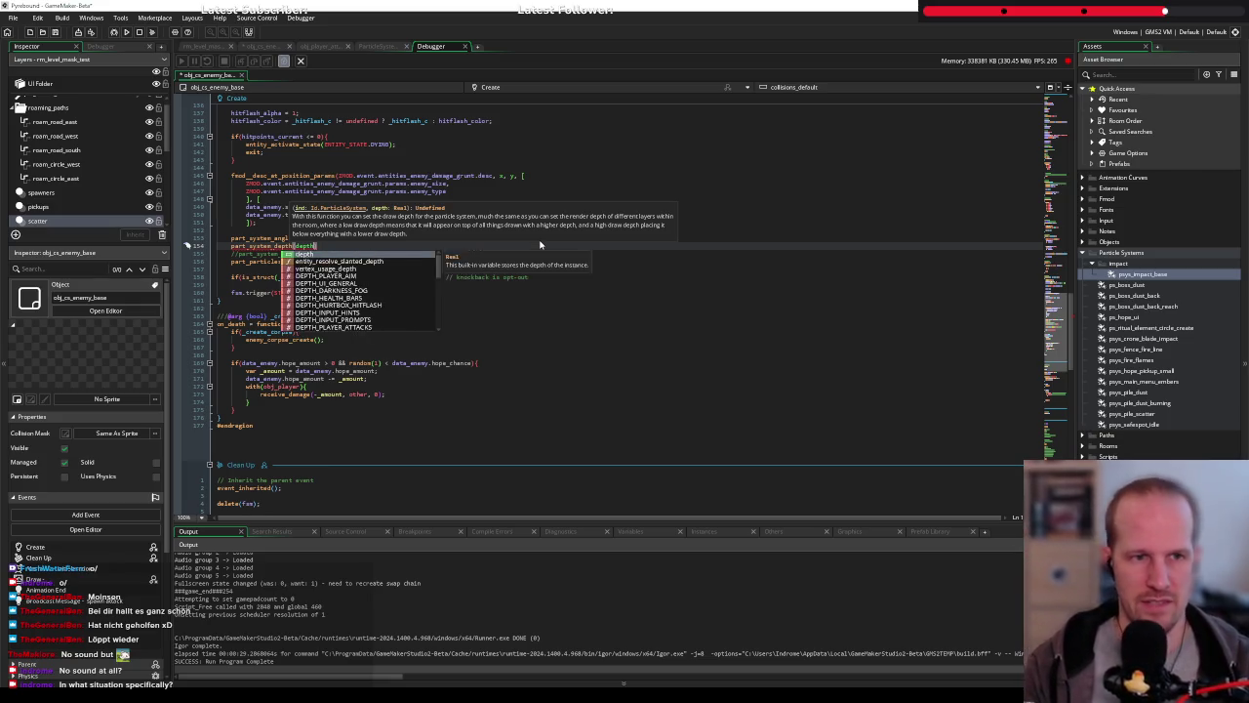
# Complete the line as part_system_depth(particles_effects, depth); and build and run the game
pyautogui.press('Escape')
pyautogui.write(')')
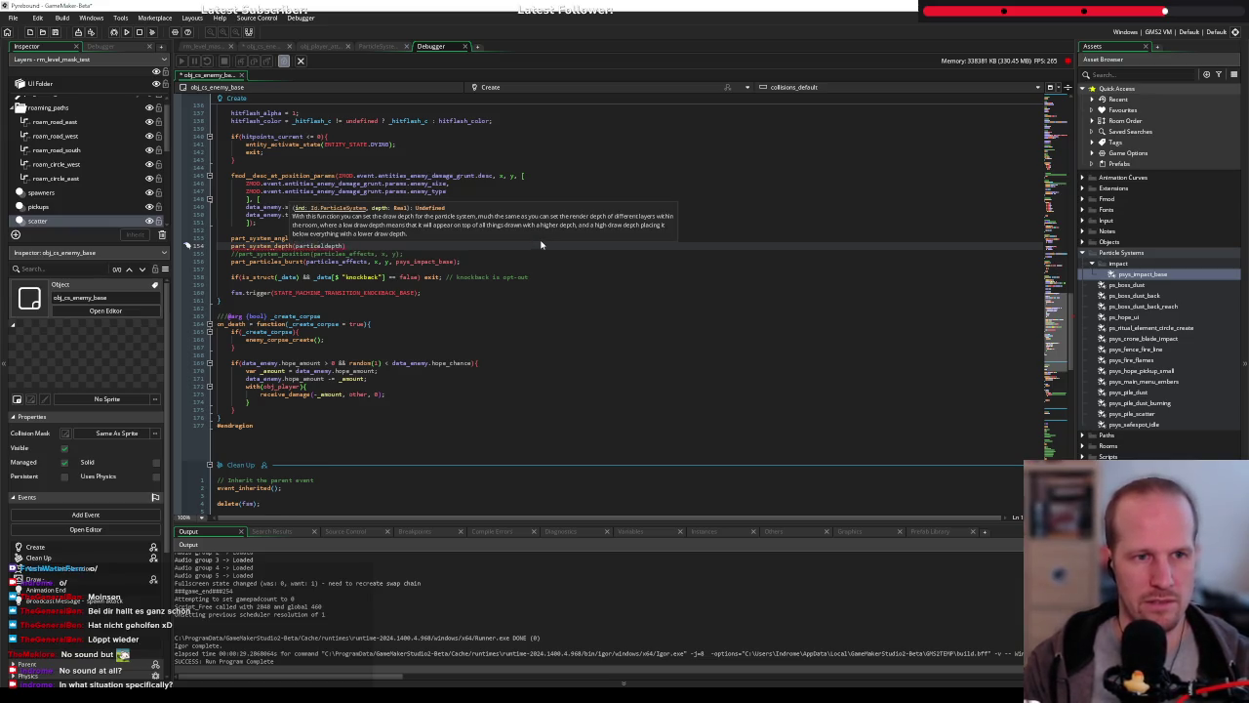
pyautogui.write('_effects,')
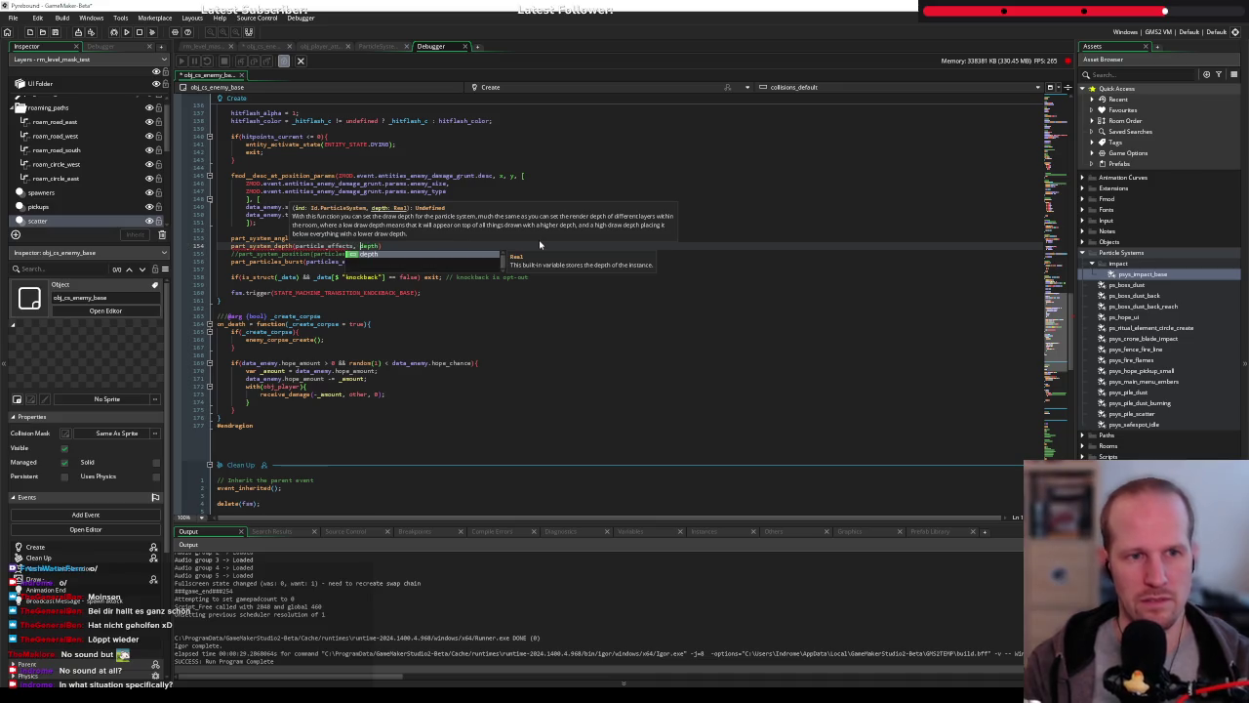
pyautogui.press('Escape')
pyautogui.click(414, 247)
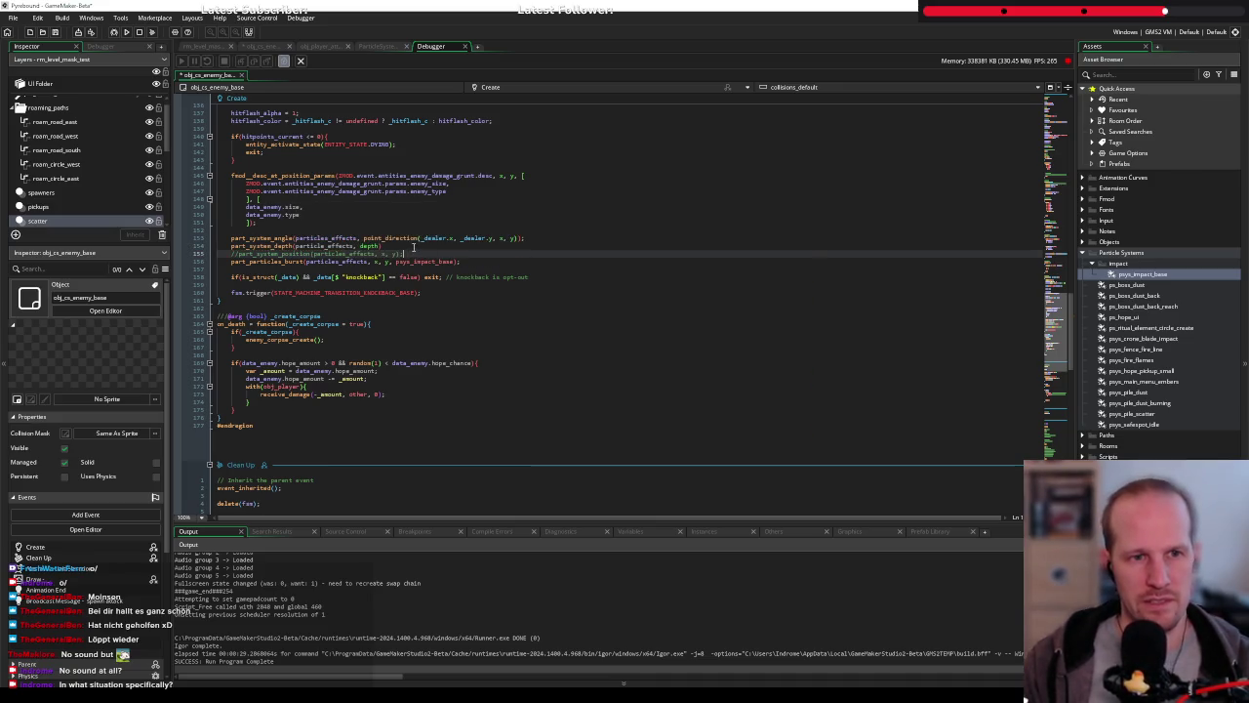
pyautogui.write(';e')
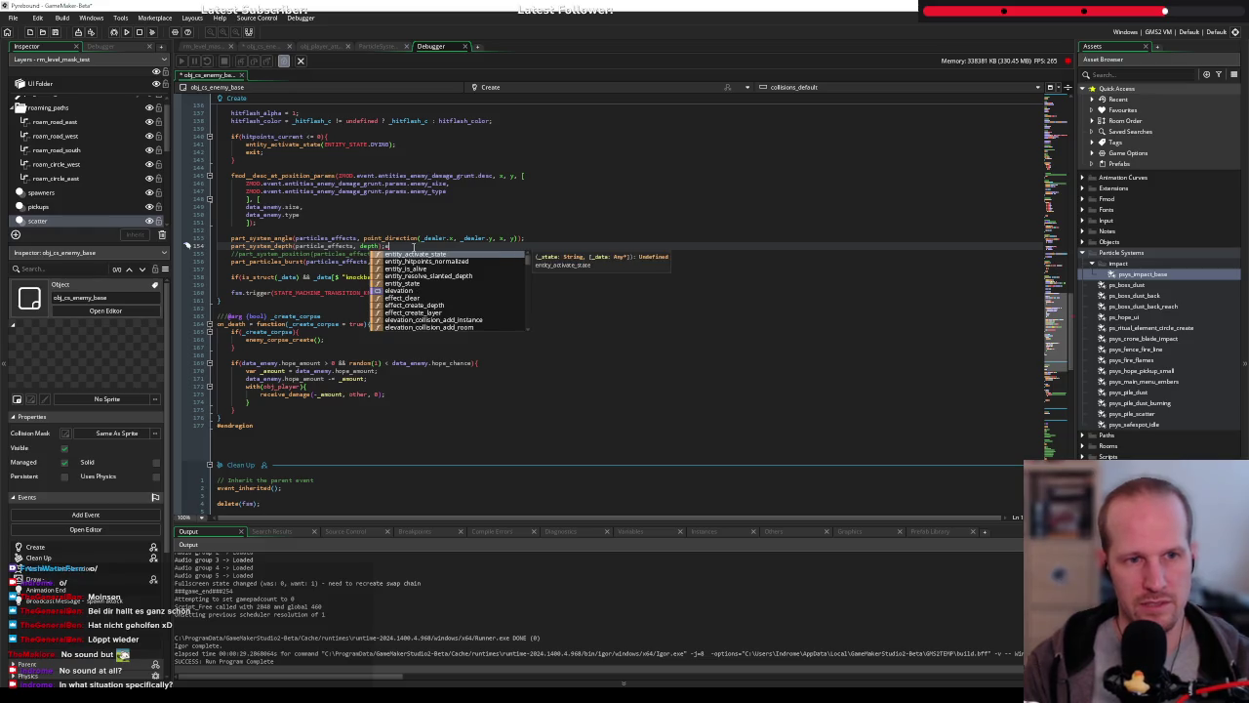
pyautogui.press('Escape')
pyautogui.press('F6')
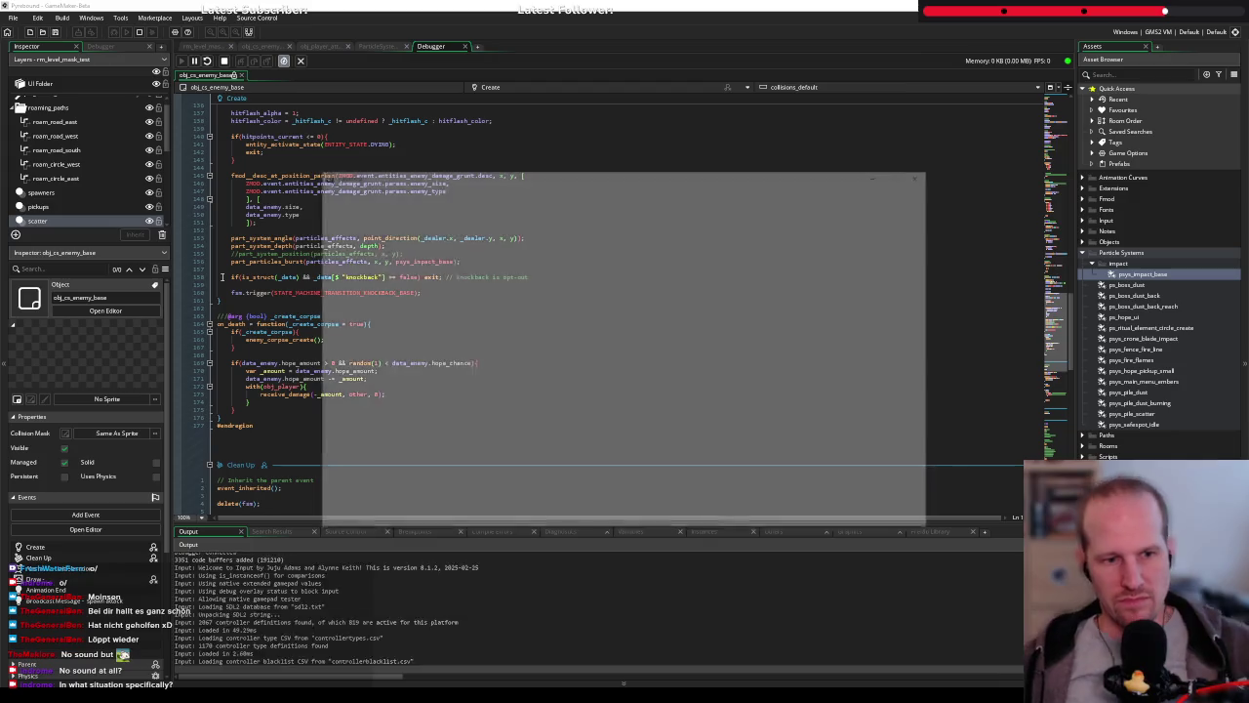
# Start the game, walk up and attack an enemy until the particles_effects not-set error appears
pyautogui.press('Return')
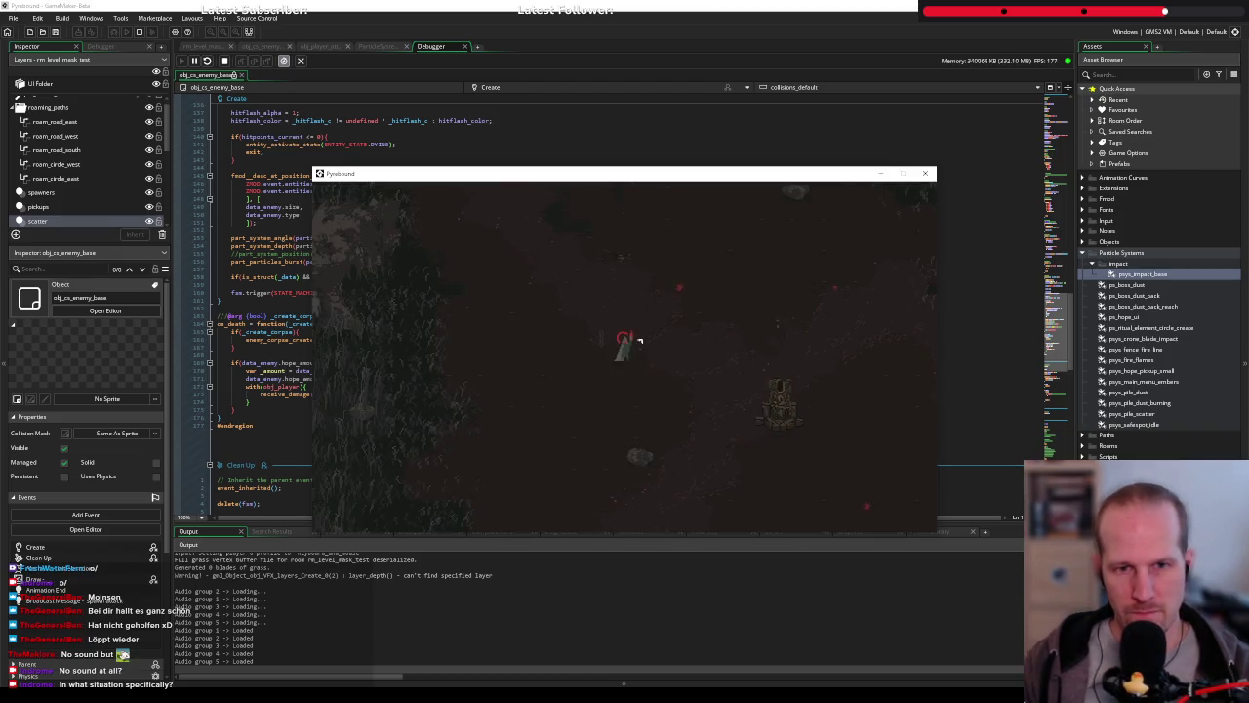
pyautogui.press('w')
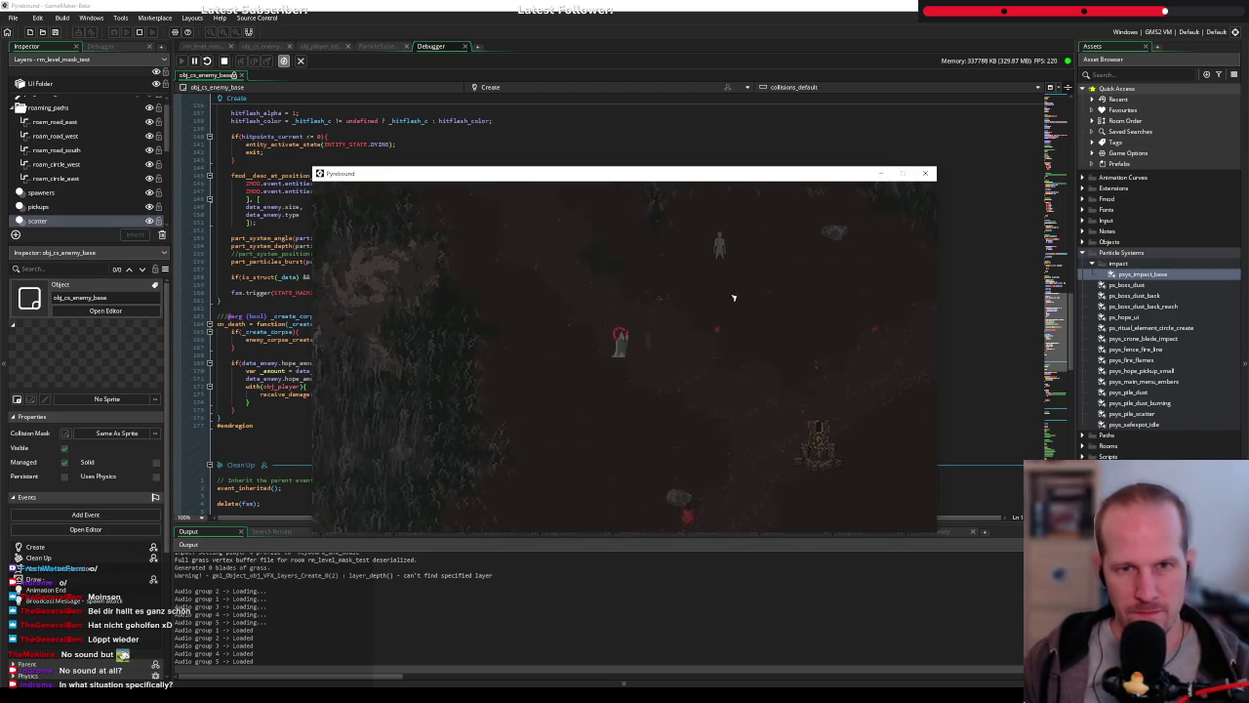
pyautogui.click(706, 332)
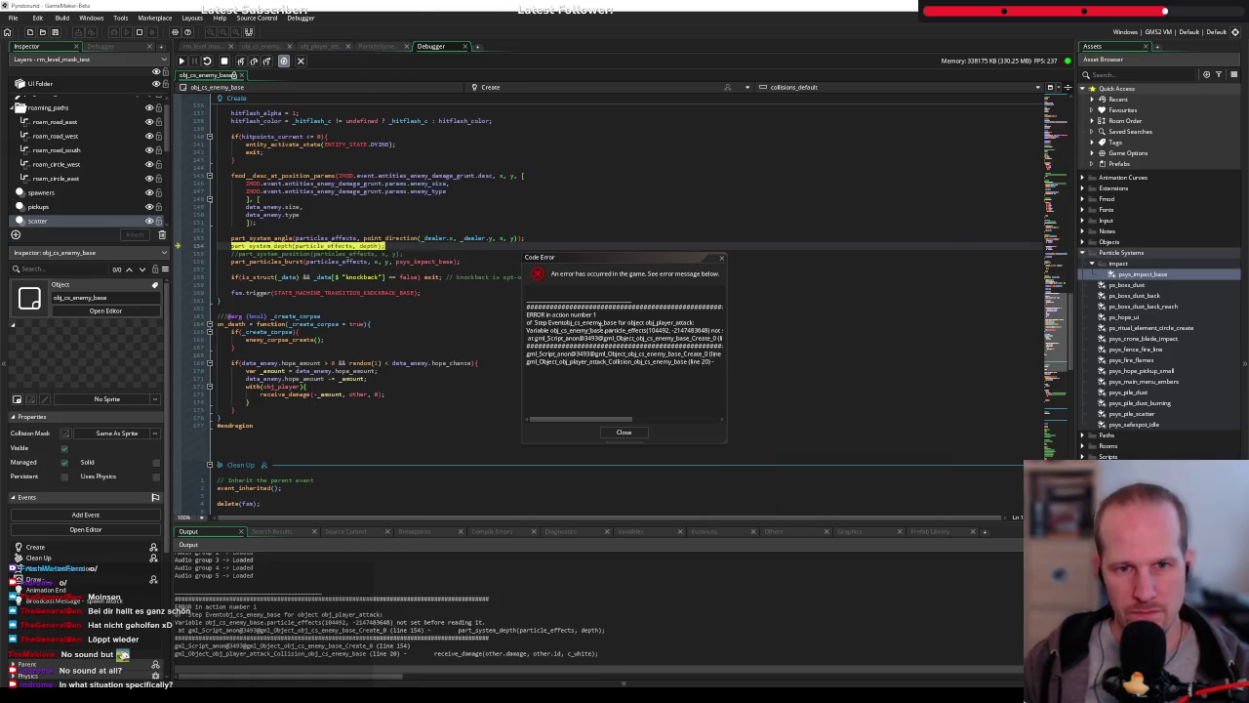
# Read and close the particles_effects Code Error, then stop the crashed run
pyautogui.moveTo(727, 451); pyautogui.dragTo(874, 464)
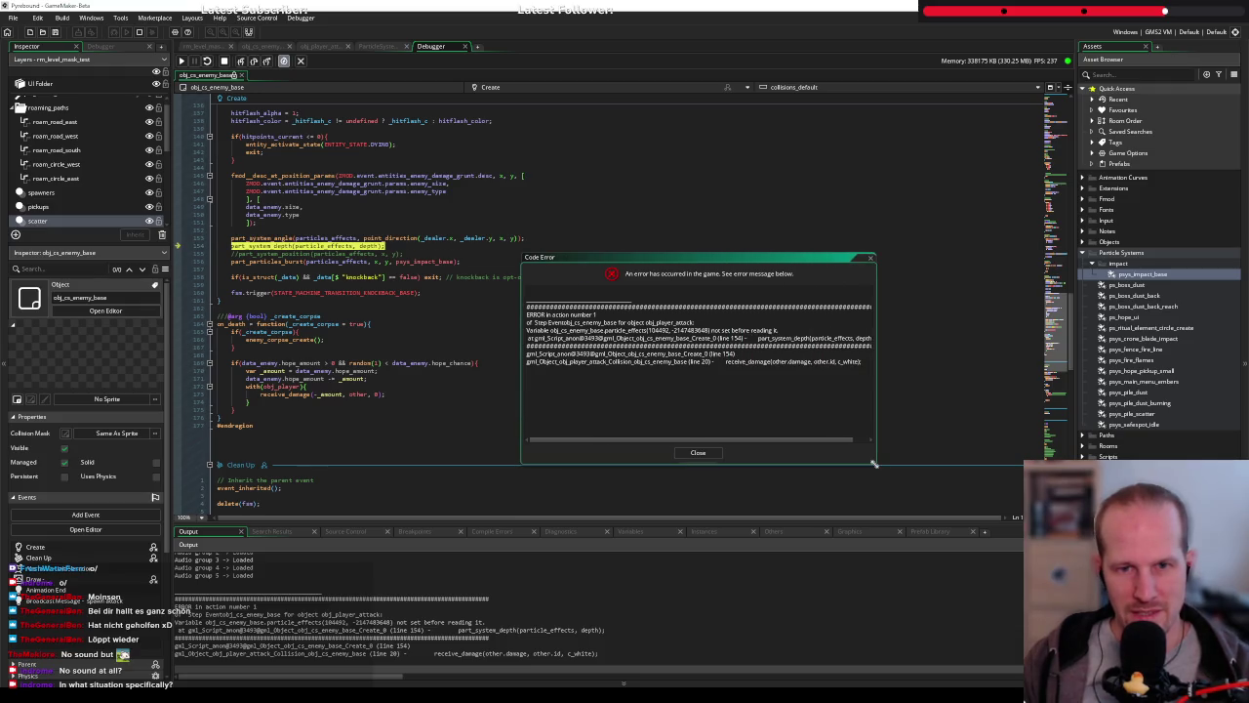
pyautogui.click(698, 452)
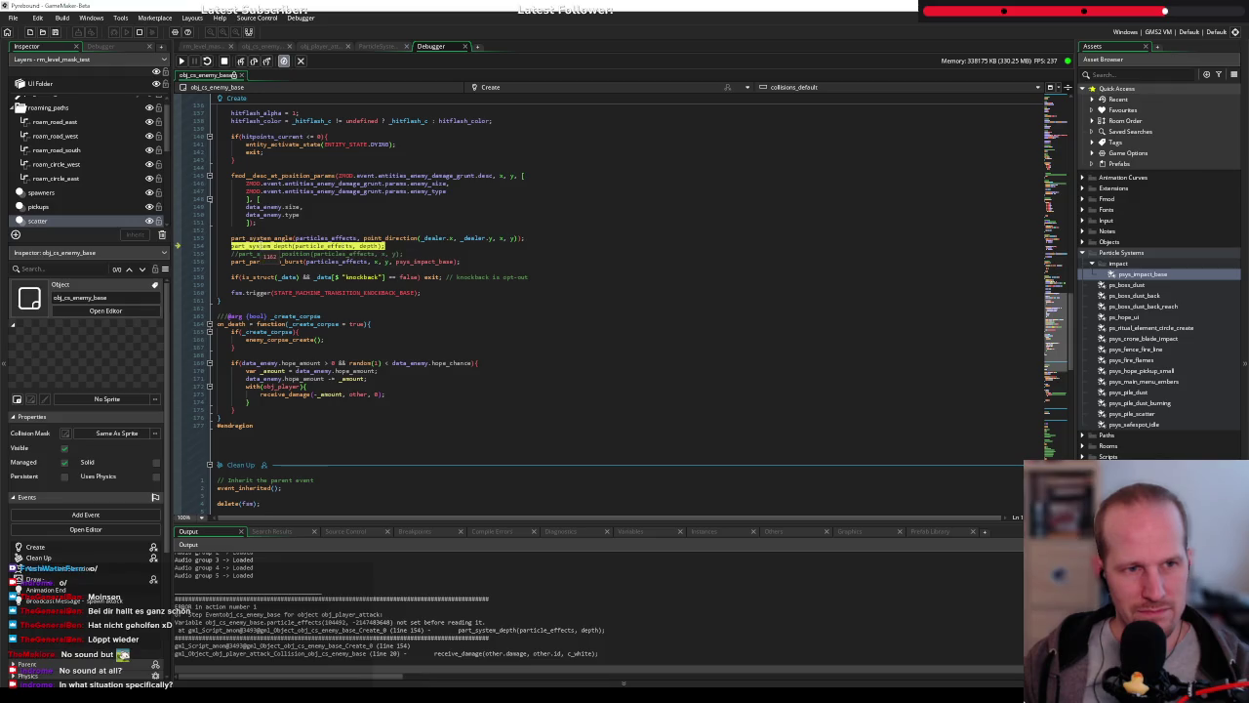
pyautogui.click(225, 60)
# Highlight every use of particles_effects in the code and launch the game again
pyautogui.moveTo(280, 247)
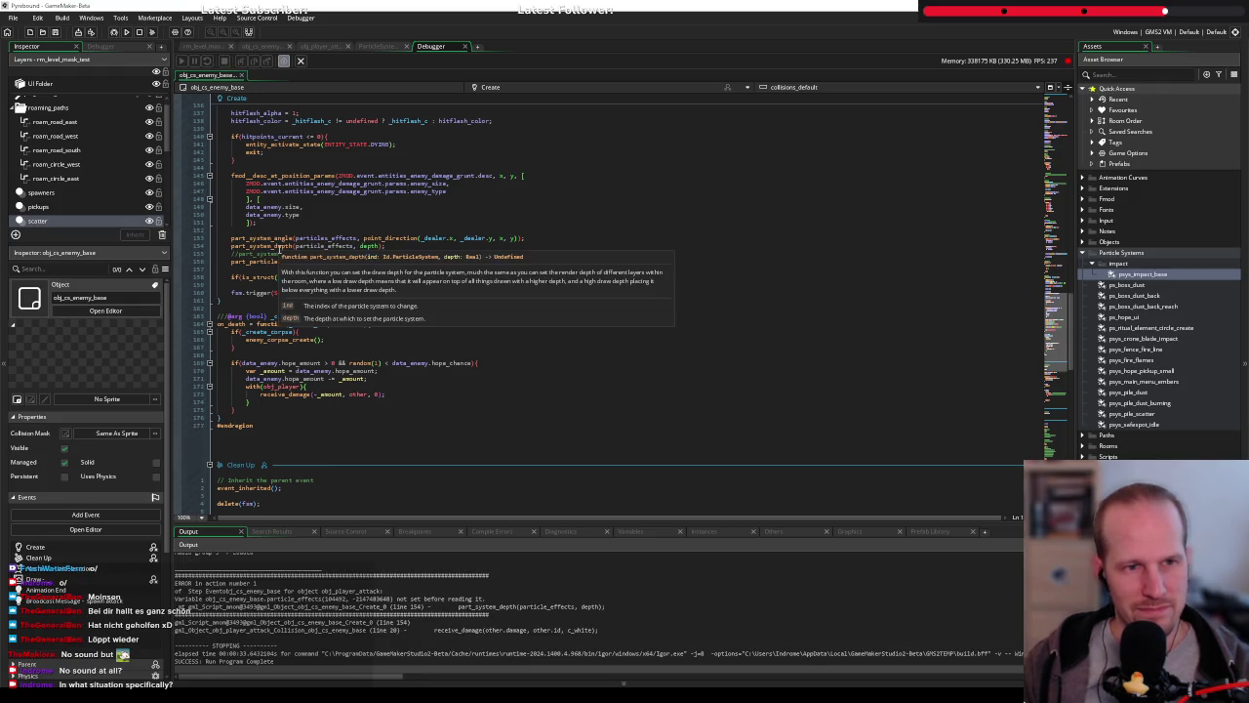
pyautogui.doubleClick(326, 238)
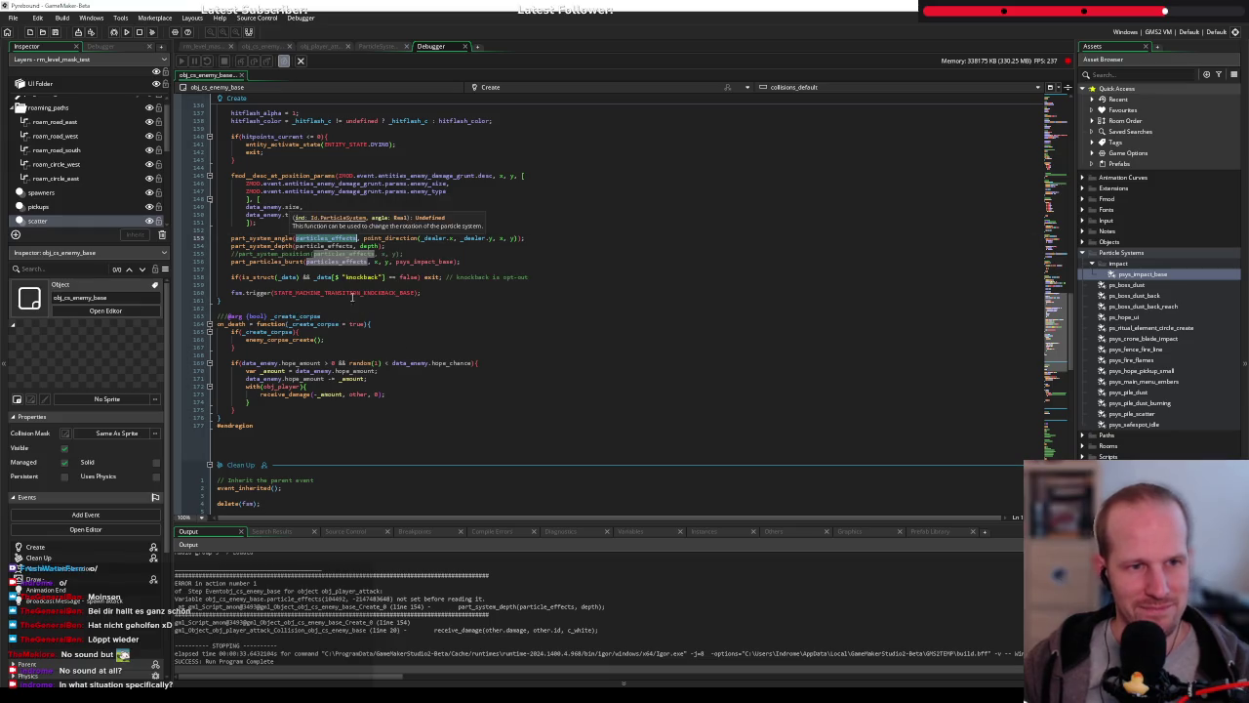
pyautogui.click(383, 282)
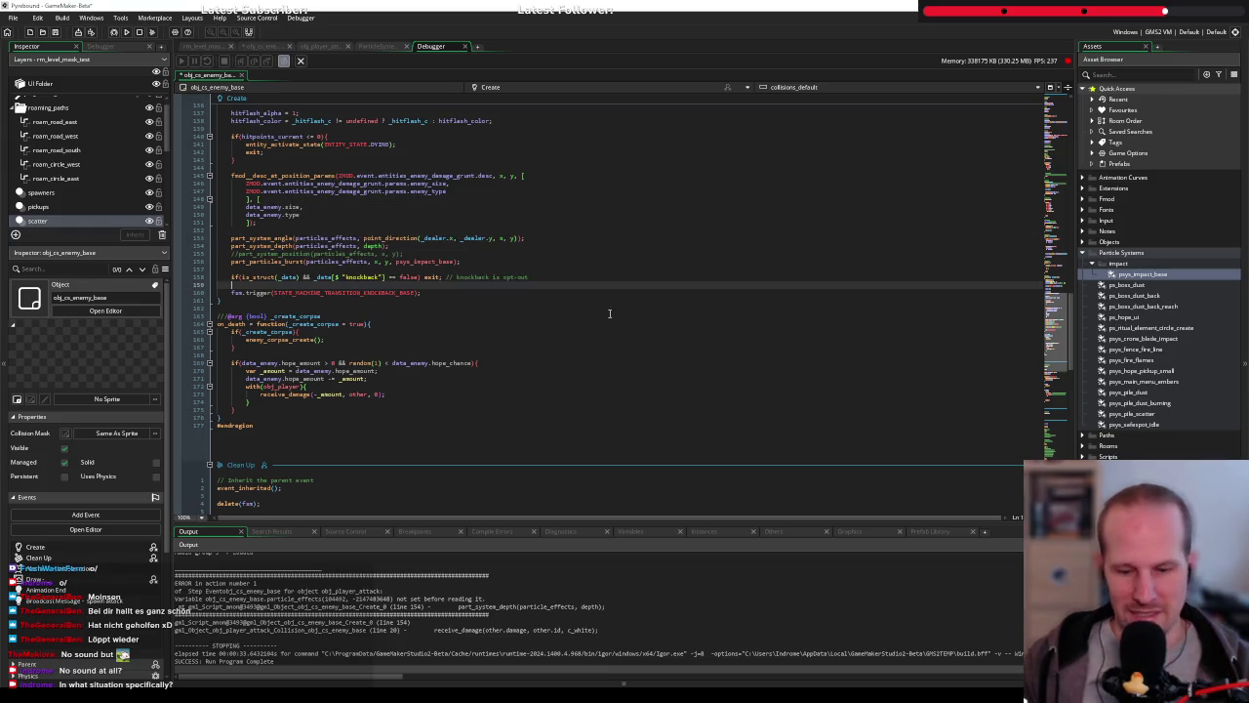
pyautogui.click(114, 32)
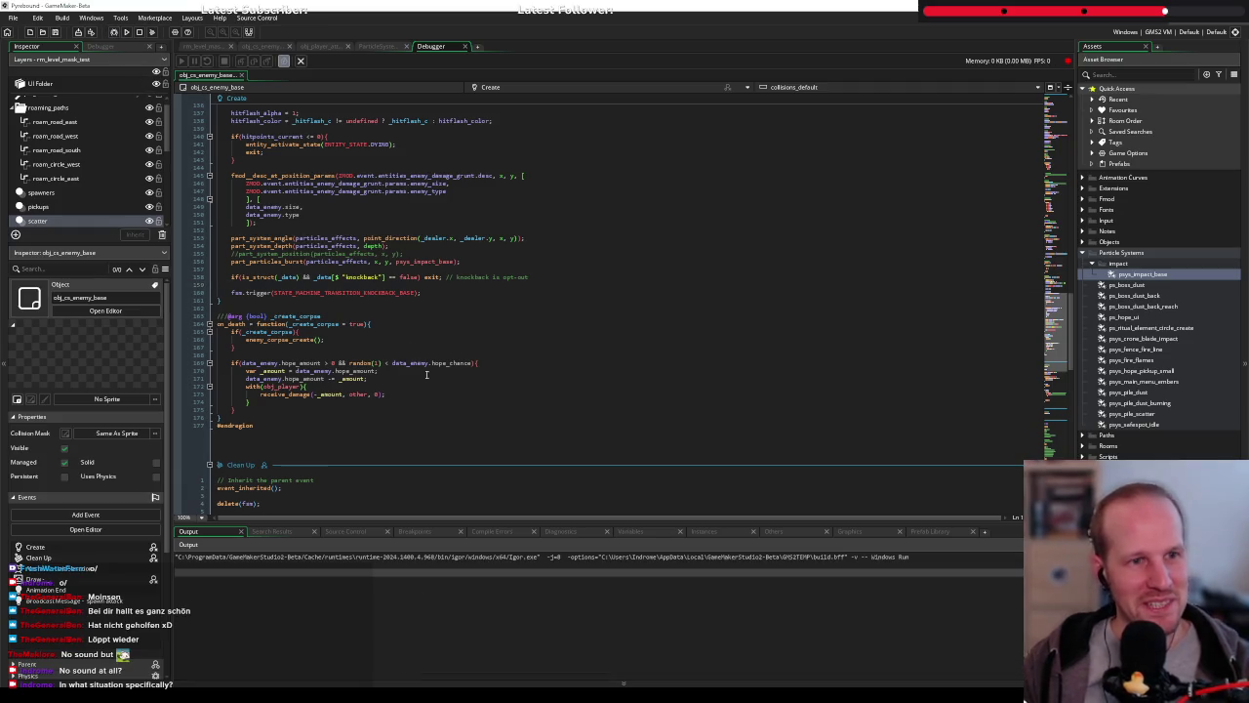
# Start the fresh run from the title screen and set a breakpoint on the part_system_angle line
pyautogui.click(402, 284)
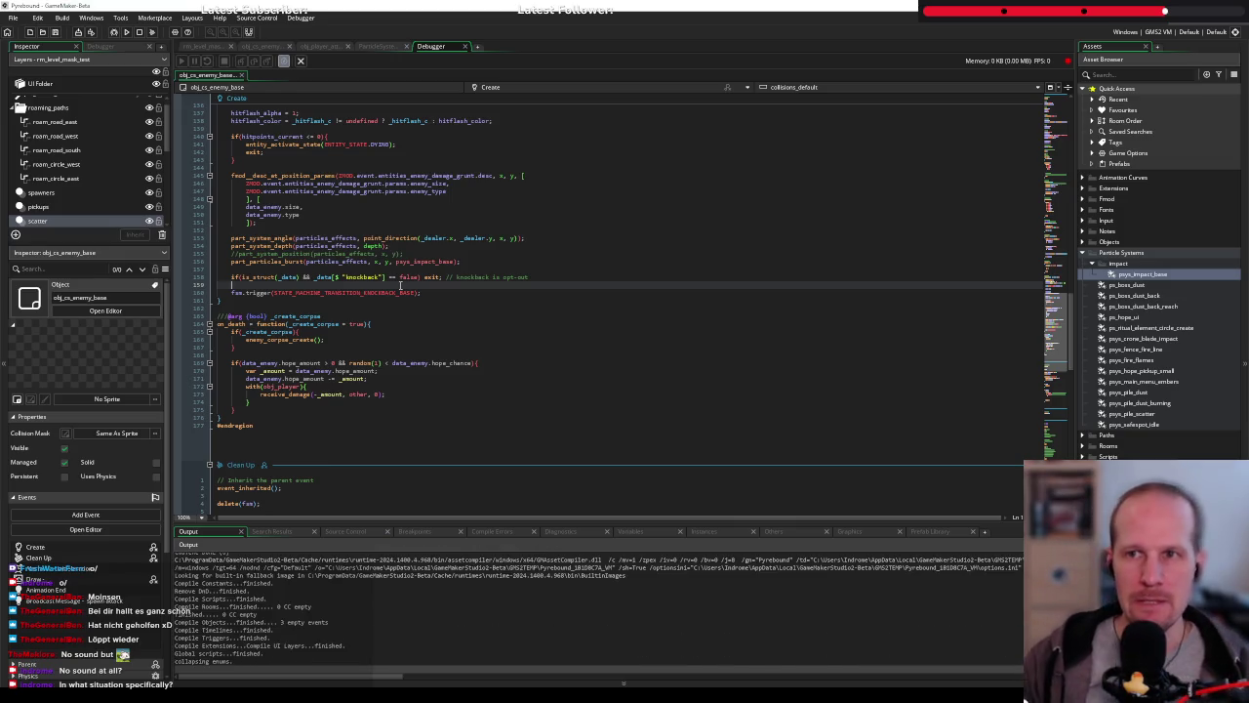
pyautogui.click(322, 299)
pyautogui.moveTo(298, 291)
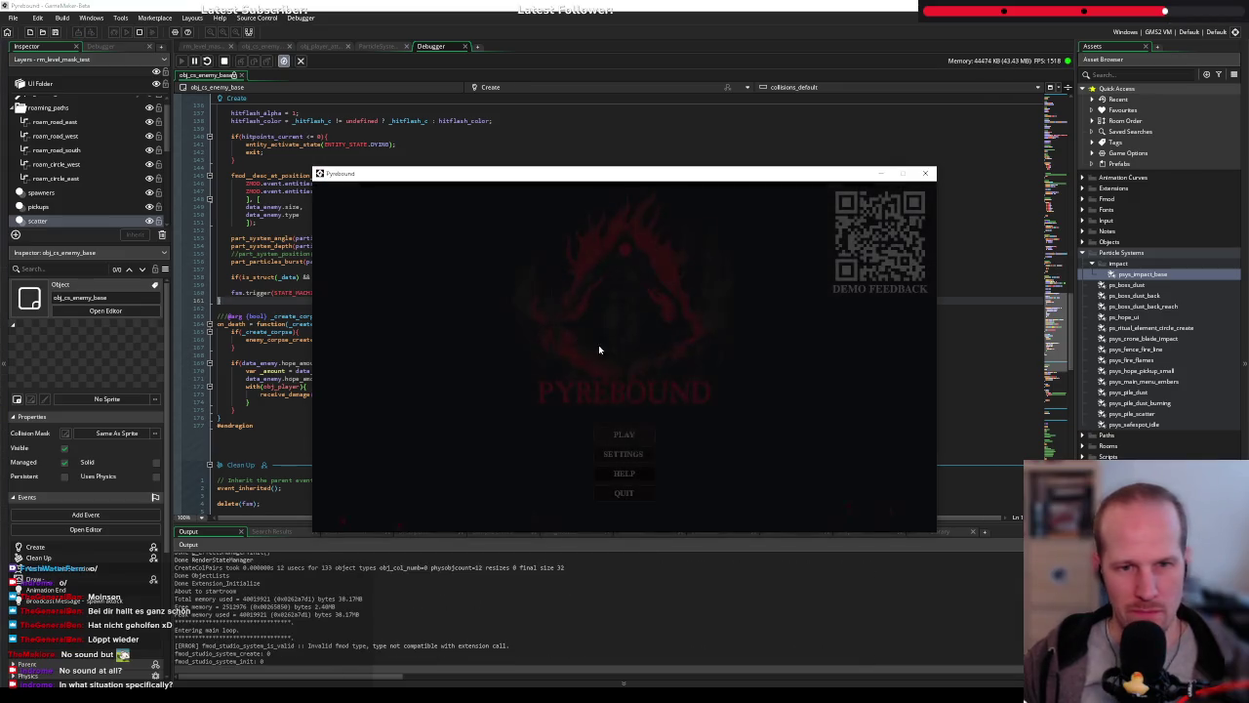
pyautogui.click(593, 339)
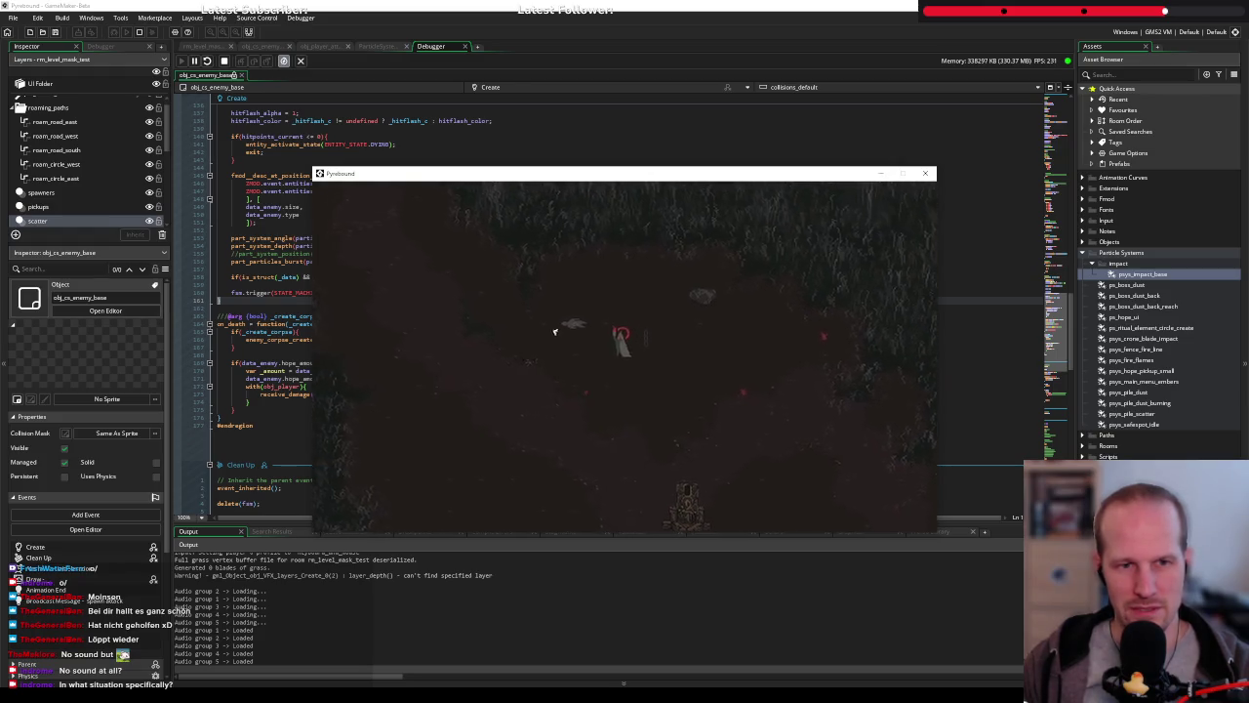
pyautogui.click(177, 235)
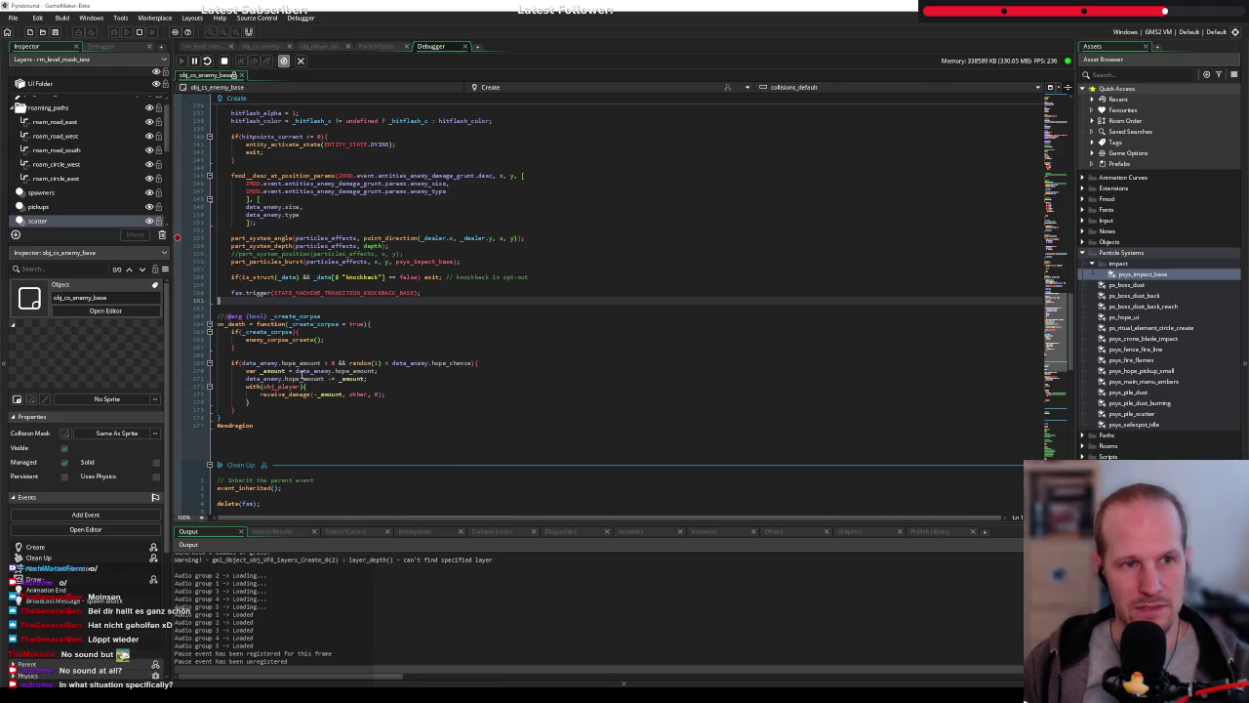
# Attack an enemy to hit the breakpoint, step over three lines through the burst, then stop the game
pyautogui.hotkey('alt', 'Tab')
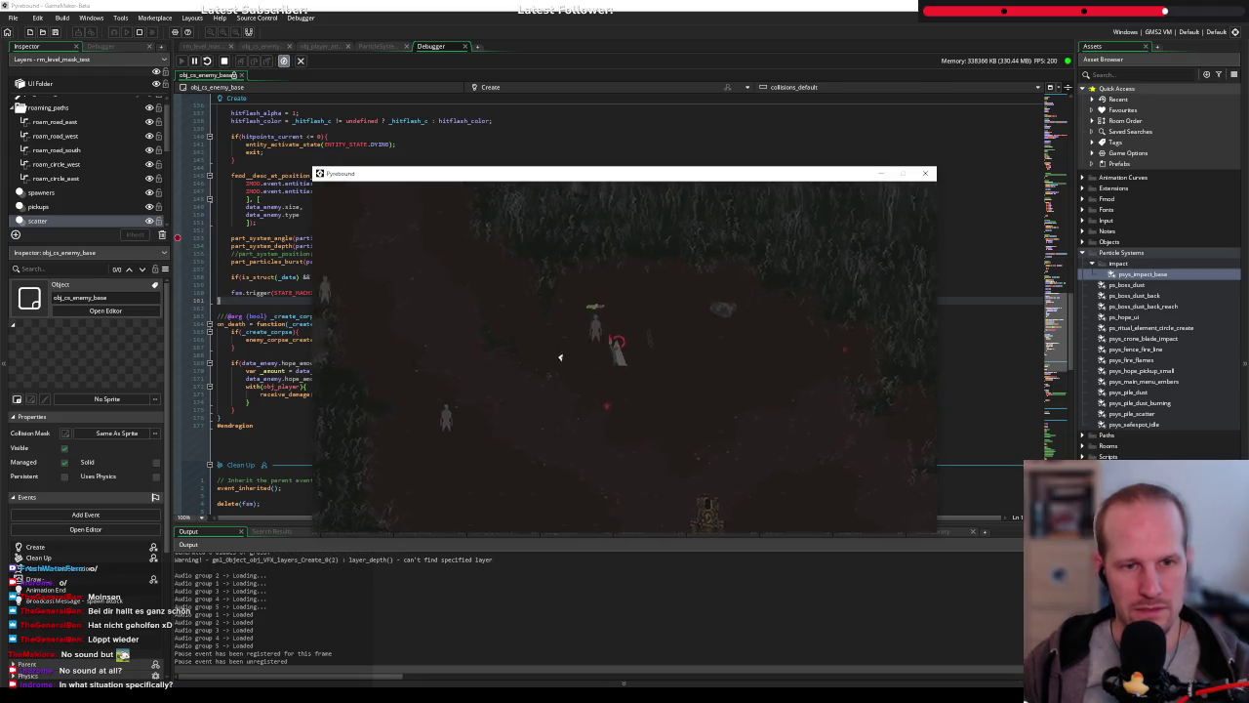
pyautogui.click(775, 332)
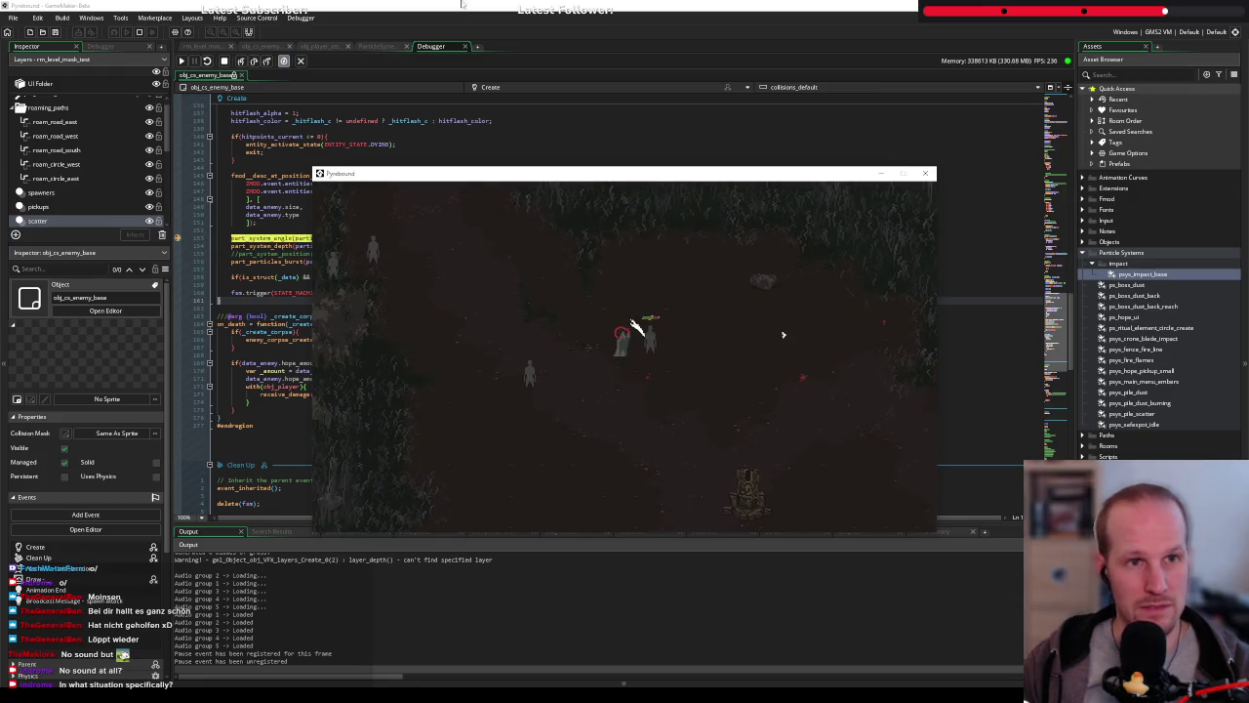
pyautogui.click(253, 61)
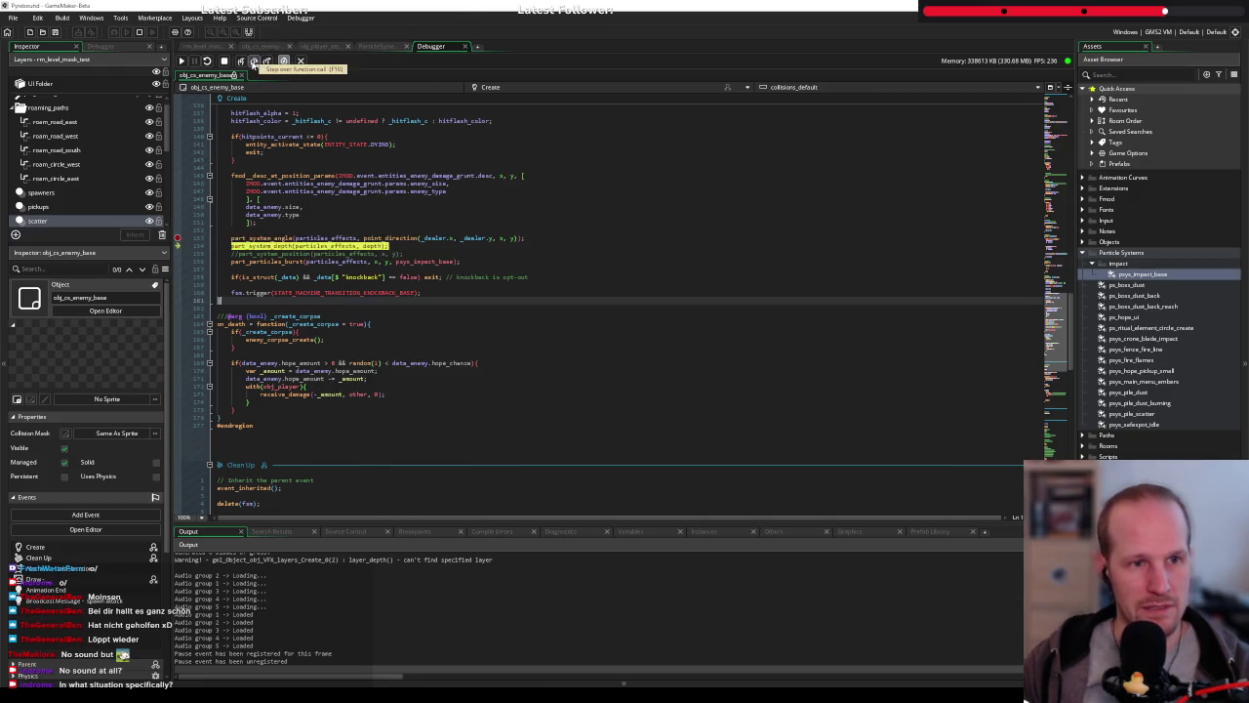
pyautogui.click(253, 61)
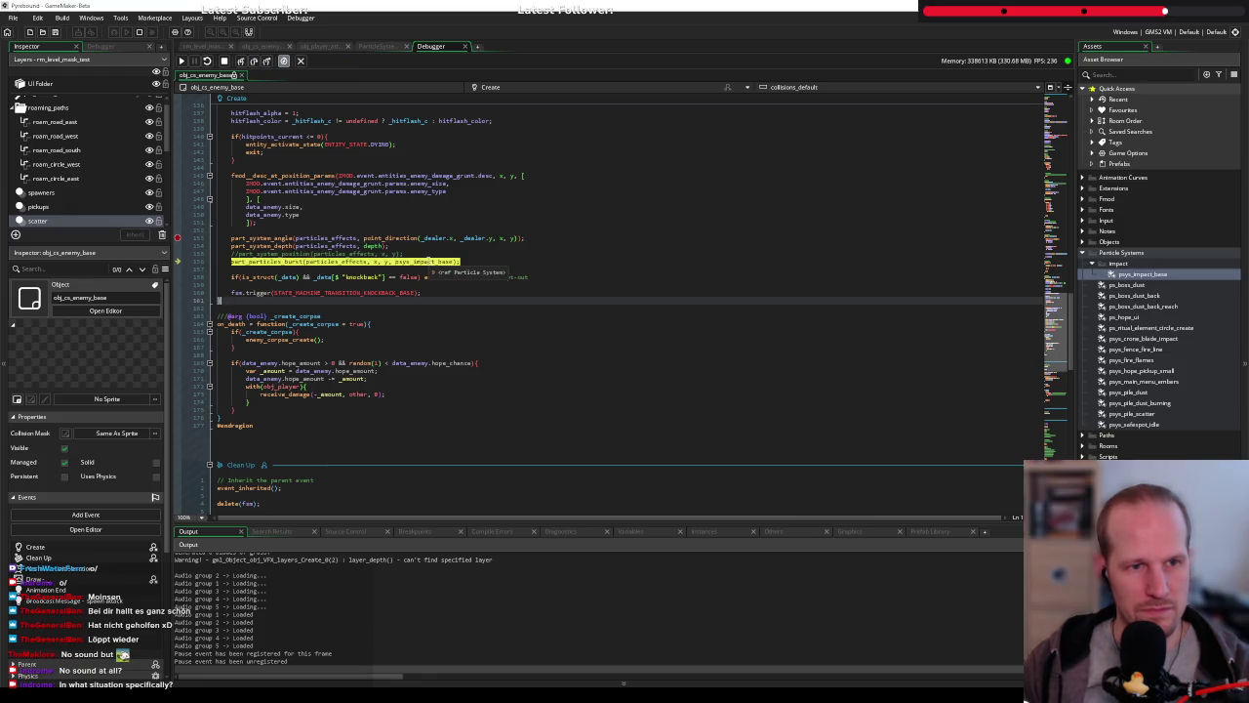
pyautogui.click(253, 61)
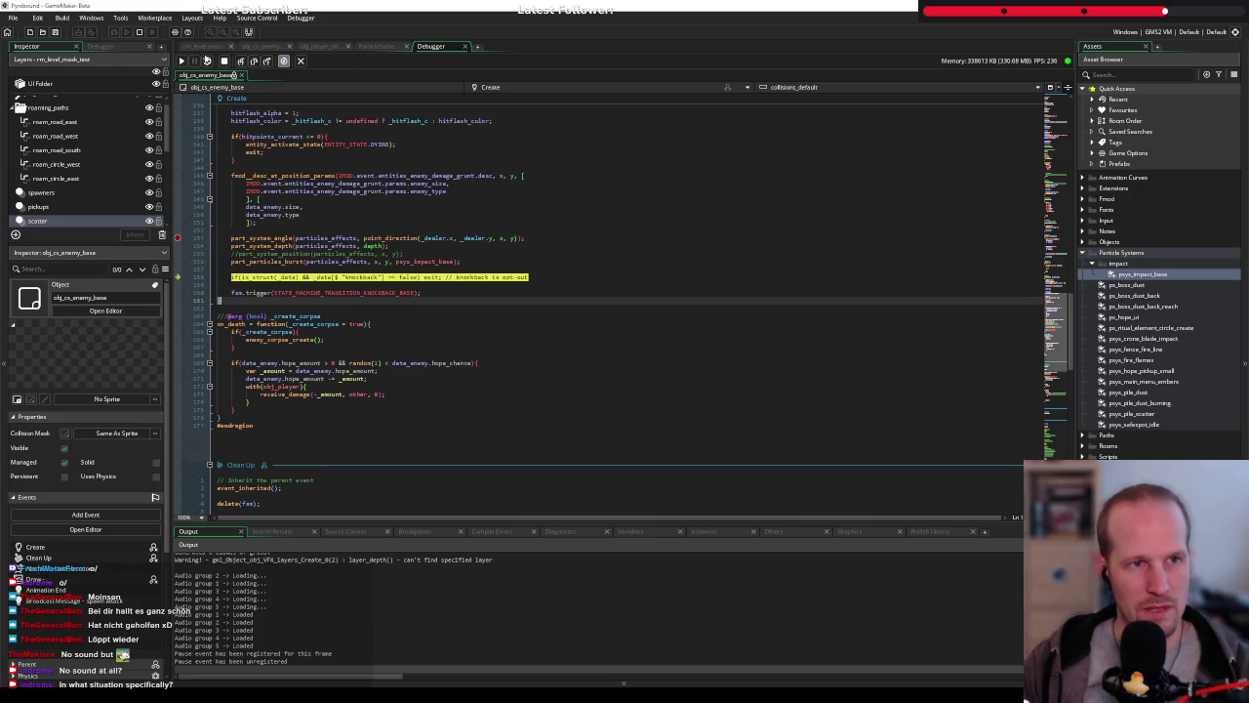
pyautogui.hotkey('shift', 'F5')
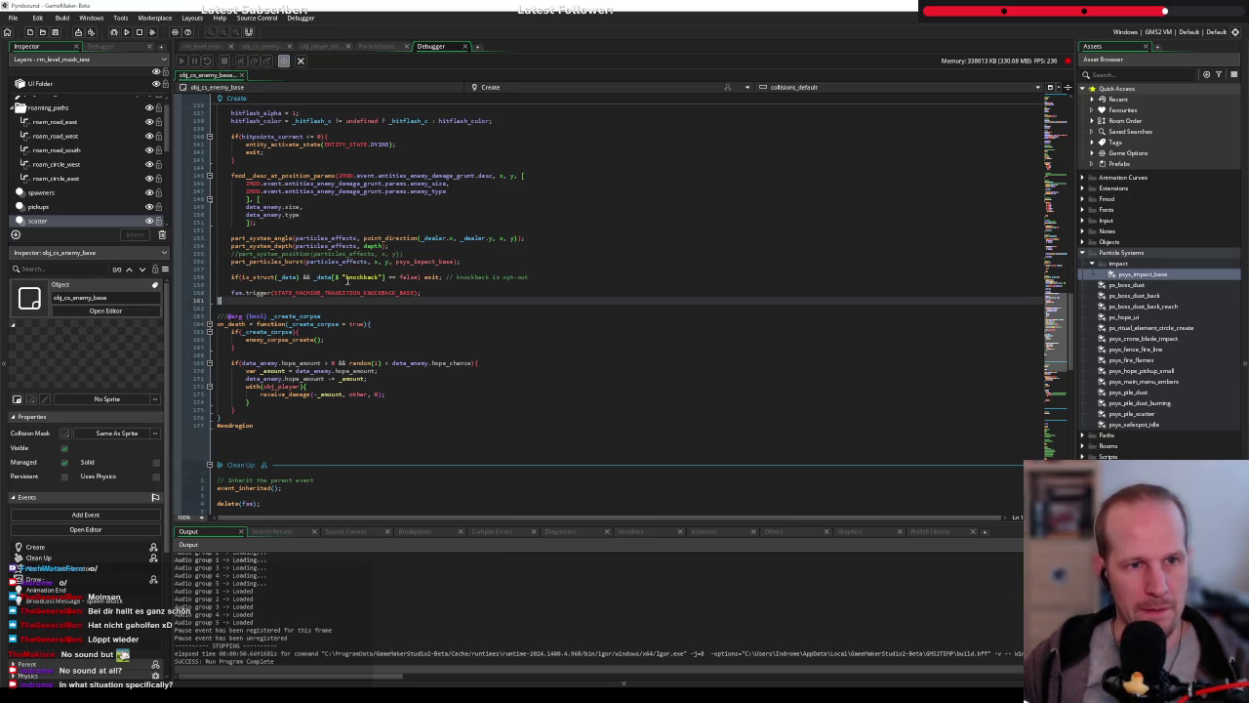
# Check the burst call's y argument and select part_system_position in the GitHub reference Create_0.gml
pyautogui.moveTo(284, 261)
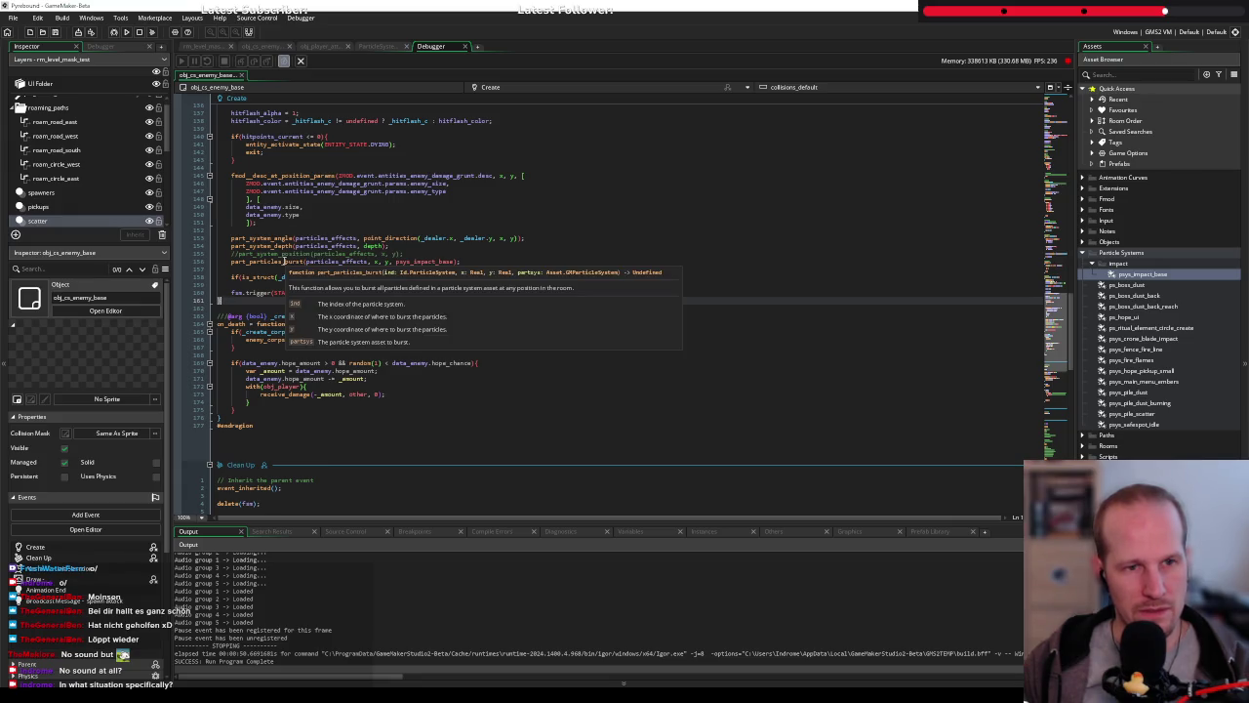
pyautogui.click(391, 261)
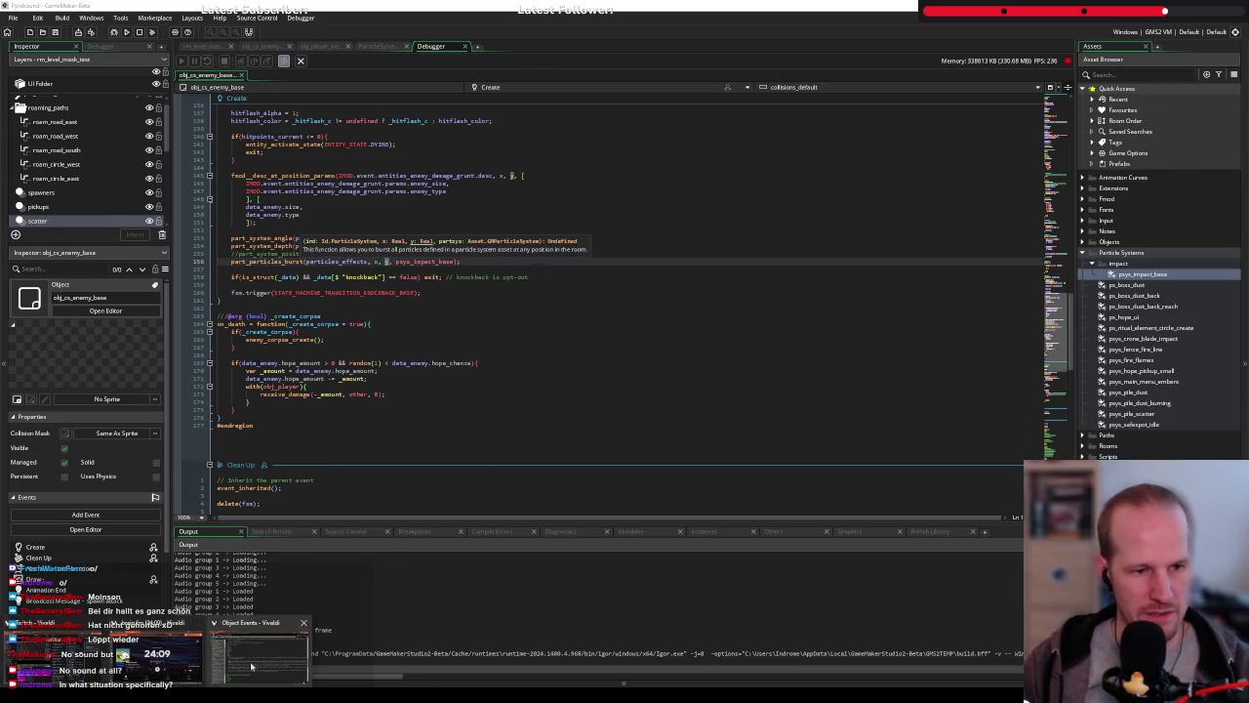
pyautogui.click(251, 666)
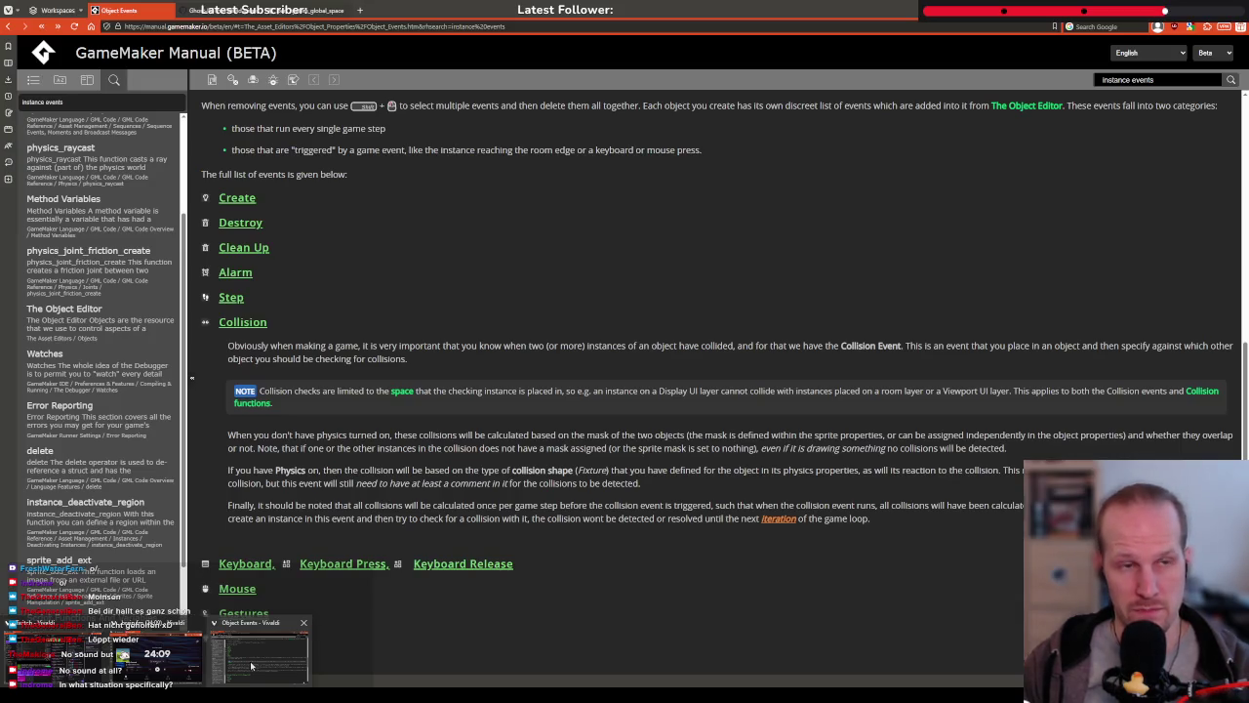
pyautogui.hotkey('ctrl', 'Tab')
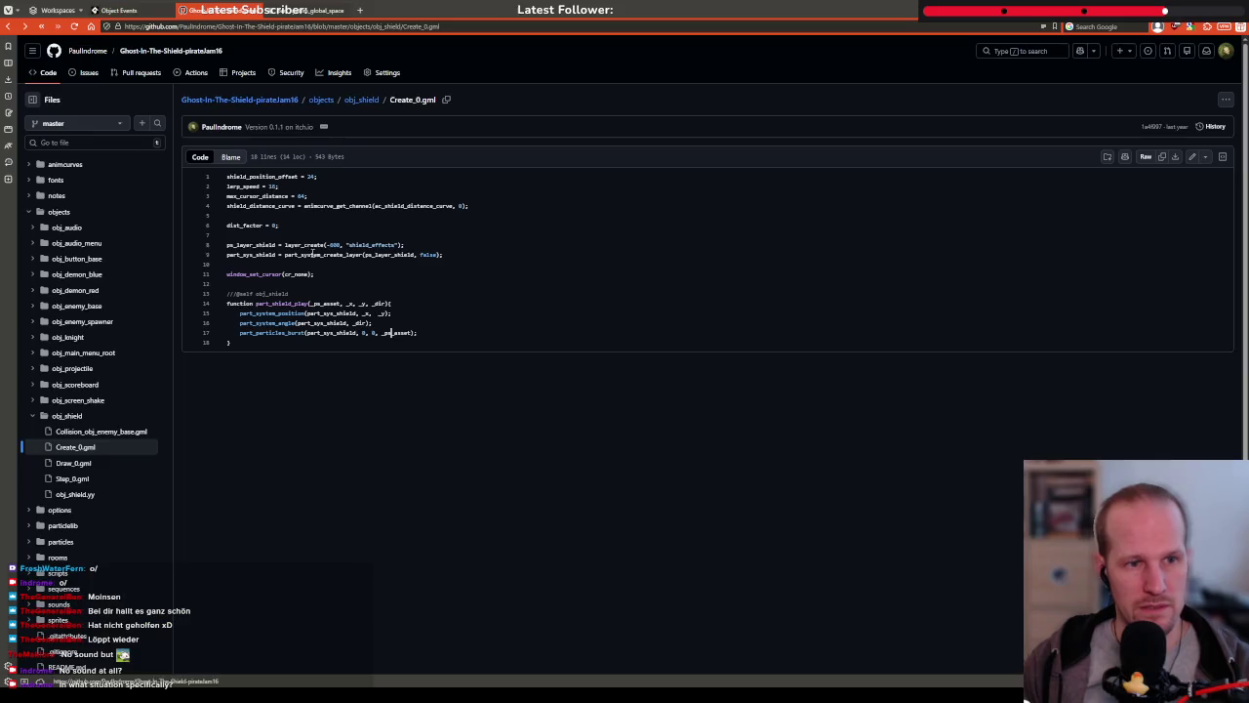
pyautogui.moveTo(240, 314); pyautogui.dragTo(393, 313)
pyautogui.click(351, 410)
# Uncomment the part_system_position line so particles spawn at x, y, then rerun the game
pyautogui.hotkey('alt', 'Tab')
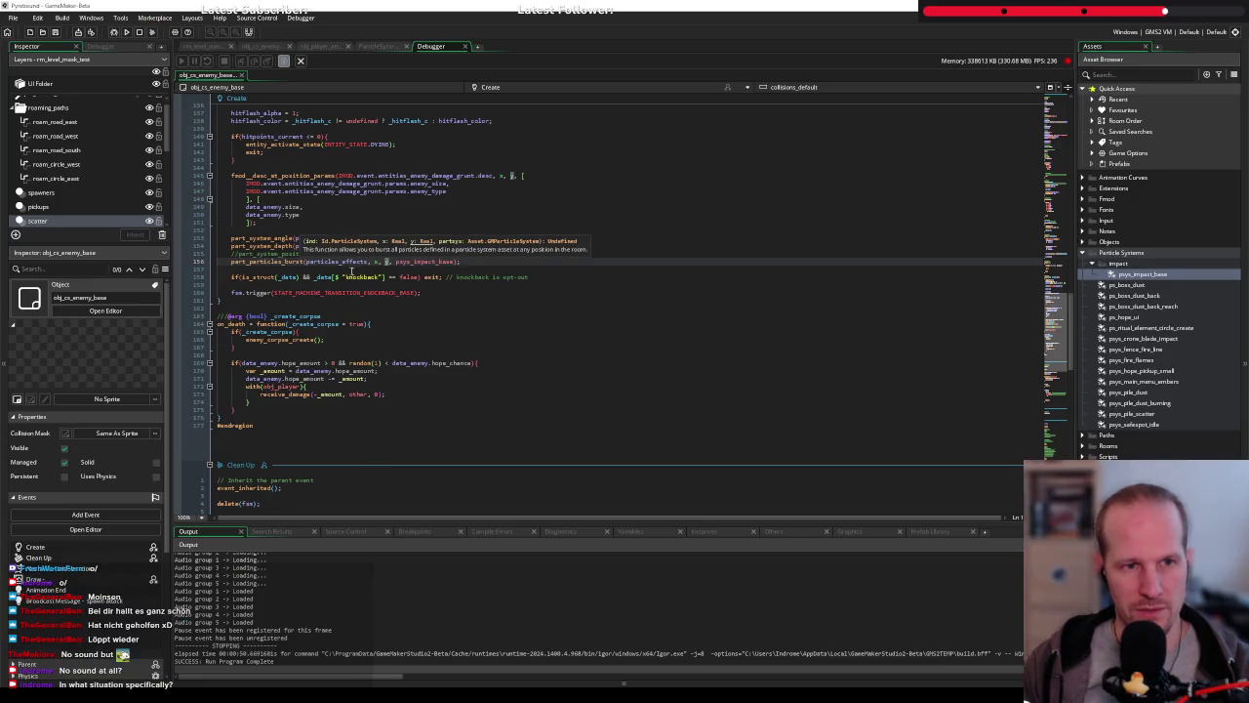
pyautogui.press('Down')
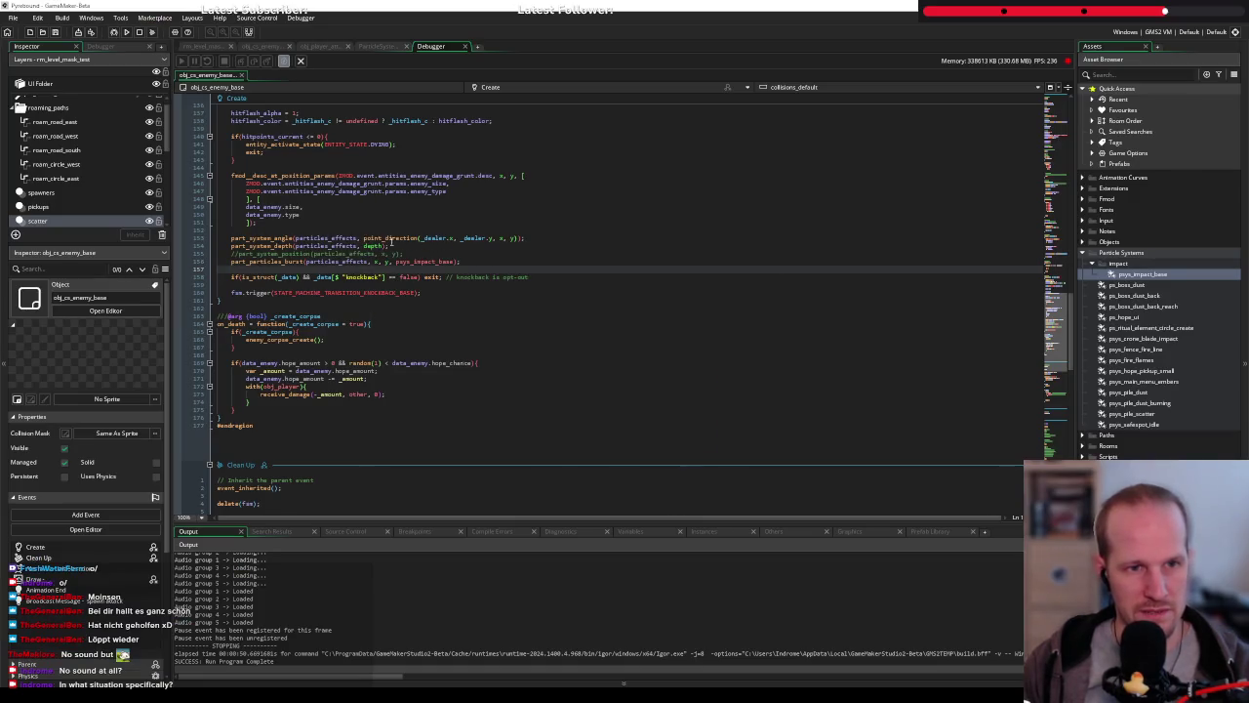
pyautogui.click(386, 254)
pyautogui.hotkey('ctrl', 'k')
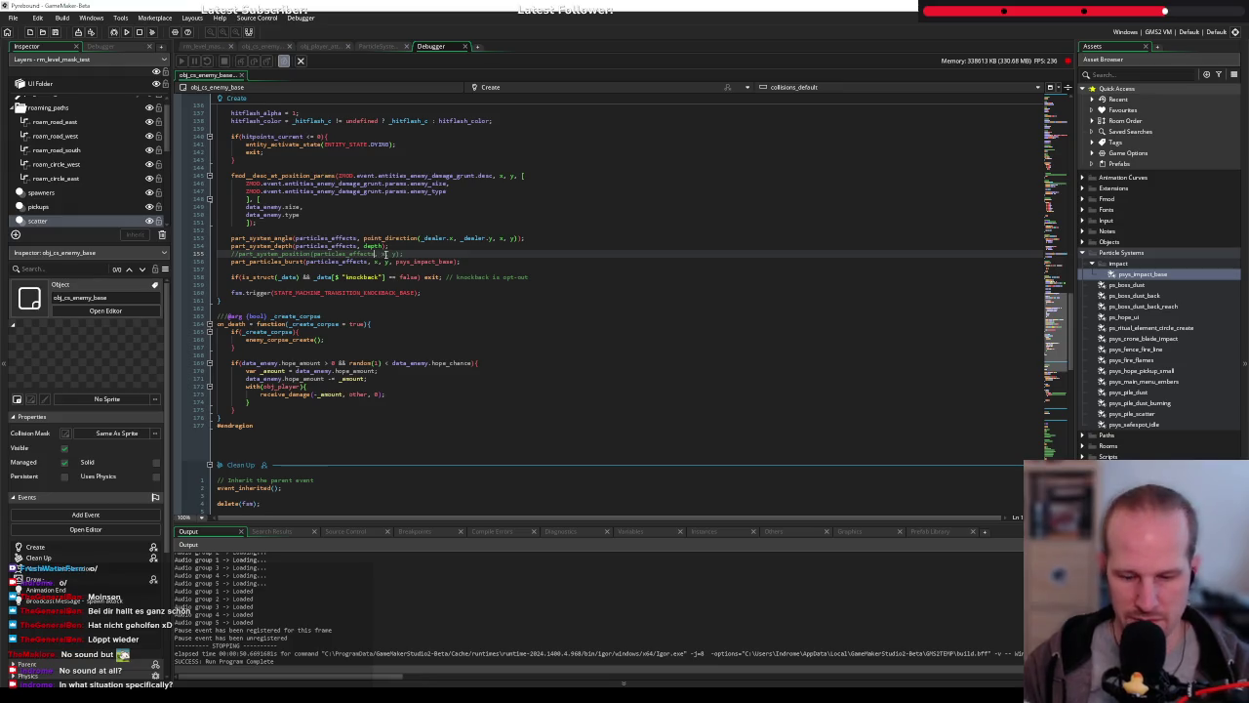
pyautogui.click(386, 260)
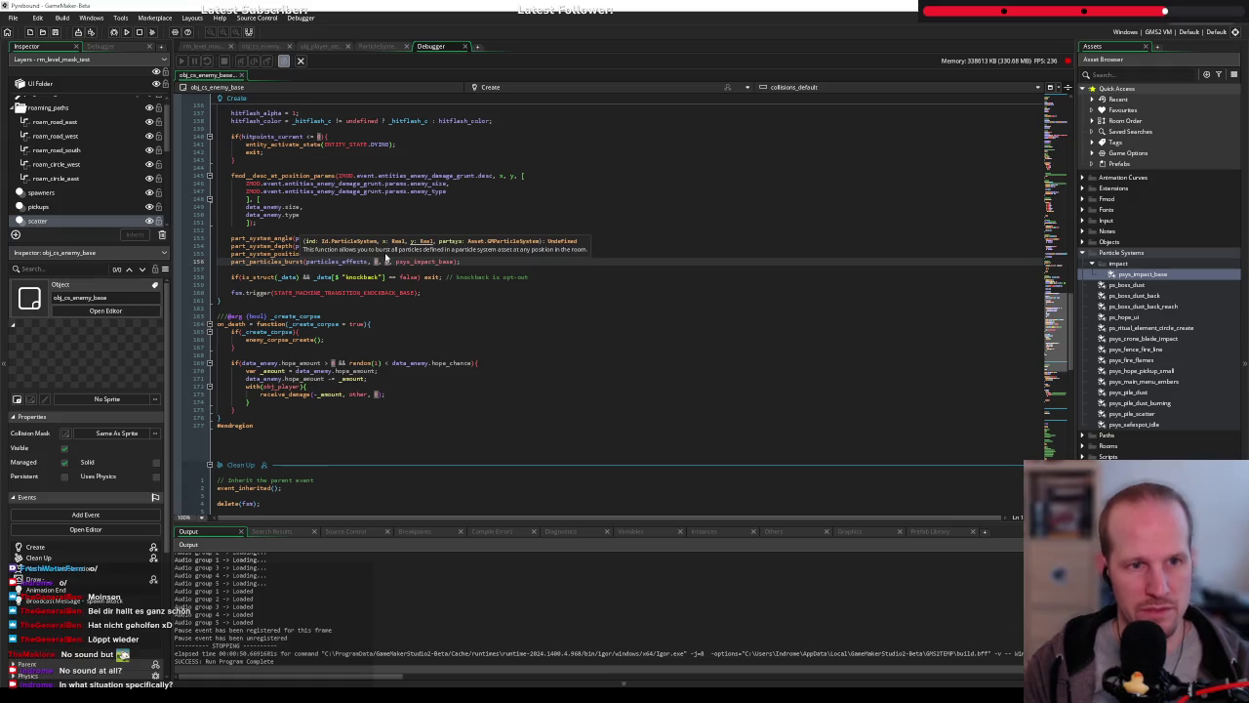
pyautogui.click(113, 31)
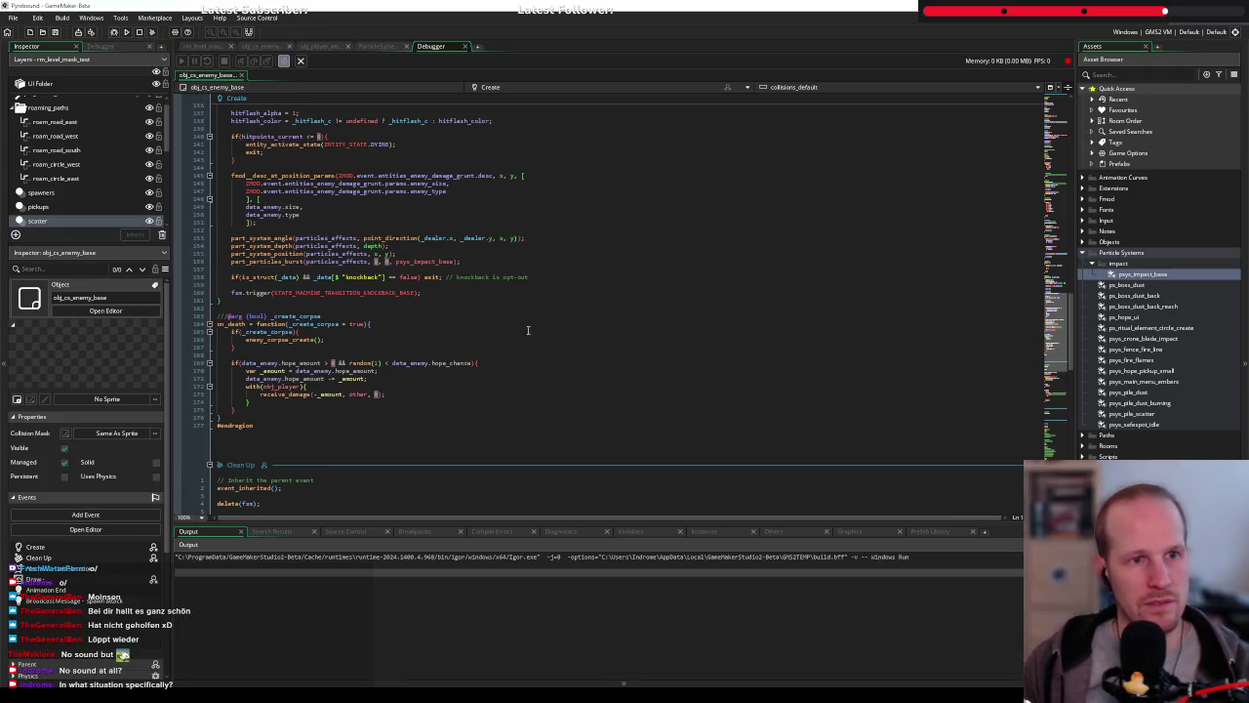
pyautogui.click(431, 260)
pyautogui.click(339, 283)
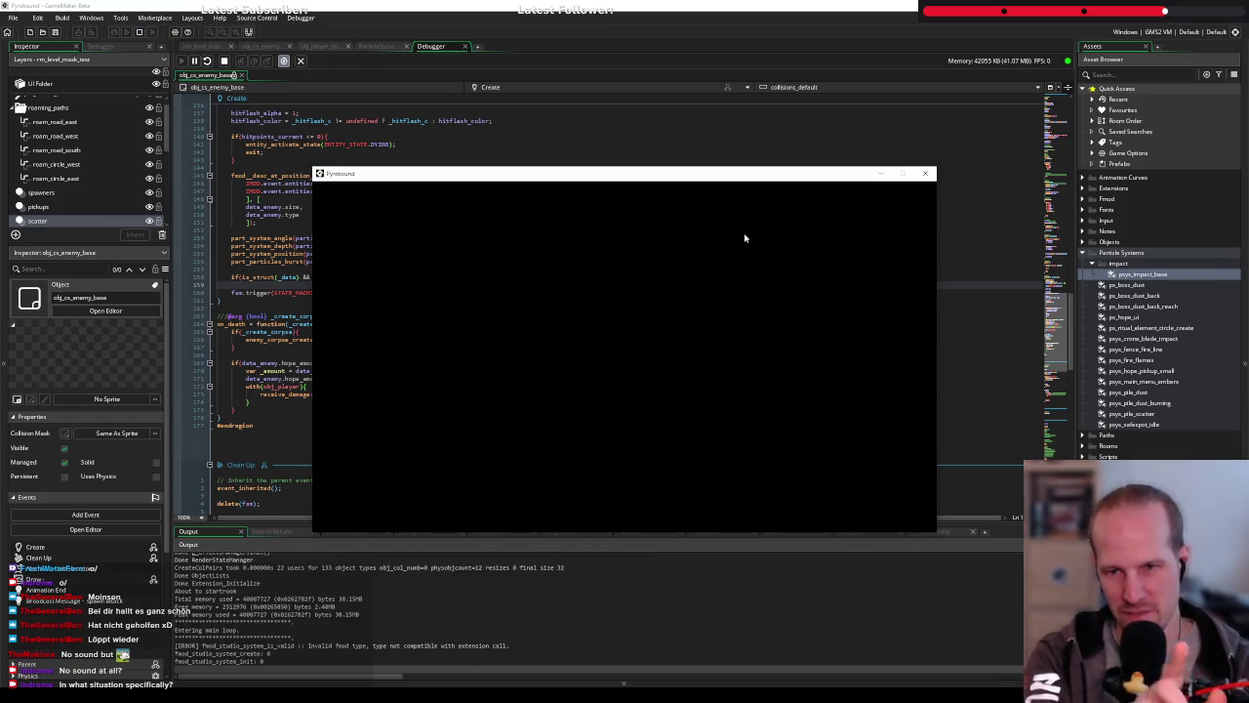
# Play the game, walking around and attacking an enemy, then close it and return to psys_impact_base
pyautogui.click(739, 410)
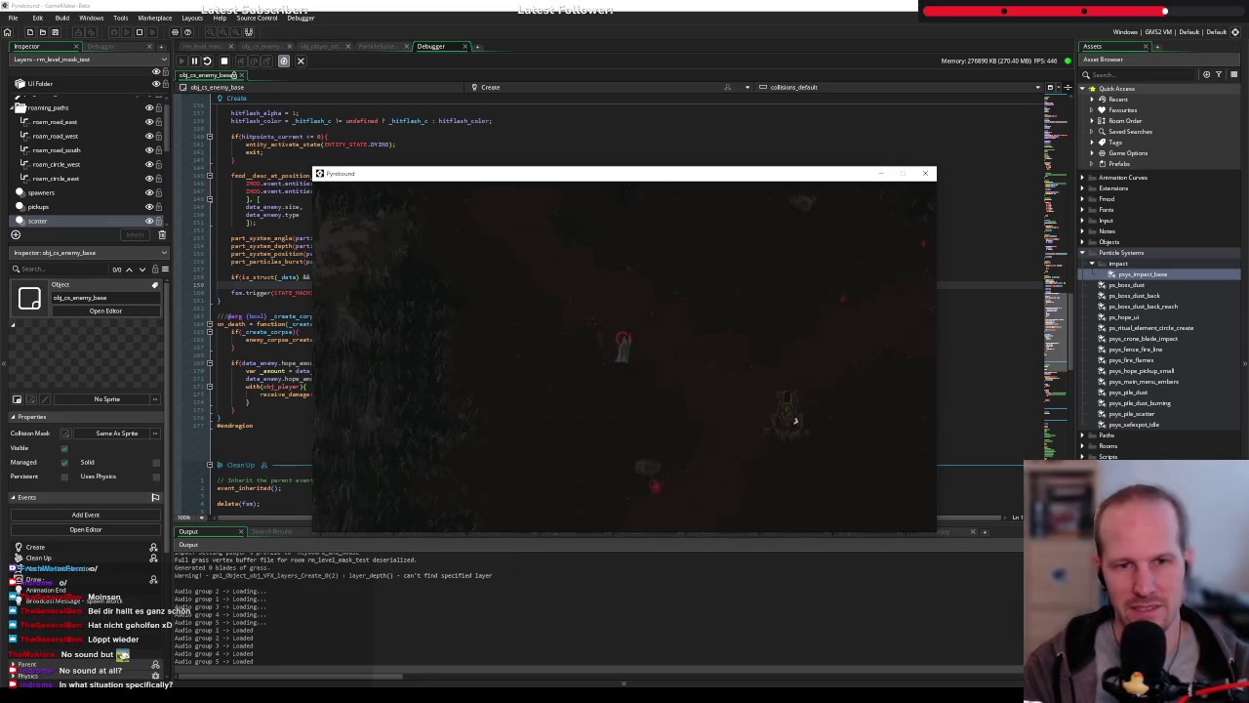
pyautogui.press('d')
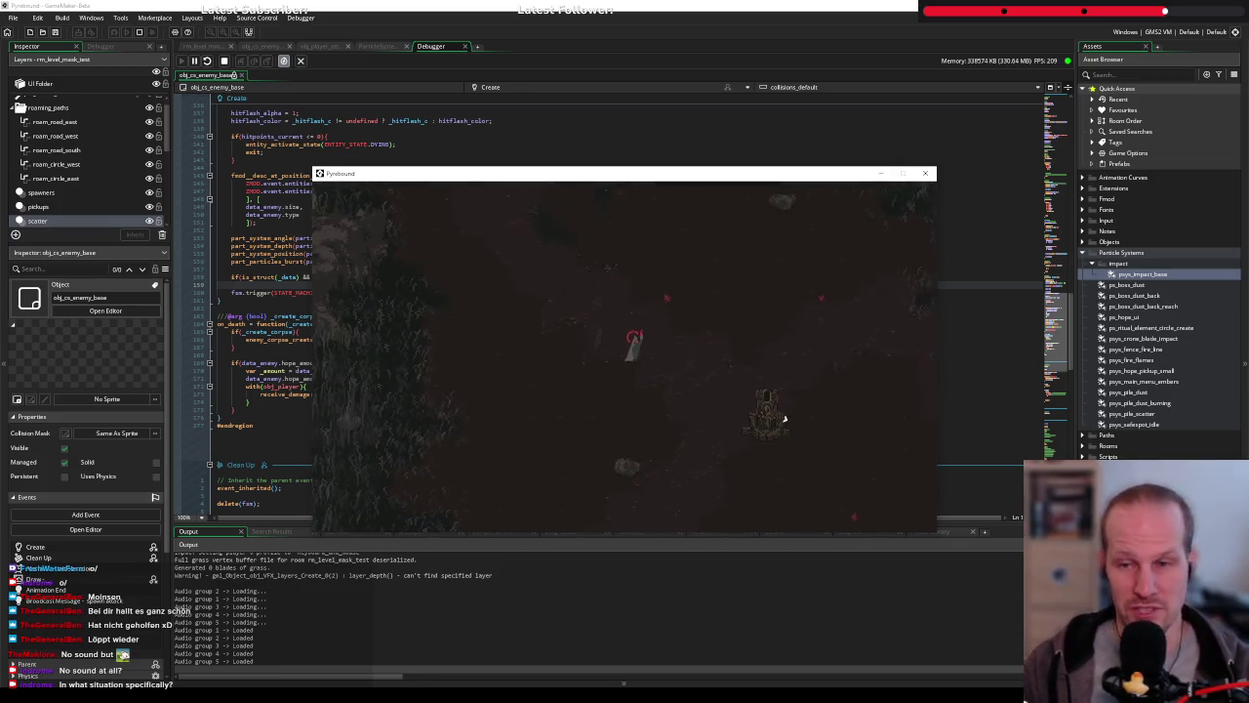
pyautogui.press('w')
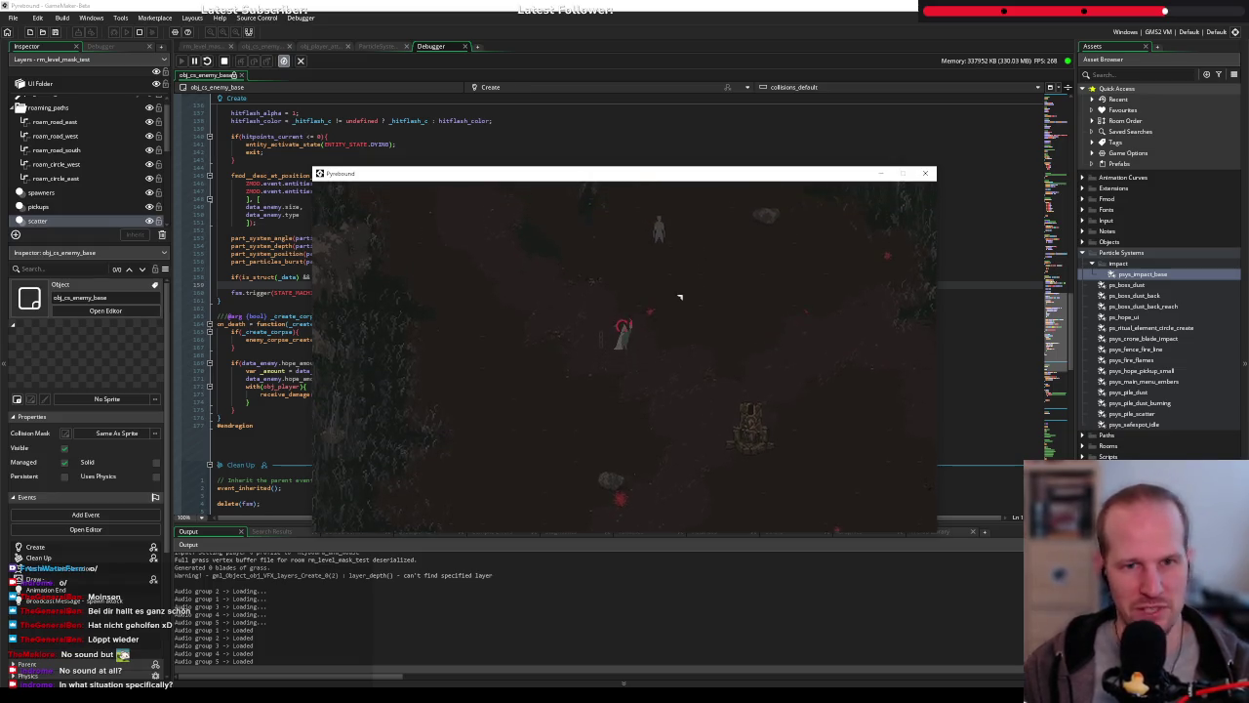
pyautogui.press('d')
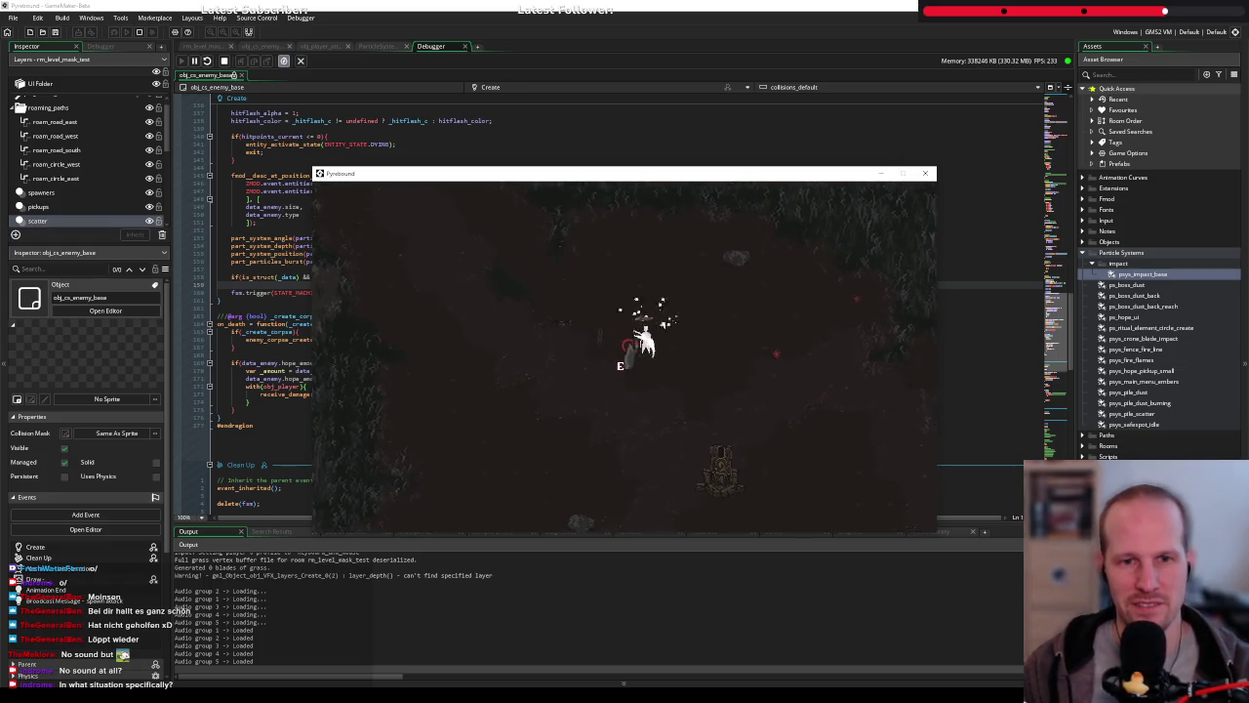
pyautogui.press('s')
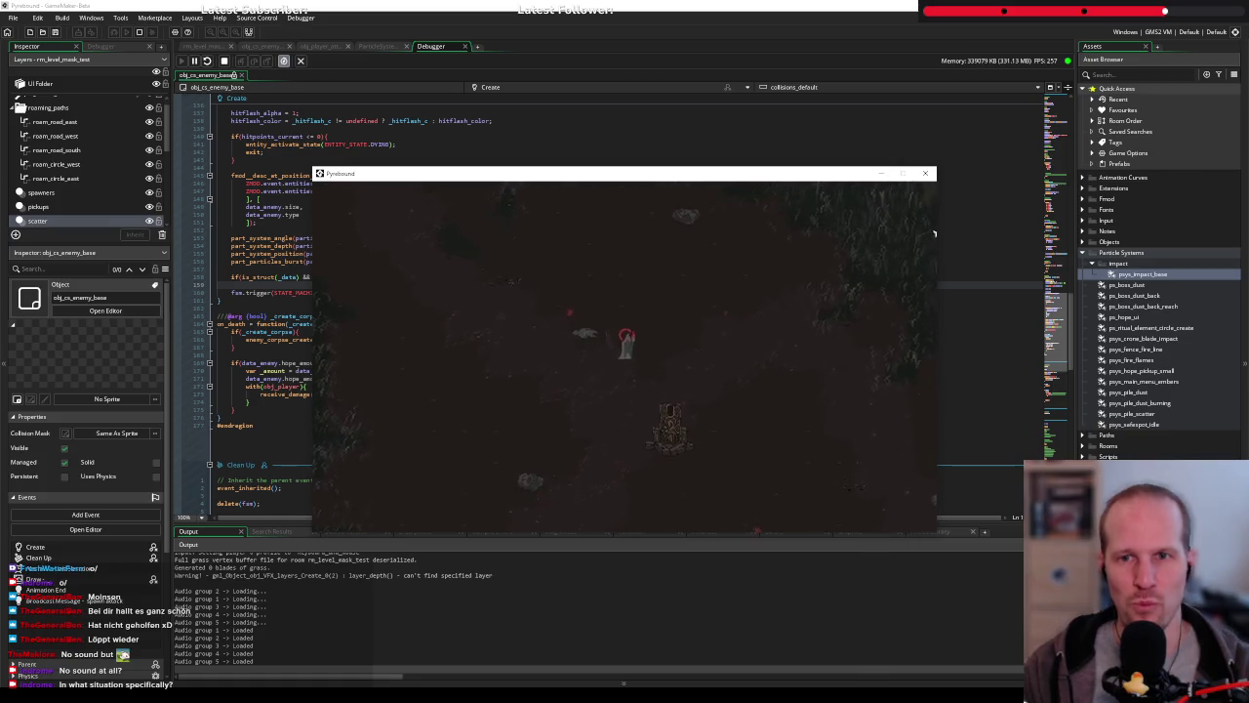
pyautogui.click(926, 174)
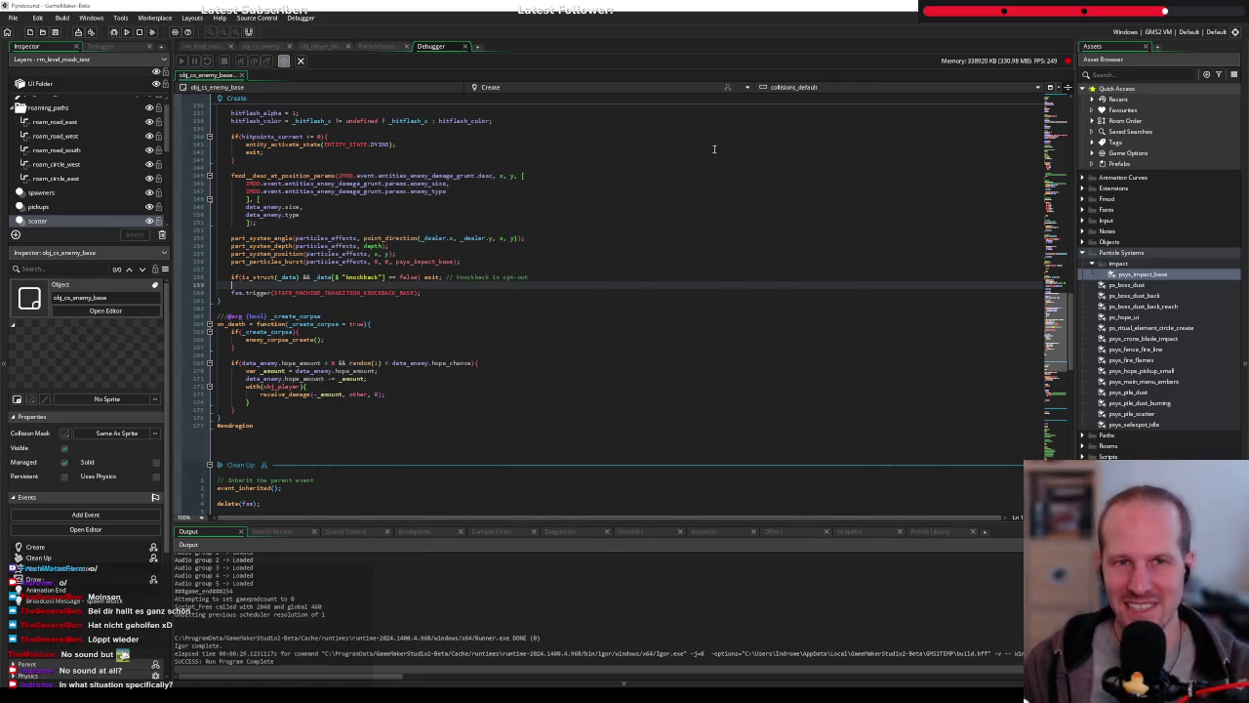
pyautogui.click(378, 46)
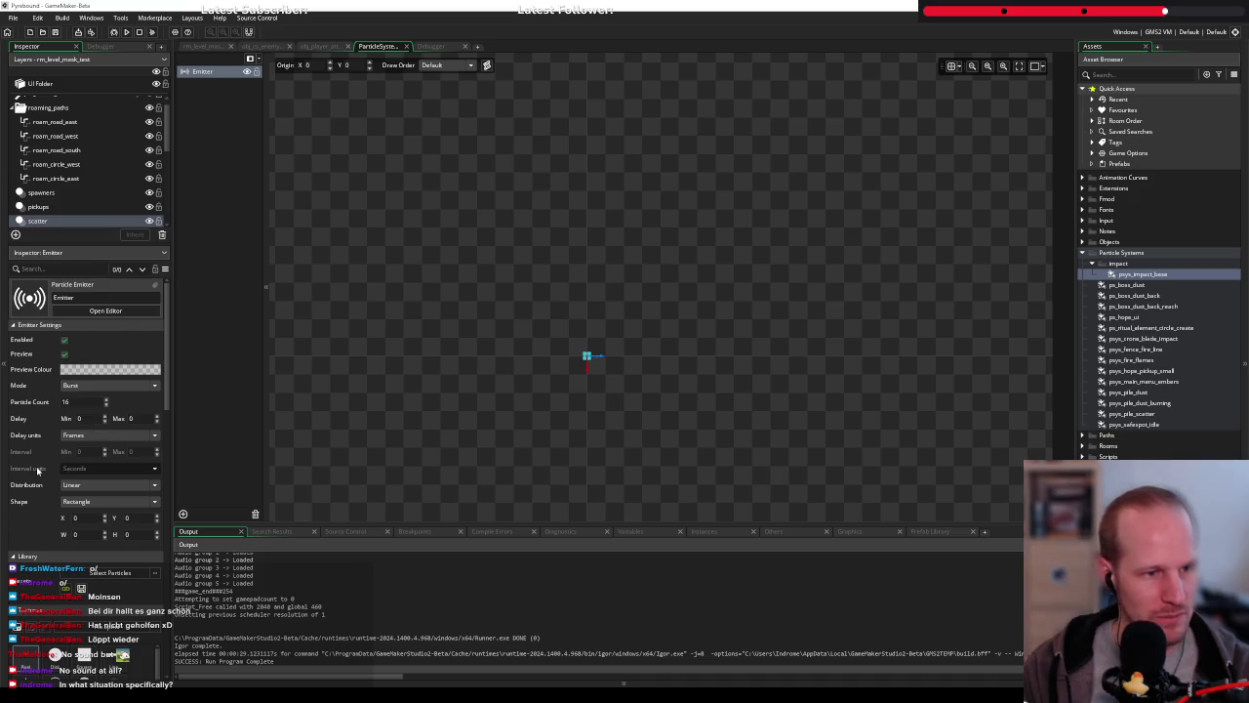
# Recentre the psys_impact_base preview and scroll the emitter Inspector down to Direction
pyautogui.scroll(-5, 39, 527)
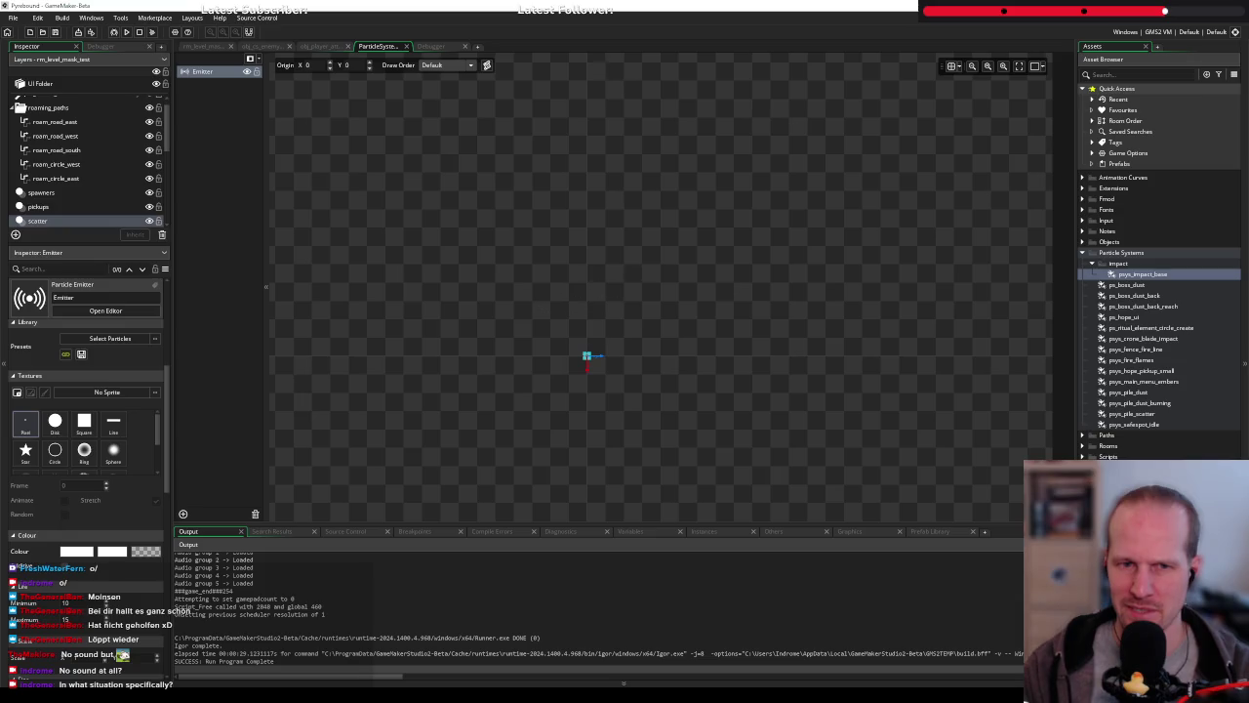
pyautogui.scroll(3, 595, 361)
pyautogui.scroll(-3, 620, 292)
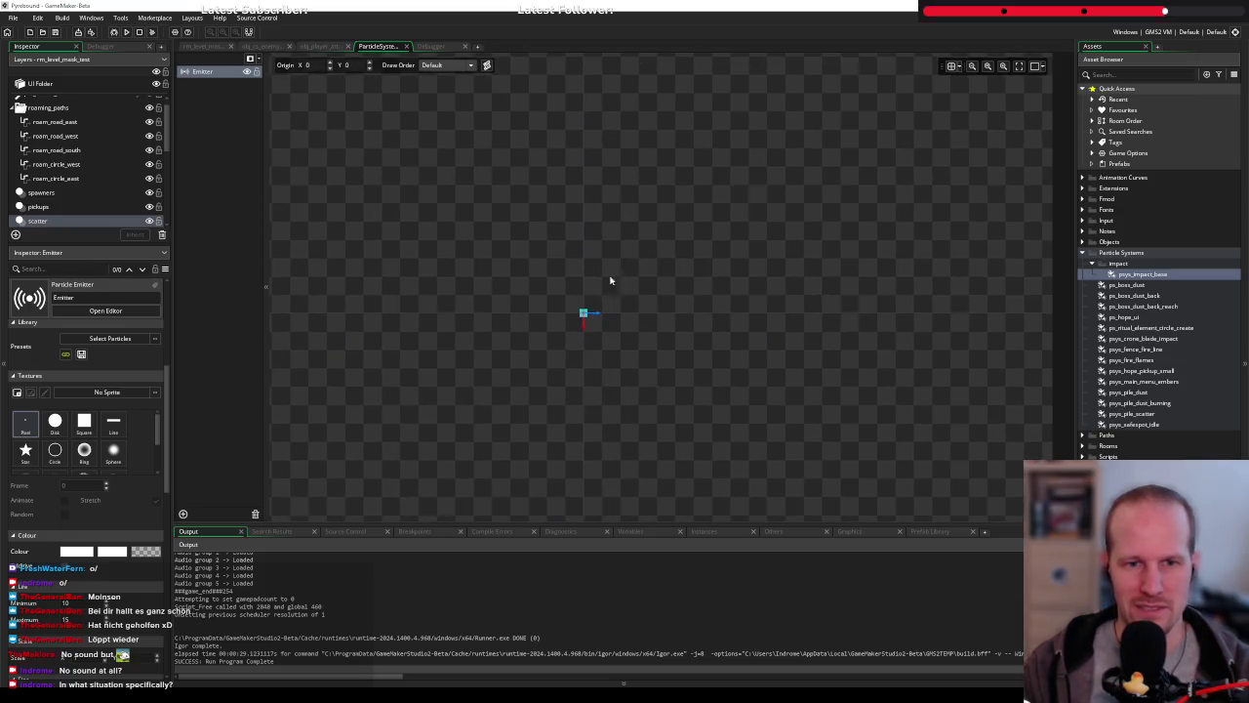
pyautogui.moveTo(570, 331)
pyautogui.mouseDown()
pyautogui.moveTo(575, 445)
pyautogui.moveTo(625, 388)
pyautogui.mouseUp()
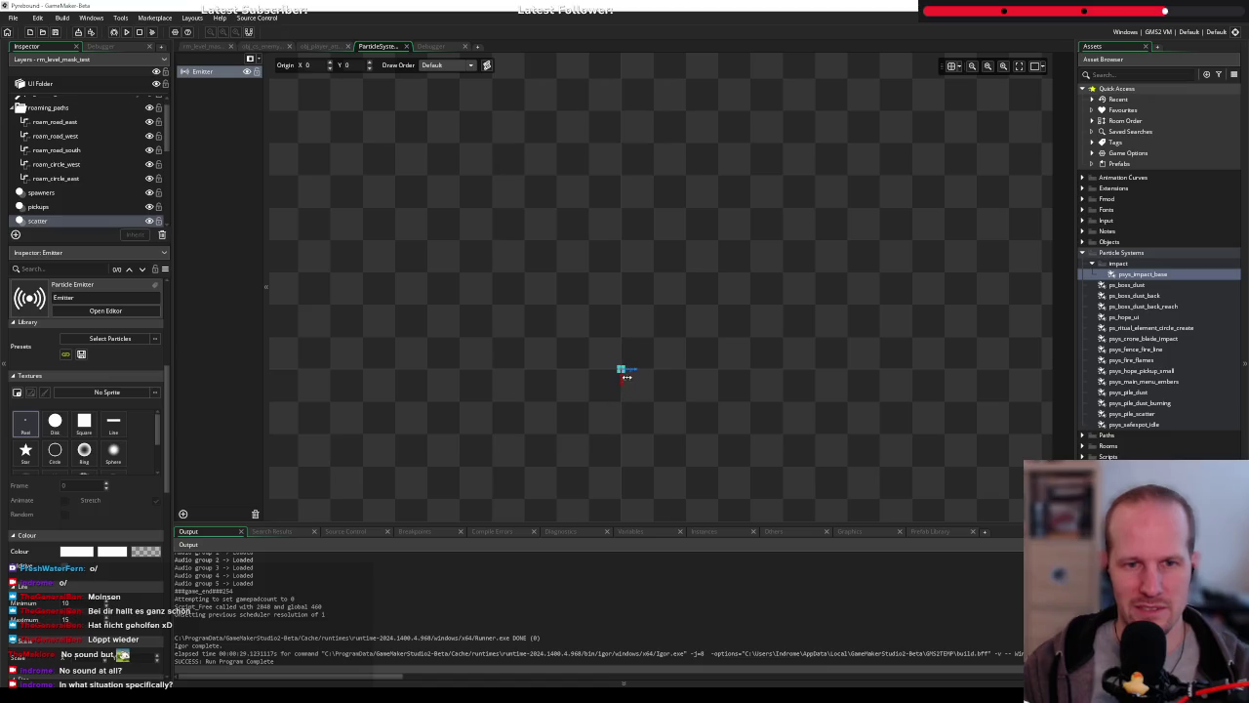
pyautogui.click(633, 381)
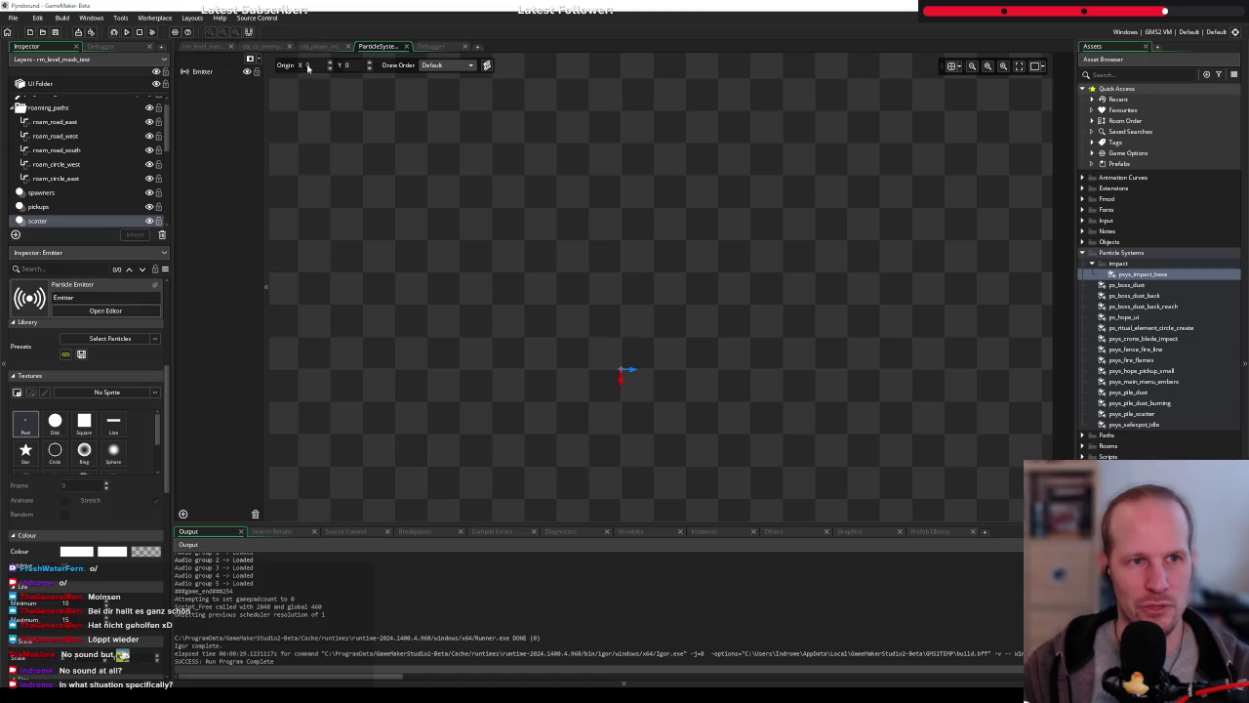
pyautogui.scroll(-5, 70, 547)
pyautogui.scroll(-4, 70, 548)
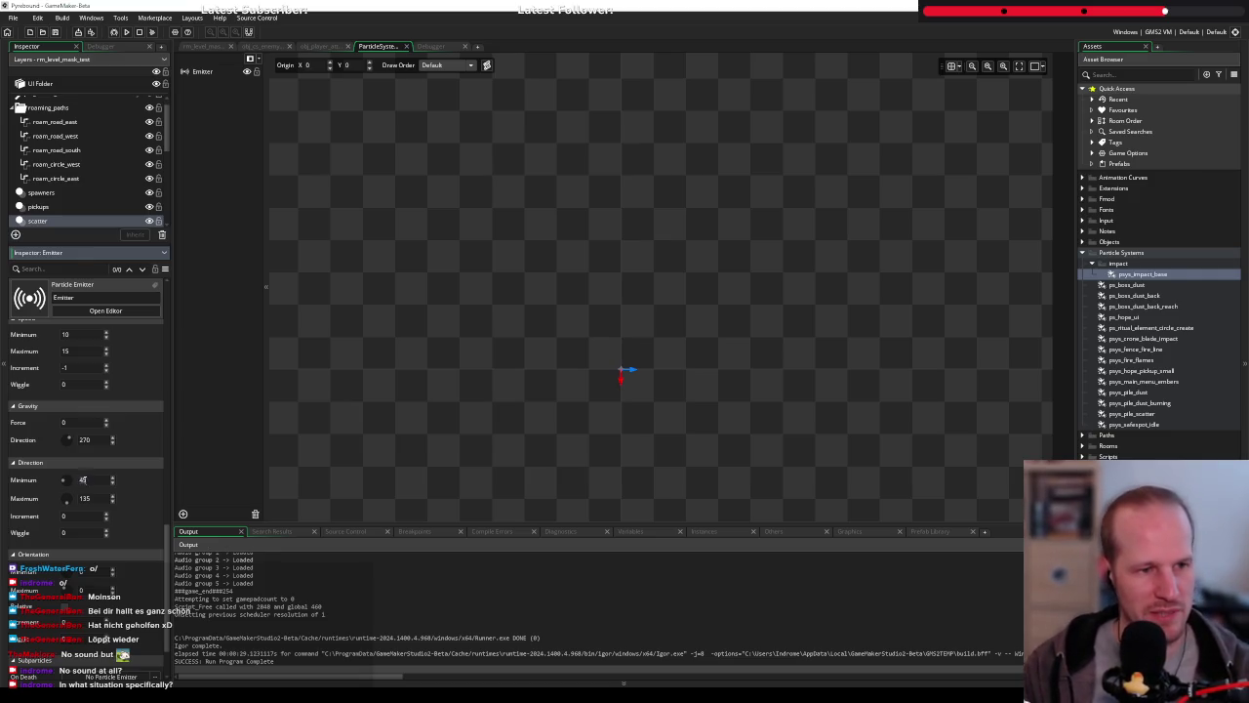
# Set the emitter direction range to minimum -45 and maximum 45 degrees
pyautogui.moveTo(64, 500); pyautogui.dragTo(76, 498)
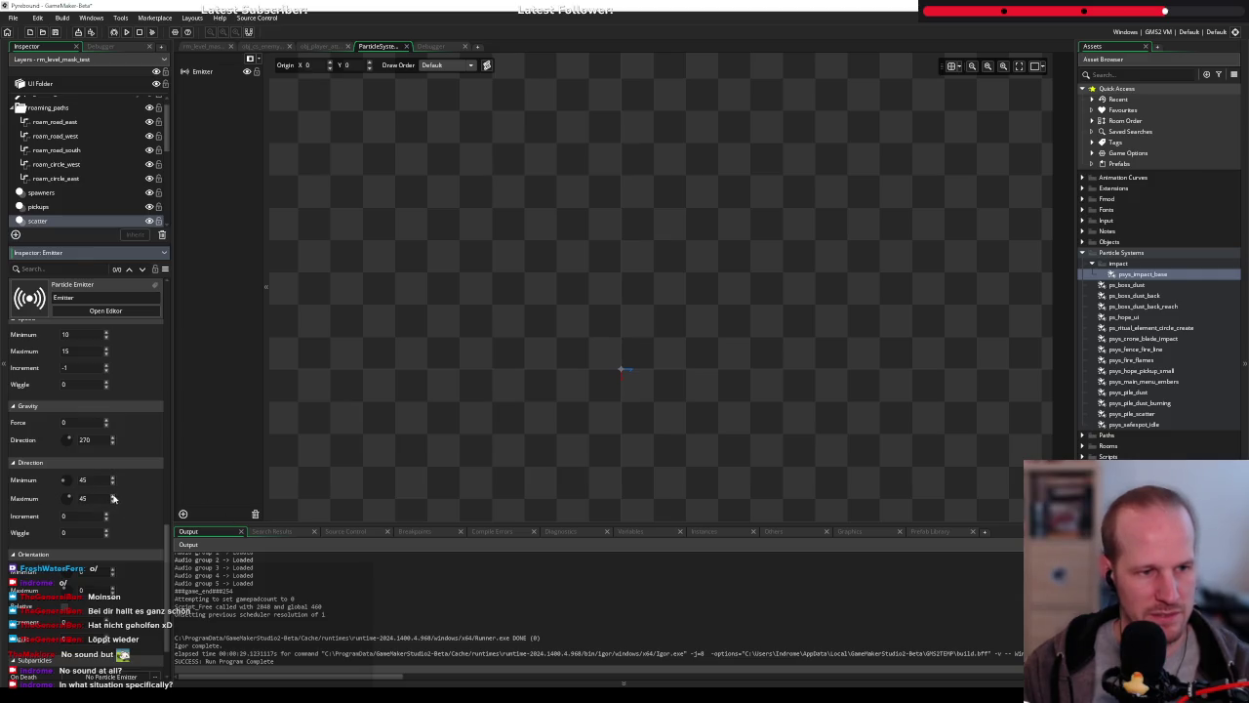
pyautogui.press('Home')
pyautogui.write('-')
pyautogui.press('Return')
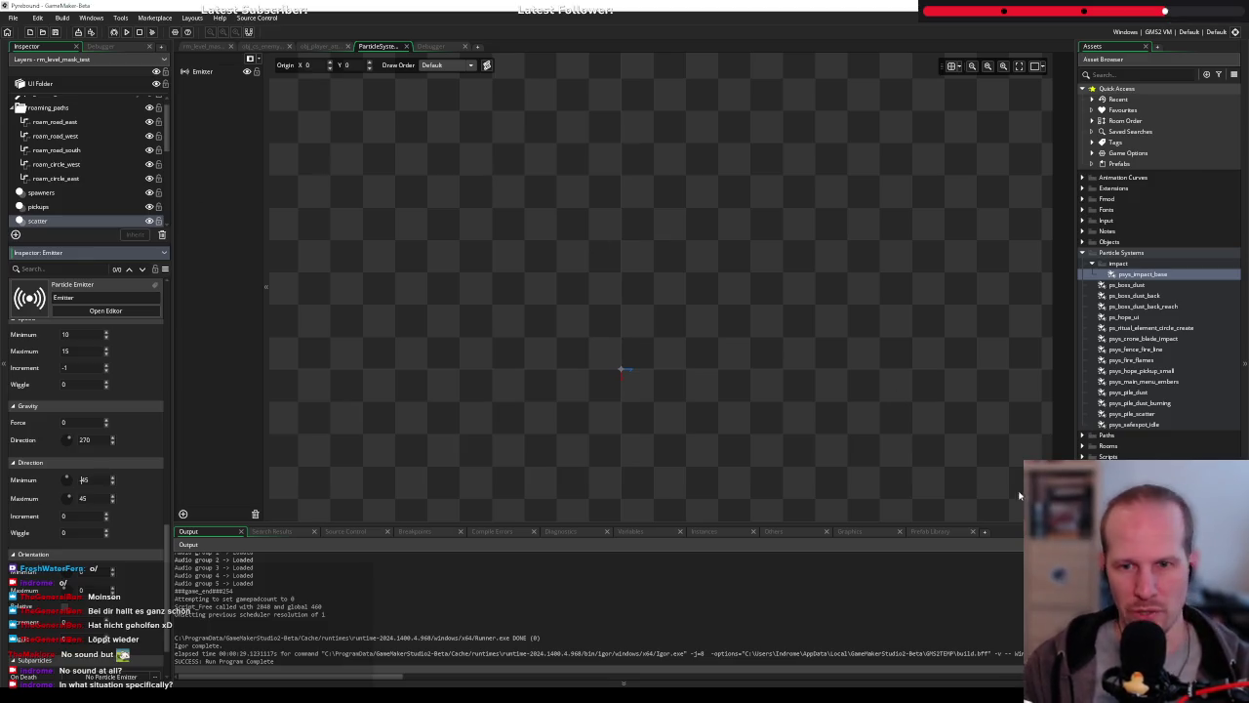
# Pan the particle preview to watch the new bursts and scroll through the emitter Inspector
pyautogui.moveTo(622, 328); pyautogui.dragTo(493, 286)
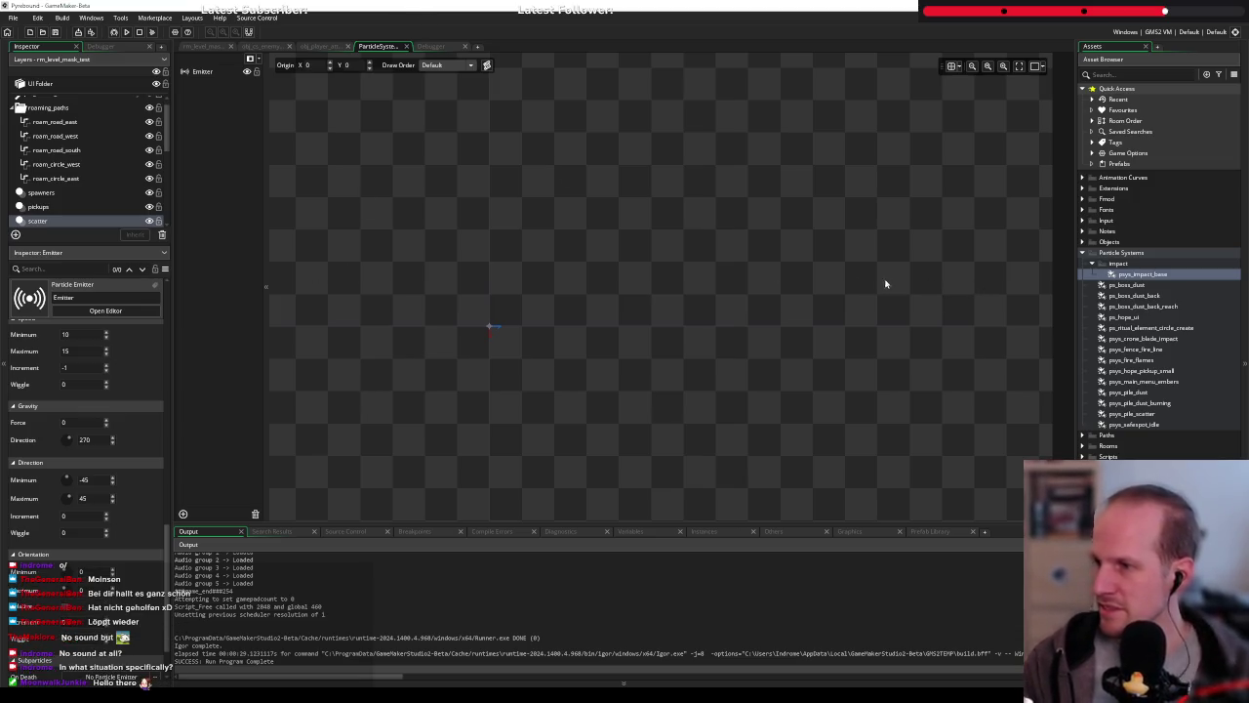
pyautogui.moveTo(501, 338)
pyautogui.mouseDown()
pyautogui.moveTo(616, 404)
pyautogui.moveTo(683, 406)
pyautogui.mouseUp()
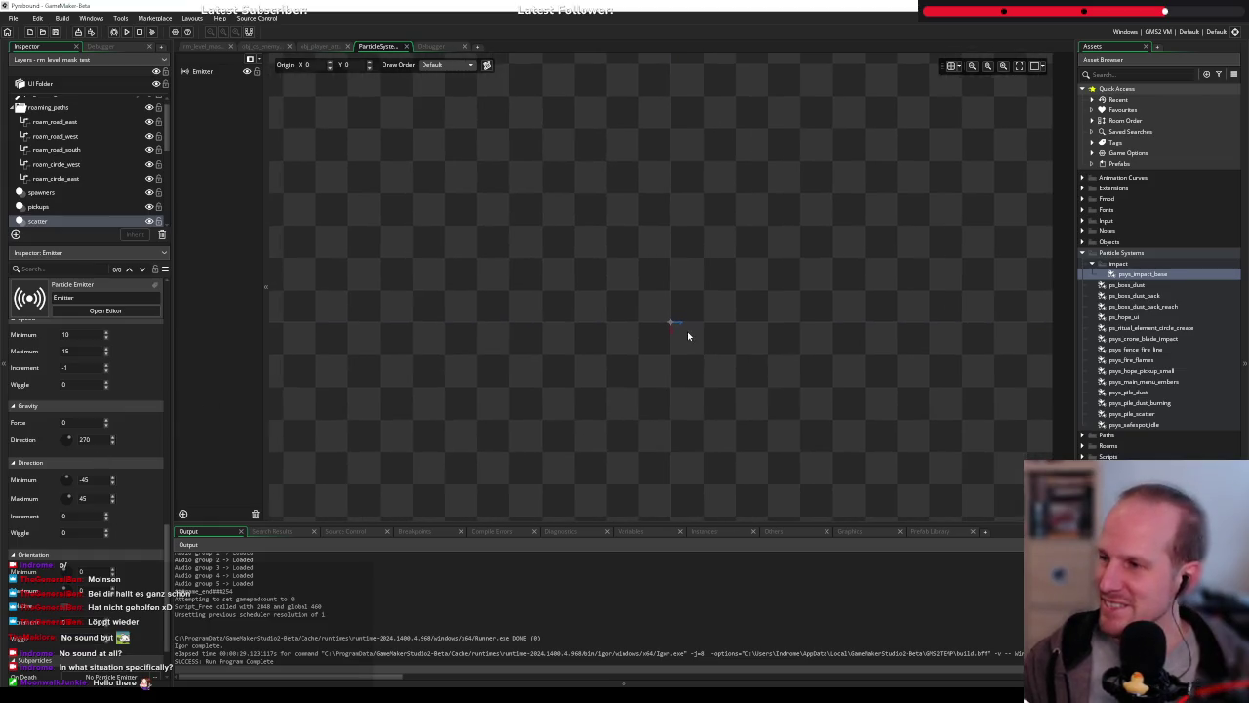
pyautogui.moveTo(692, 362); pyautogui.dragTo(650, 354)
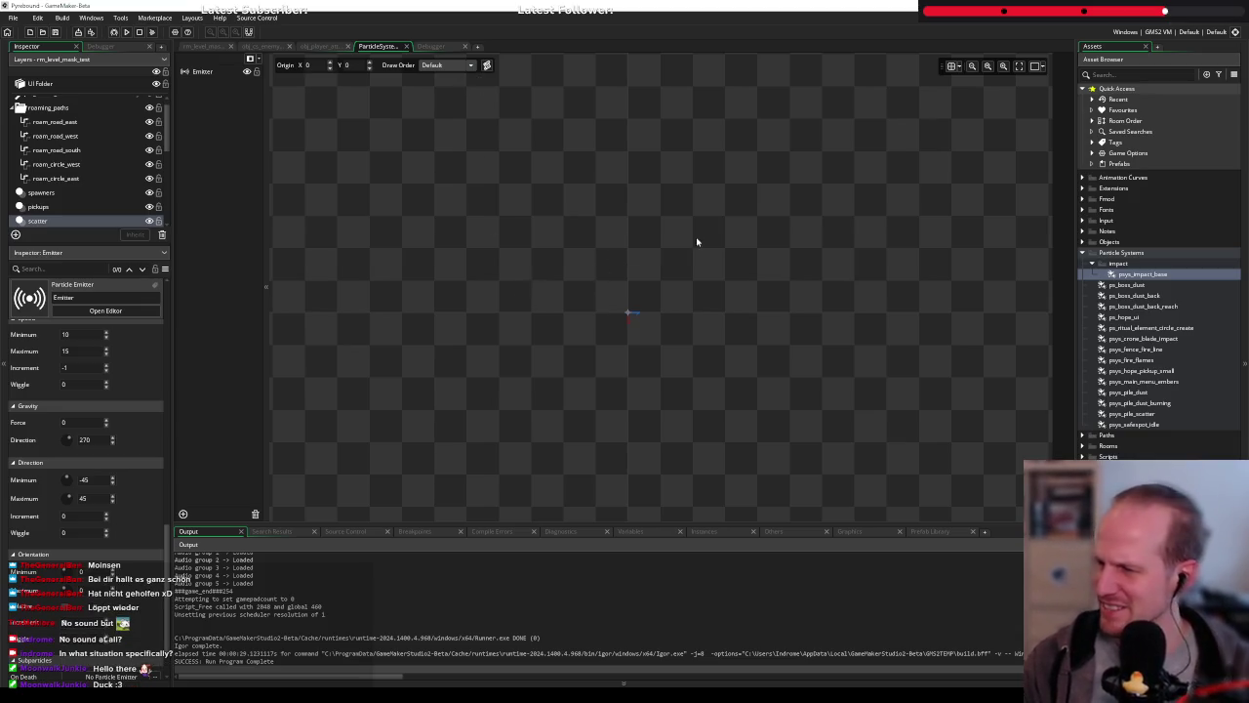
pyautogui.moveTo(692, 360); pyautogui.dragTo(723, 399)
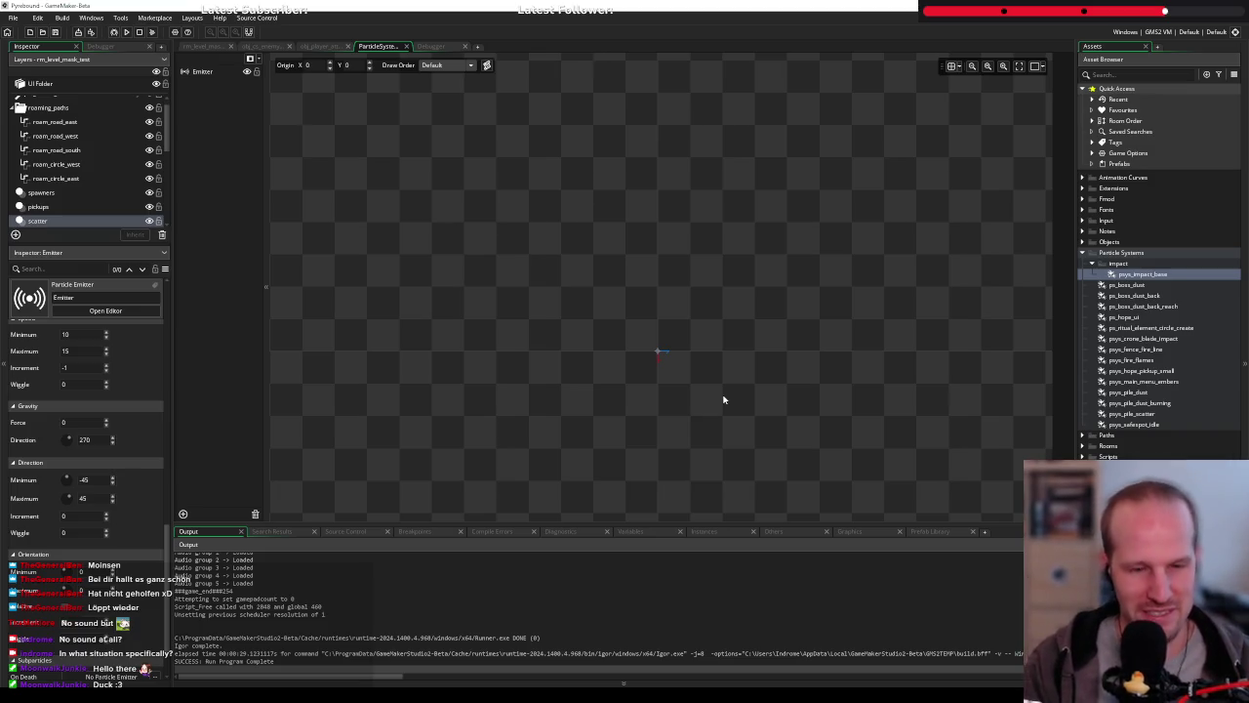
pyautogui.scroll(5, 90, 482)
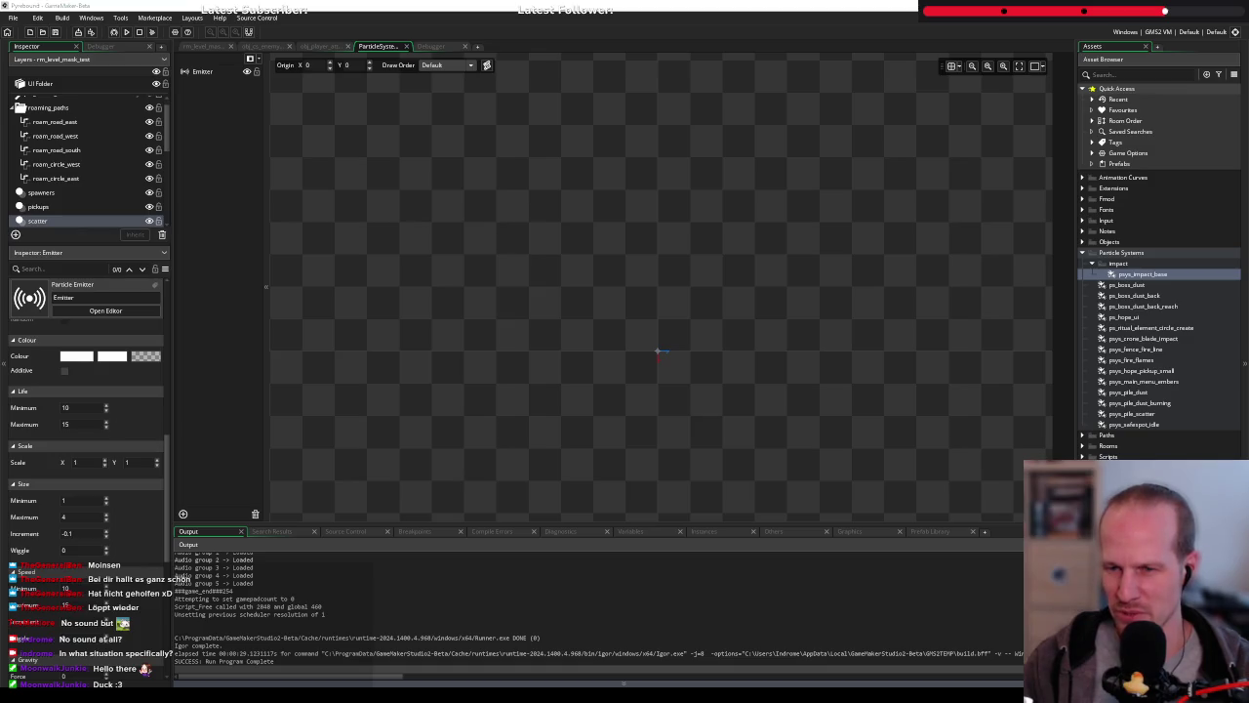
pyautogui.press('super+alt+d')
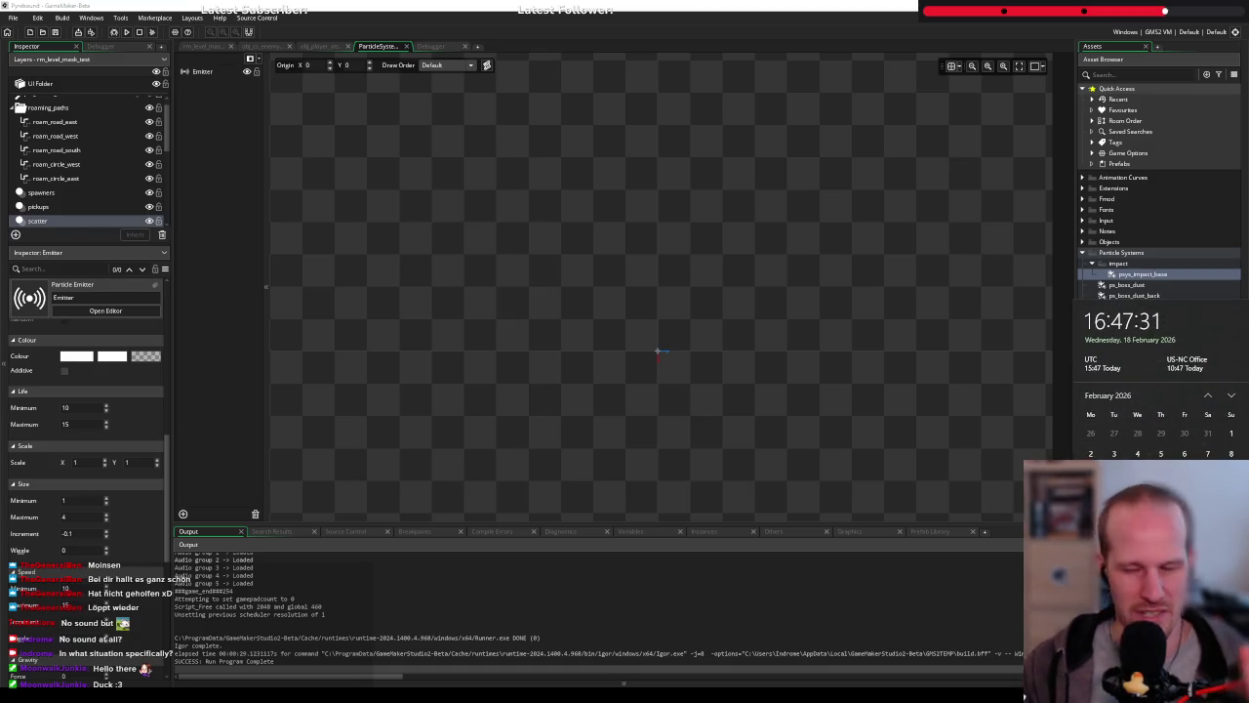
pyautogui.scroll(-5, 703, 404)
pyautogui.hscroll(3, 683, 367)
pyautogui.scroll(-2, 628, 270)
pyautogui.scroll(3, 628, 315)
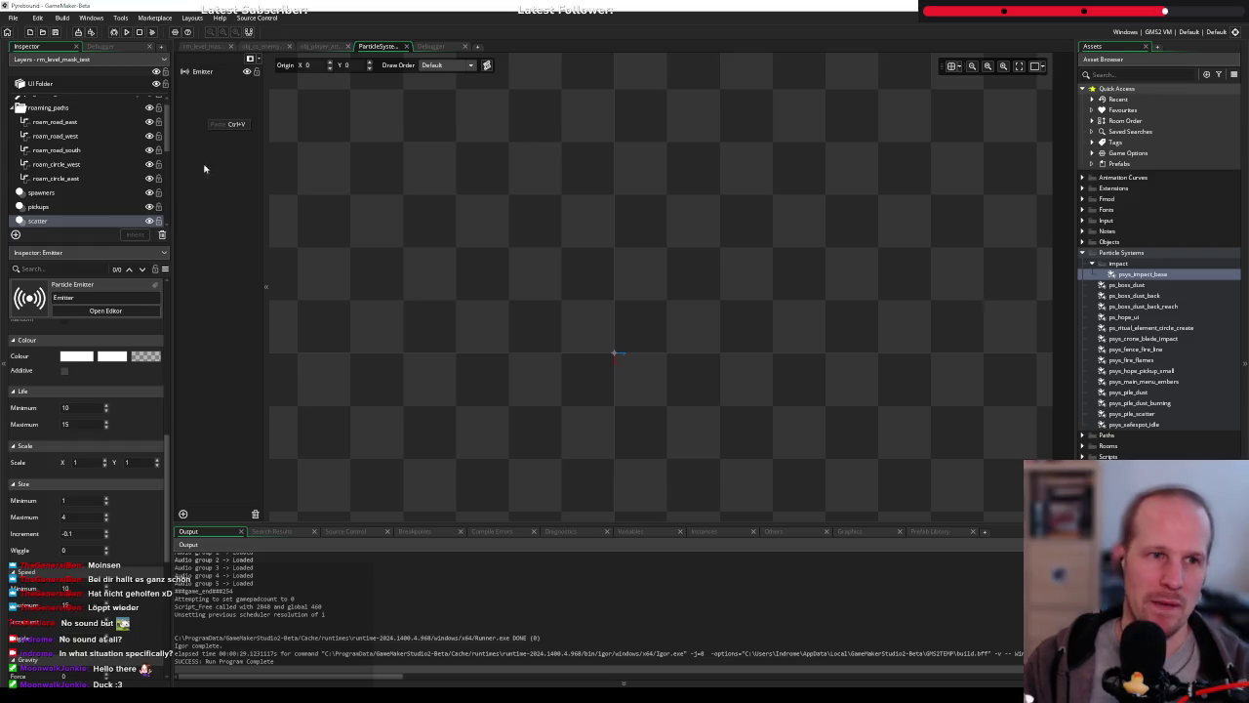
# Paste a copied emitter into the system and give it the spr_enemy_dummy particle sprite
pyautogui.click(184, 513)
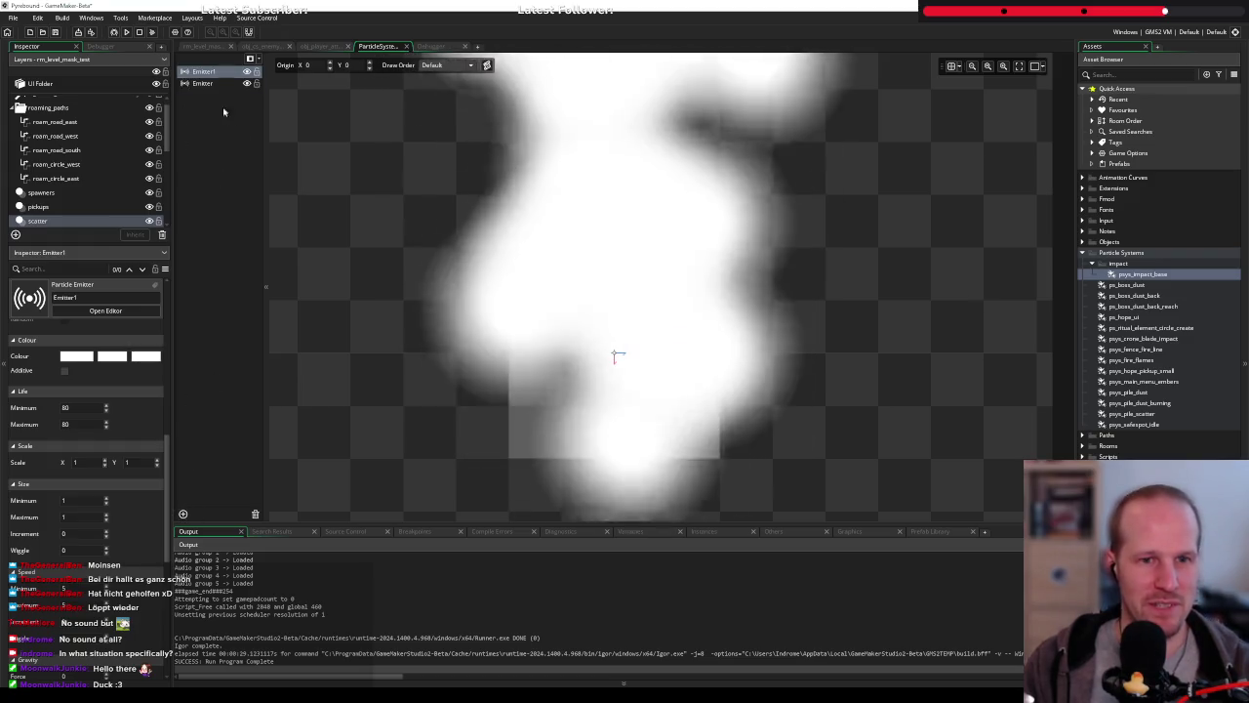
pyautogui.scroll(5, 66, 351)
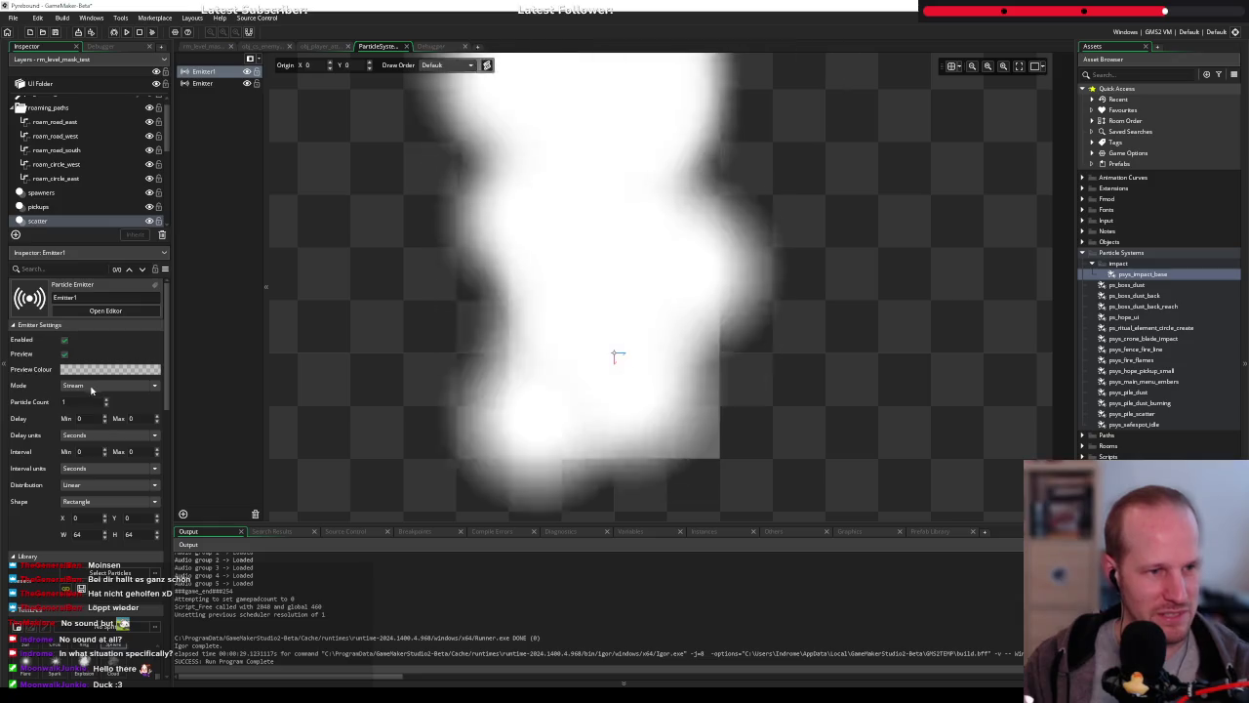
pyautogui.scroll(-3, 60, 478)
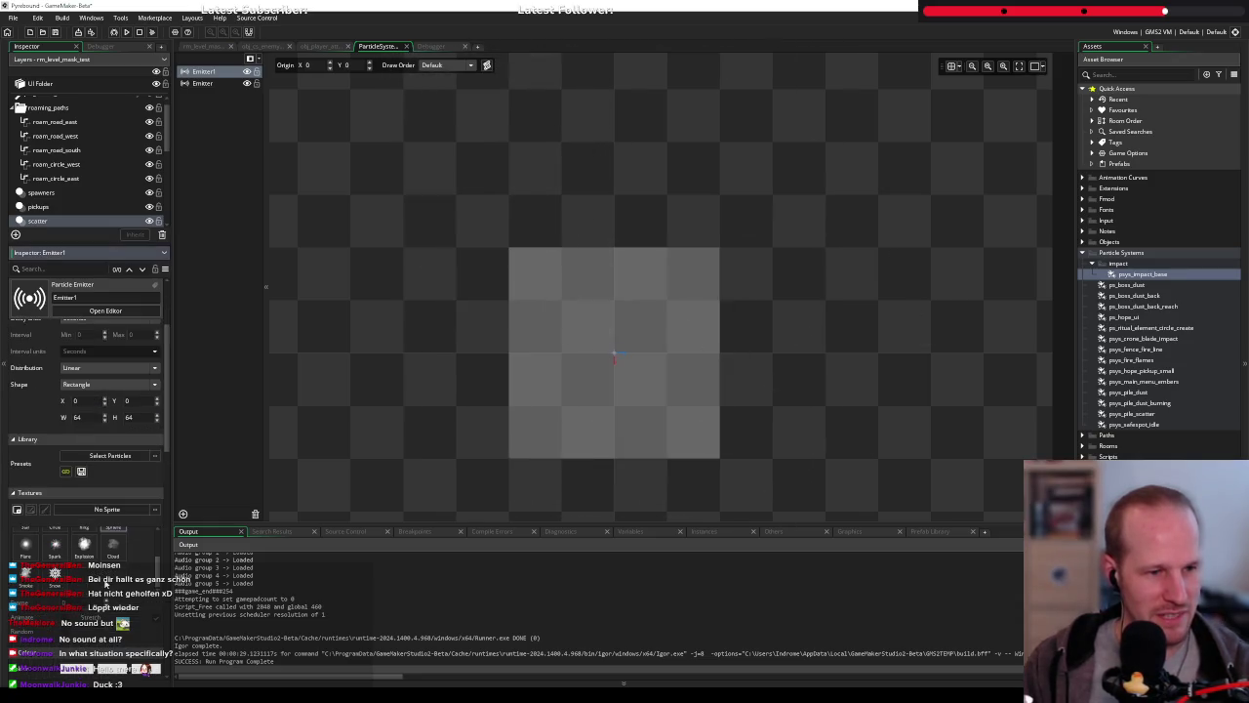
pyautogui.click(108, 510)
pyautogui.write('enemy')
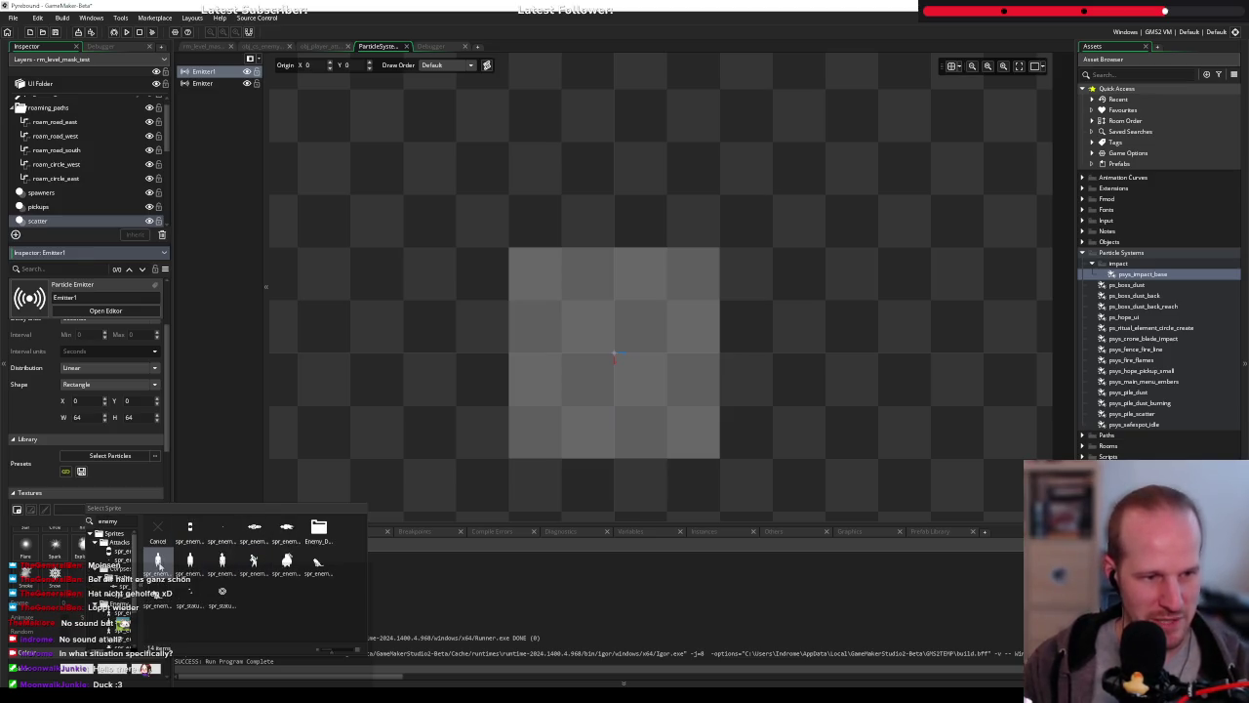
pyautogui.click(158, 562)
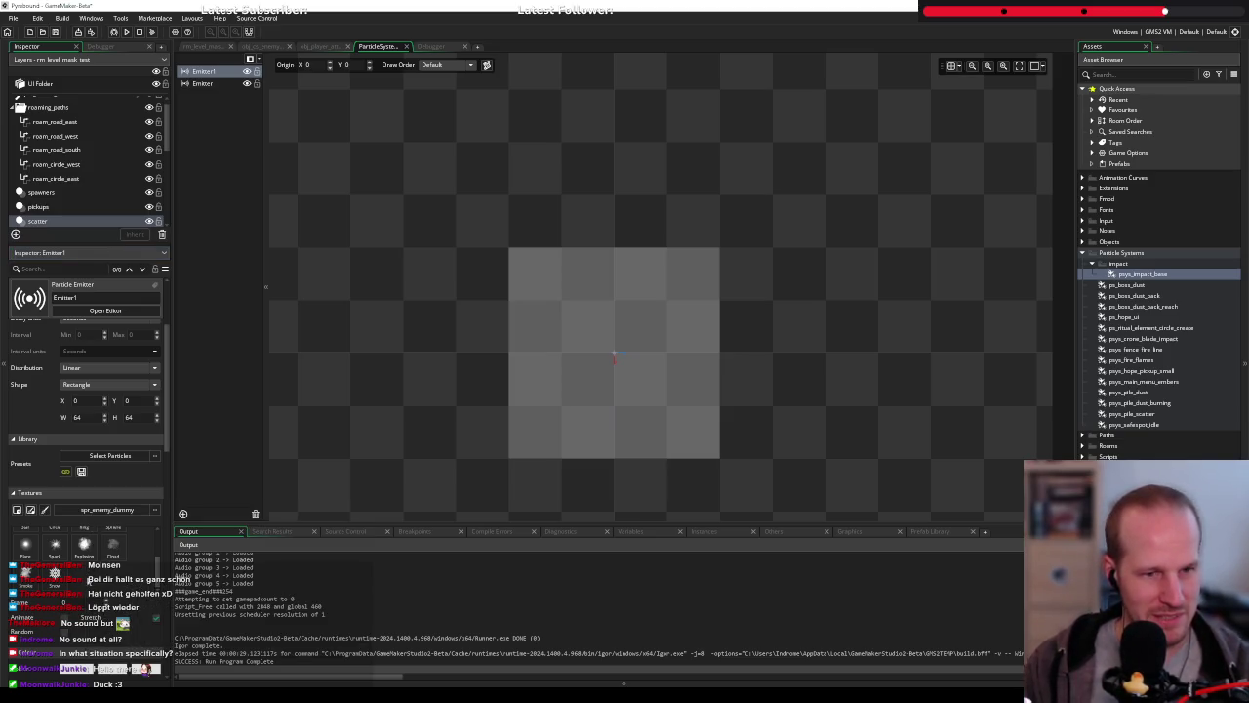
# Set the emitter area width and height to 0
pyautogui.doubleClick(76, 416)
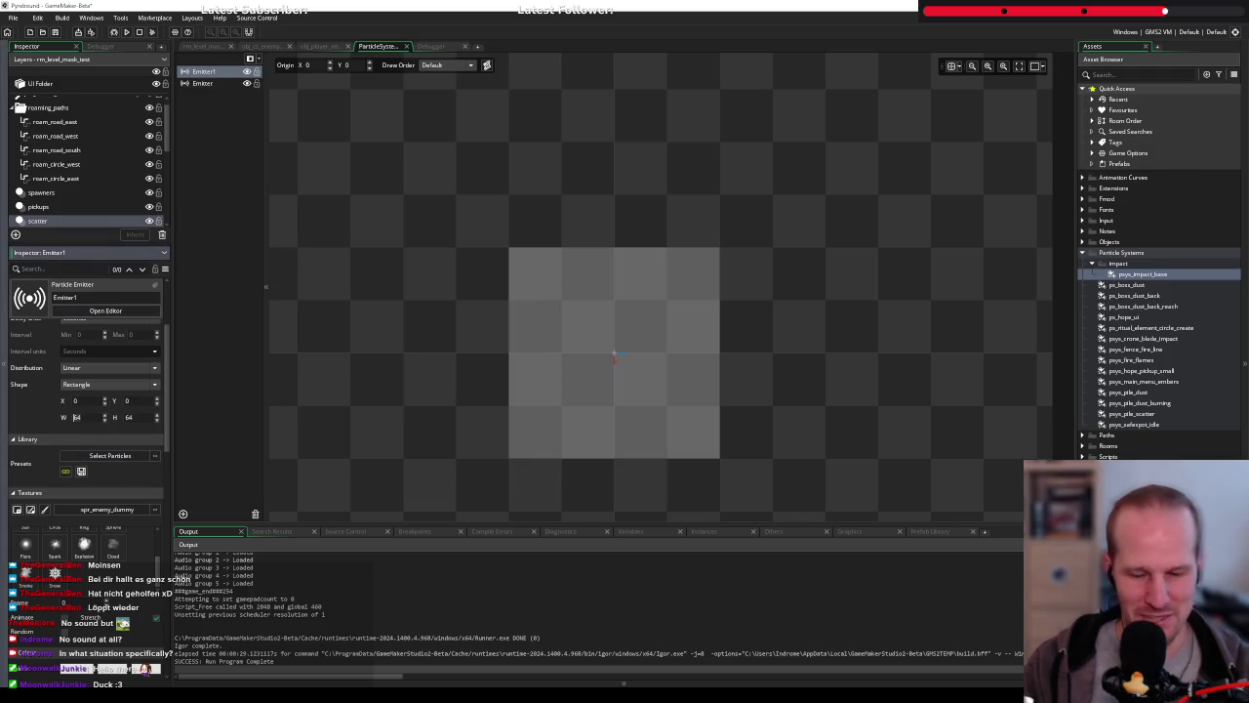
pyautogui.write('80')
pyautogui.press('Tab')
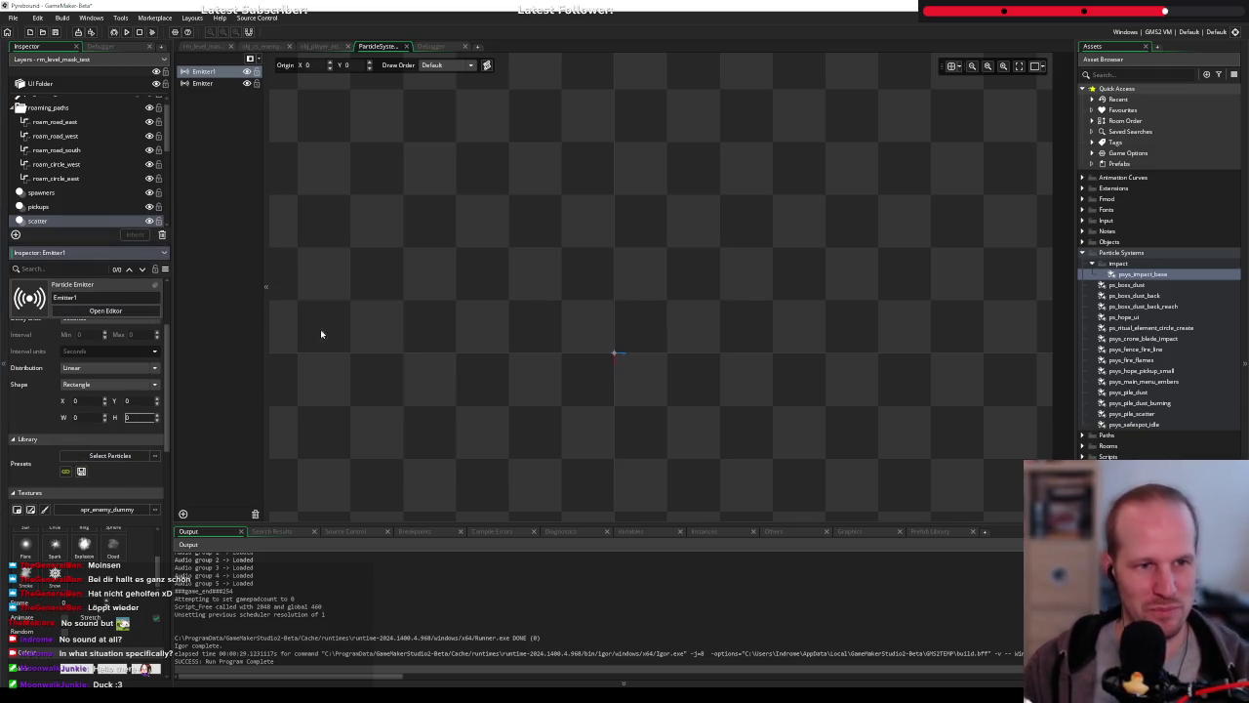
pyautogui.press('Return')
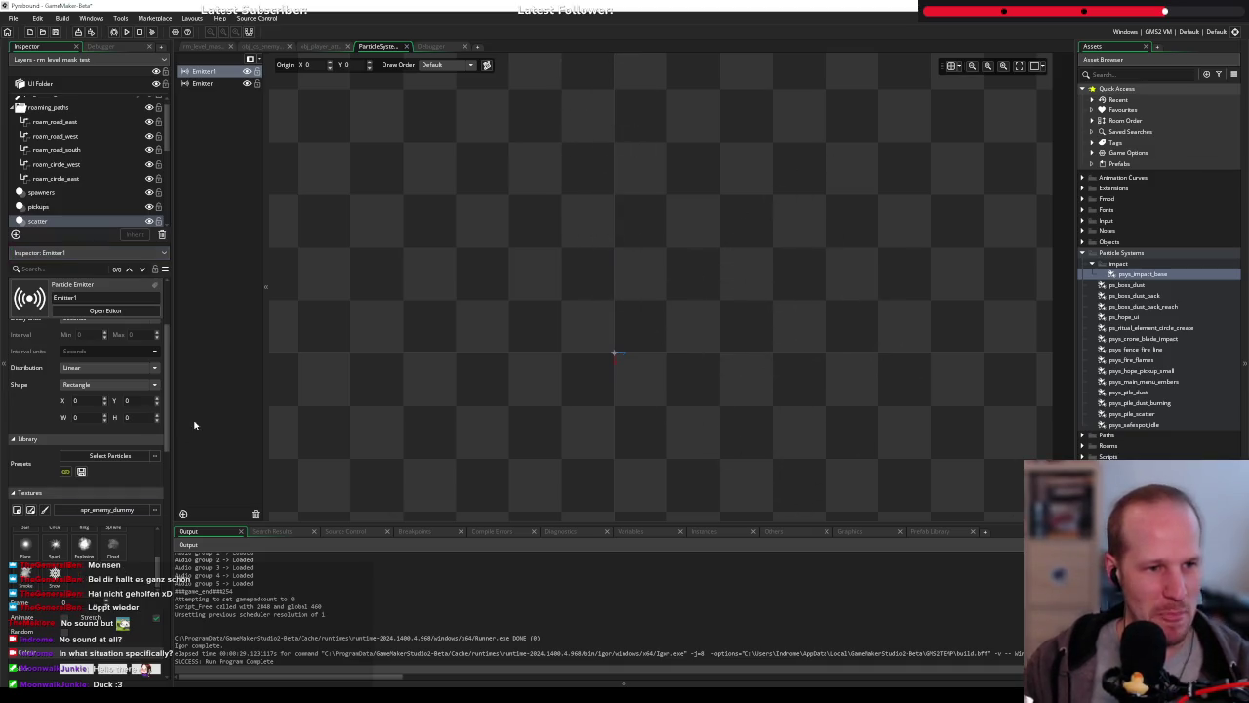
pyautogui.scroll(-10, 166, 410)
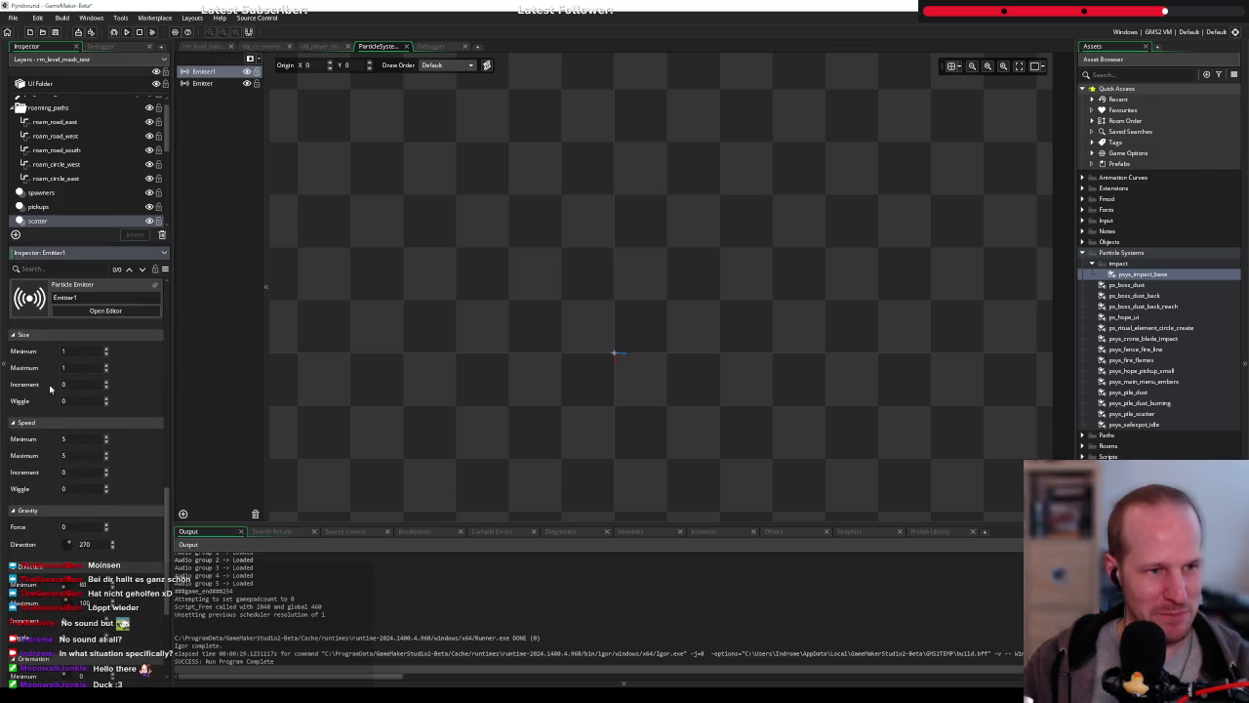
pyautogui.scroll(3, 137, 415)
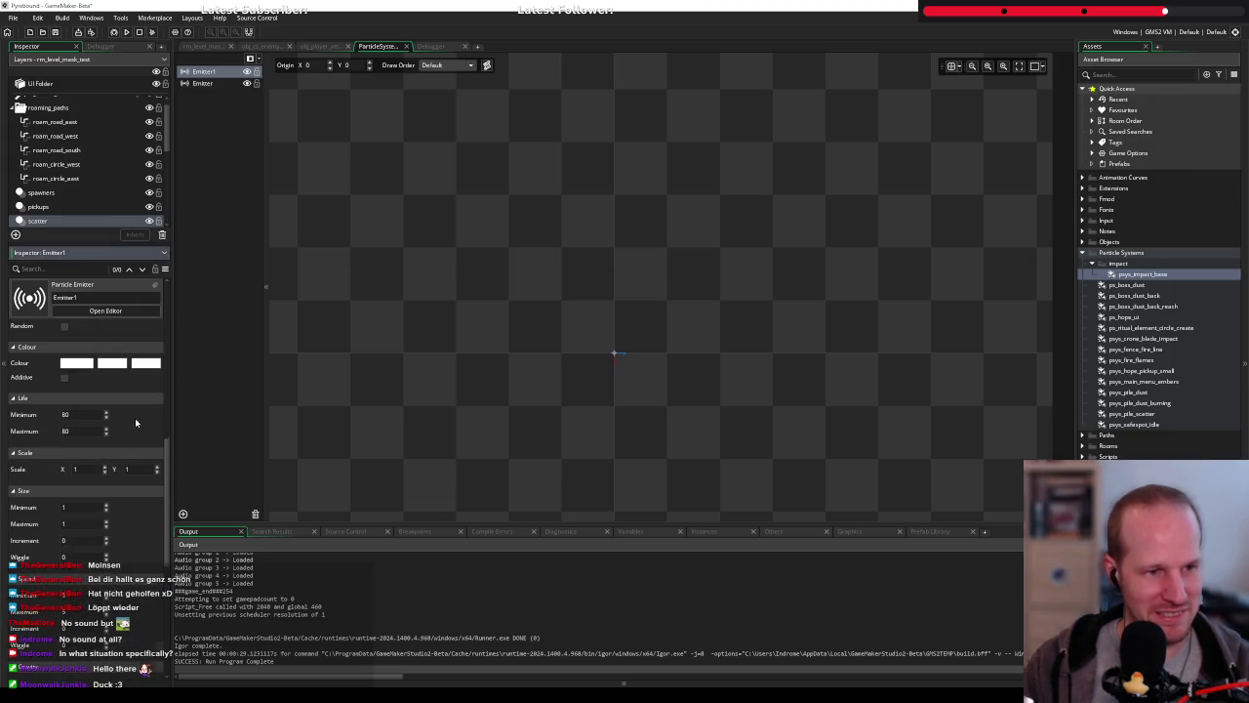
# Set the emitter's Life Minimum to 999999
pyautogui.doubleClick(65, 414)
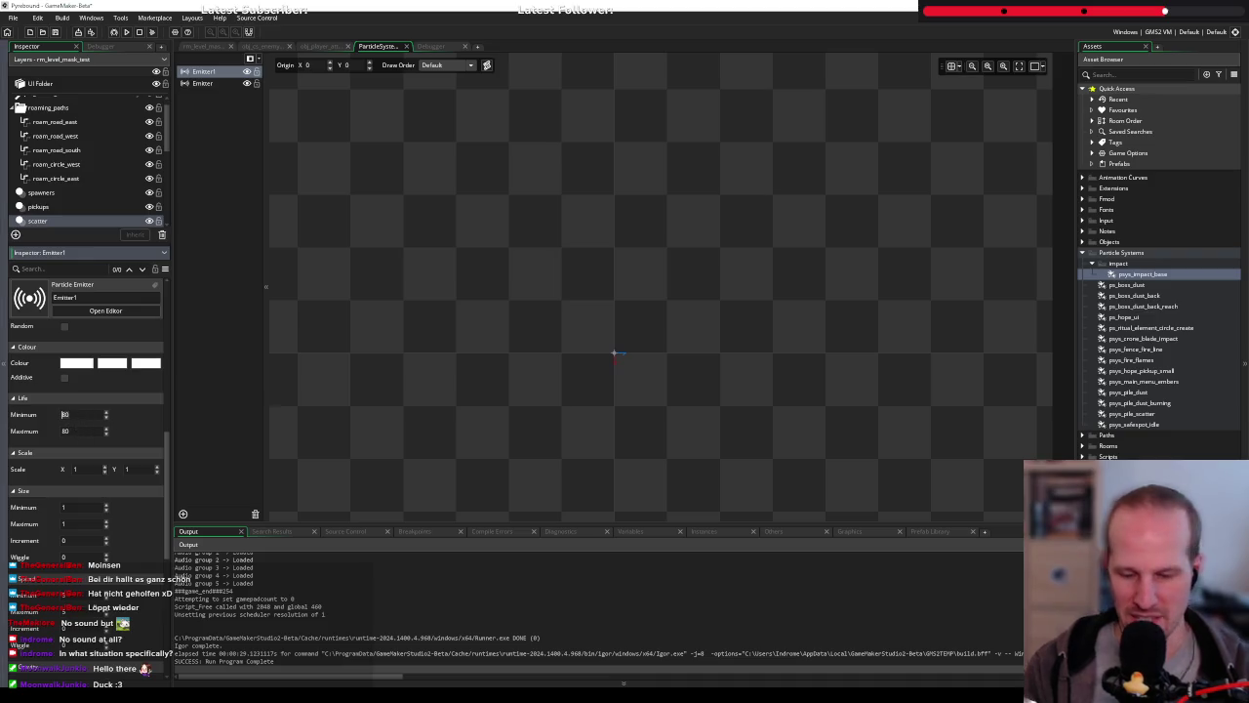
pyautogui.write('90999999')
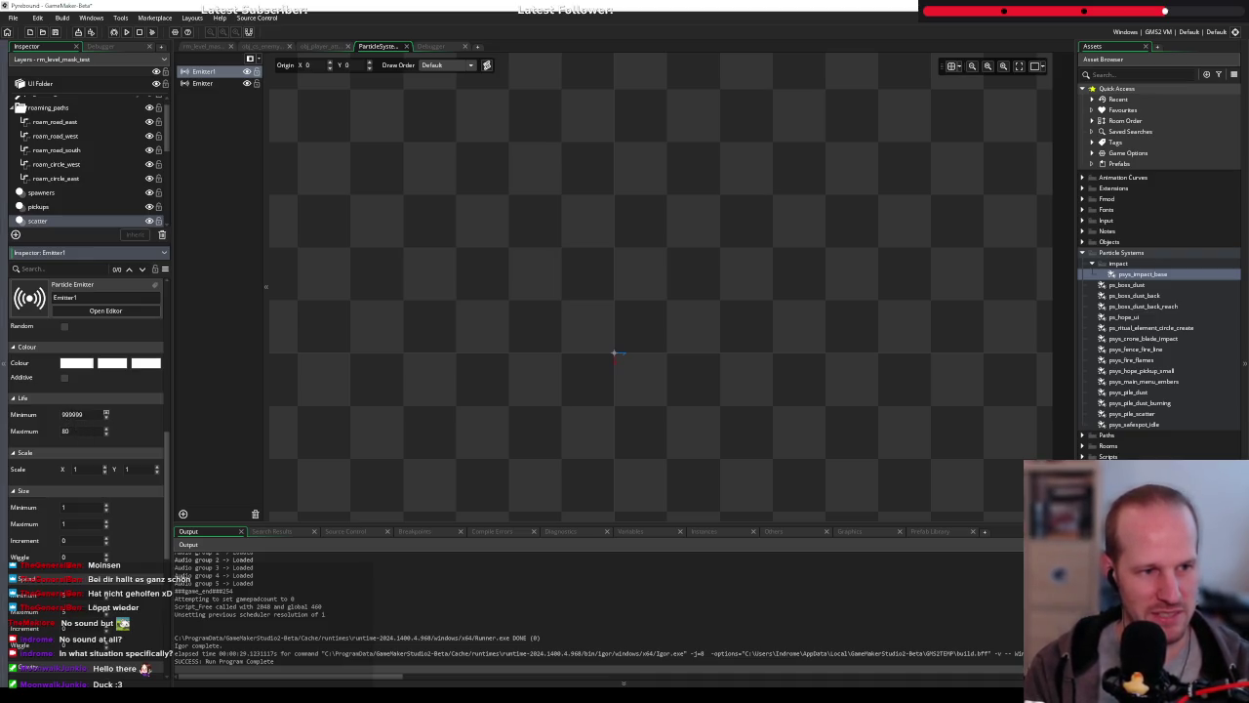
pyautogui.press('Tab')
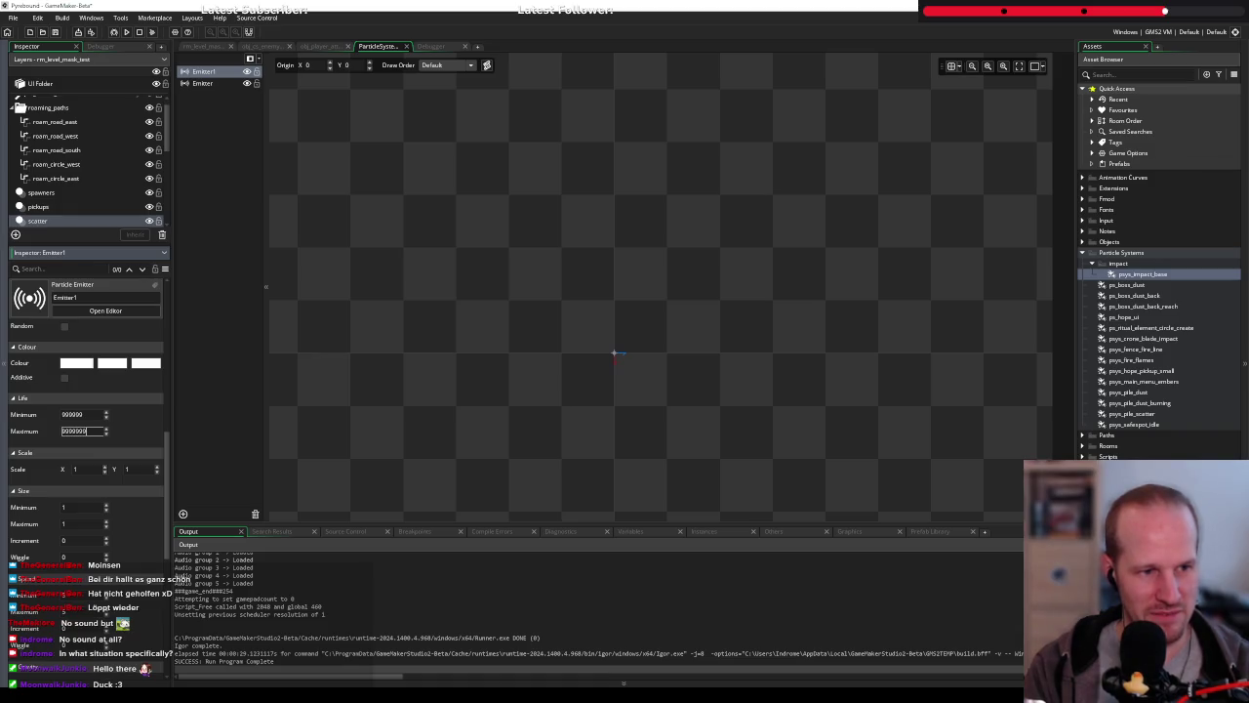
# Set Speed Minimum and Maximum to 0 so the particles stay still
pyautogui.scroll(-1, 118, 445)
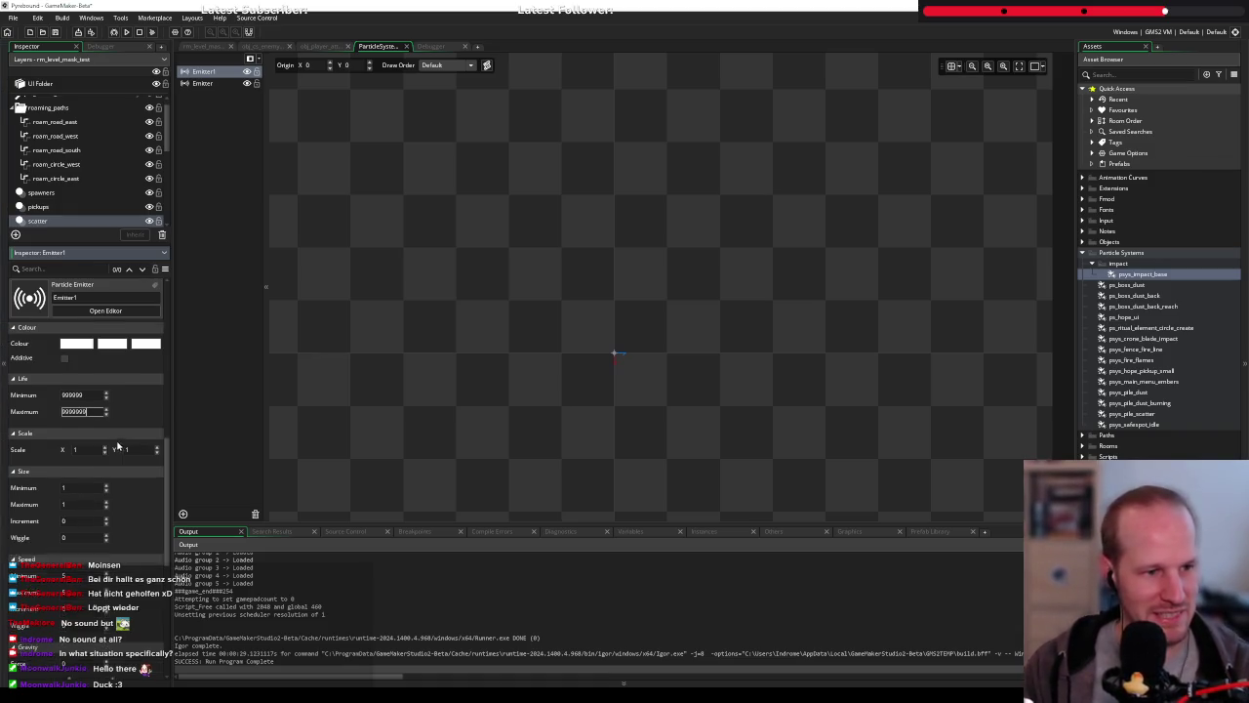
pyautogui.scroll(-1, 117, 444)
pyautogui.scroll(-1, 69, 546)
pyautogui.click(98, 540)
pyautogui.write('0')
pyautogui.press('Tab')
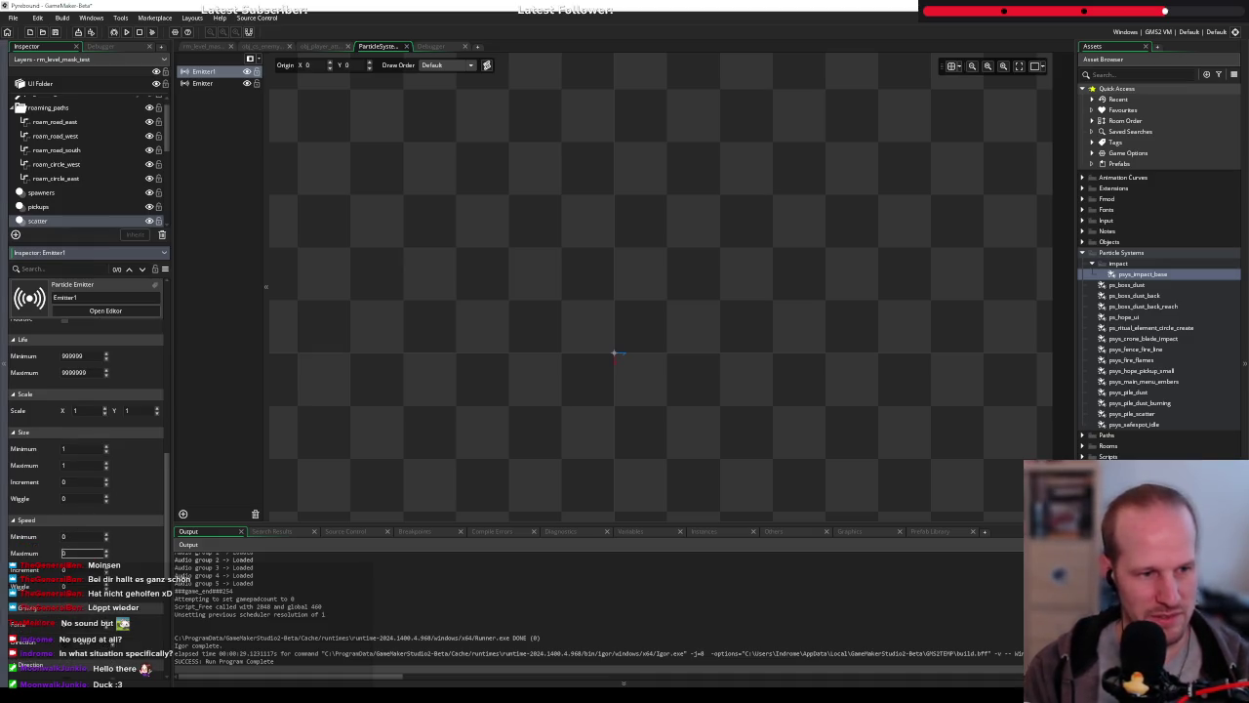
pyautogui.press('Return')
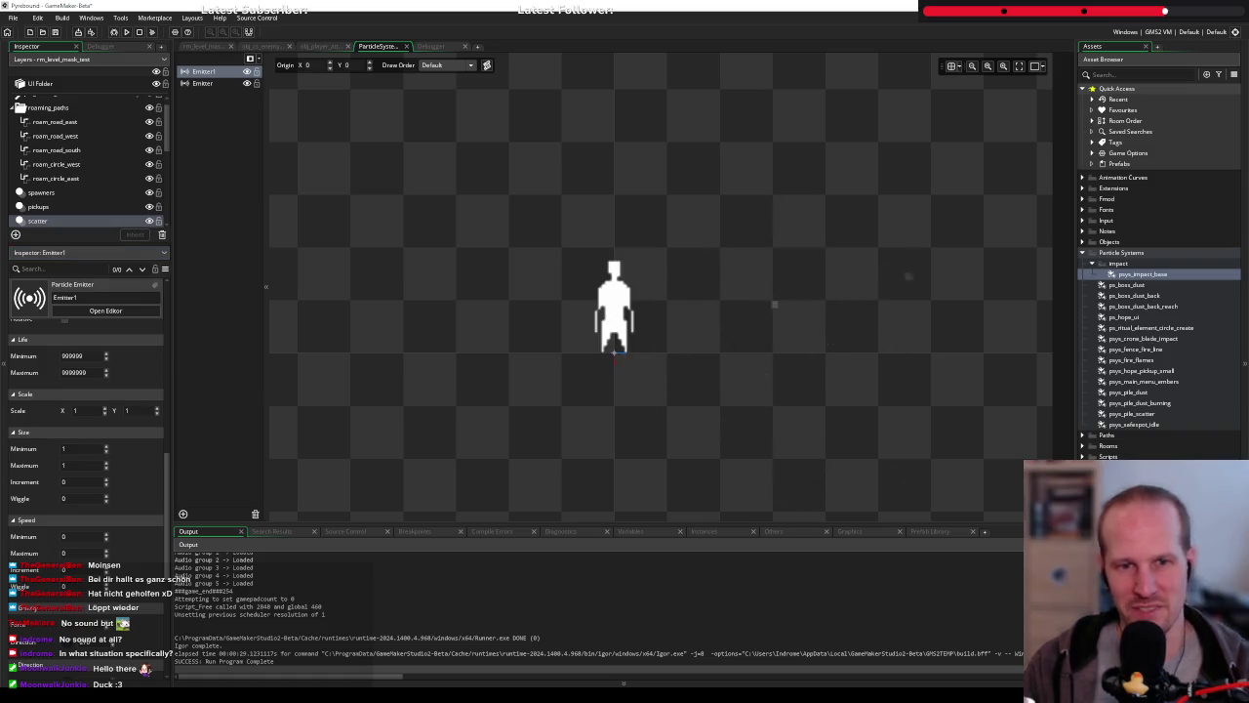
# Rename the first emitter to enemy_dummy_ref
pyautogui.doubleClick(202, 72)
pyautogui.write('my')
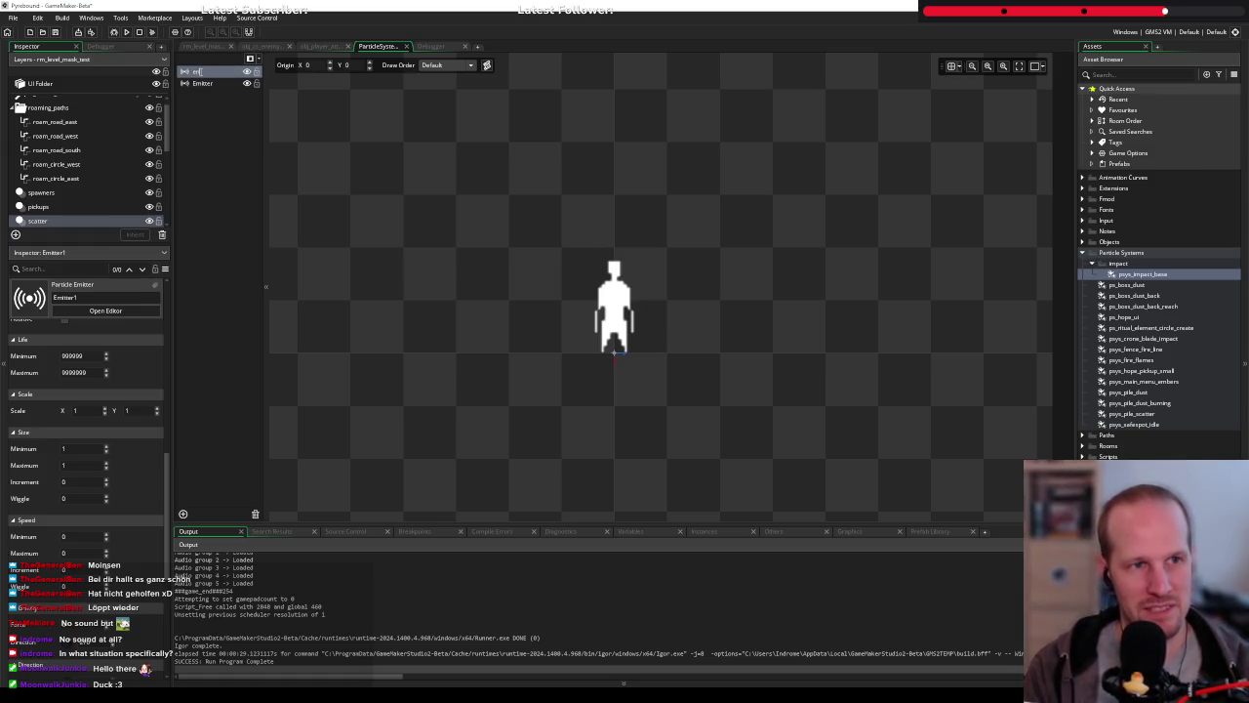
pyautogui.write('_dummy_ref')
pyautogui.press('Return')
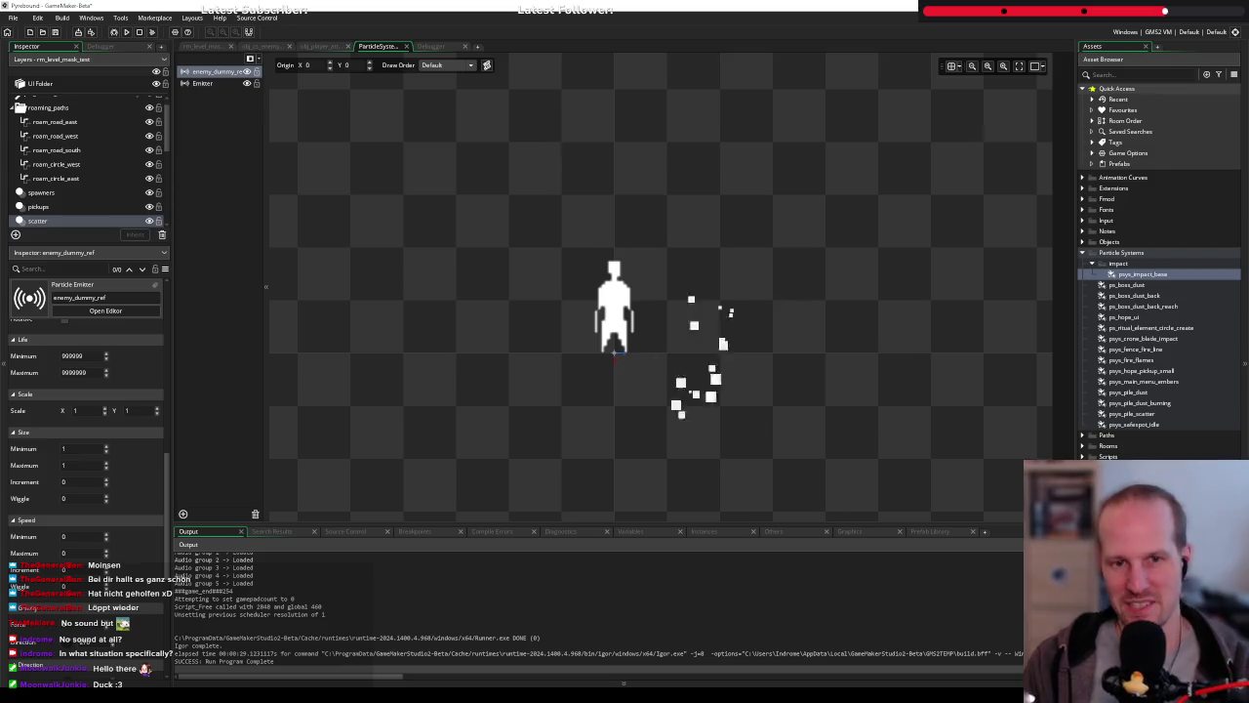
pyautogui.scroll(5, 63, 503)
pyautogui.scroll(-5, 64, 503)
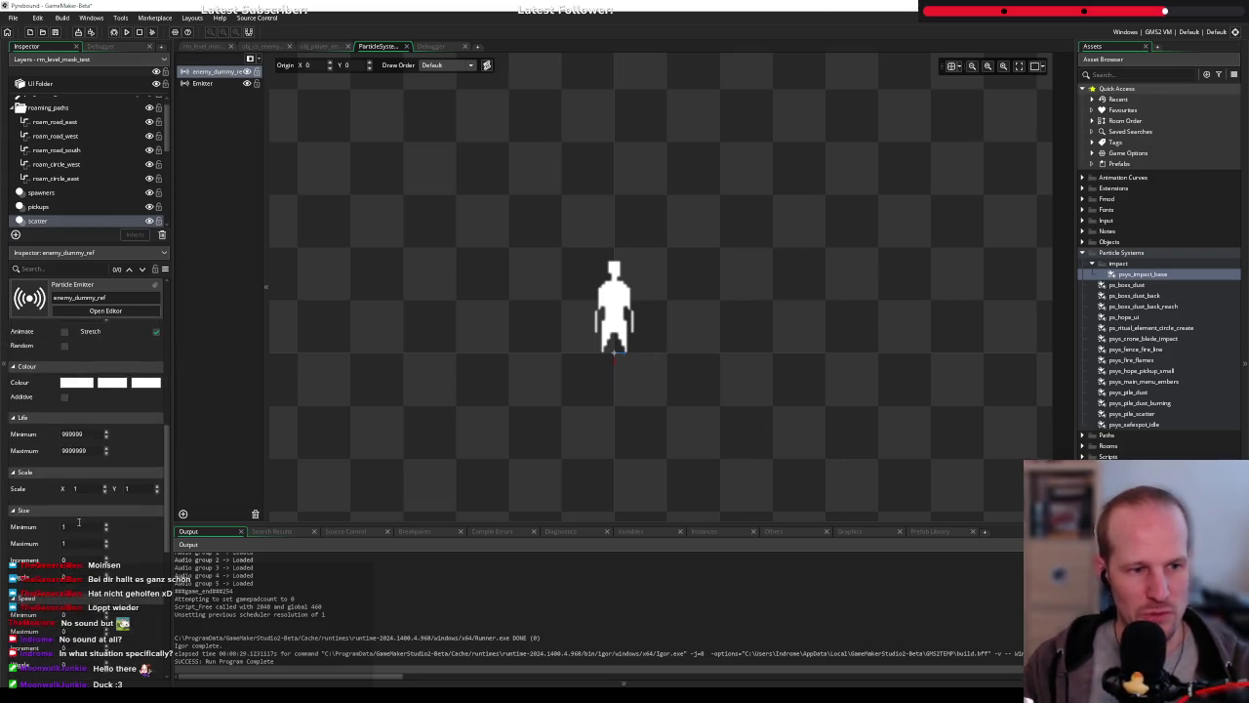
pyautogui.click(195, 83)
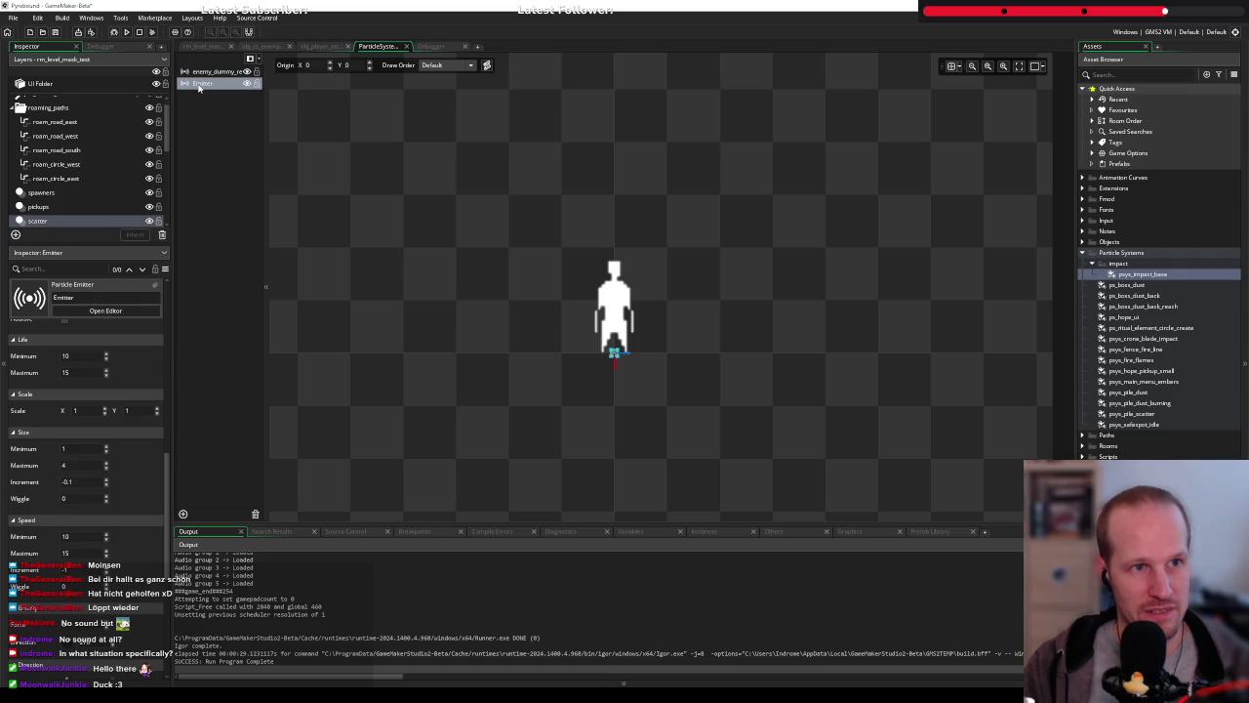
# Rename the second emitter to impact
pyautogui.click(195, 83)
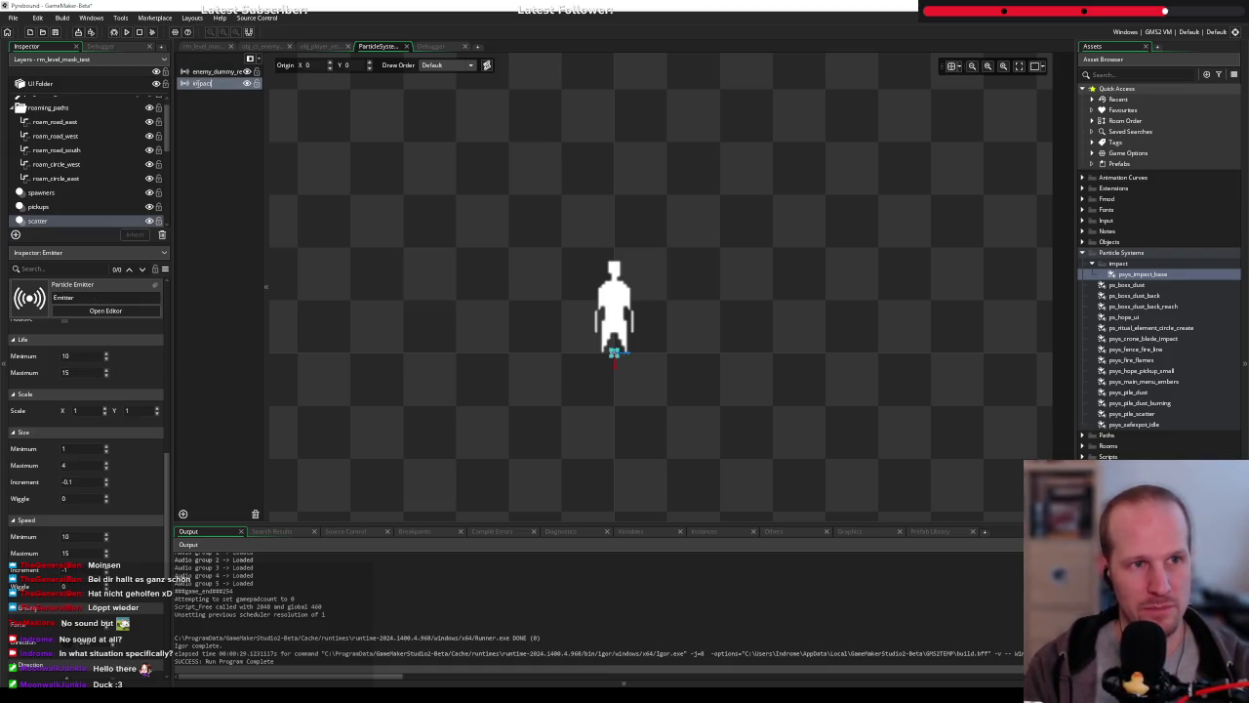
pyautogui.press('Return')
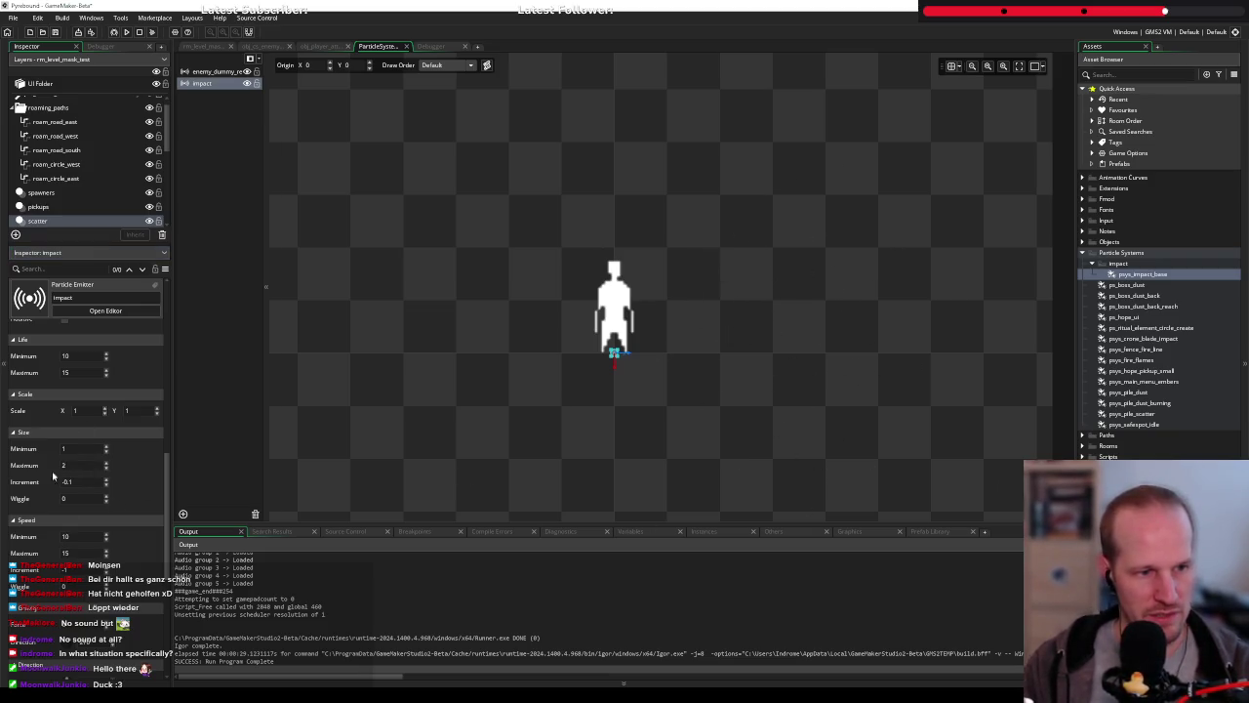
pyautogui.scroll(1, 68, 434)
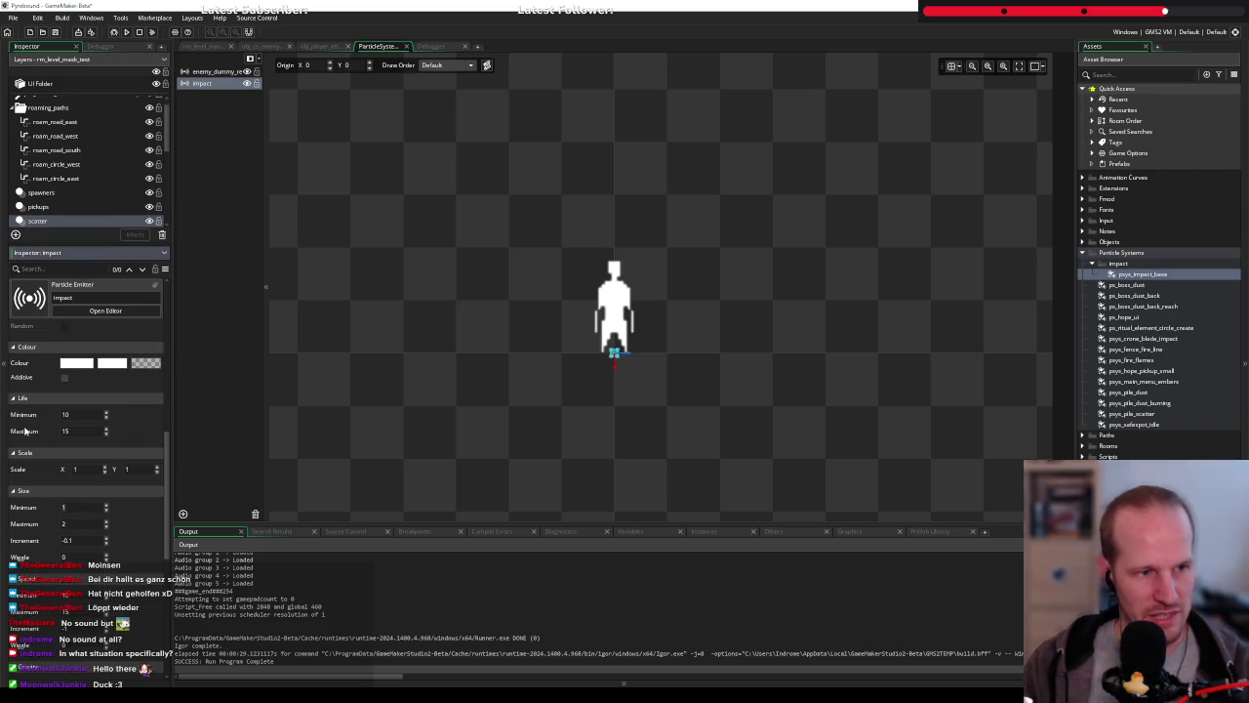
pyautogui.write('5')
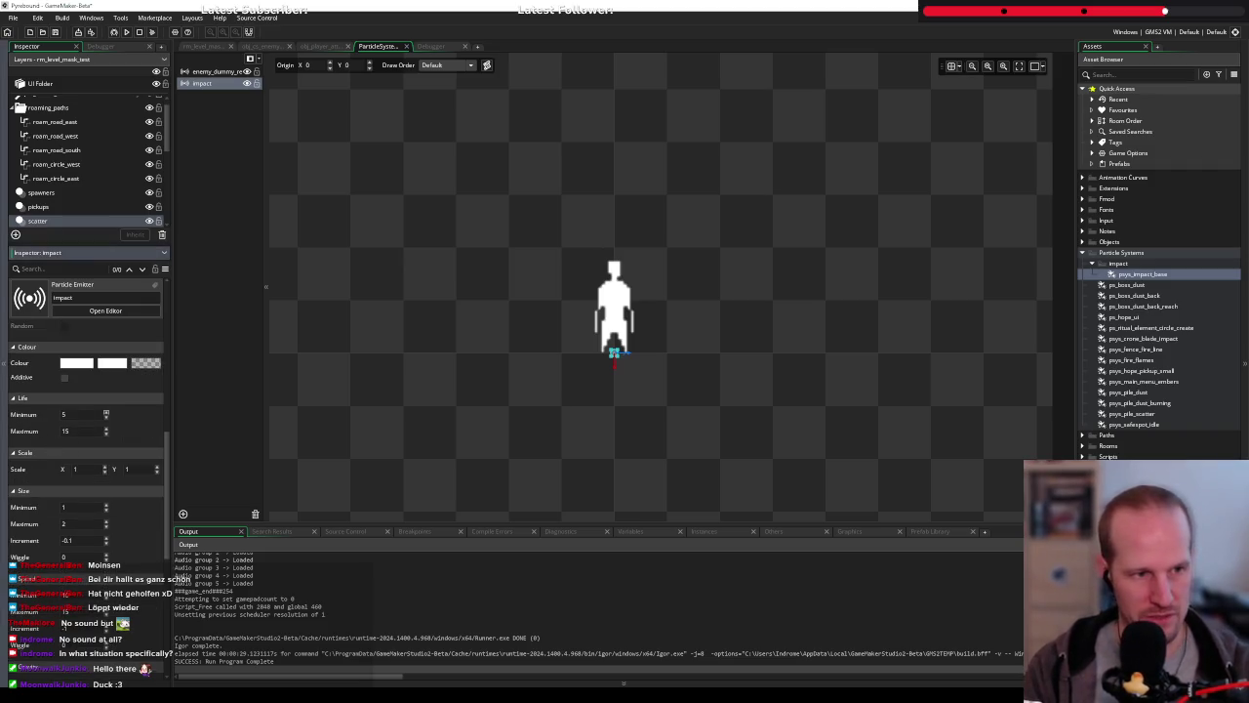
# Set the impact emitter's life range to 10 minimum and 15 maximum
pyautogui.click(83, 430)
pyautogui.write('10')
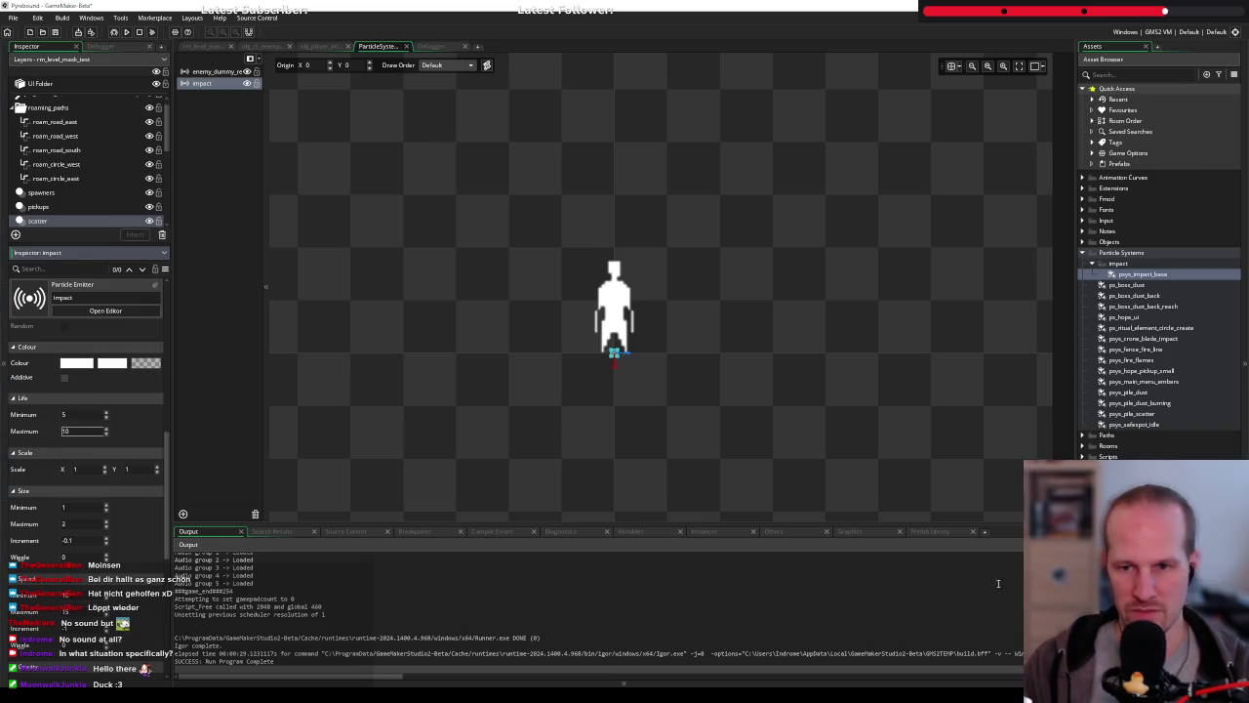
pyautogui.press('Return')
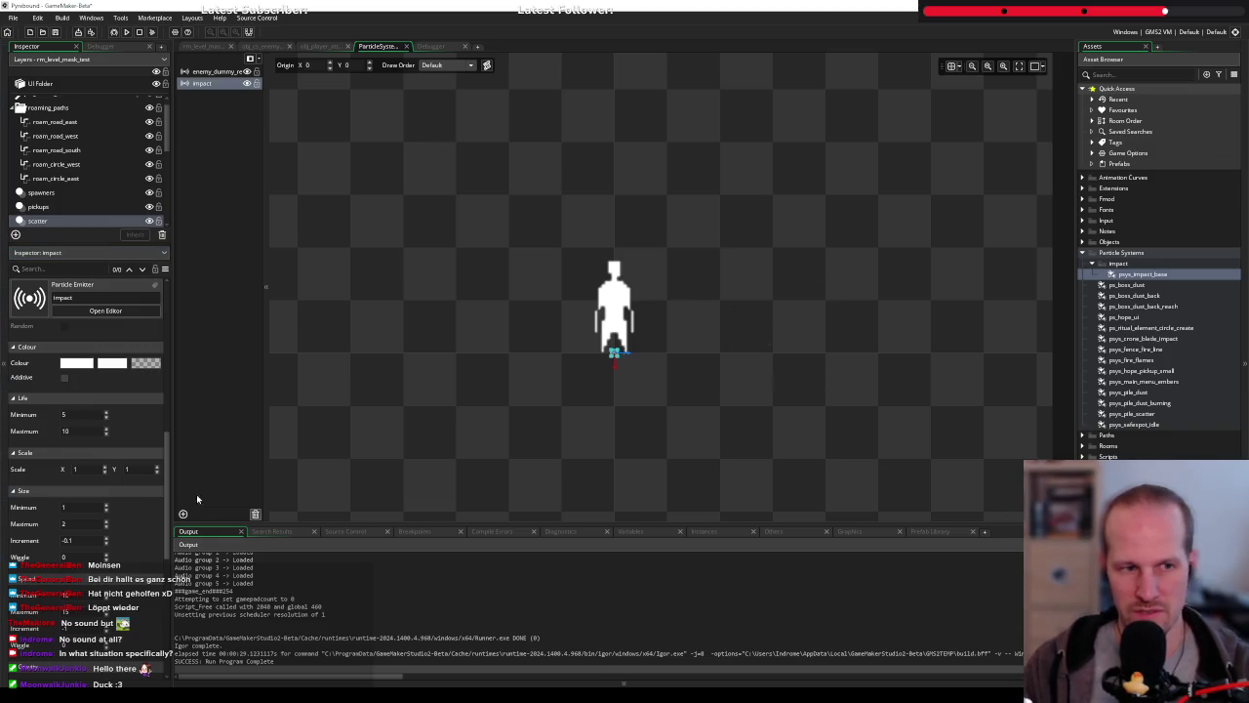
pyautogui.click(74, 415)
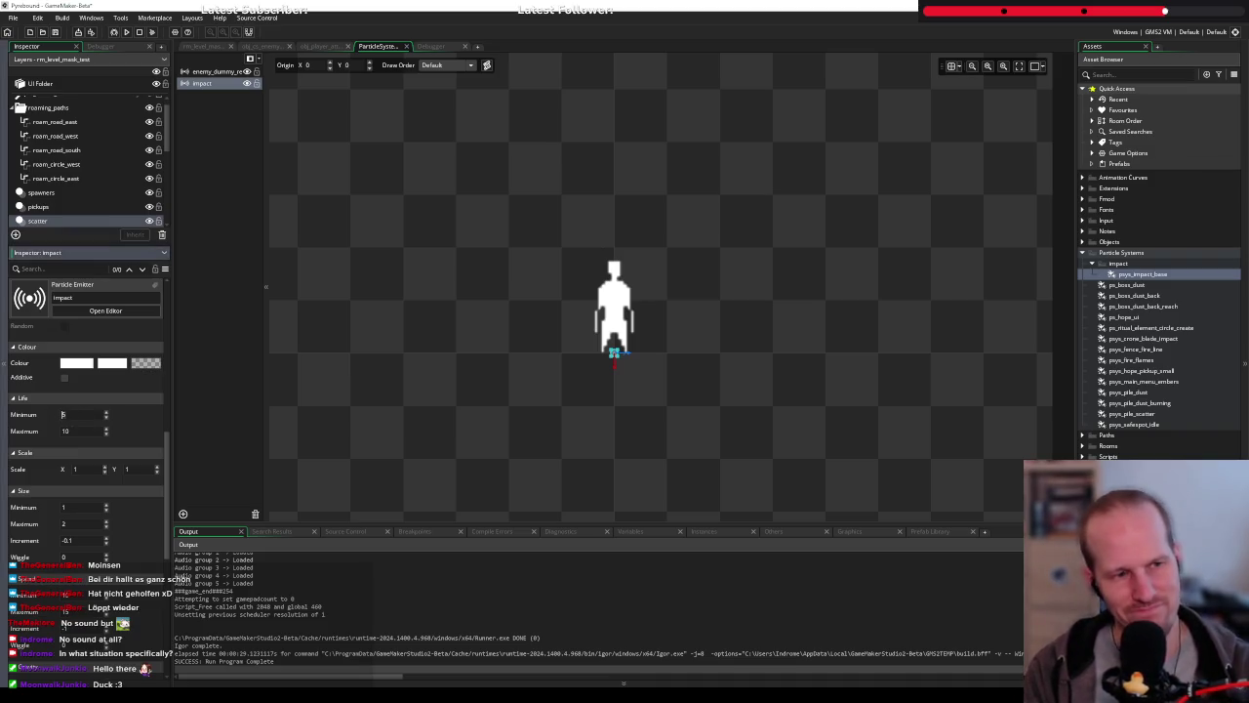
pyautogui.write('10')
pyautogui.click(74, 432)
pyautogui.write('15')
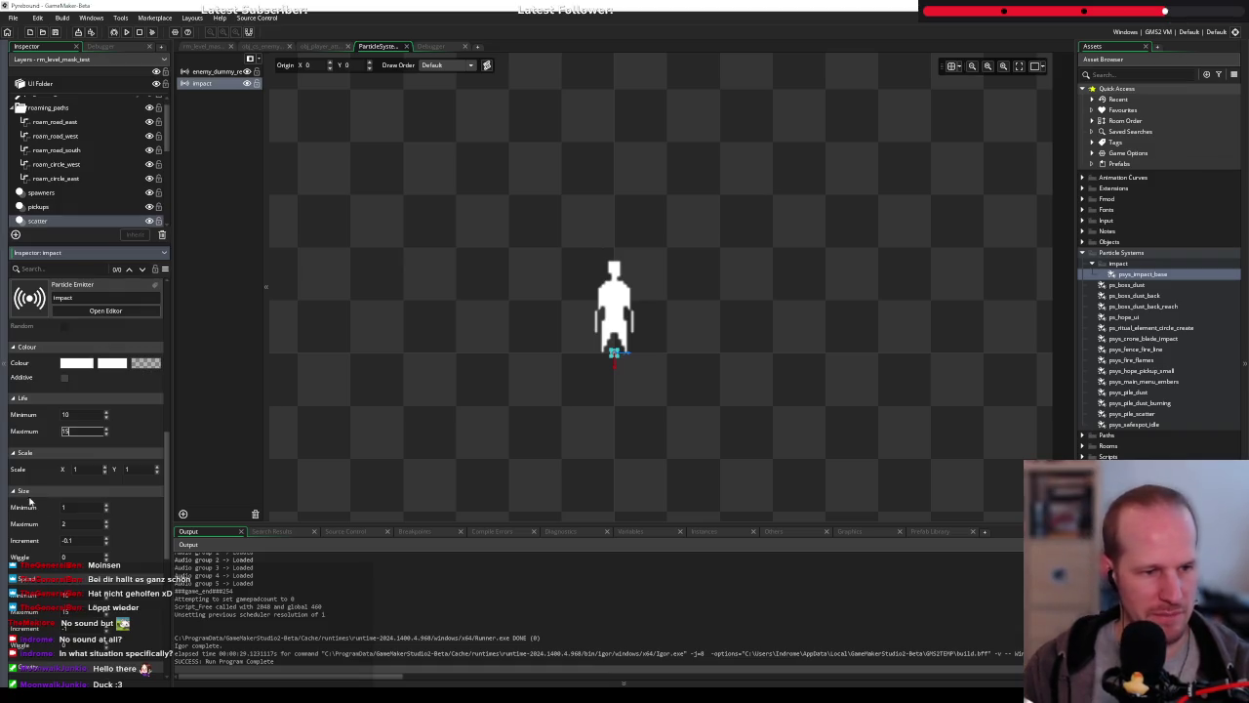
pyautogui.press('Return')
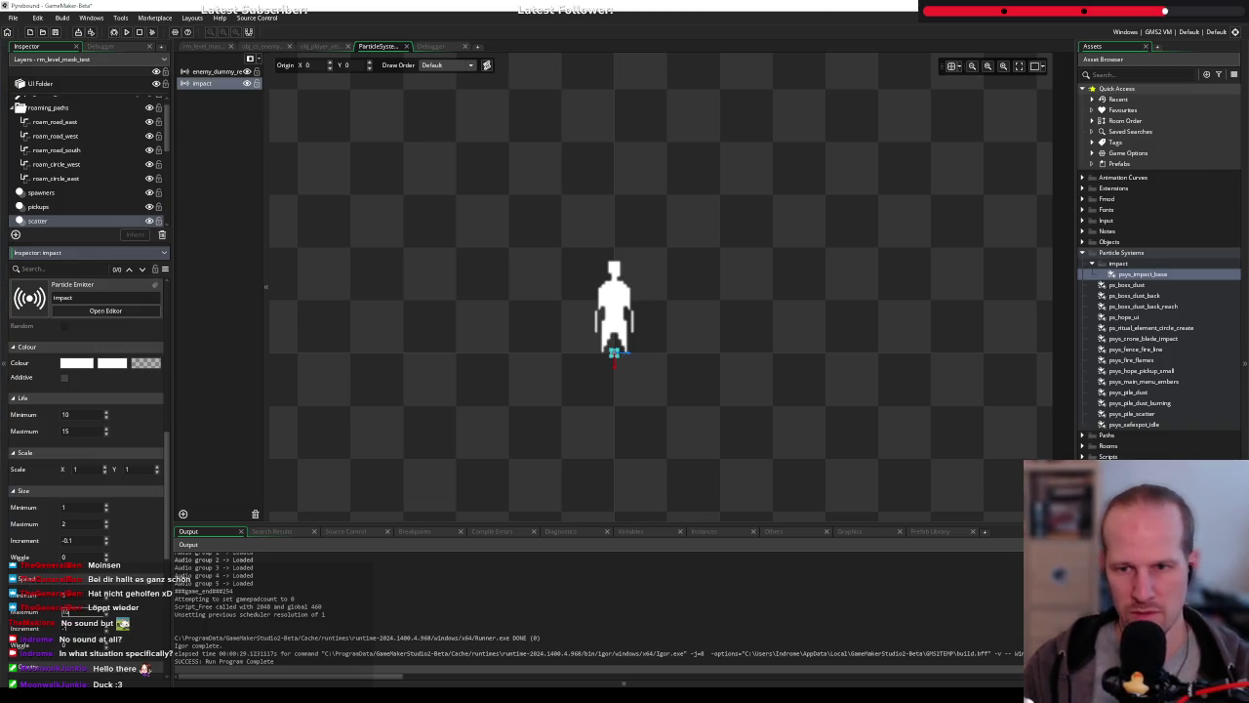
pyautogui.click(730, 479)
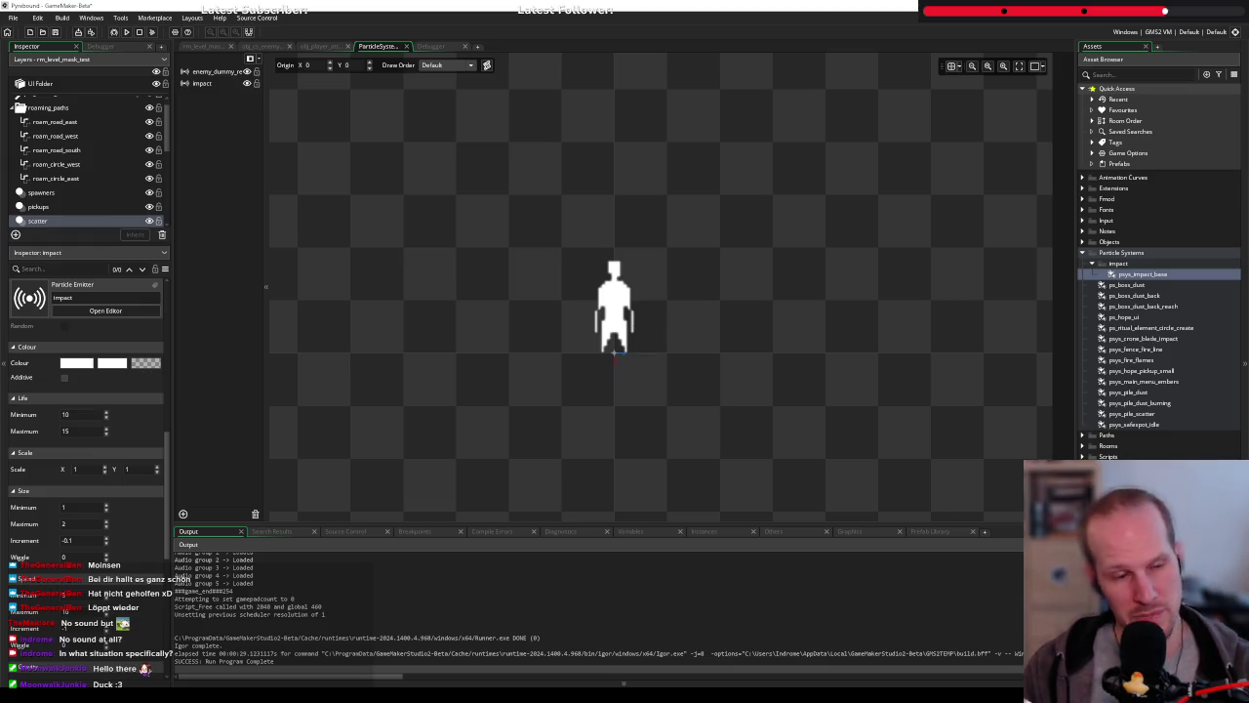
# Set the impact emitter's speed to minimum 5 and maximum 8
pyautogui.scroll(-2, 75, 467)
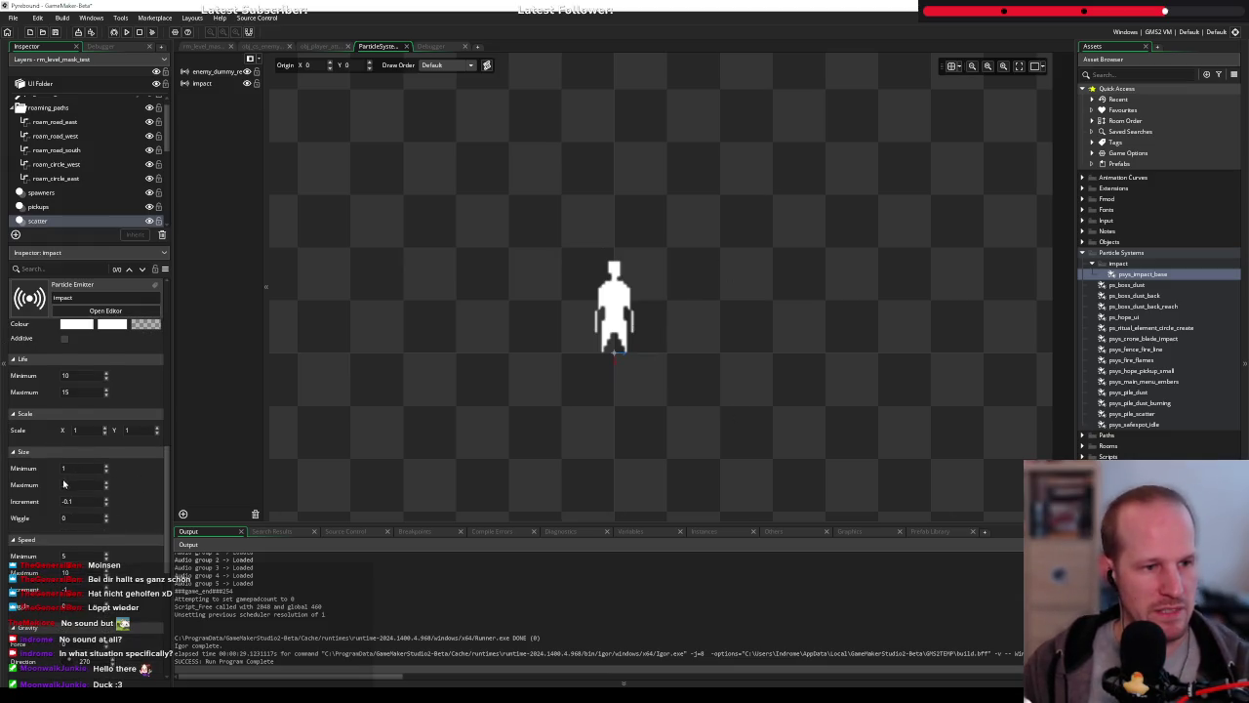
pyautogui.write('2')
pyautogui.doubleClick(69, 572)
pyautogui.write('8')
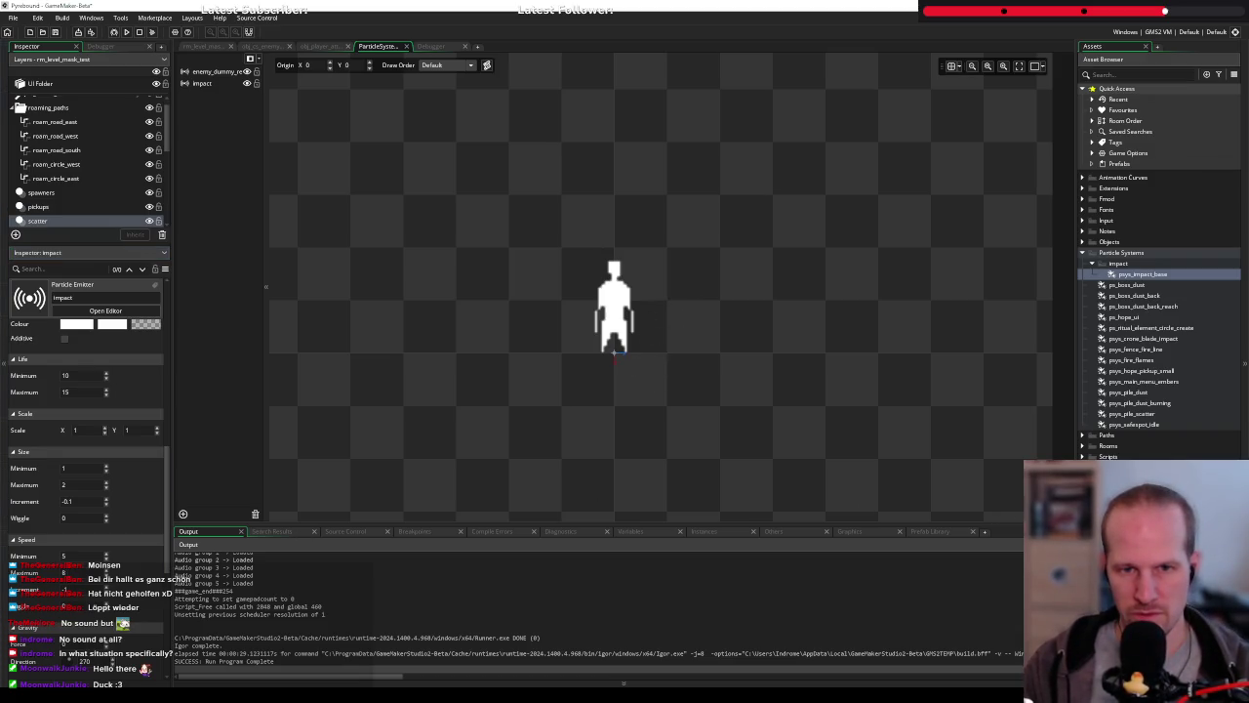
pyautogui.write('4')
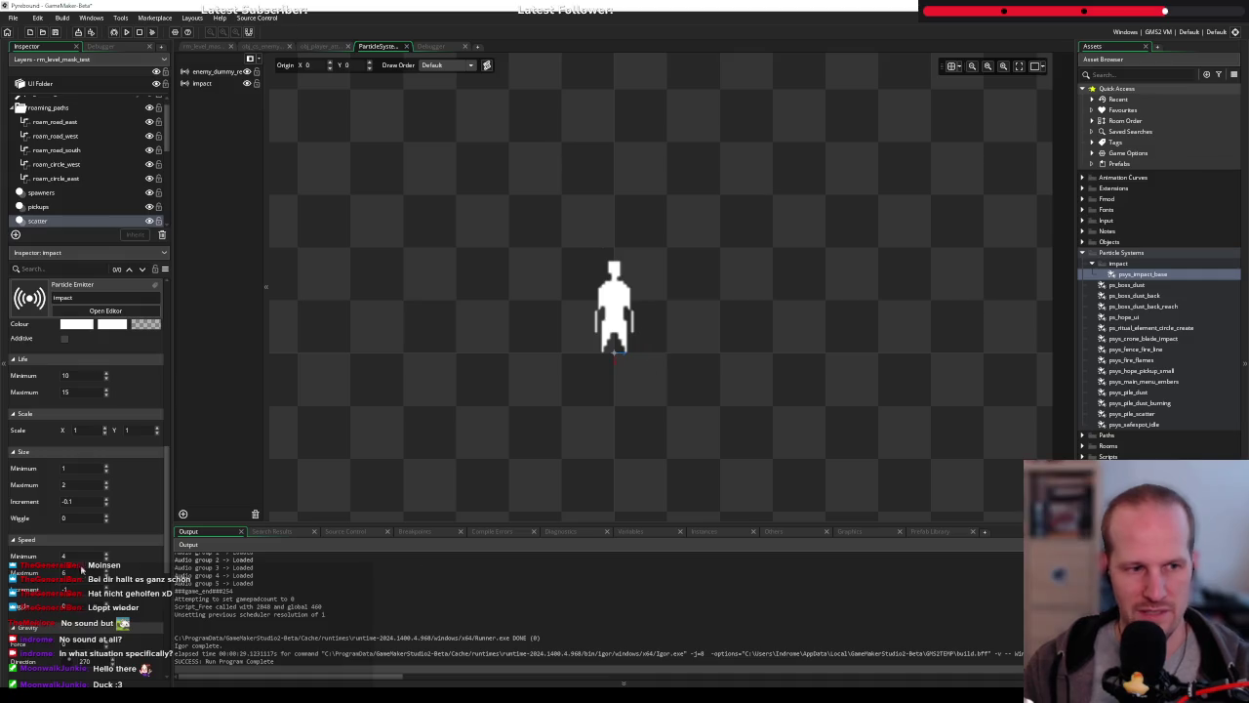
pyautogui.click(83, 555)
pyautogui.write('6')
pyautogui.press('Return')
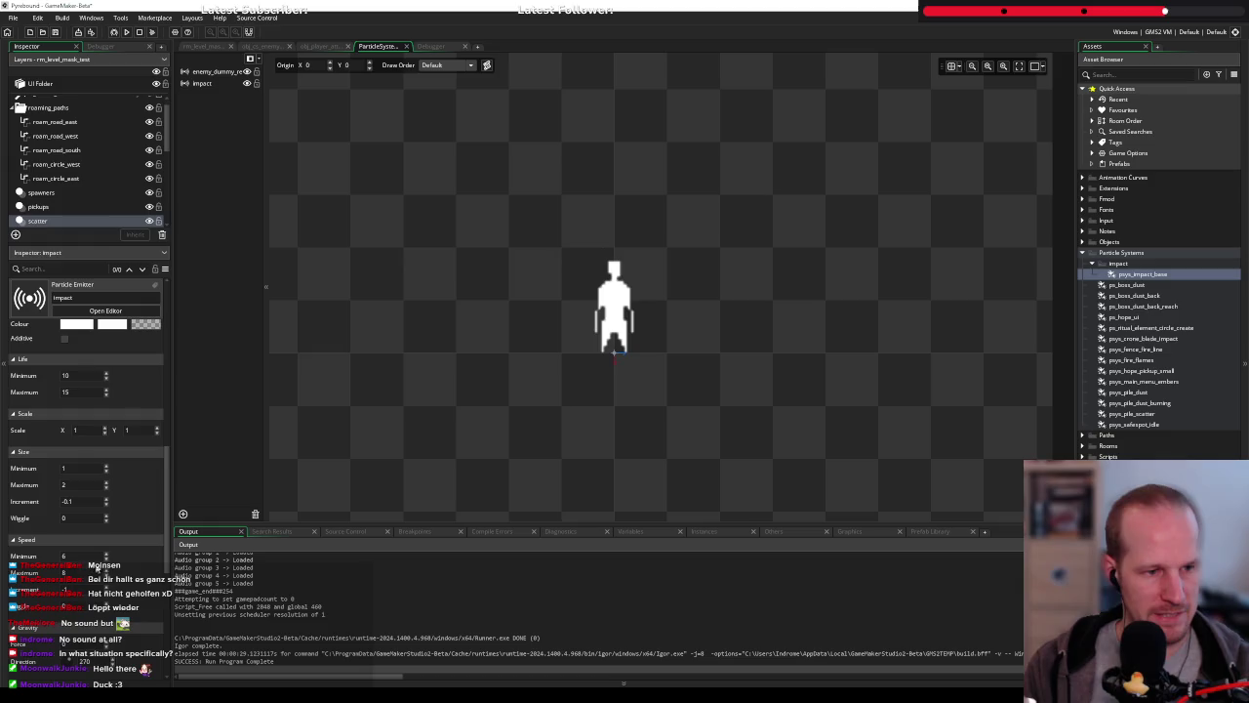
pyautogui.click(105, 558)
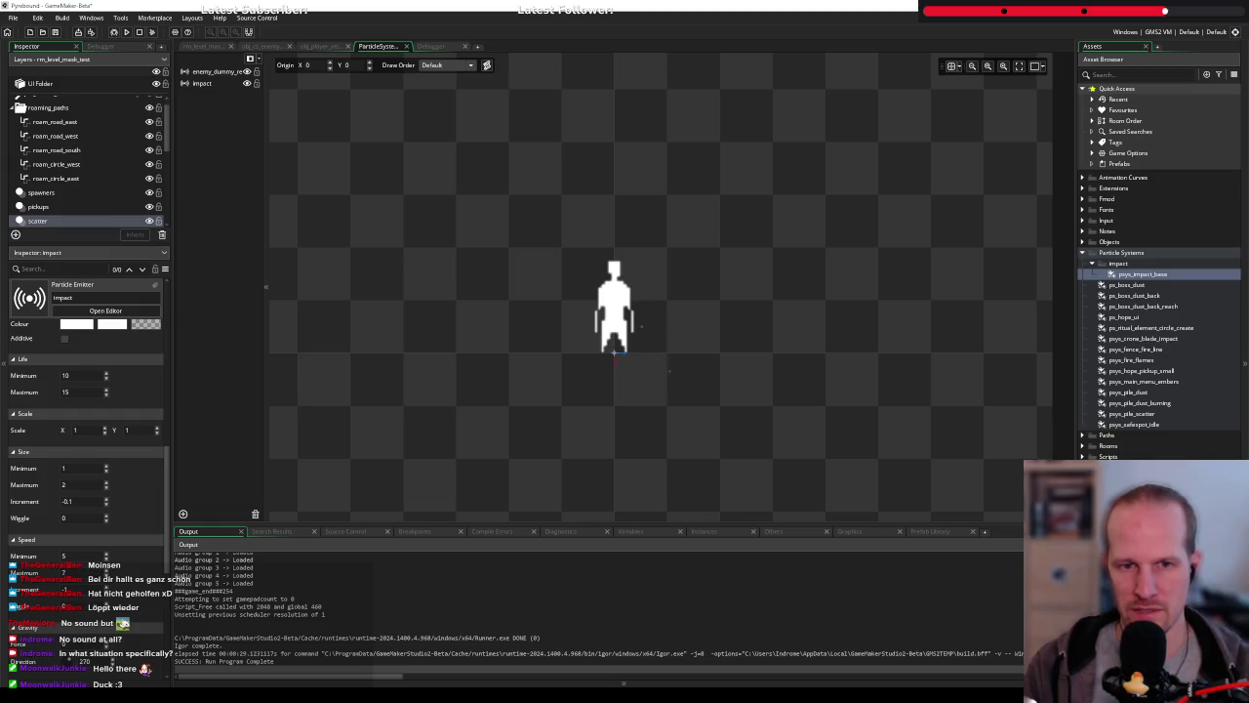
# Review the impact emitter's -60 to 60 direction range, then switch to the obj_player_attack code
pyautogui.scroll(5, 83, 584)
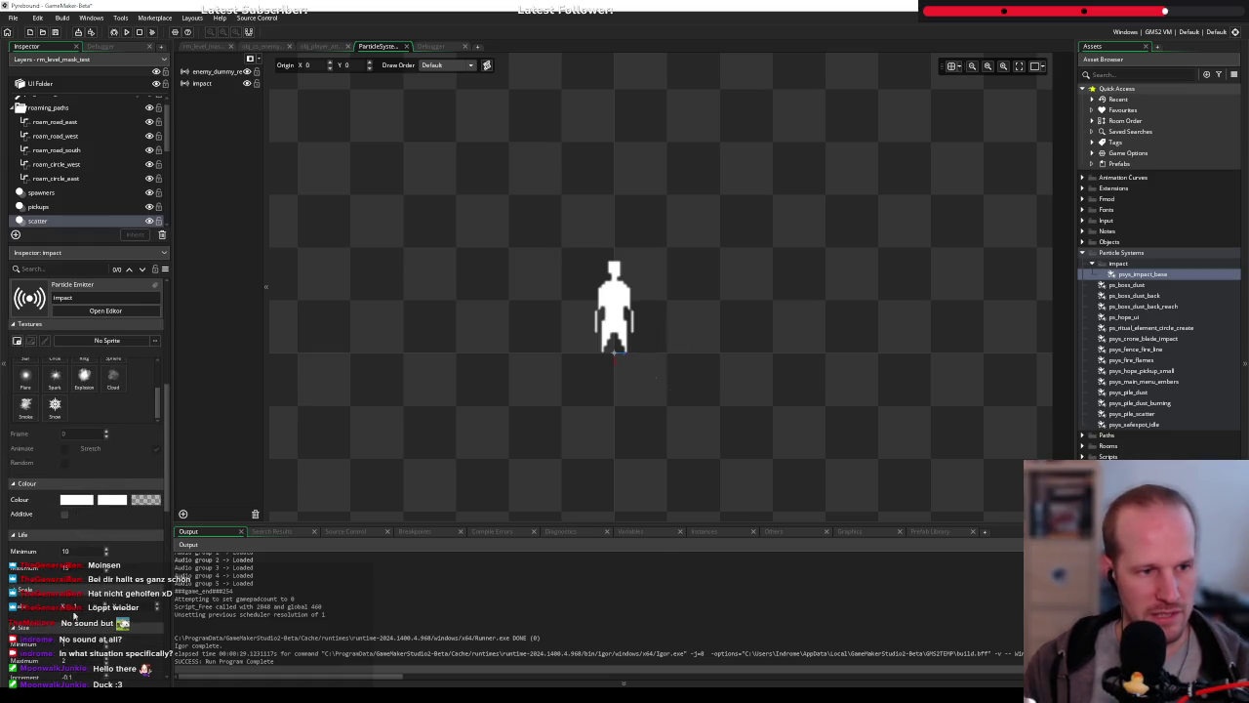
pyautogui.scroll(-5, 83, 583)
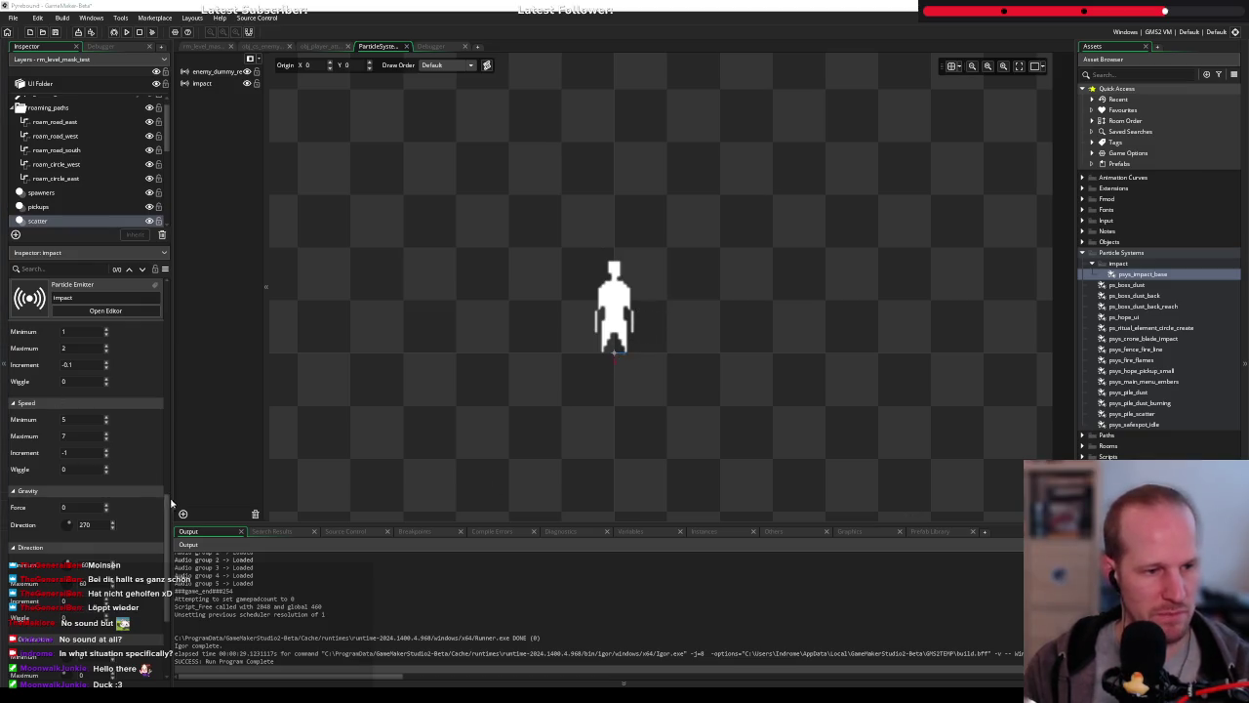
pyautogui.scroll(-2, 138, 570)
pyautogui.scroll(-3, 104, 549)
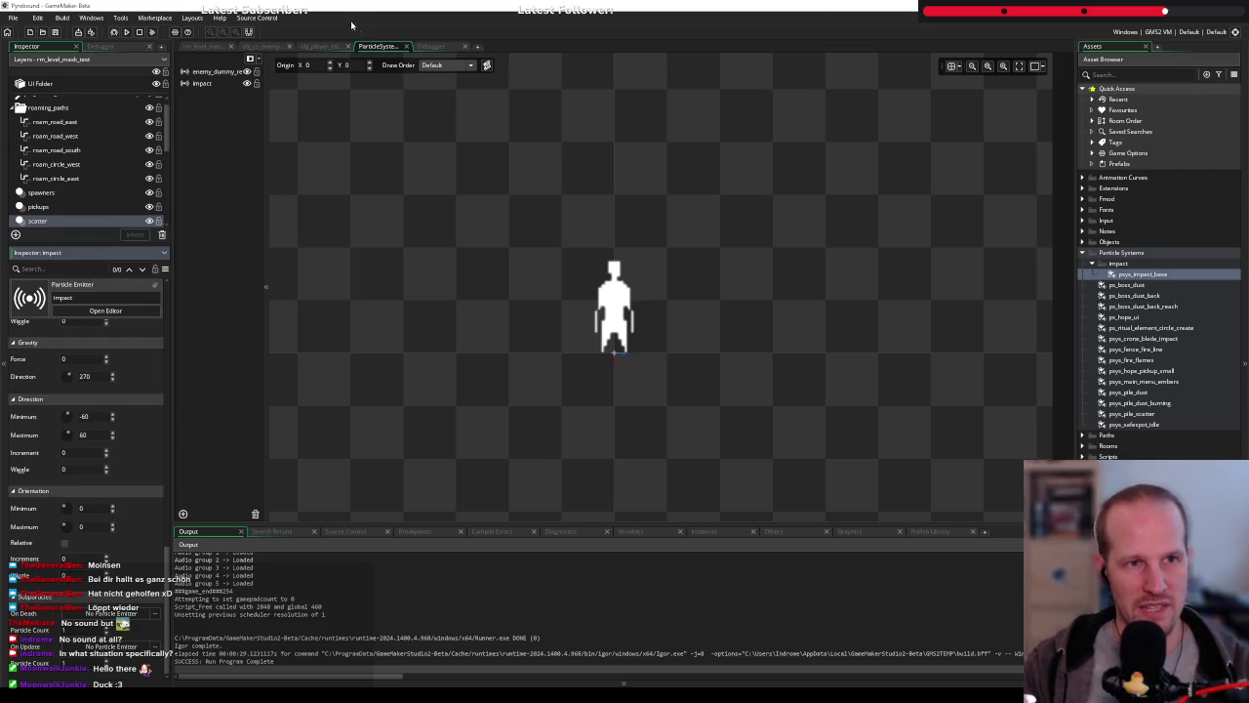
pyautogui.click(319, 46)
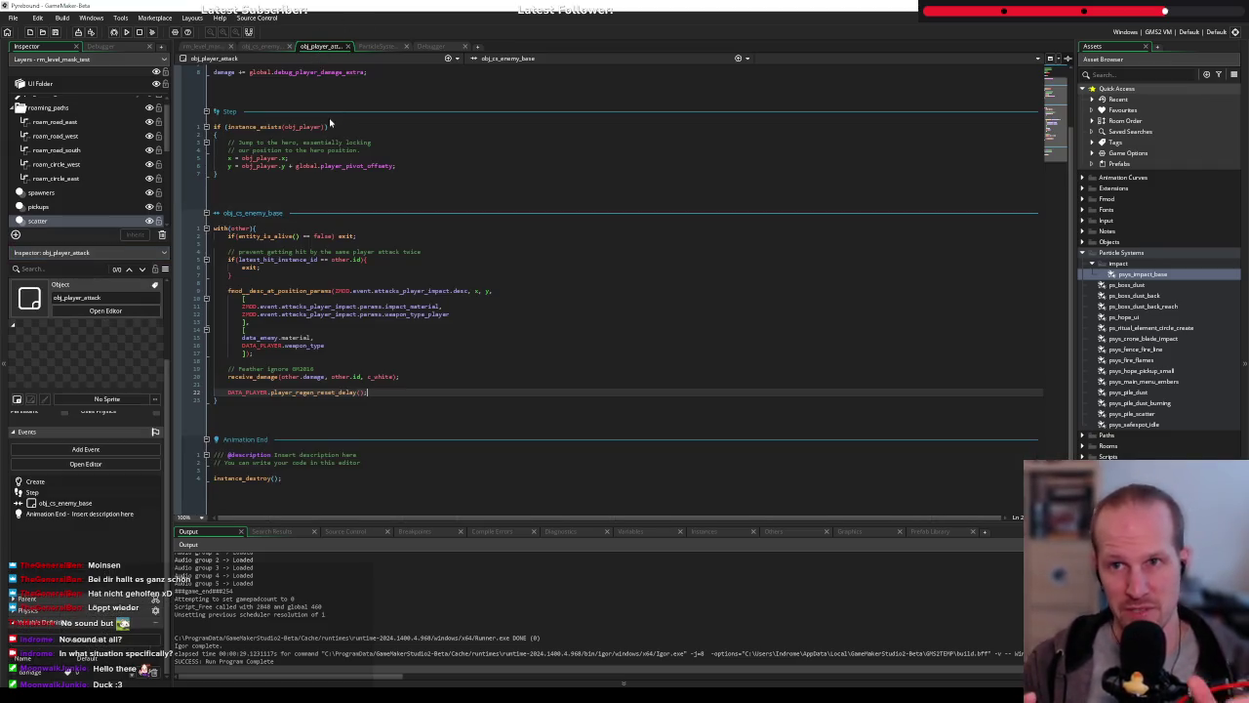
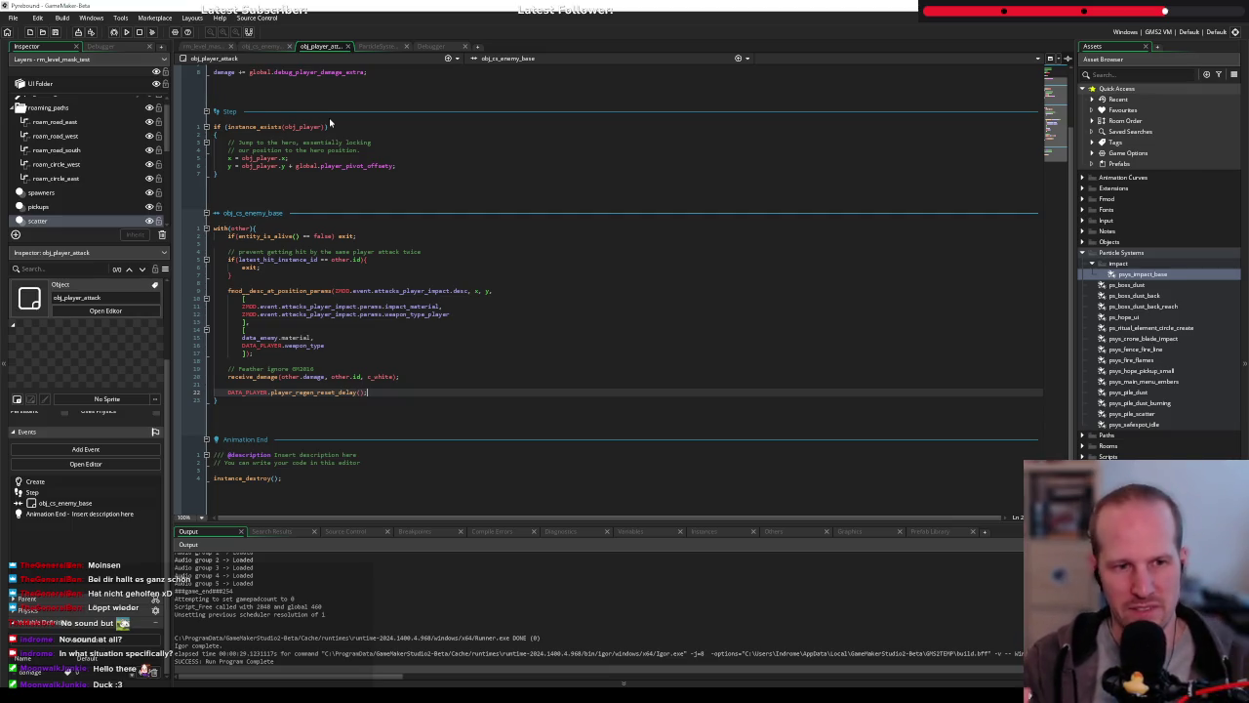
# Close the enemy object's info card and review its repeated-hit exit check and receive_damage call
pyautogui.moveTo(239, 227)
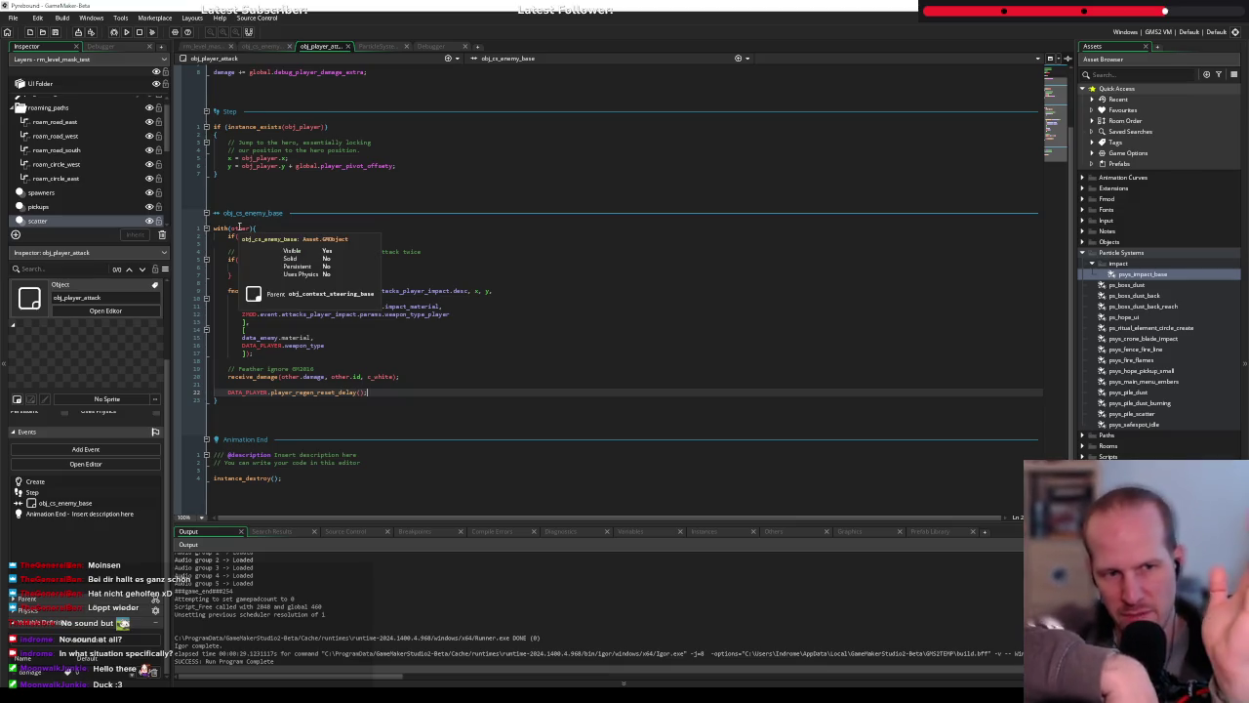
pyautogui.click(325, 271)
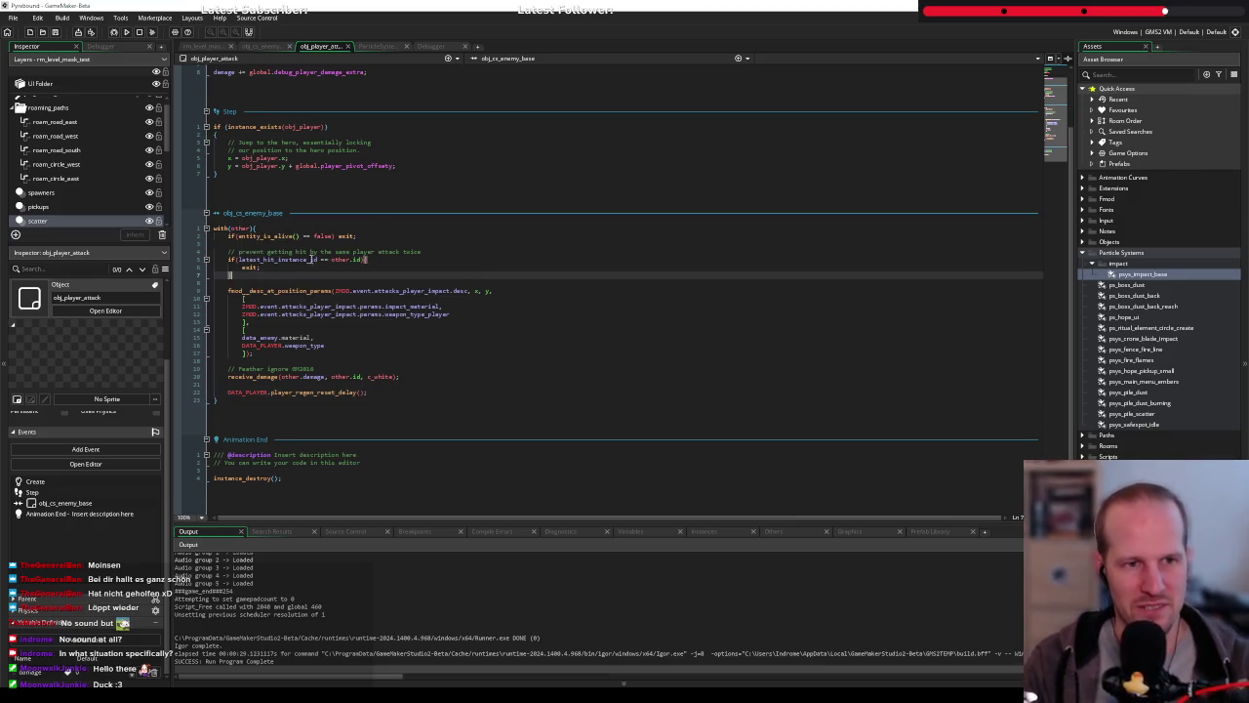
pyautogui.click(392, 268)
pyautogui.click(368, 370)
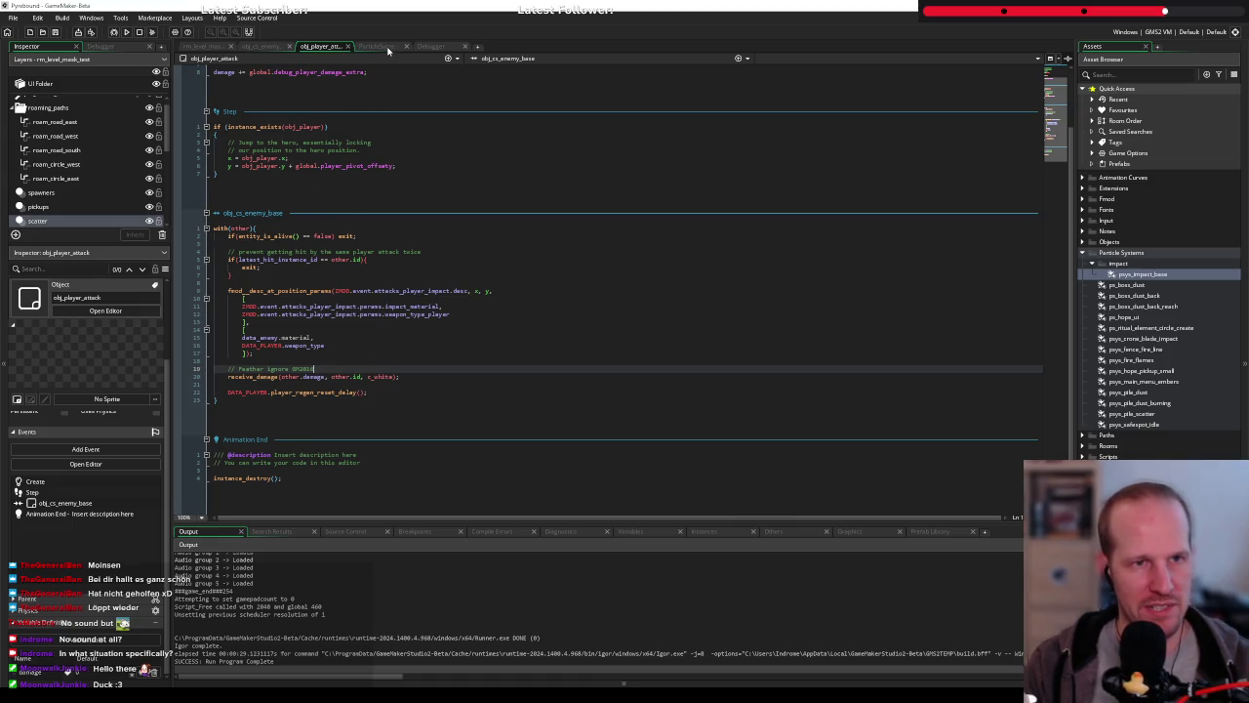
# Switch to obj_cs_enemy_base's code and inspect the particle burst and position lines in receive_damage
pyautogui.click(259, 45)
pyautogui.click(290, 334)
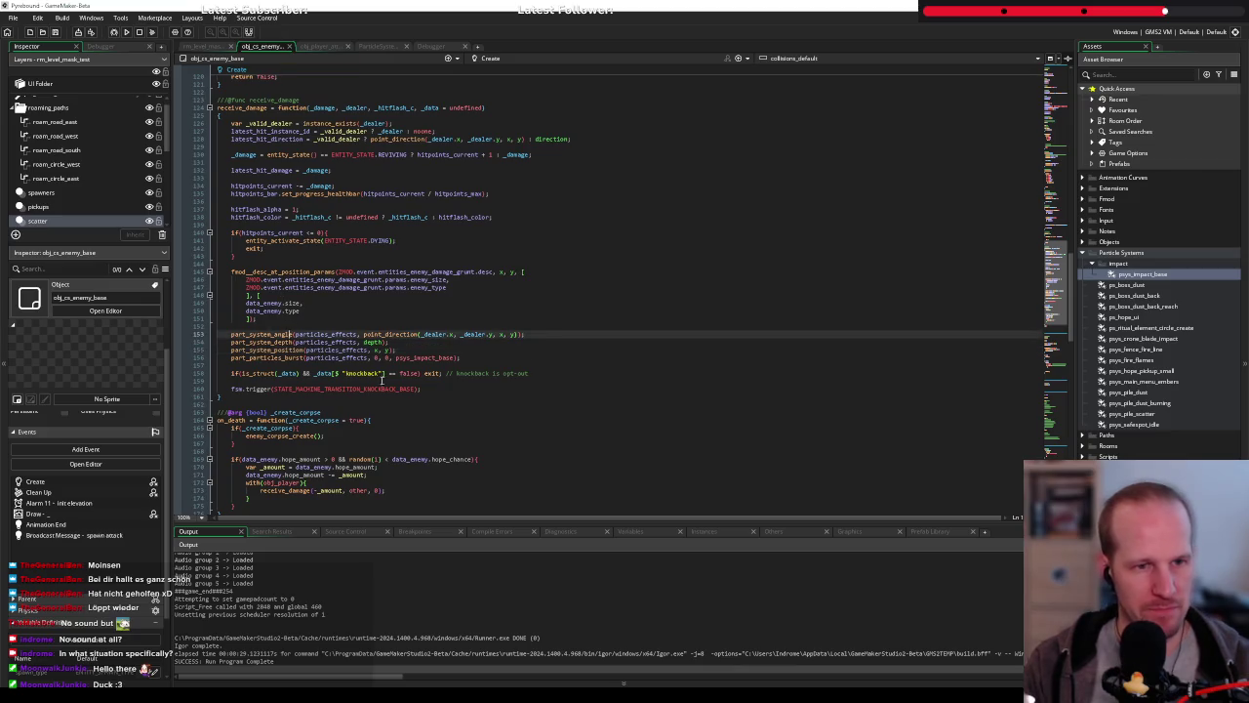
pyautogui.click(420, 349)
pyautogui.click(456, 358)
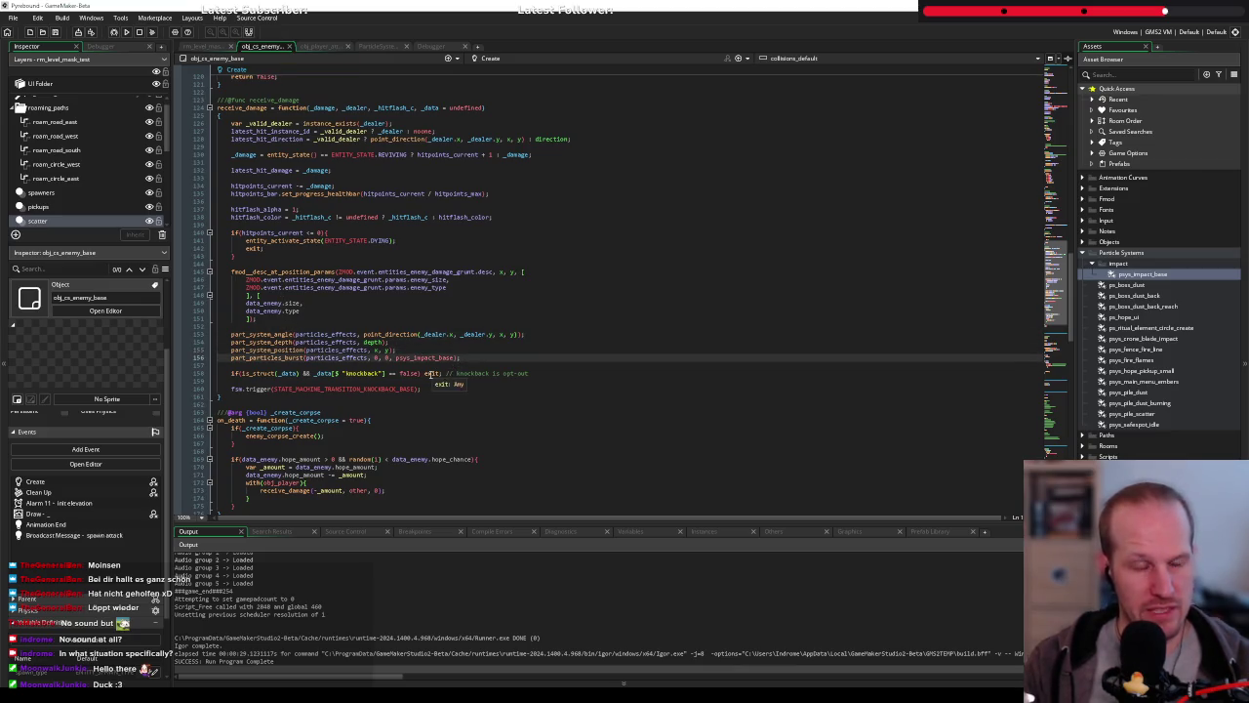
pyautogui.click(387, 349)
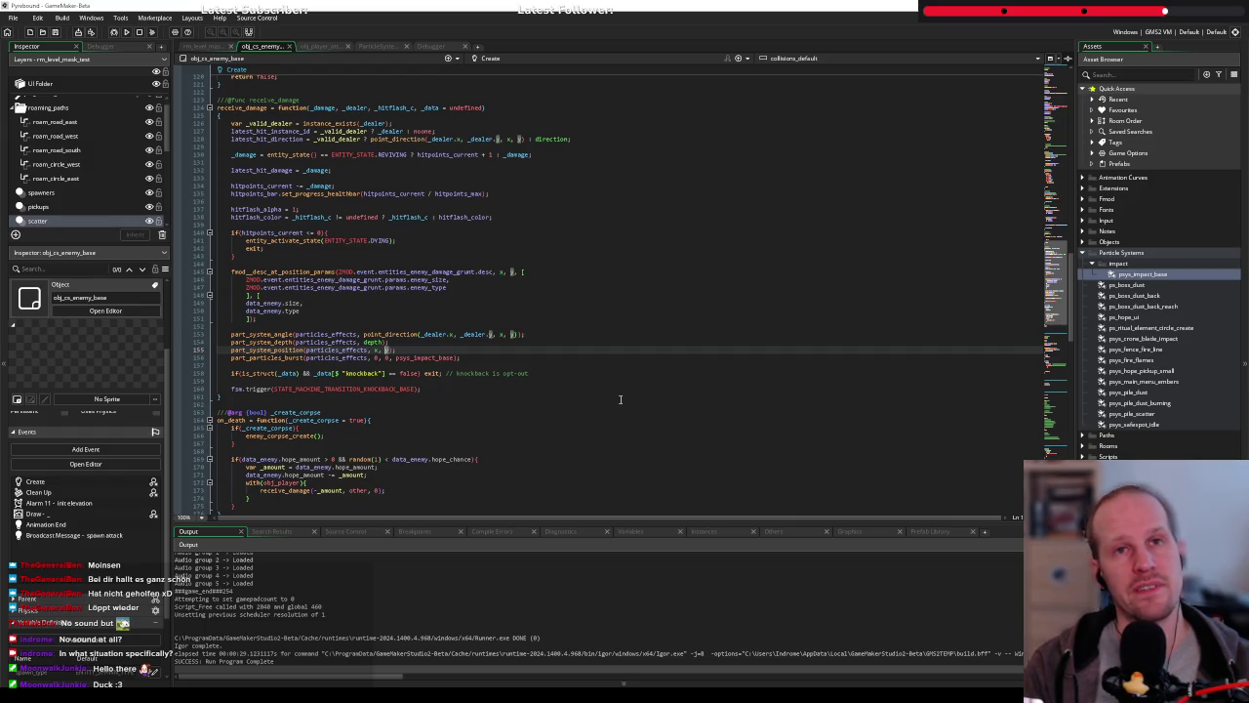
pyautogui.hotkey('ctrl', 't')
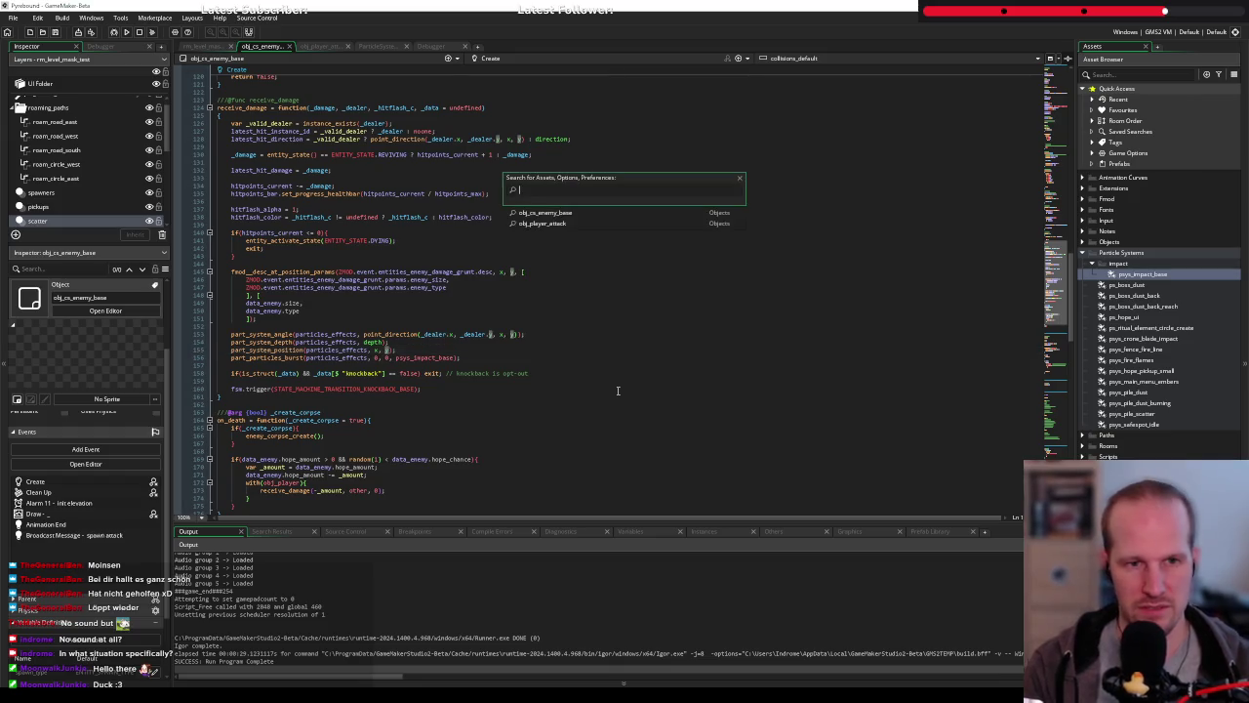
pyautogui.write('spr_ene')
pyautogui.press('Down')
pyautogui.press('Down')
pyautogui.press('Return')
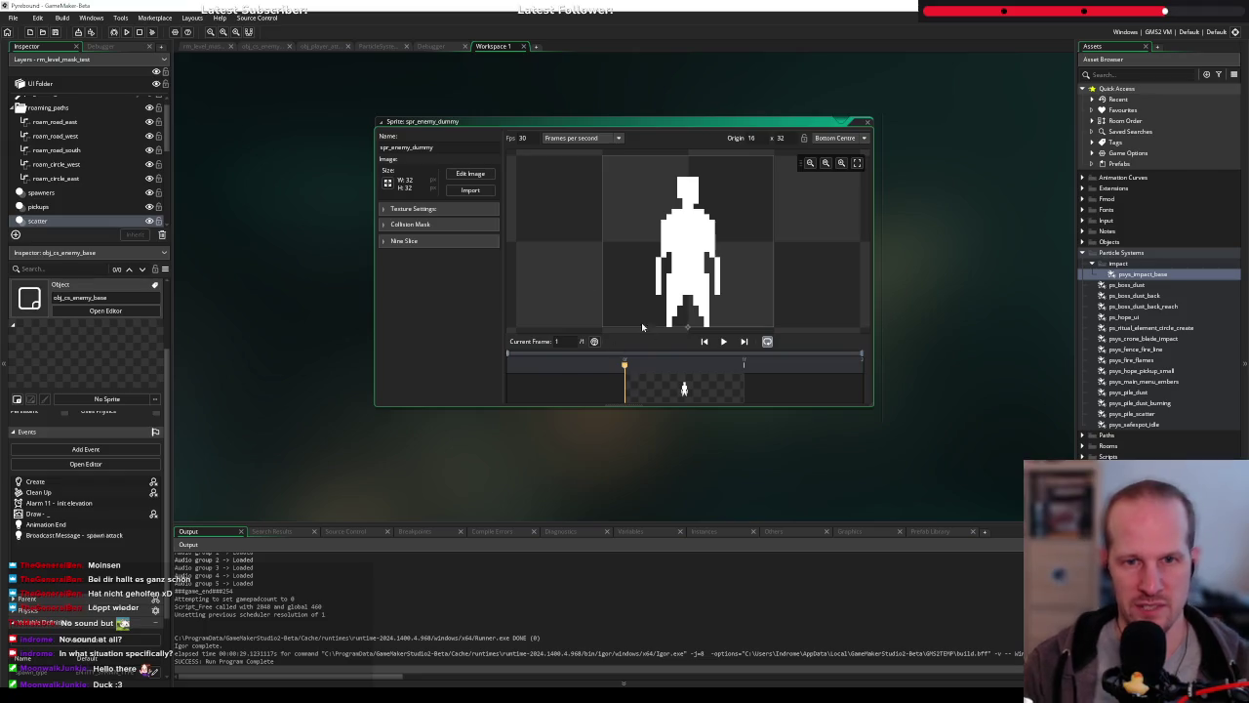
pyautogui.click(422, 226)
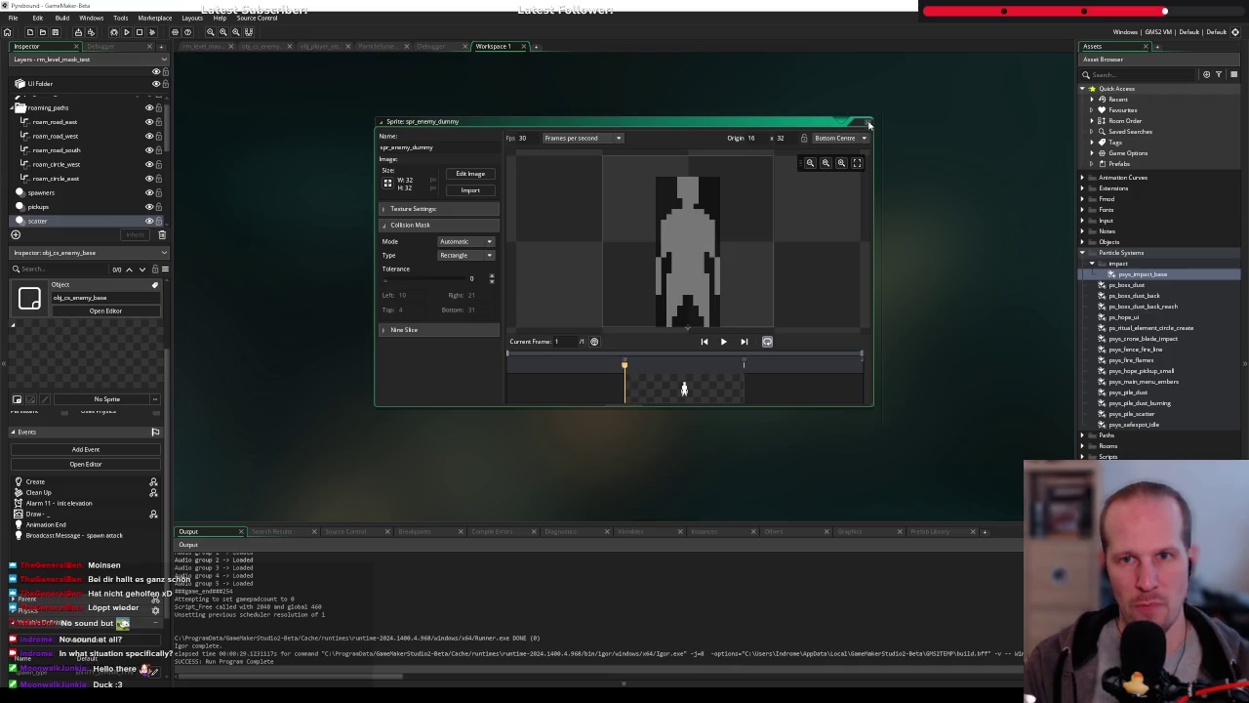
pyautogui.click(867, 121)
pyautogui.click(261, 46)
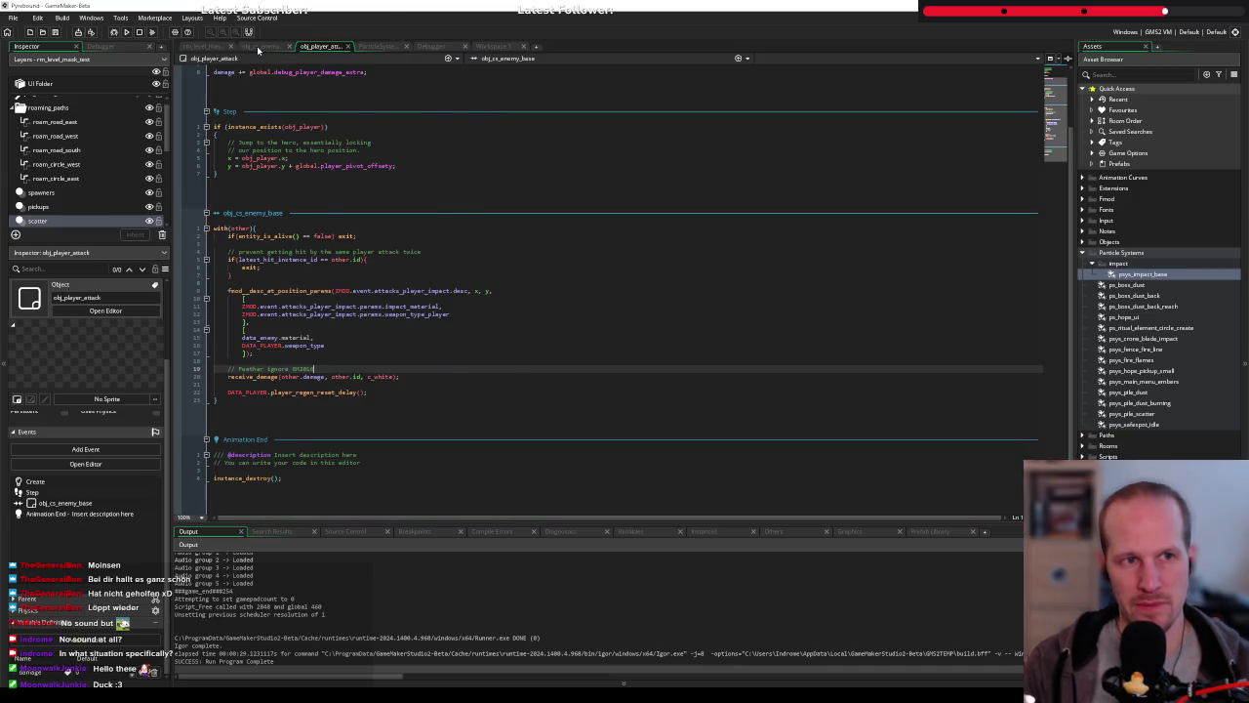
pyautogui.click(428, 337)
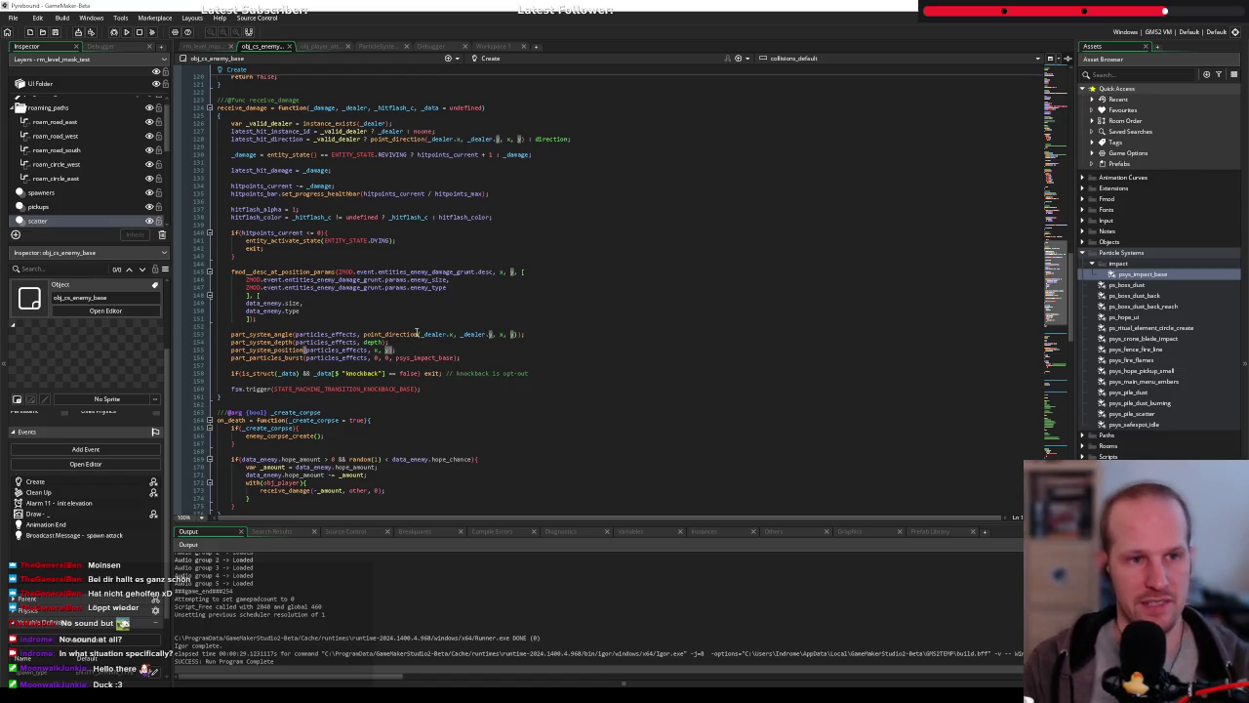
pyautogui.click(770, 337)
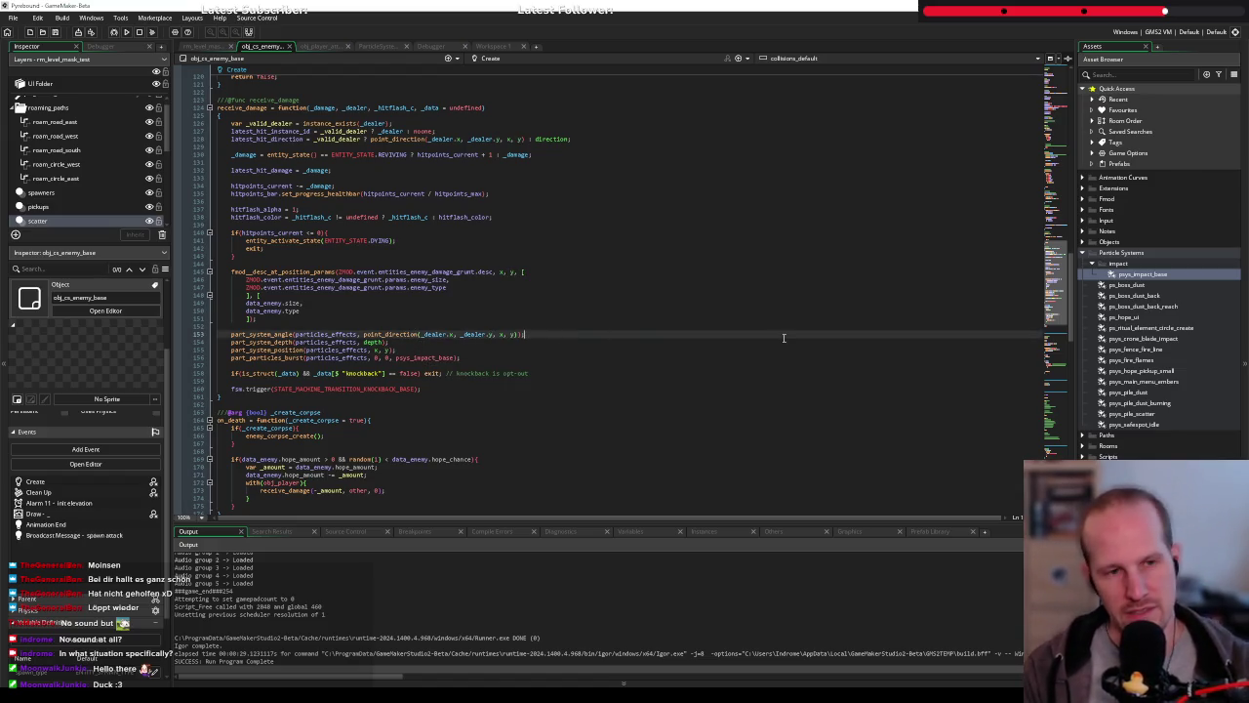
pyautogui.press('Down')
pyautogui.press('Down')
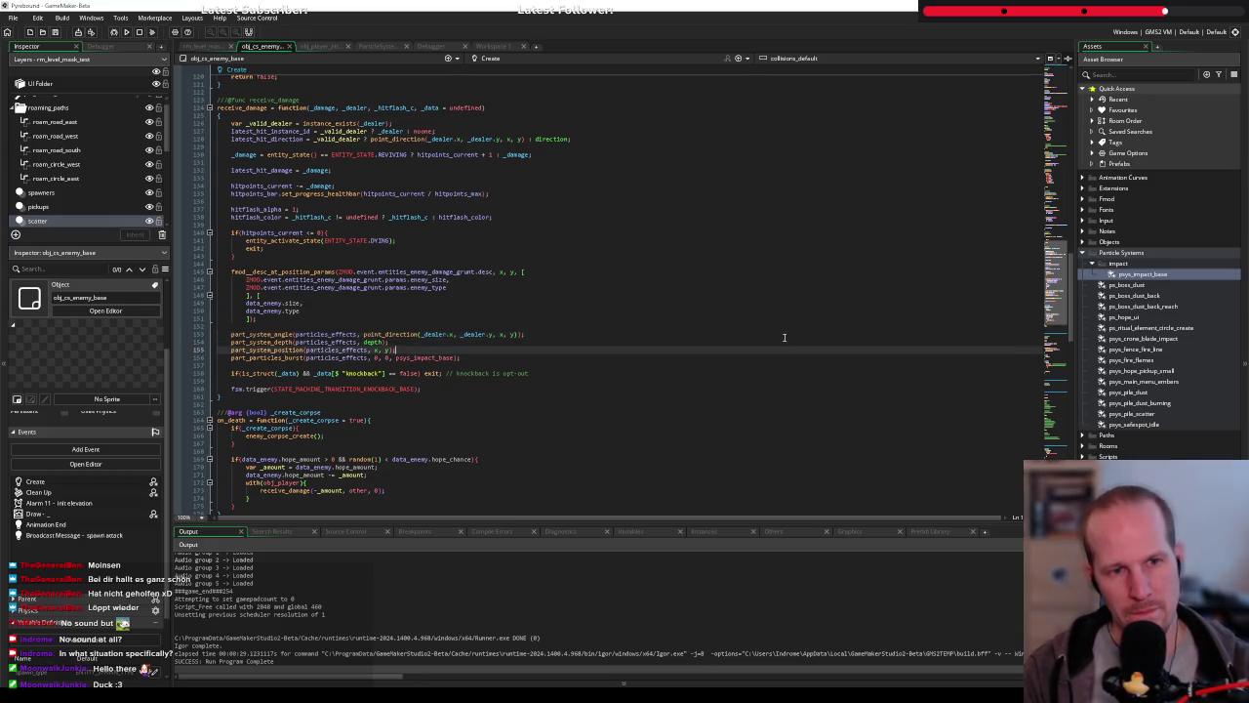
pyautogui.press('Left')
pyautogui.press('Left')
pyautogui.press('Left')
pyautogui.press('Up')
pyautogui.press('Up')
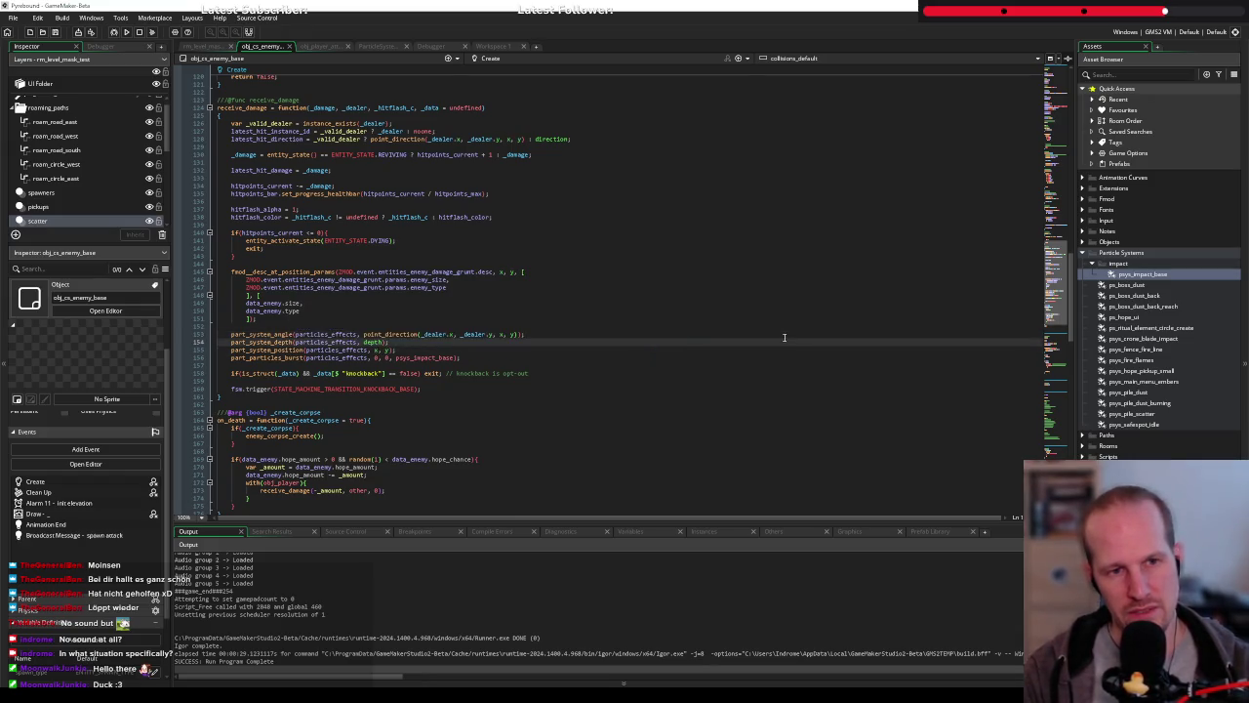
pyautogui.press('End')
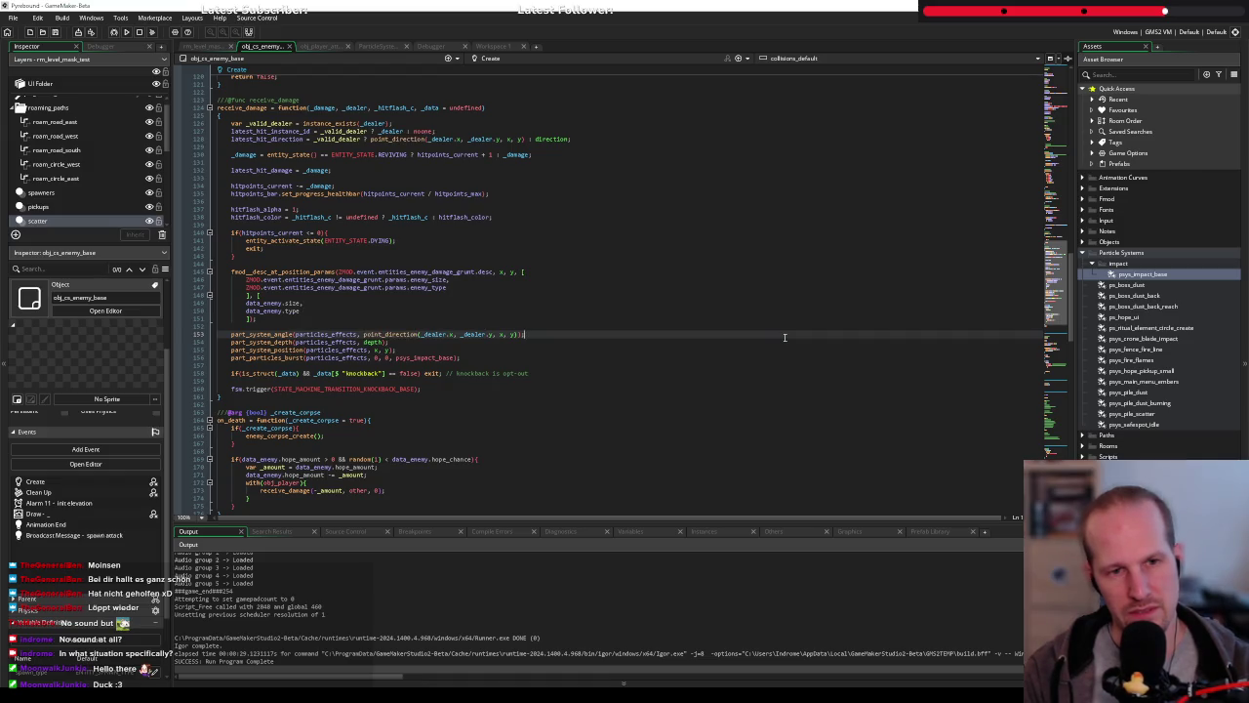
pyautogui.hotkey('ctrl', 't')
pyautogui.write('spr')
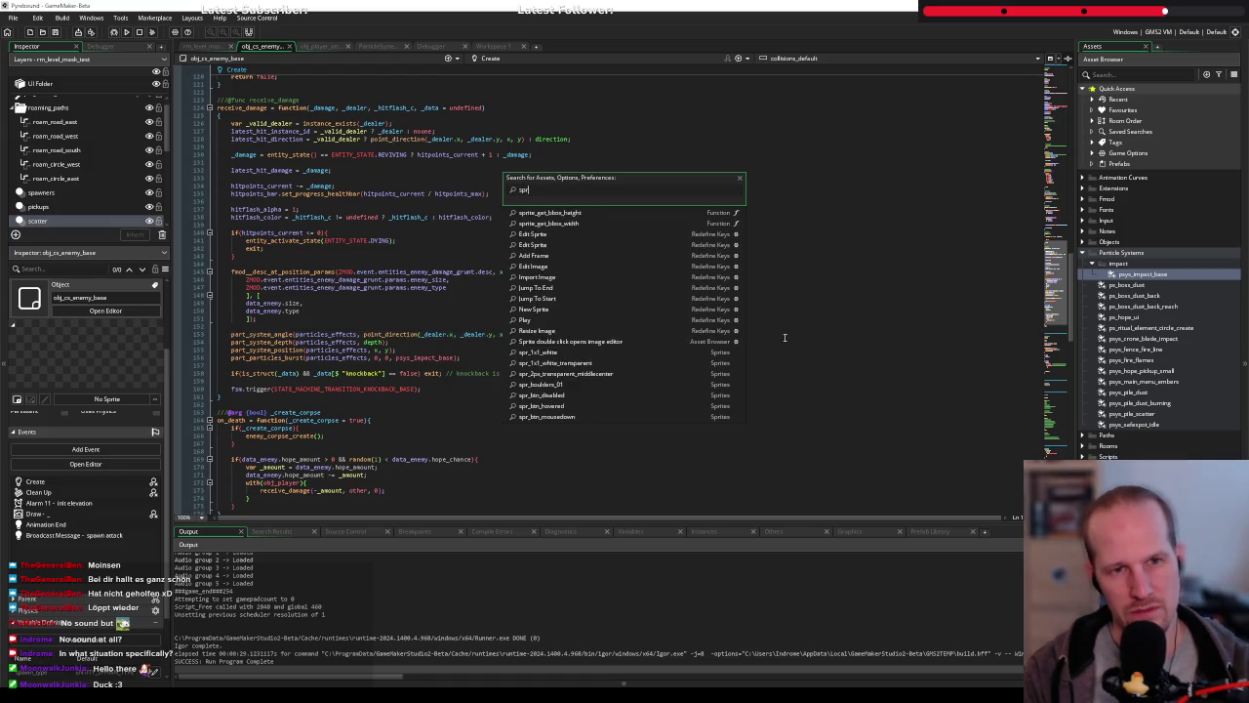
pyautogui.write('_otac')
pyautogui.press('Left')
pyautogui.press('Left')
pyautogui.press('Left')
pyautogui.write('t')
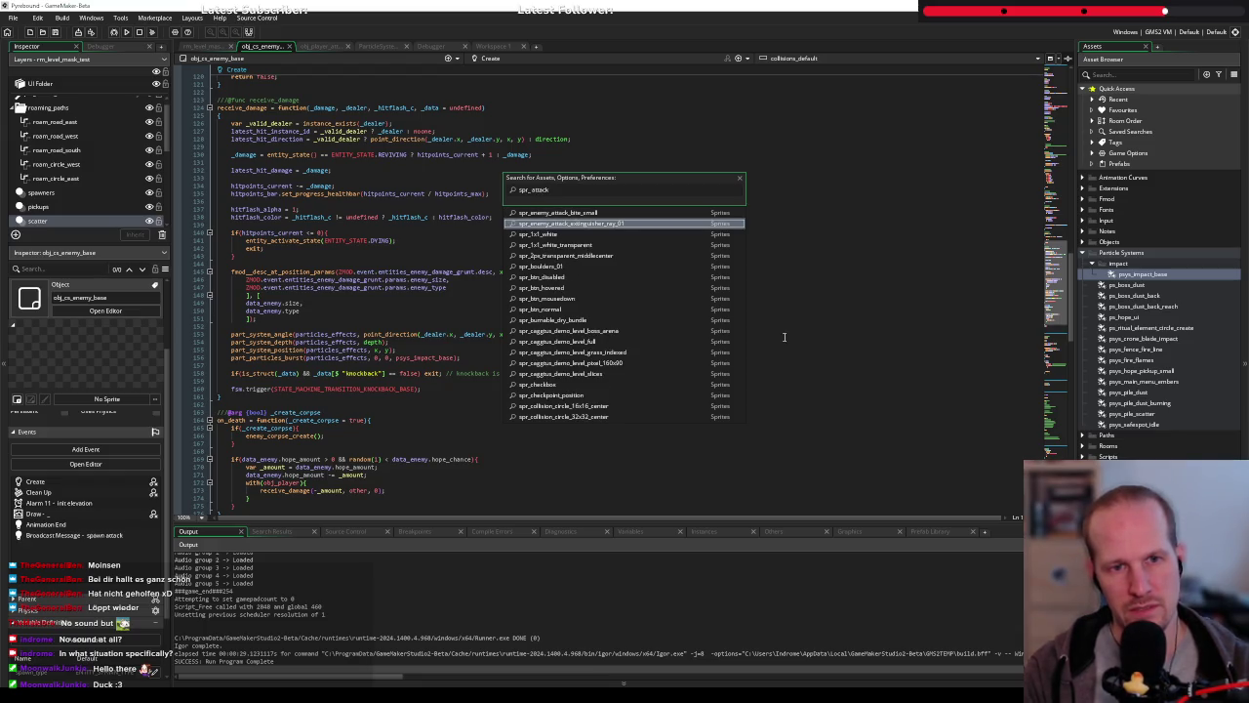
pyautogui.press('Down')
pyautogui.press('Down')
pyautogui.press('Down')
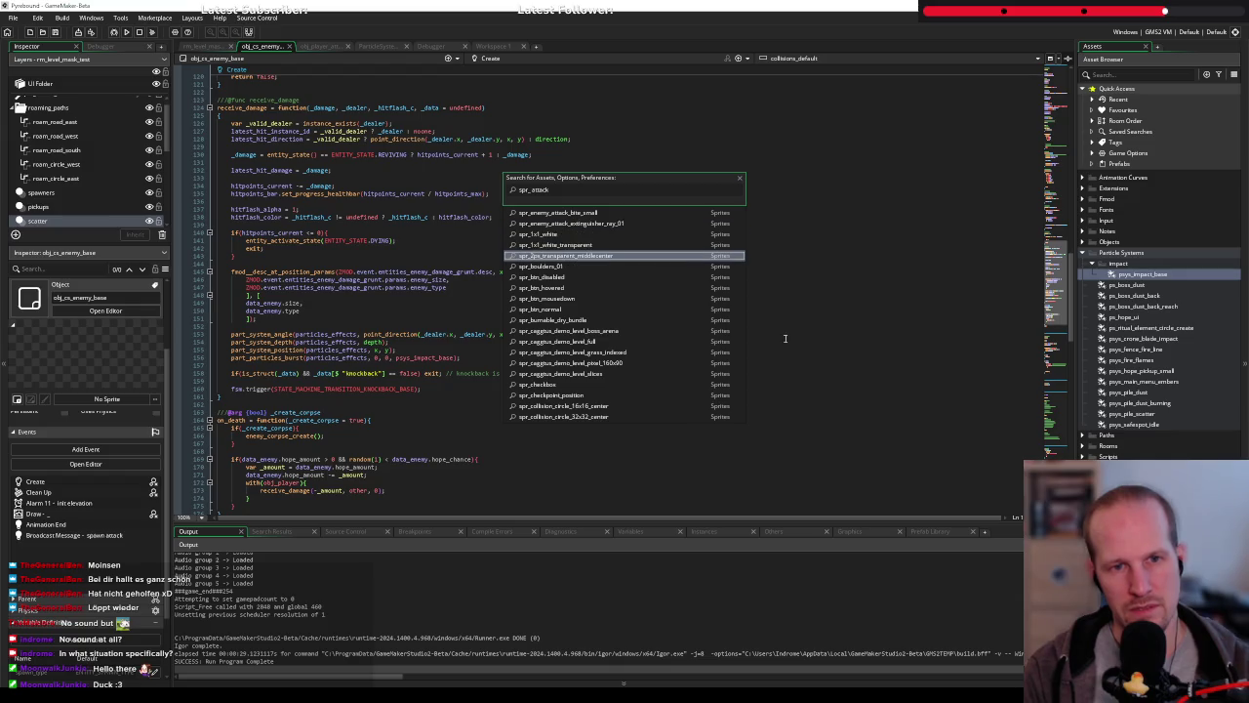
pyautogui.moveTo(669, 187); pyautogui.dragTo(669, 189)
pyautogui.press('BackSpace')
pyautogui.press('BackSpace')
pyautogui.press('BackSpace')
pyautogui.write('slash')
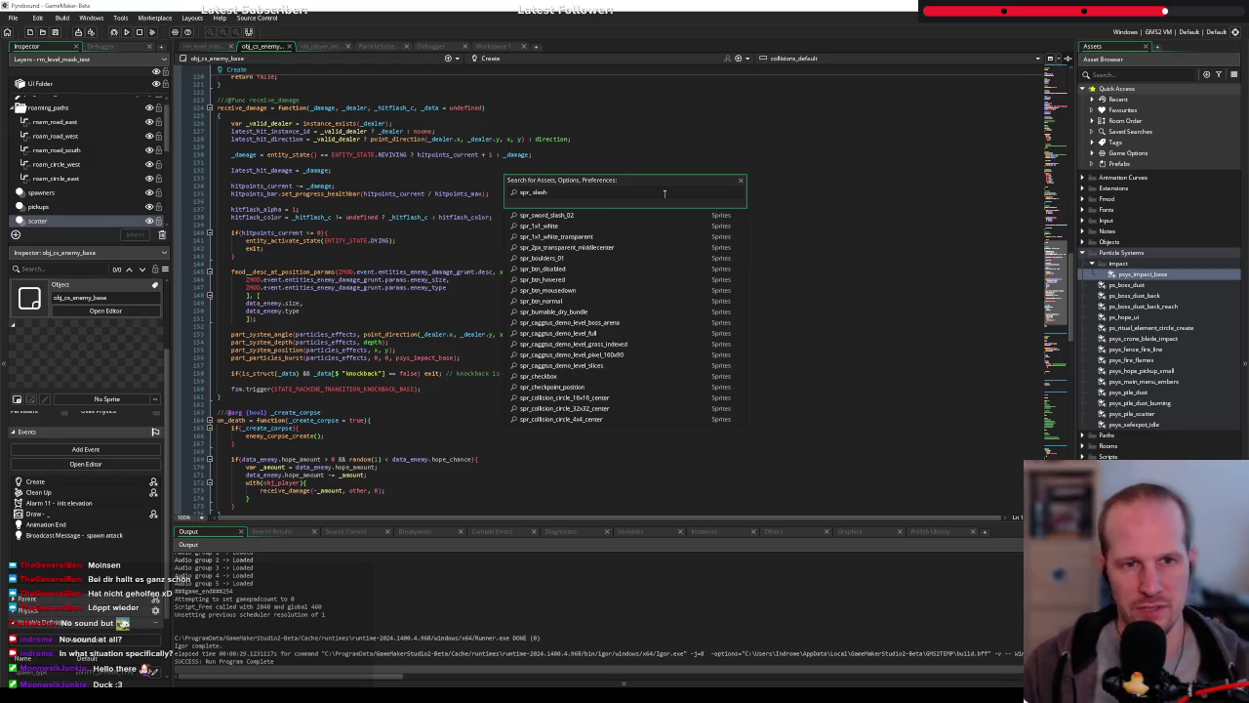
pyautogui.press('Down')
pyautogui.press('Down')
pyautogui.press('Return')
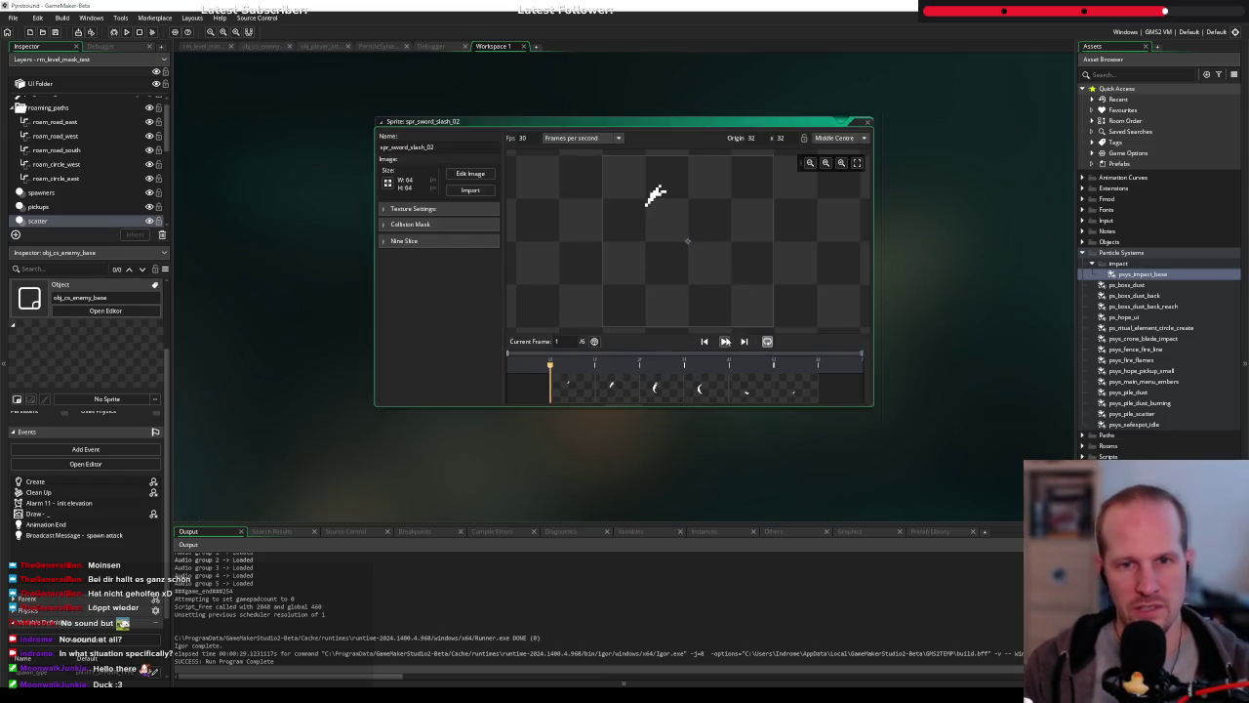
pyautogui.click(723, 341)
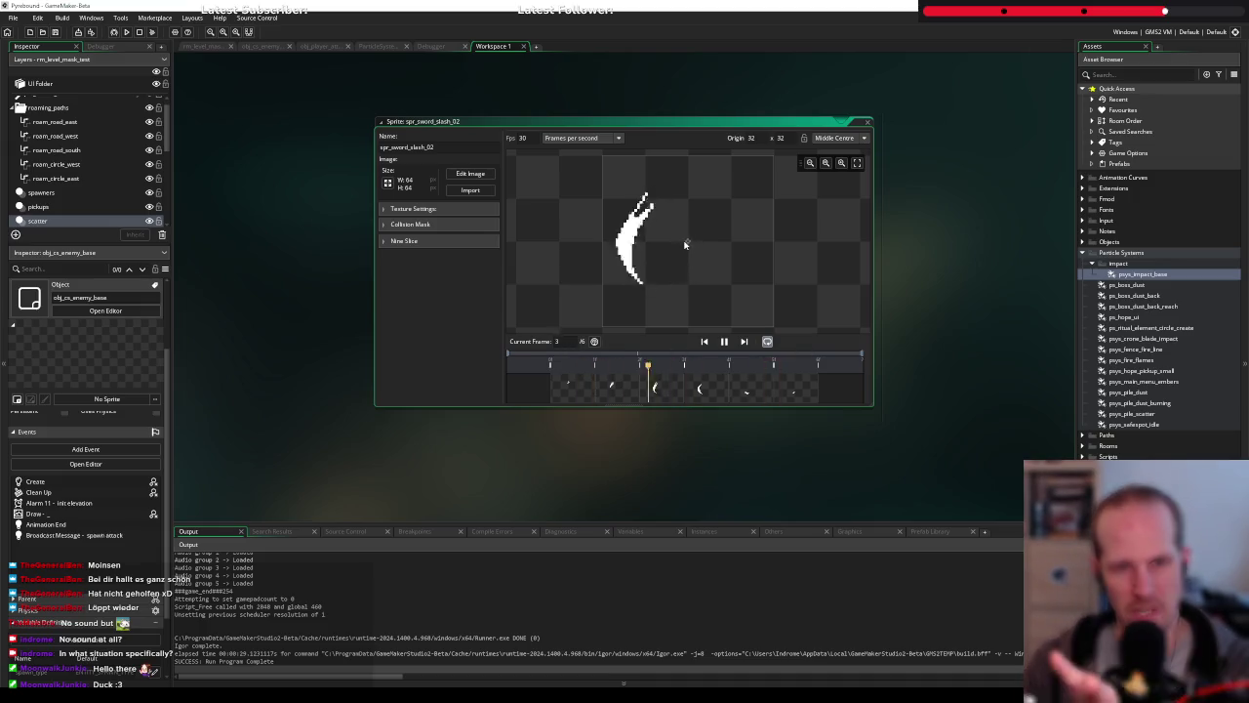
pyautogui.click(725, 342)
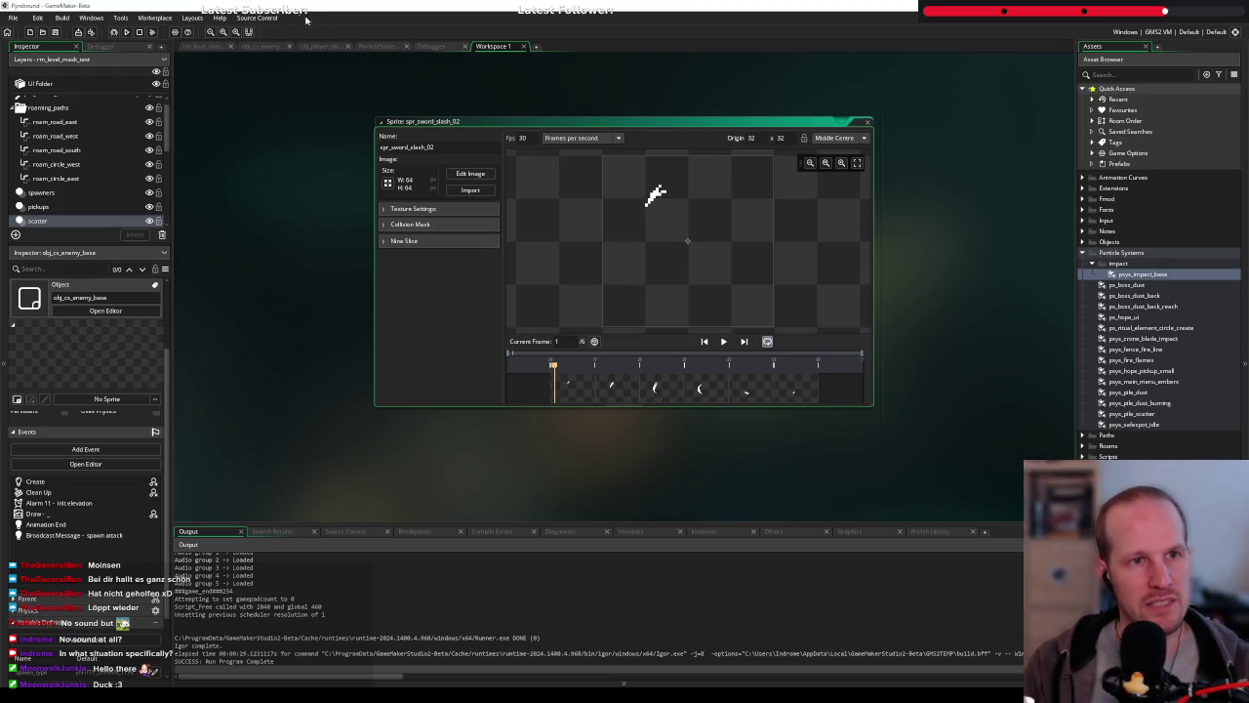
pyautogui.click(385, 47)
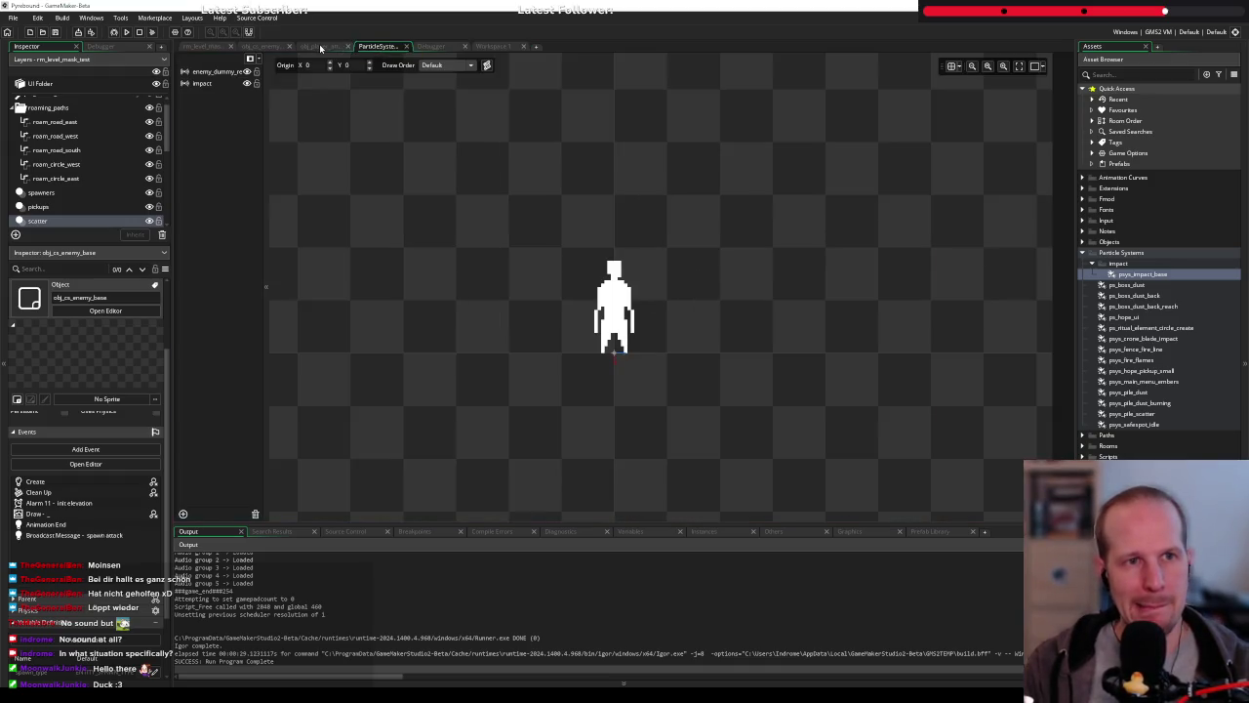
pyautogui.click(261, 45)
# Delete point_direction(...) from part_system_angle and grab latest_hit_direction from line 128
pyautogui.click(410, 342)
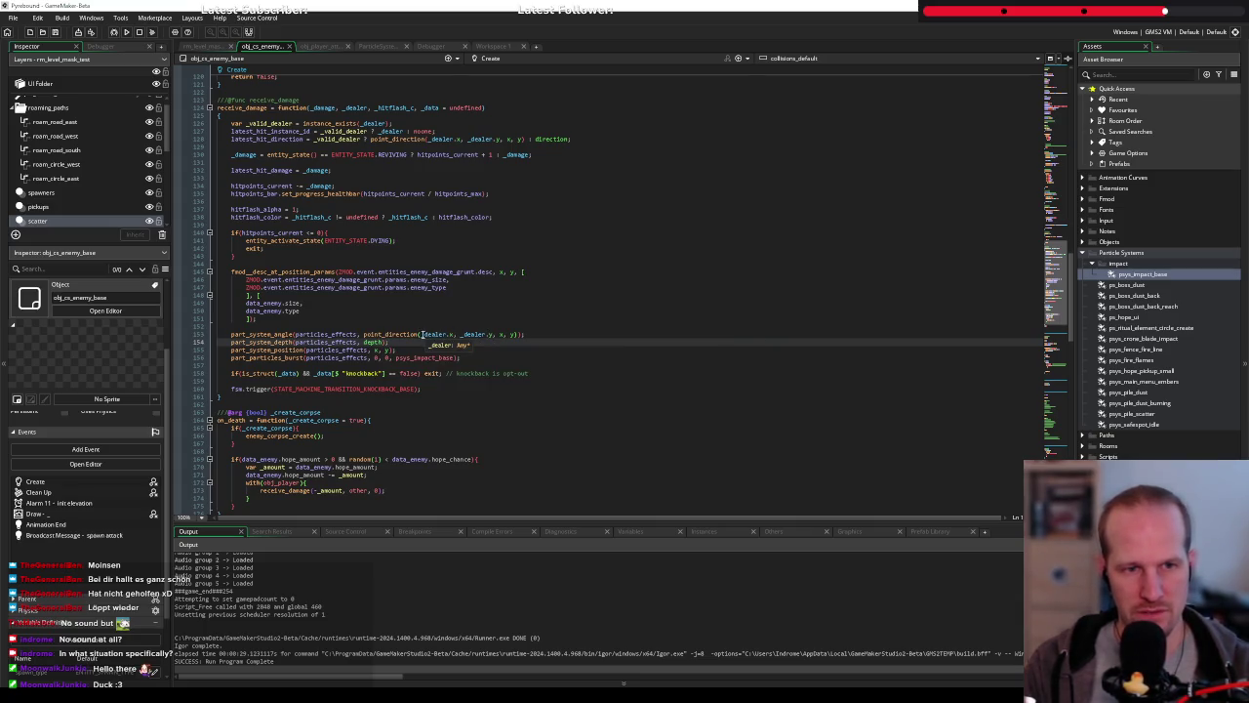
pyautogui.moveTo(363, 334); pyautogui.dragTo(525, 334)
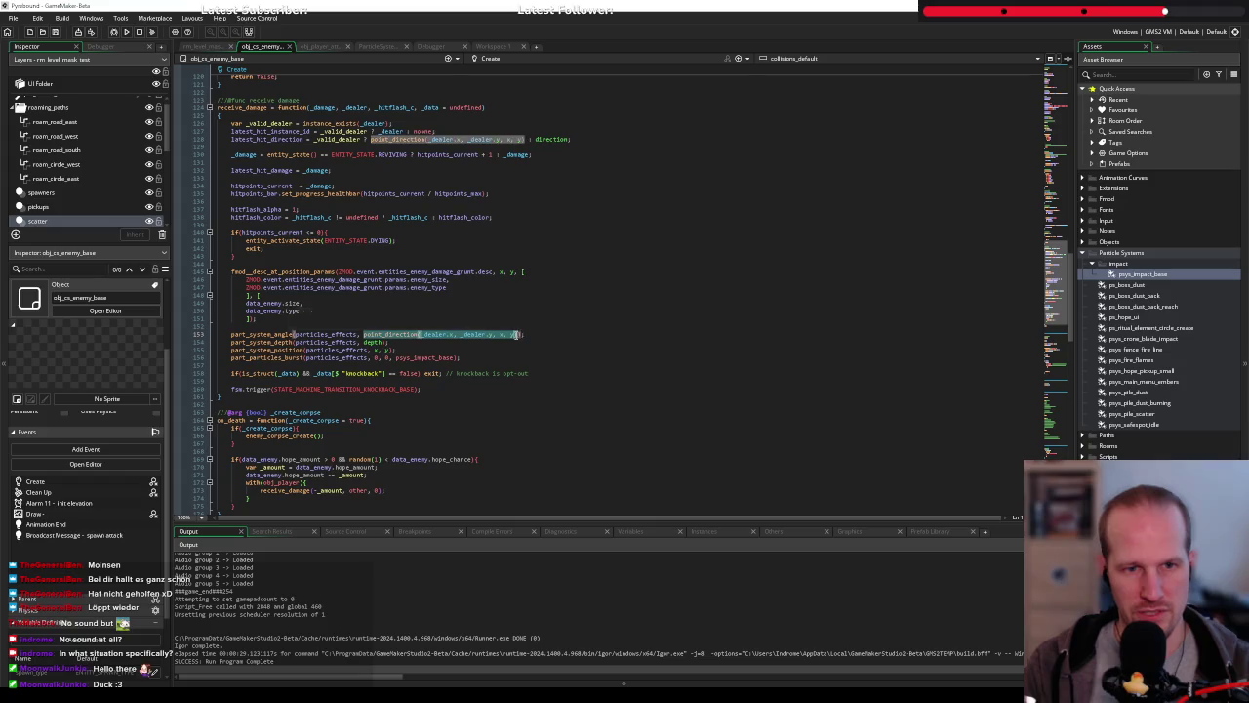
pyautogui.press('Delete')
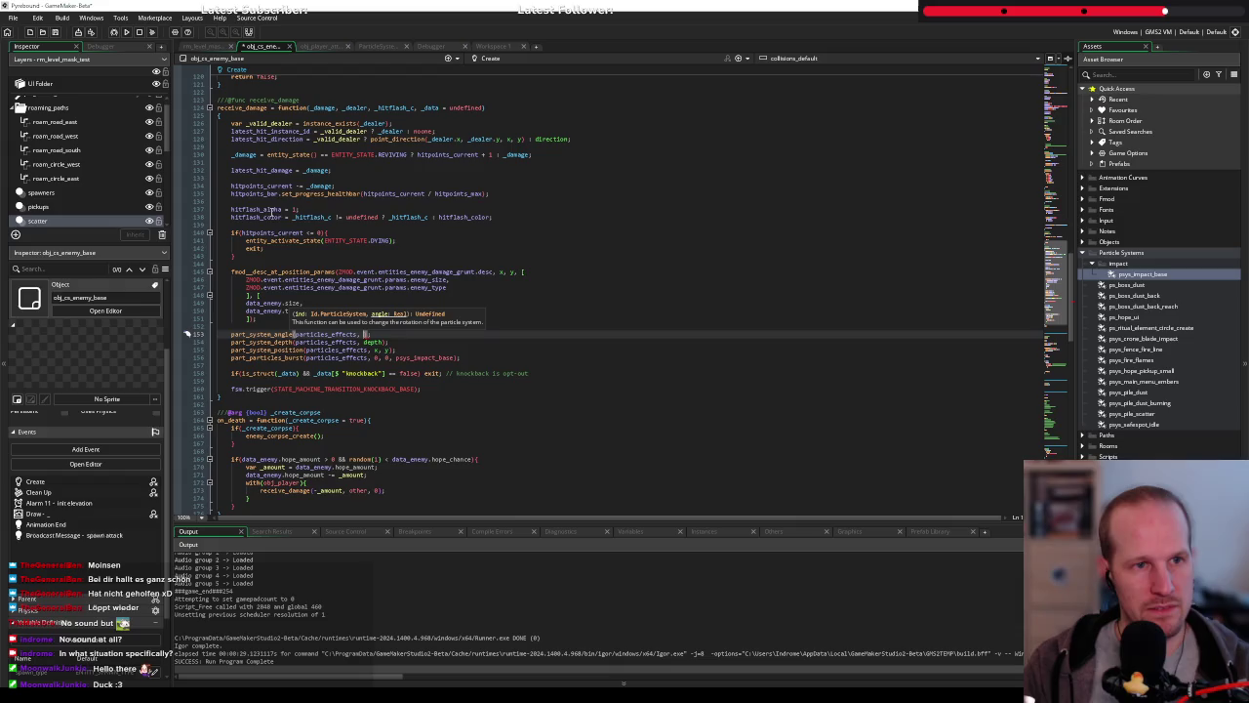
pyautogui.click(290, 139)
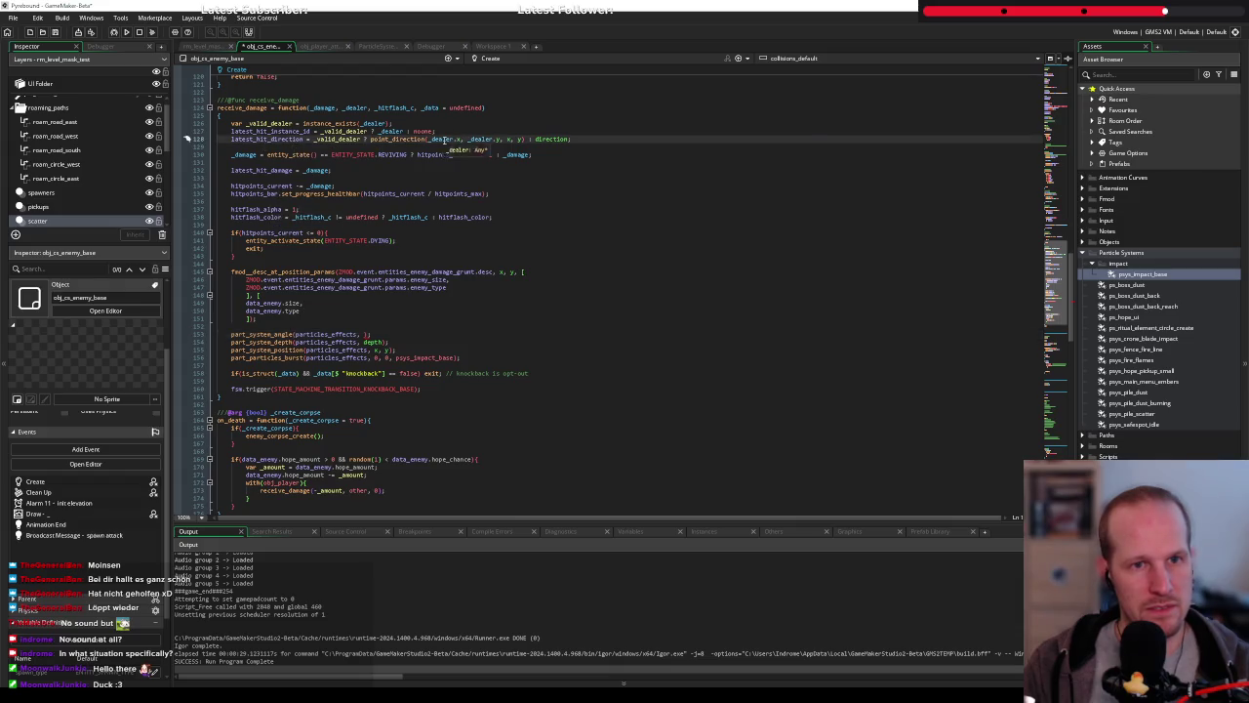
pyautogui.doubleClick(445, 138)
pyautogui.click(285, 138)
pyautogui.doubleClick(276, 139)
pyautogui.hotkey('ctrl', 'c')
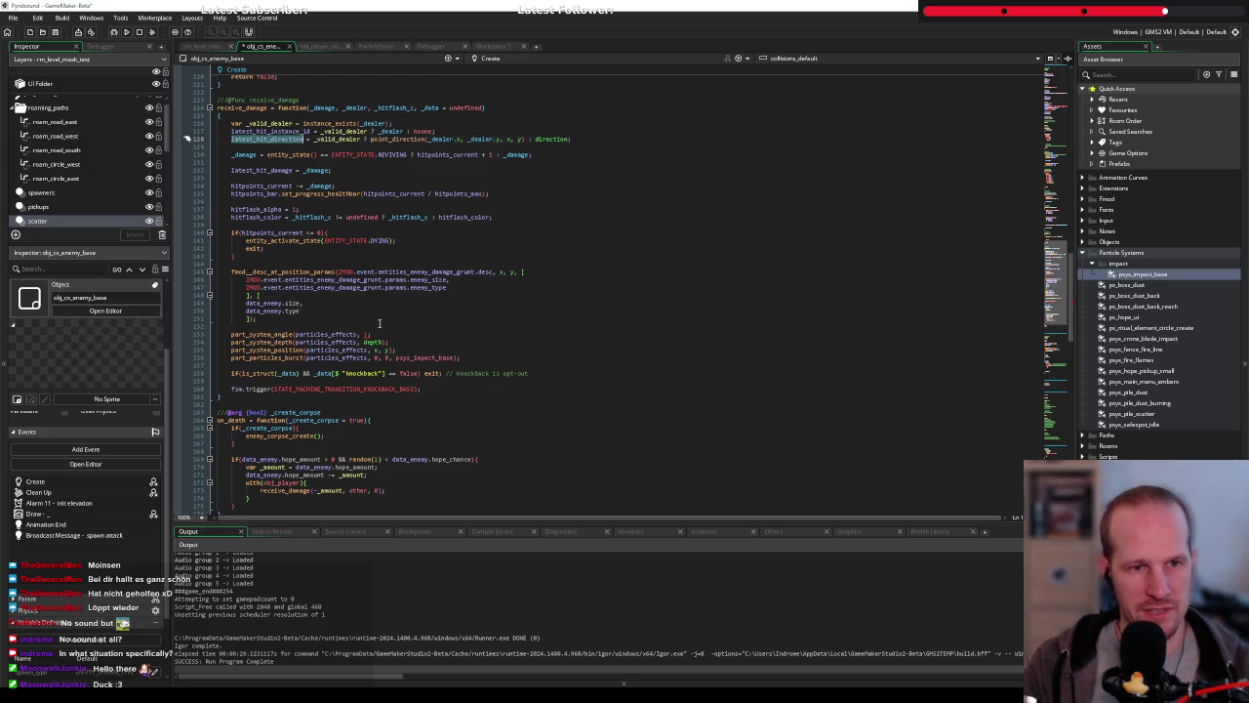
# Paste latest_hit_direction as the particle angle, save, and add a blank line above it
pyautogui.click(376, 326)
pyautogui.click(363, 333)
pyautogui.hotkey('ctrl', 'v')
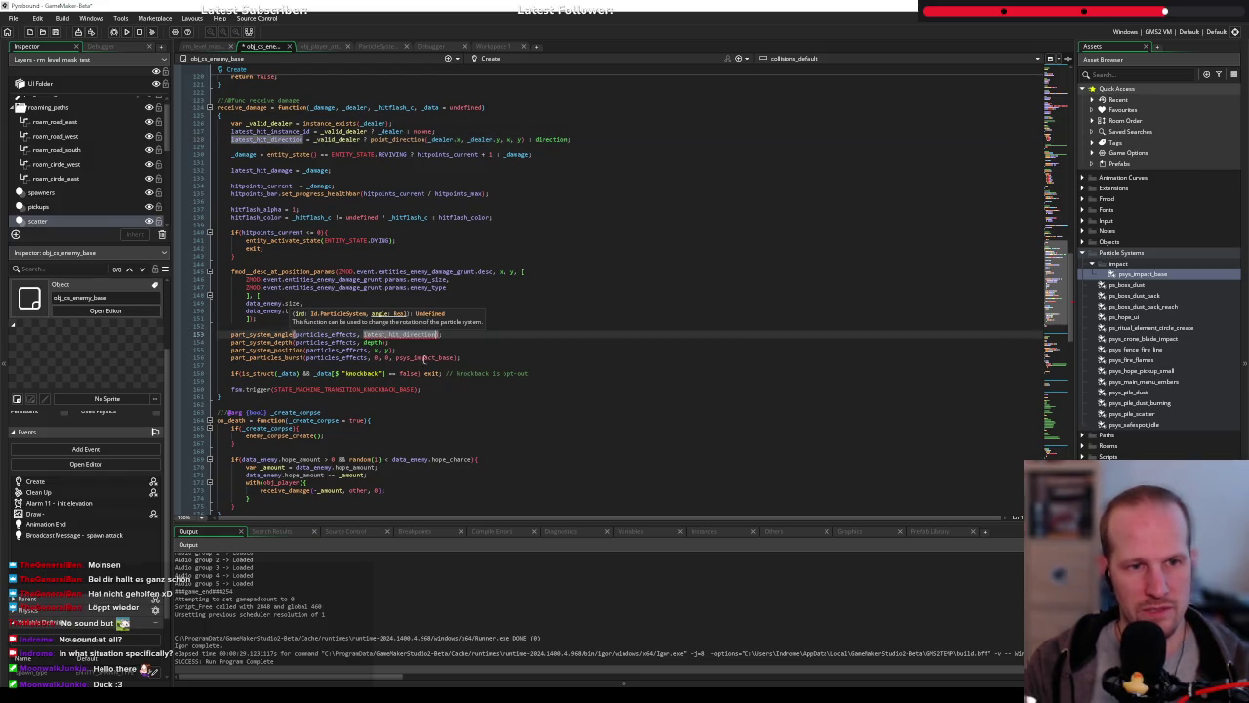
pyautogui.press('End')
pyautogui.hotkey('ctrl', 's')
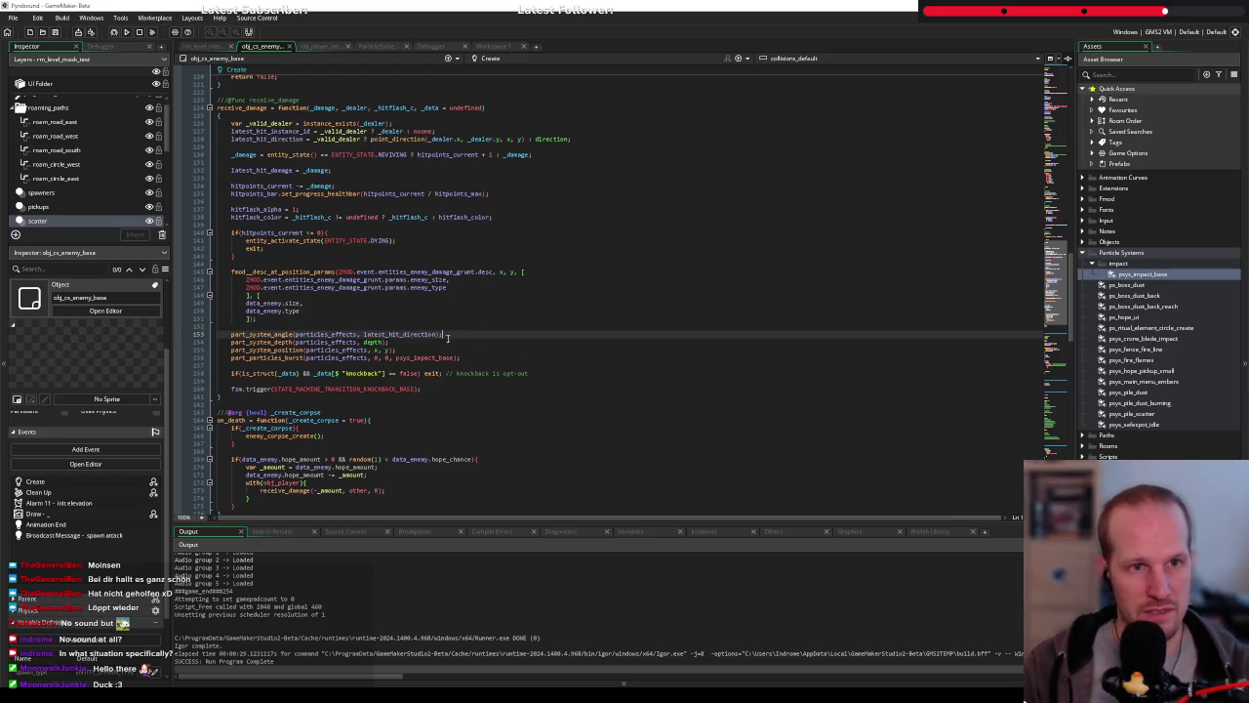
pyautogui.click(400, 326)
pyautogui.press('Return')
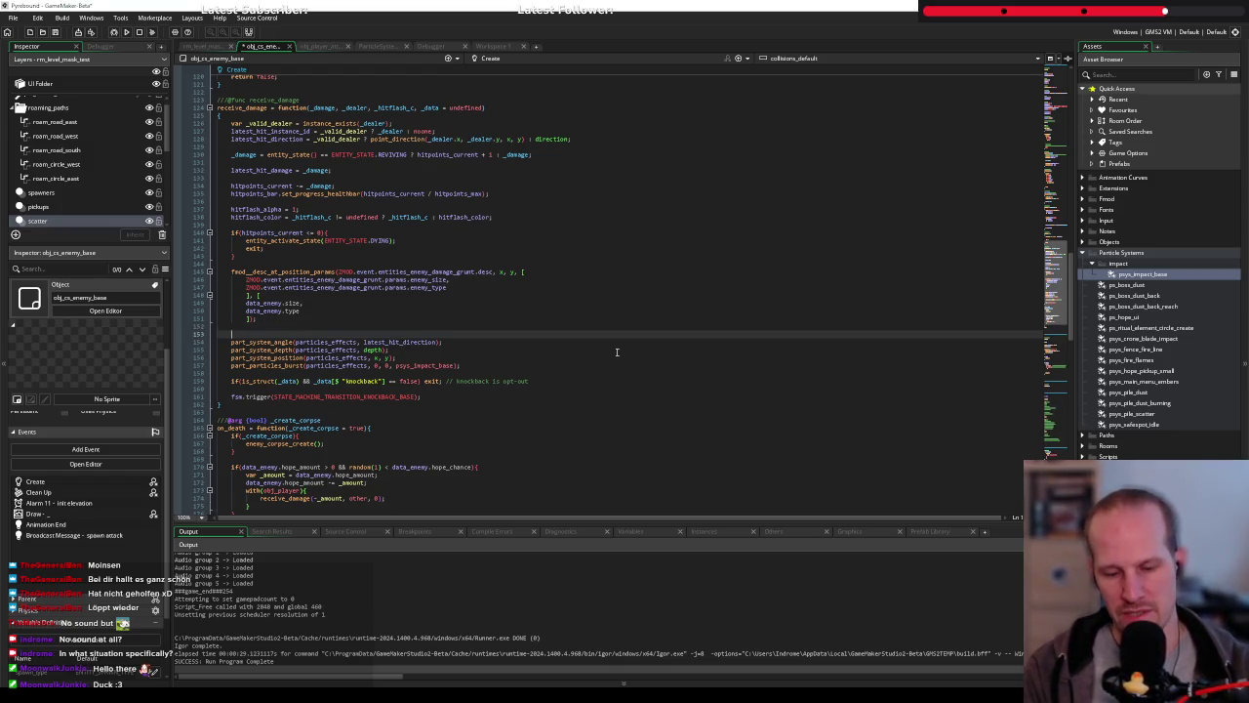
# Clear the stray 'ling' text and leftover blank lines around the particle code
pyautogui.write('ling(')
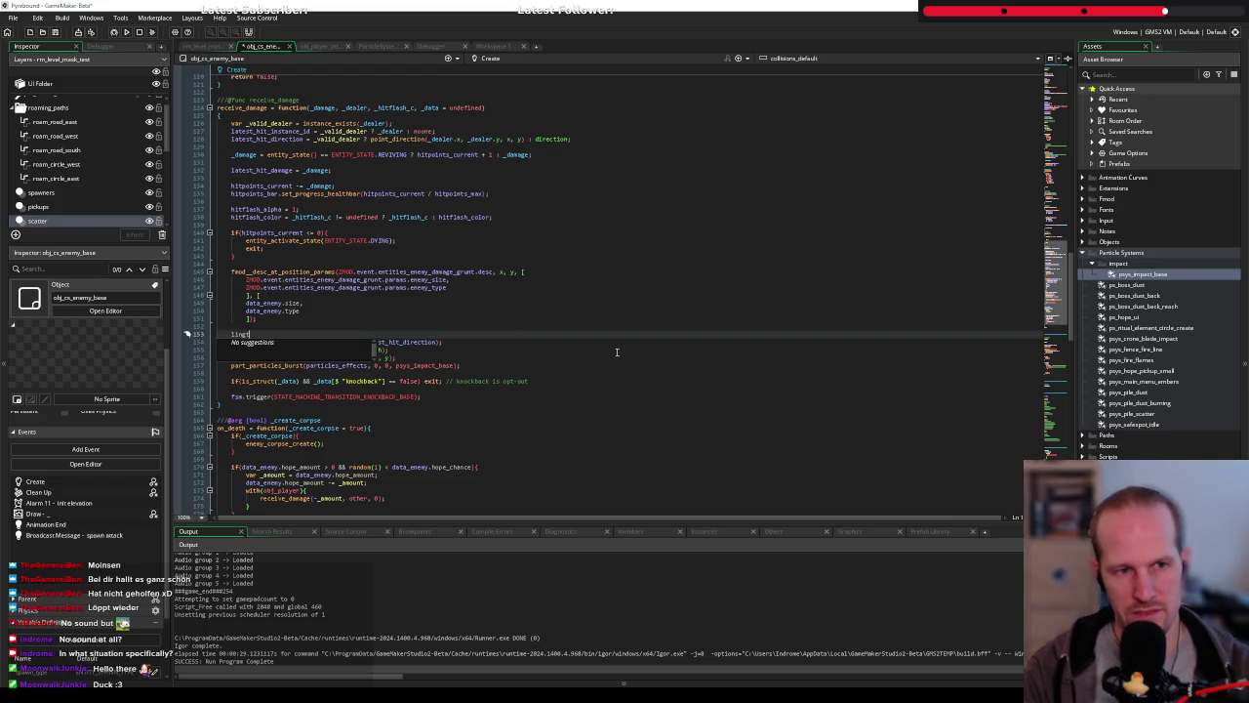
pyautogui.press('Home')
pyautogui.press('BackSpace')
pyautogui.press('BackSpace')
pyautogui.press('BackSpace')
pyautogui.press('BackSpace')
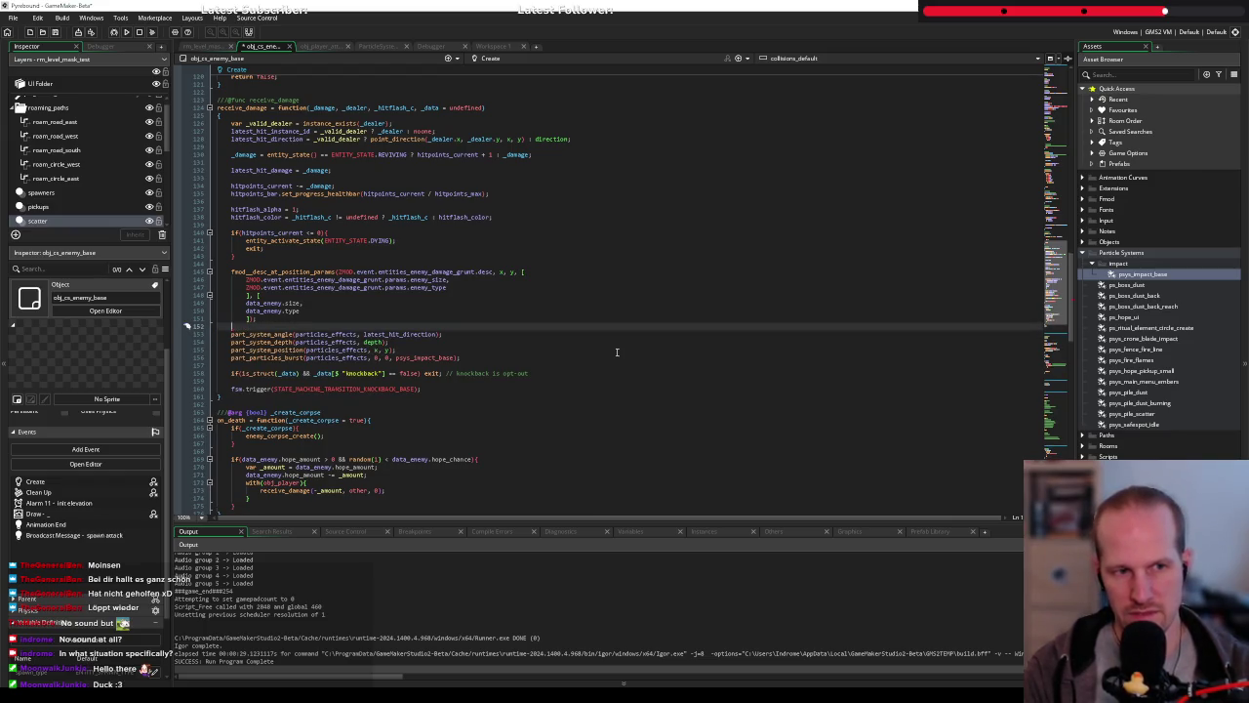
pyautogui.press('Return')
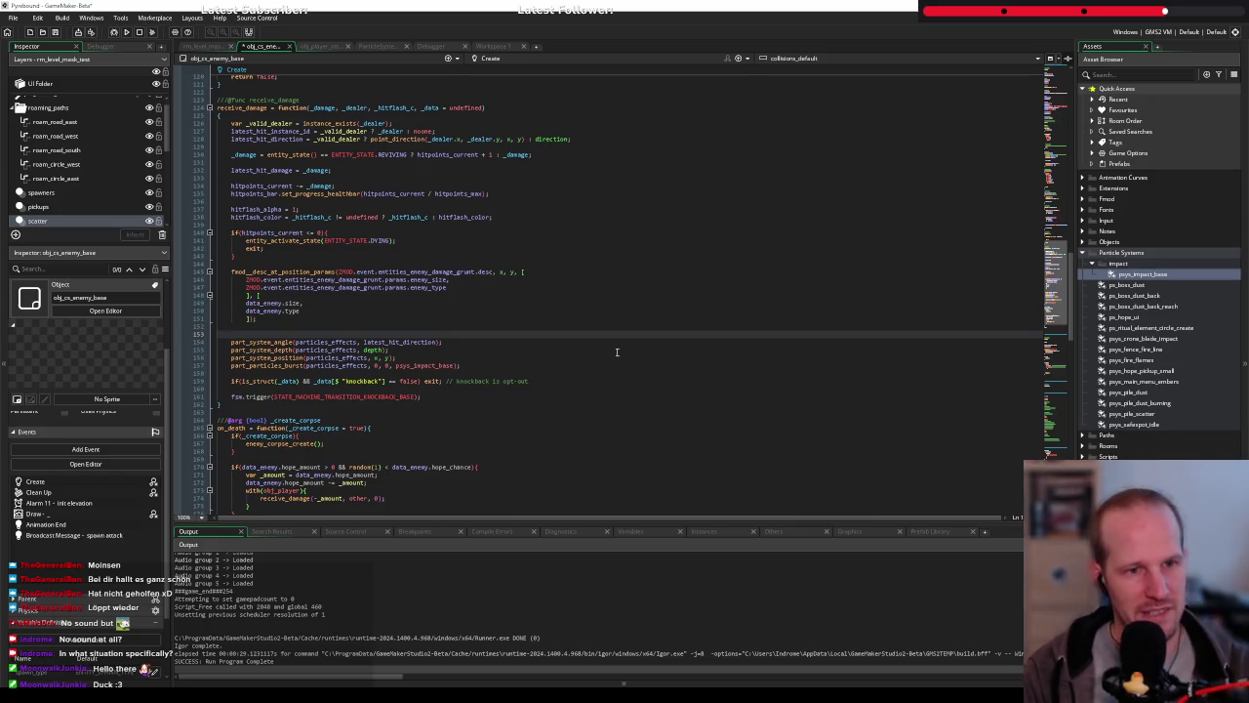
pyautogui.press('Delete')
# Clear part_system_position's x argument and insert a blank line above part_system_angle
pyautogui.click(616, 352)
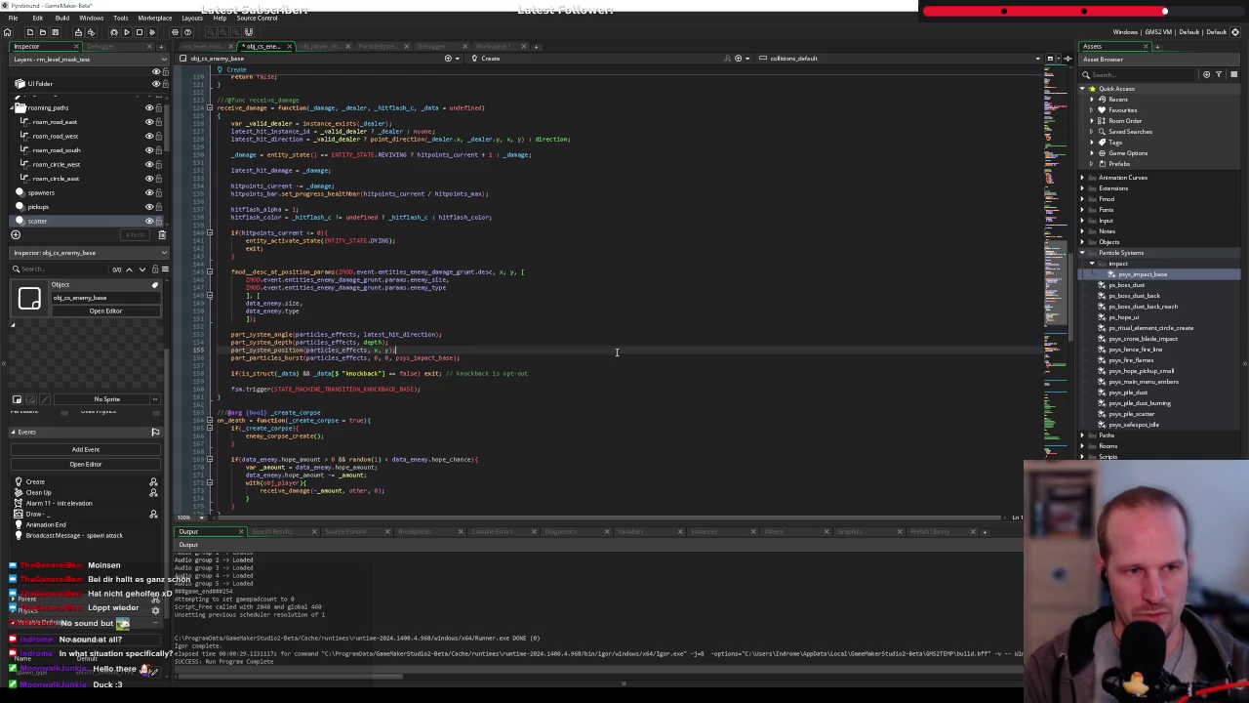
pyautogui.press('Left')
pyautogui.press('Left')
pyautogui.press('Left')
pyautogui.hotkey('shift', 'Right')
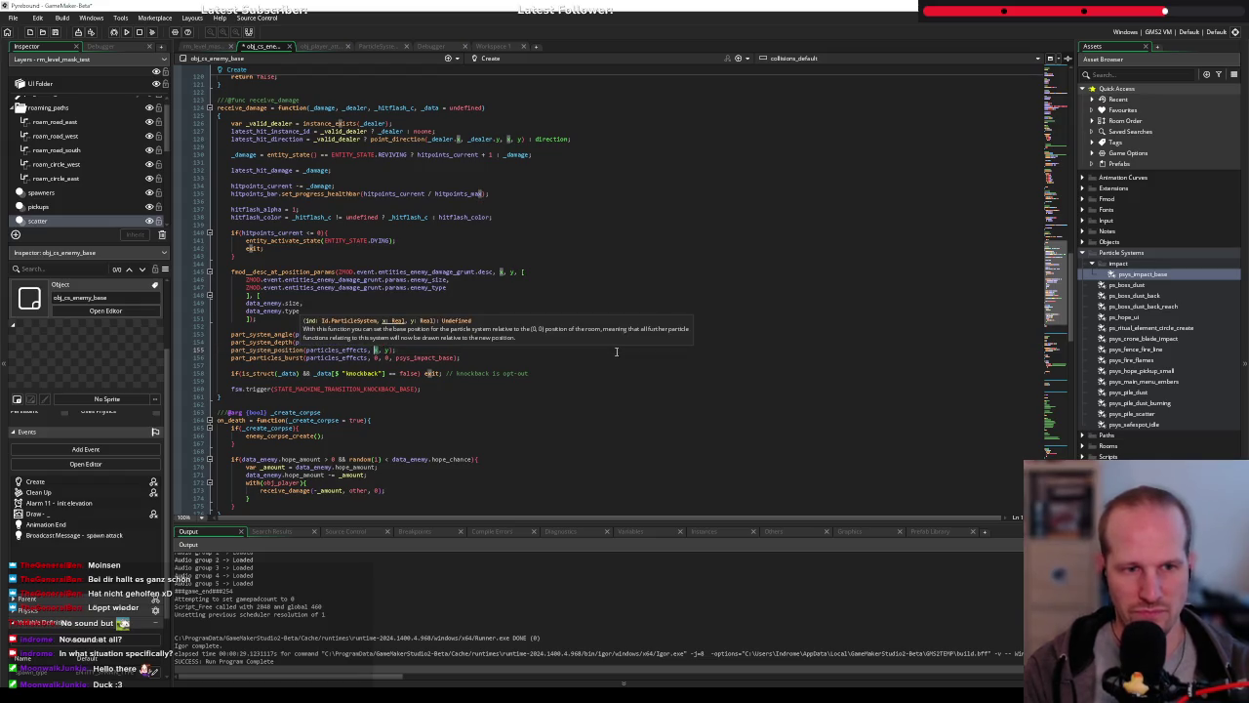
pyautogui.press('Escape')
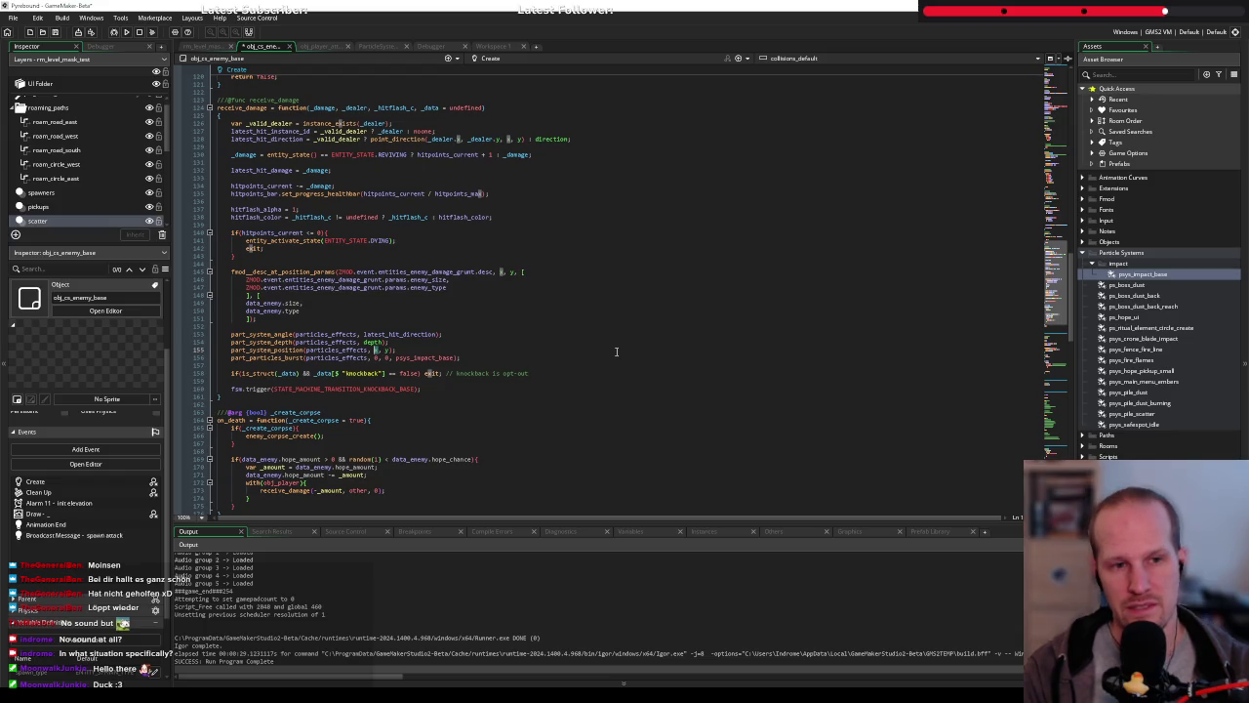
pyautogui.write('bbox')
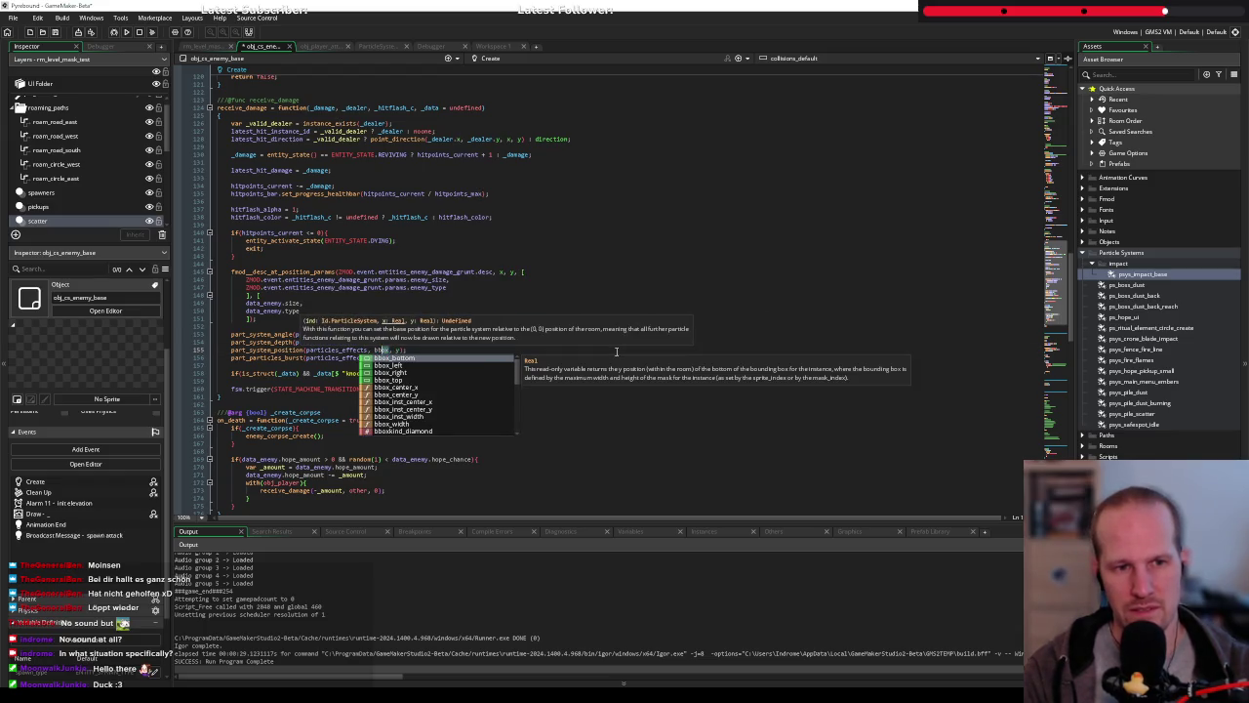
pyautogui.press('BackSpace')
pyautogui.press('BackSpace')
pyautogui.press('BackSpace')
pyautogui.press('Up')
pyautogui.press('Up')
pyautogui.press('Return')
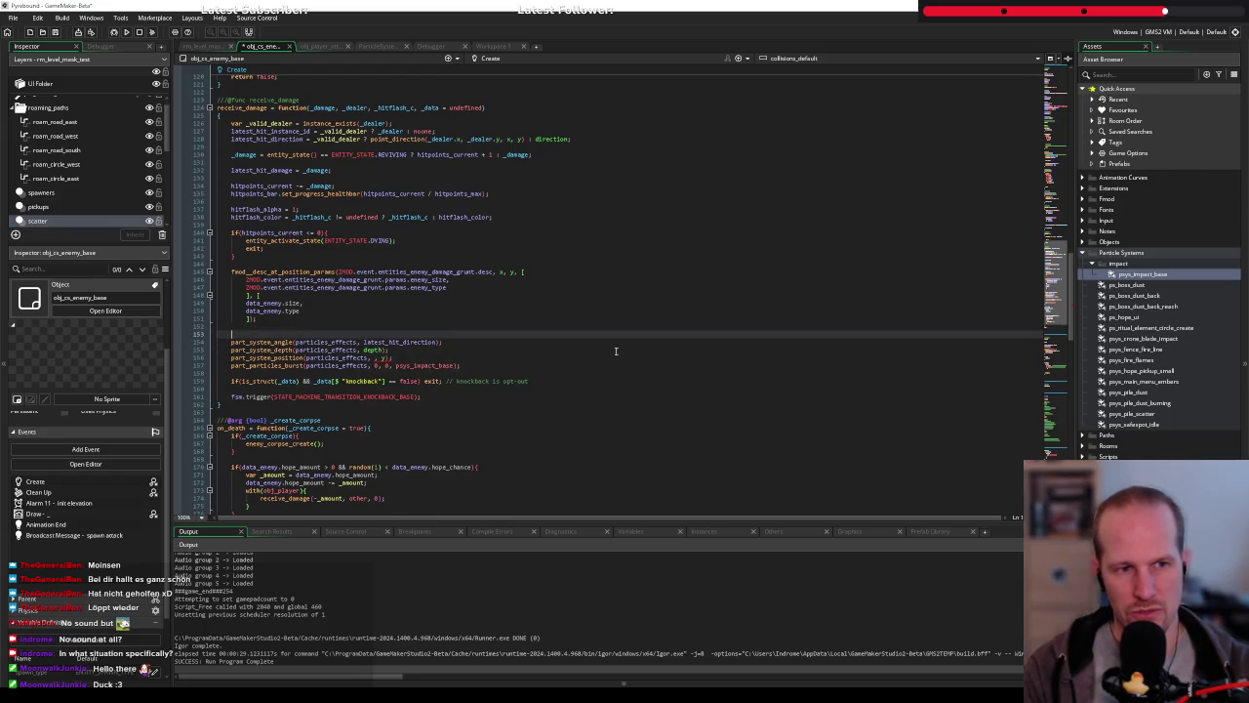
# Add var _bbox_edge = _dealer.x < x ? bbox_right : bbox_left above the angle call
pyautogui.write('var _')
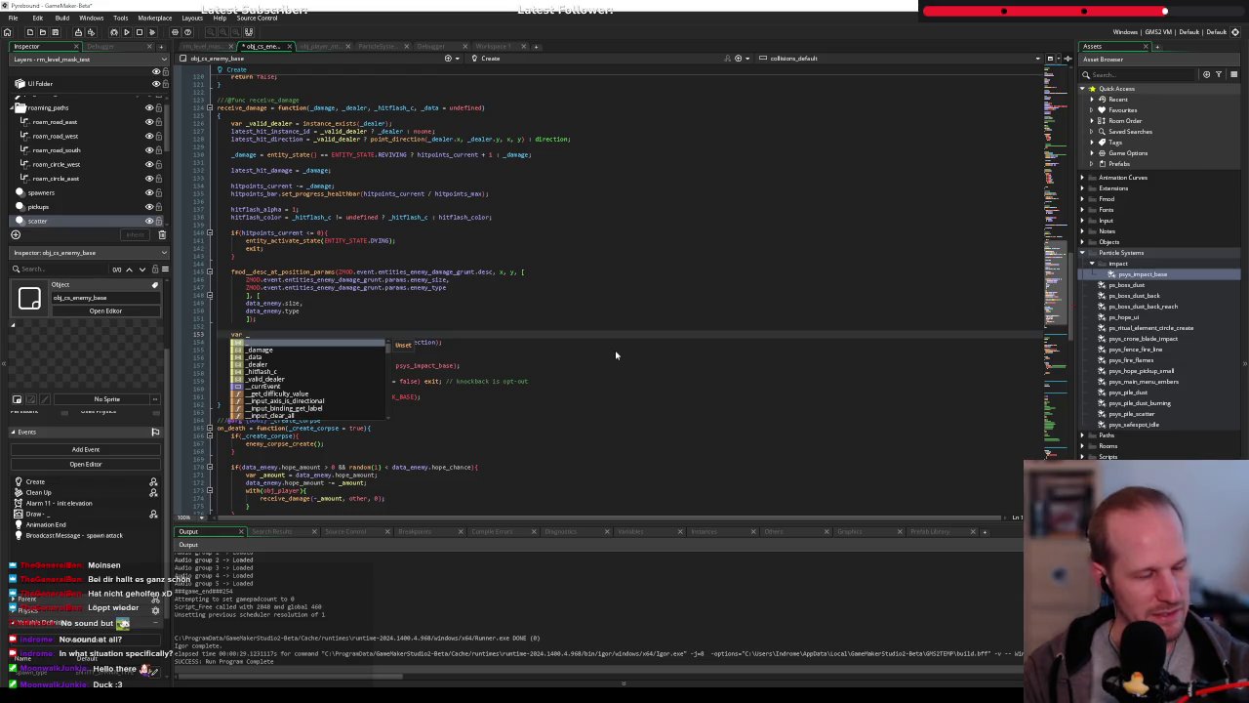
pyautogui.write('bb')
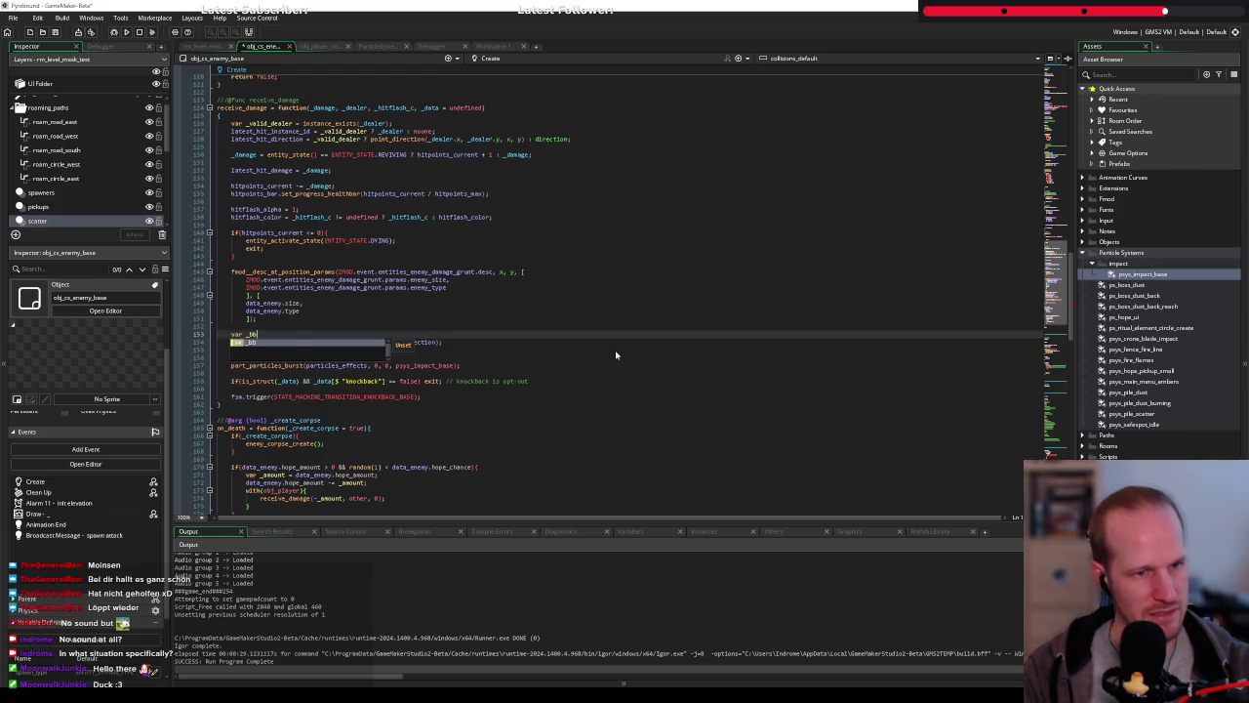
pyautogui.write('ox_edge ')
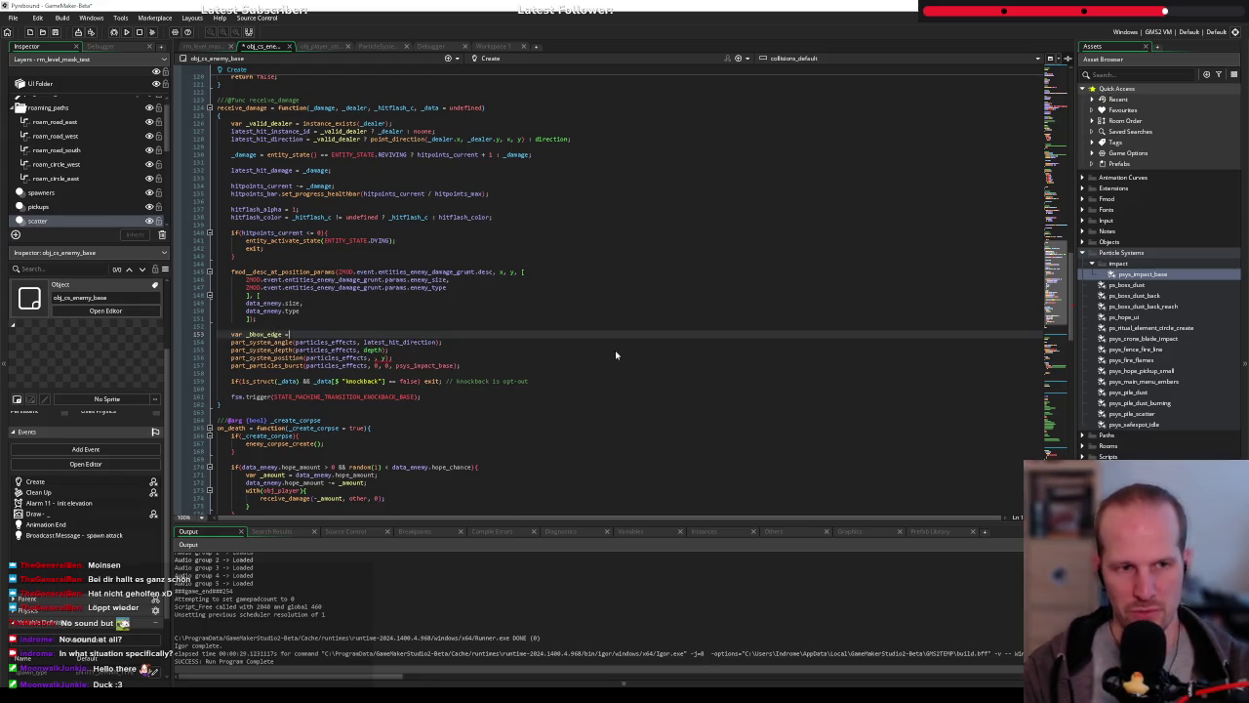
pyautogui.write('= ')
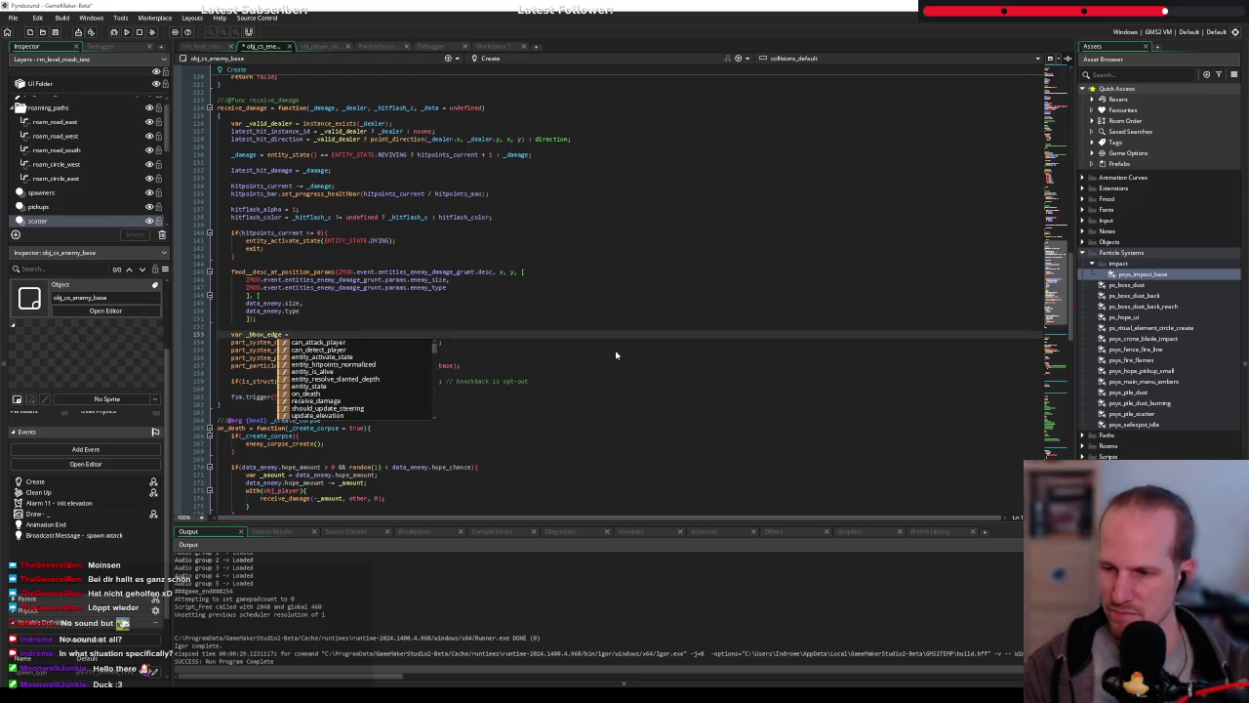
pyautogui.write('_dealer.')
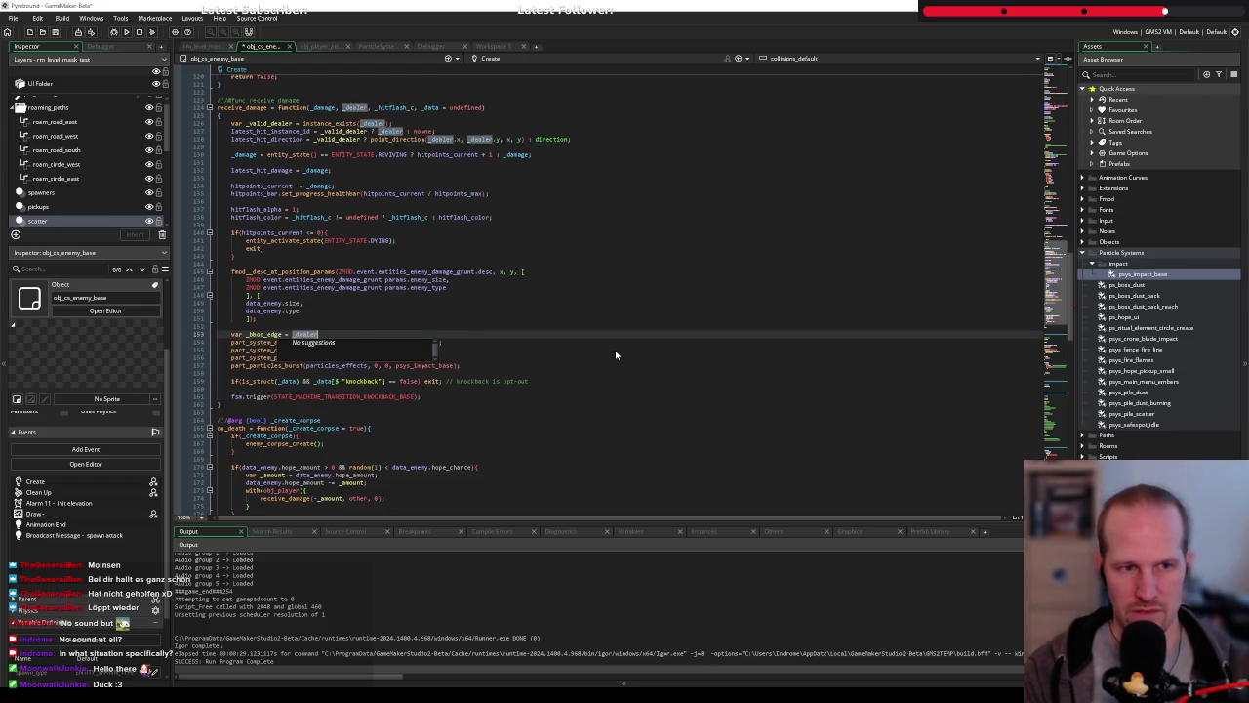
pyautogui.write('x < x')
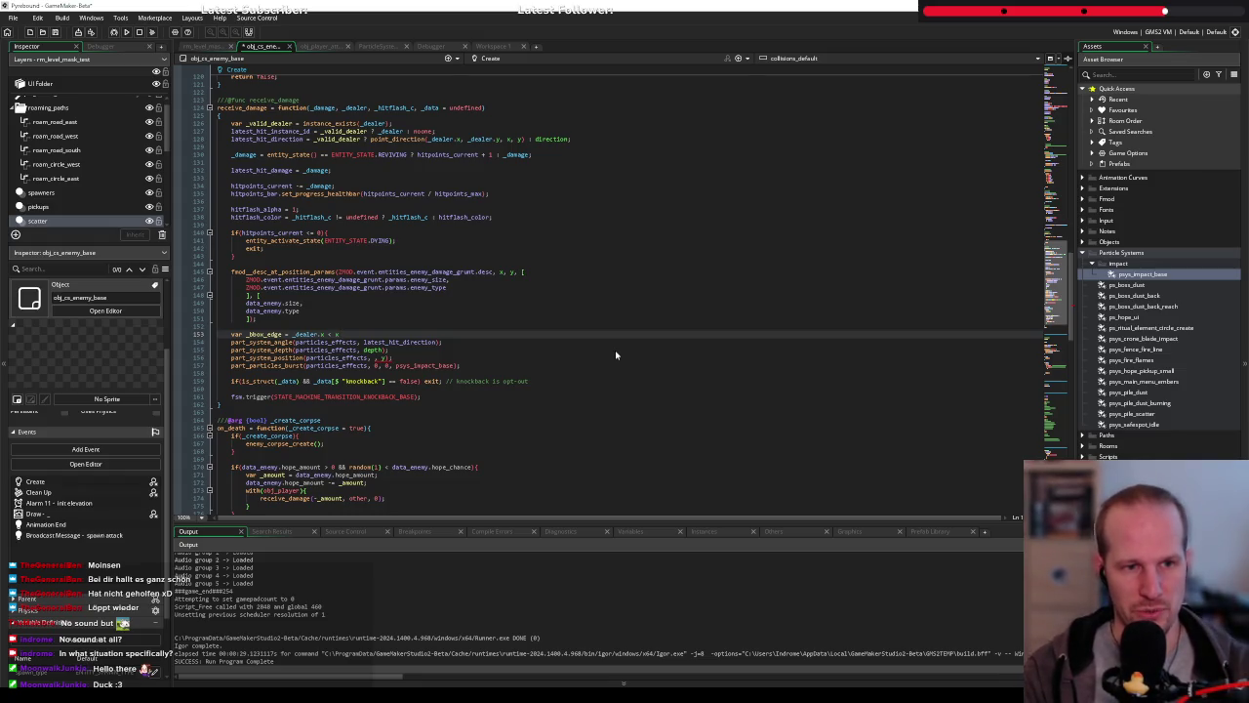
pyautogui.write(' ? bbox_right')
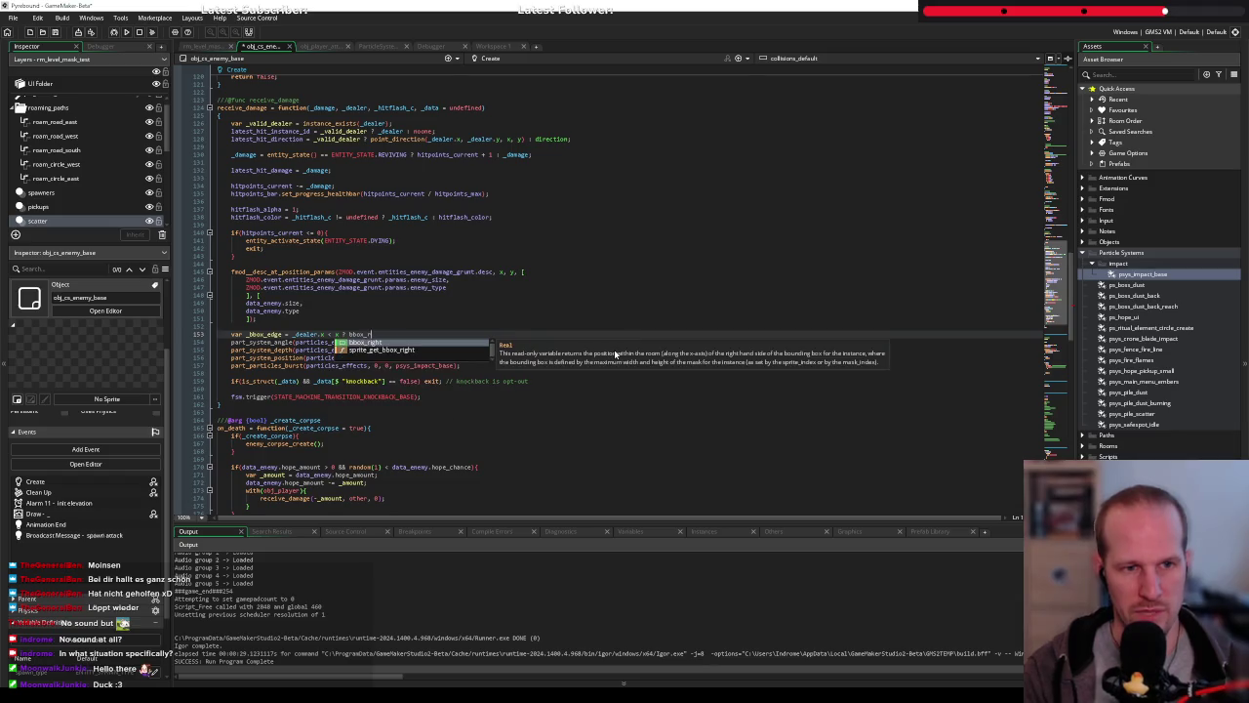
pyautogui.press('Return')
pyautogui.write(': bbox_lef')
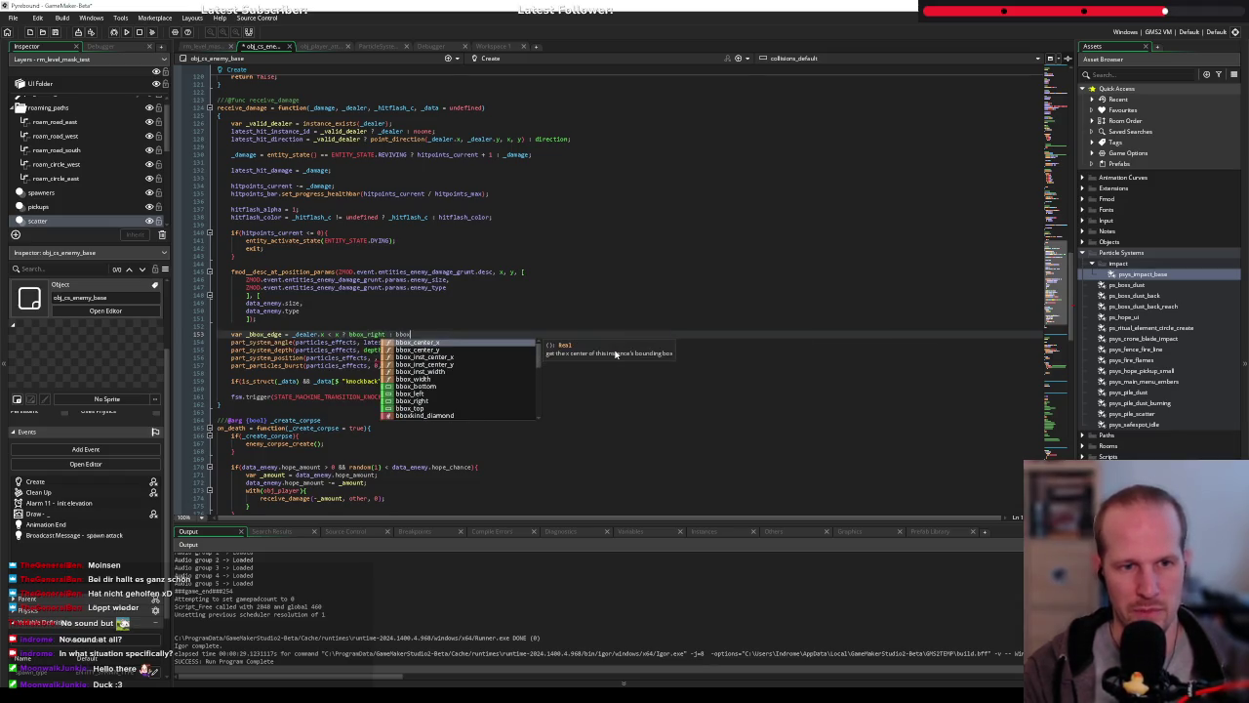
pyautogui.press('Return')
# Pass _bbox_edge and bbox_center_y() to part_system_position, then open bbox_center_y's definition
pyautogui.press('Down')
pyautogui.press('Down')
pyautogui.press('Down')
pyautogui.press('Left')
pyautogui.press('Left')
pyautogui.write('_bbox_edge')
pyautogui.press('Right')
pyautogui.press('Right')
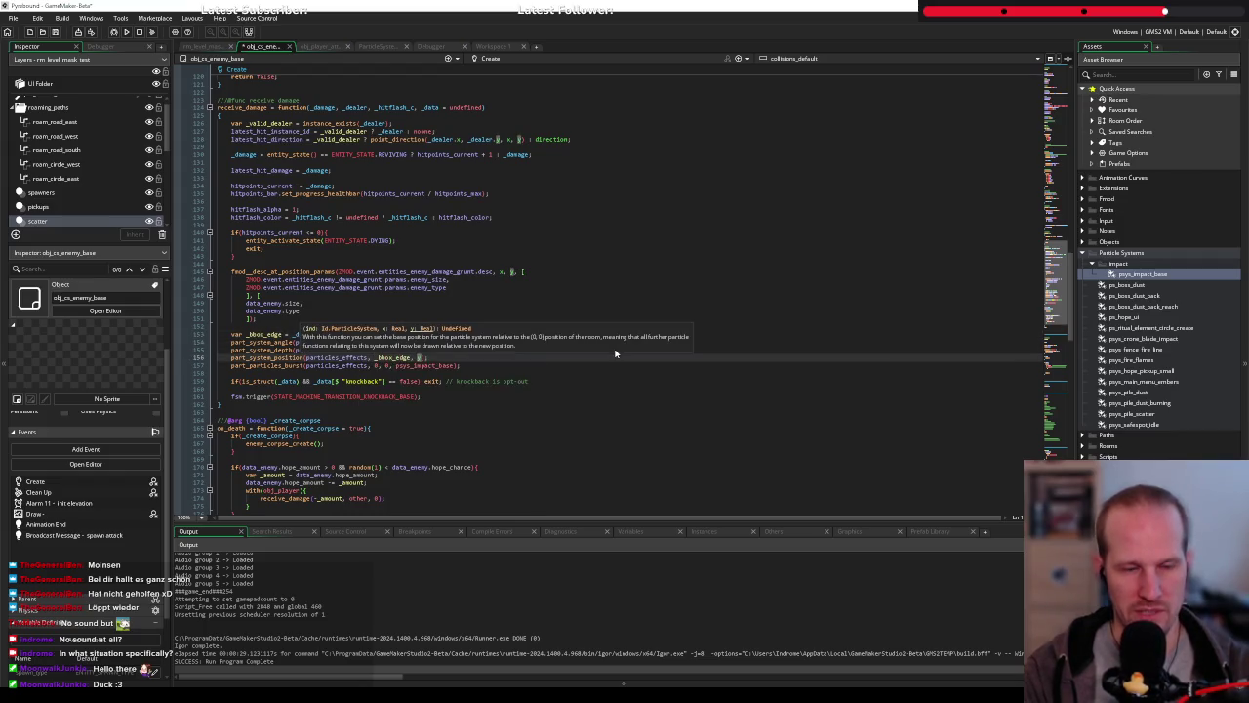
pyautogui.write('_bbox_edge.c')
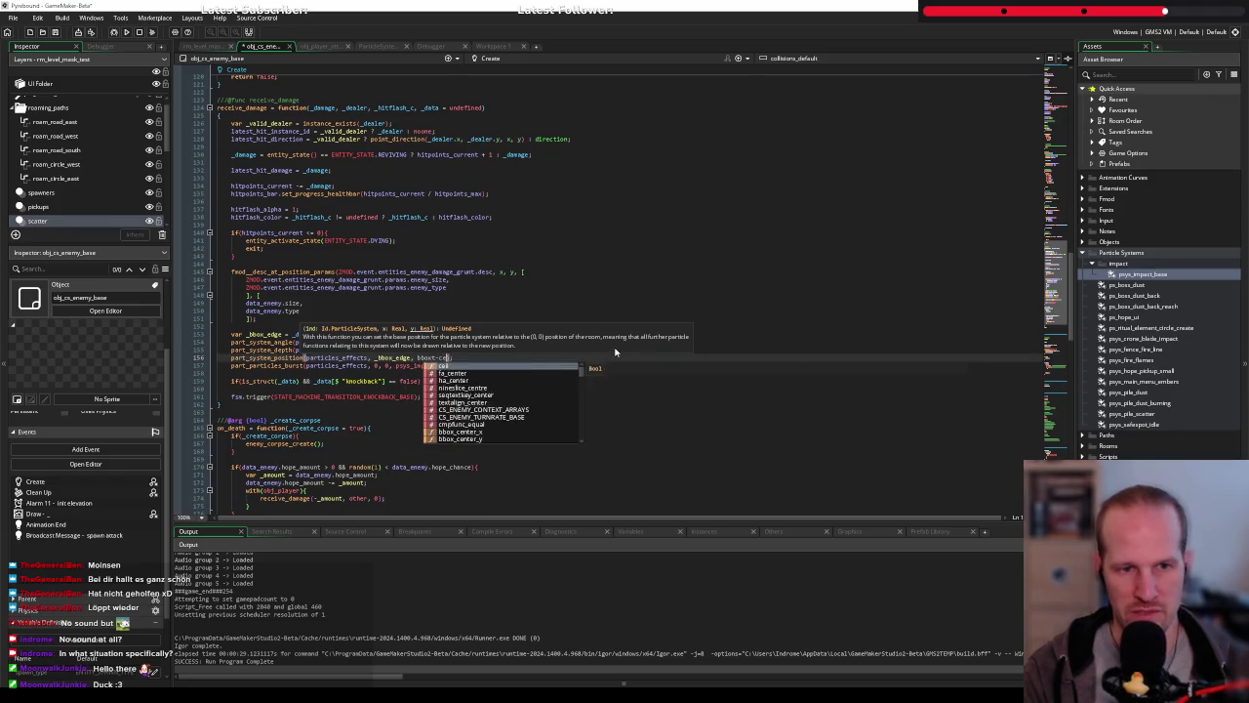
pyautogui.write('e')
pyautogui.write('nter_y')
pyautogui.press('Return')
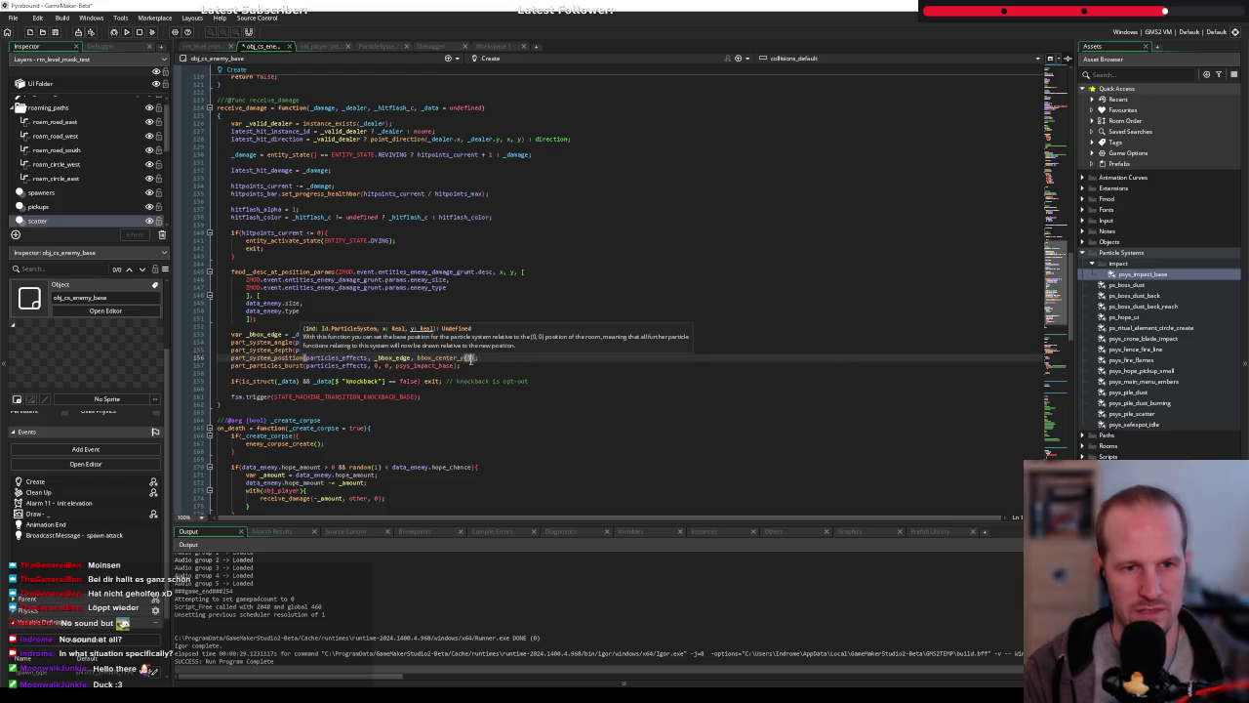
pyautogui.middleClick(469, 360)
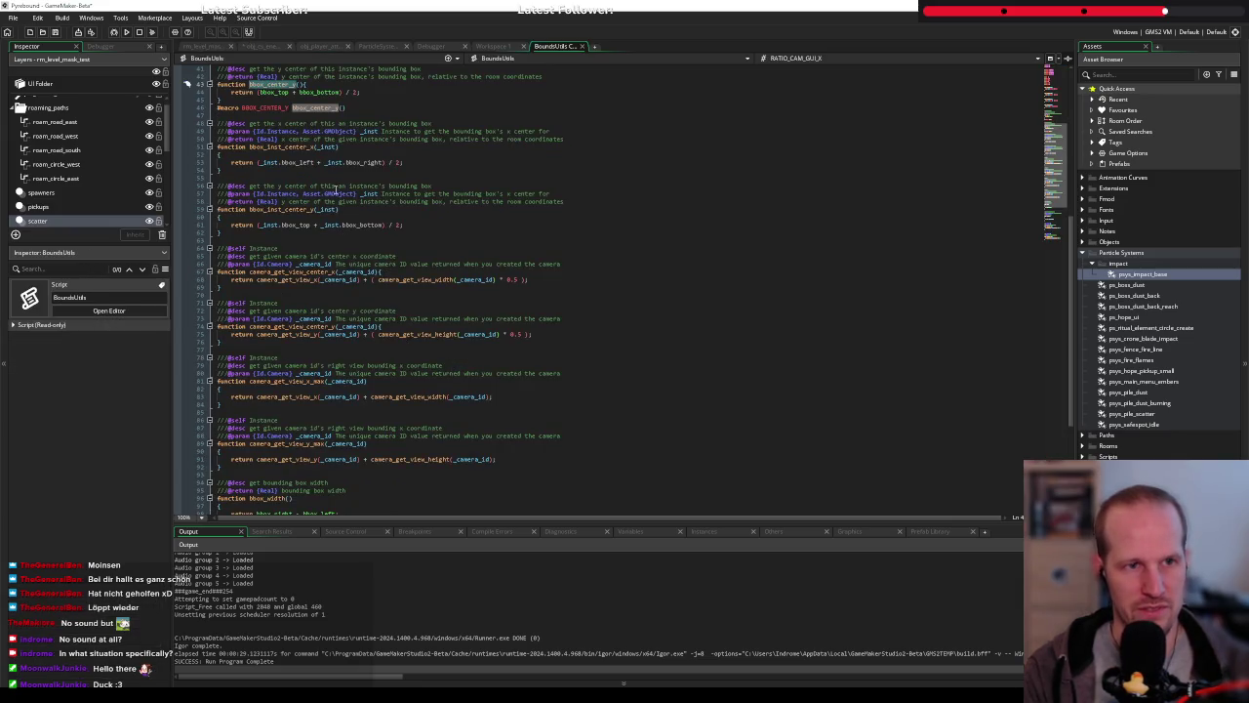
# Replace bbox_center_y() on line 156 with the BBOX_CENTER_Y macro in part_system_position
pyautogui.scroll(10, 335, 188)
pyautogui.scroll(-6, 337, 188)
pyautogui.scroll(3, 339, 187)
pyautogui.scroll(-4, 340, 187)
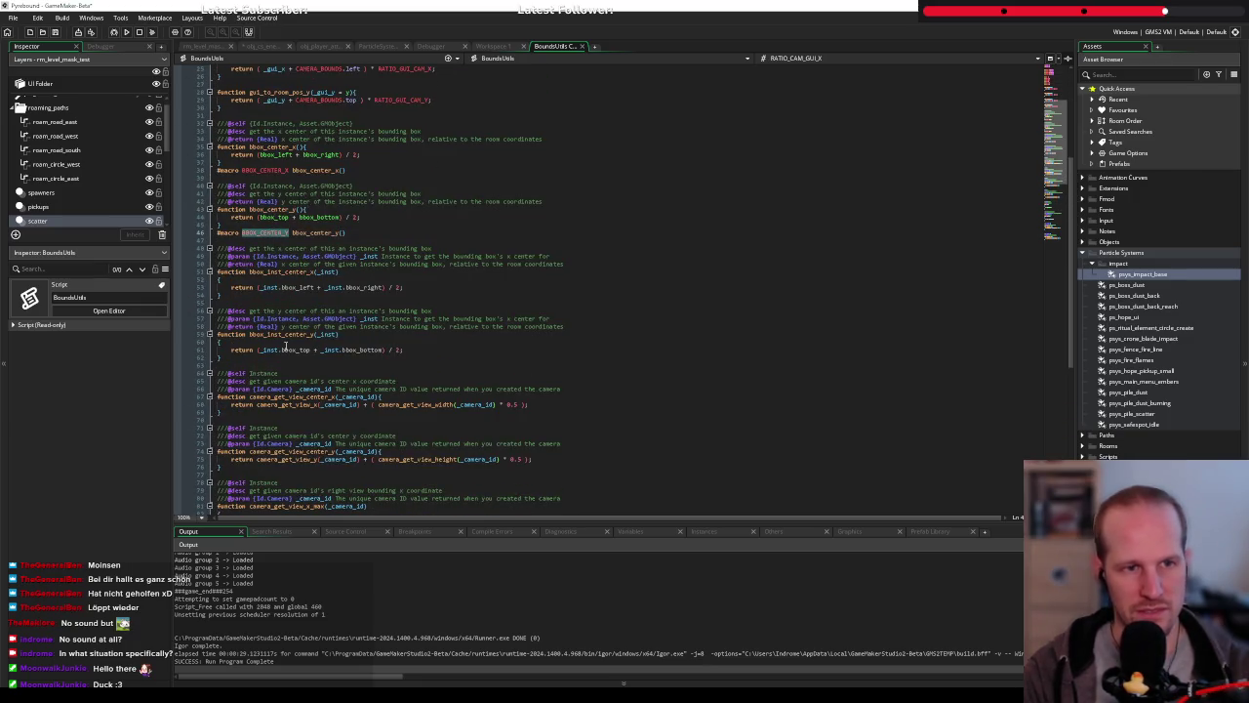
pyautogui.click(278, 46)
pyautogui.doubleClick(466, 358)
pyautogui.write('BBOX_CENTER_Y')
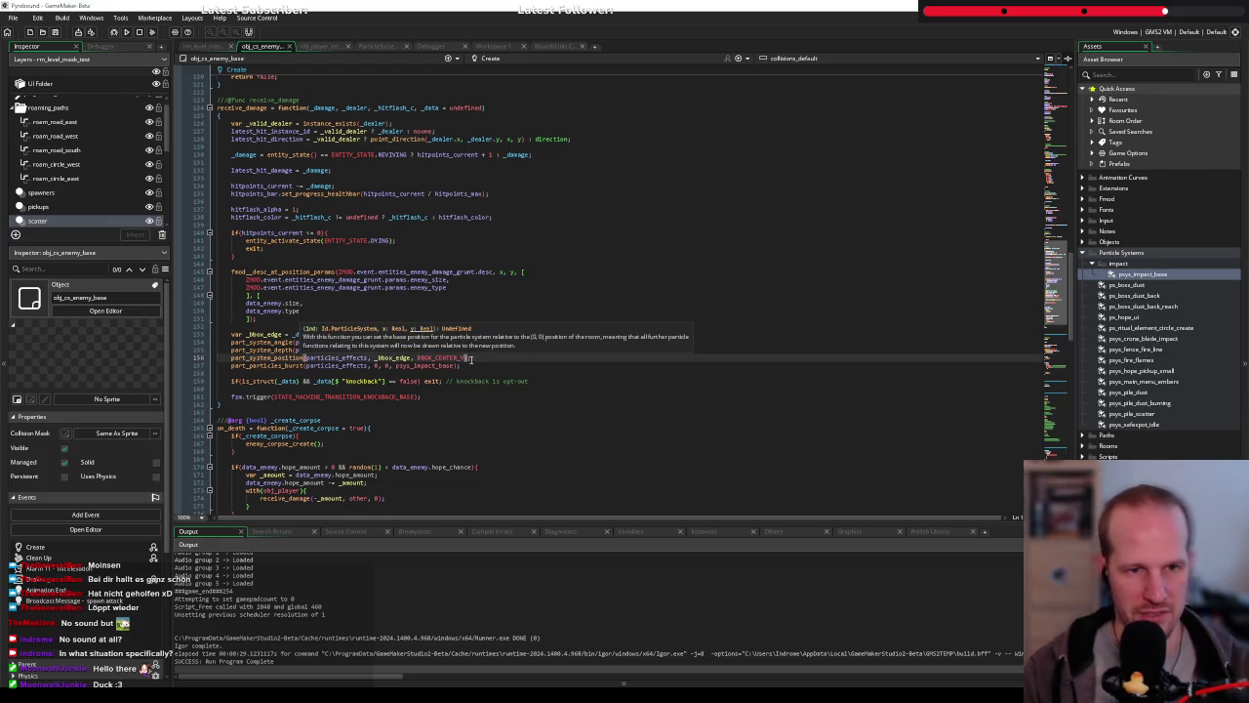
pyautogui.click(489, 363)
pyautogui.click(454, 357)
pyautogui.doubleClick(463, 358)
pyautogui.press('Up')
pyautogui.press('Up')
pyautogui.press('Up')
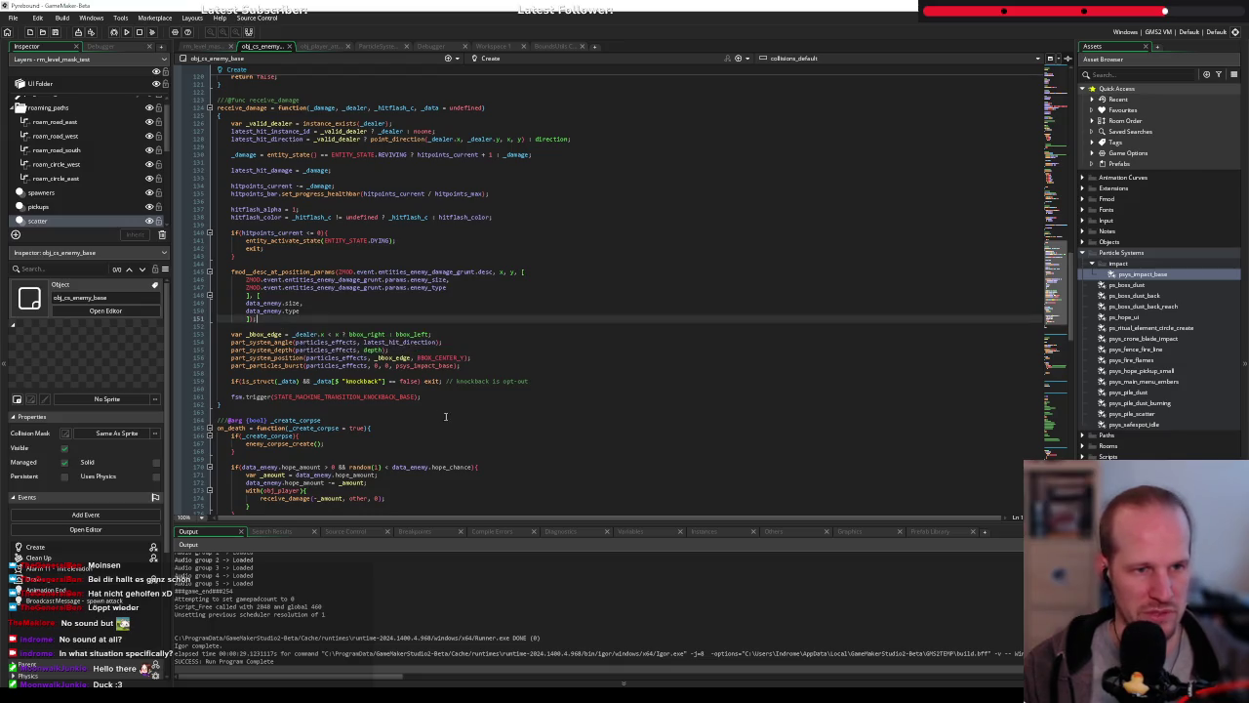
pyautogui.click(482, 358)
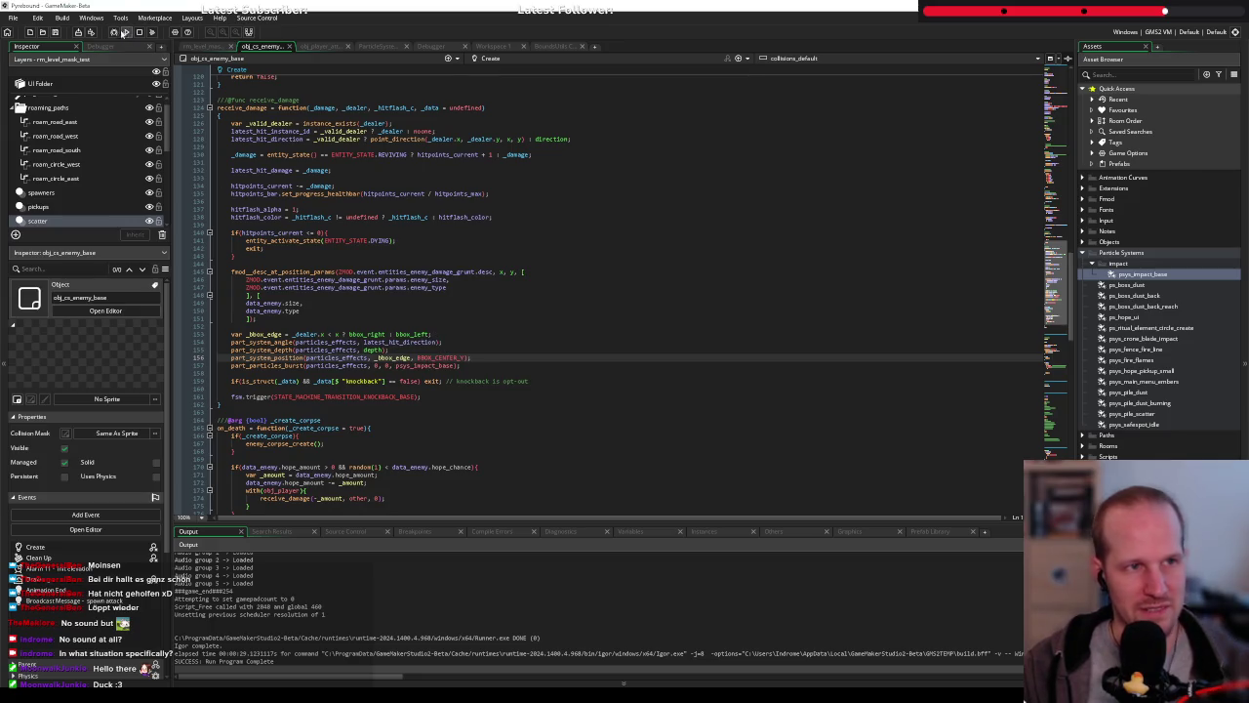
# Launch a debug run of Pyrebound, start playing and walk the player around with WASD
pyautogui.click(125, 32)
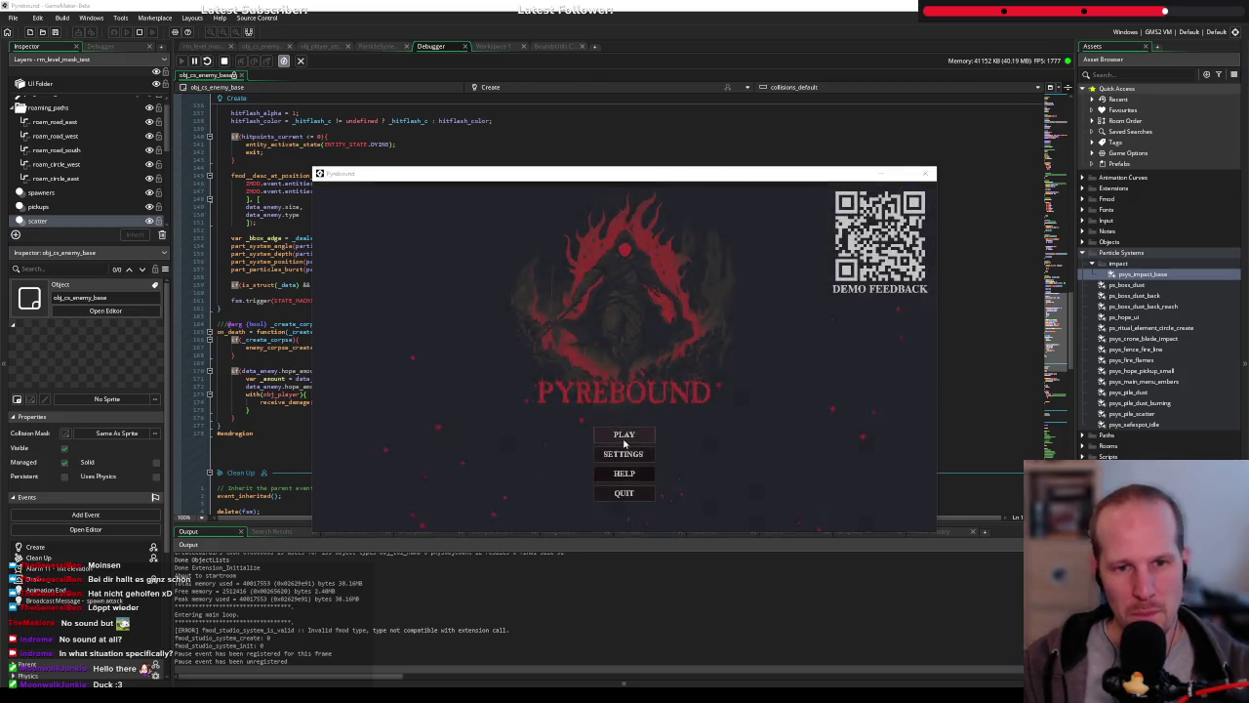
pyautogui.click(630, 439)
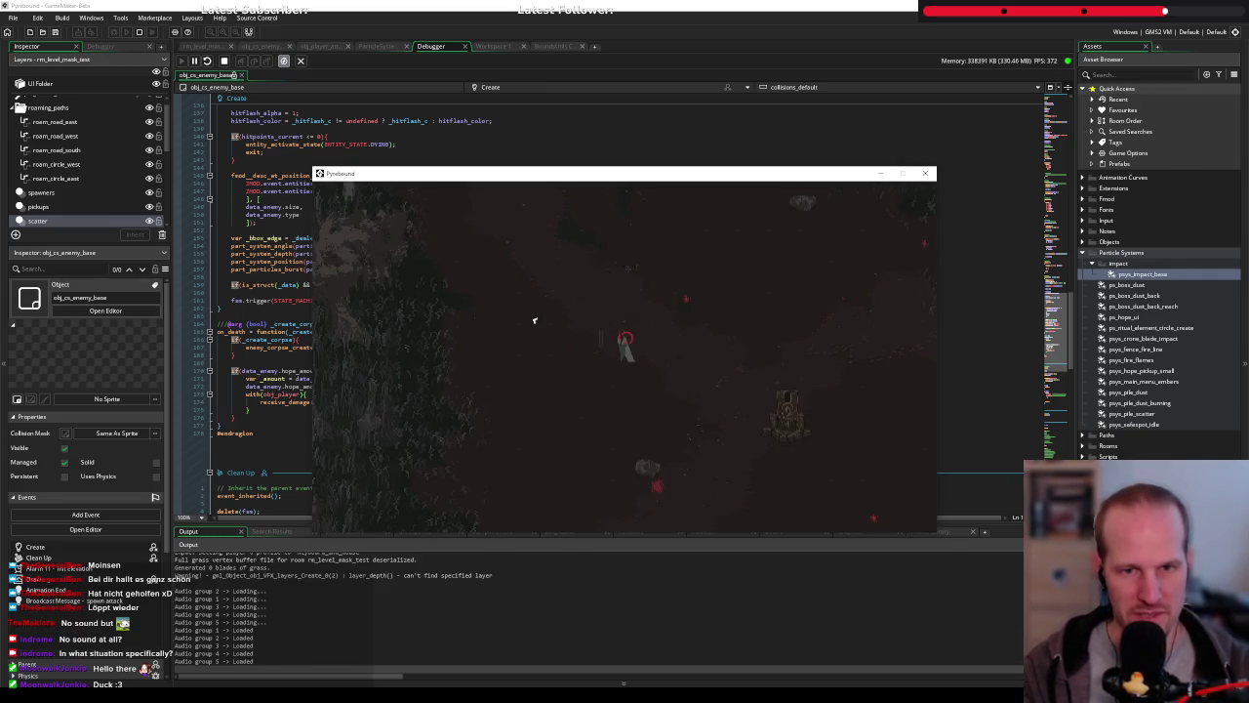
pyautogui.press('w')
pyautogui.press('d')
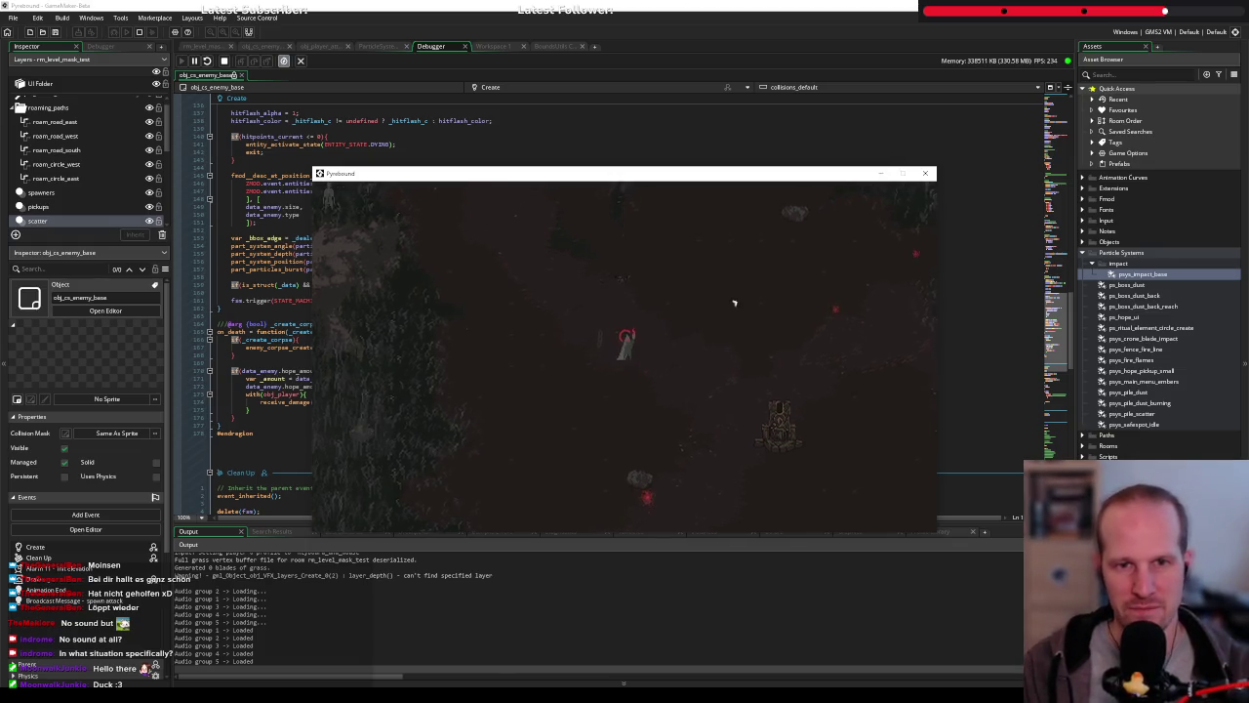
pyautogui.press('d')
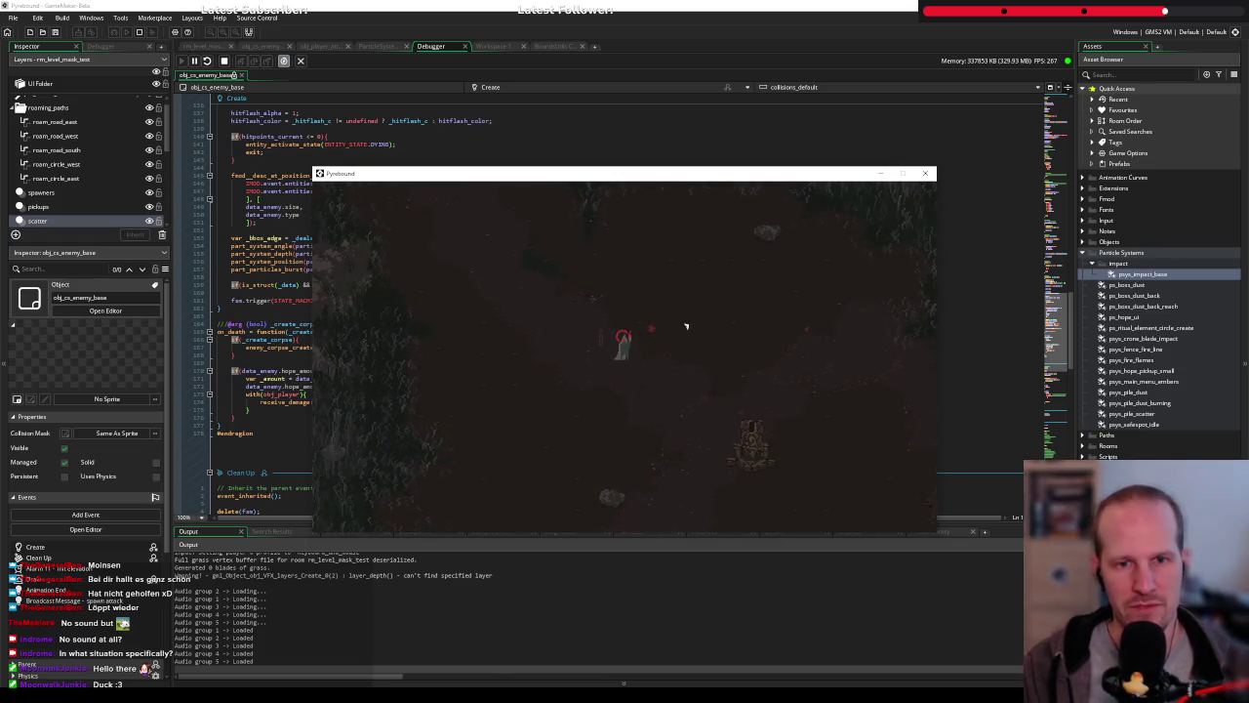
pyautogui.press('s')
pyautogui.press('d')
pyautogui.press('s')
pyautogui.press('a')
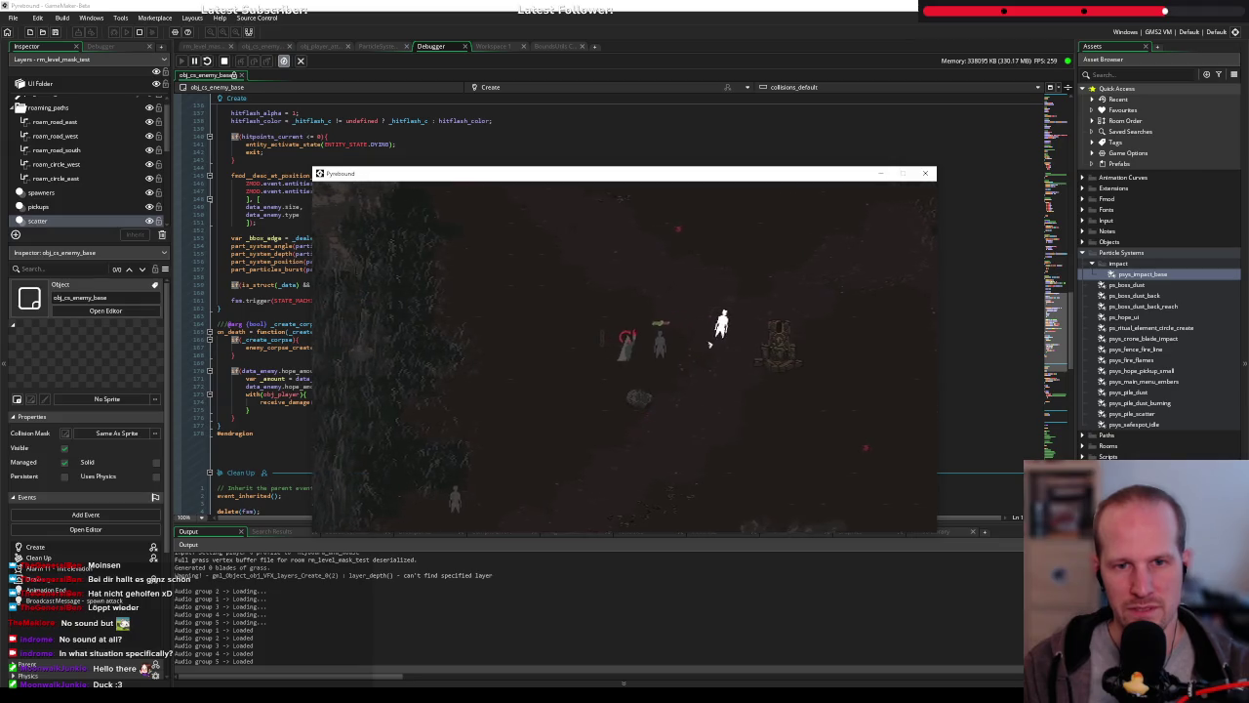
# Pause and resume the game, then close its window to return to the code
pyautogui.press('Escape')
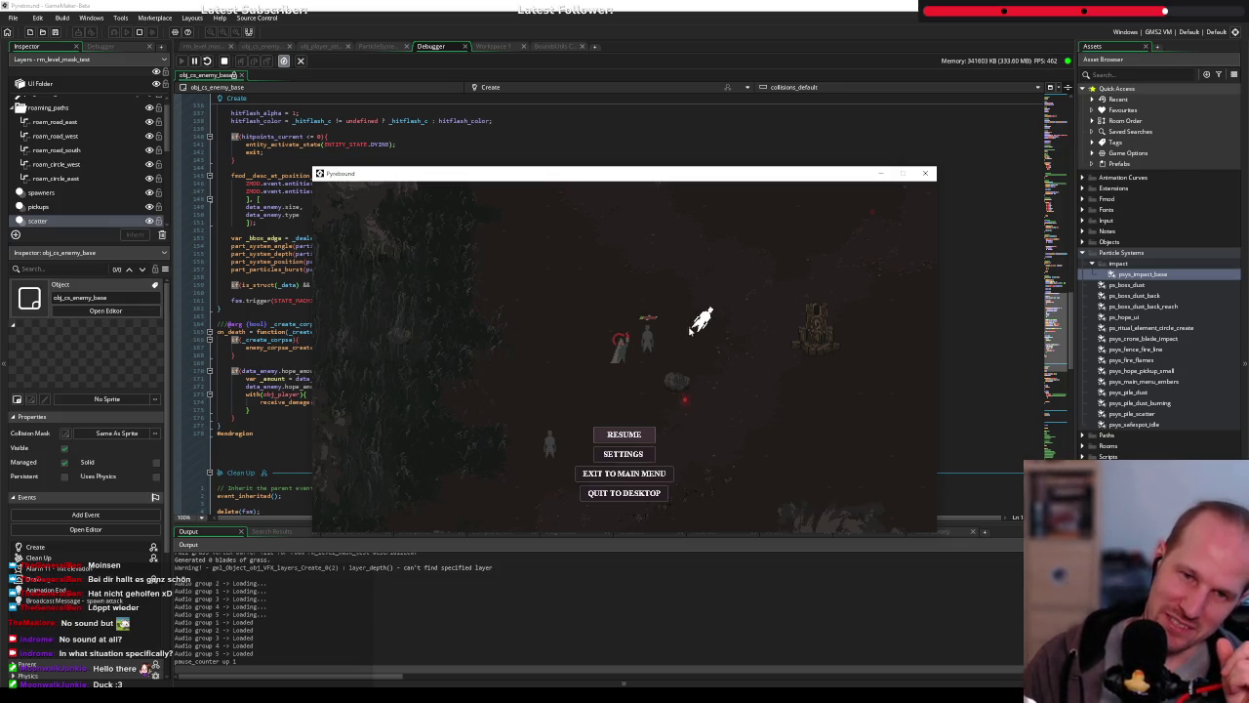
pyautogui.click(623, 434)
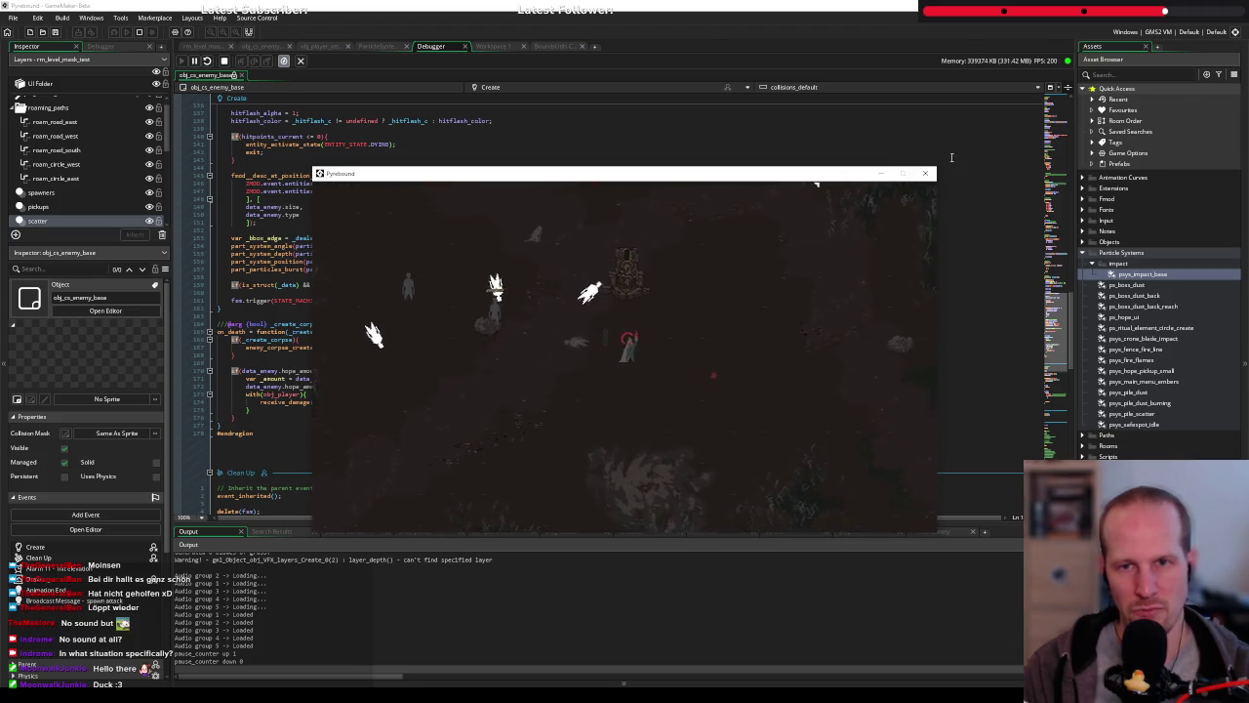
pyautogui.click(925, 176)
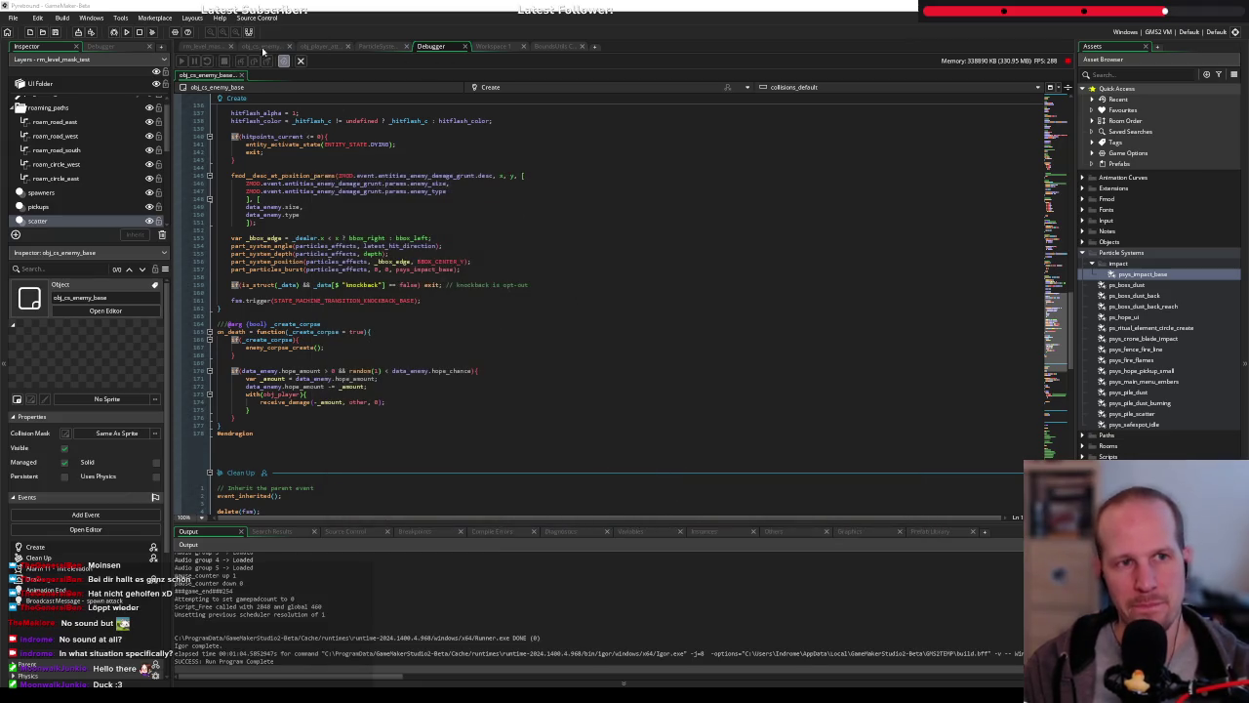
# Delete the enemy_dummy_ref emitter from the impact particle system, then start a debug run
pyautogui.click(379, 46)
pyautogui.click(219, 71)
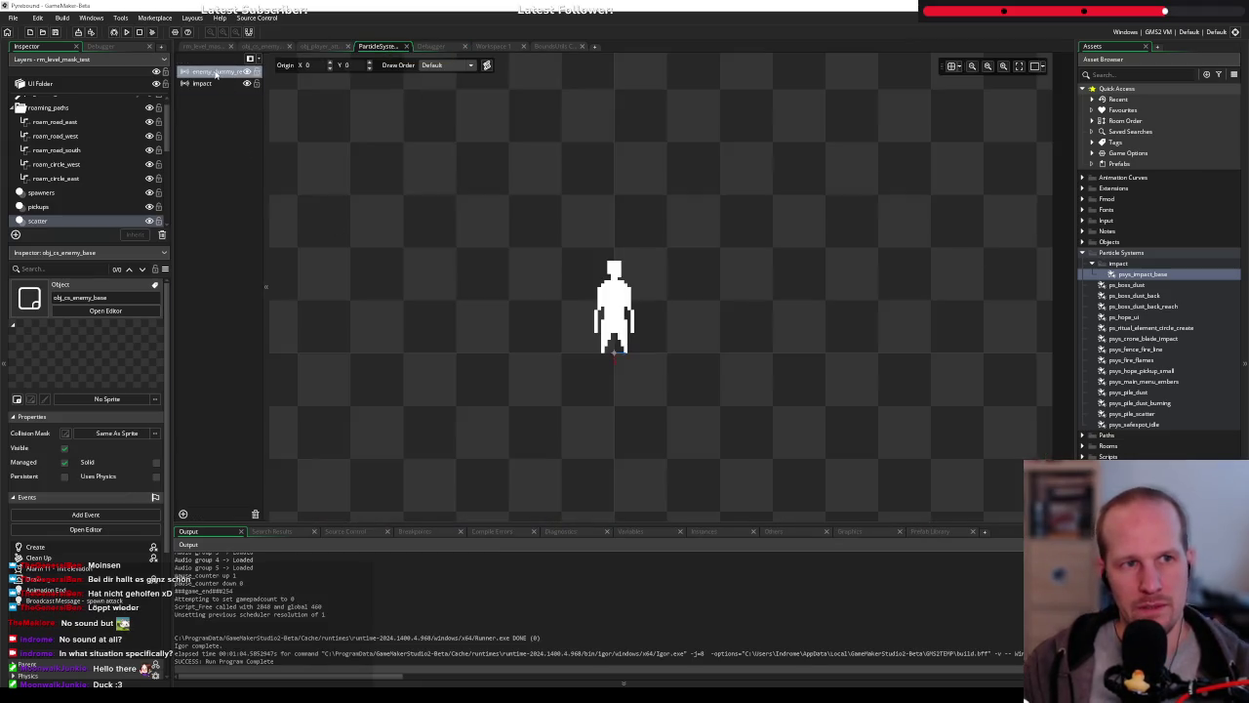
pyautogui.click(247, 73)
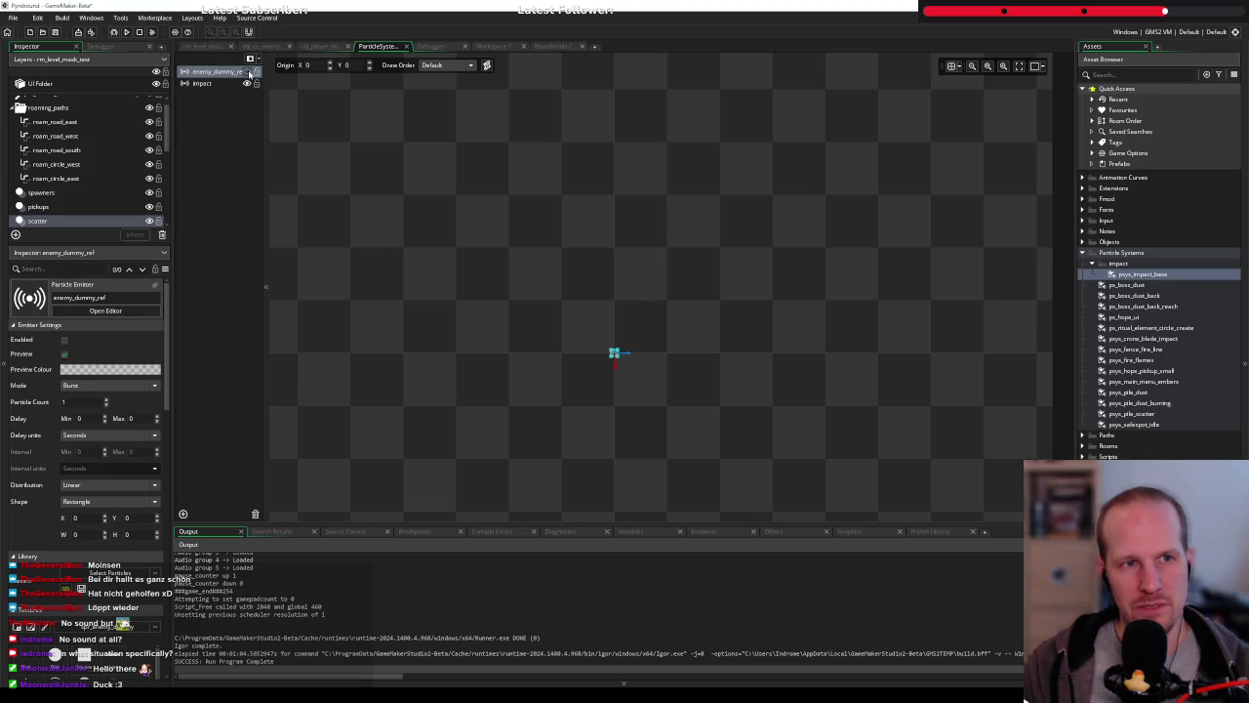
pyautogui.press('Delete')
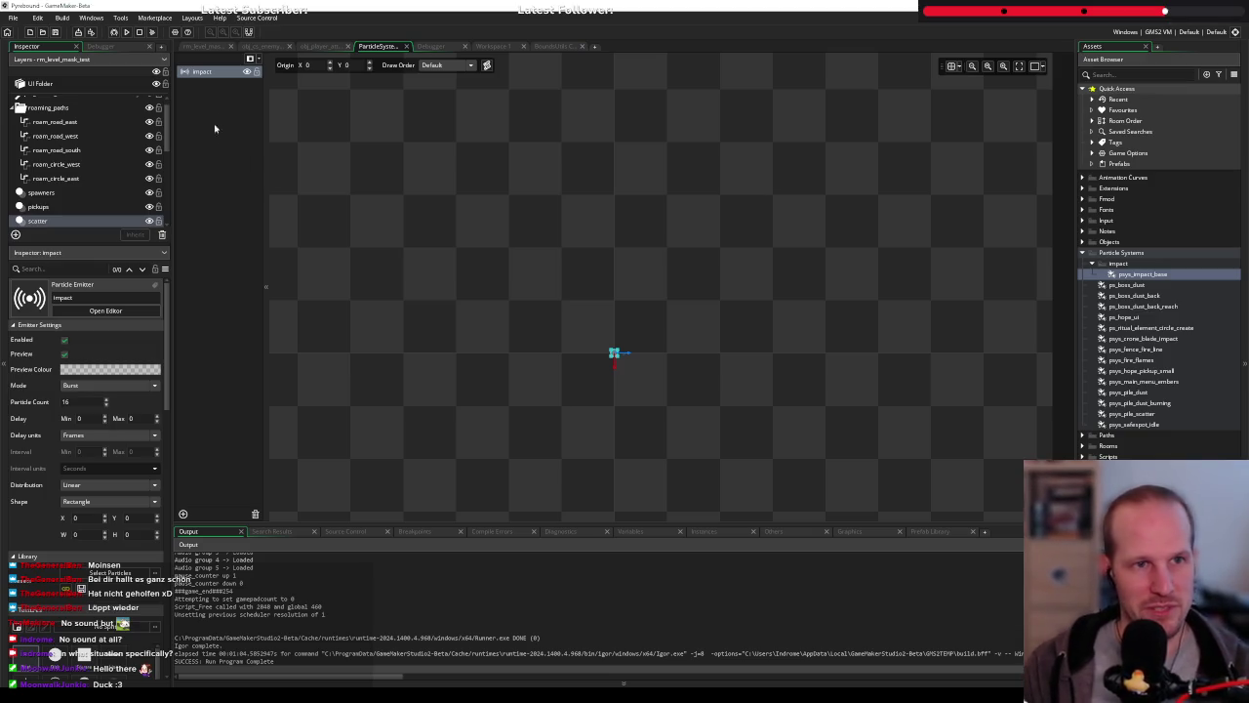
pyautogui.click(263, 46)
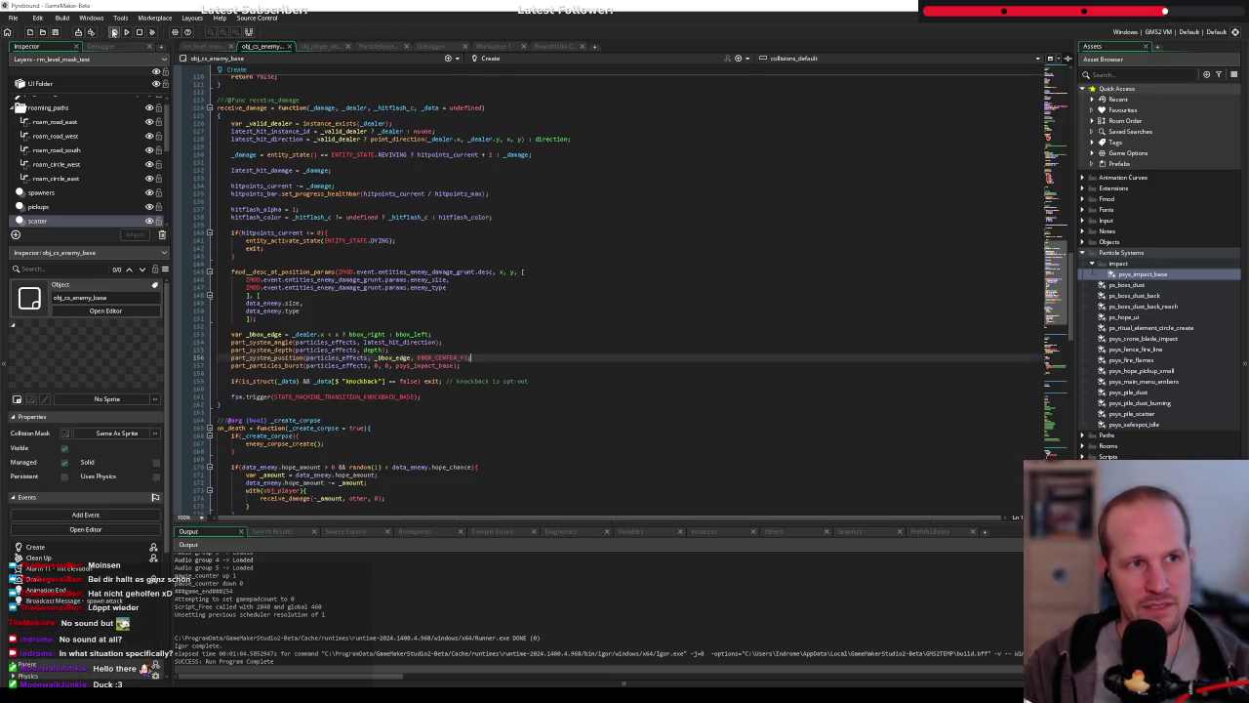
pyautogui.click(113, 32)
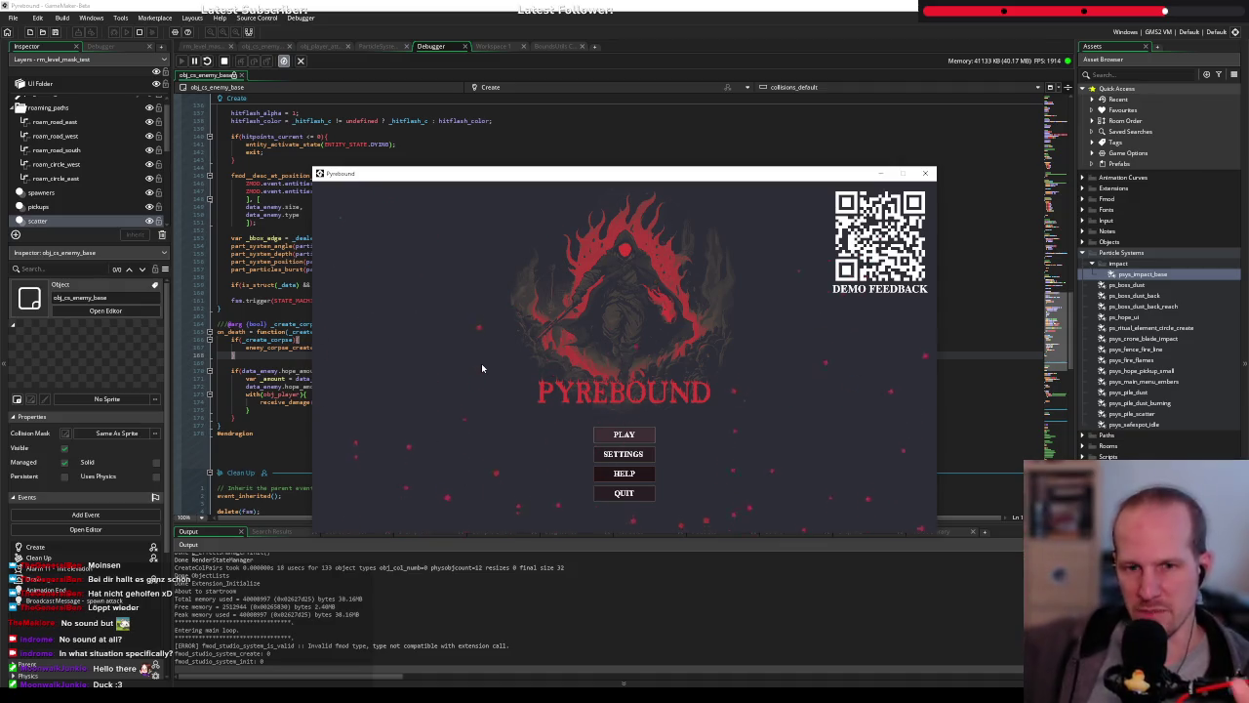
# Play a new game from the title screen, then select the five particle-burst lines in receive_damage
pyautogui.click(624, 434)
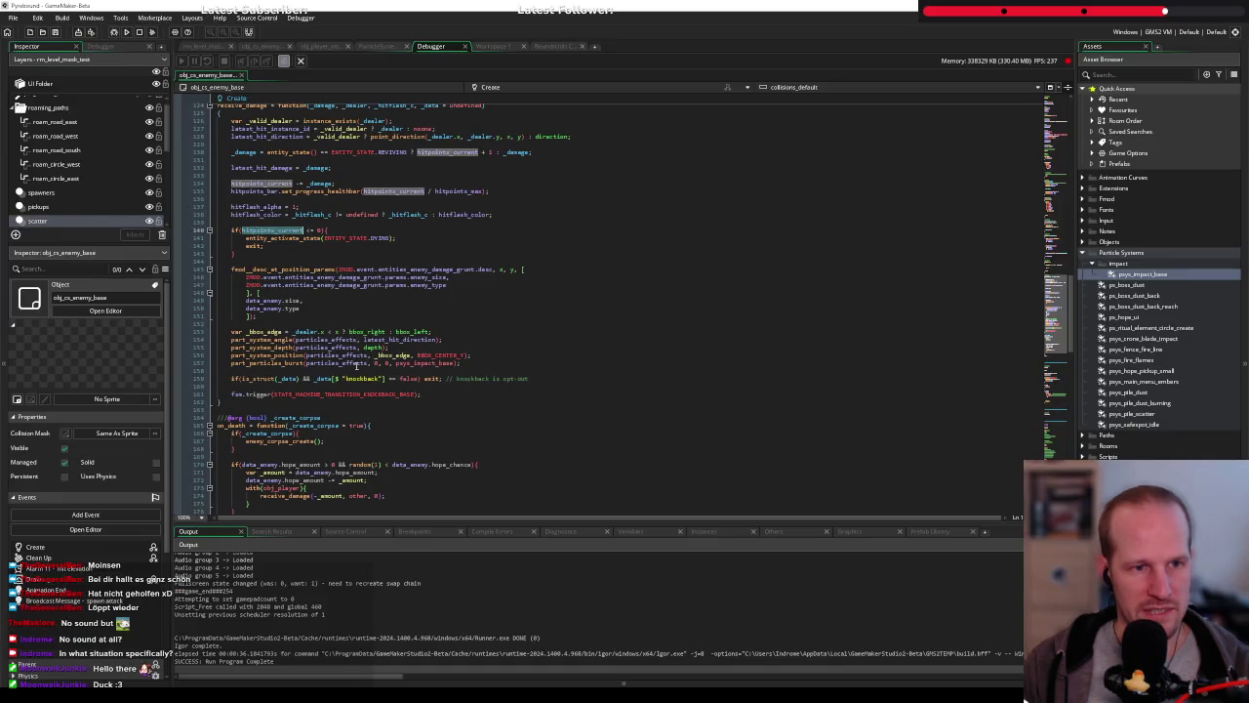
pyautogui.moveTo(461, 363); pyautogui.dragTo(224, 324)
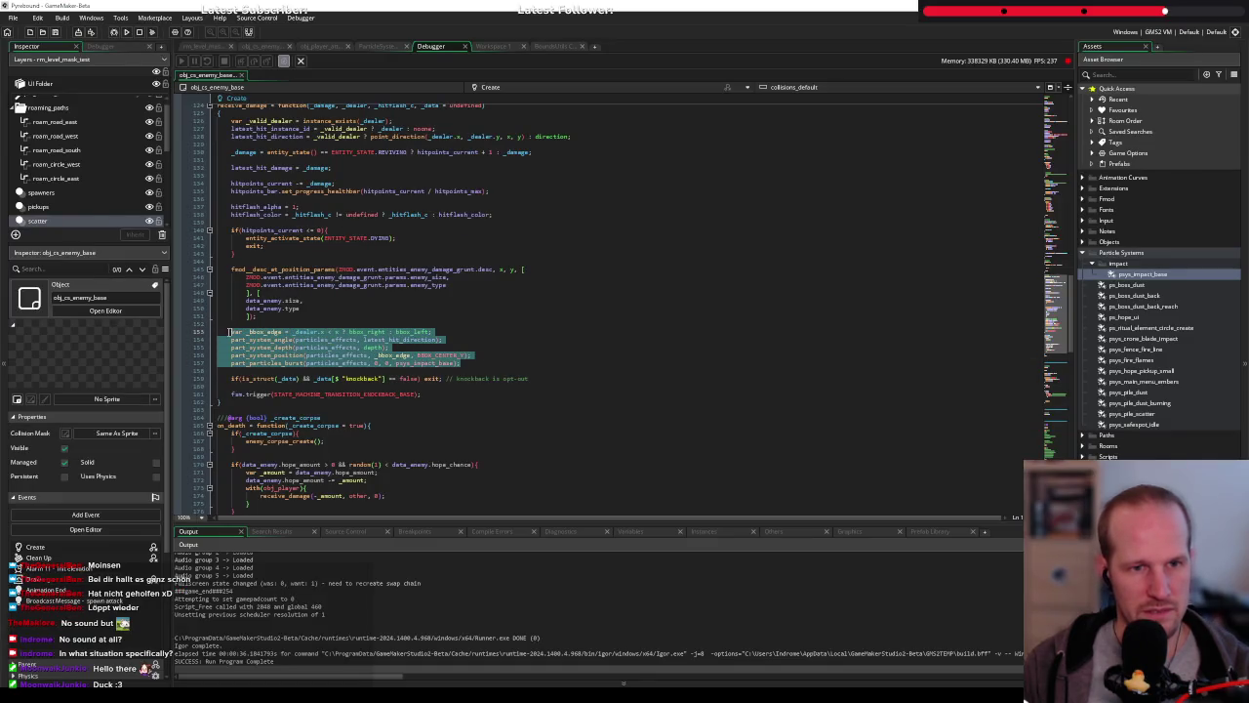
# Move the particle-burst lines to just after the hit-flash setup and start a debug rebuild
pyautogui.press('BackSpace')
pyautogui.scroll(2, 307, 297)
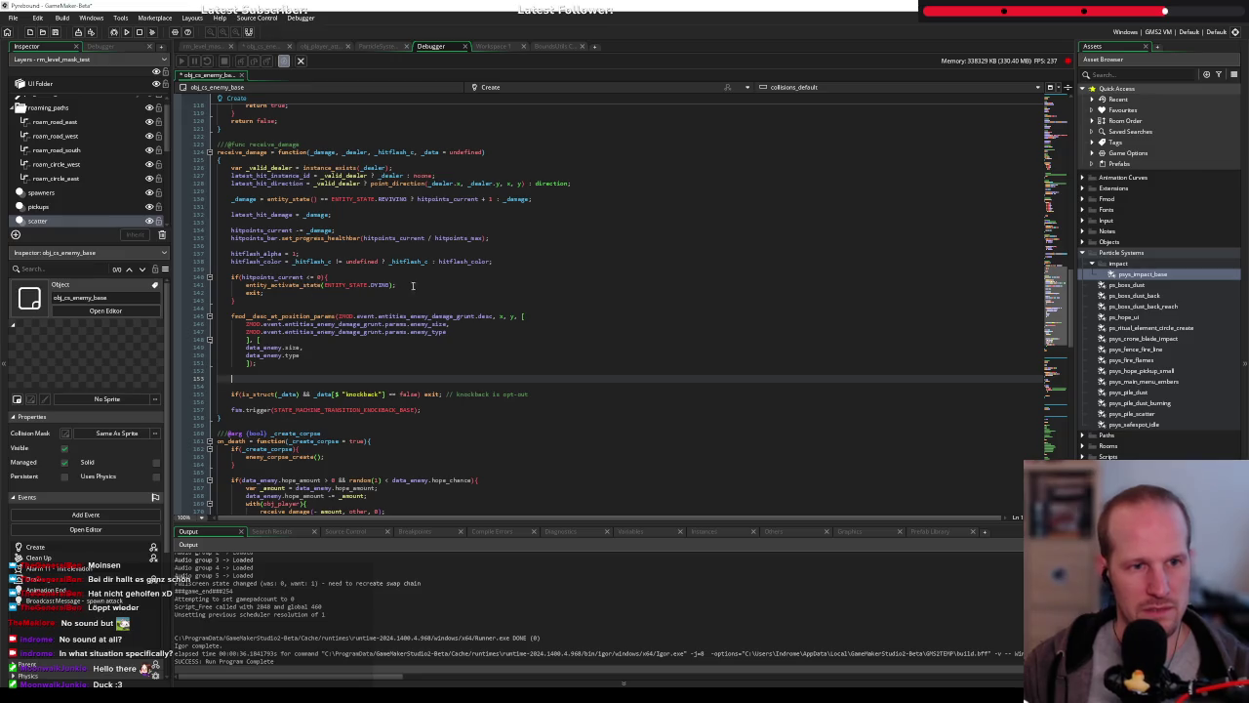
pyautogui.press('BackSpace')
pyautogui.press('BackSpace')
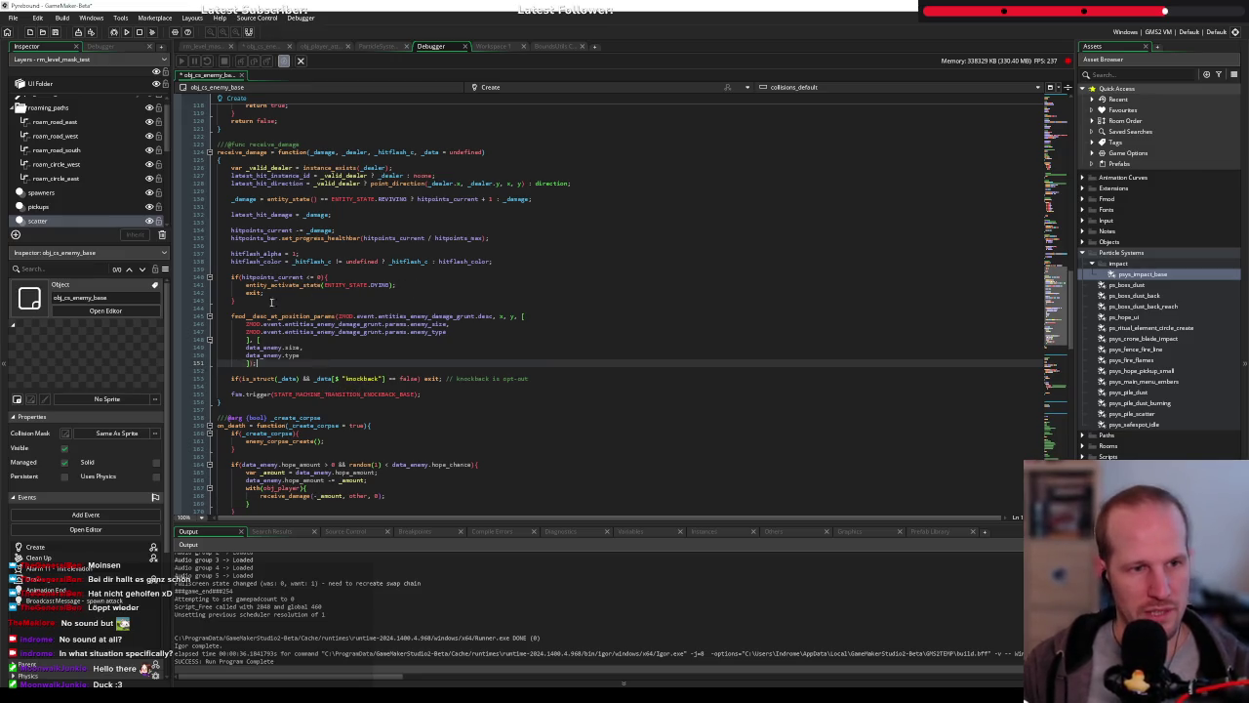
pyautogui.click(515, 260)
pyautogui.hotkey('ctrl', 'v')
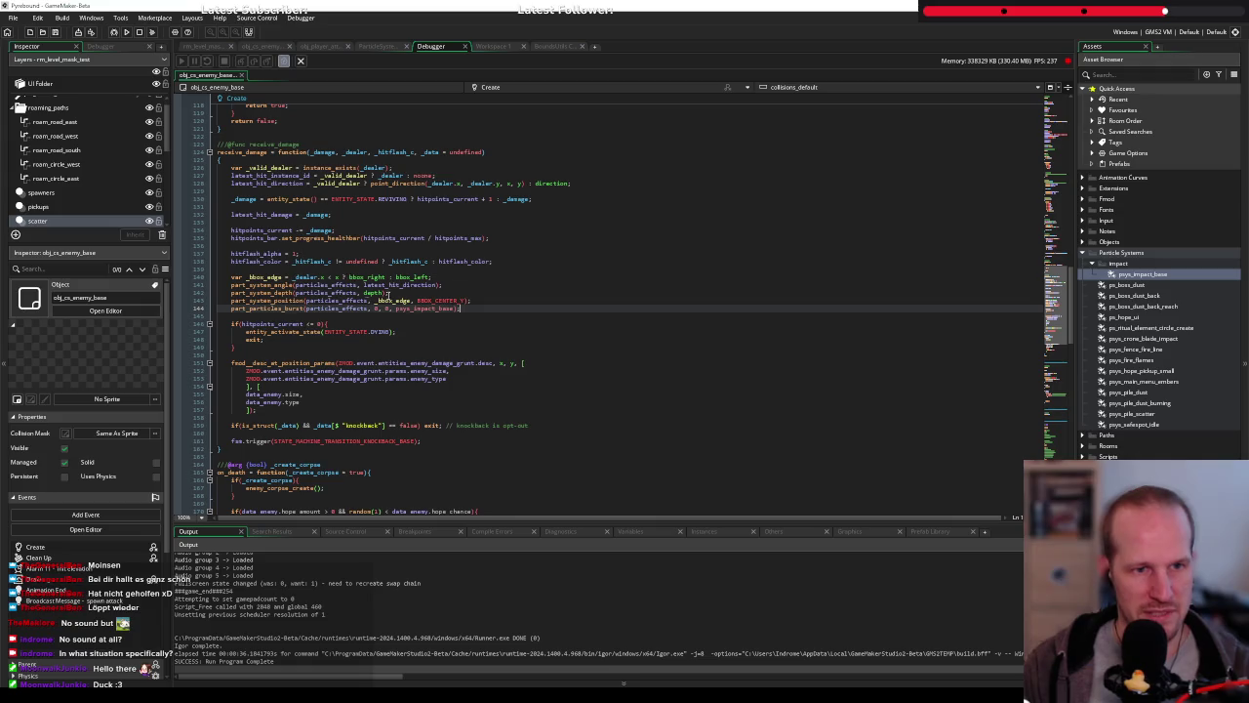
pyautogui.click(417, 301)
pyautogui.click(454, 285)
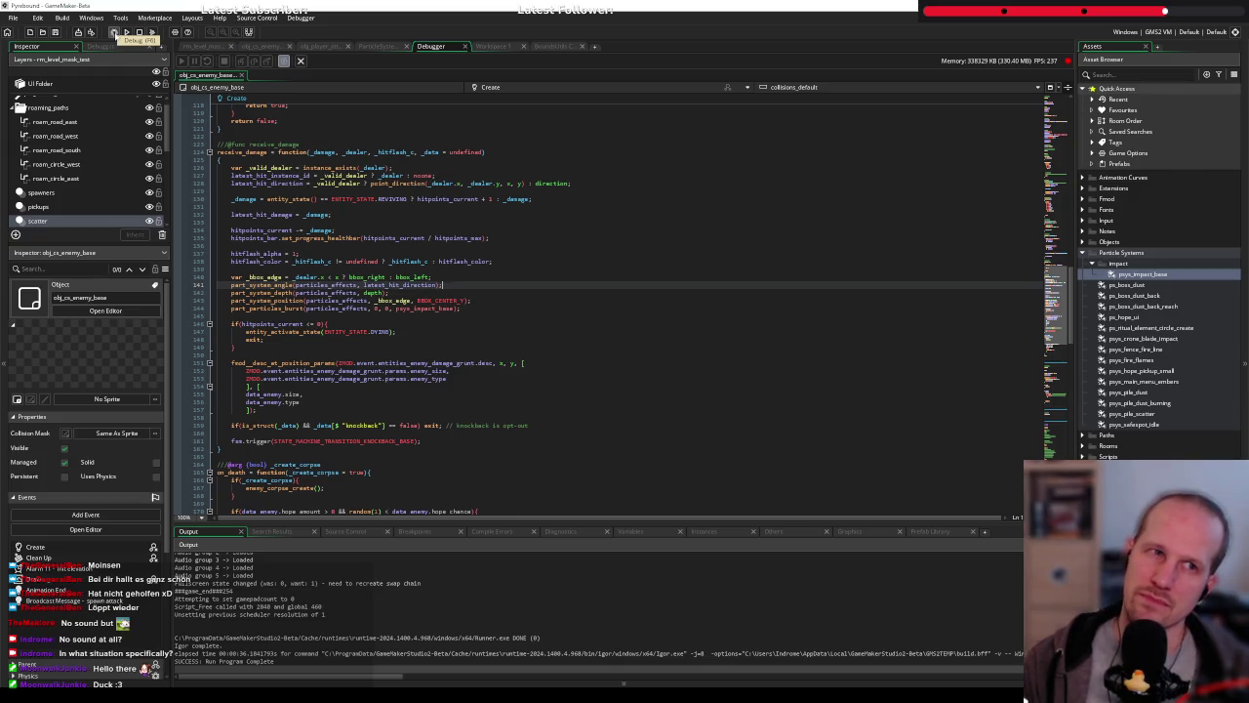
pyautogui.click(126, 32)
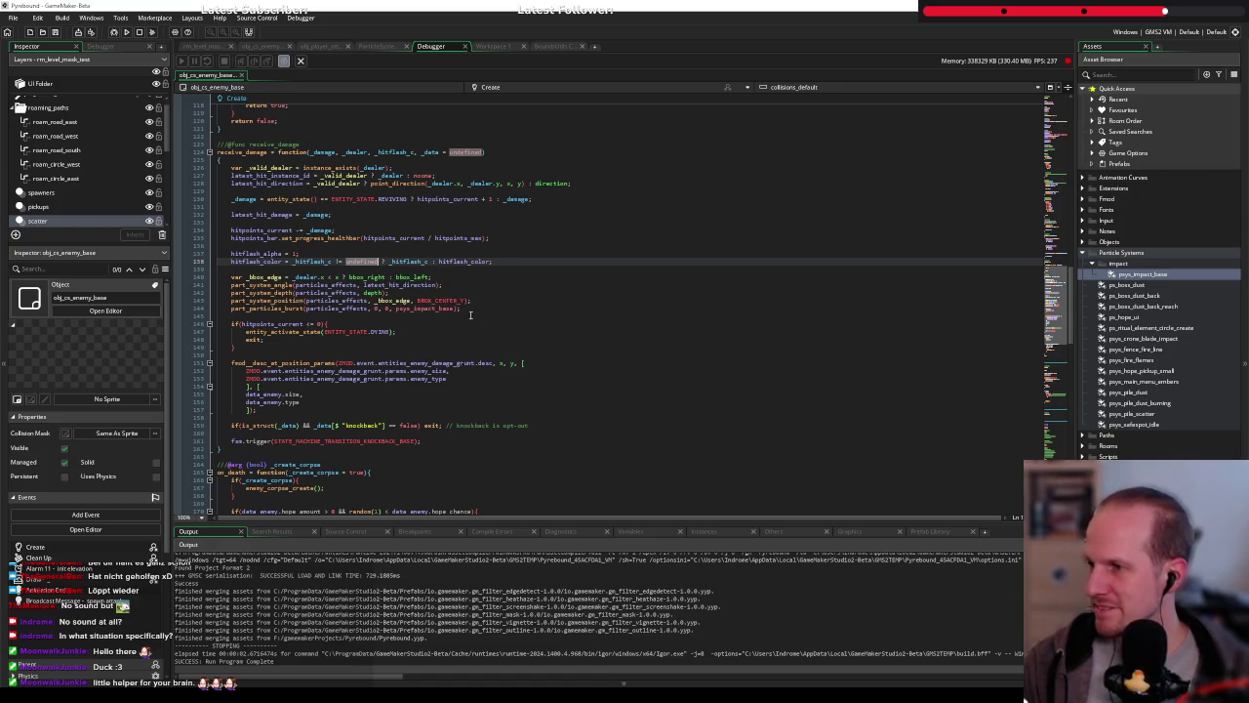
pyautogui.click(426, 291)
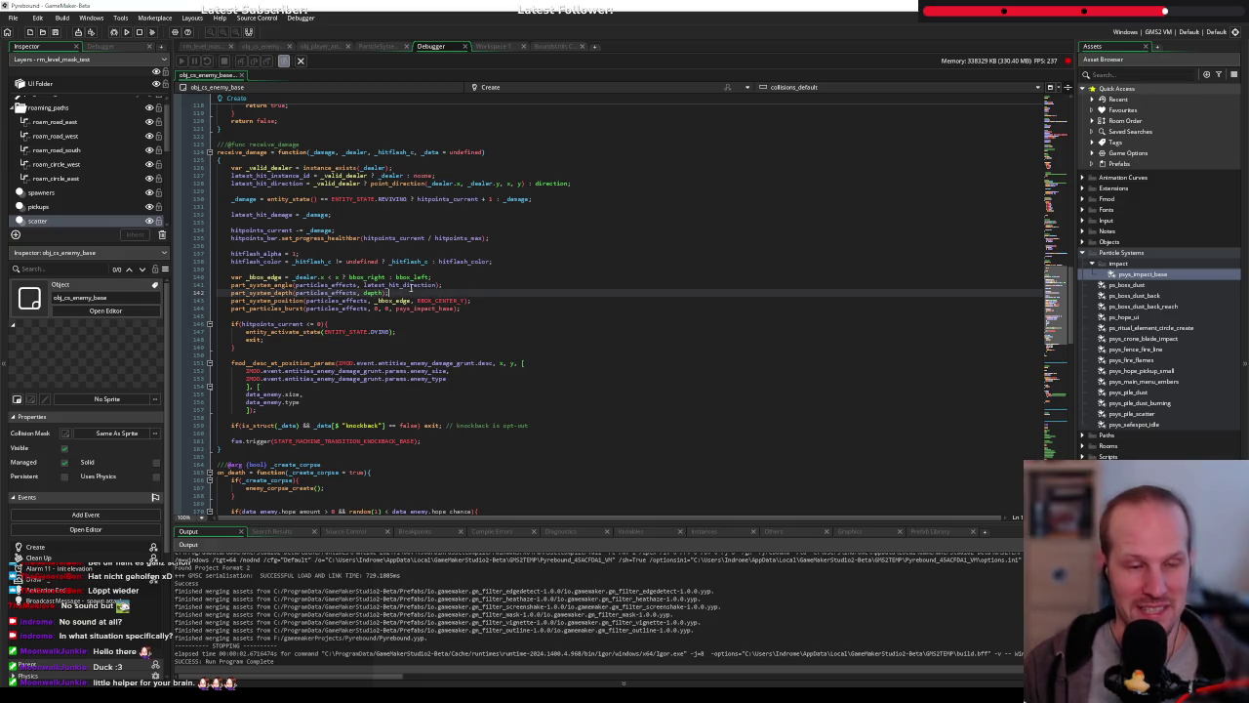
# Set part_system_depth's argument to depth - 2 and launch a new debug run
pyautogui.press('Left')
pyautogui.press('Left')
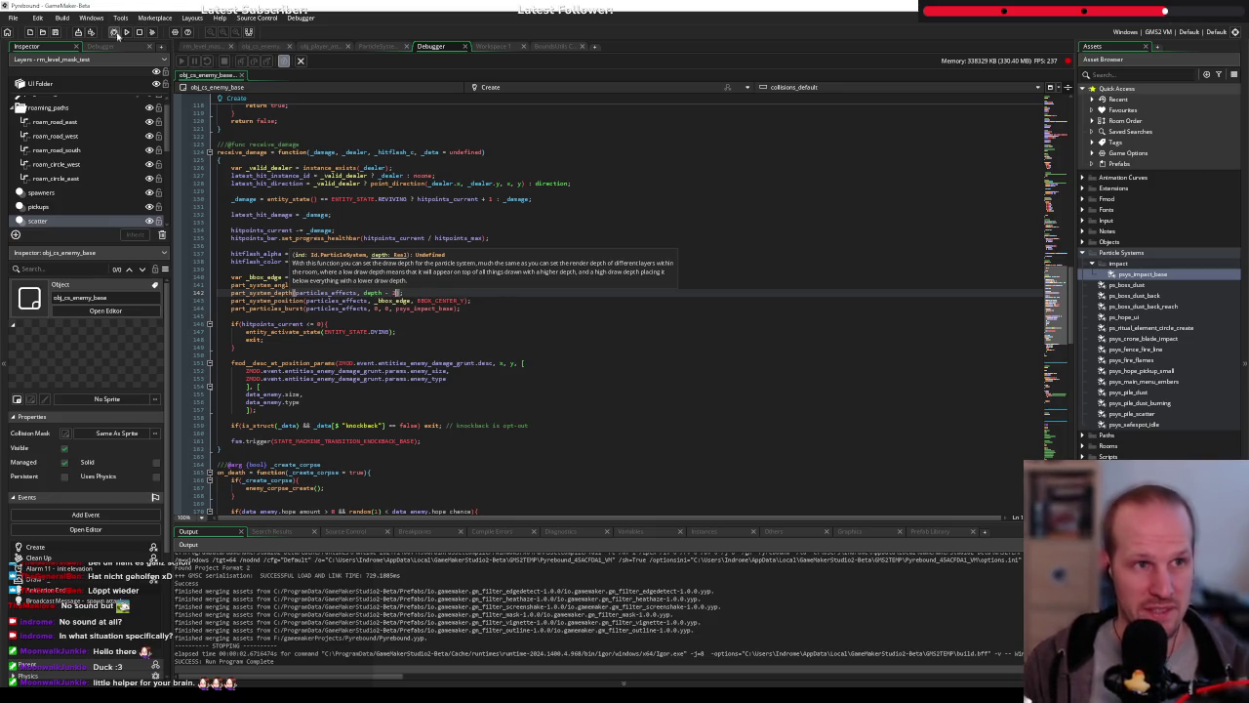
pyautogui.click(113, 33)
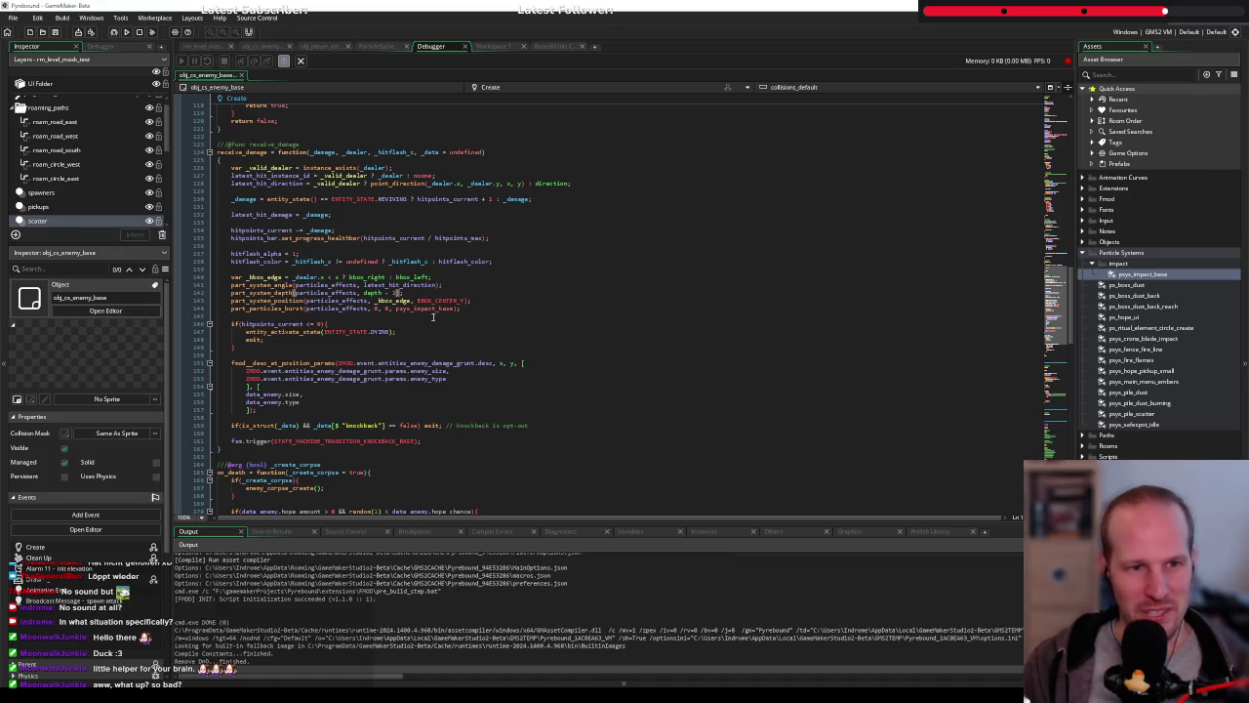
pyautogui.click(432, 317)
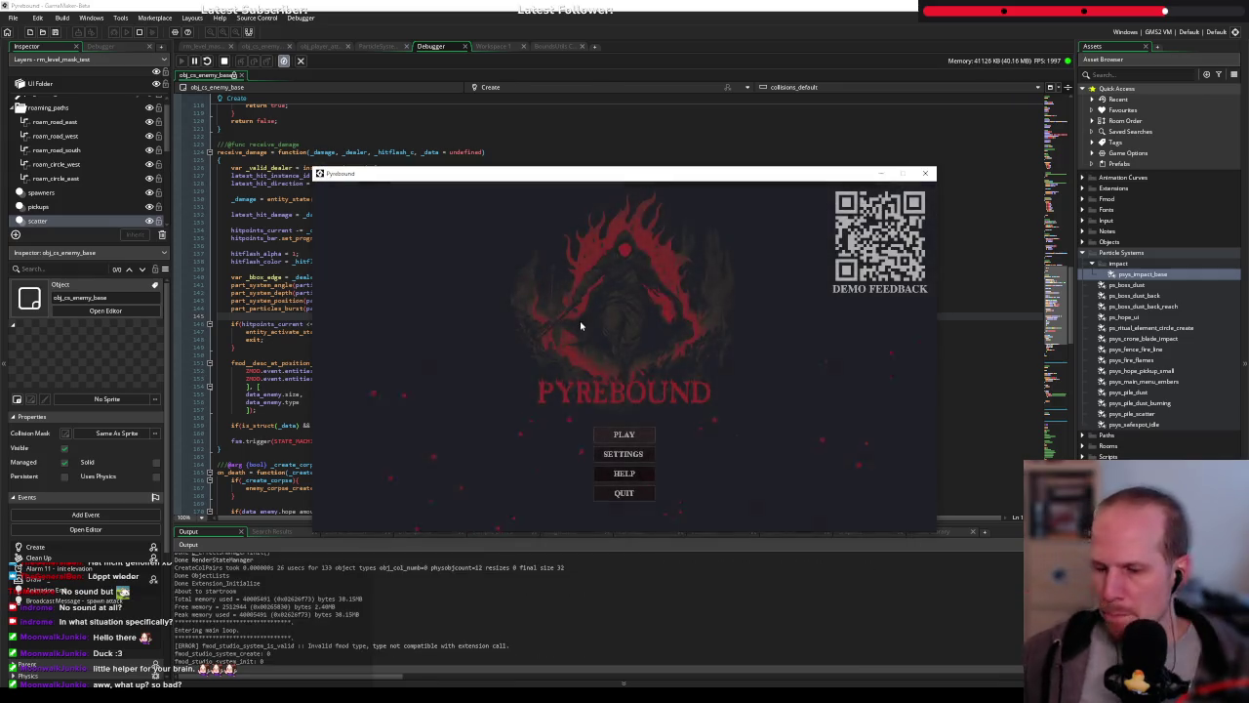
# Start a new game and walk southwest to slash the first ghost enemy
pyautogui.click(579, 324)
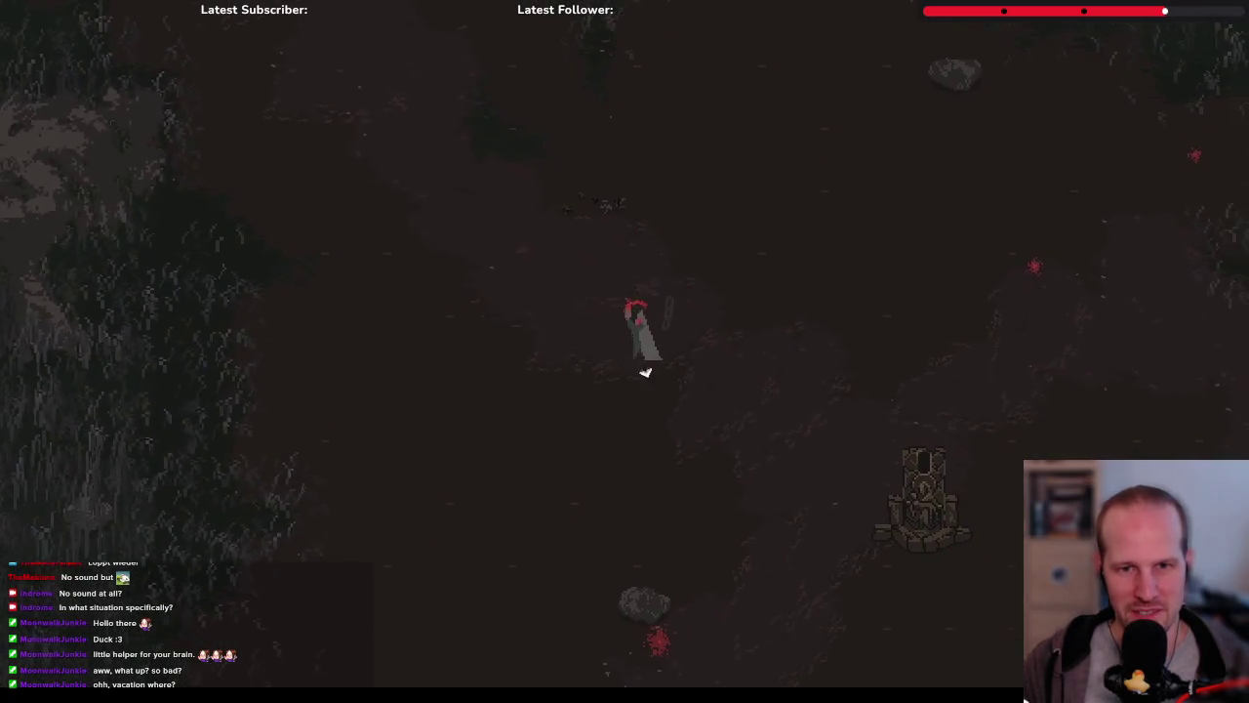
pyautogui.press('w')
pyautogui.press('d')
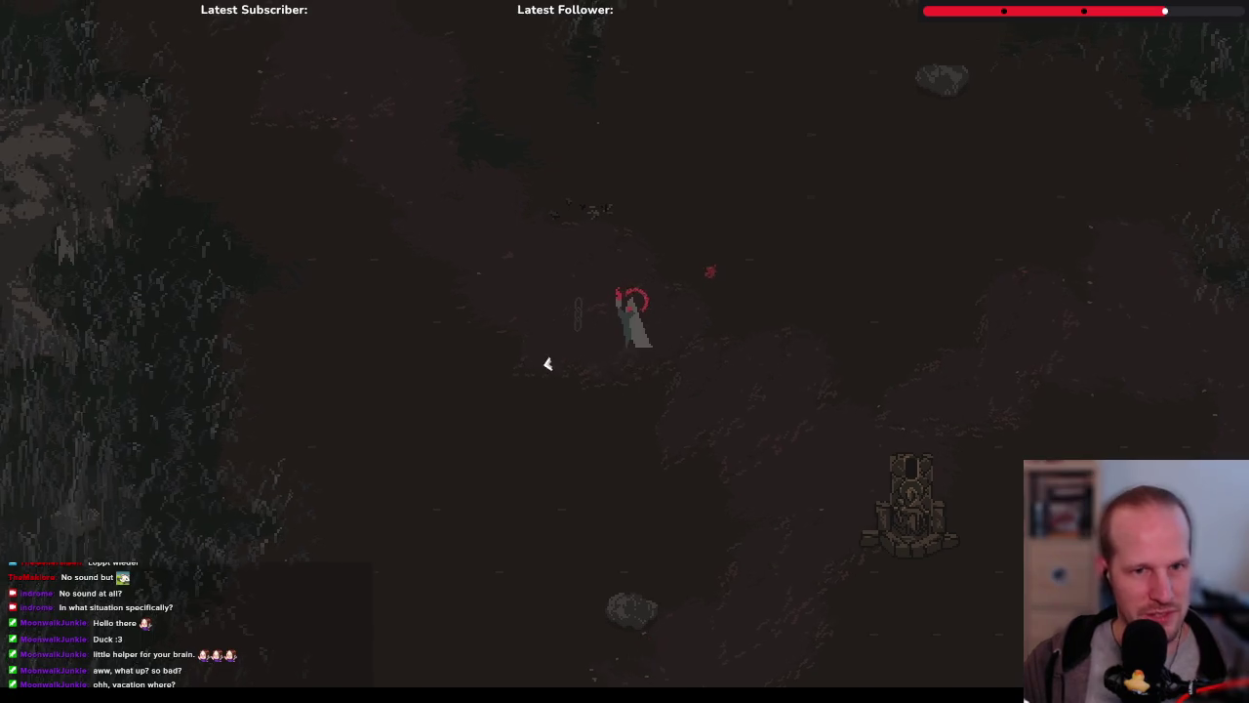
pyautogui.press('w')
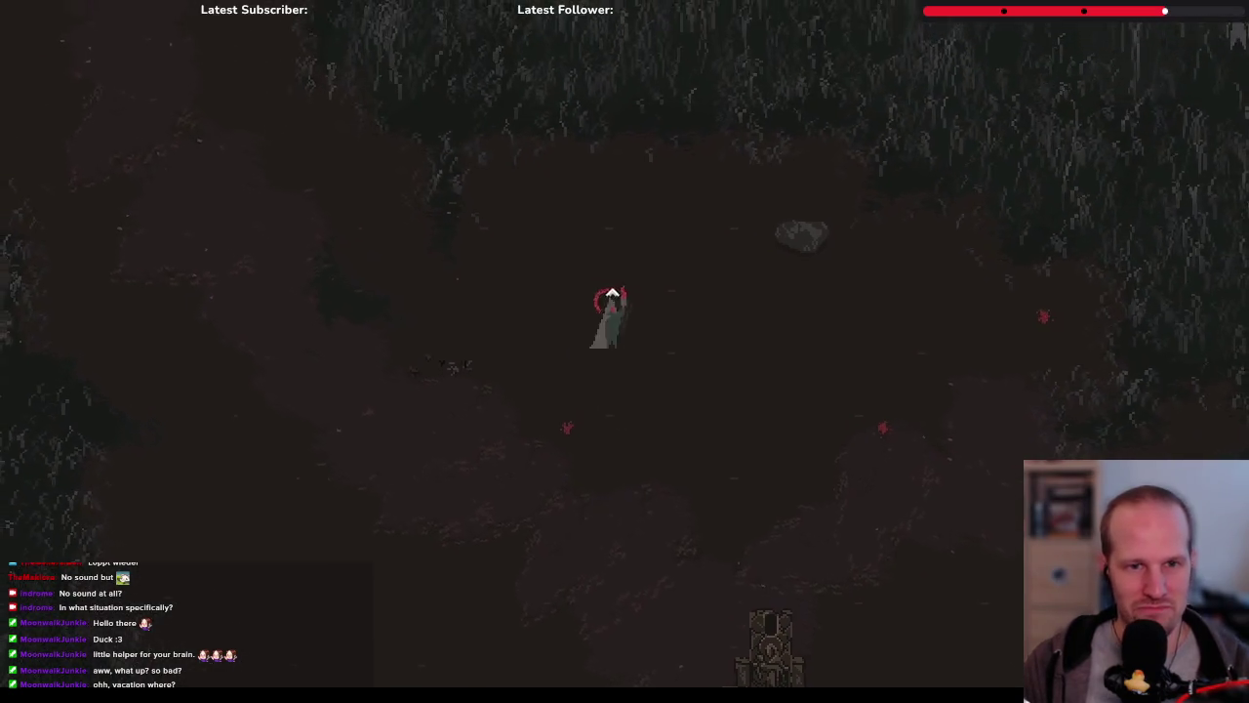
pyautogui.press('s')
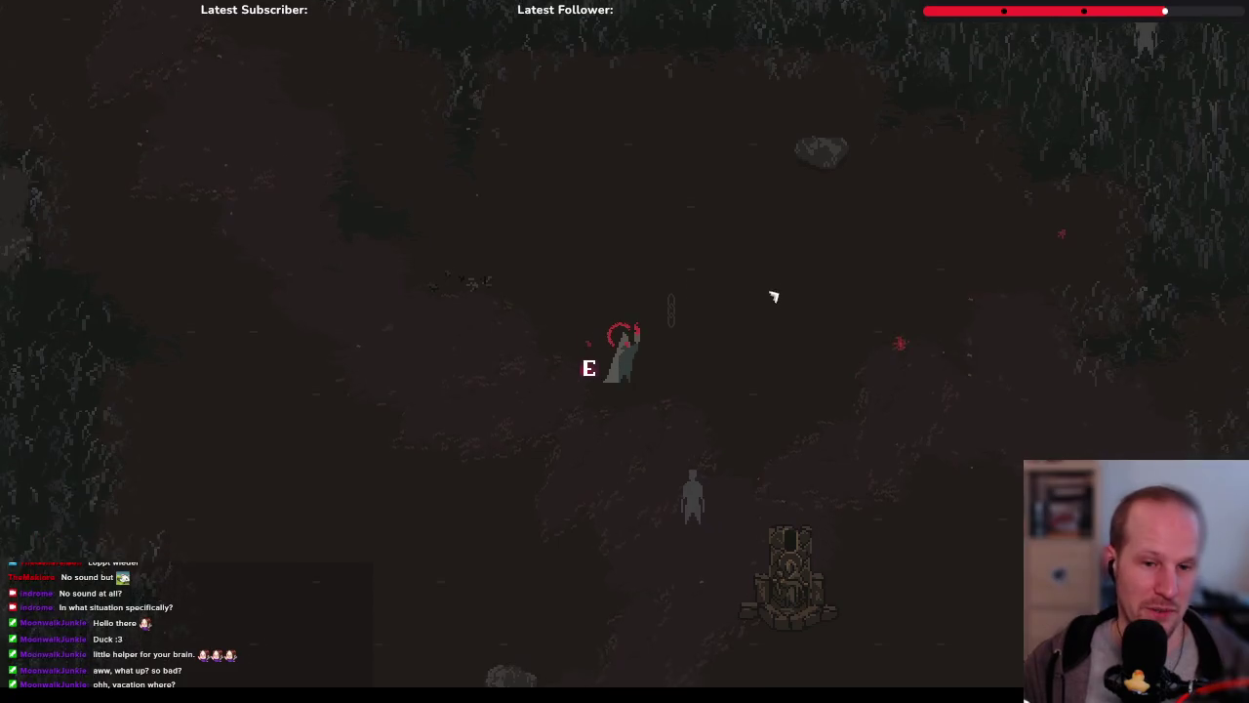
pyautogui.press('a')
pyautogui.press('s')
pyautogui.click(786, 330)
pyautogui.press('a')
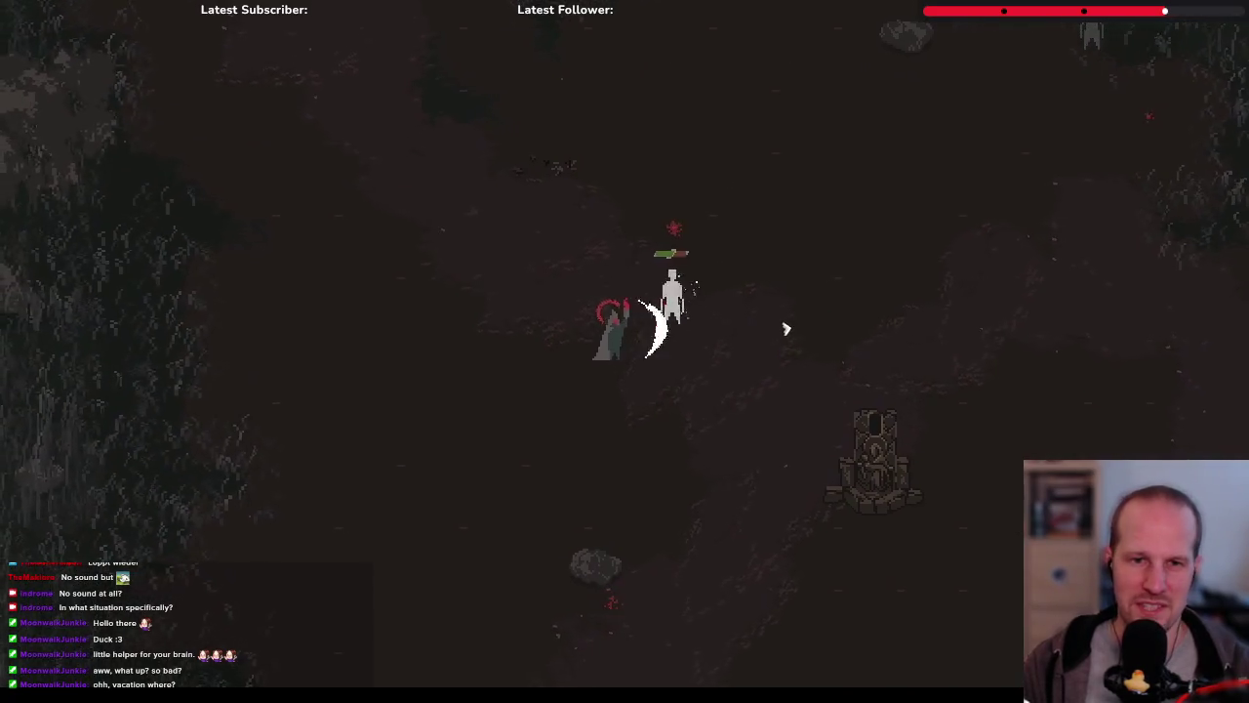
pyautogui.press('a')
pyautogui.press('s')
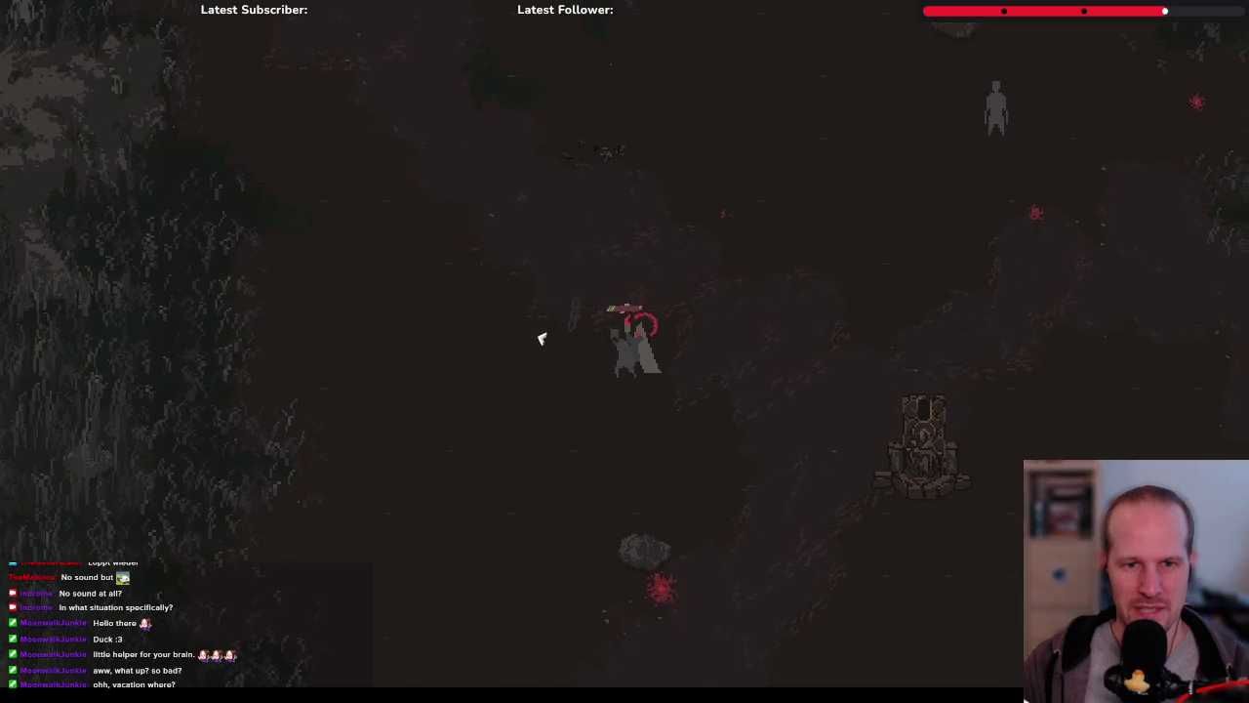
# Kill a ghost and finish off a white enemy while watching their hit particles
pyautogui.press('w')
pyautogui.press('d')
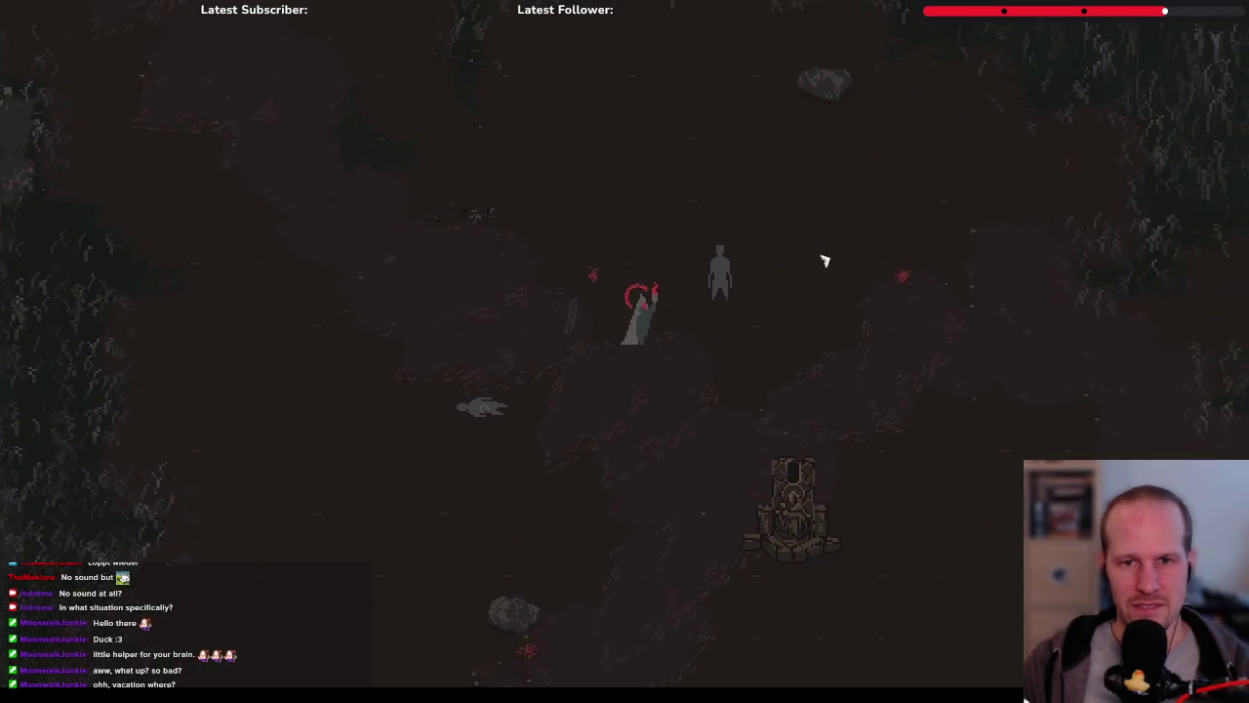
pyautogui.press('d')
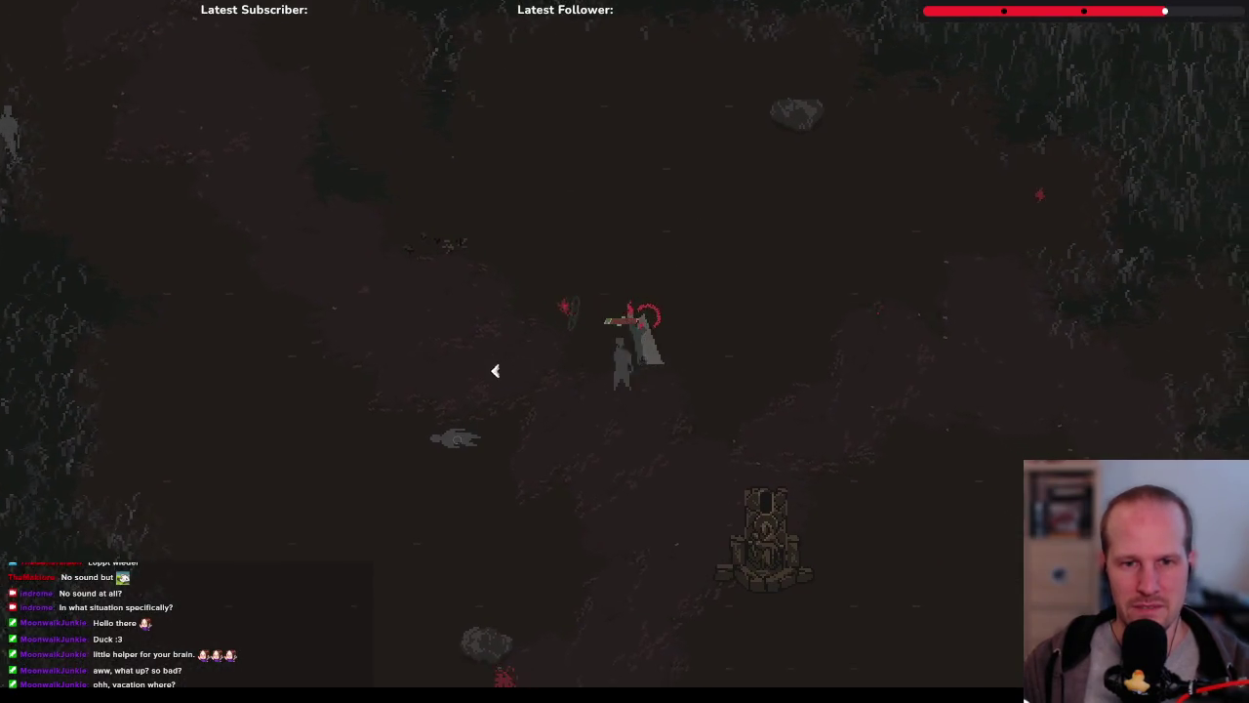
pyautogui.click(511, 427)
pyautogui.press('s')
pyautogui.press('d')
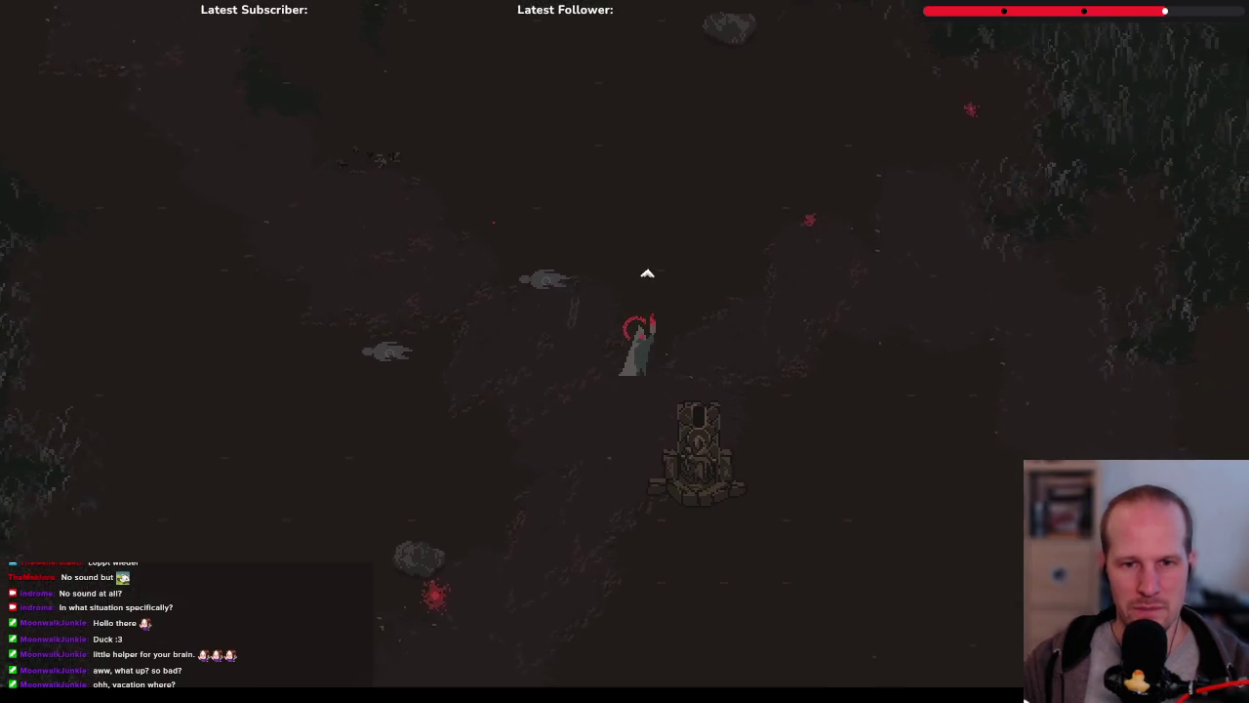
pyautogui.press('a')
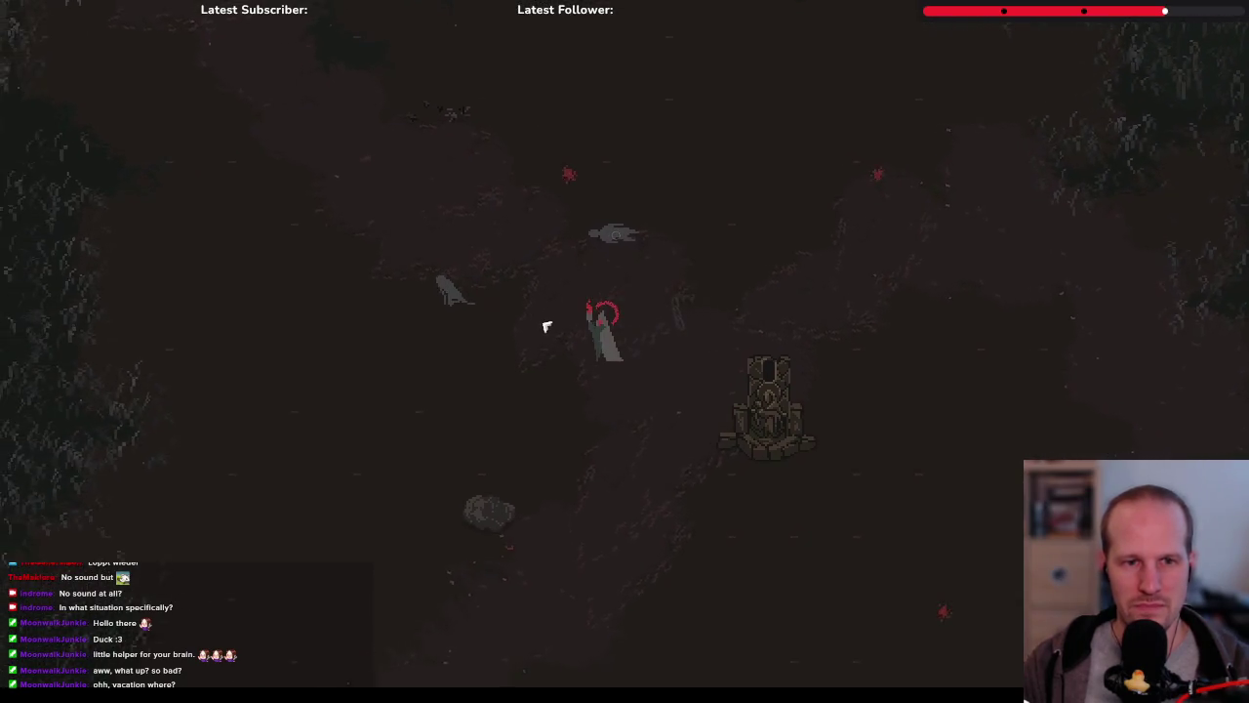
pyautogui.click(569, 298)
pyautogui.press('s')
pyautogui.click(552, 335)
pyautogui.press('d')
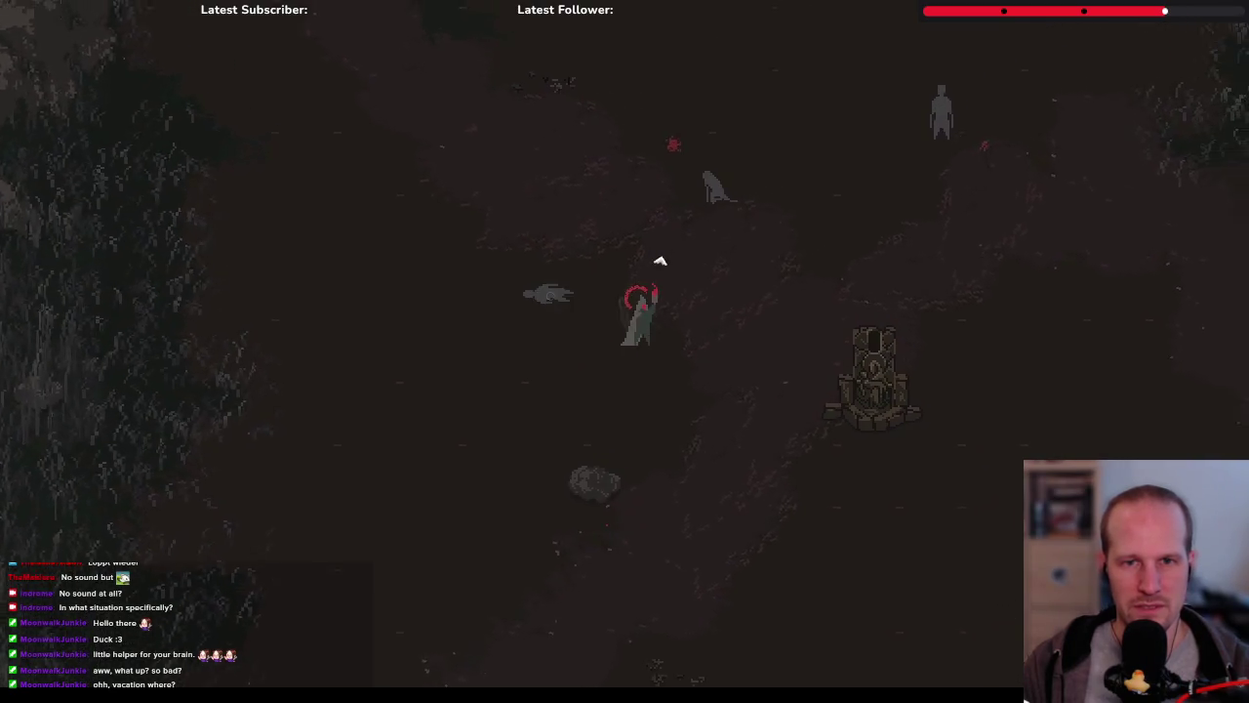
# Slash the remaining nearby enemies, then leave the game and return to the enemy code
pyautogui.press('w')
pyautogui.press('s')
pyautogui.press('a')
pyautogui.press('s')
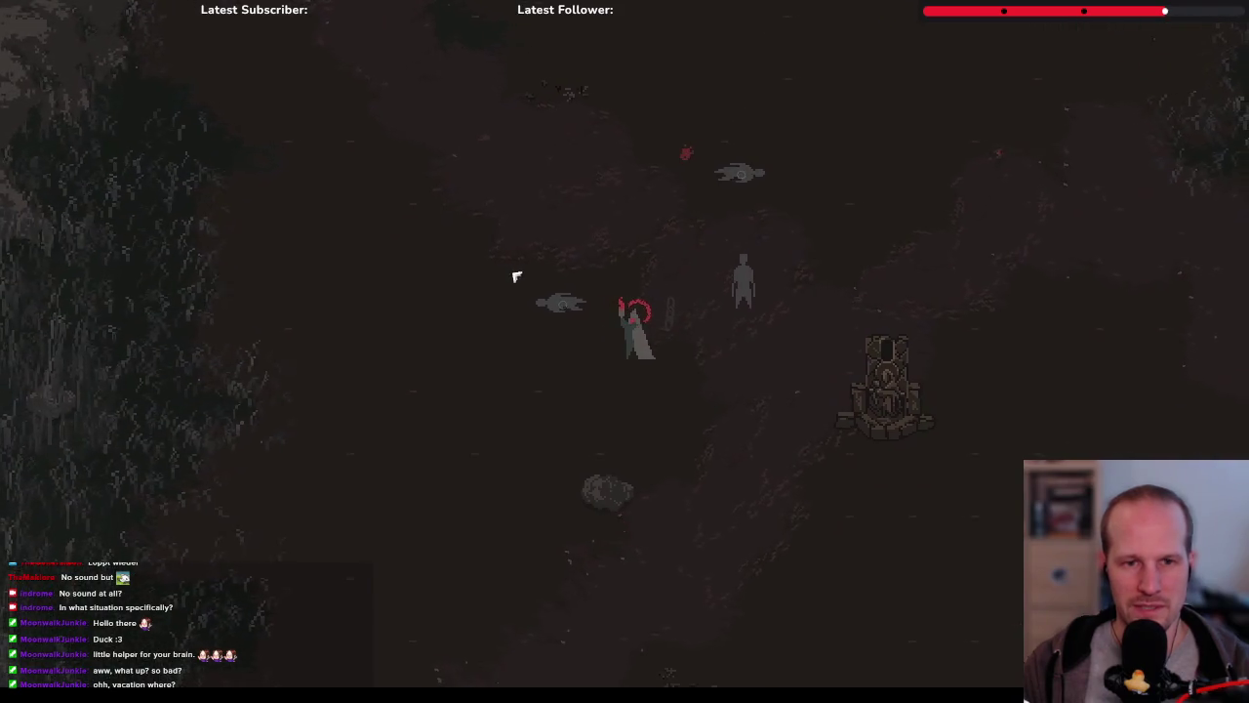
pyautogui.click(527, 296)
pyautogui.press('a')
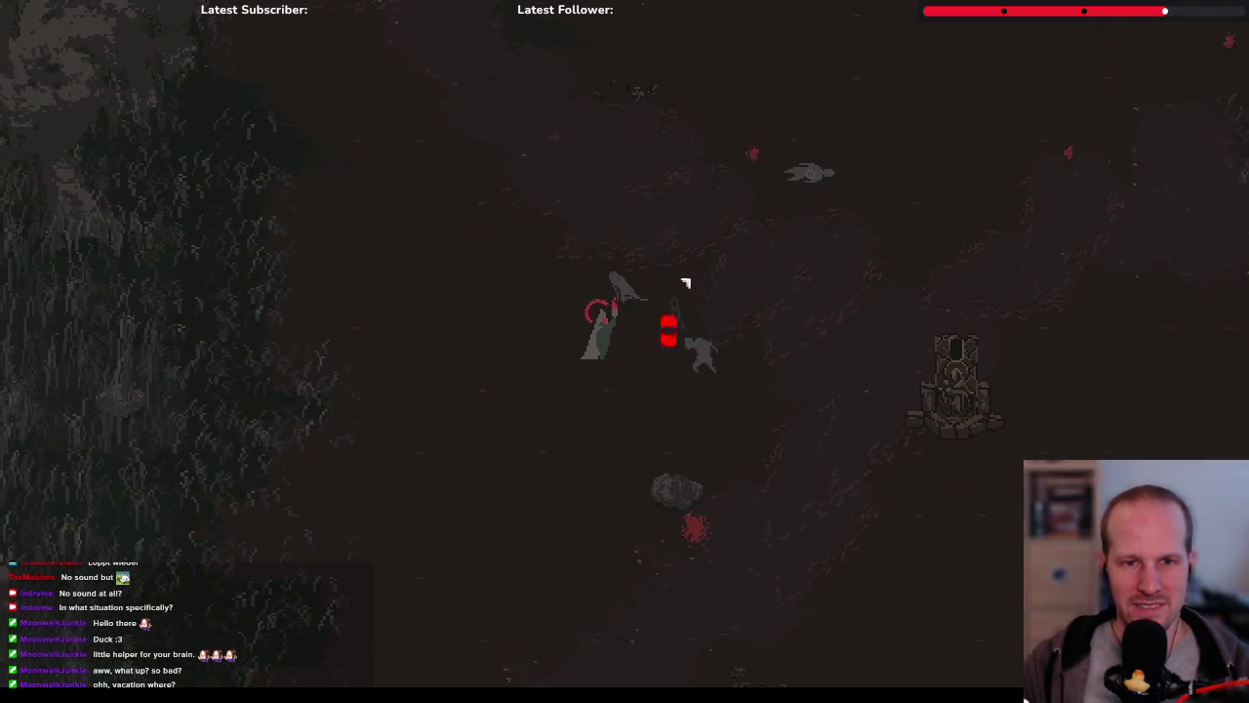
pyautogui.click(693, 279)
pyautogui.press('w')
pyautogui.press('d')
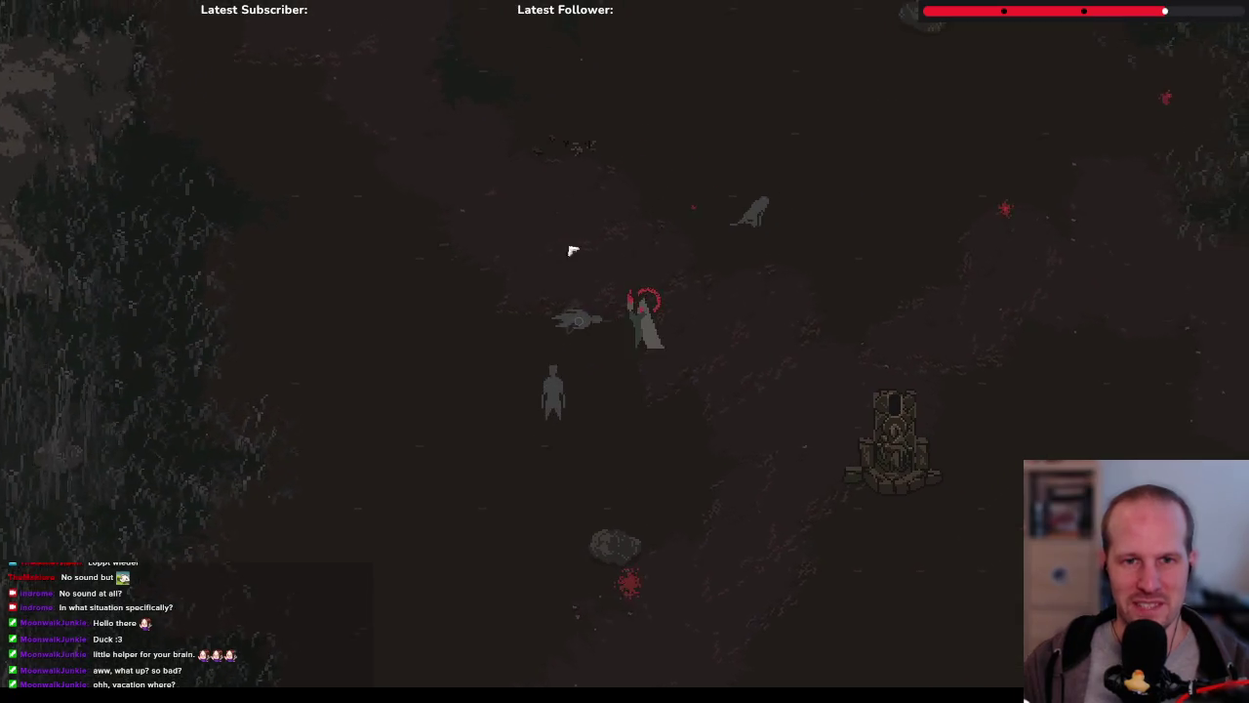
pyautogui.press('s')
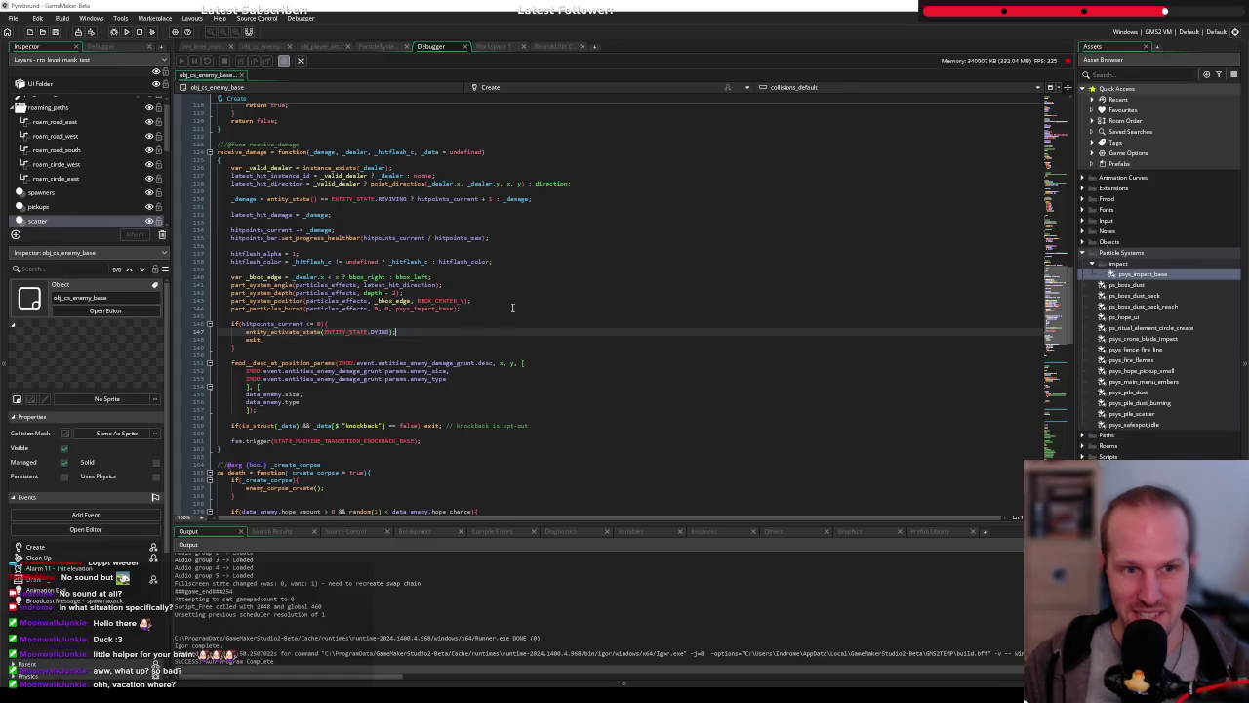
pyautogui.click(348, 317)
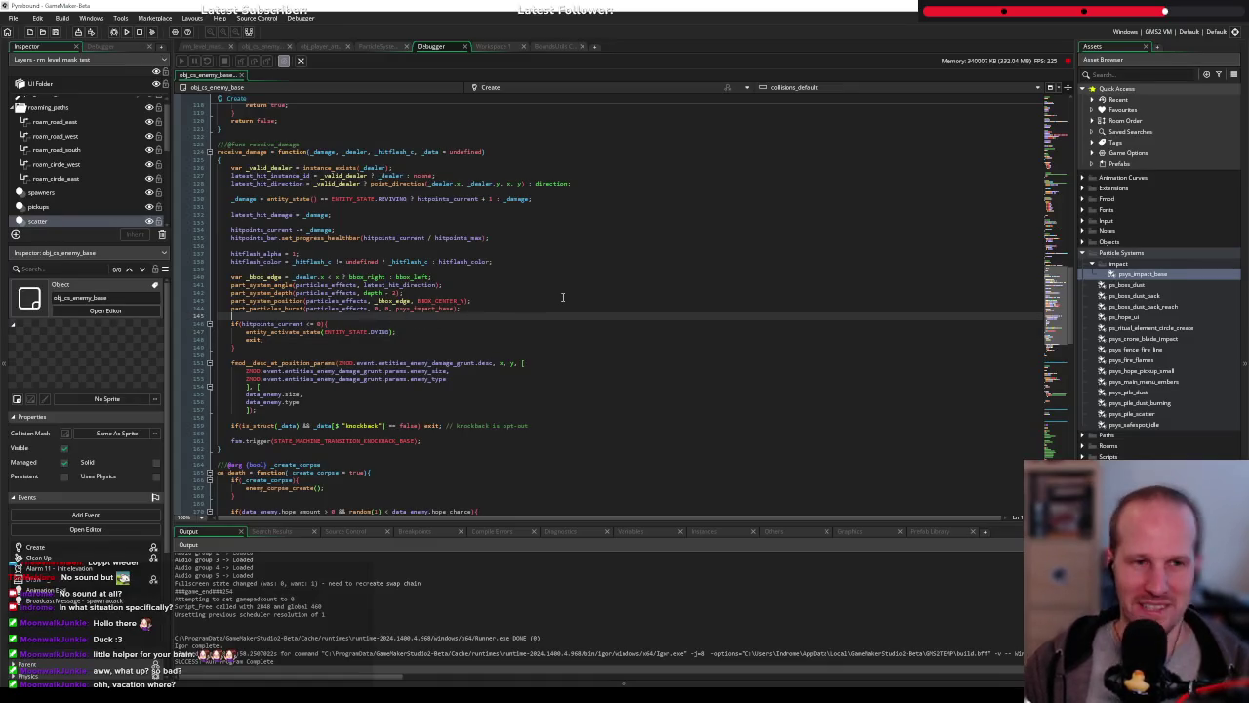
# Look over the particle setup lines in receive_damage, settling on the part_system_position call
pyautogui.click(527, 292)
pyautogui.click(478, 301)
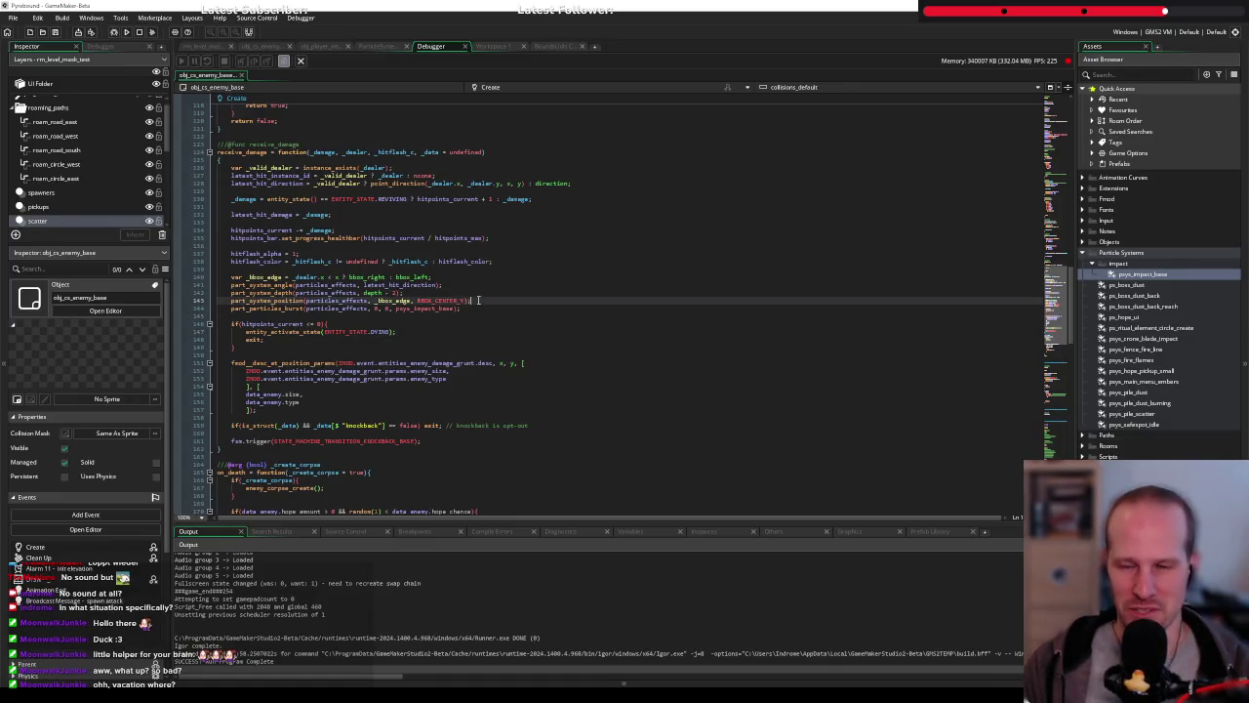
pyautogui.click(463, 287)
pyautogui.click(474, 309)
pyautogui.click(522, 299)
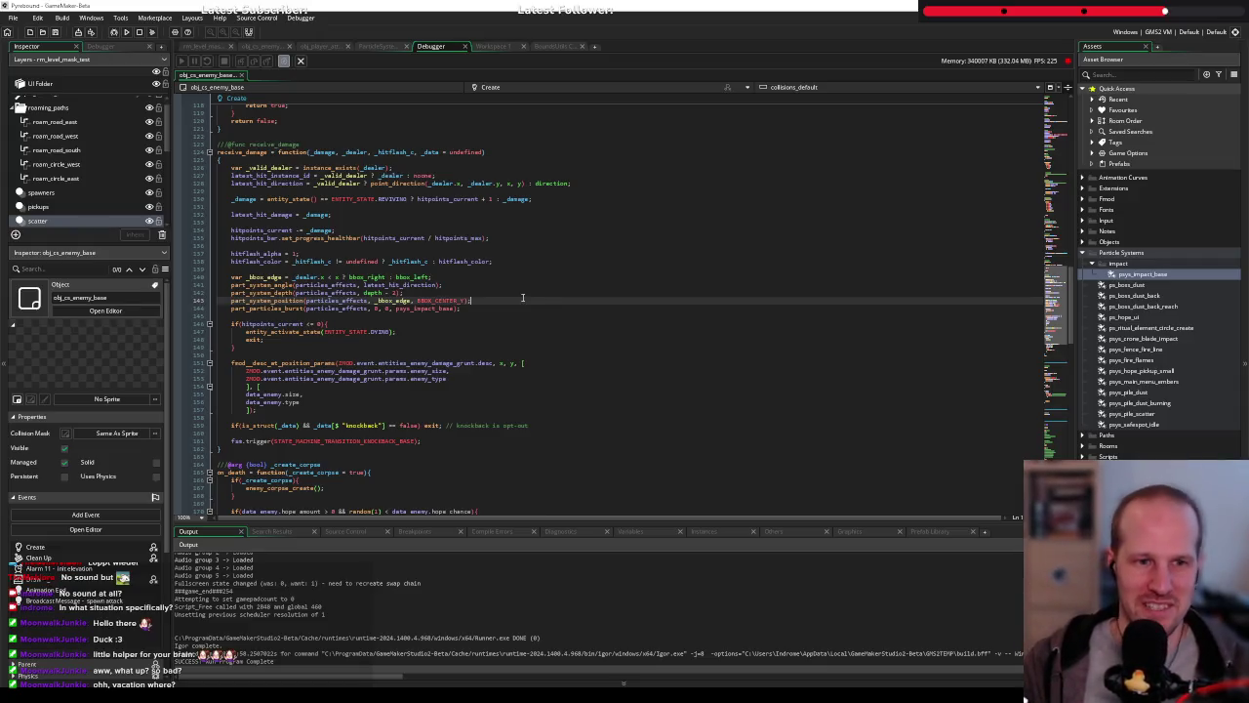
pyautogui.click(515, 292)
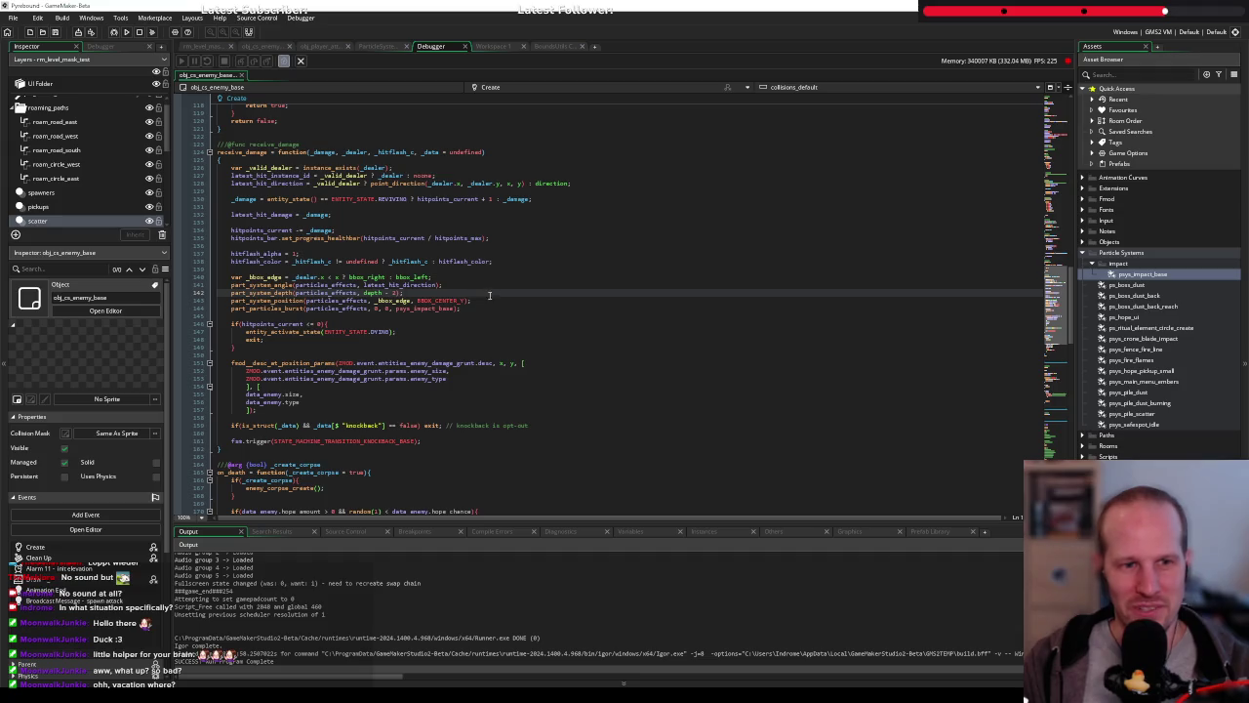
# Cut the part_system_position line, paste it above angle and depth, remove the blank line, and save
pyautogui.moveTo(486, 298)
pyautogui.mouseDown()
pyautogui.moveTo(244, 284)
pyautogui.moveTo(231, 300)
pyautogui.mouseUp()
pyautogui.hotkey('ctrl', 'x')
pyautogui.click(232, 284)
pyautogui.hotkey('ctrl', 'v')
pyautogui.press('Return')
pyautogui.click(348, 308)
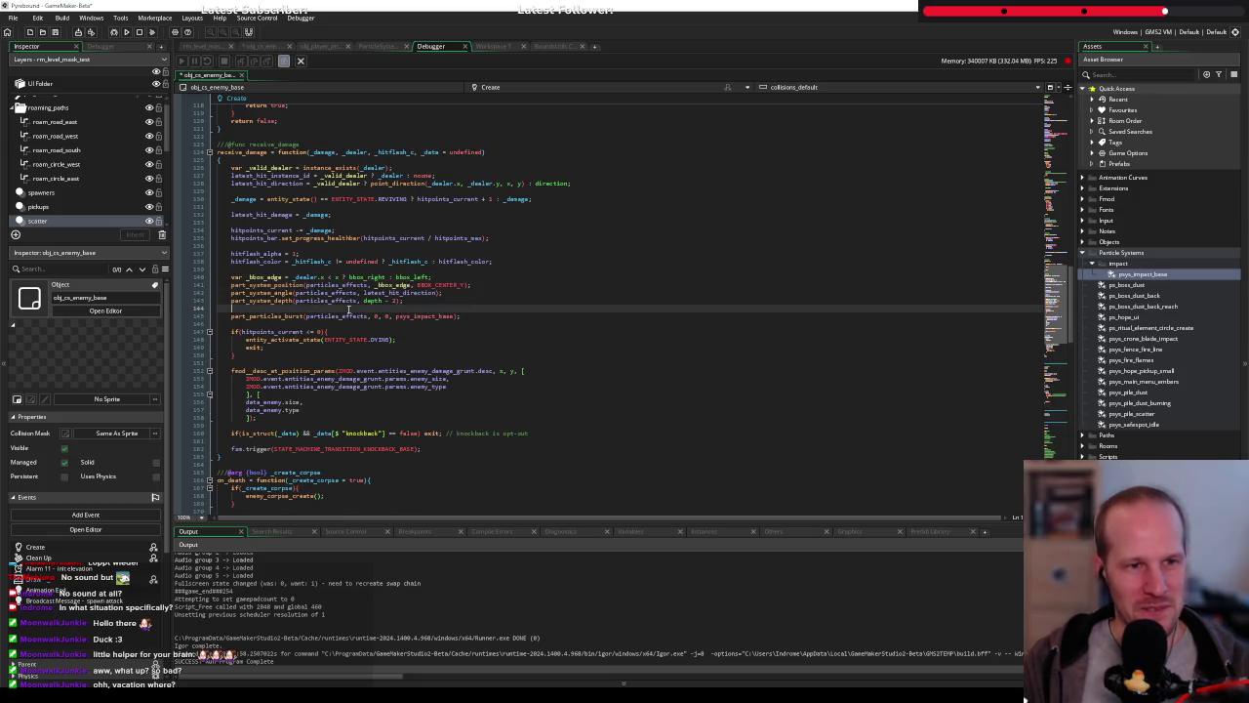
pyautogui.press('BackSpace')
pyautogui.hotkey('ctrl', 's')
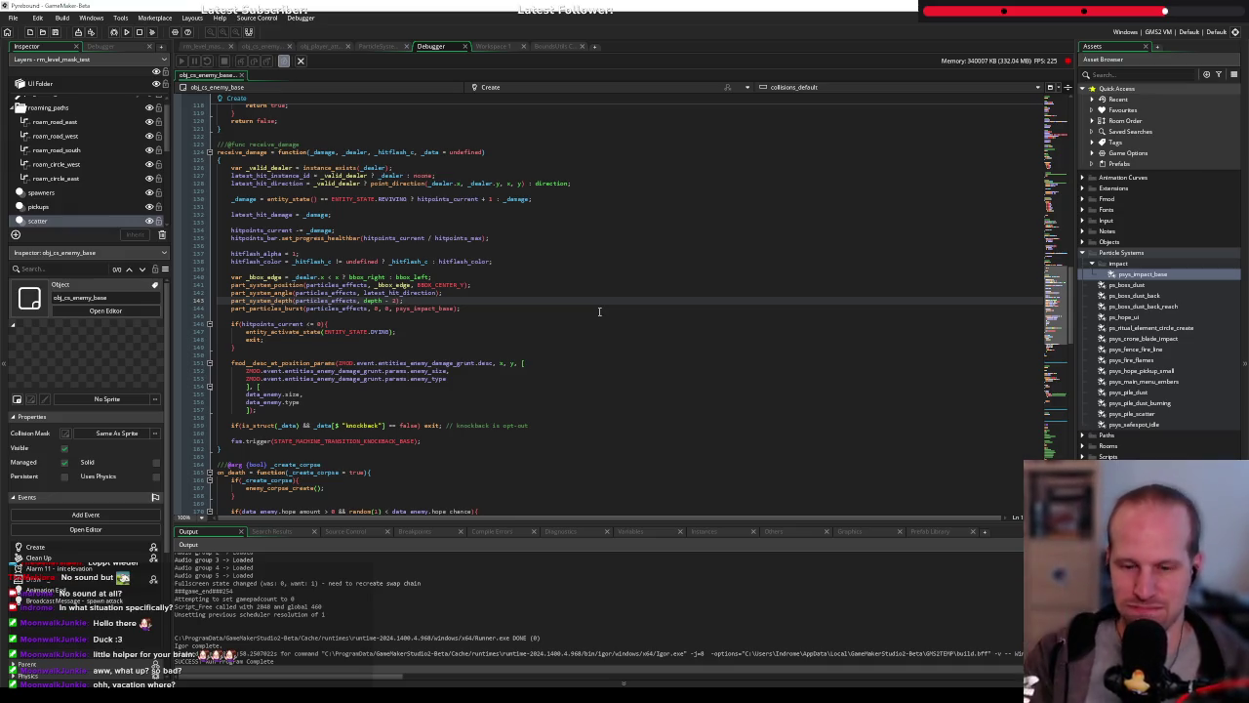
# Review the reordered bbox_edge, position, angle and depth lines of the particle setup
pyautogui.click(588, 291)
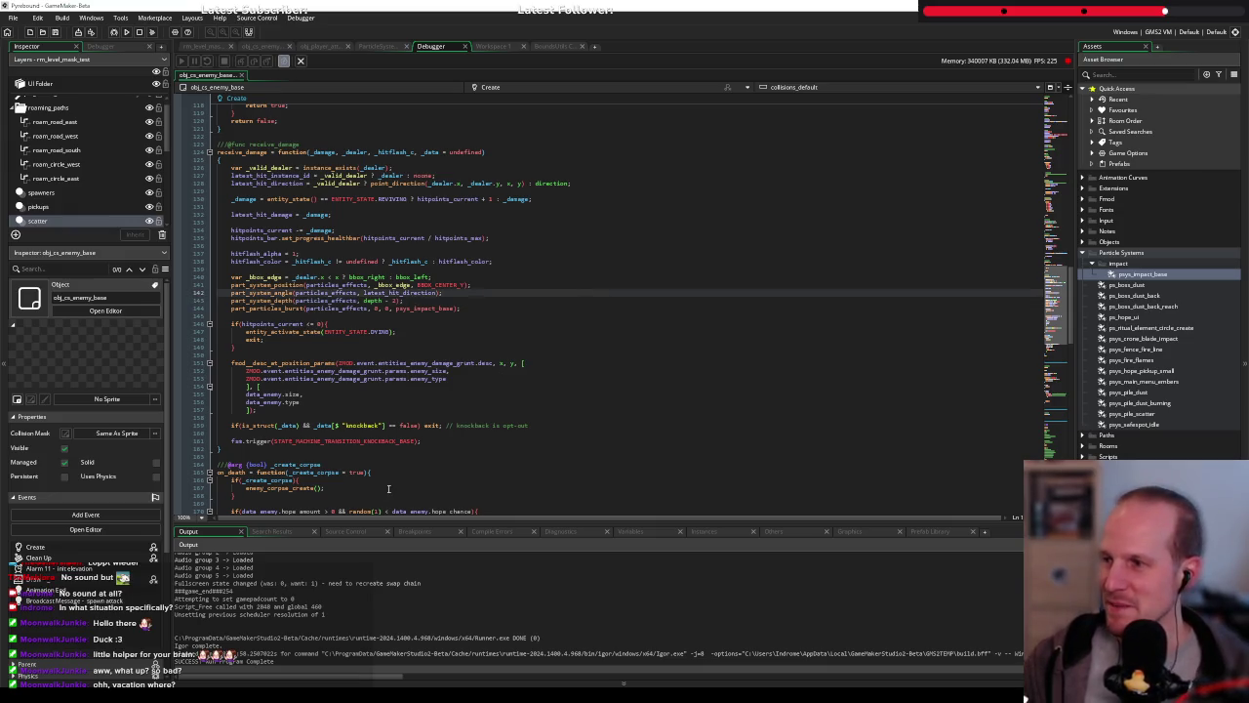
pyautogui.click(408, 269)
pyautogui.click(467, 277)
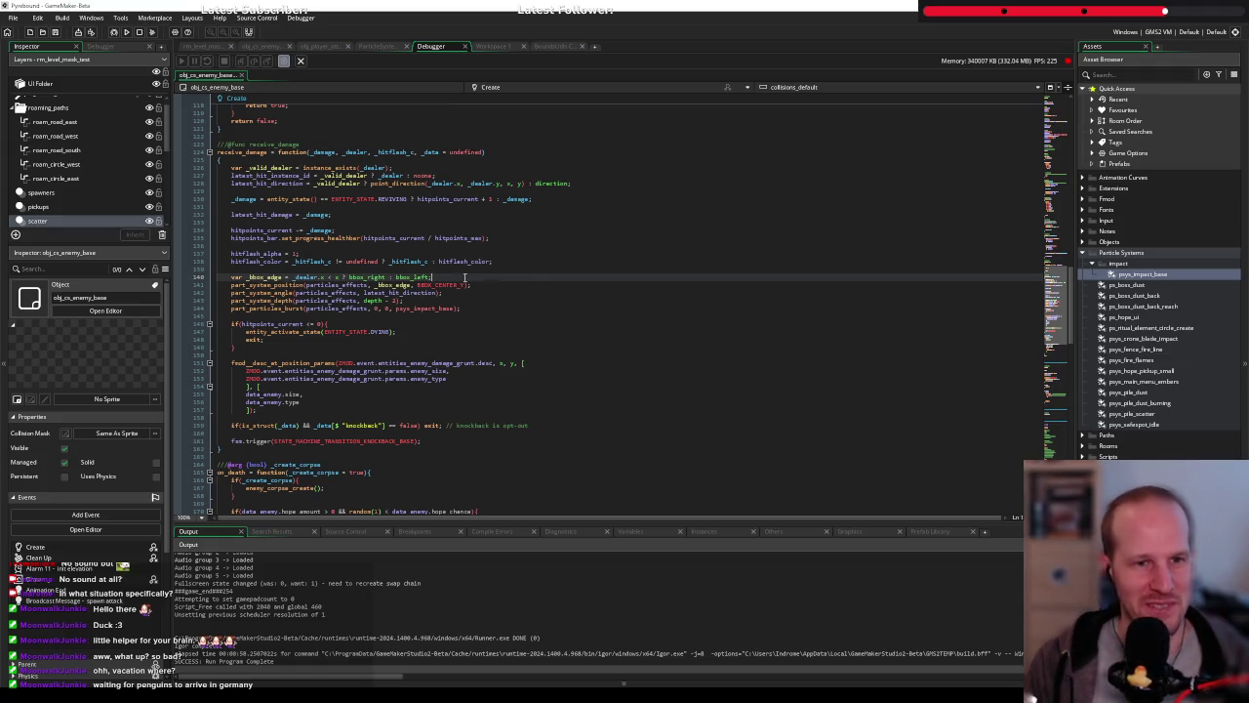
pyautogui.click(519, 268)
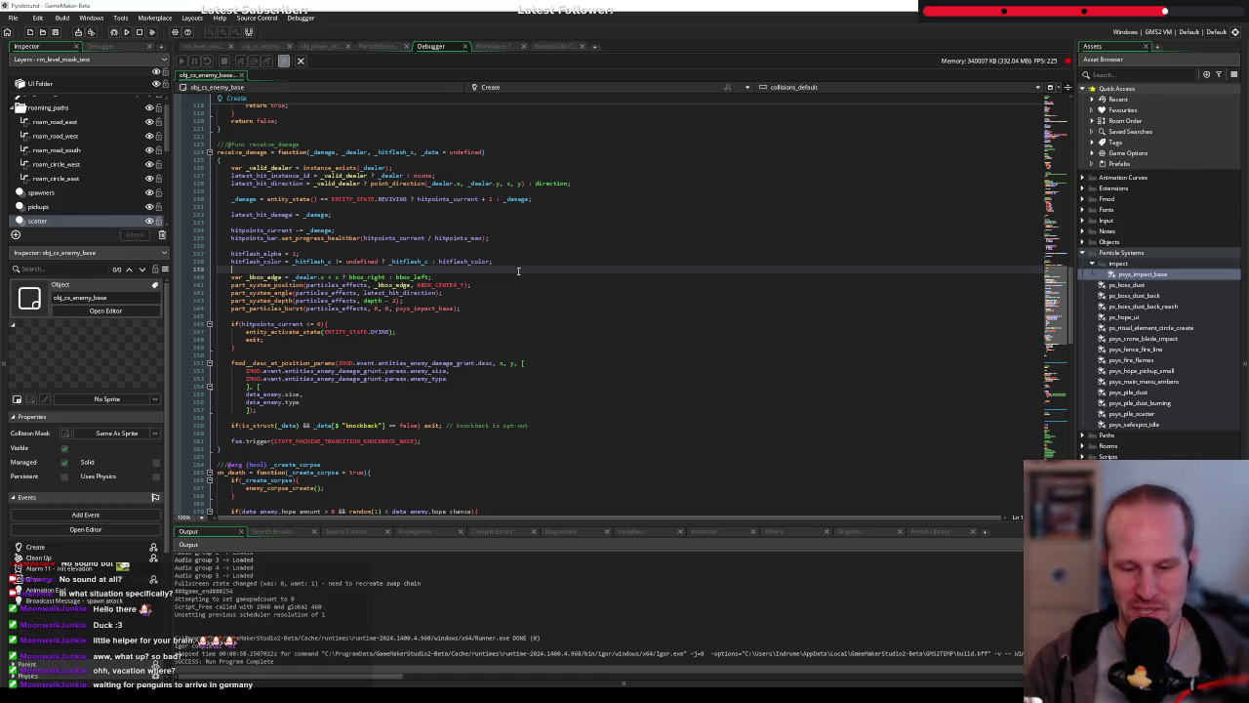
pyautogui.click(481, 253)
pyautogui.click(328, 271)
pyautogui.click(485, 315)
pyautogui.click(531, 291)
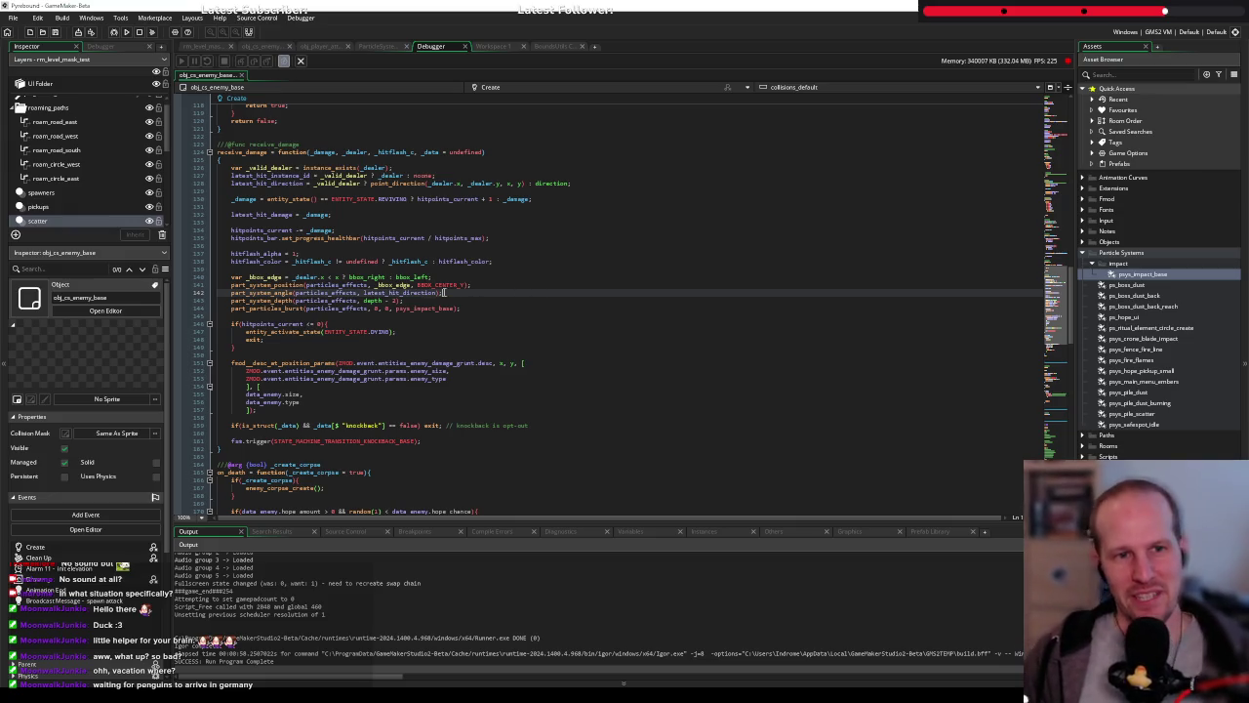
pyautogui.click(481, 300)
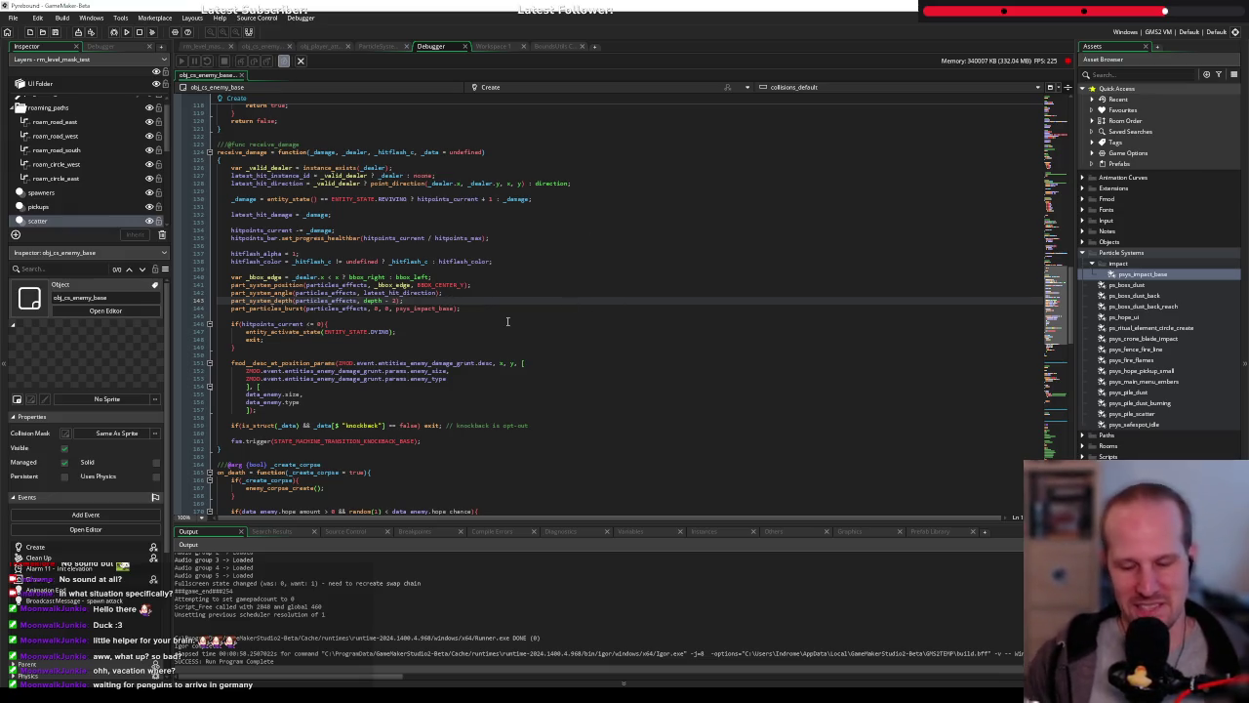
# Raise the impact emitter's speed spinners to minimum 6 and maximum 8
pyautogui.click(385, 45)
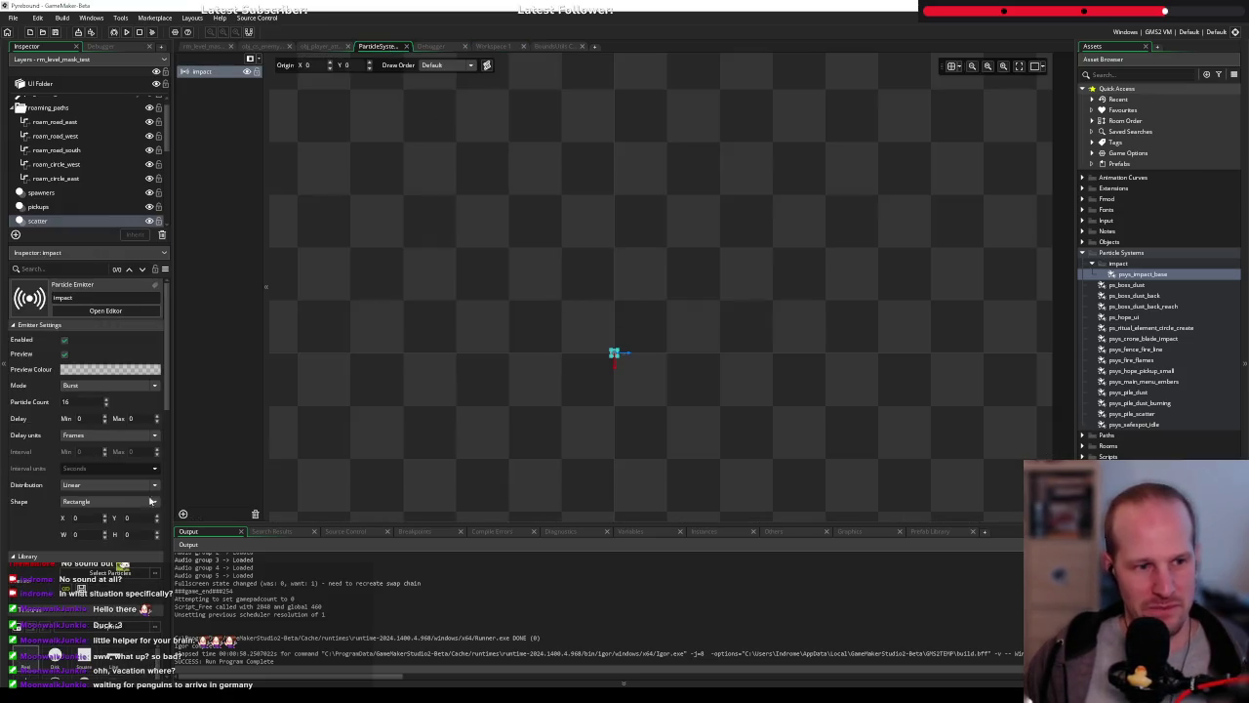
pyautogui.scroll(-5, 136, 468)
pyautogui.scroll(-3, 108, 442)
pyautogui.click(106, 430)
pyautogui.click(106, 431)
pyautogui.click(105, 436)
pyautogui.click(105, 446)
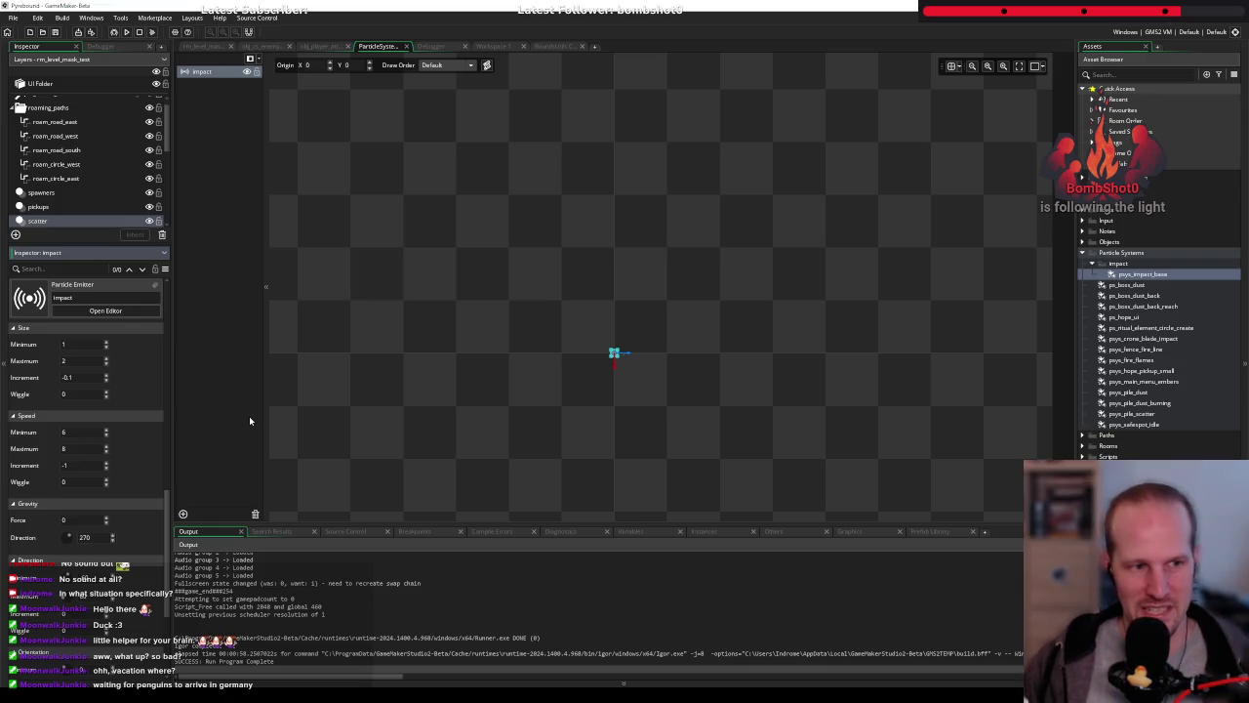
# Set the particle life range to 11 minimum and 16 maximum
pyautogui.scroll(1, 98, 444)
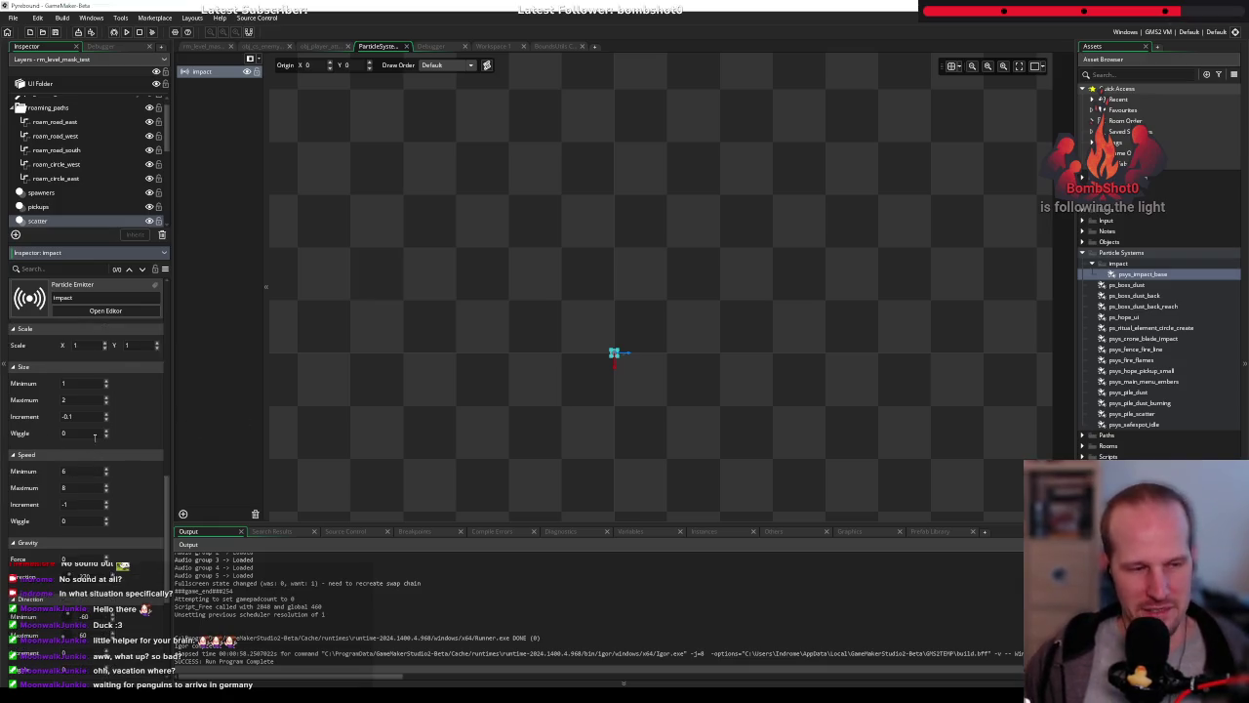
pyautogui.scroll(1, 64, 395)
pyautogui.scroll(1, 73, 388)
pyautogui.click(105, 385)
pyautogui.press('Tab')
pyautogui.write('16')
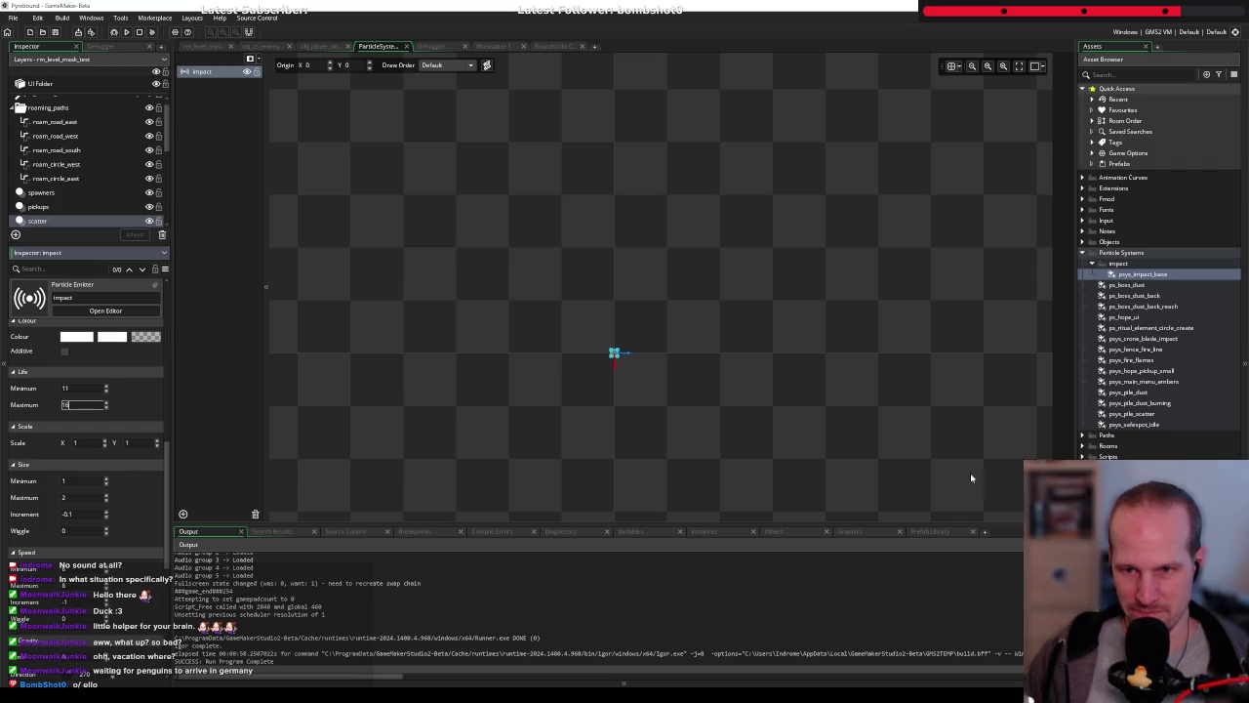
pyautogui.click(644, 371)
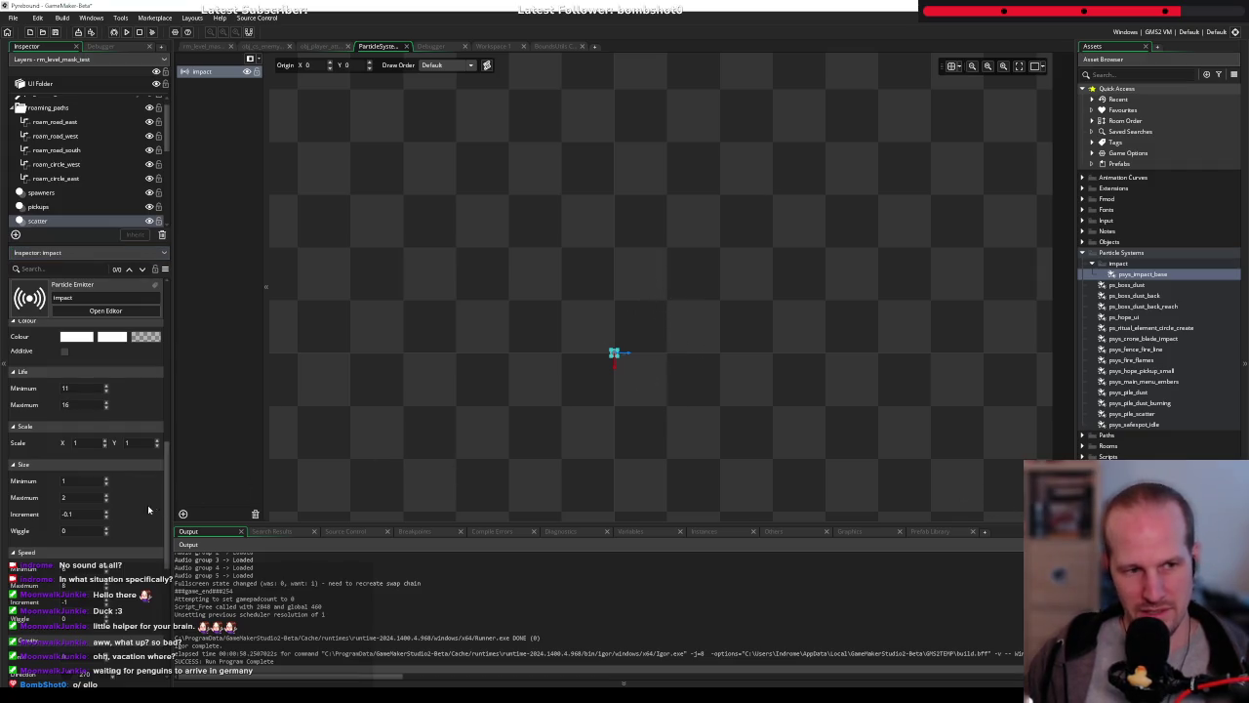
# Lower the speed range to 5–7, previewing the burst on the canvas
pyautogui.scroll(-2, 153, 510)
pyautogui.click(106, 475)
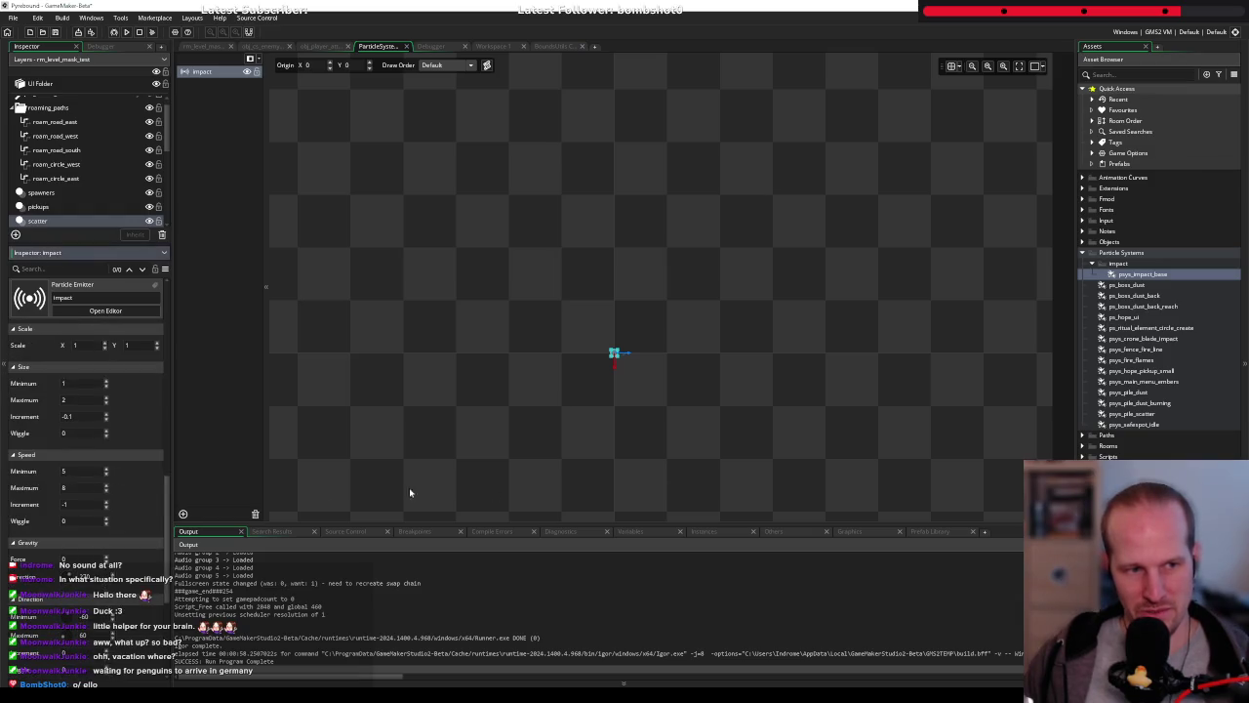
pyautogui.click(1009, 495)
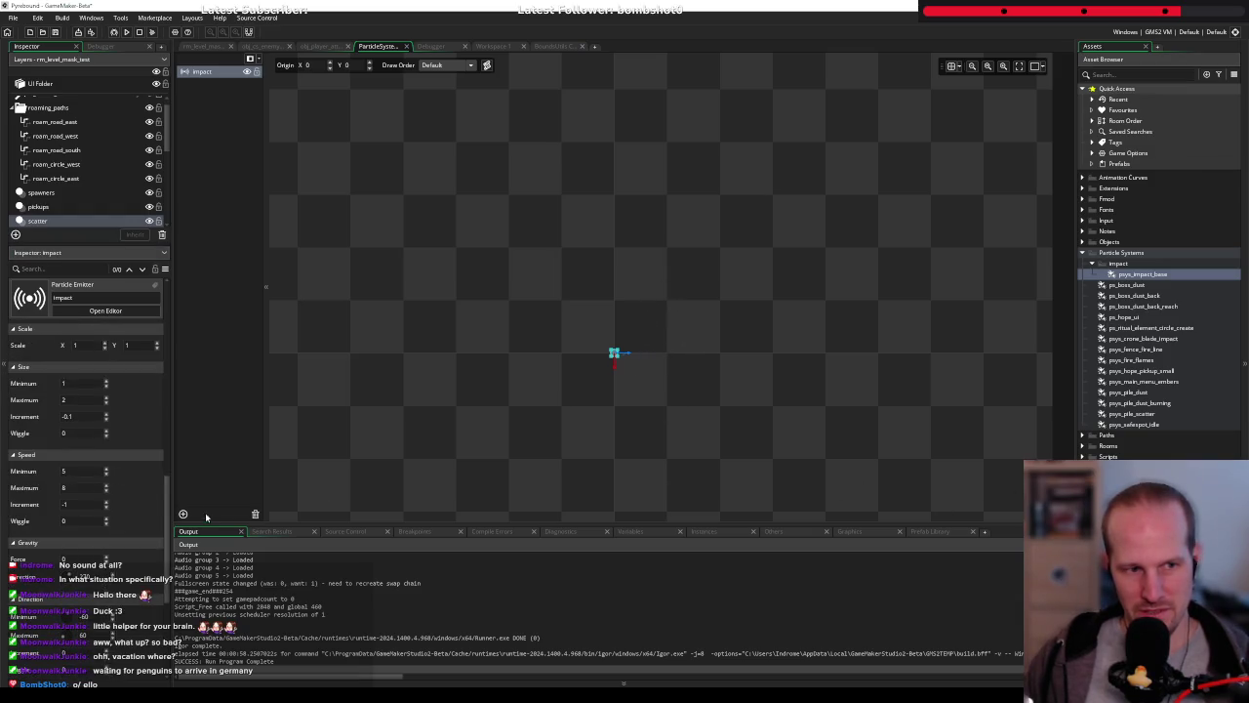
pyautogui.click(106, 490)
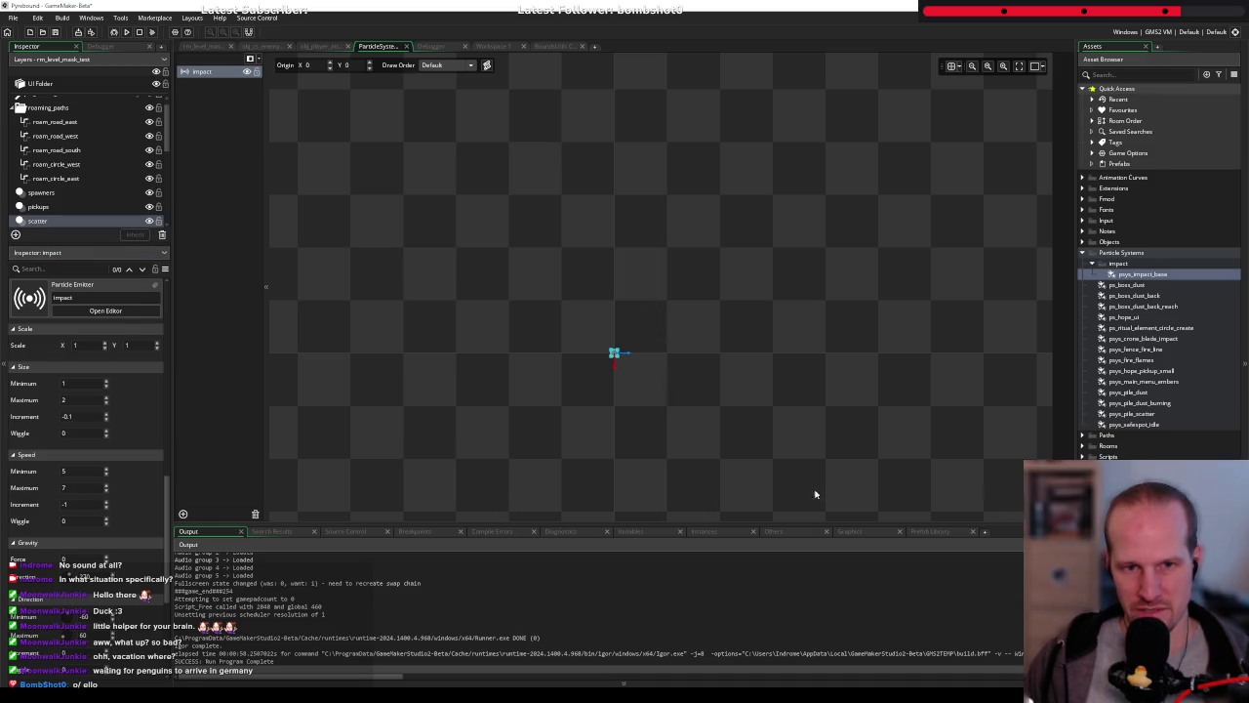
# Set the emitter shape X offset to 2, then run and stop the game
pyautogui.scroll(5, 120, 465)
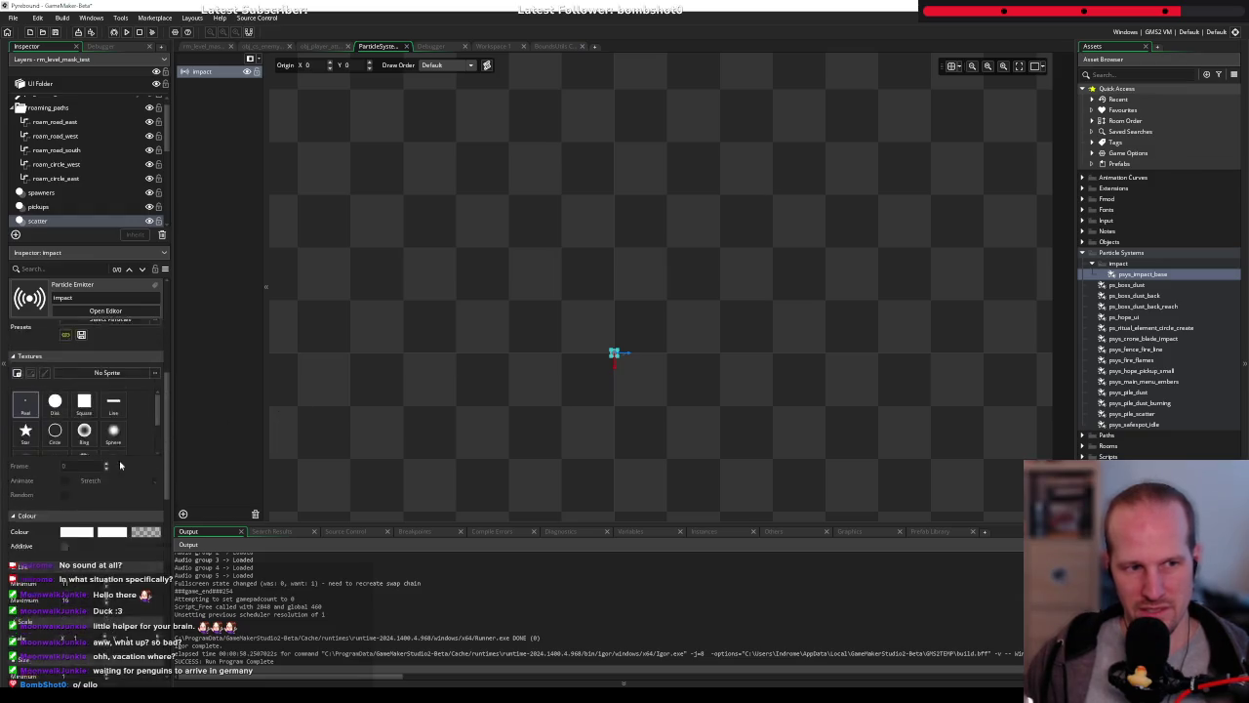
pyautogui.scroll(1, 120, 466)
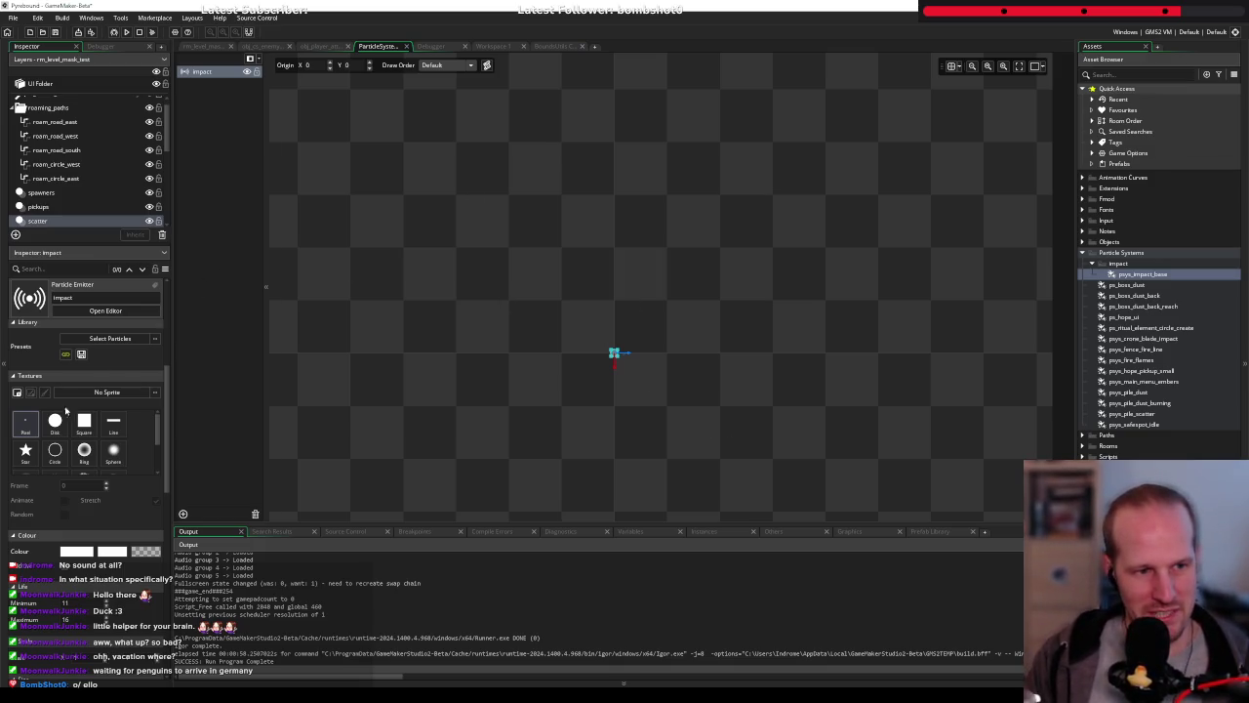
pyautogui.scroll(5, 60, 397)
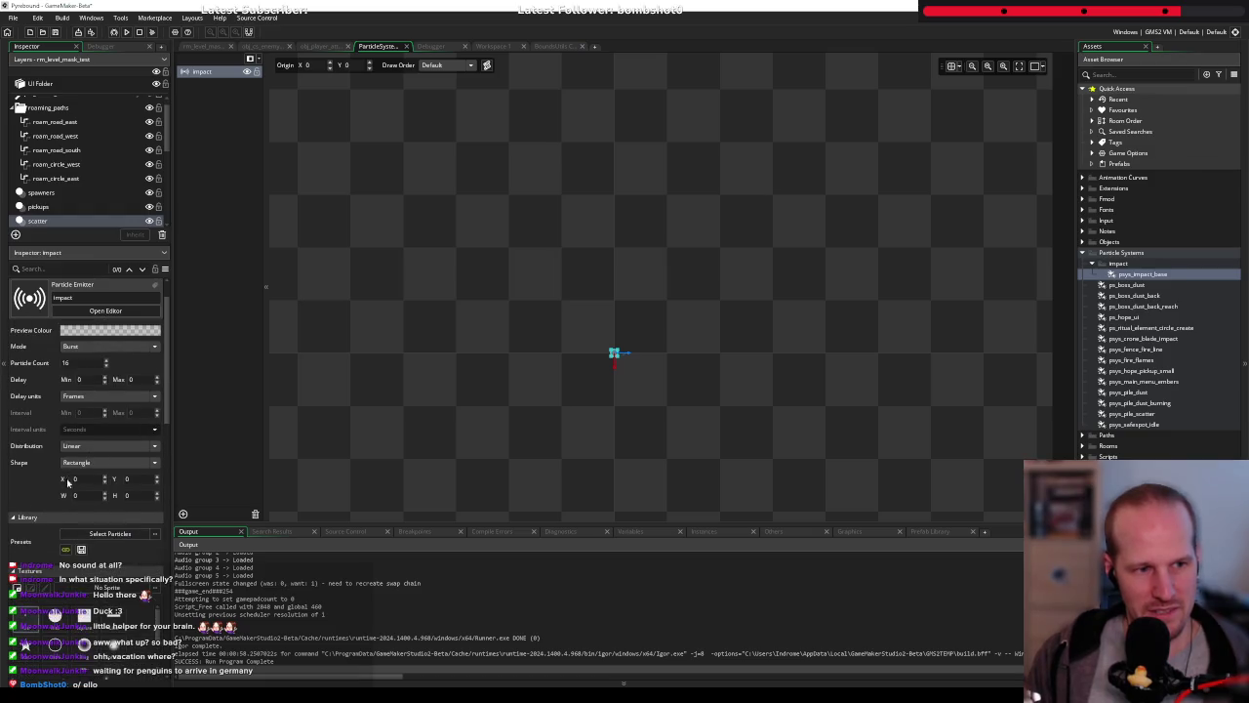
pyautogui.click(104, 477)
pyautogui.click(104, 477)
pyautogui.click(104, 478)
pyautogui.click(104, 477)
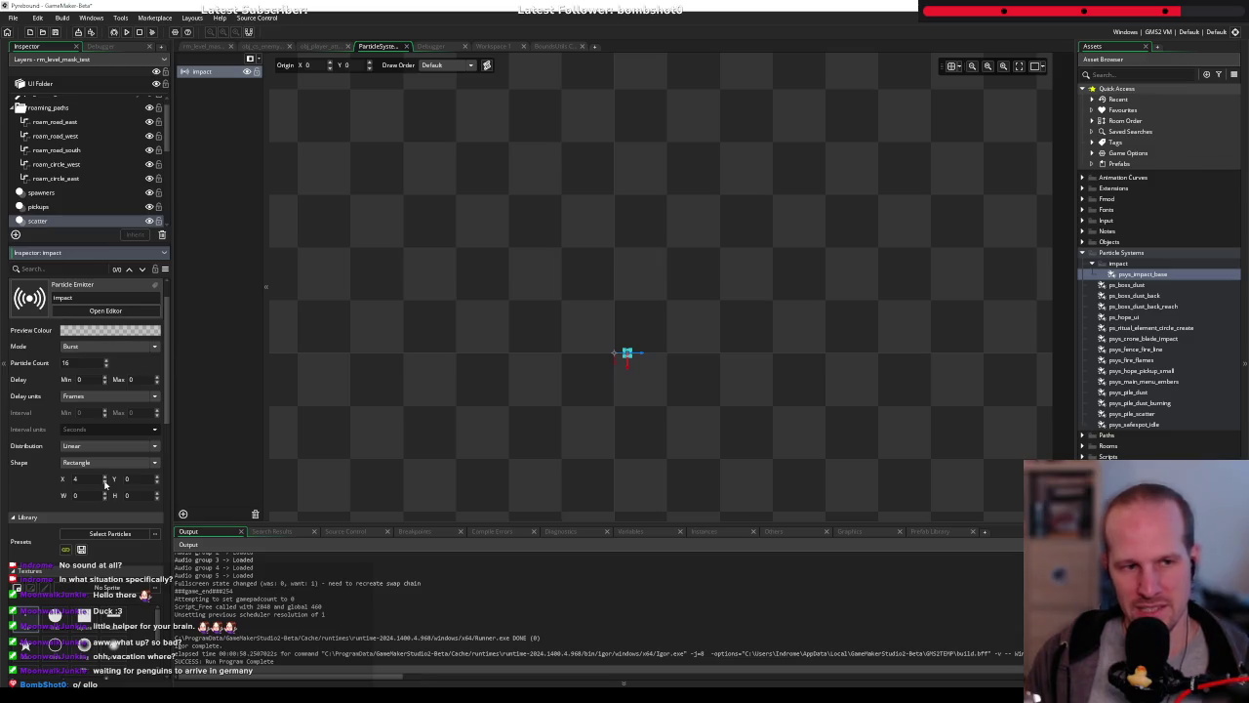
pyautogui.scroll(-6, 105, 482)
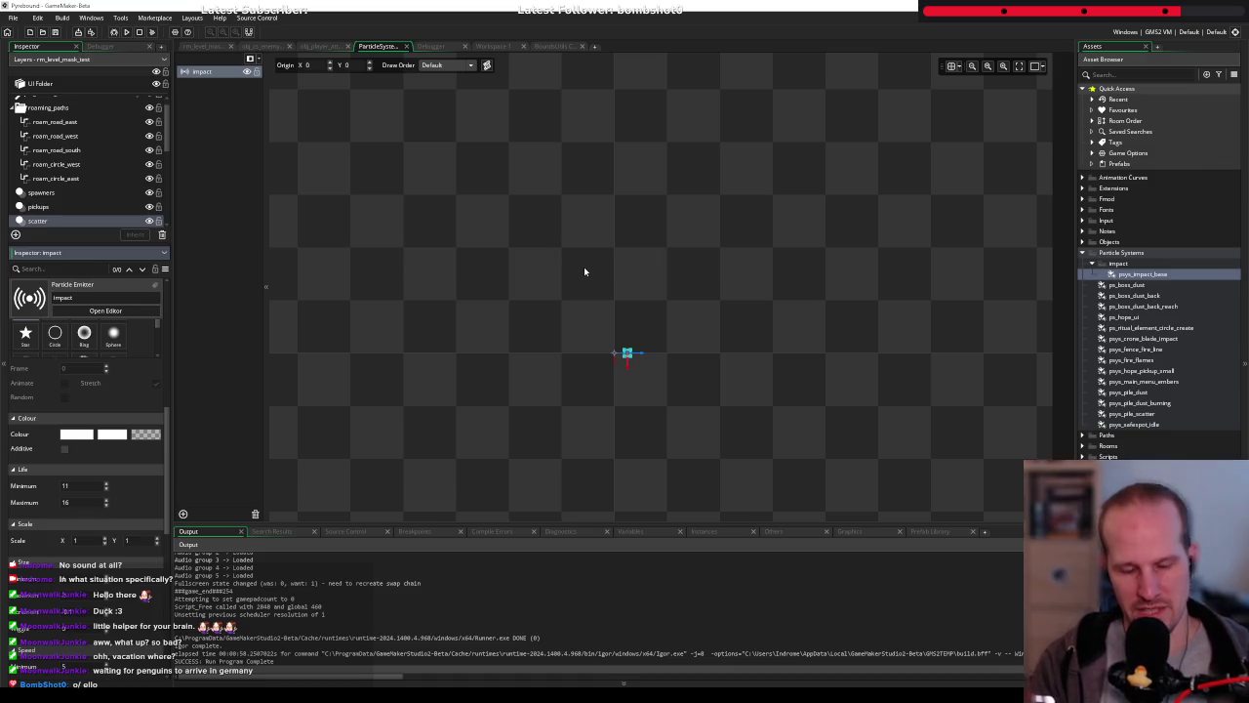
pyautogui.scroll(3, 123, 490)
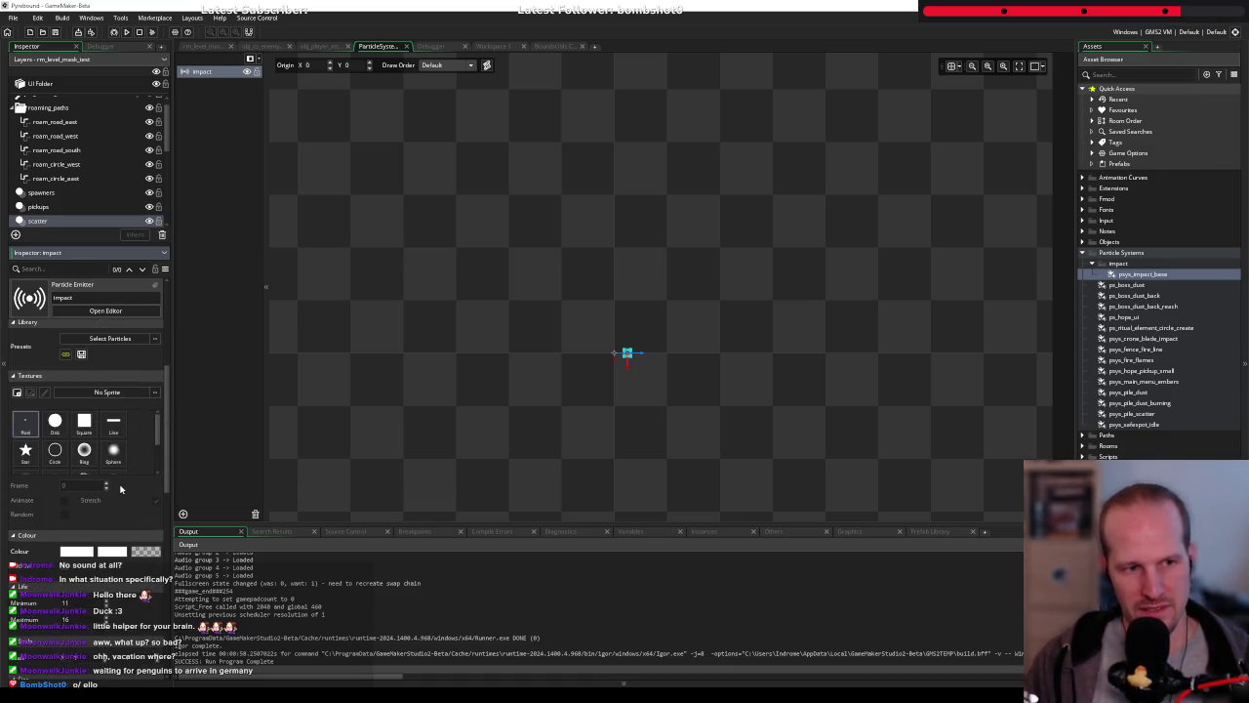
pyautogui.scroll(1, 117, 439)
pyautogui.scroll(1, 107, 381)
pyautogui.moveTo(106, 369); pyautogui.dragTo(103, 369)
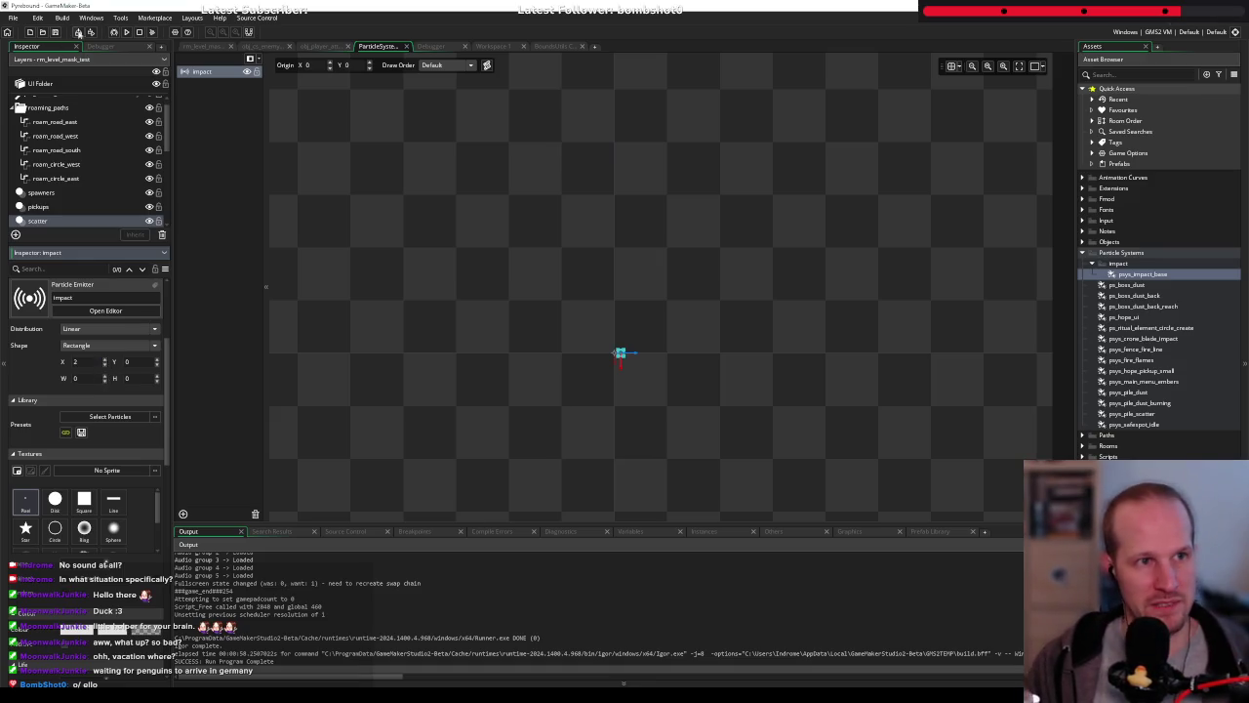
pyautogui.click(113, 31)
pyautogui.click(139, 36)
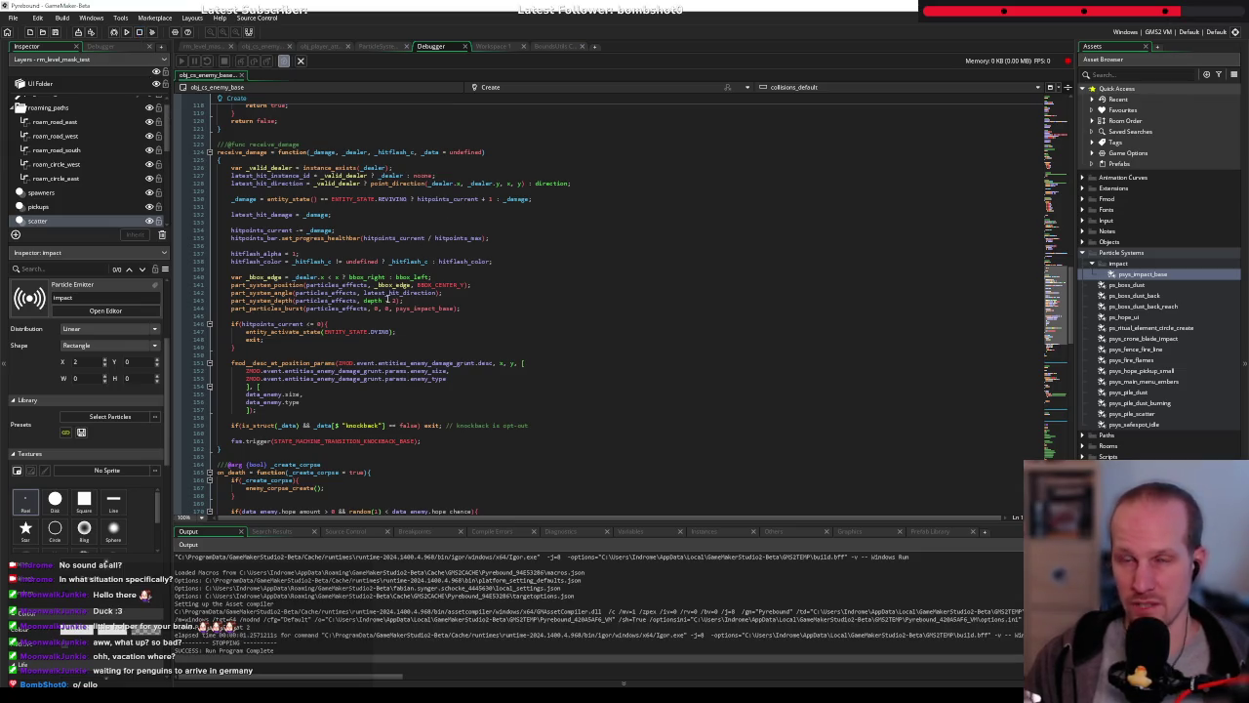
# Add a part_system_colour call on a new line after the part_system_depth call
pyautogui.click(354, 144)
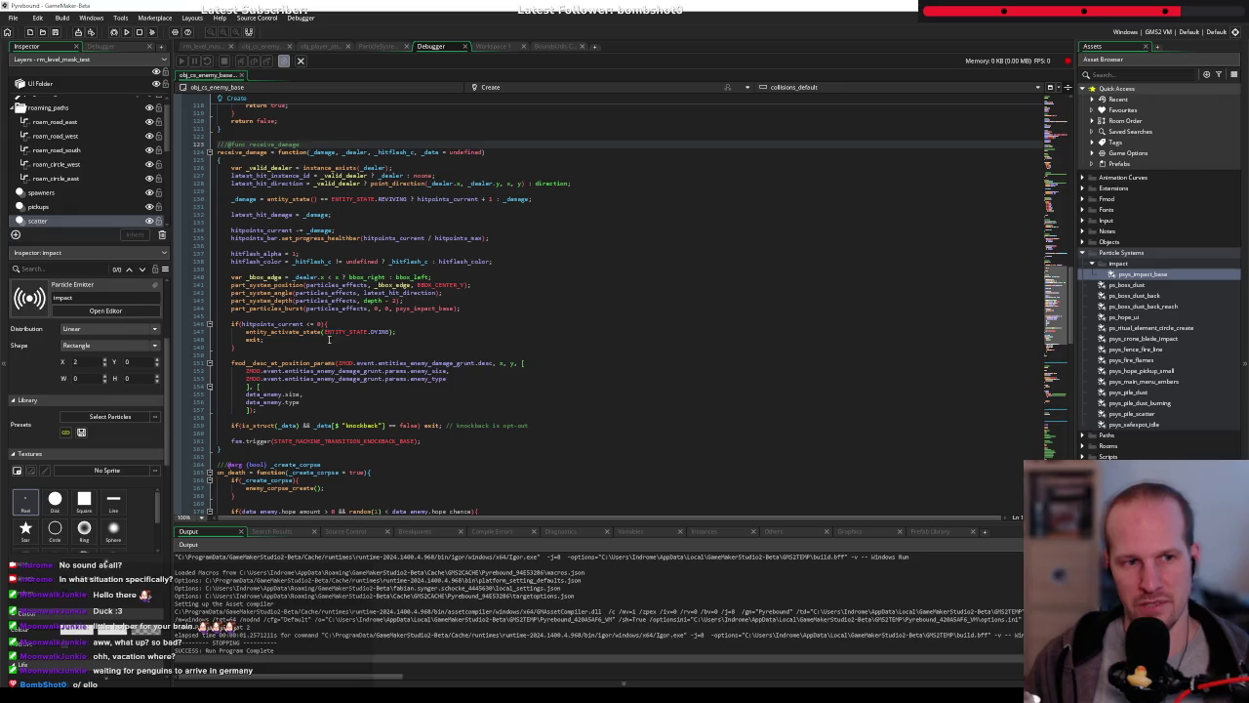
pyautogui.click(436, 300)
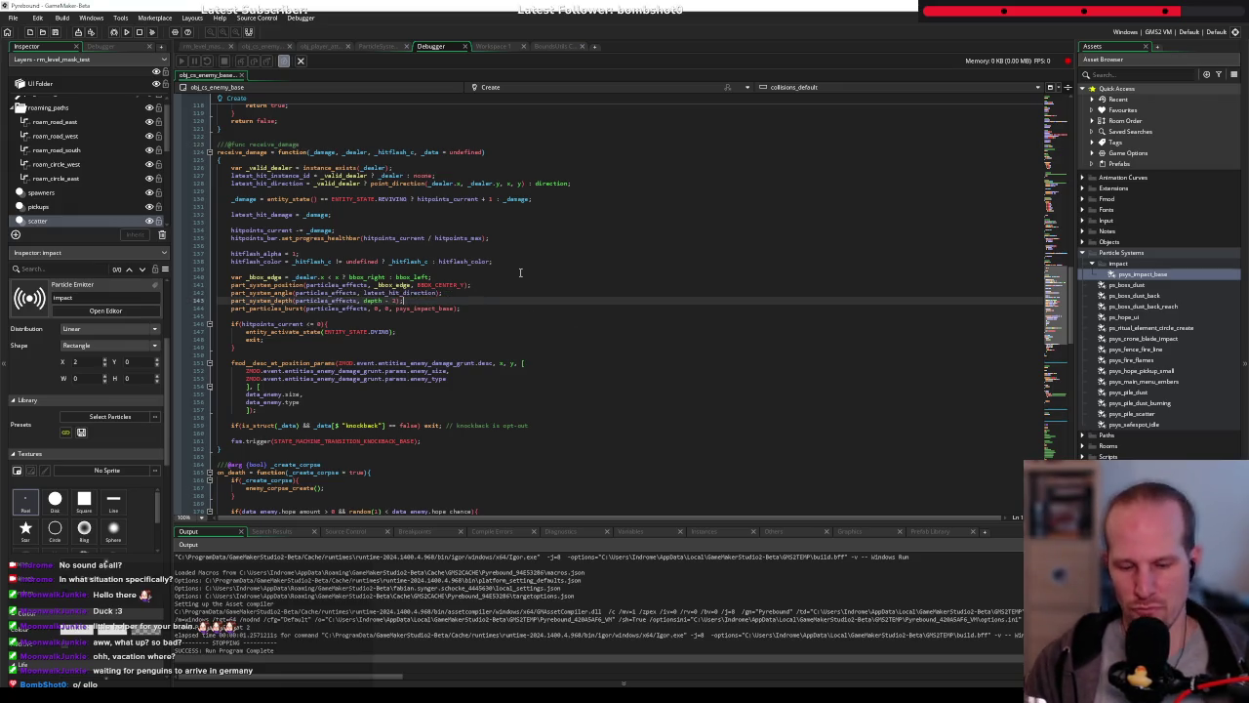
pyautogui.press('Return')
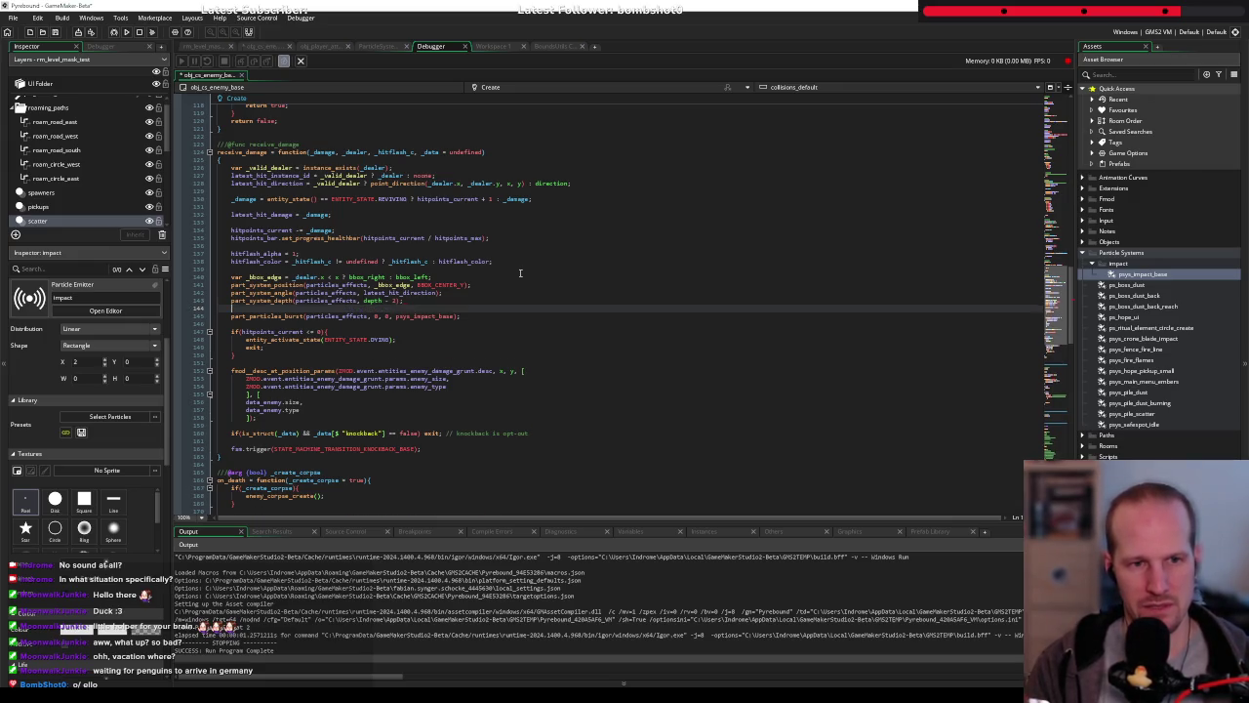
pyautogui.write('pbar')
pyautogui.press('BackSpace')
pyautogui.press('BackSpace')
pyautogui.write('art')
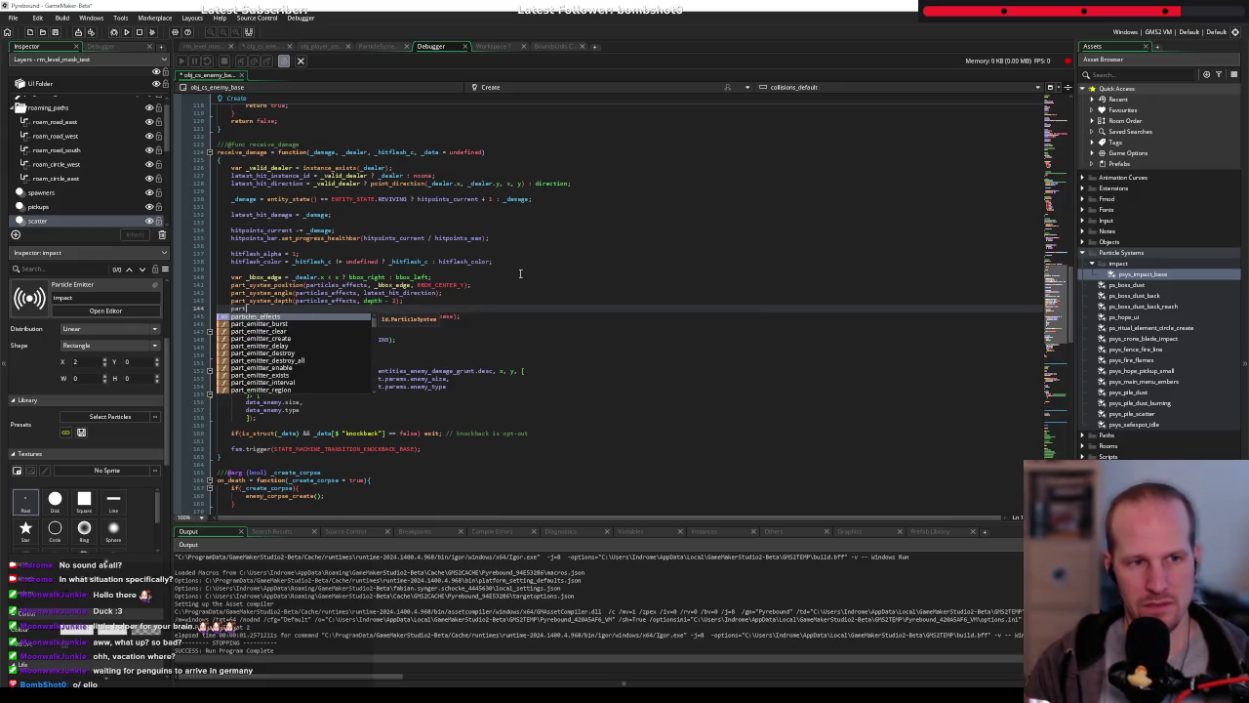
pyautogui.write('_system_blend')
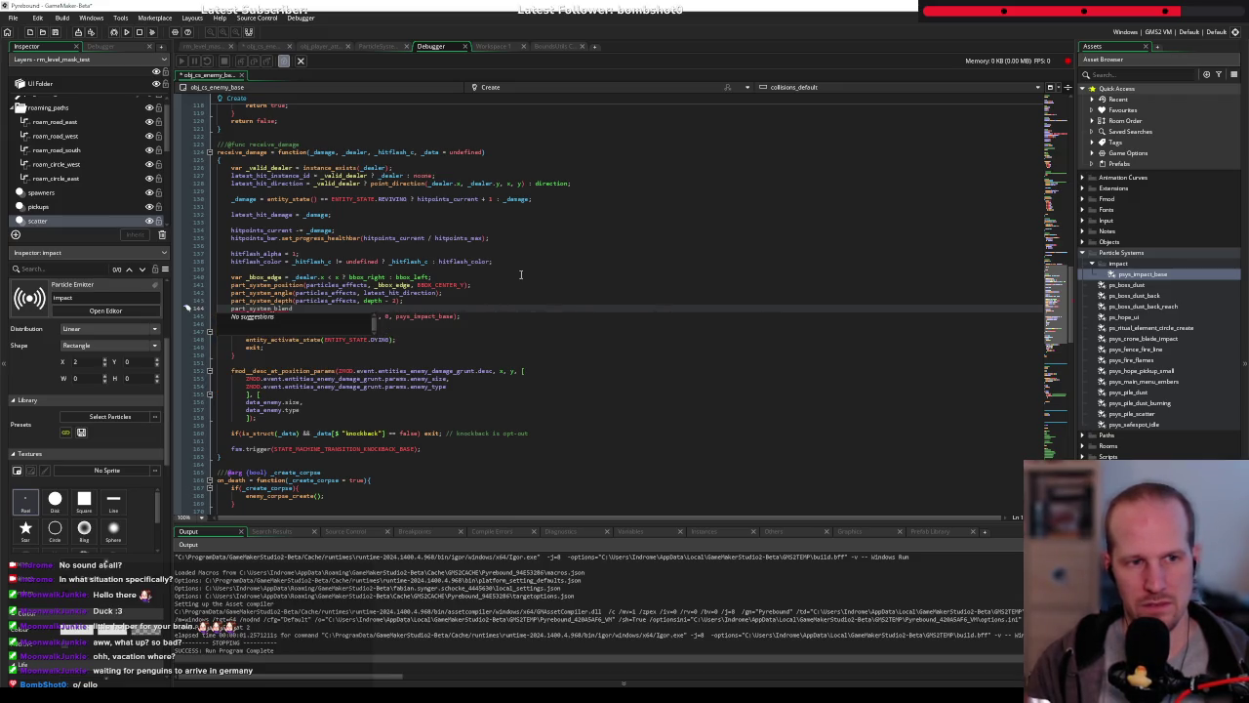
pyautogui.press('BackSpace')
pyautogui.press('BackSpace')
pyautogui.press('BackSpace')
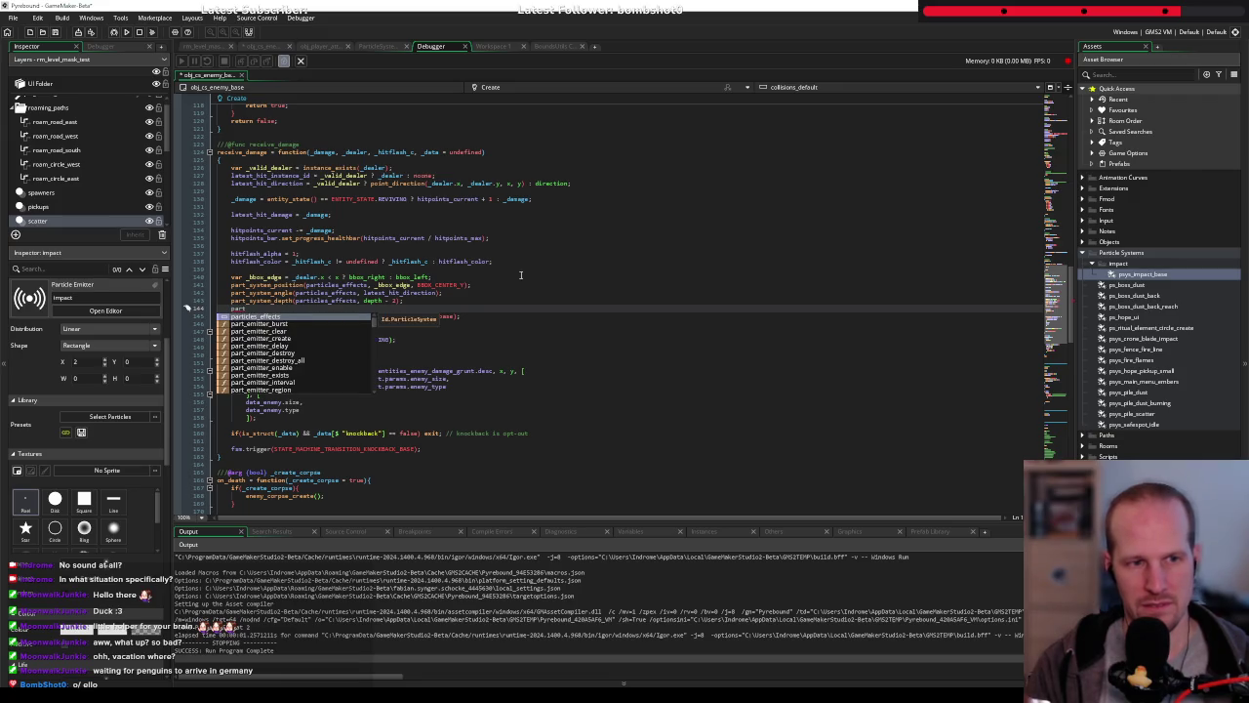
pyautogui.write('_sy')
pyautogui.press('Down')
pyautogui.press('Down')
pyautogui.press('Down')
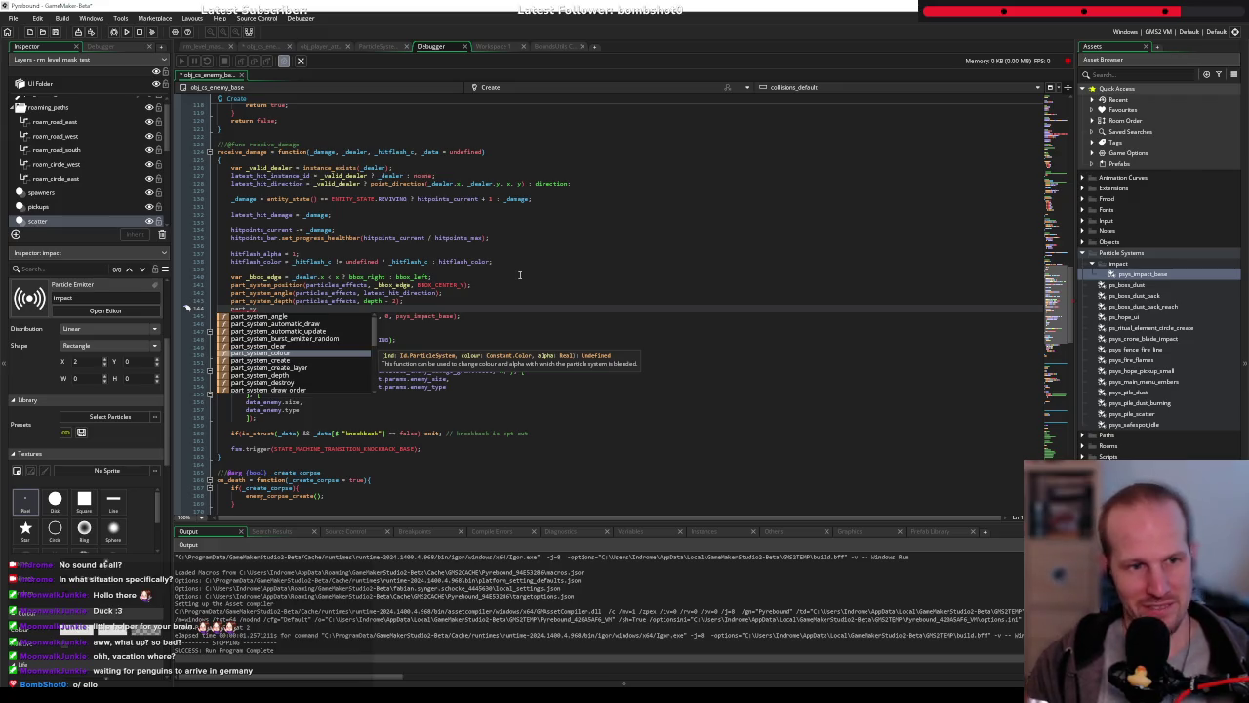
pyautogui.press('Return')
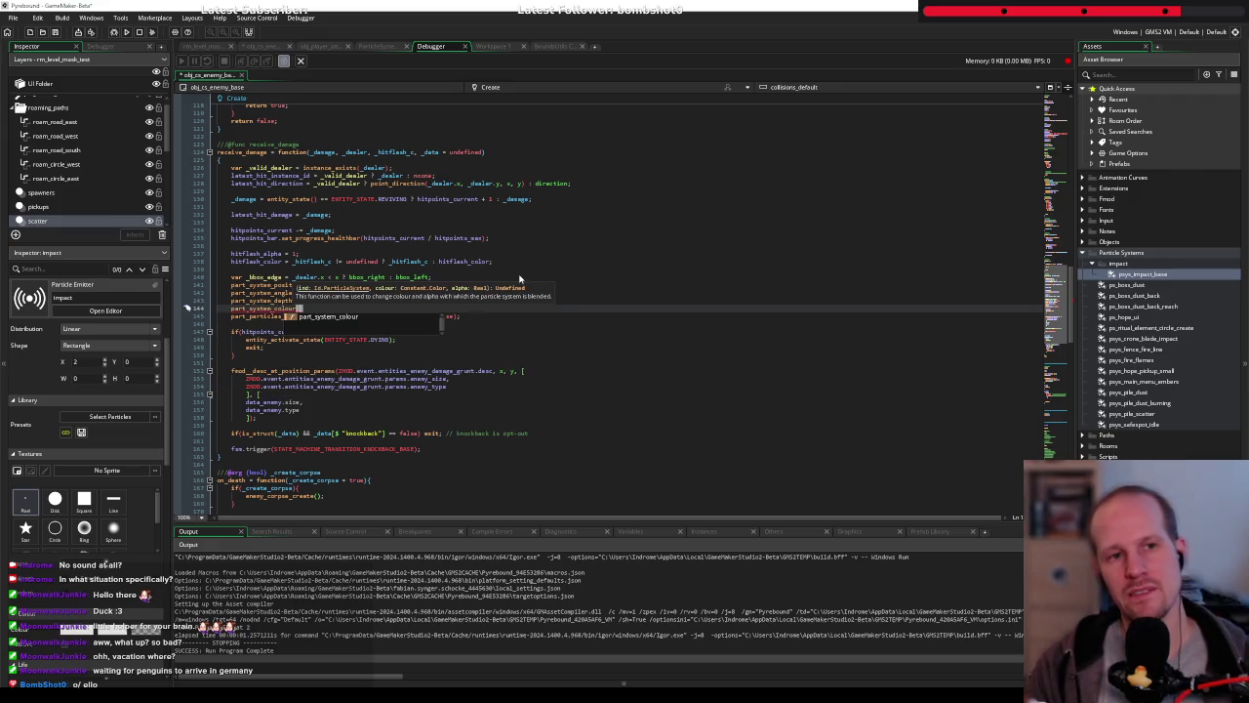
# Dismiss the parameter hints and switch to the obj_player_attack code
pyautogui.click(488, 270)
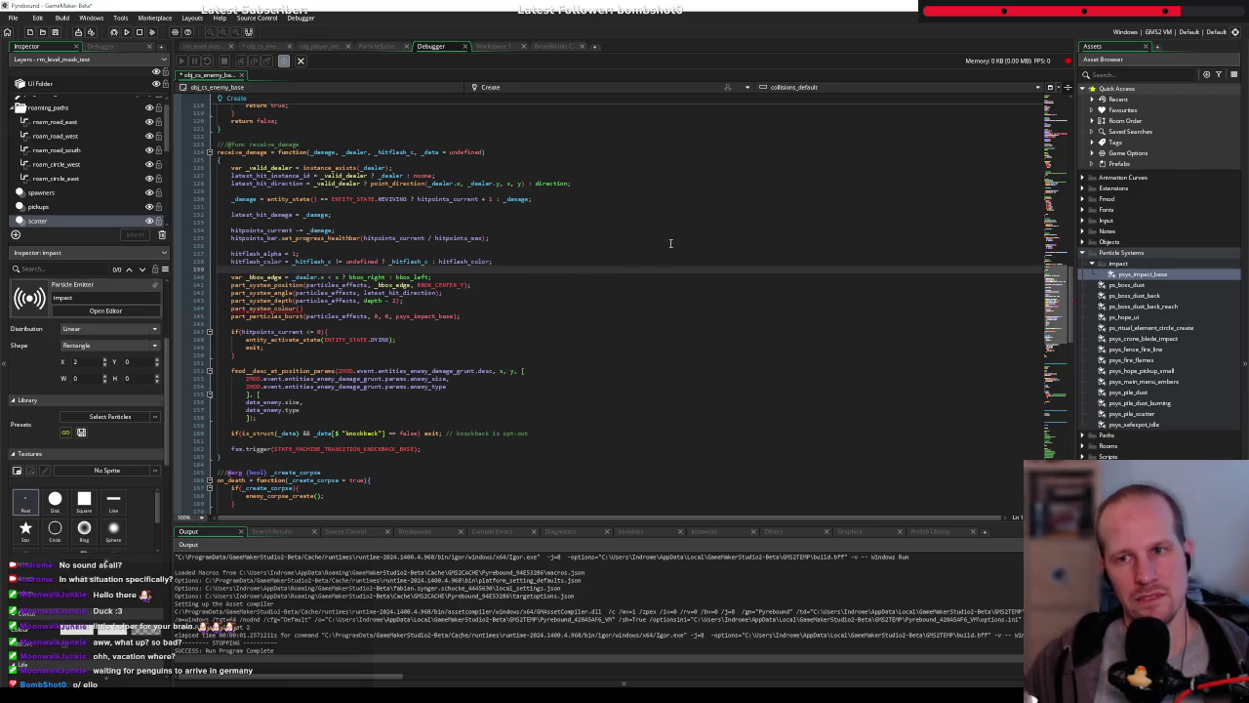
pyautogui.click(322, 46)
pyautogui.click(408, 276)
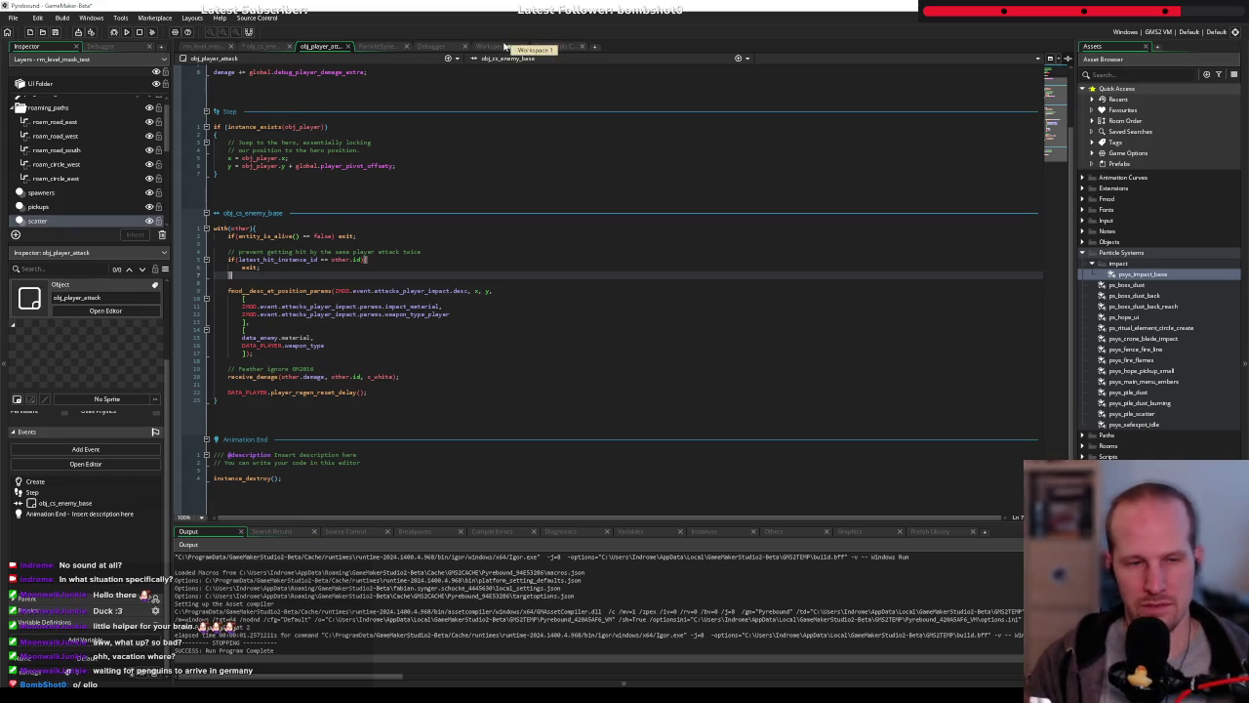
# Find obj_player with the asset search (obj_r) and open its Create code
pyautogui.hotkey('ctrl', 't')
pyautogui.write('obj_player')
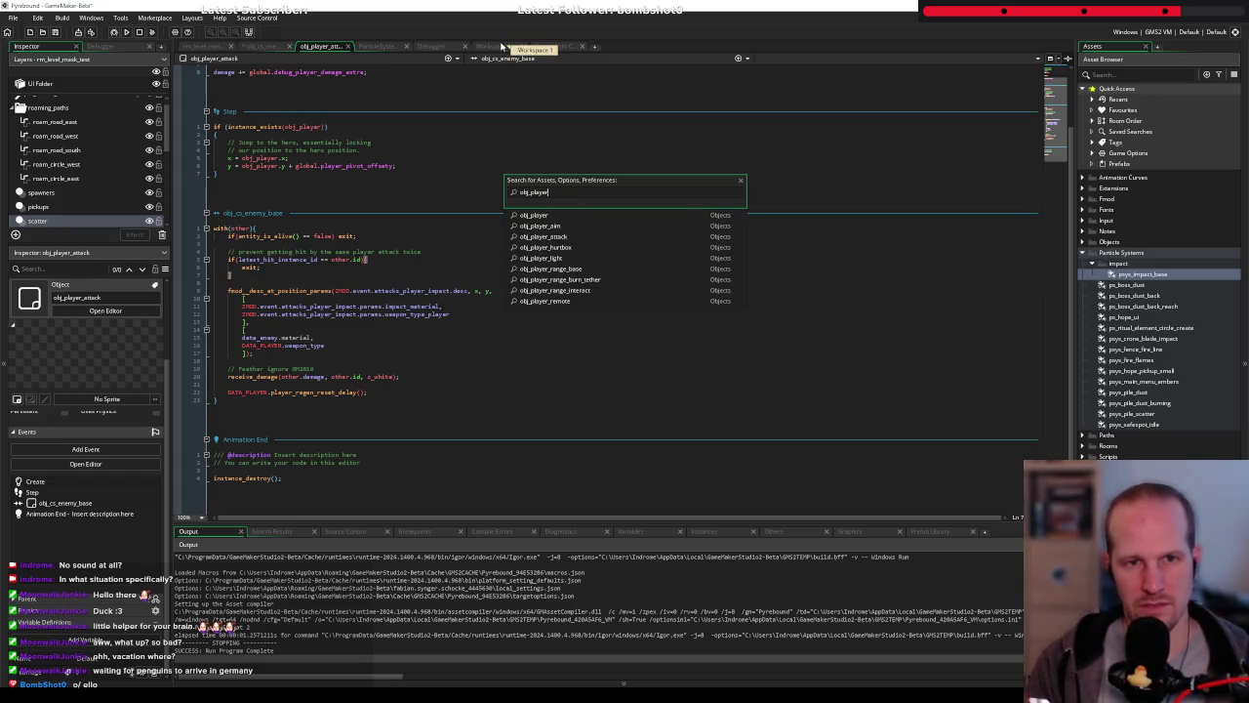
pyautogui.press('Return')
pyautogui.scroll(-10, 408, 256)
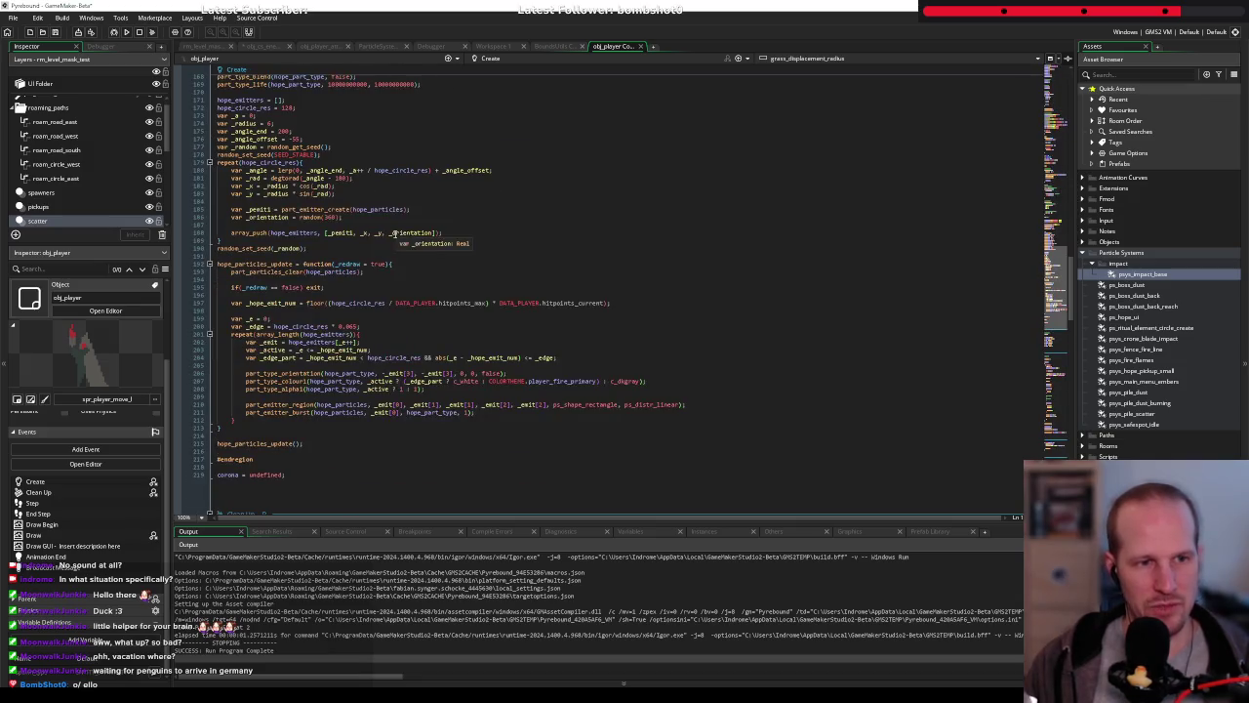
pyautogui.scroll(6, 296, 193)
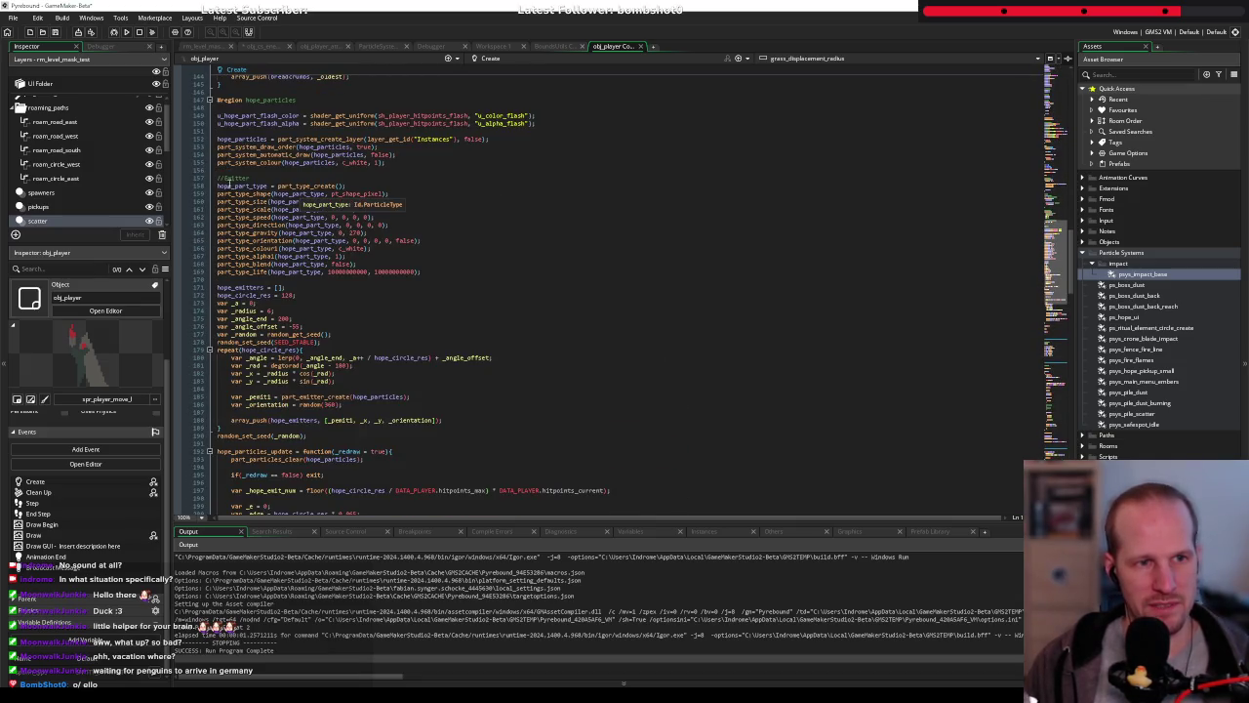
# Examine the hope_part_type definition and its part_type settings, then return to the impact particle system
pyautogui.doubleClick(253, 186)
pyautogui.scroll(2, 247, 226)
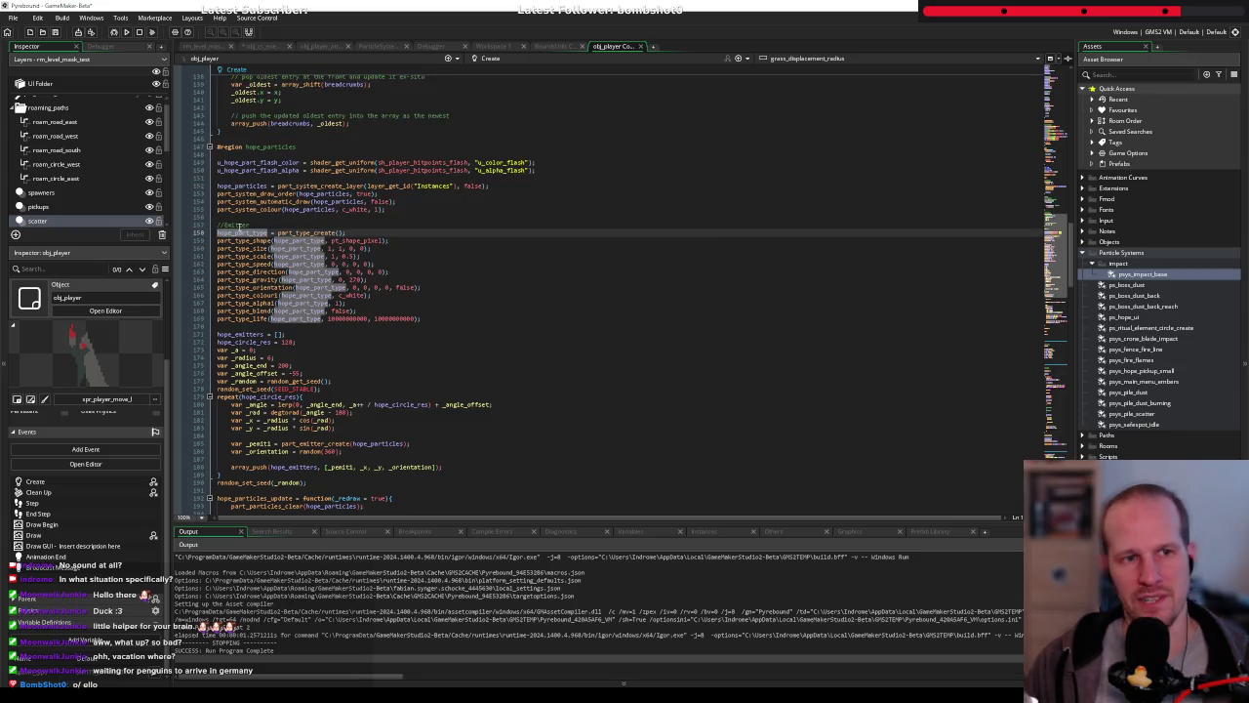
pyautogui.click(323, 233)
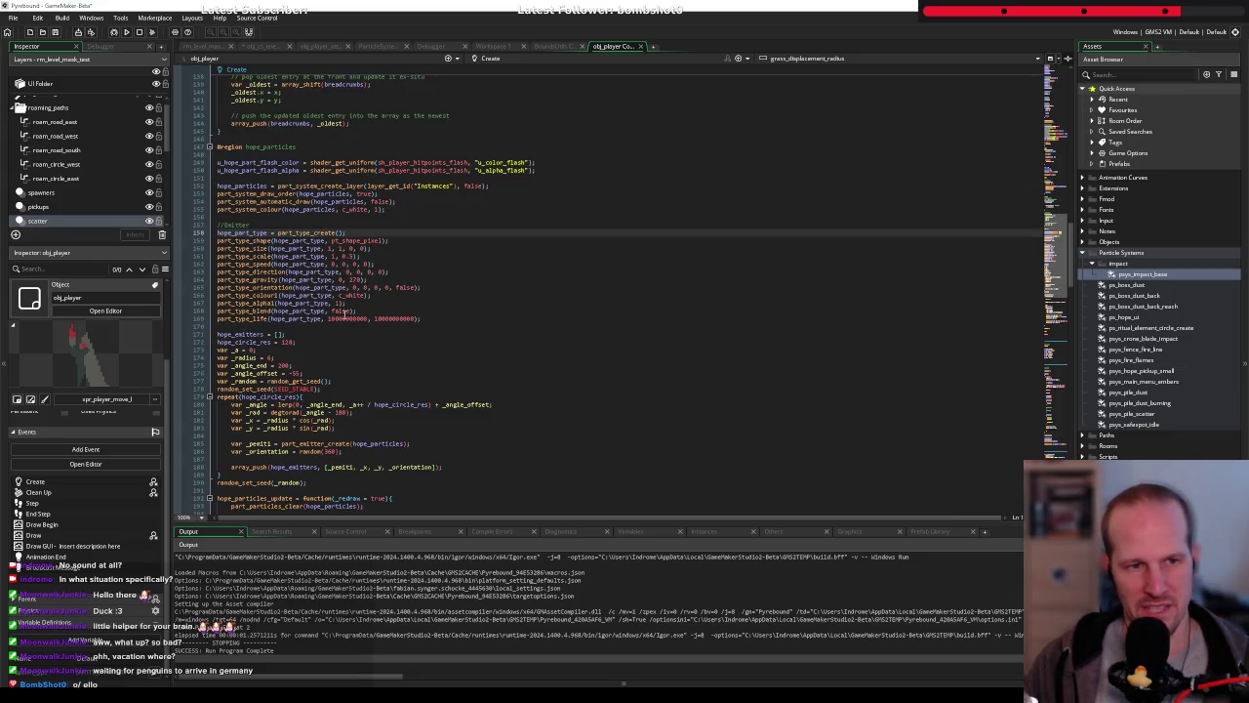
pyautogui.moveTo(436, 316); pyautogui.dragTo(211, 232)
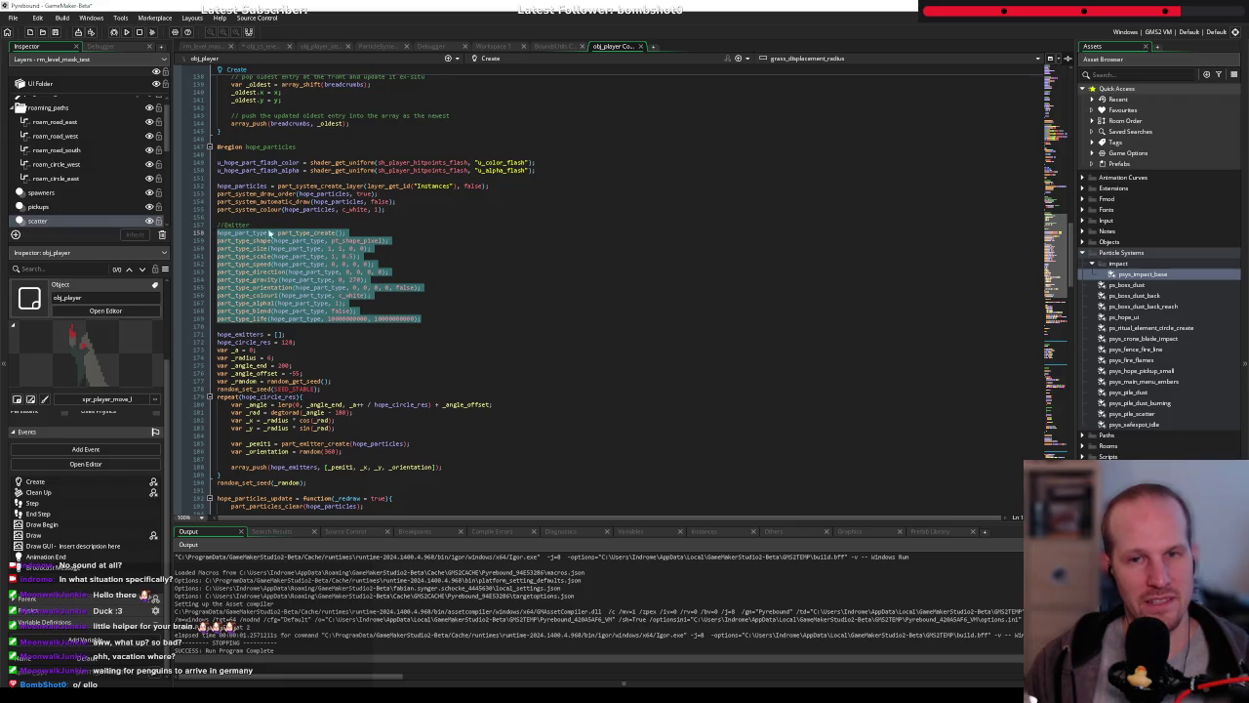
pyautogui.click(332, 257)
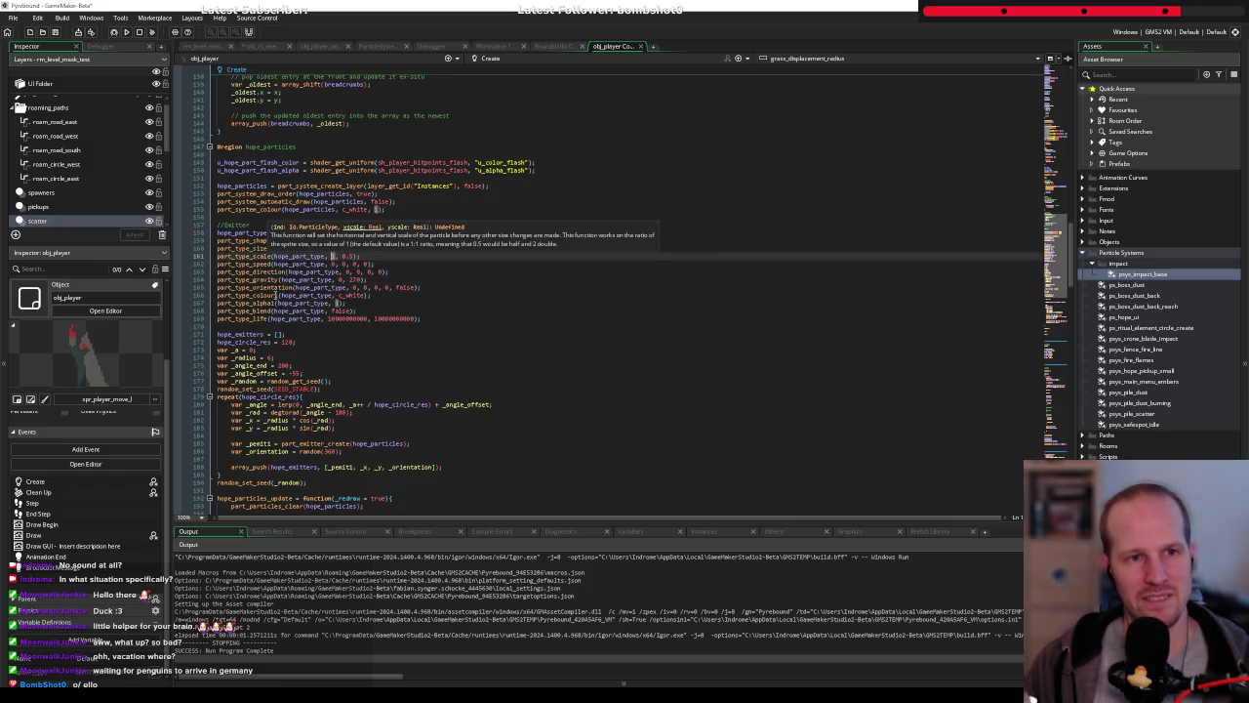
pyautogui.moveTo(419, 314)
pyautogui.mouseDown()
pyautogui.moveTo(234, 271)
pyautogui.moveTo(207, 241)
pyautogui.mouseUp()
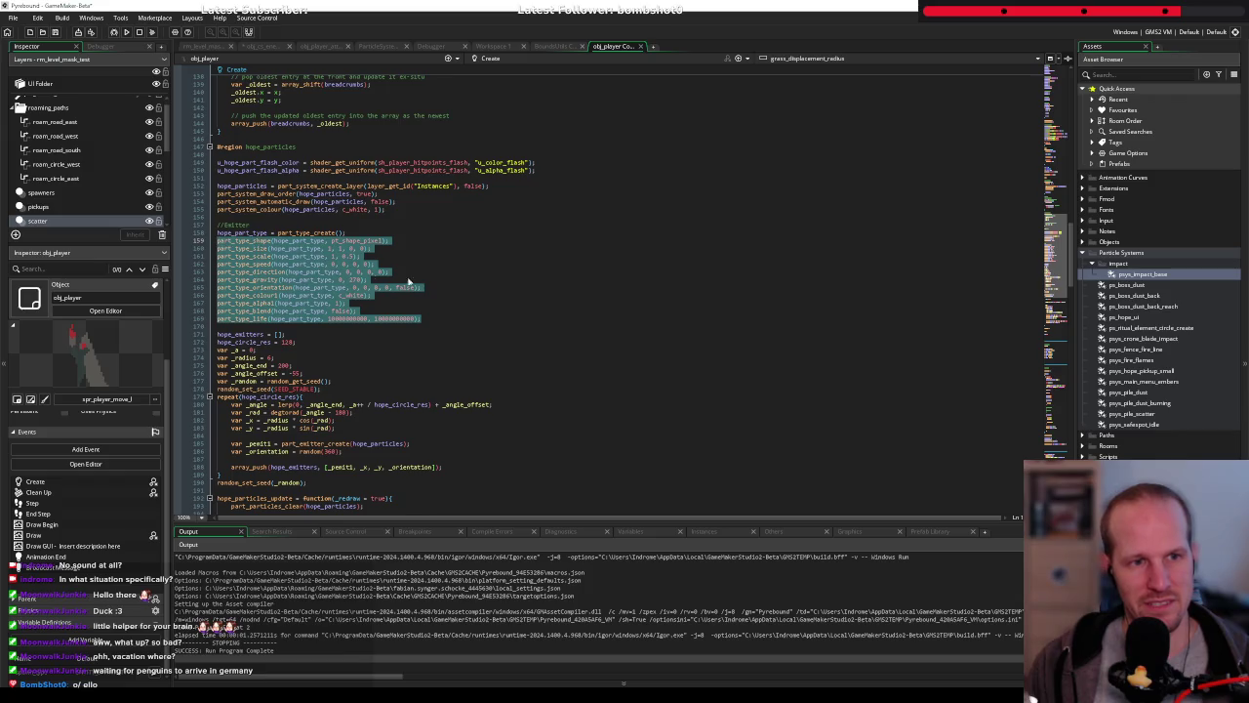
pyautogui.click(454, 282)
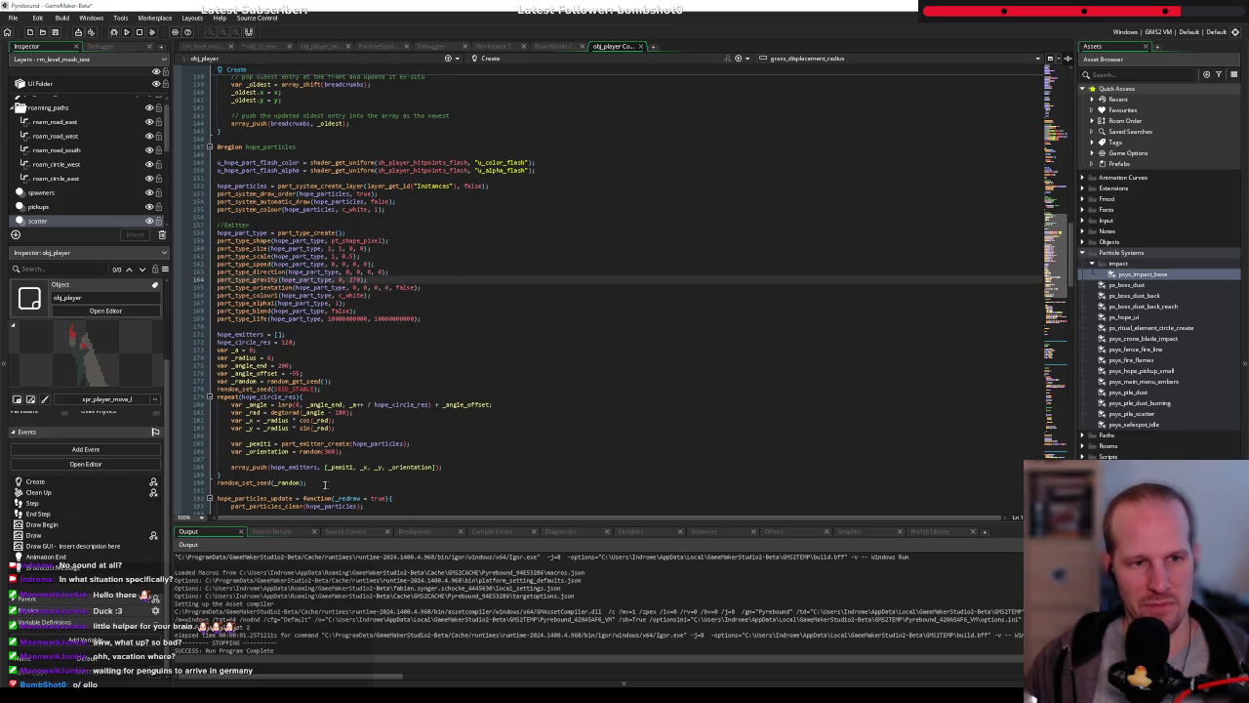
pyautogui.scroll(-10, 317, 483)
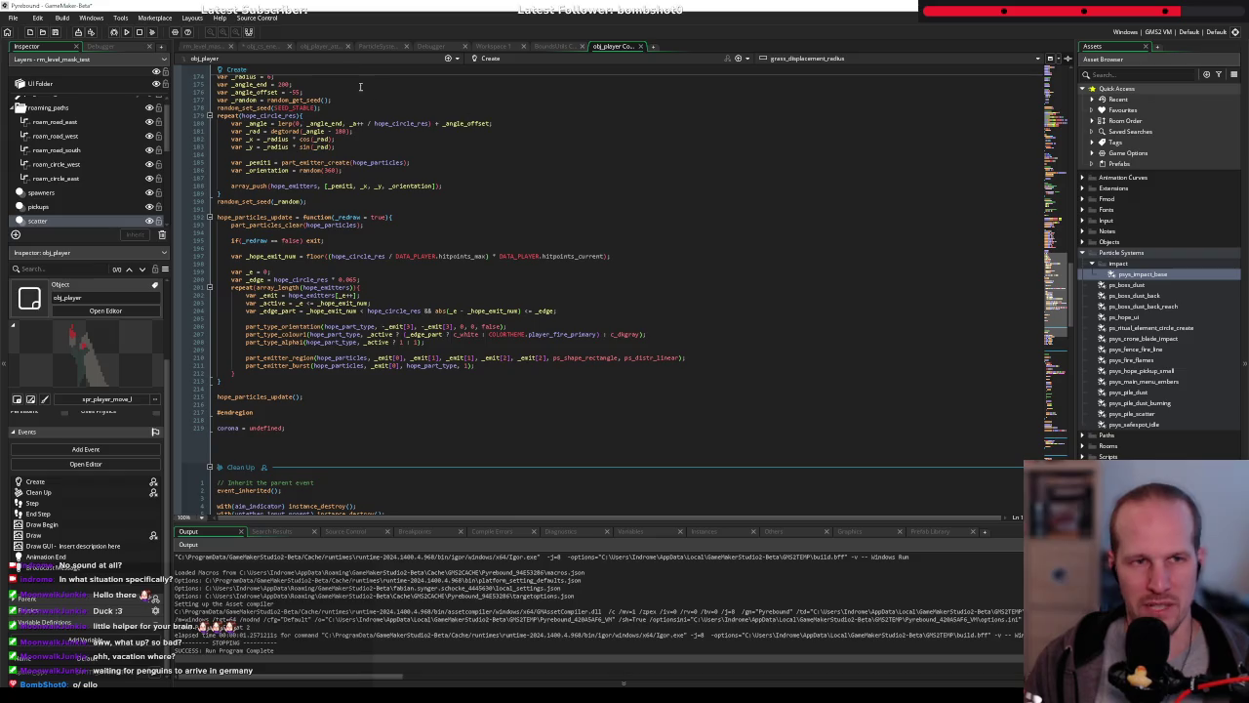
pyautogui.click(379, 46)
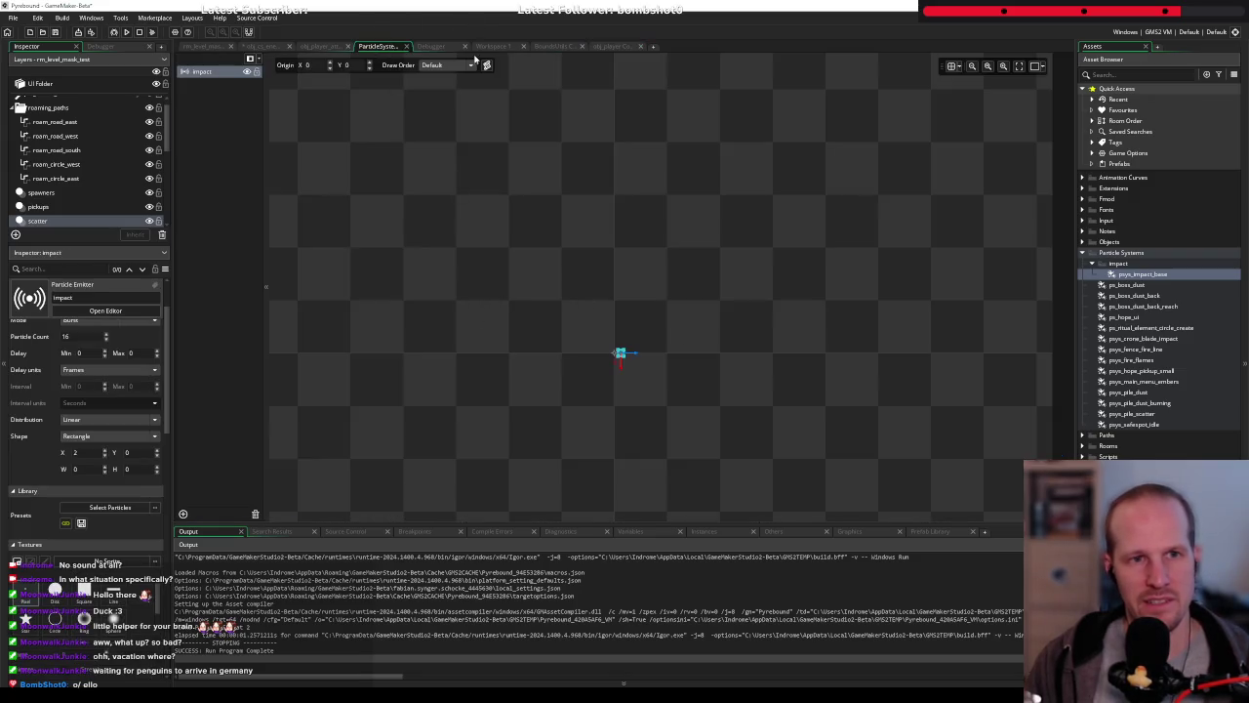
# Fill line 144's part_system_colour call with particles_effects and image_blend in the enemy base code
pyautogui.click(273, 46)
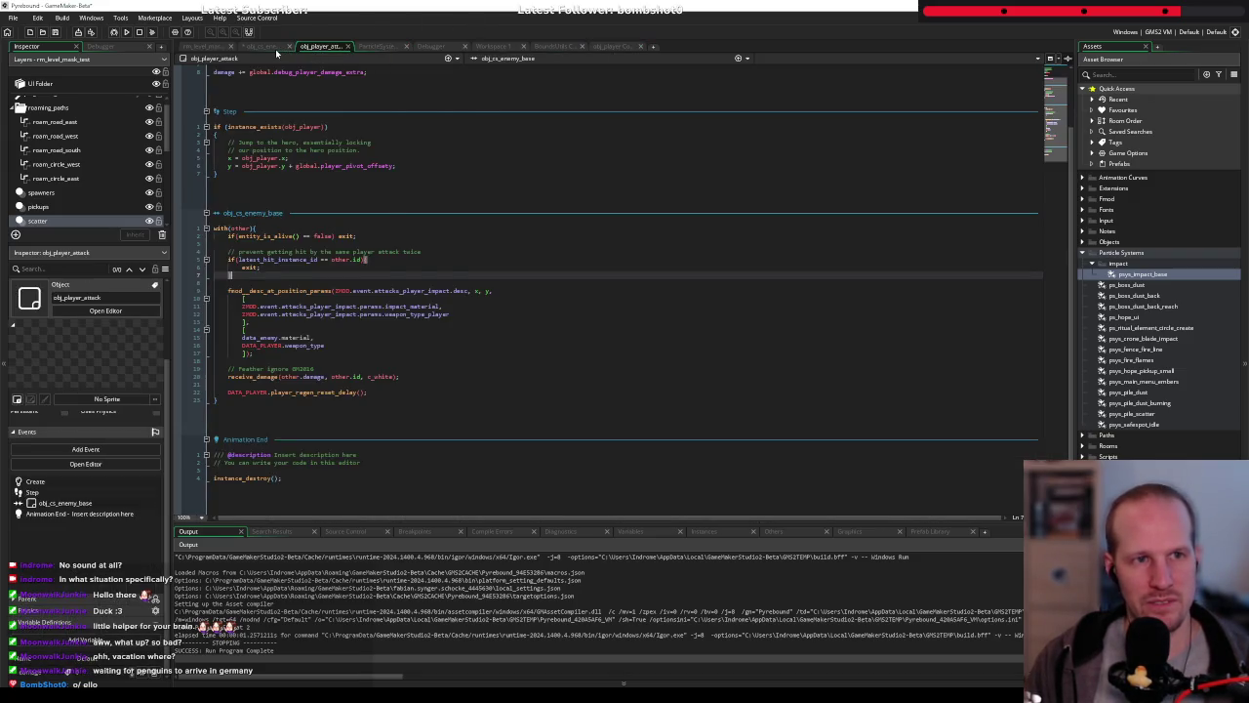
pyautogui.click(305, 263)
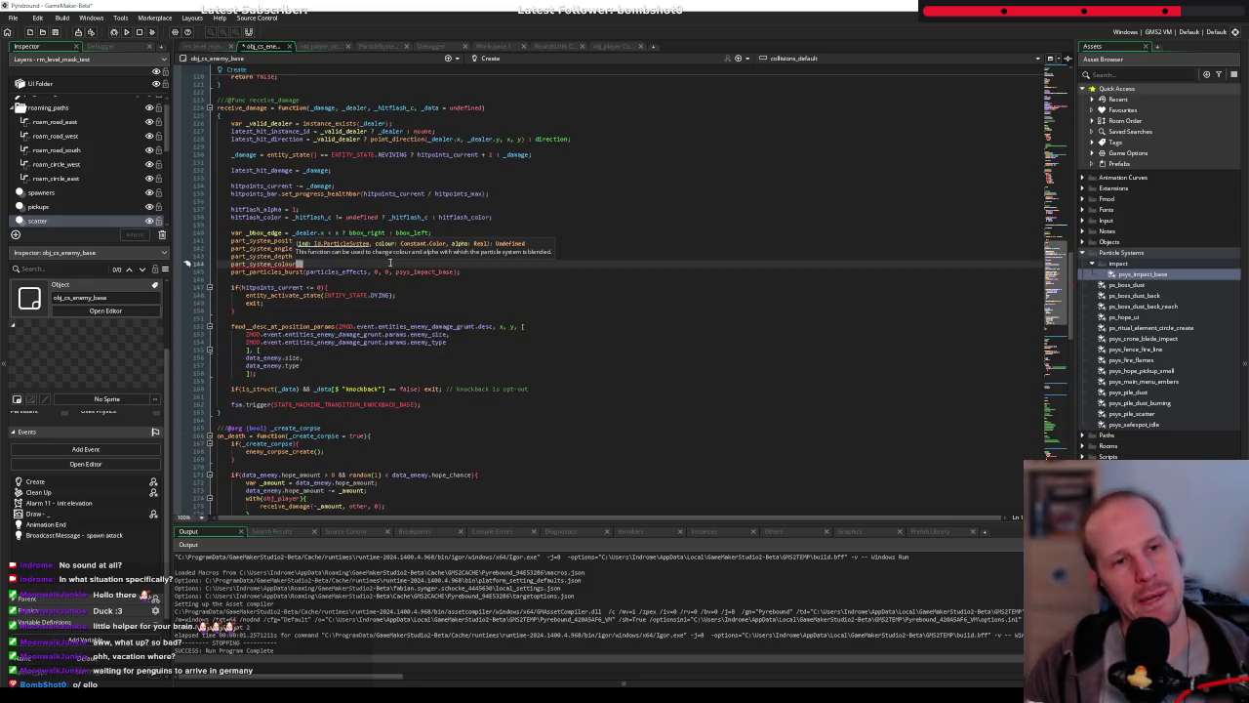
pyautogui.write('image_')
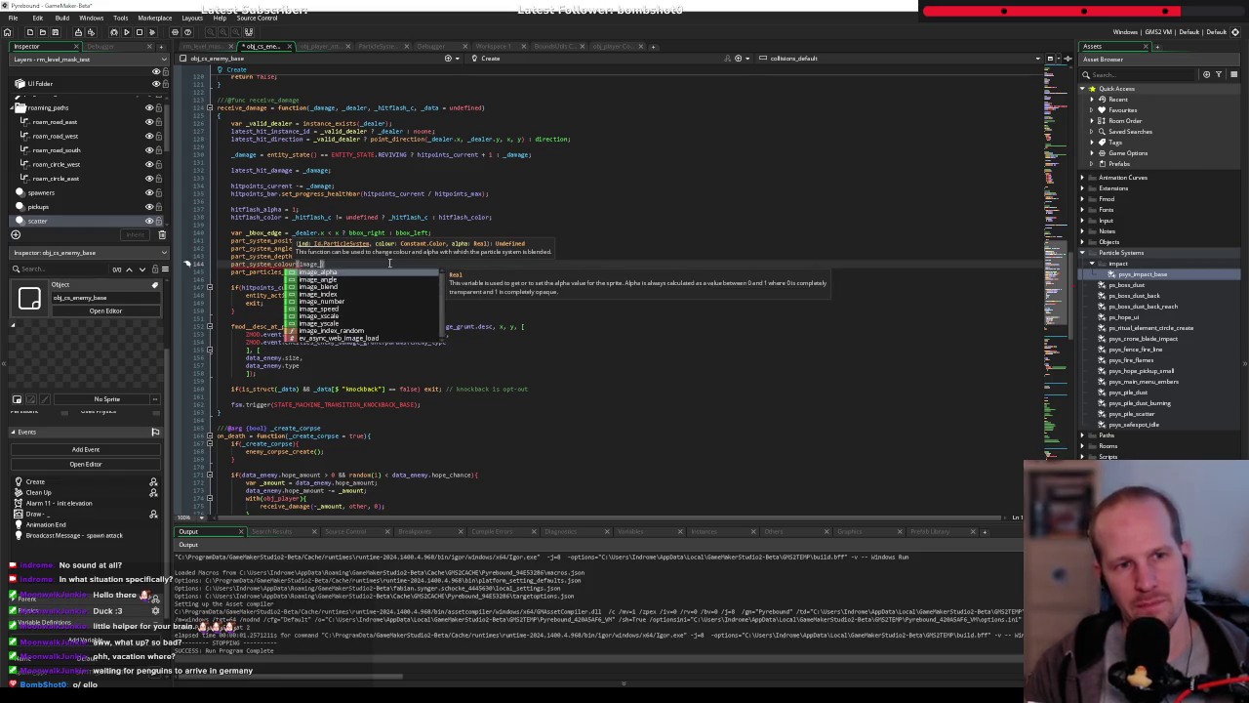
pyautogui.write('blend')
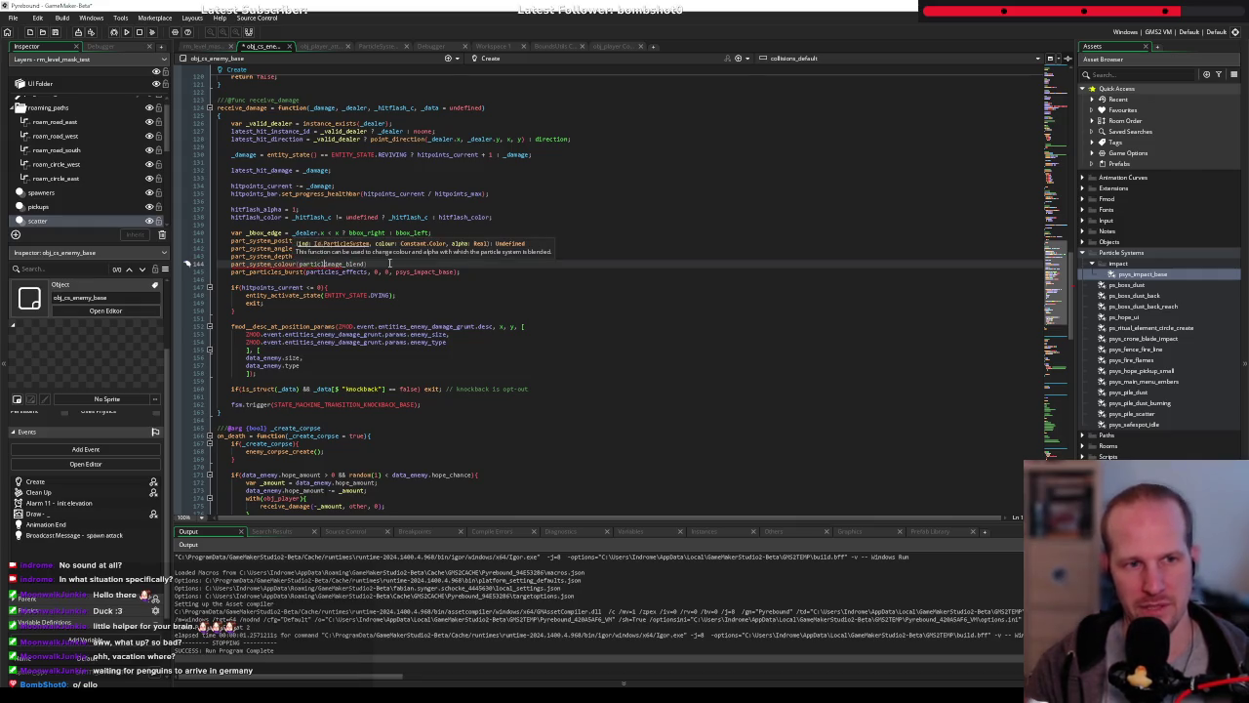
pyautogui.write('s,')
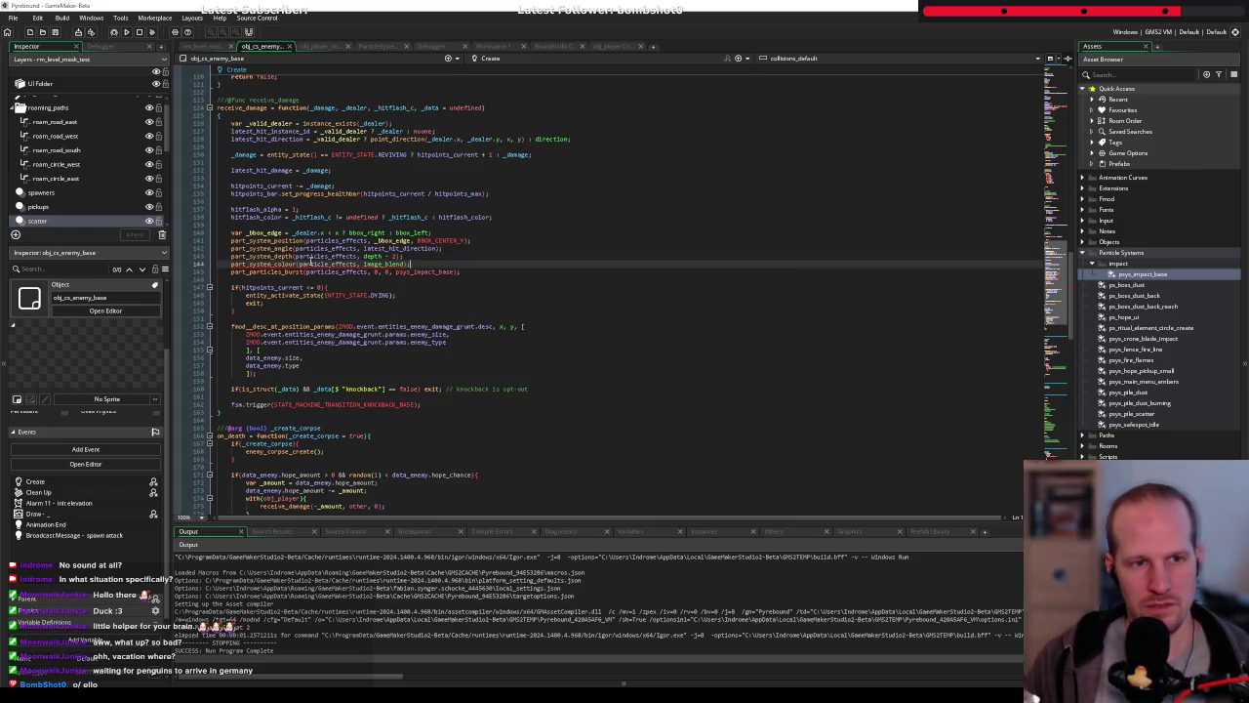
pyautogui.doubleClick(378, 294)
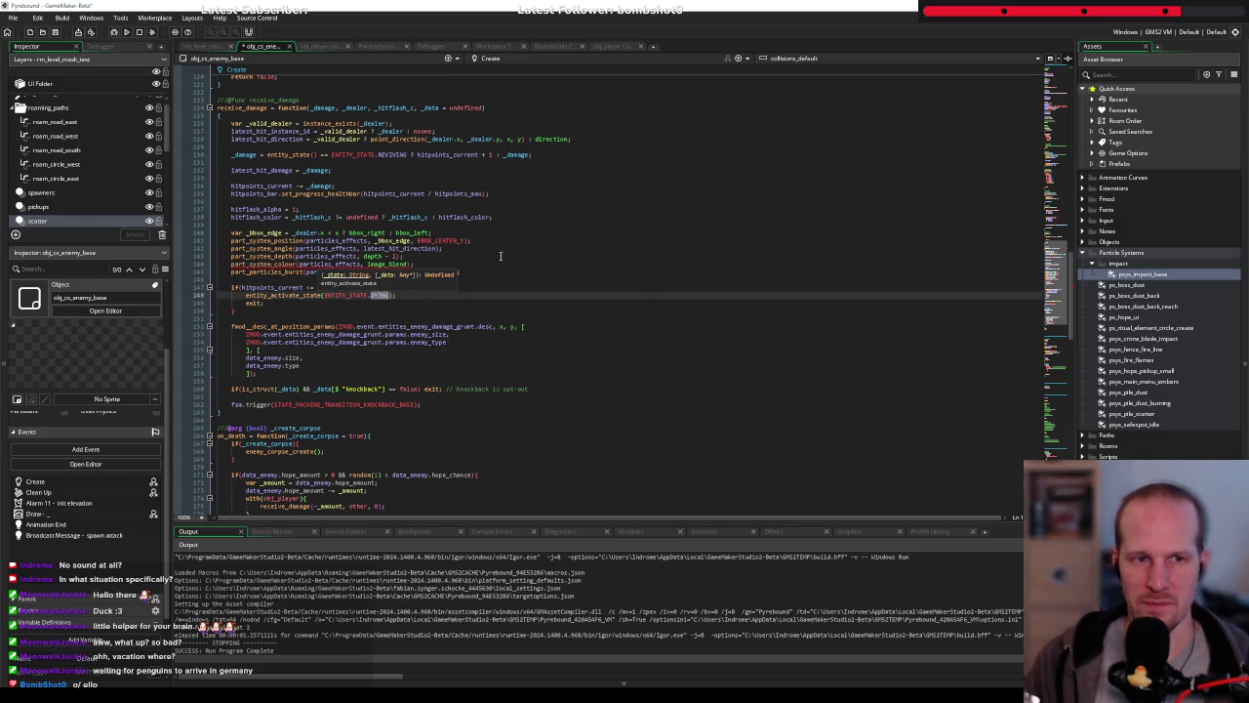
pyautogui.click(405, 256)
pyautogui.moveTo(290, 264)
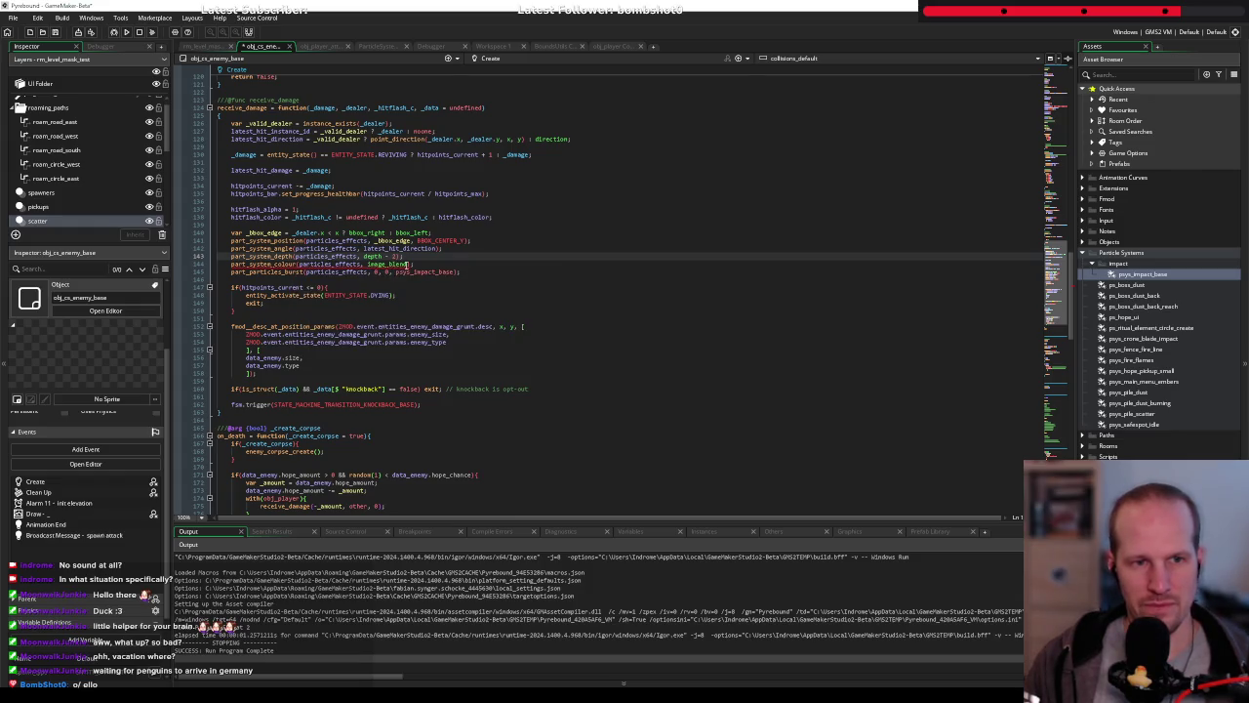
pyautogui.write(',')
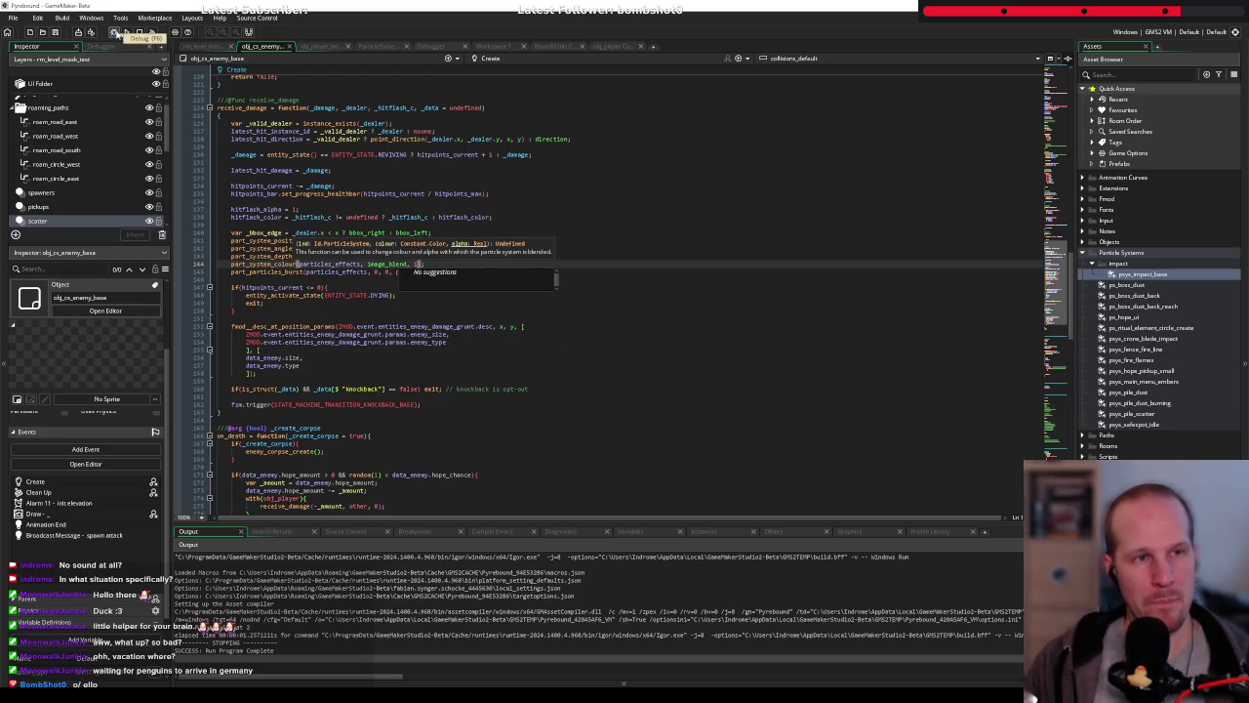
# Launch Pyrebound in debug mode and start a new game from the title menu
pyautogui.click(114, 33)
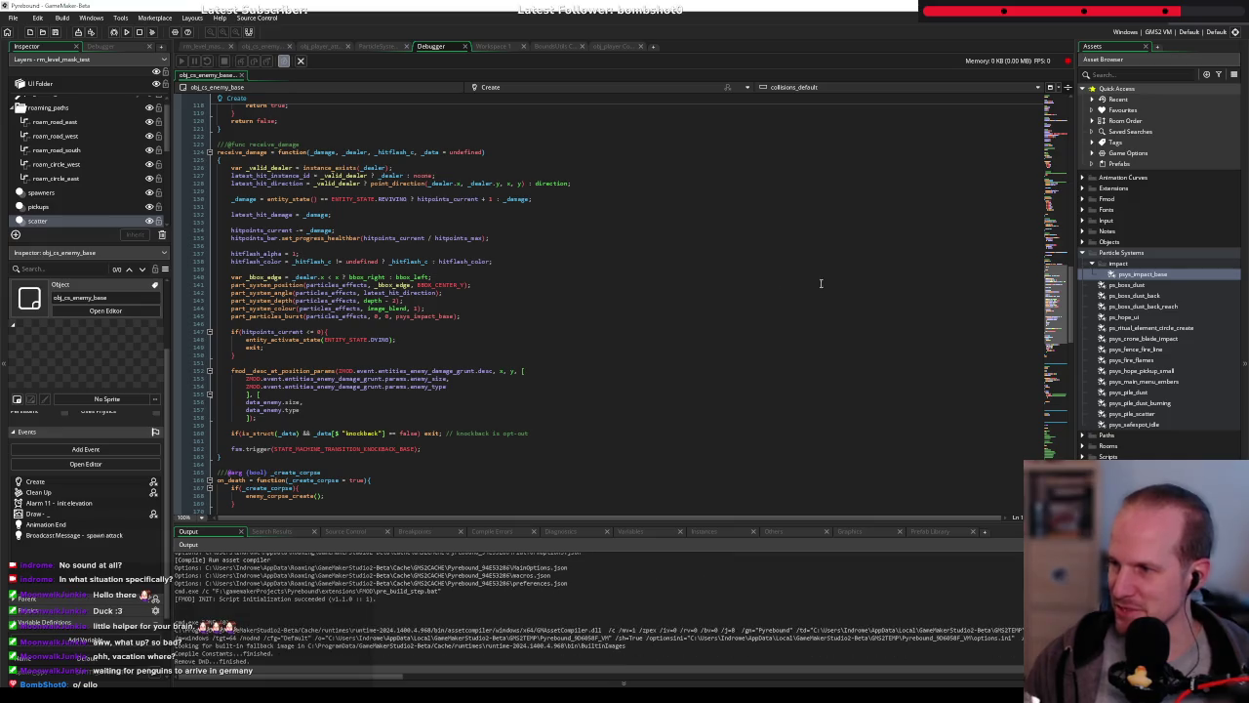
pyautogui.click(447, 323)
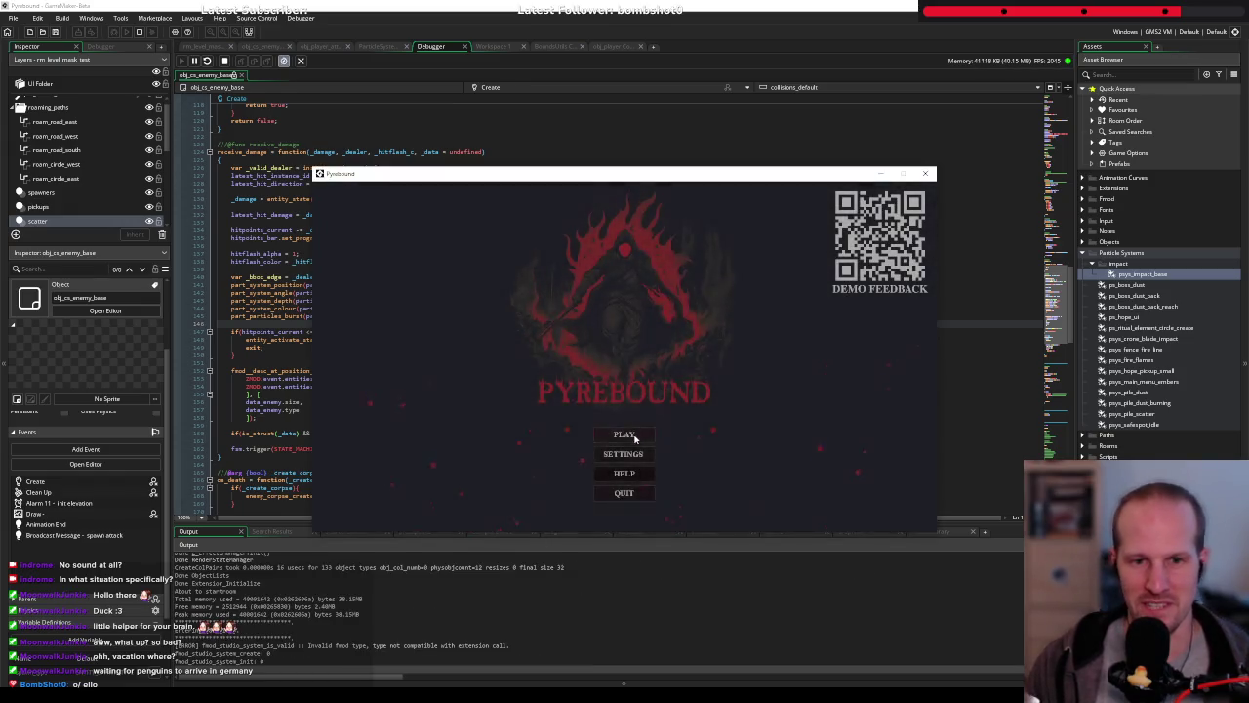
pyautogui.click(629, 435)
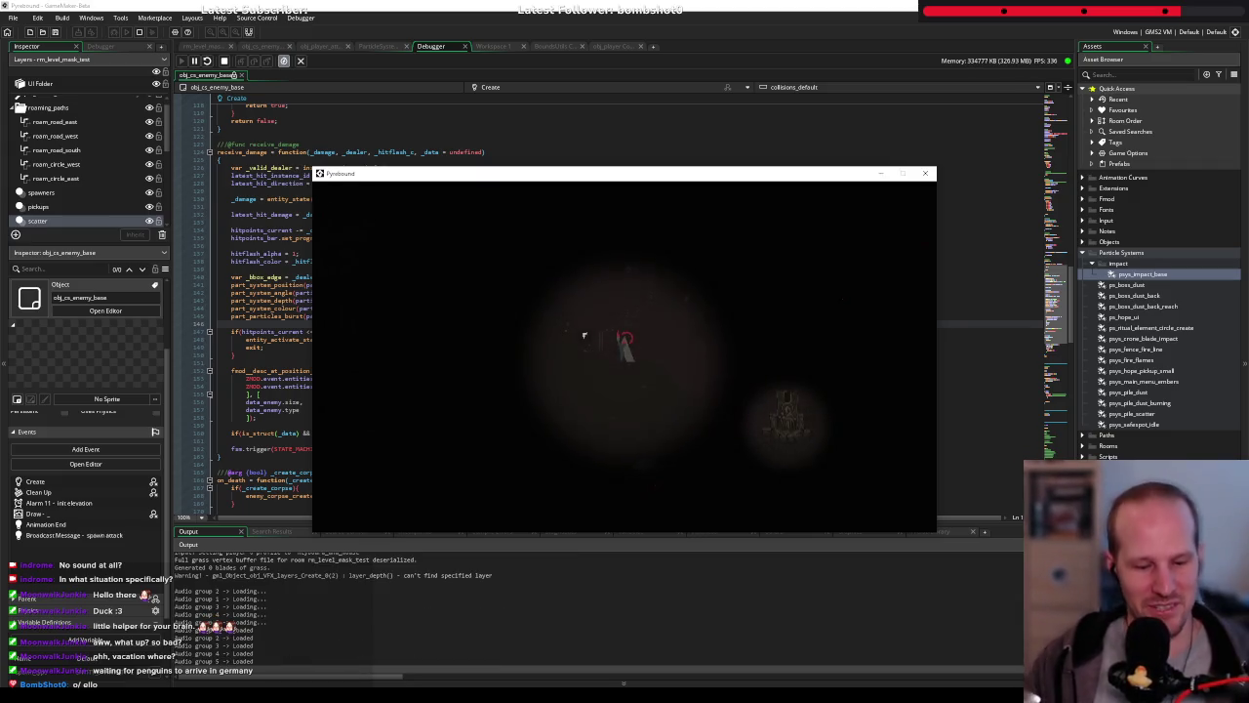
# Walk the character around the dark forest level with WASD
pyautogui.press('d')
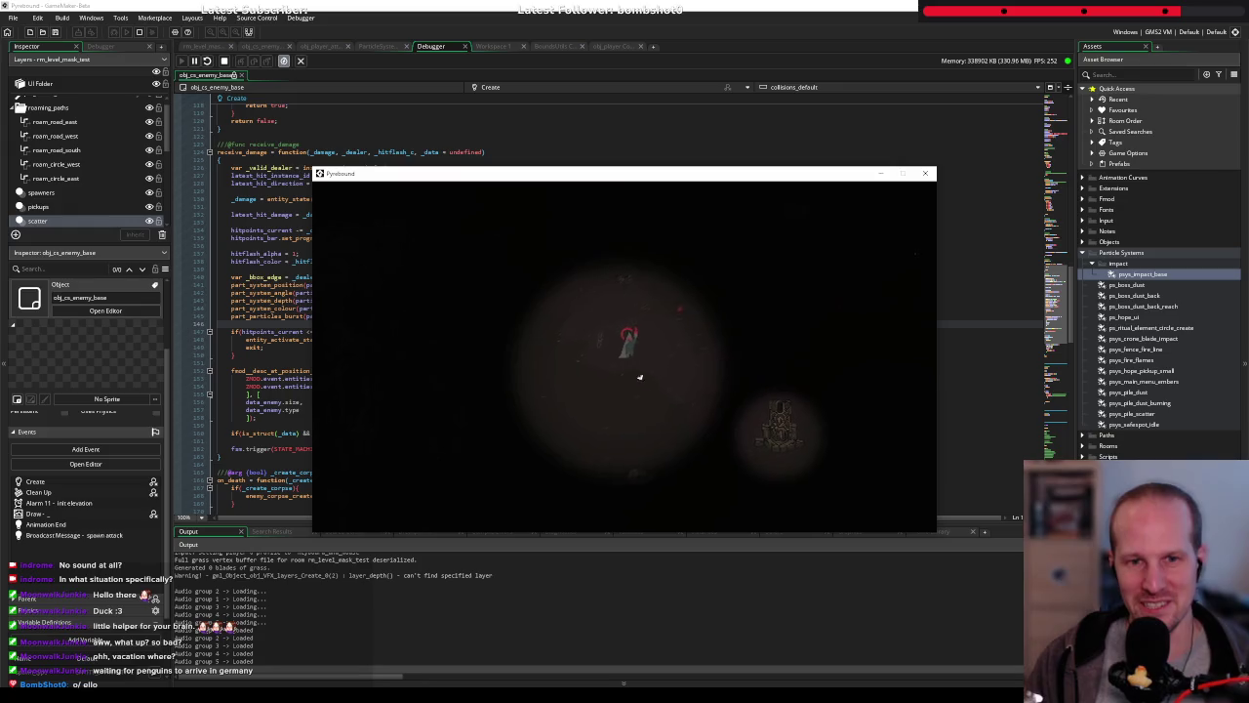
pyautogui.press('w')
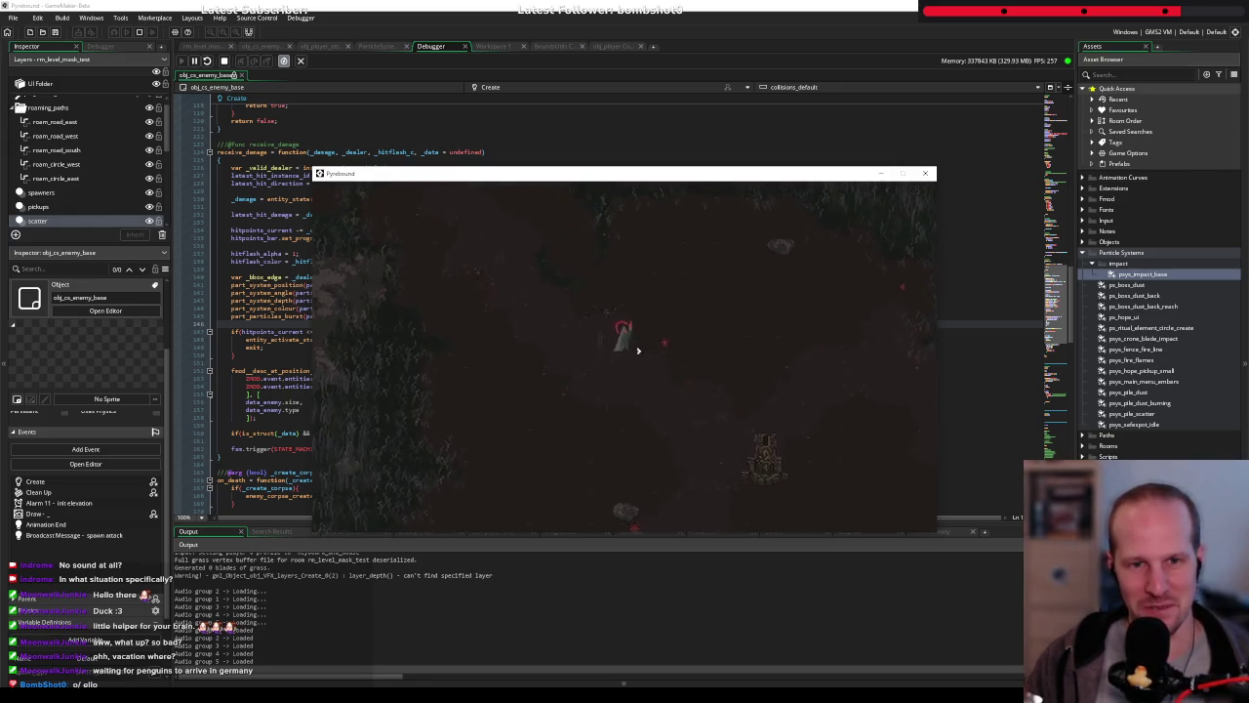
pyautogui.press('a')
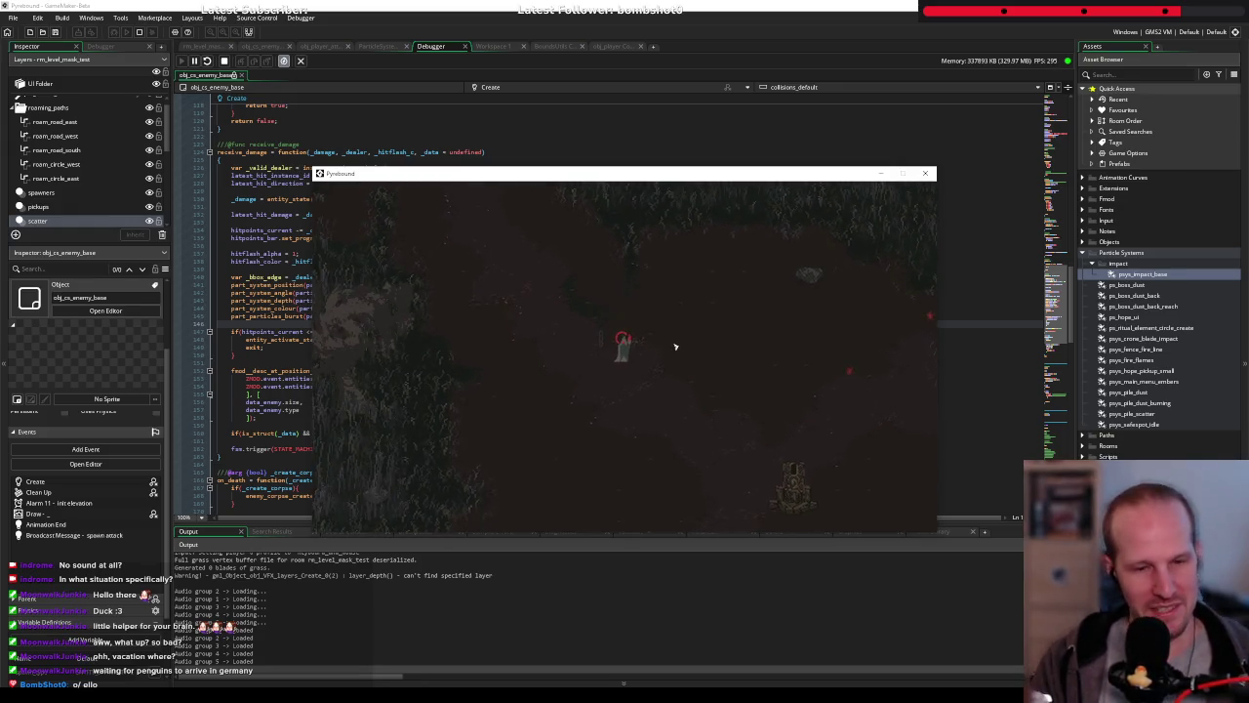
pyautogui.press('d')
pyautogui.press('w')
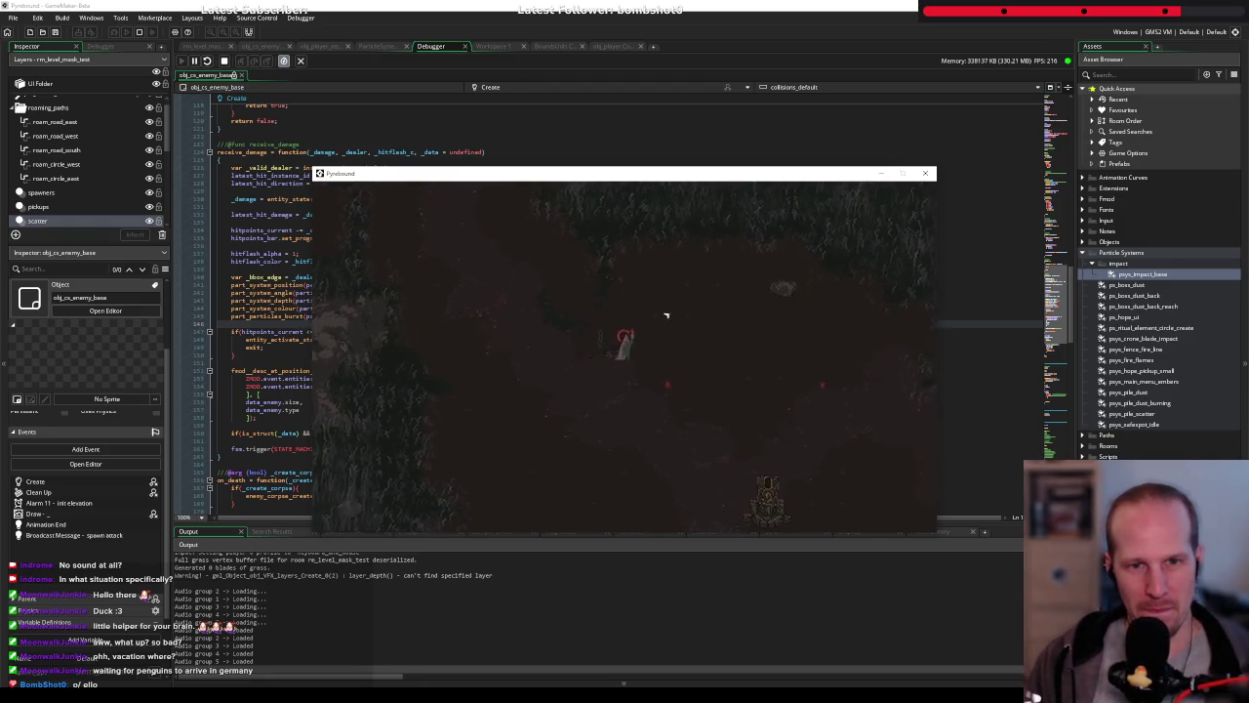
pyautogui.press('w')
pyautogui.press('d')
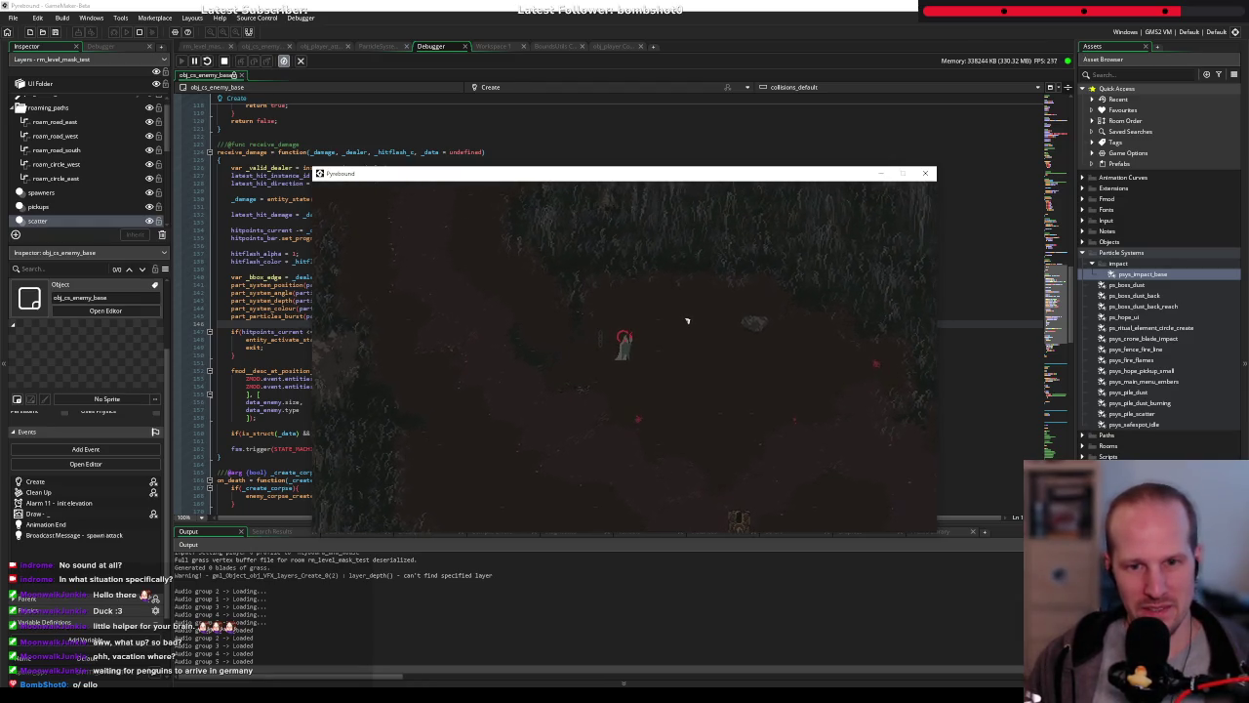
pyautogui.press('s')
pyautogui.press('a')
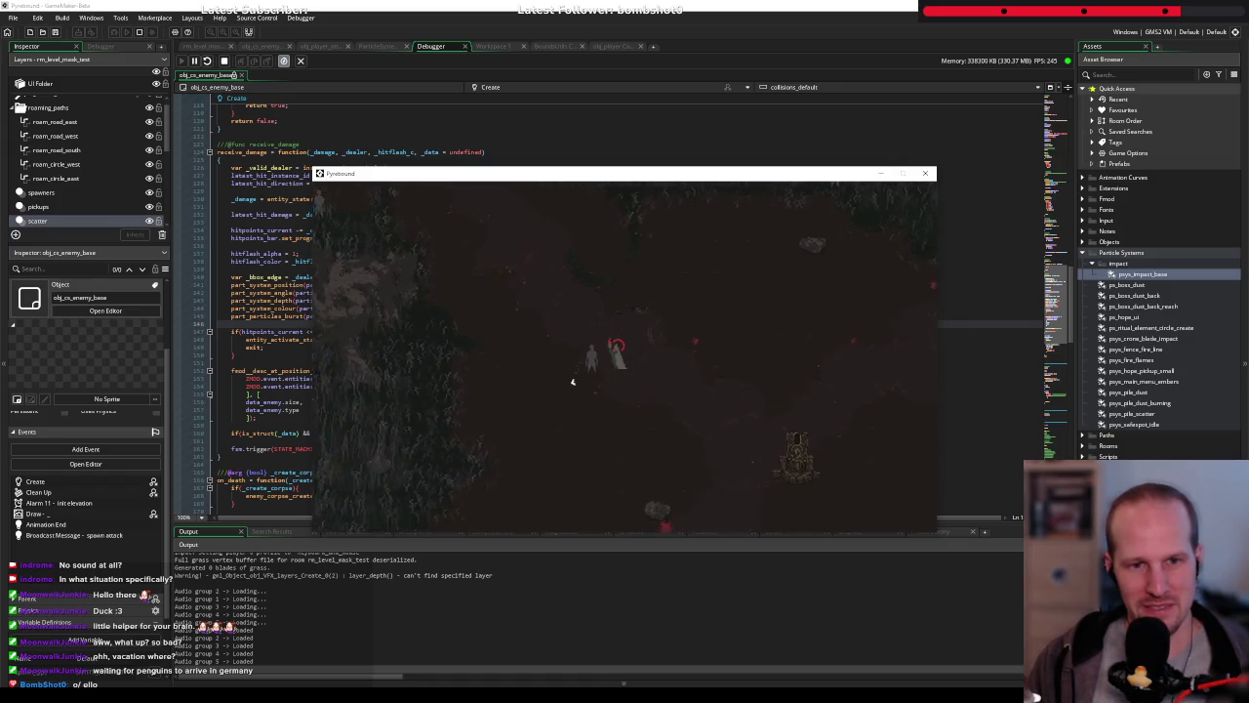
pyautogui.press('a')
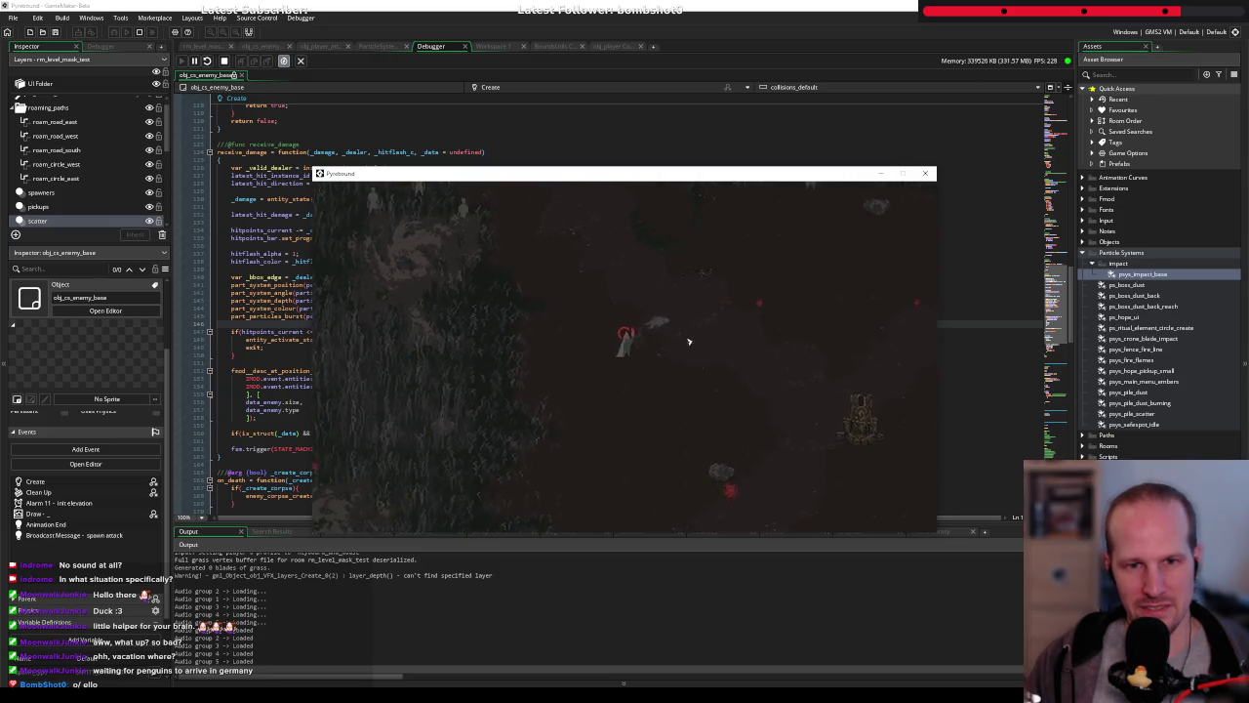
pyautogui.press('d')
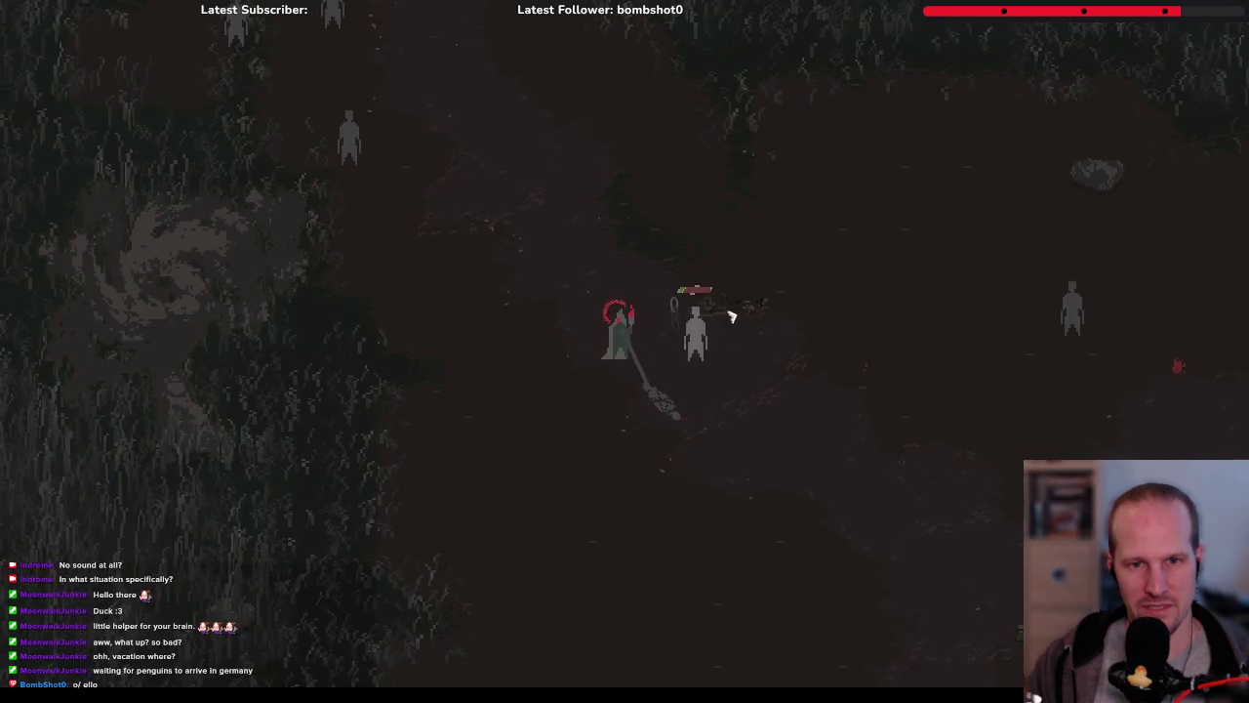
# Move among the grey enemies with WASD, striking them to watch the image_blend hit particles
pyautogui.press('d')
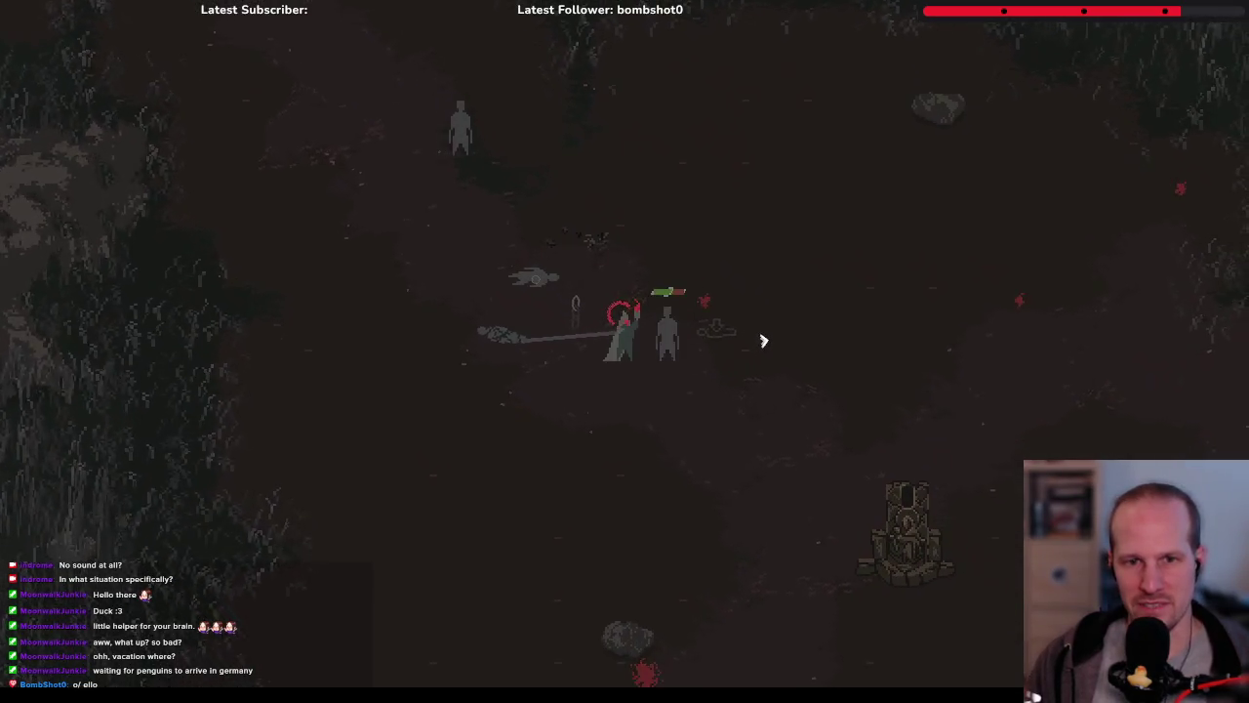
pyautogui.press('a')
pyautogui.press('s')
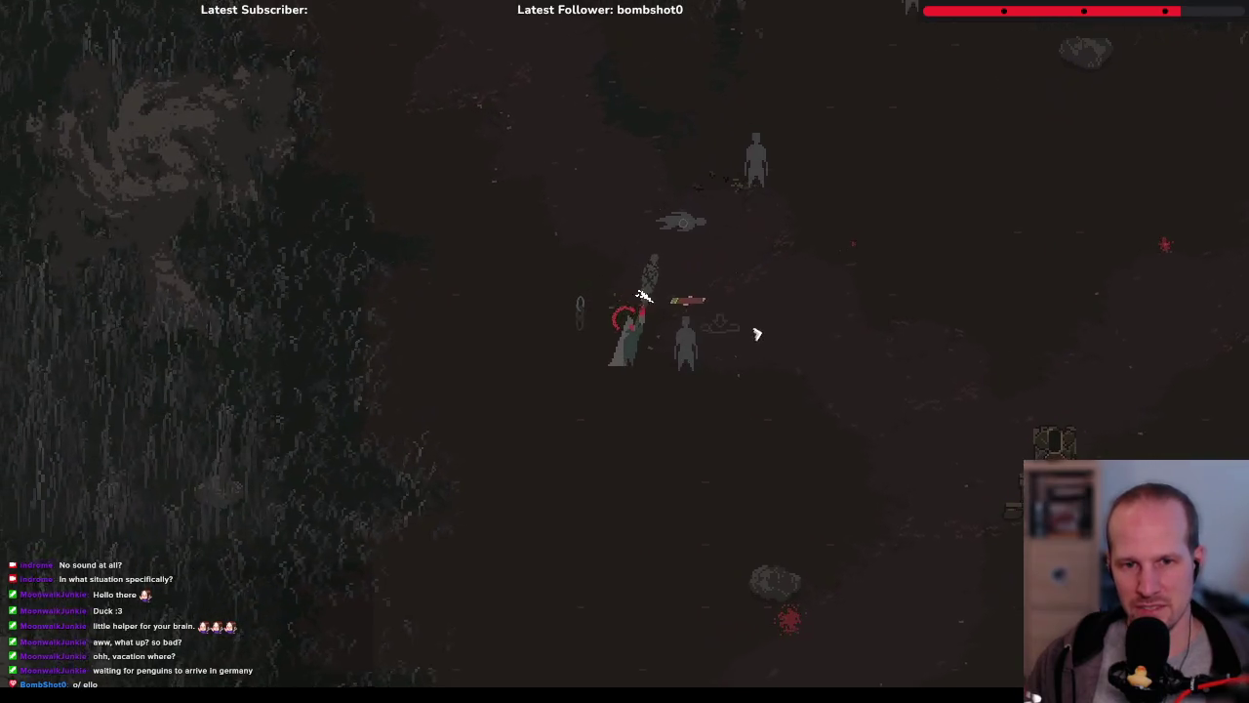
pyautogui.press('d')
pyautogui.press('s')
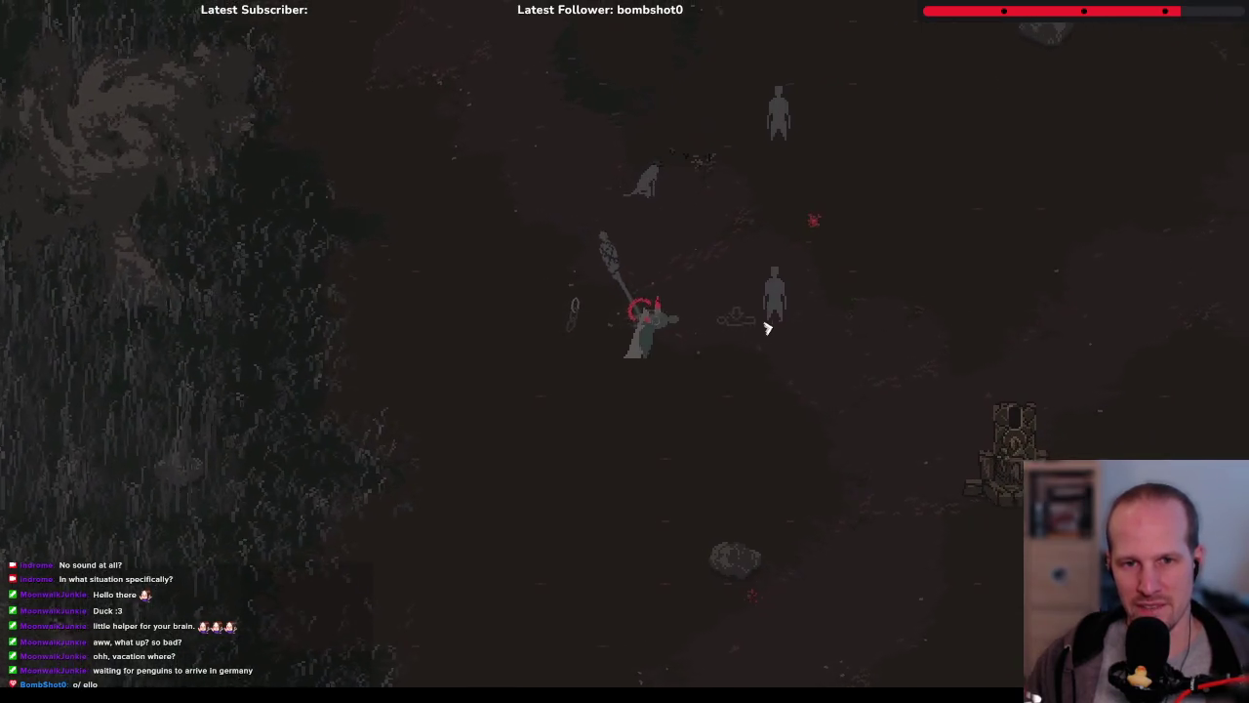
pyautogui.press('d')
pyautogui.press('s')
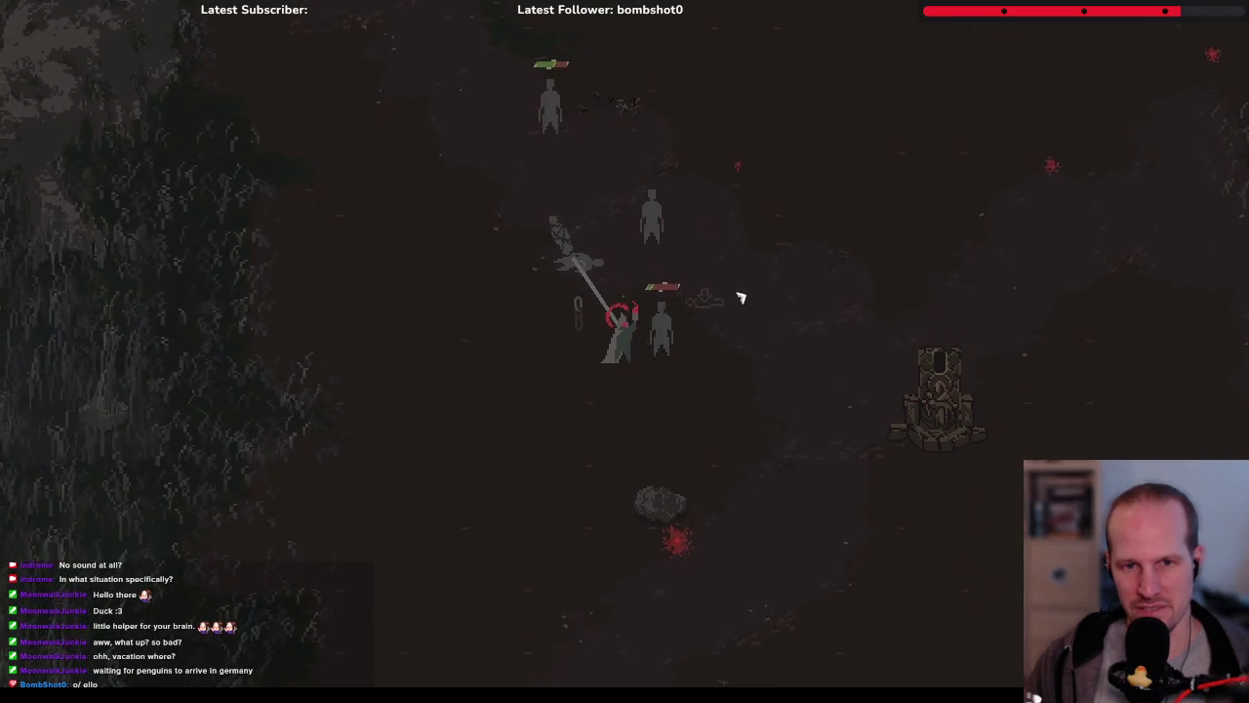
pyautogui.press('d')
pyautogui.press('s')
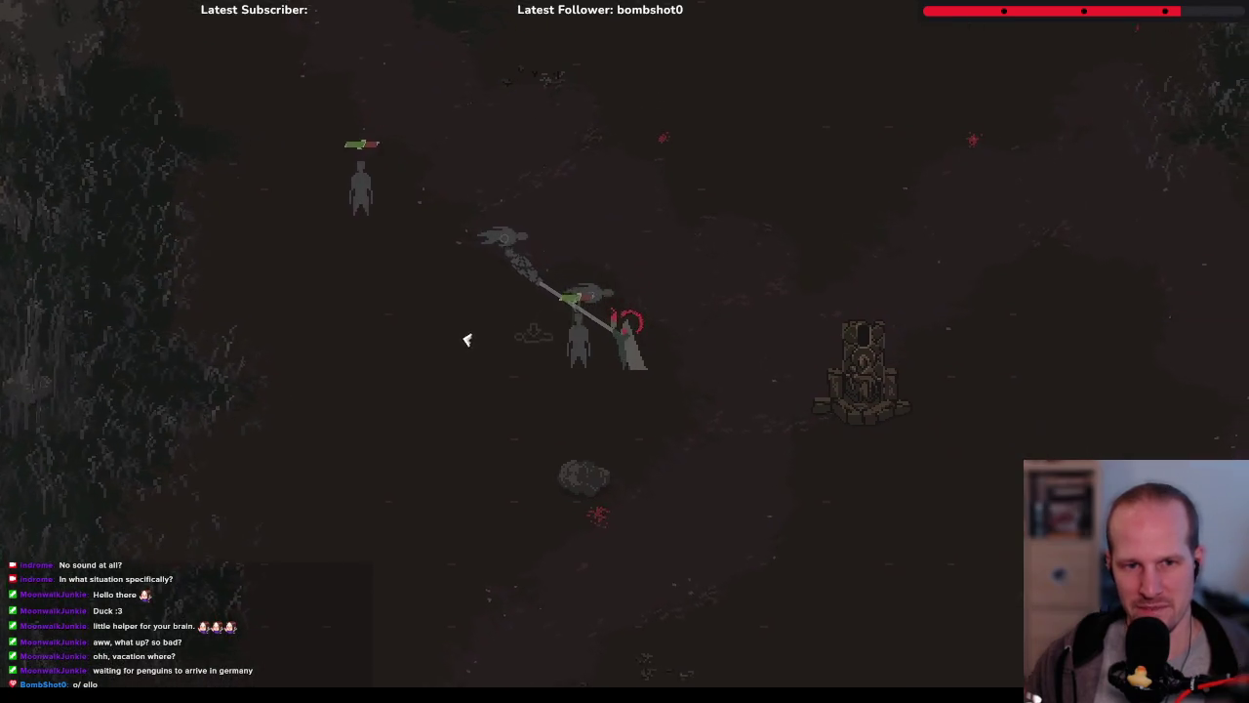
pyautogui.press('d')
pyautogui.press('s')
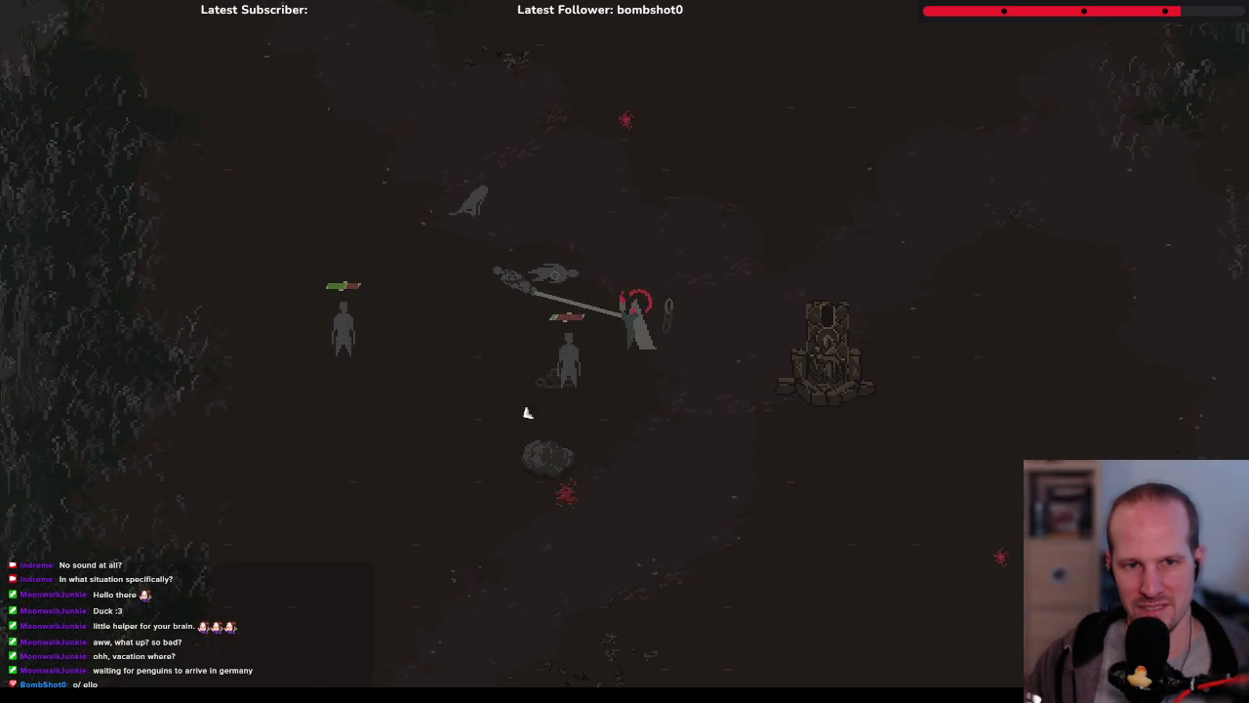
pyautogui.press('w')
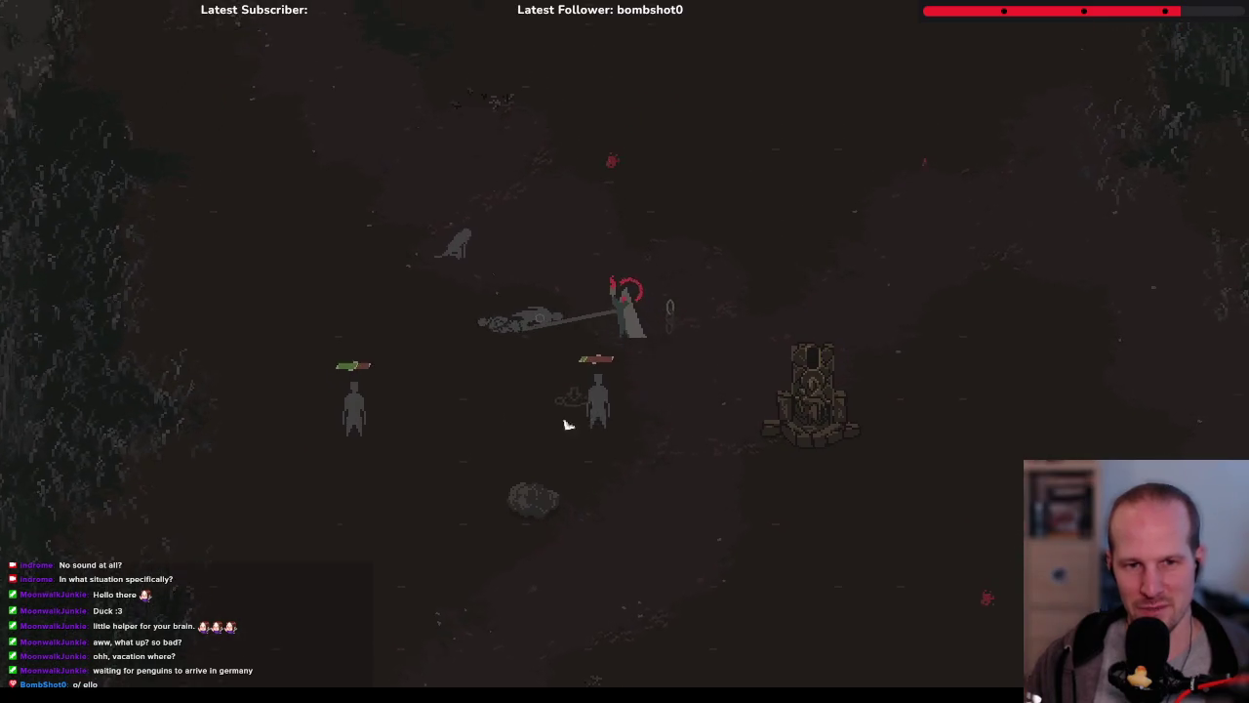
pyautogui.press('a')
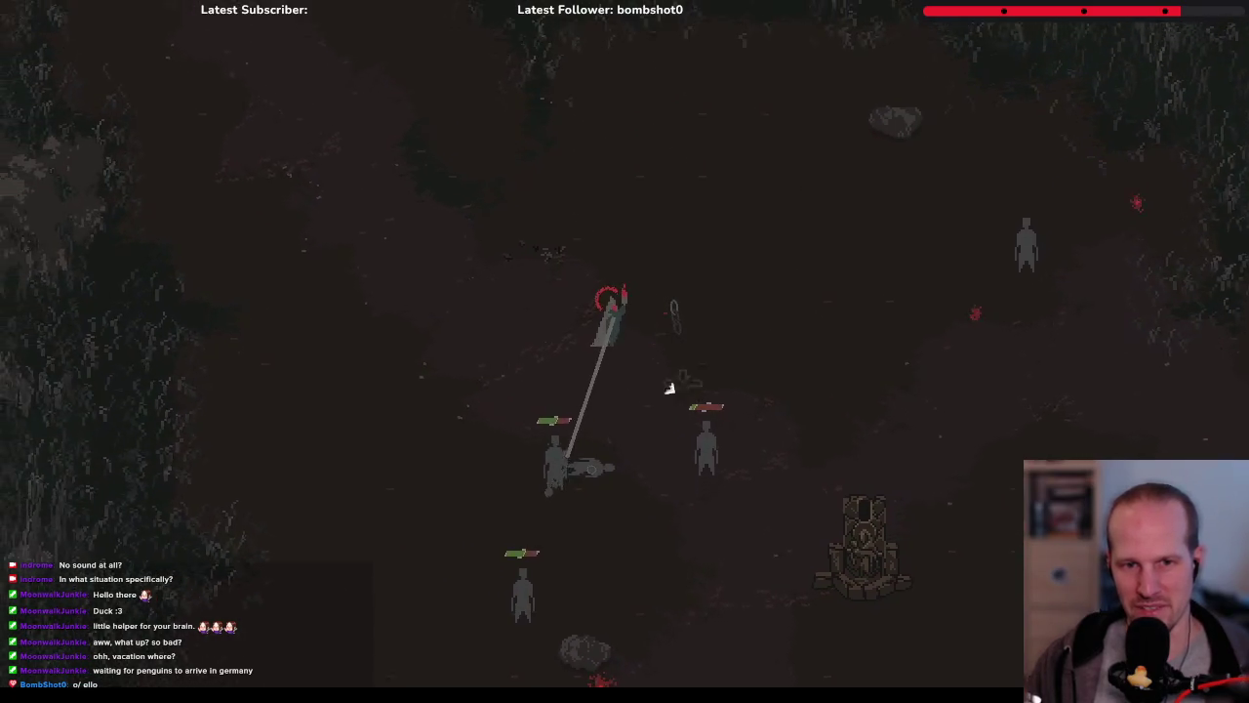
pyautogui.press('a')
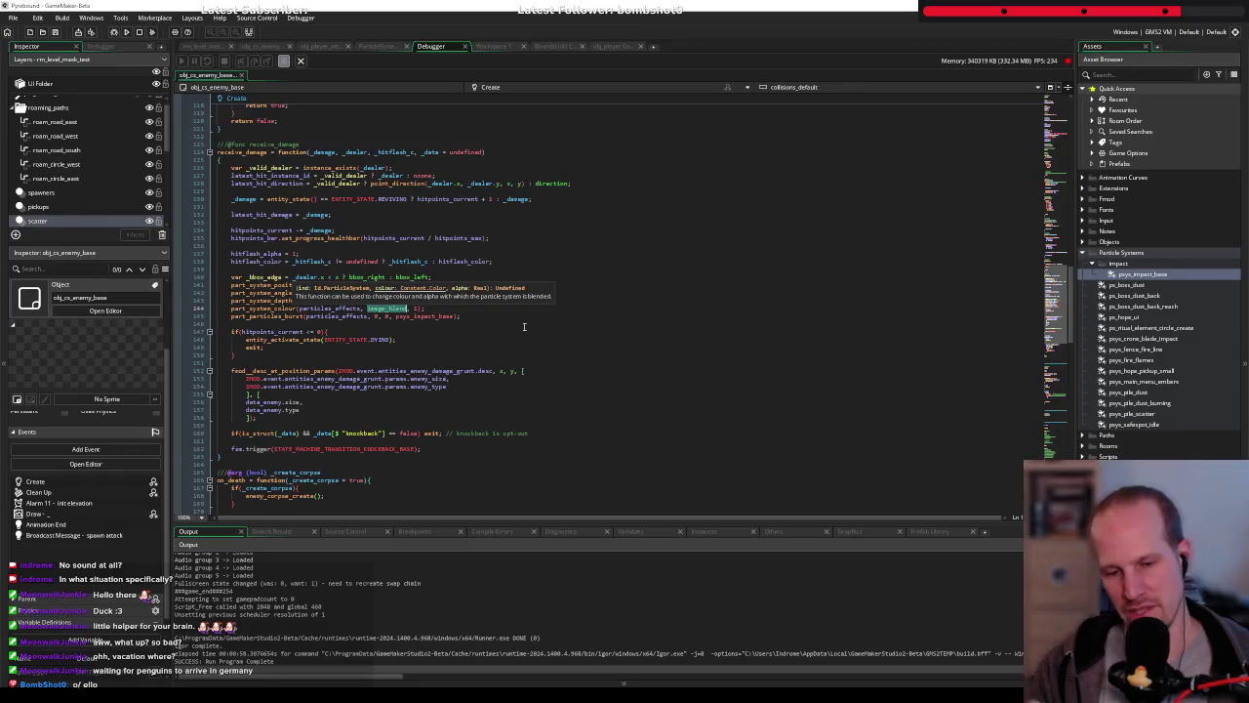
# Swap image_blend for COLORTHEME.player_fire_primary on line 144, close the debugger view, and rerun
pyautogui.write('c_')
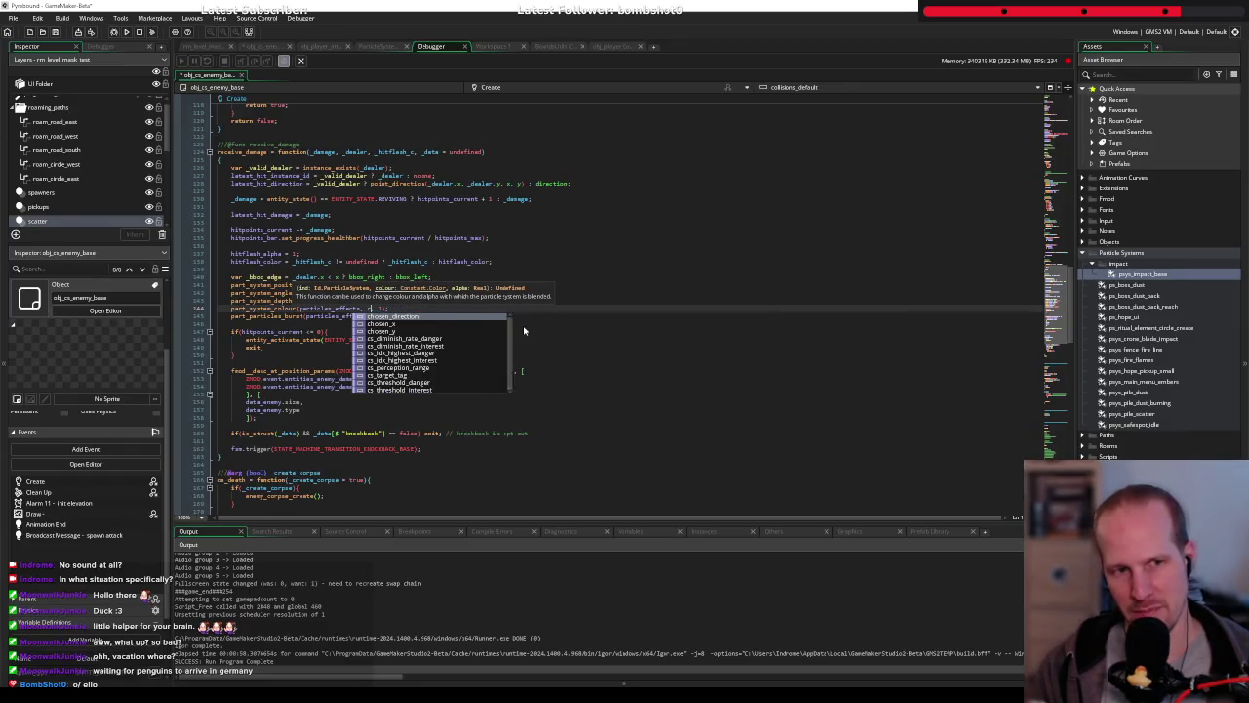
pyautogui.press('BackSpace')
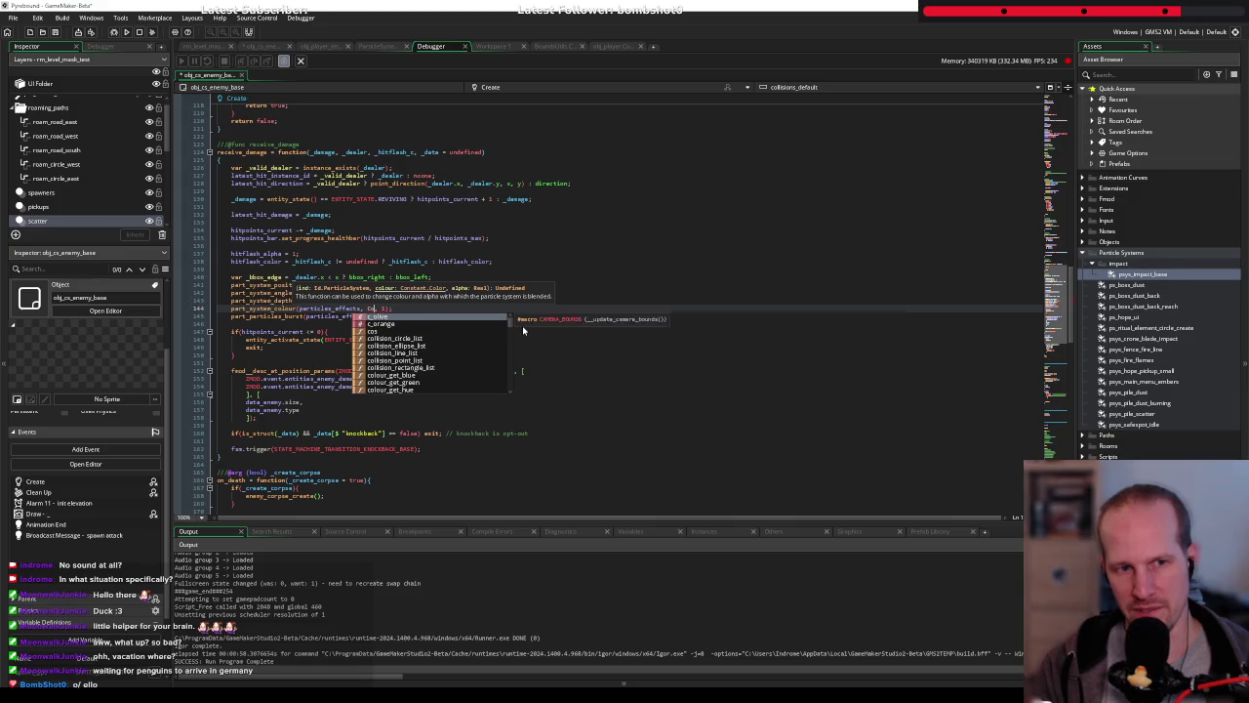
pyautogui.write('o')
pyautogui.press('Return')
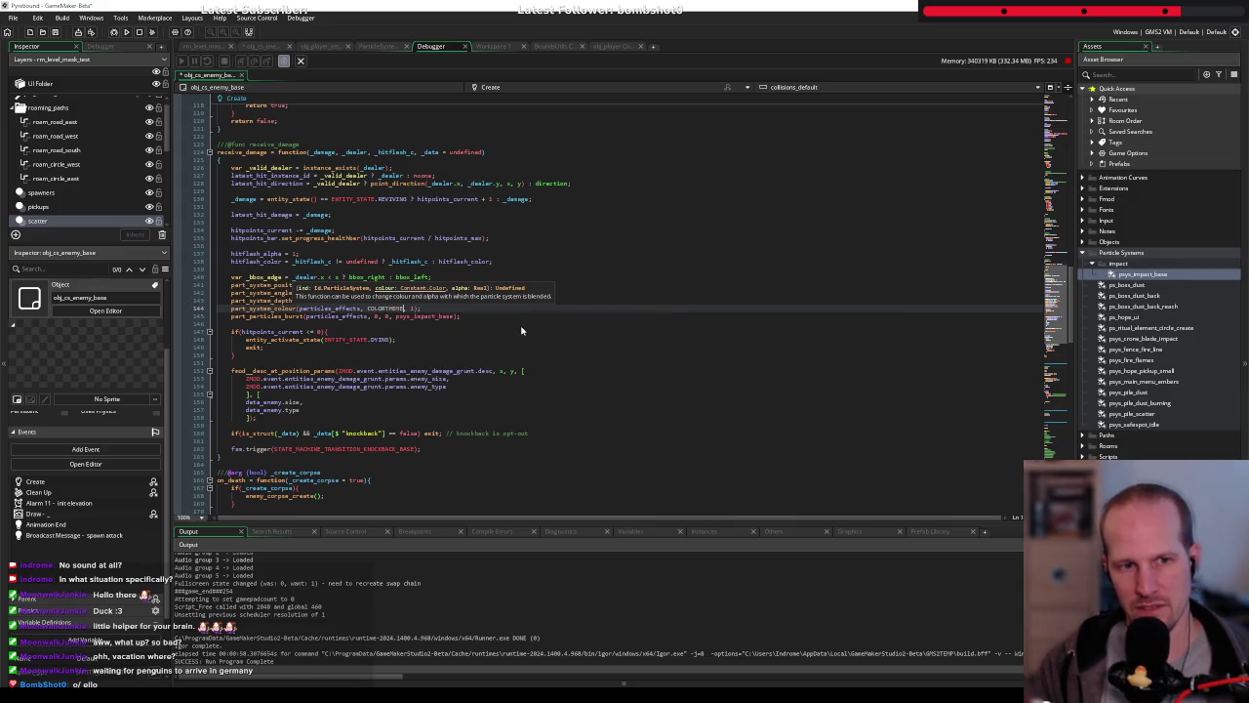
pyautogui.write('.pl')
pyautogui.press('Return')
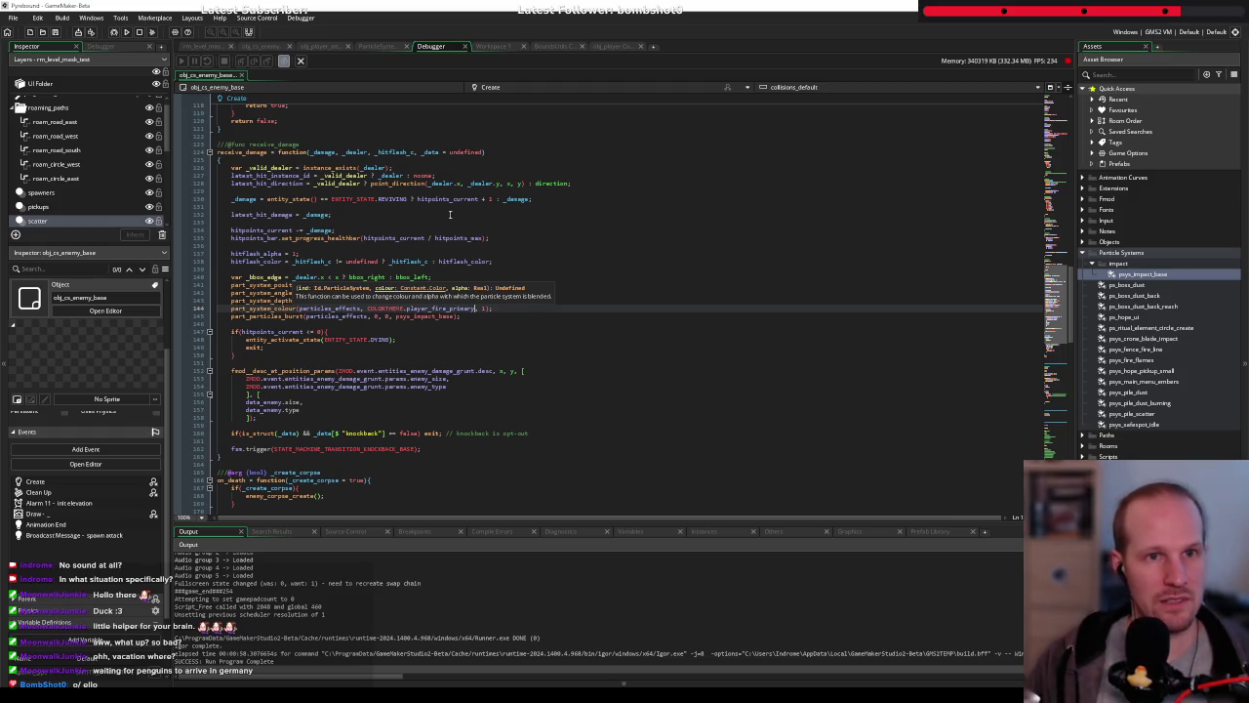
pyautogui.middleClick(430, 46)
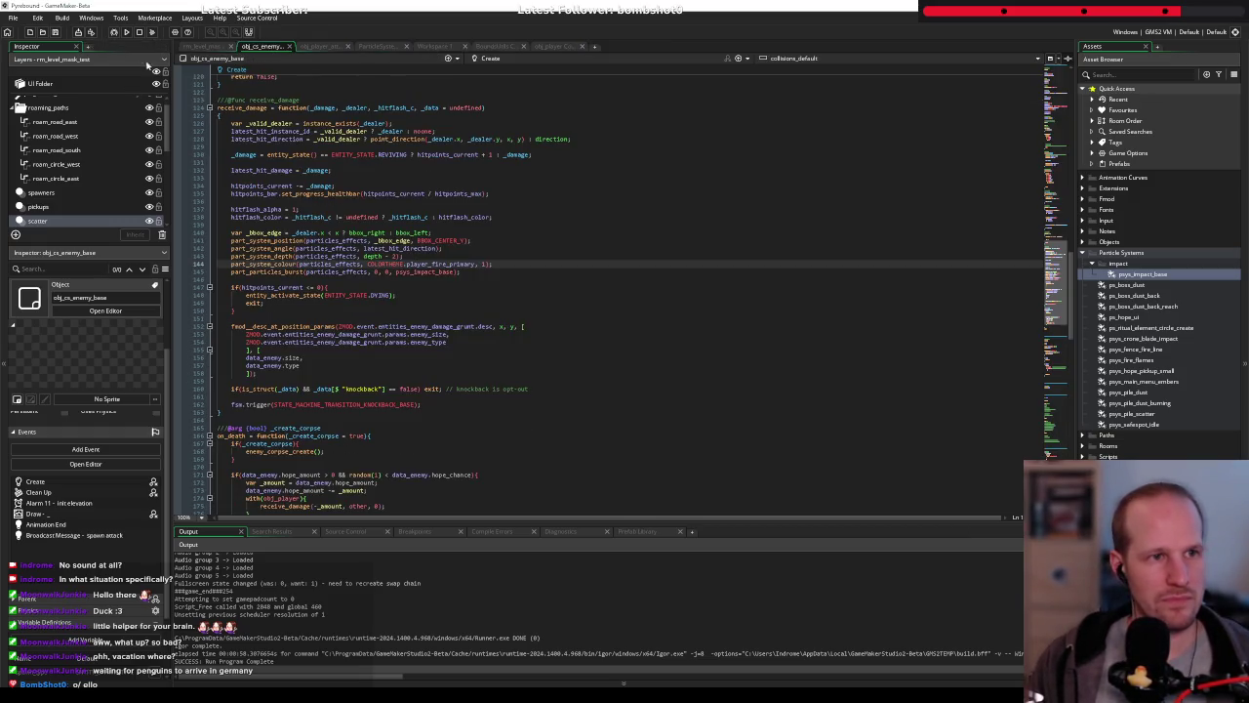
pyautogui.click(113, 32)
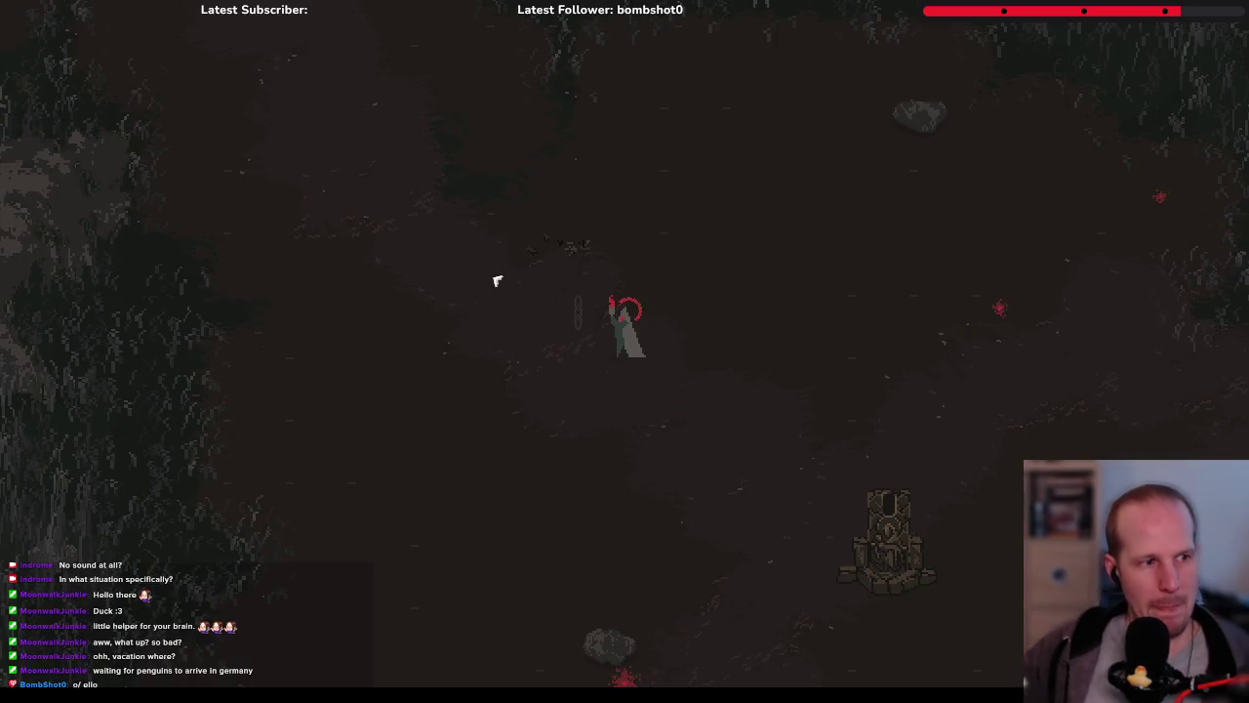
# Circle a grey enemy with WASD to check the player_fire_primary particles, then close the game
pyautogui.press('w')
pyautogui.press('d')
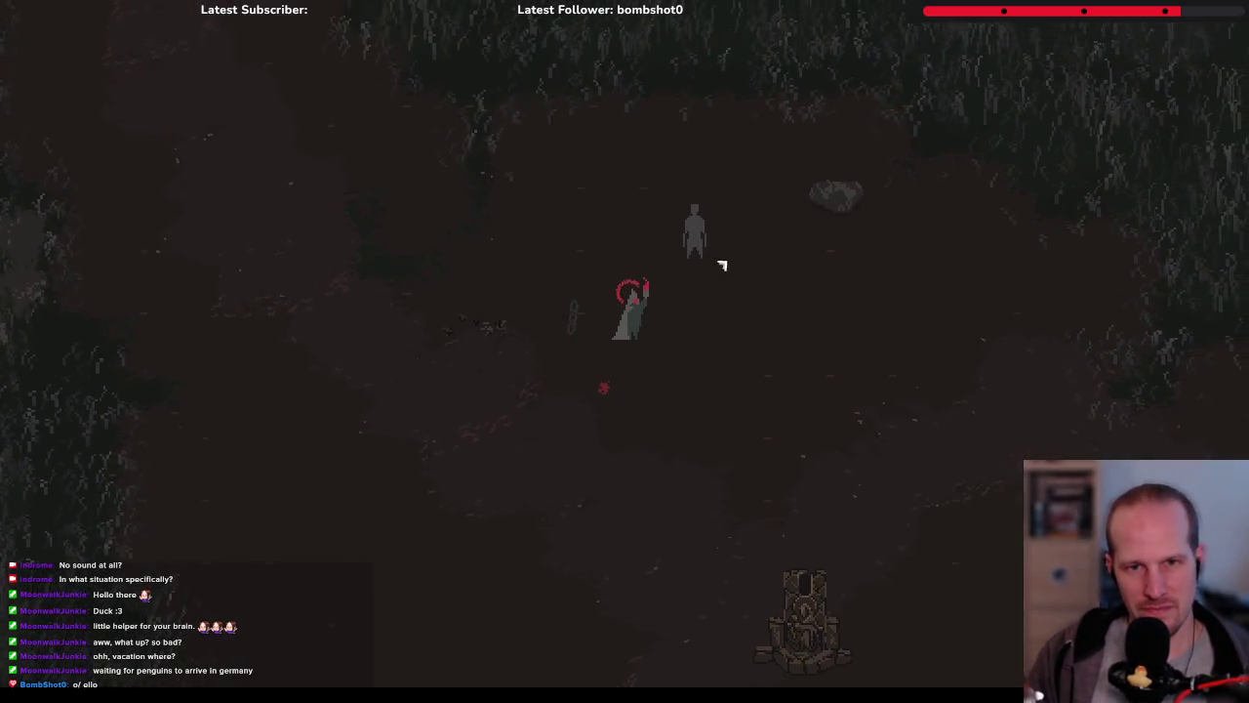
pyautogui.press('s')
pyautogui.press('d')
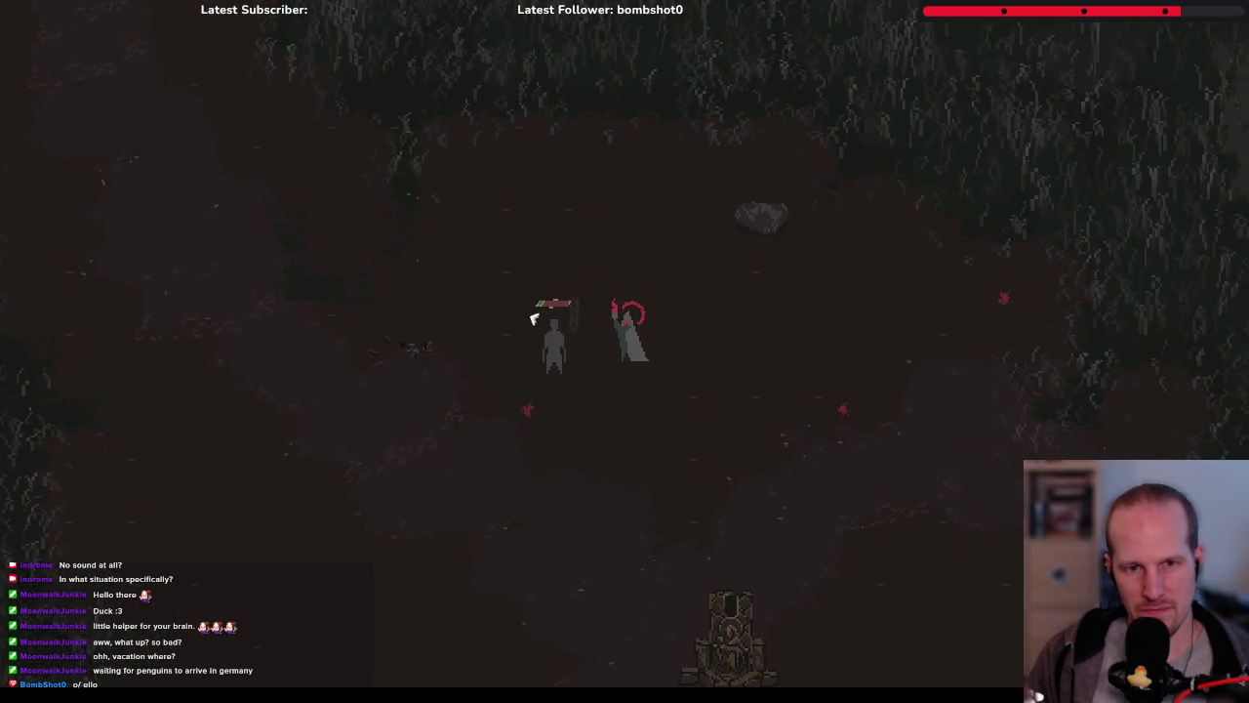
pyautogui.press('s')
pyautogui.press('d')
pyautogui.press('w')
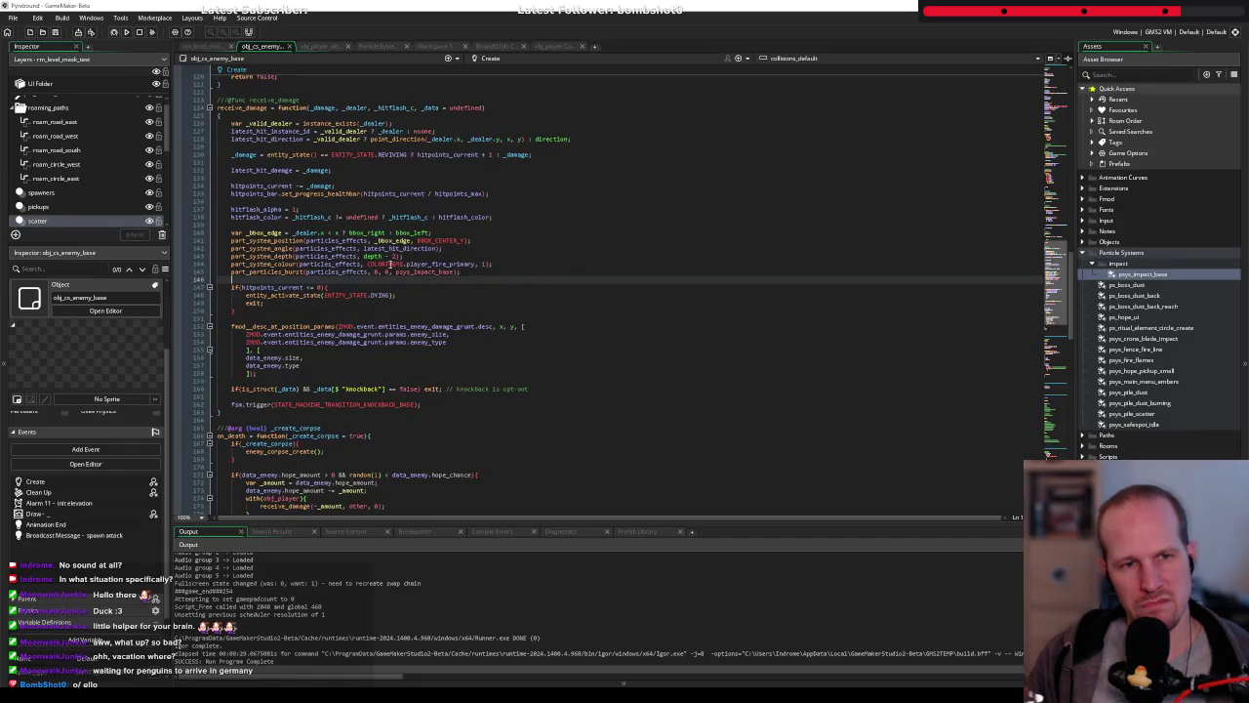
pyautogui.click(388, 264)
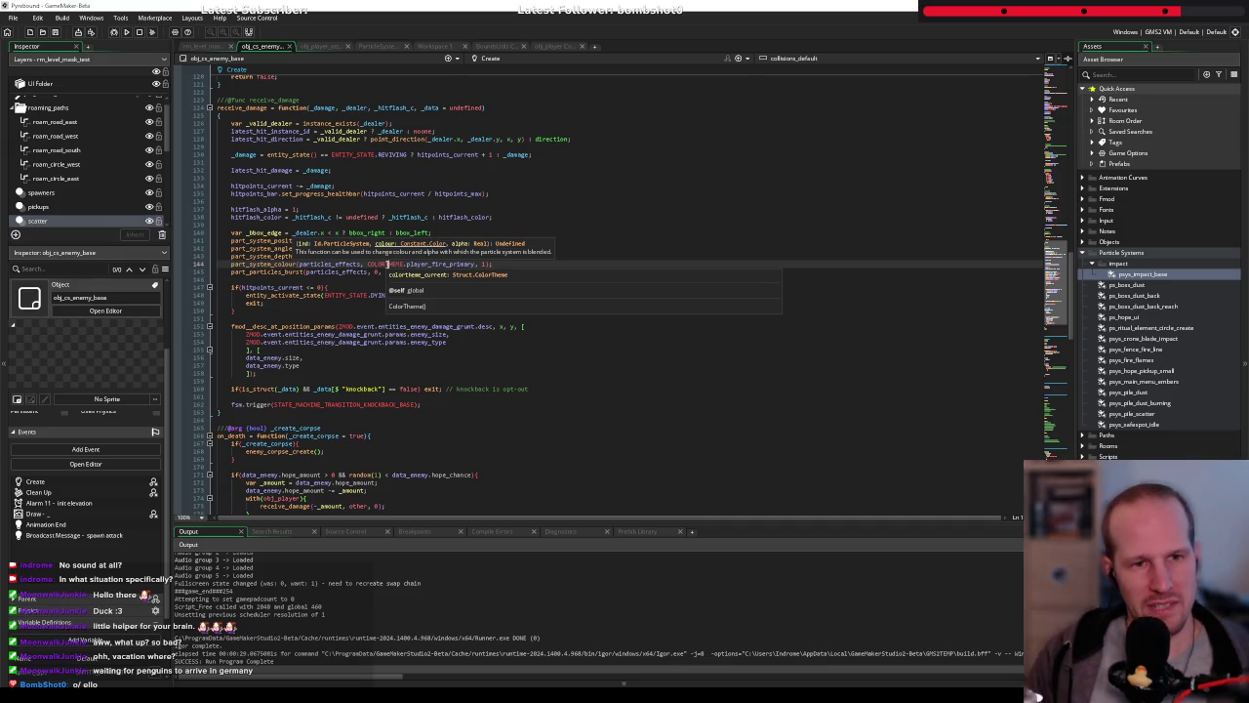
# Replace the COLORTHEME.player_fire_primary argument on line 144 with c_ltgray via autocomplete
pyautogui.press('Escape')
pyautogui.moveTo(368, 263); pyautogui.dragTo(476, 263)
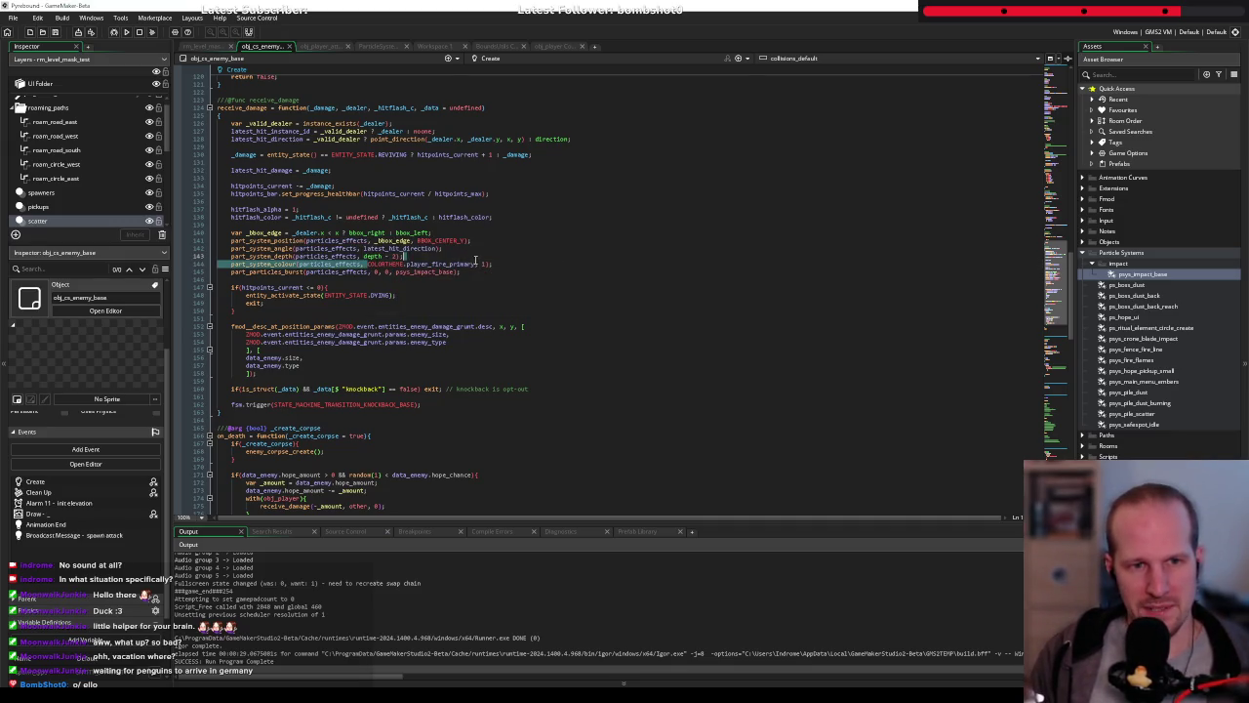
pyautogui.write('clt')
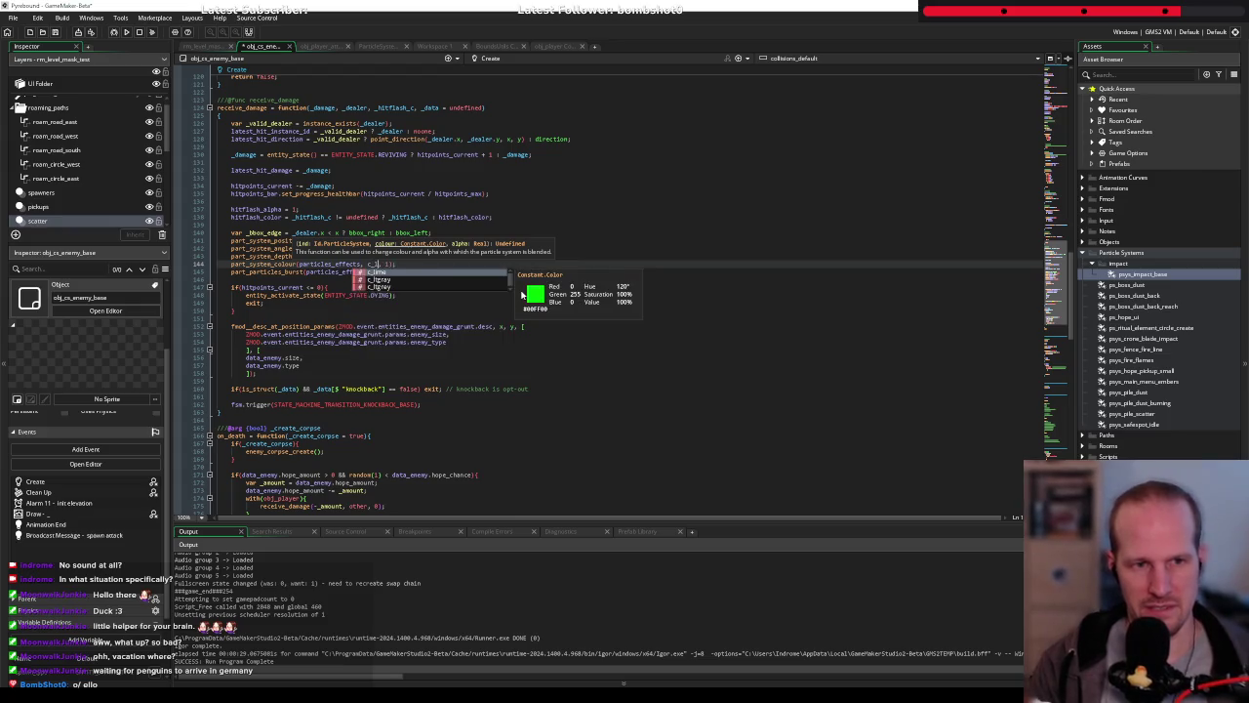
pyautogui.press('Return')
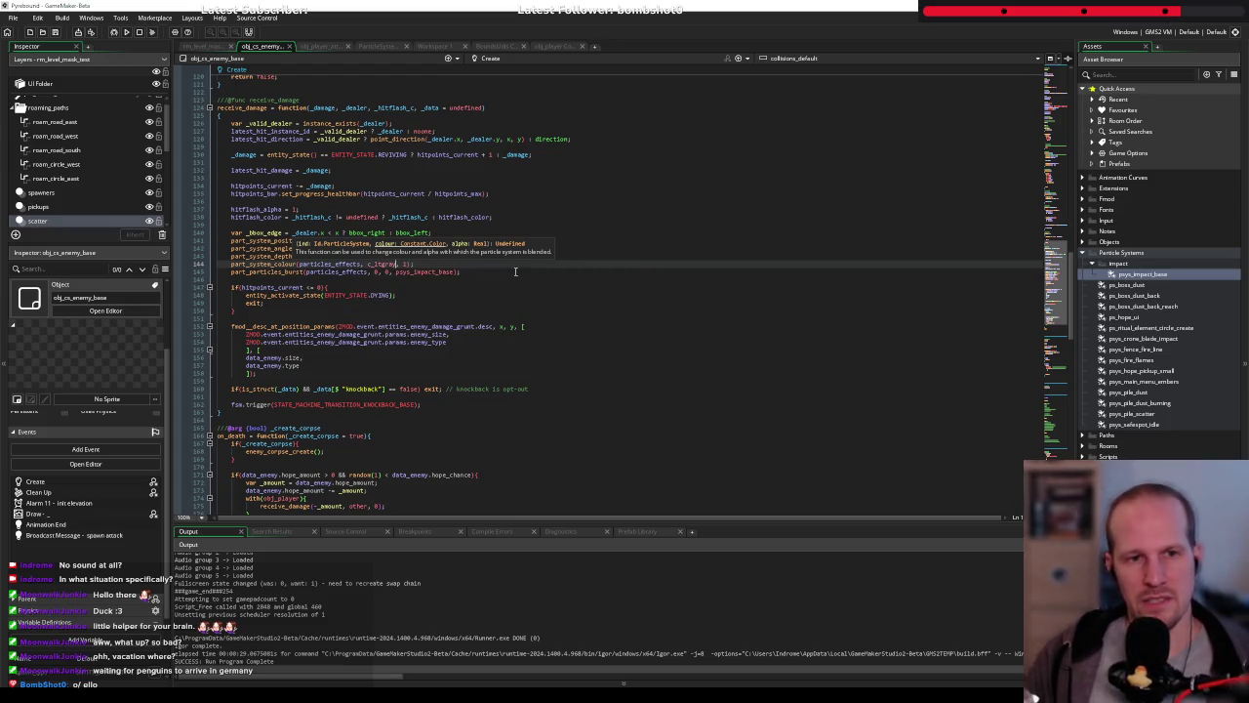
pyautogui.press('End')
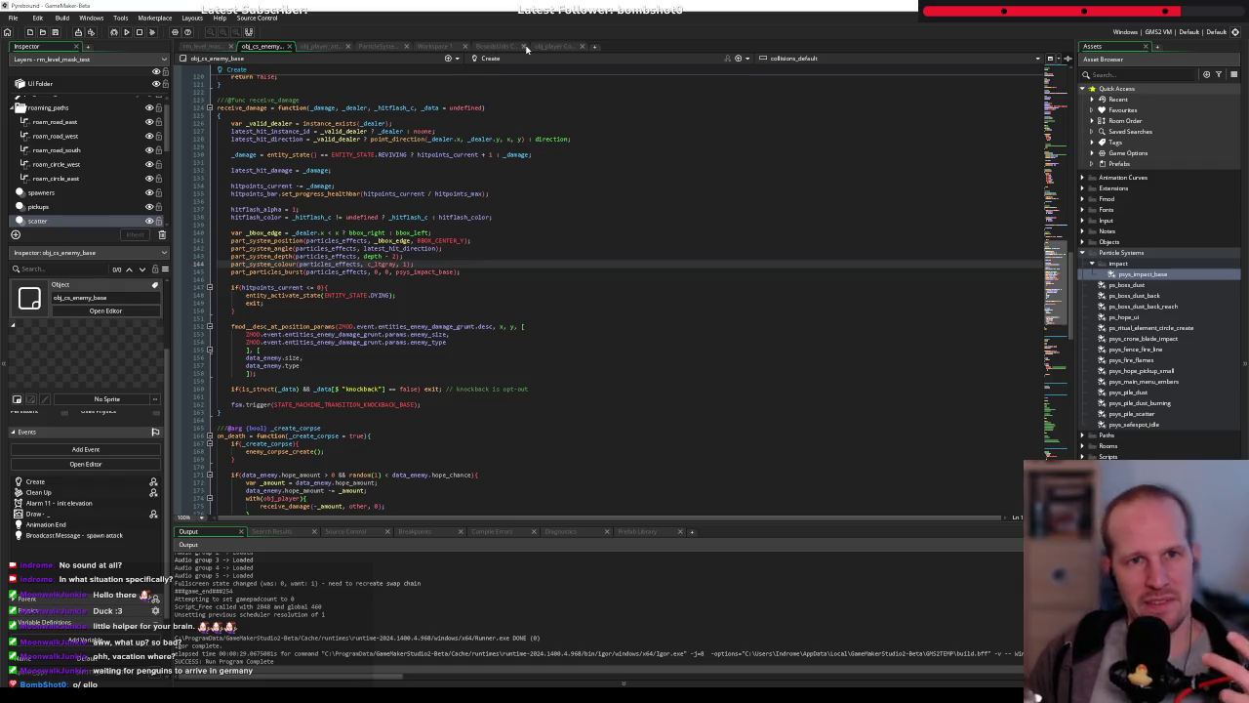
pyautogui.click(415, 47)
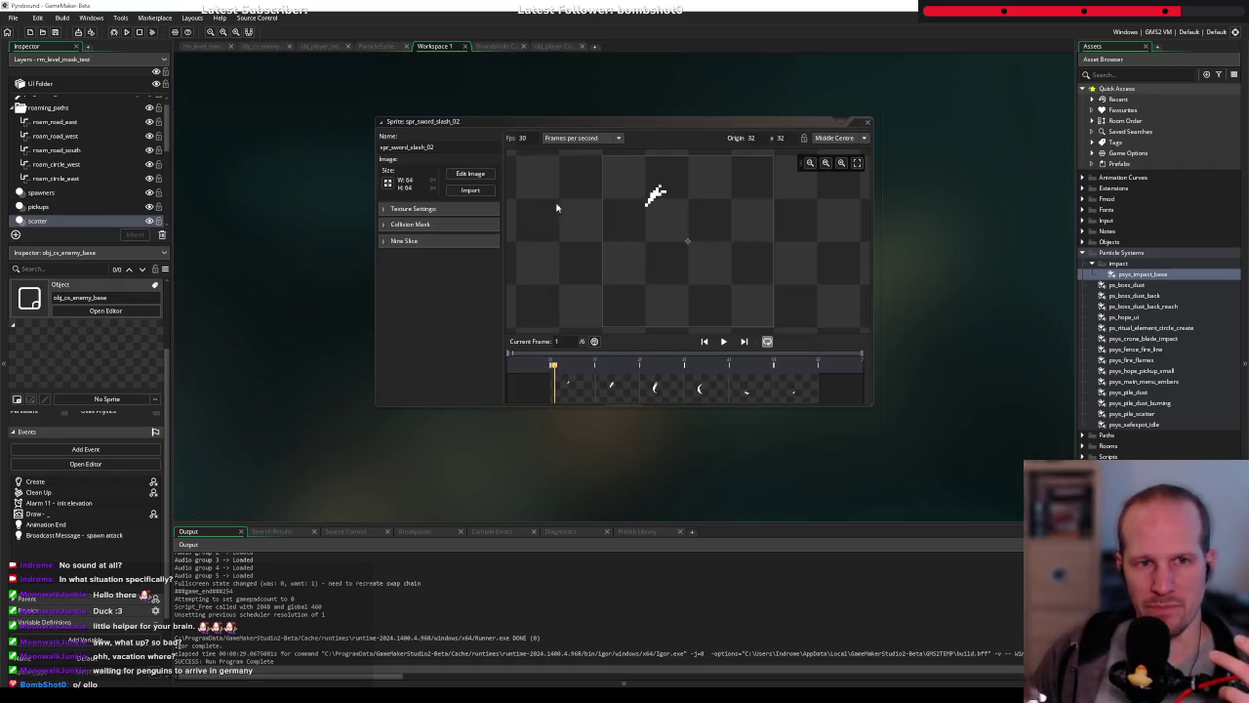
pyautogui.click(723, 341)
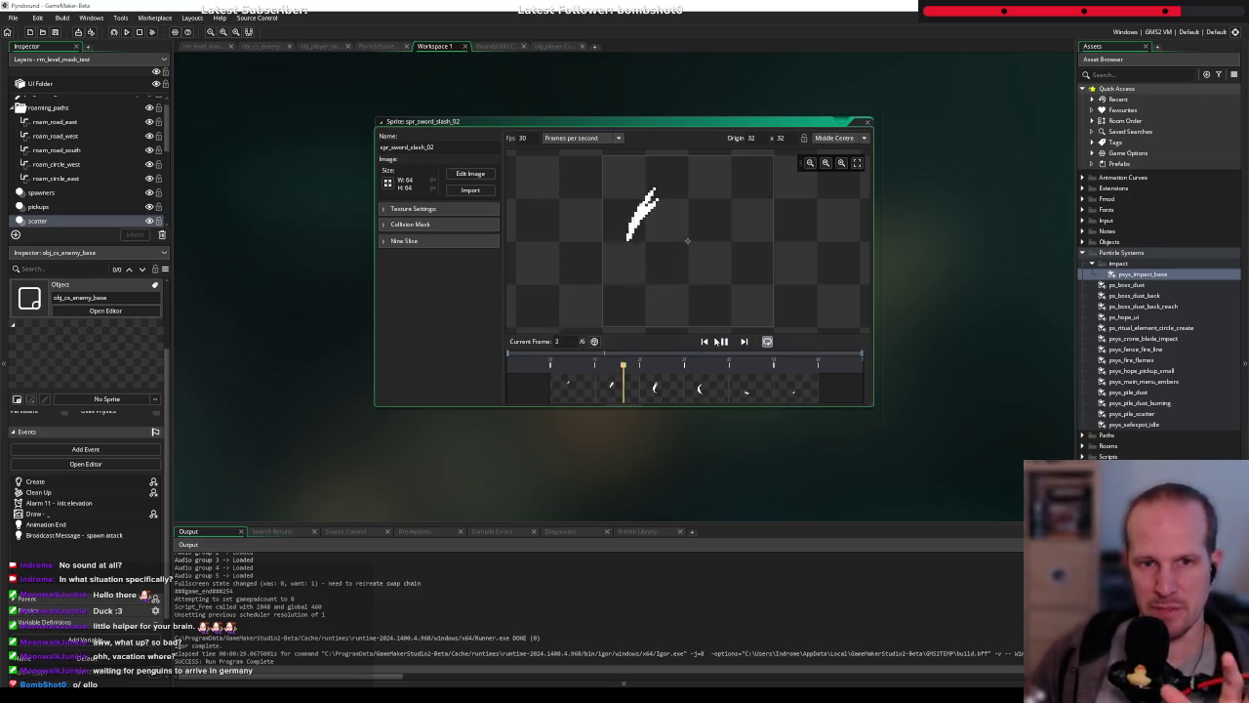
pyautogui.click(722, 343)
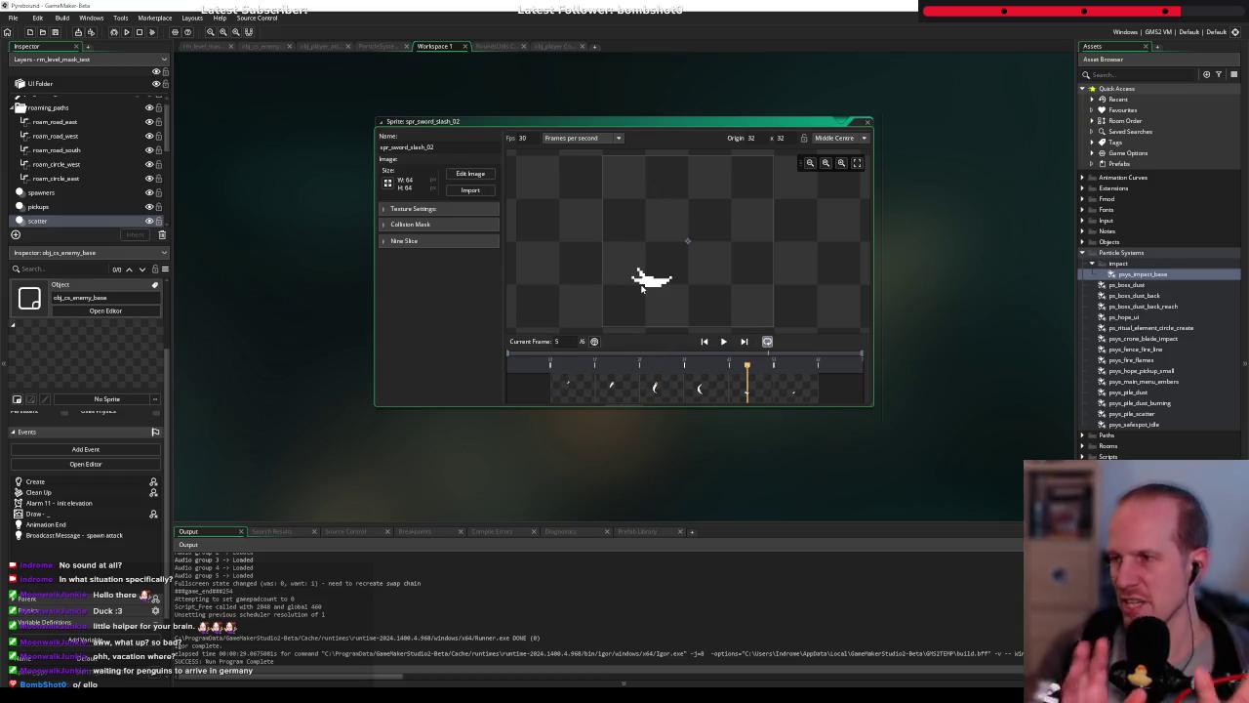
pyautogui.click(364, 46)
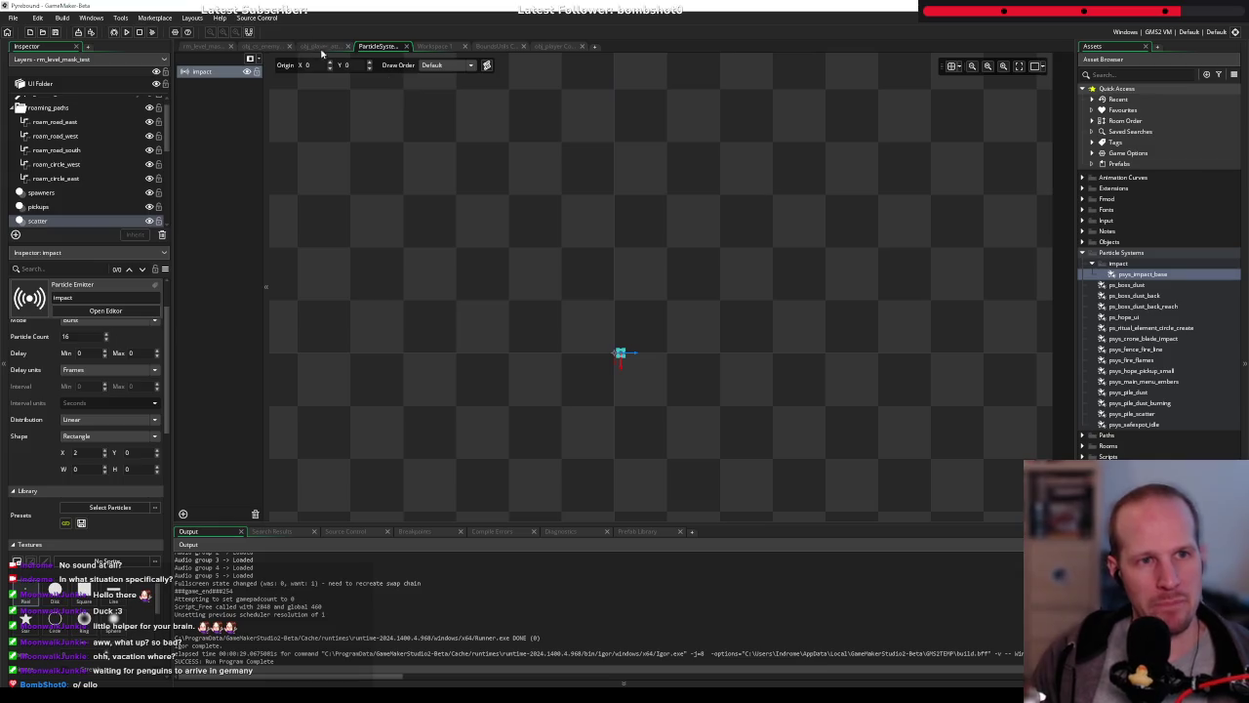
pyautogui.click(264, 46)
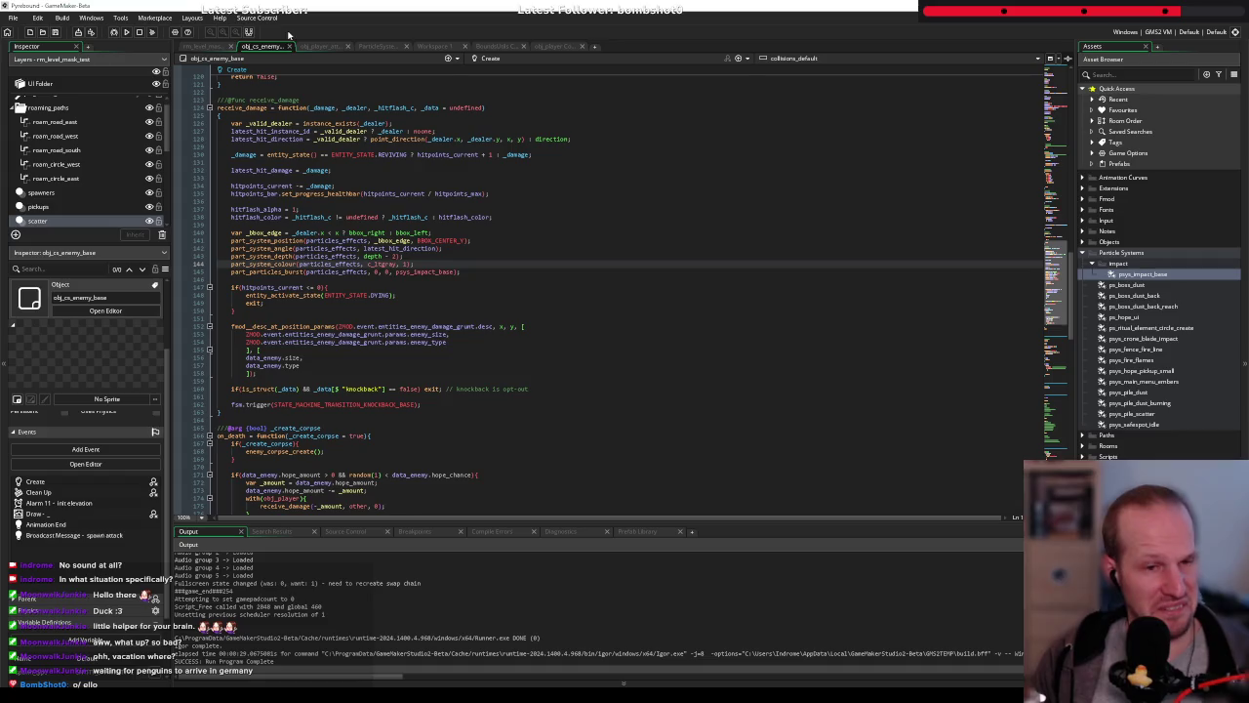
pyautogui.click(421, 256)
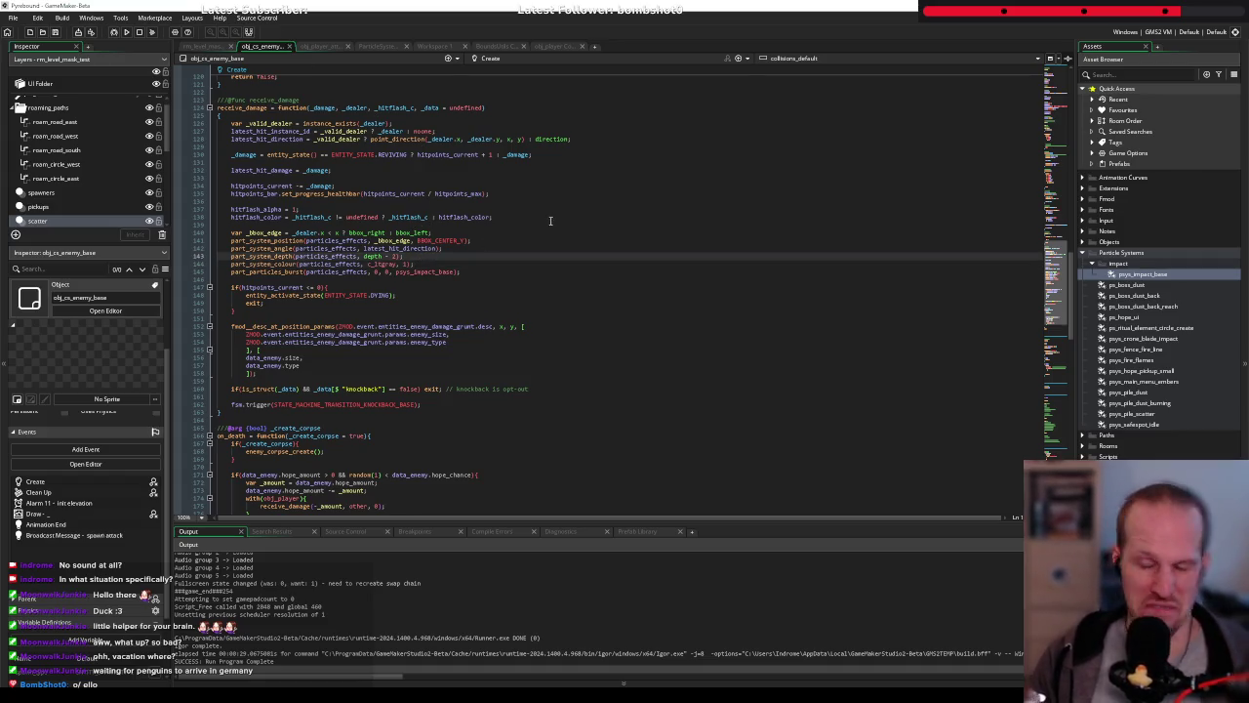
pyautogui.click(577, 261)
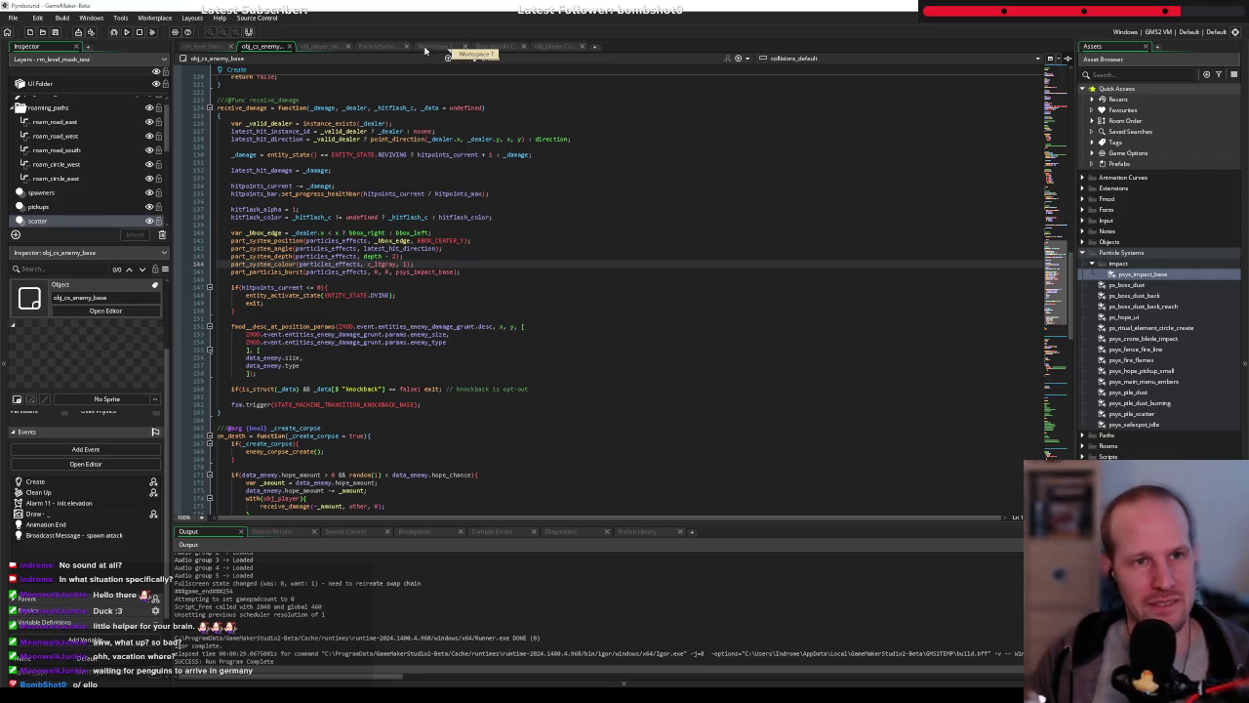
# In the impact particle system, enter a maximum particle life of 20
pyautogui.click(383, 49)
pyautogui.scroll(-3, 86, 525)
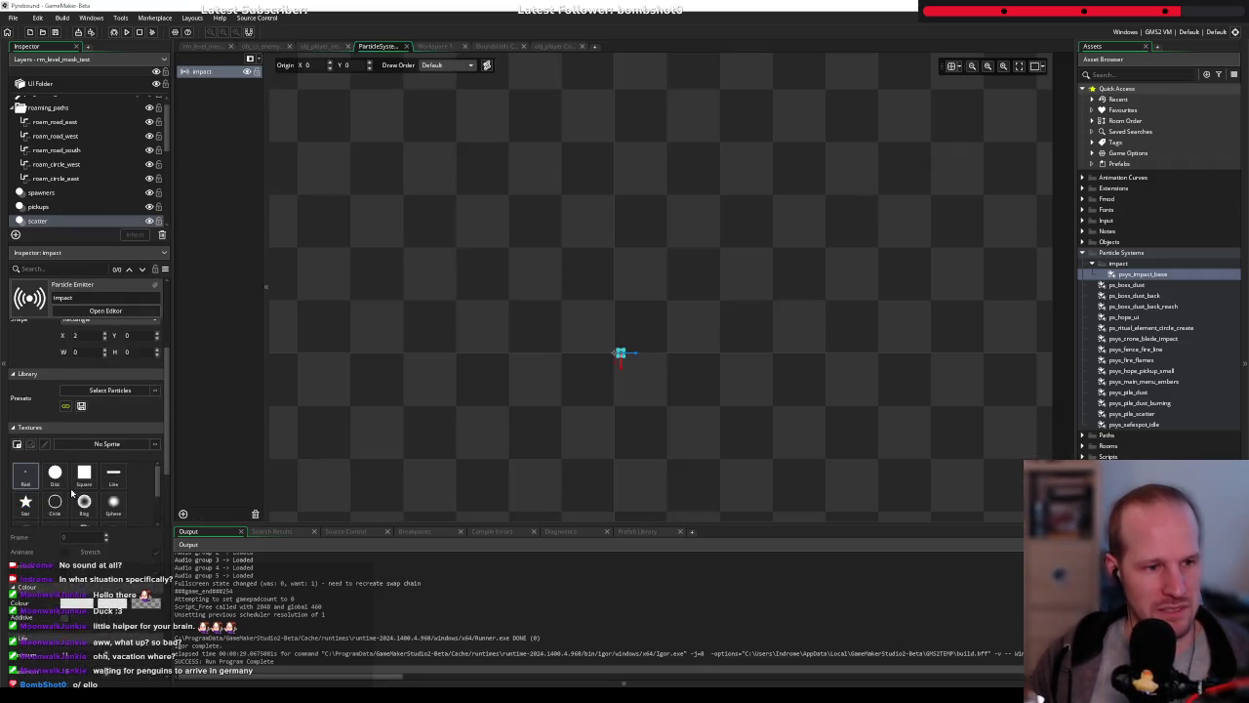
pyautogui.click(73, 401)
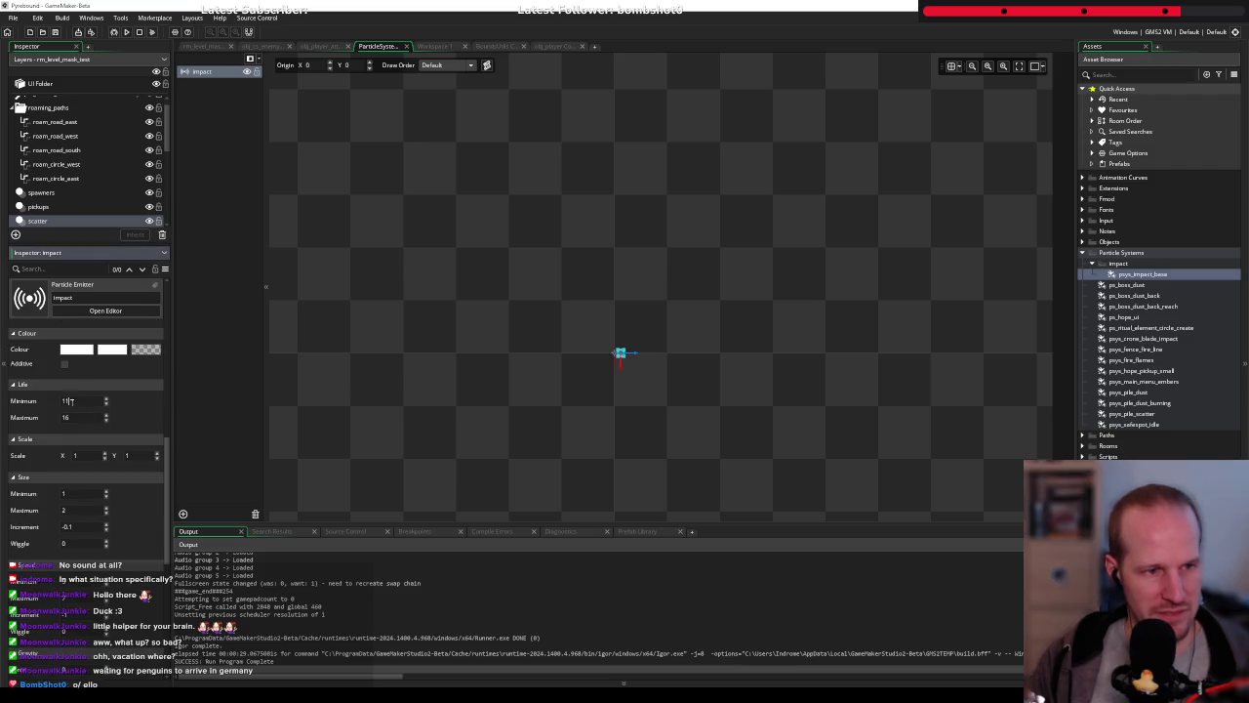
pyautogui.press('Tab')
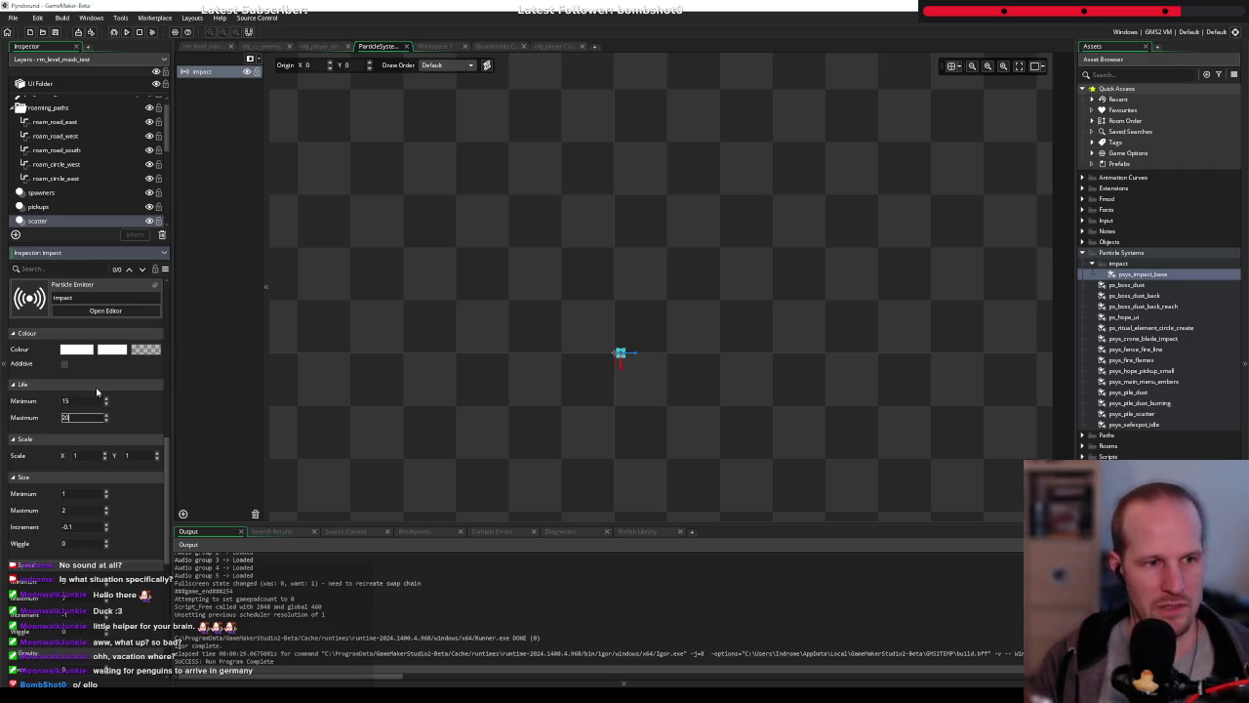
pyautogui.press('Return')
pyautogui.scroll(-1, 96, 391)
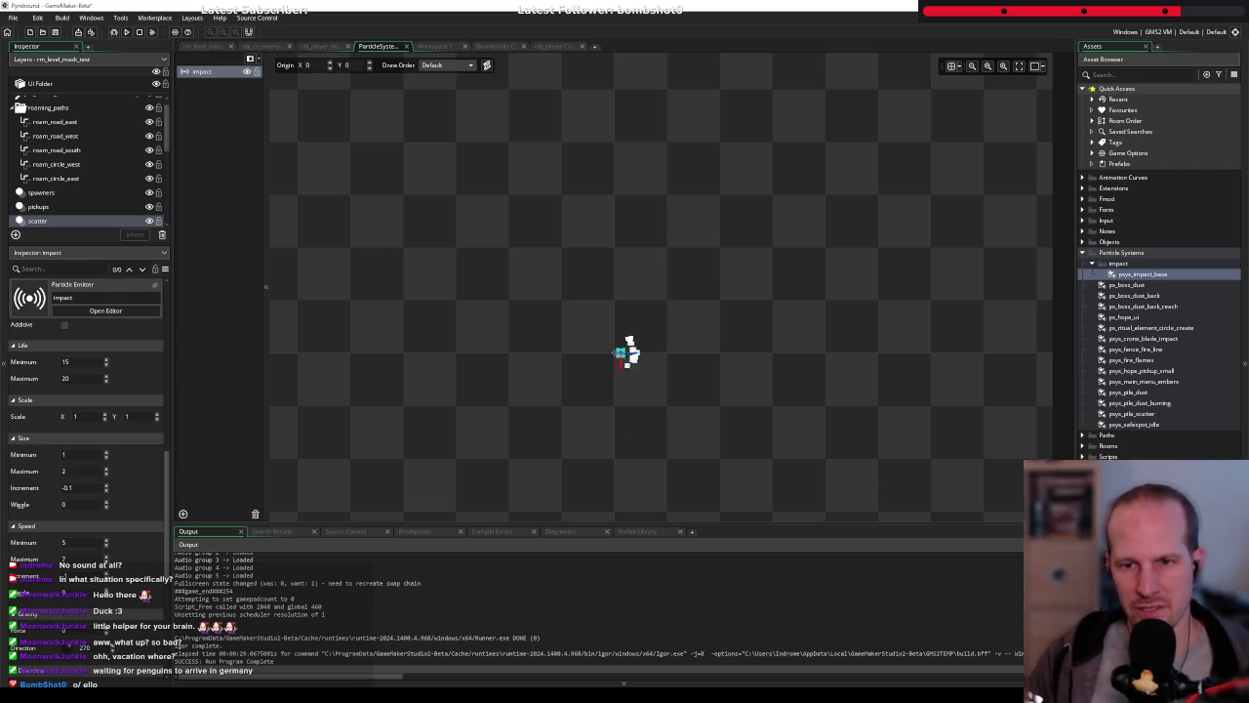
# Set the impact particles' life range to minimum 20 and maximum 25
pyautogui.scroll(1, 63, 445)
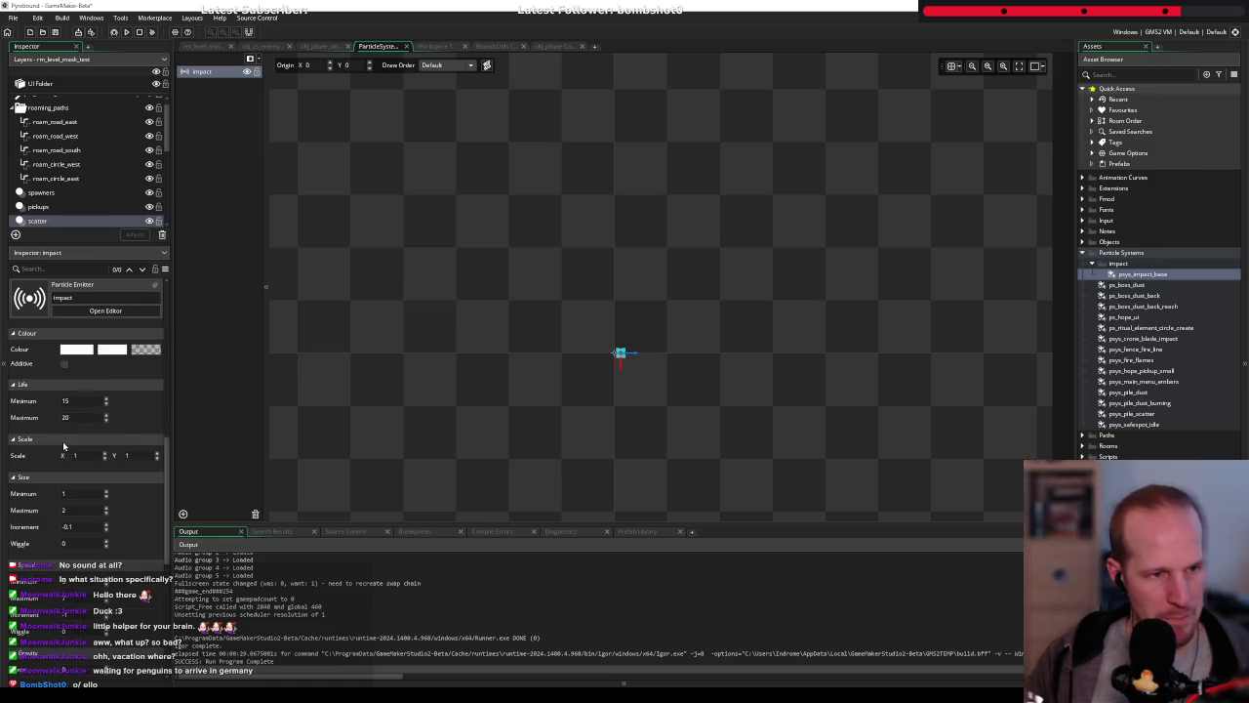
pyautogui.doubleClick(65, 417)
pyautogui.write('25')
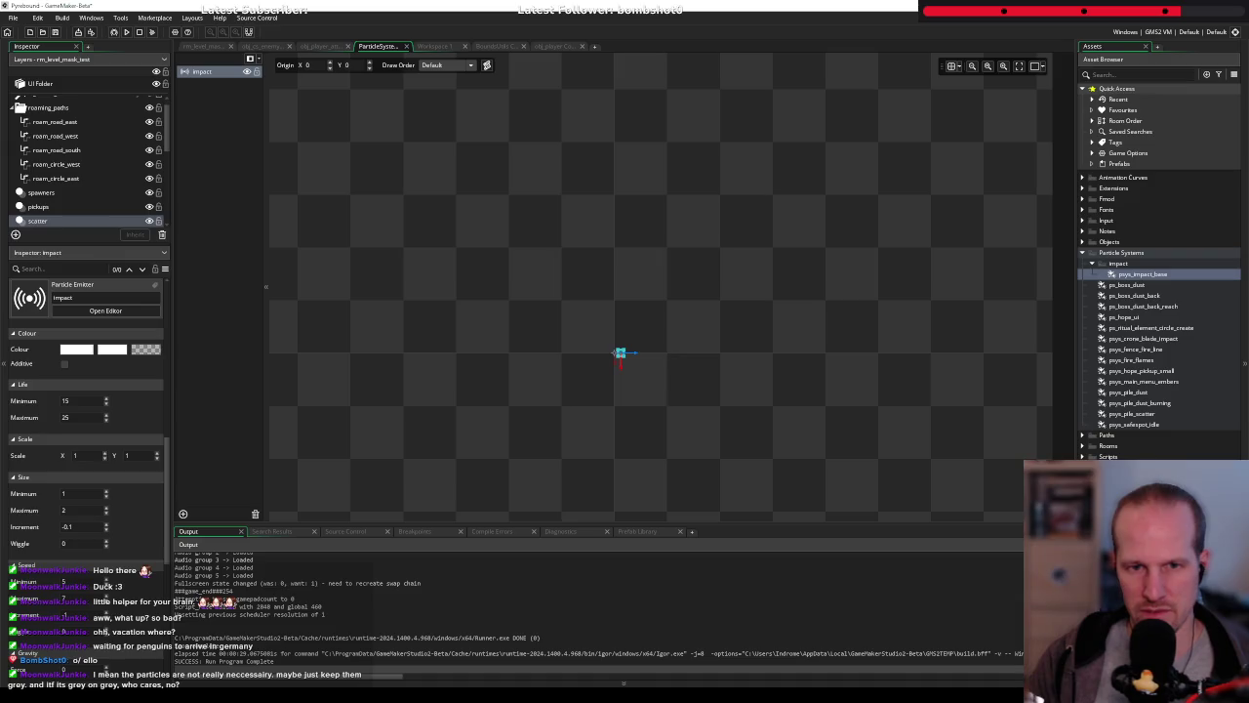
pyautogui.doubleClick(66, 400)
pyautogui.write('20')
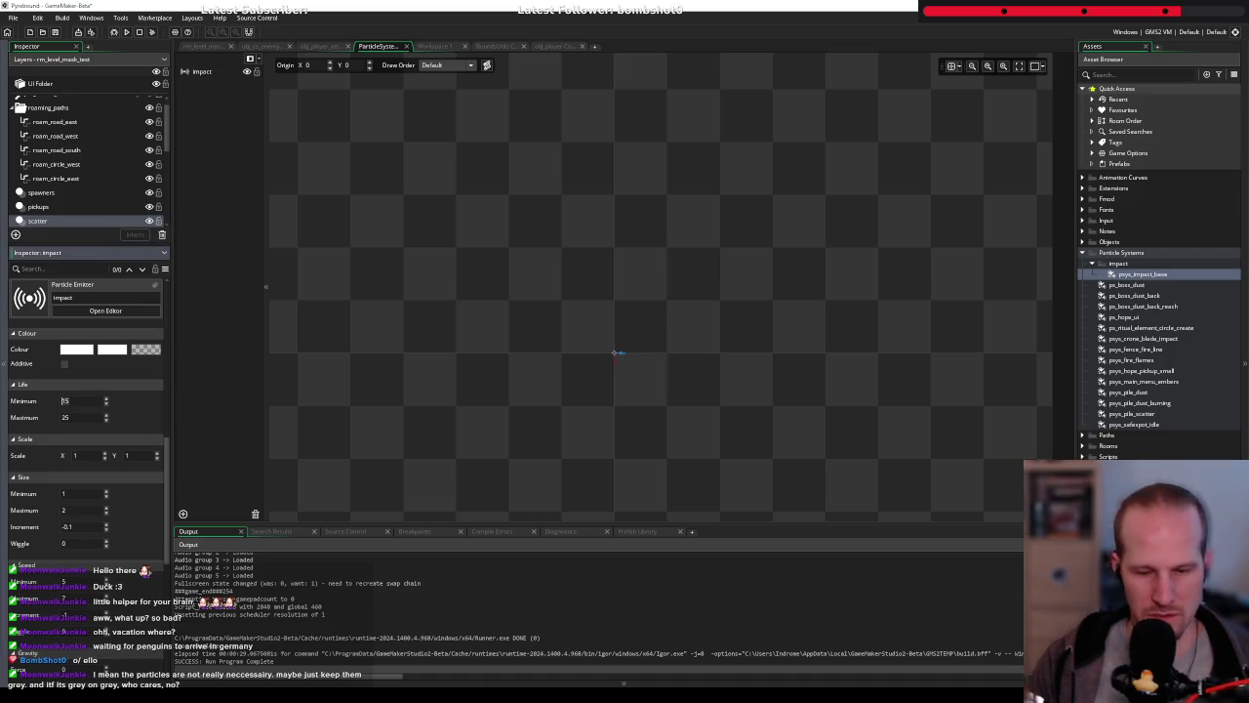
pyautogui.press('Return')
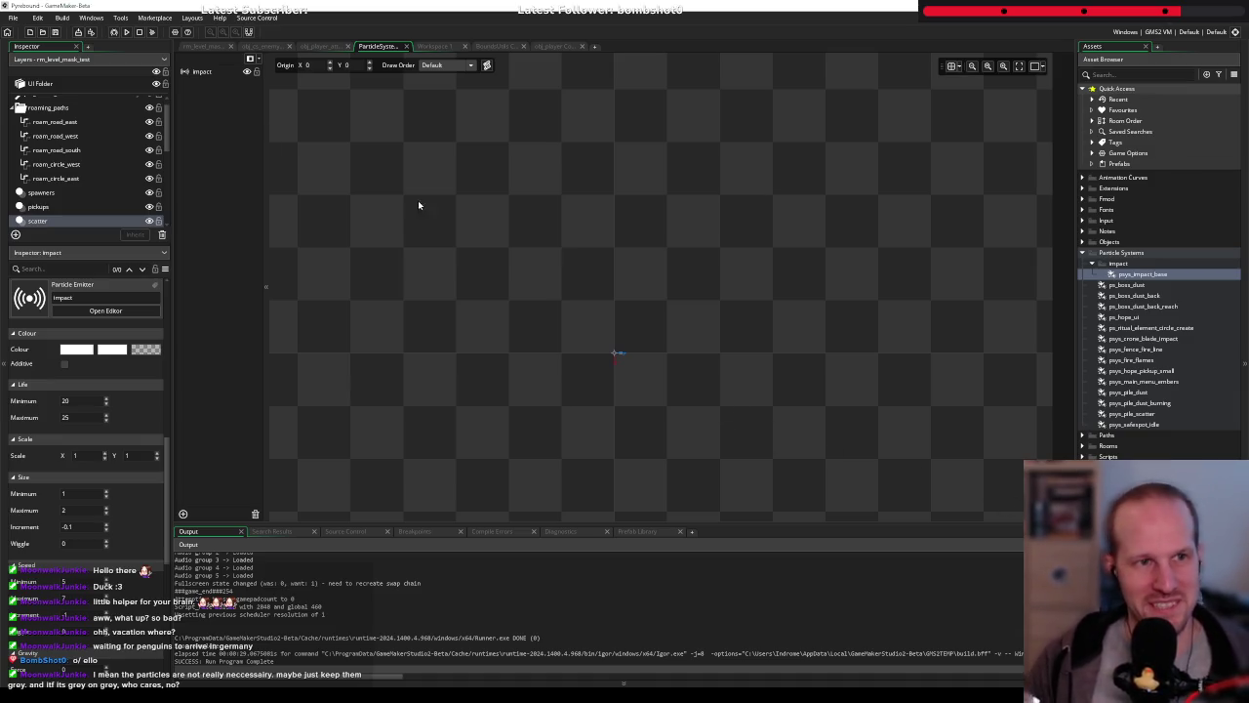
pyautogui.click(264, 47)
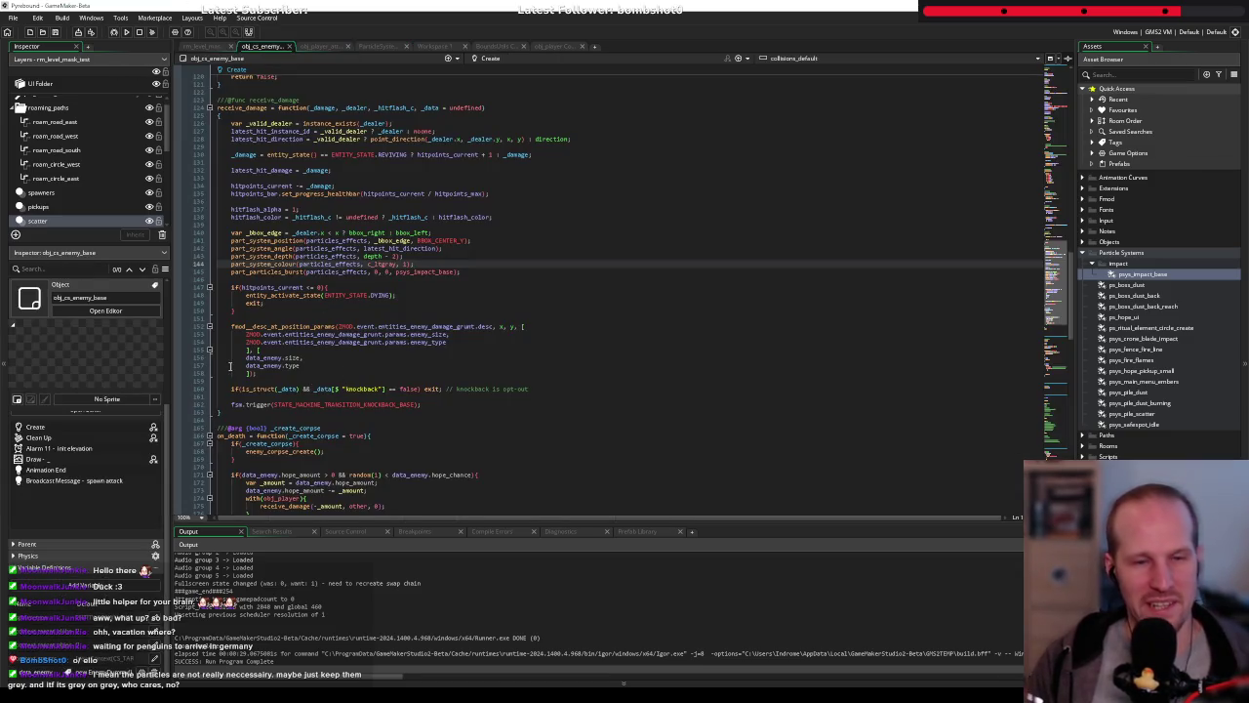
# Run Pyrebound and fight the grey enemy to see the longer-lived hit particles
pyautogui.click(126, 32)
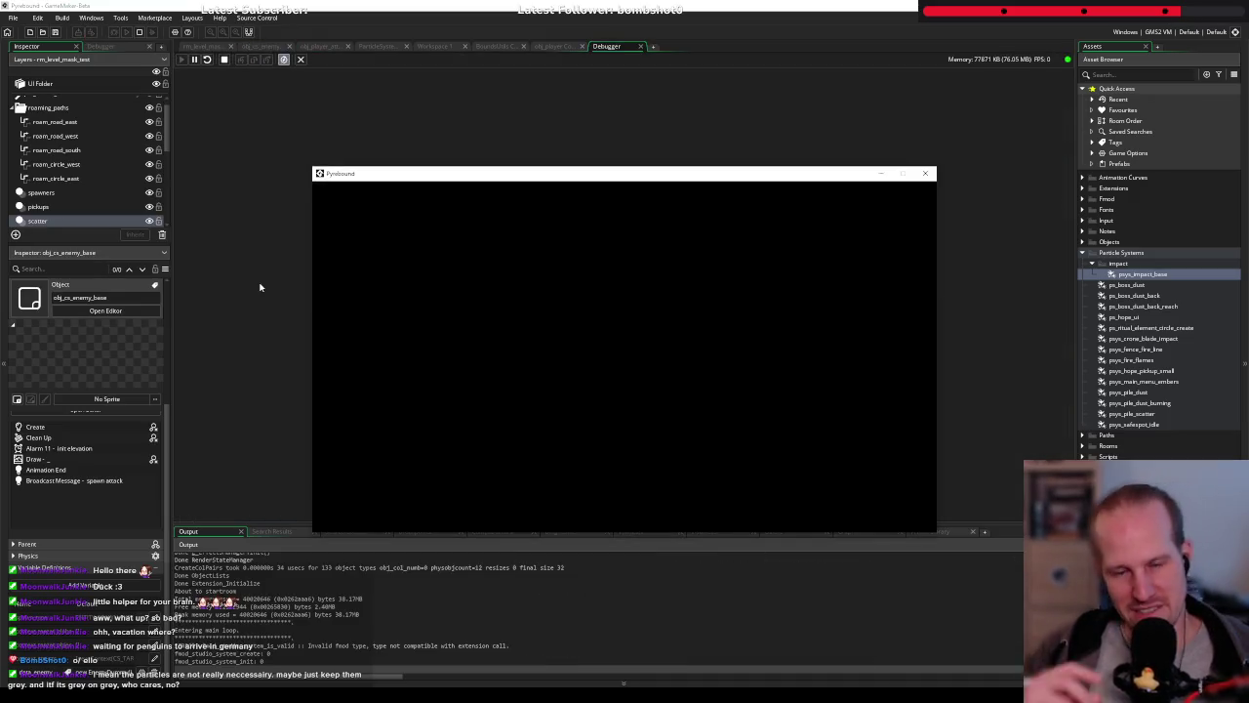
pyautogui.press('Return')
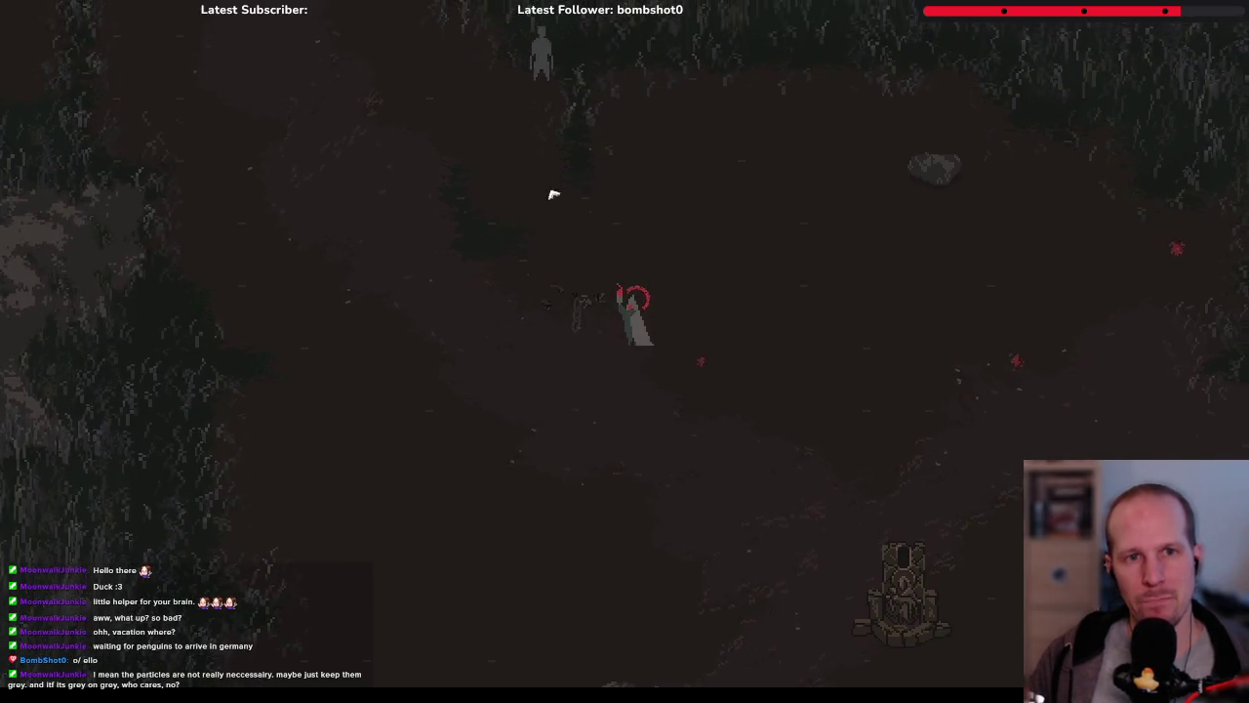
pyautogui.press('w')
pyautogui.press('a')
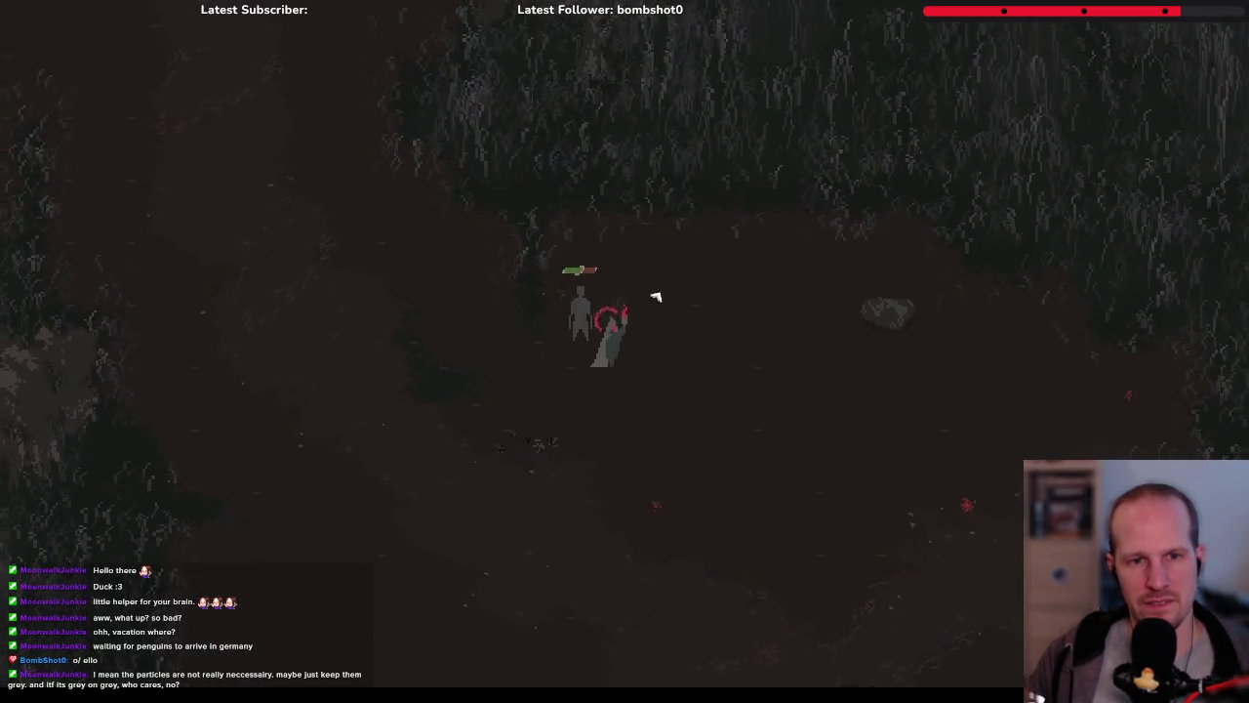
pyautogui.press('s')
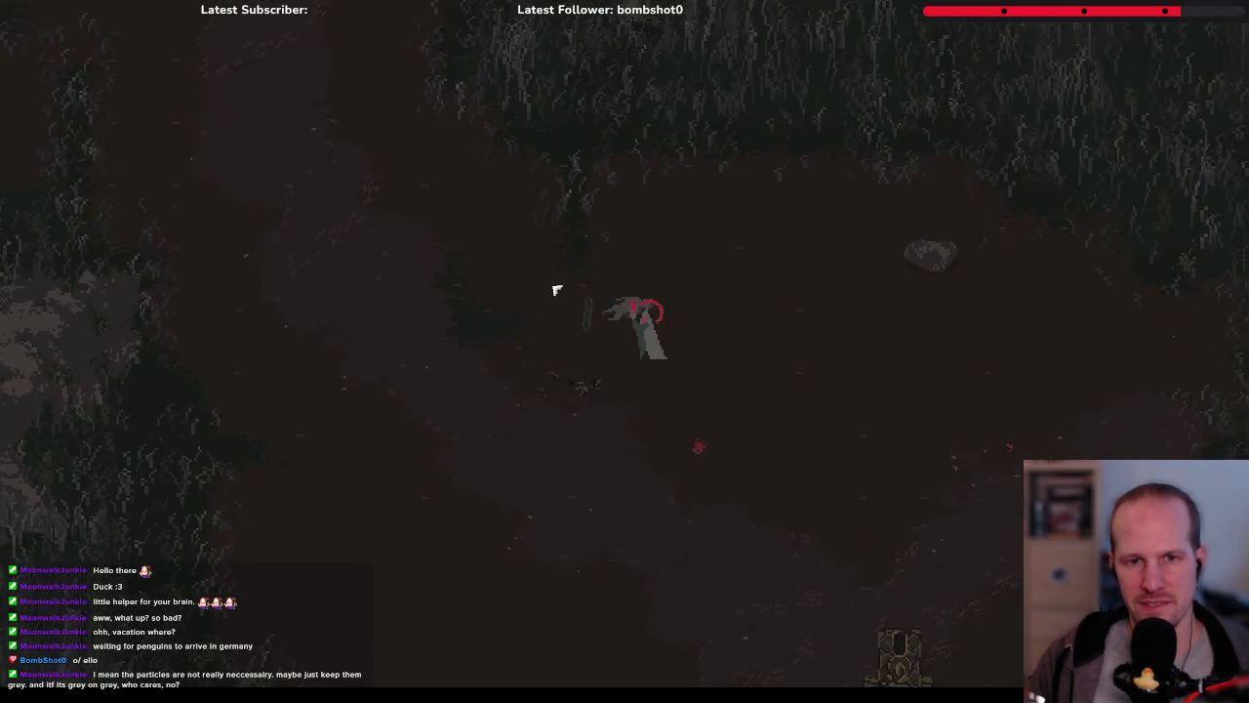
pyautogui.press('d')
pyautogui.press('w')
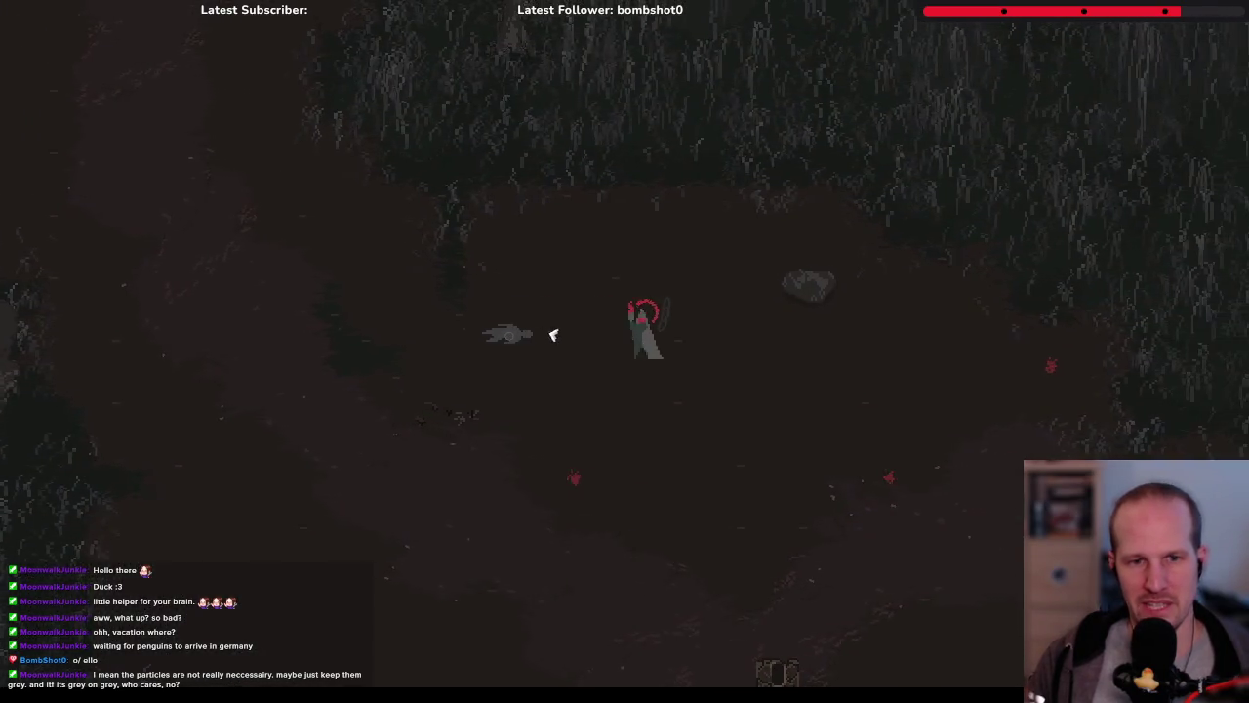
# Walk to another grey figure, attack it, then close the running game
pyautogui.press('a')
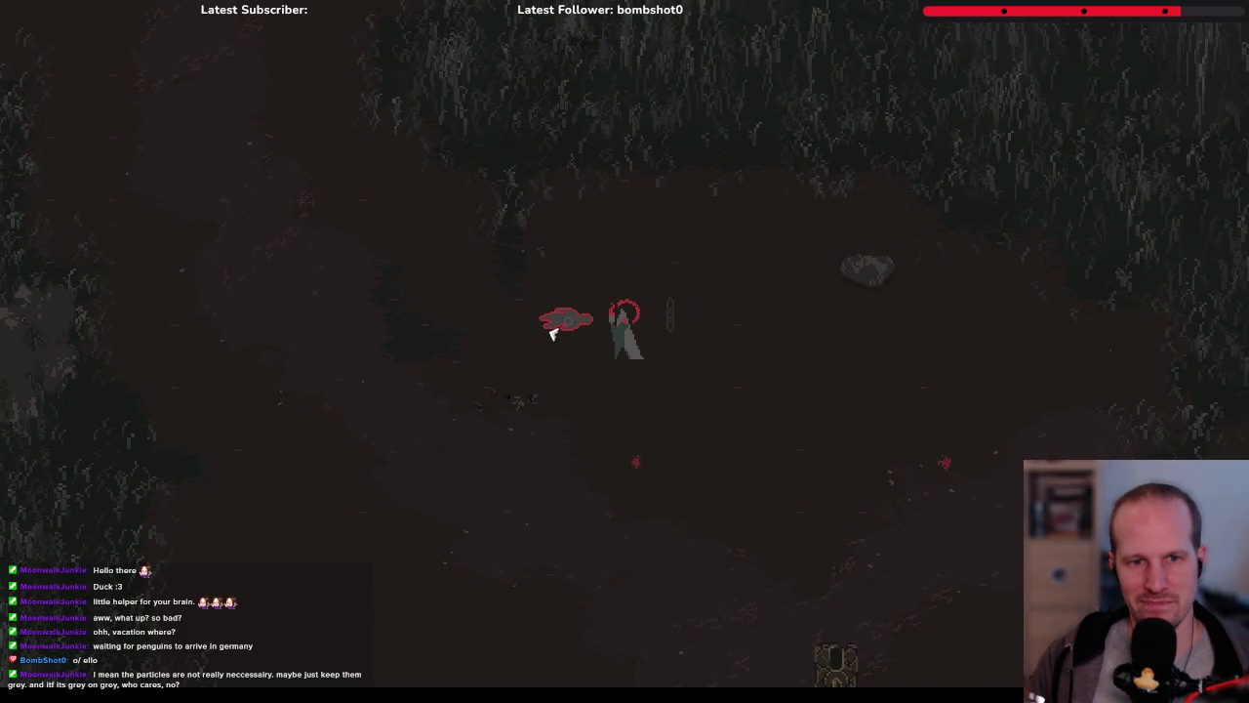
pyautogui.press('a')
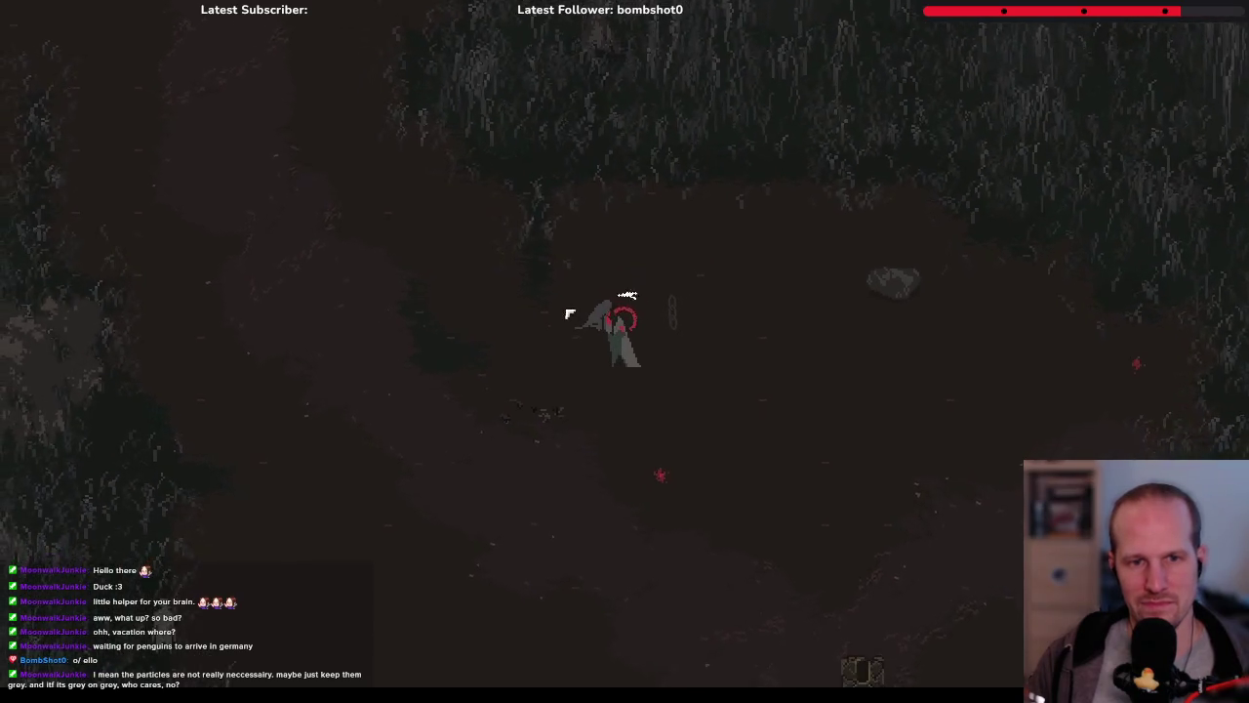
pyautogui.press('s')
pyautogui.press('a')
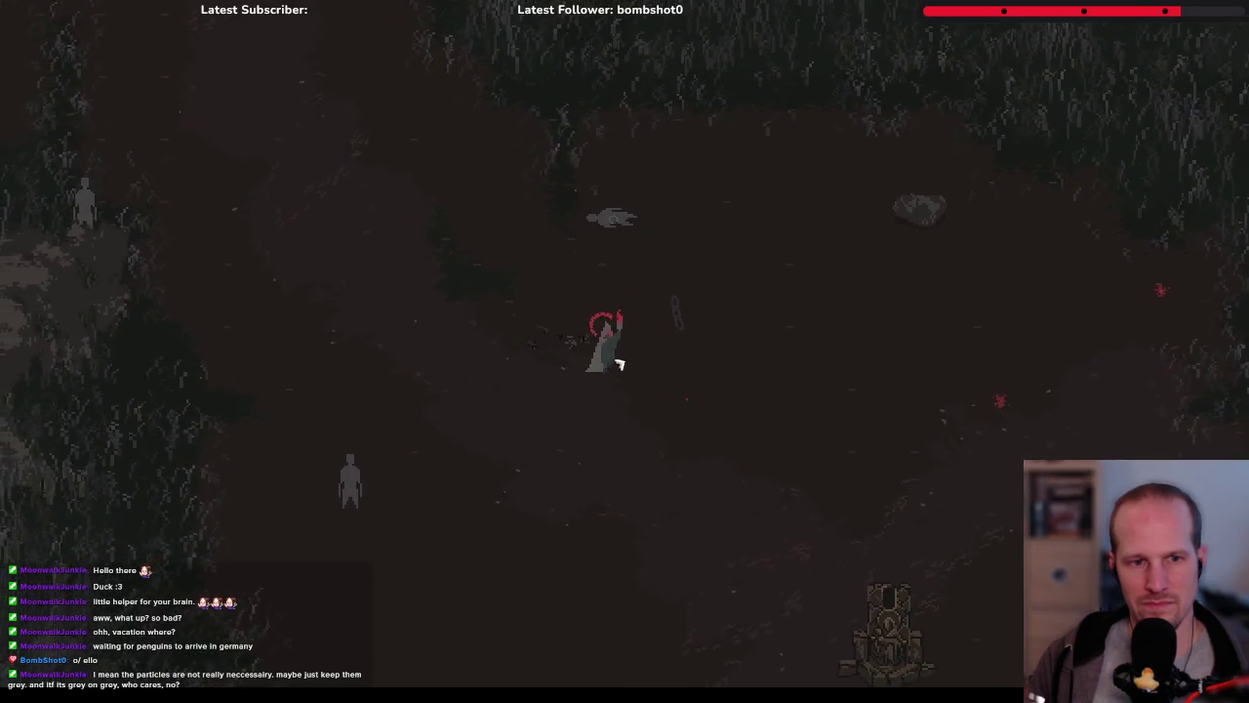
pyautogui.press('s')
pyautogui.press('a')
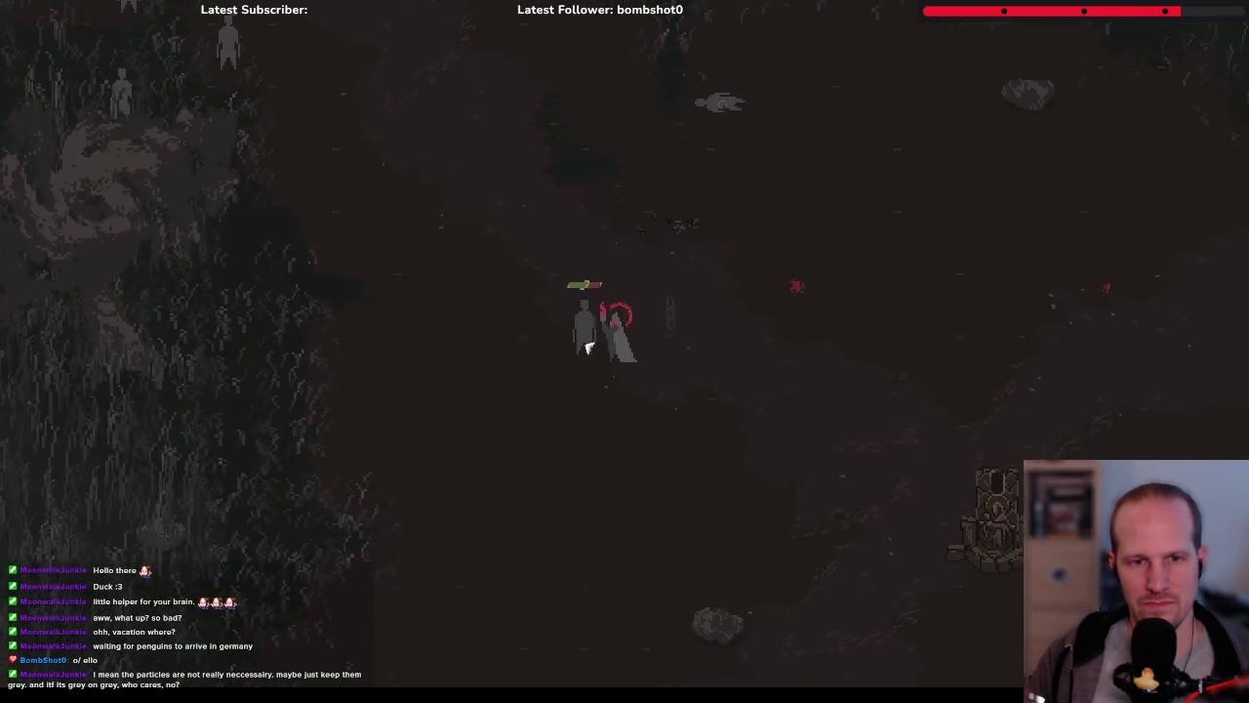
pyautogui.press('s')
pyautogui.press('d')
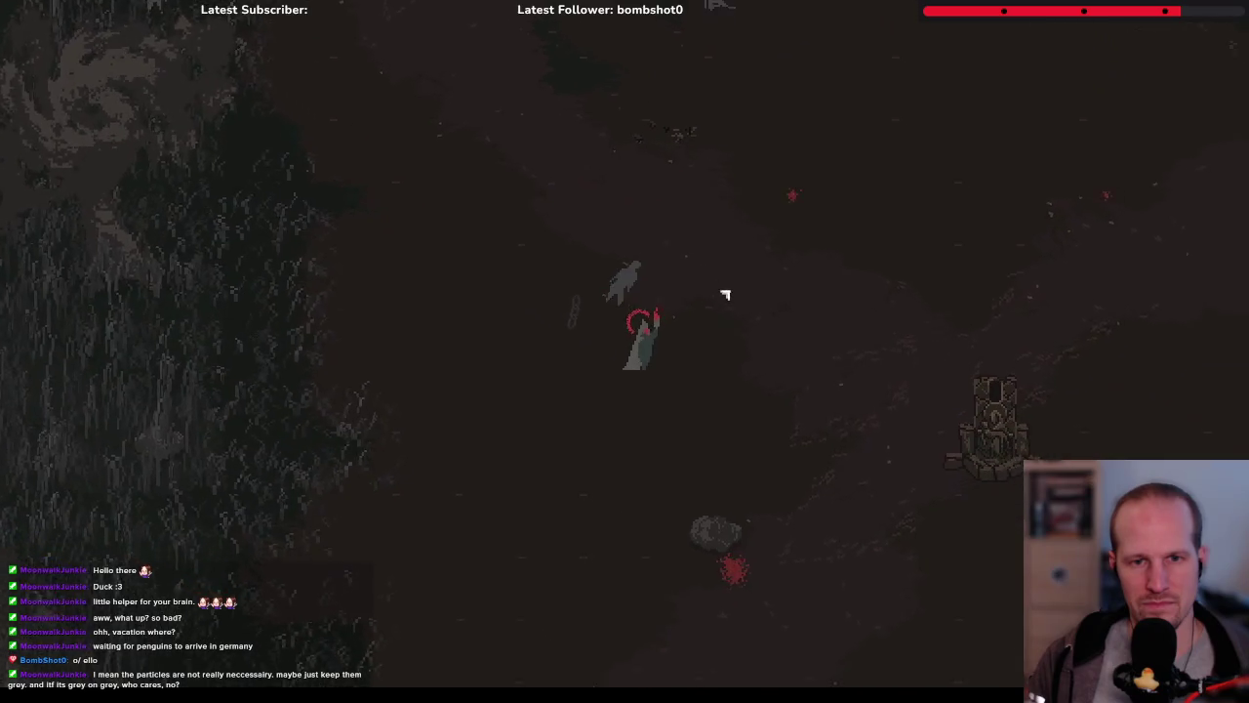
pyautogui.press('Escape')
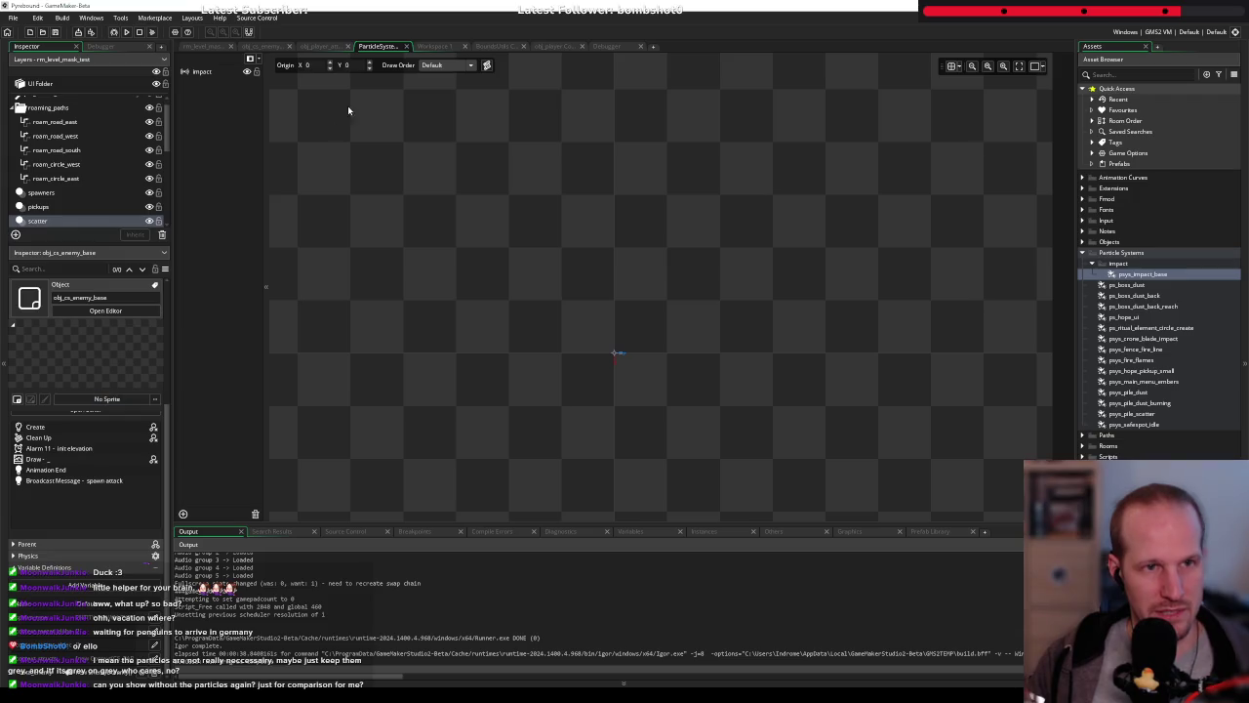
# Set the impact emitter's maximum particle size to 3 and maximum speed to 8
pyautogui.click(263, 47)
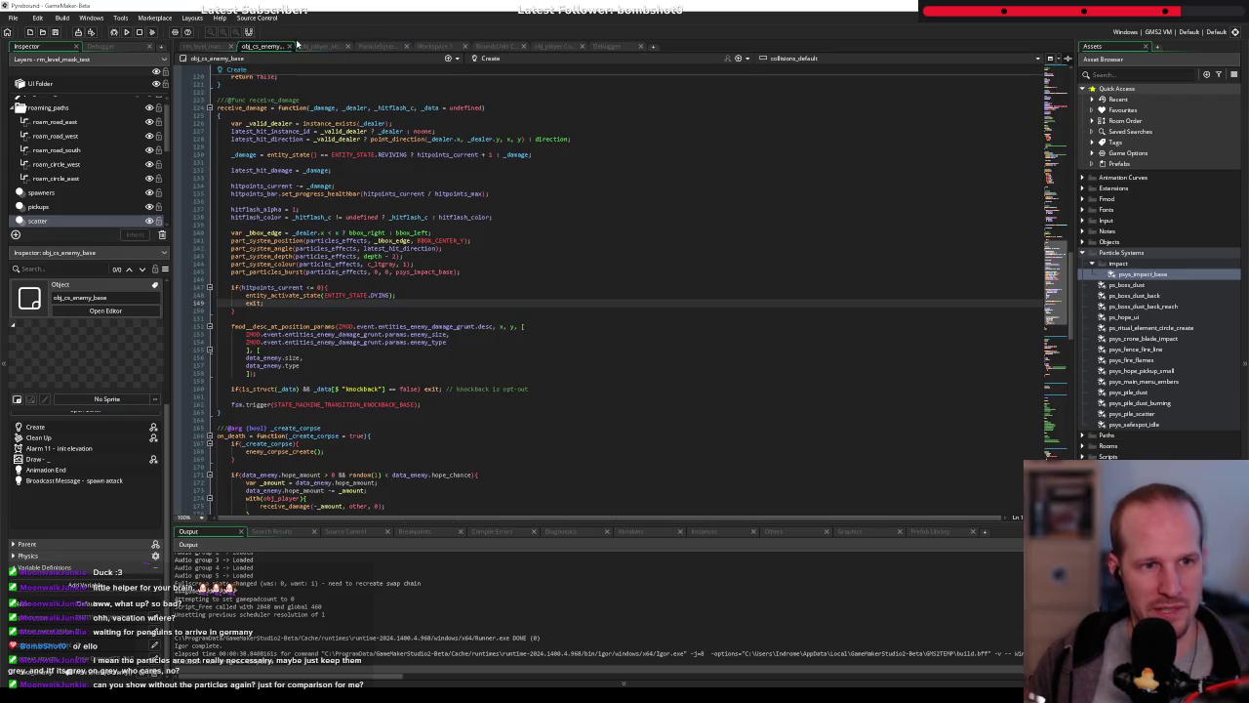
pyautogui.click(378, 46)
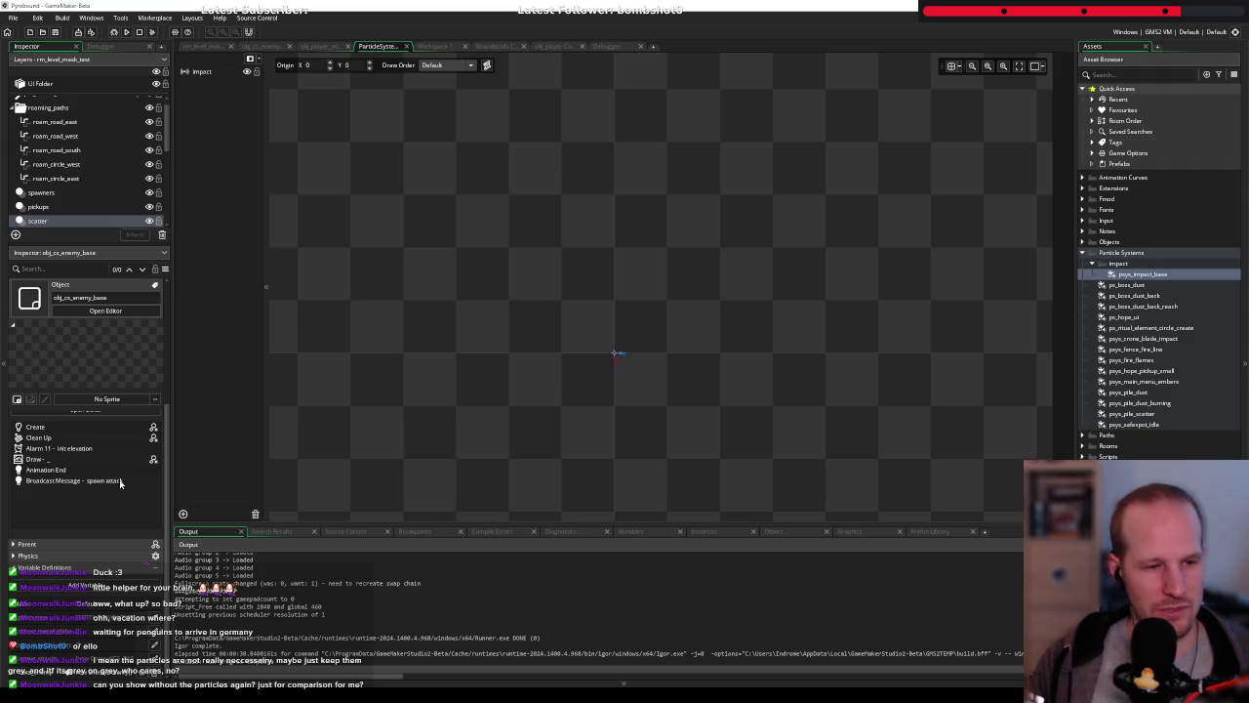
pyautogui.click(202, 71)
pyautogui.scroll(-5, 66, 481)
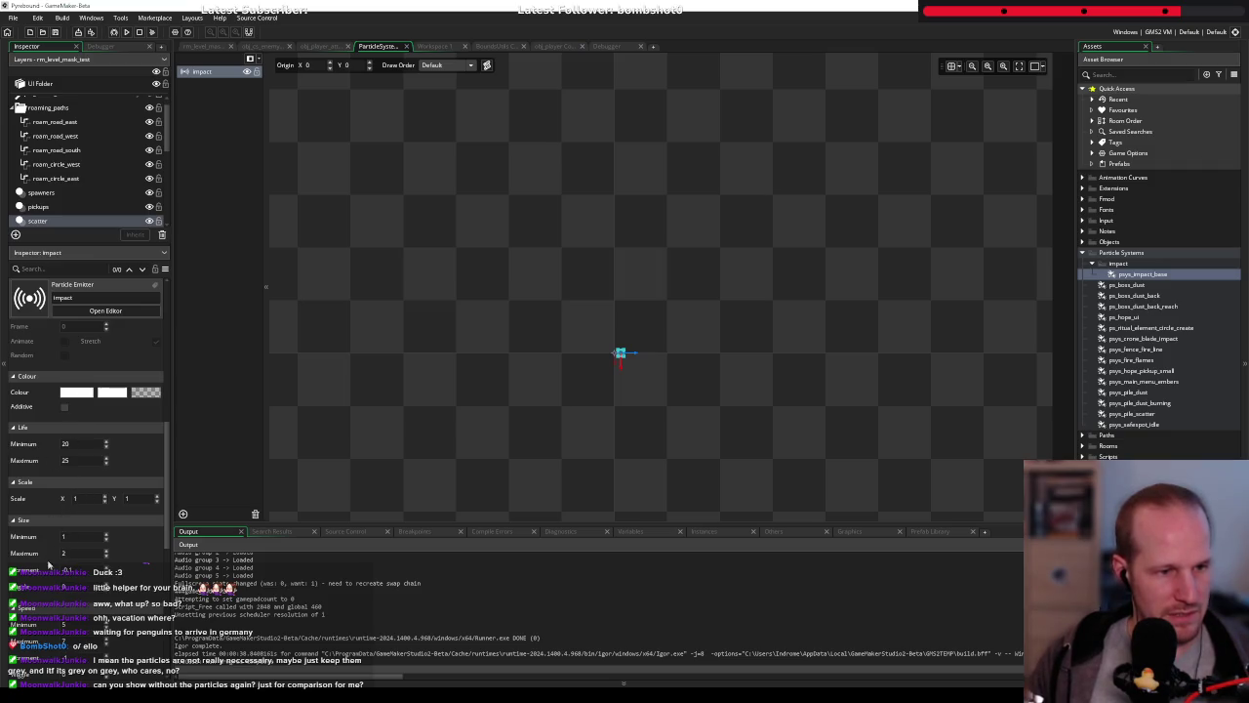
pyautogui.click(73, 552)
pyautogui.write('3')
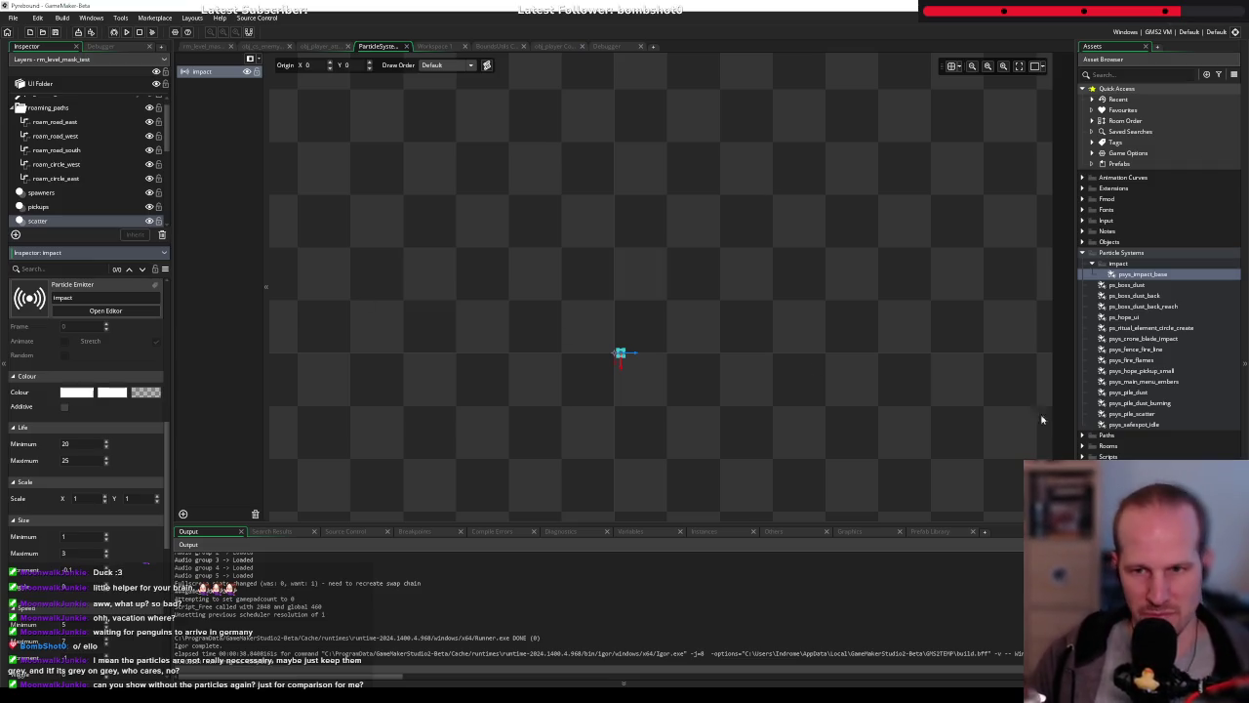
pyautogui.click(193, 544)
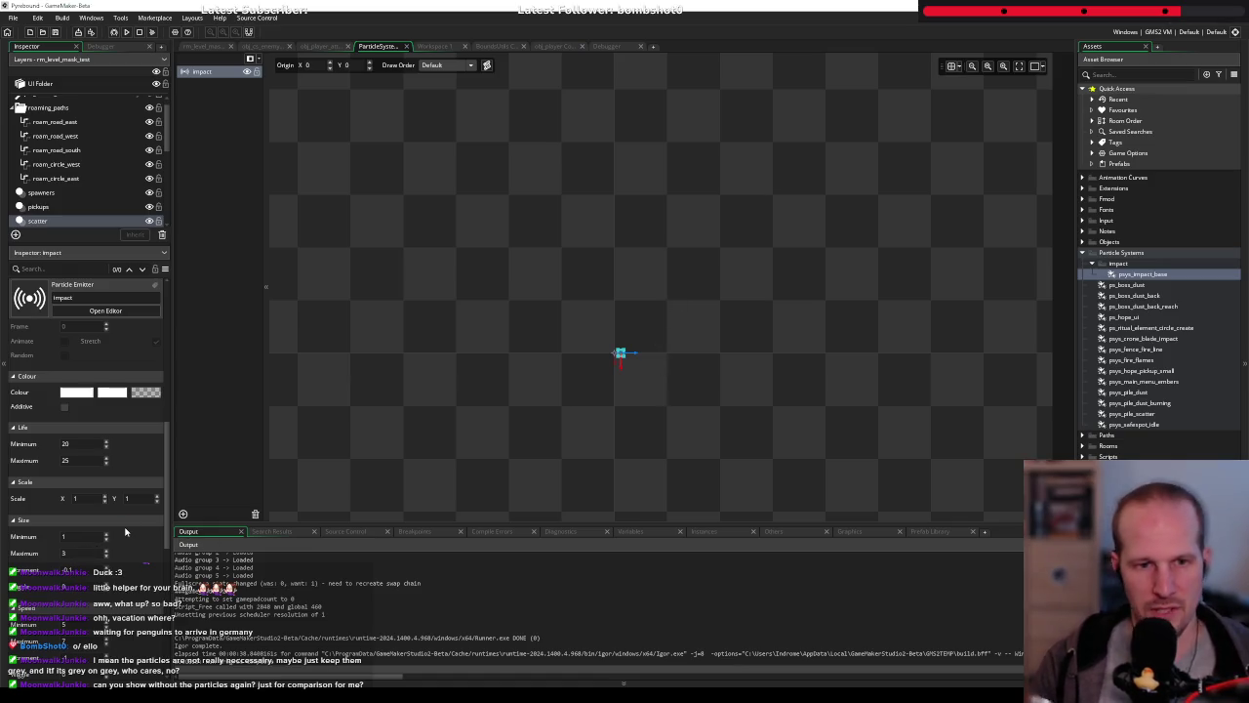
pyautogui.scroll(-2, 71, 482)
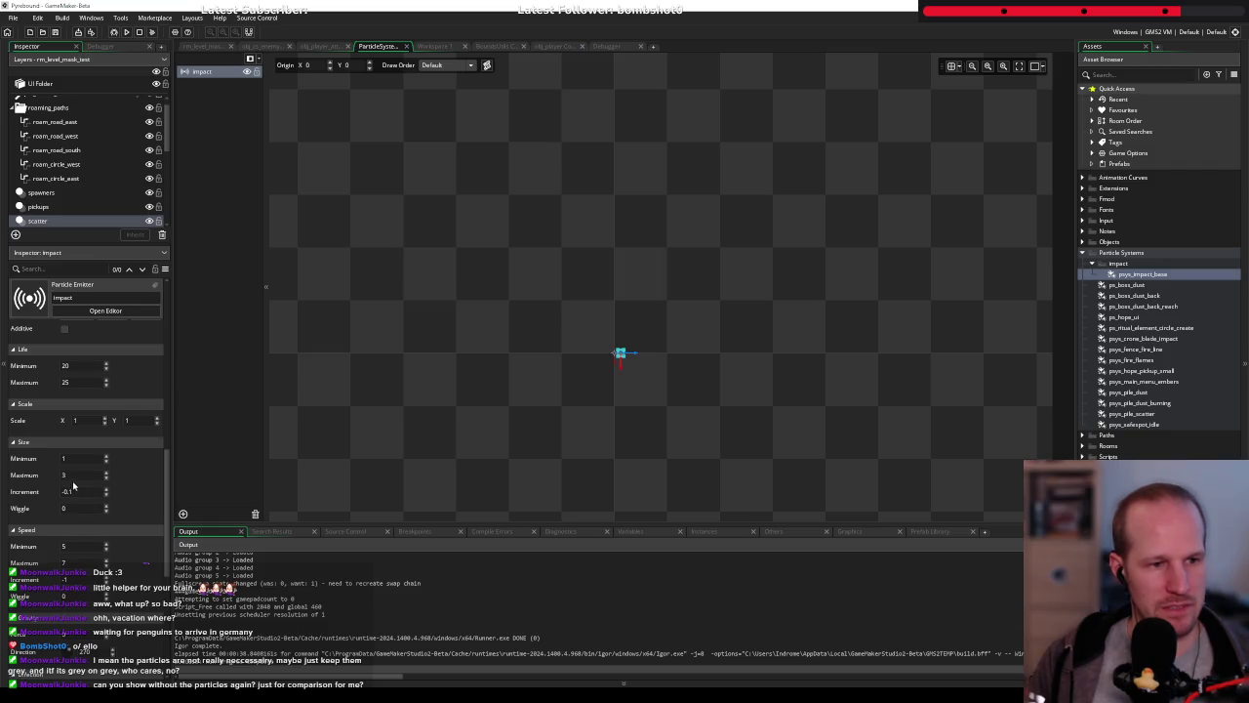
pyautogui.click(105, 559)
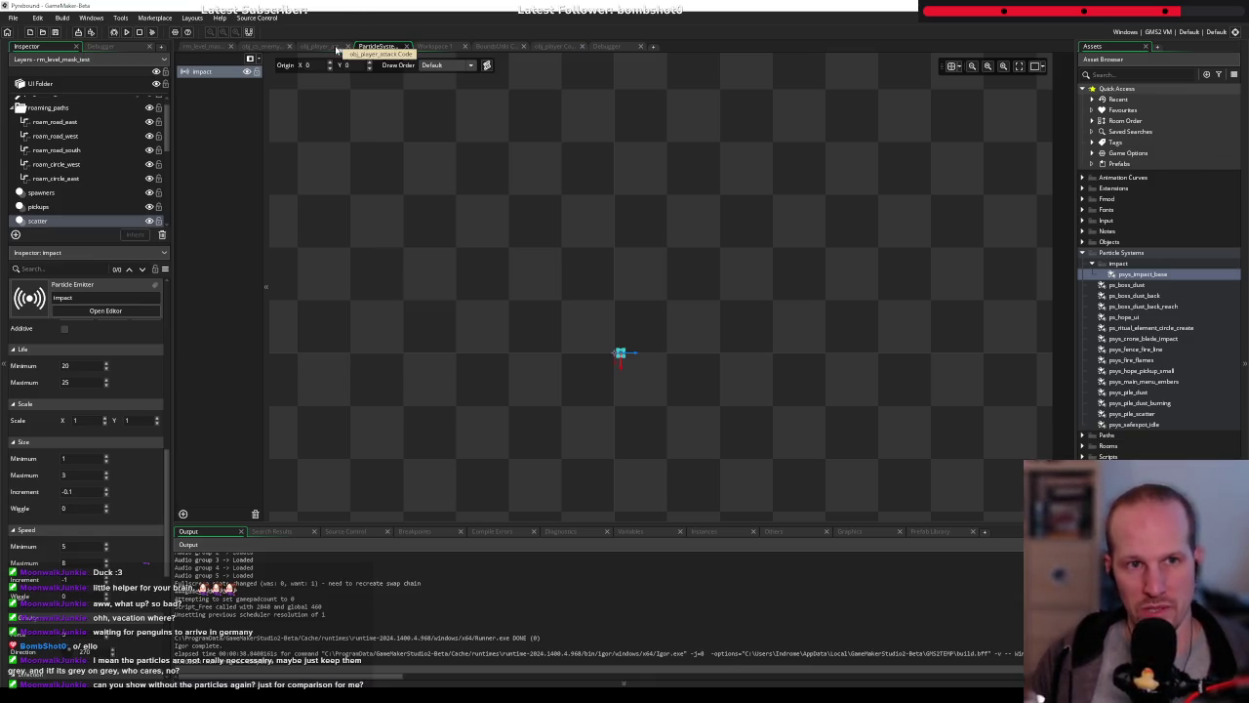
pyautogui.click(264, 45)
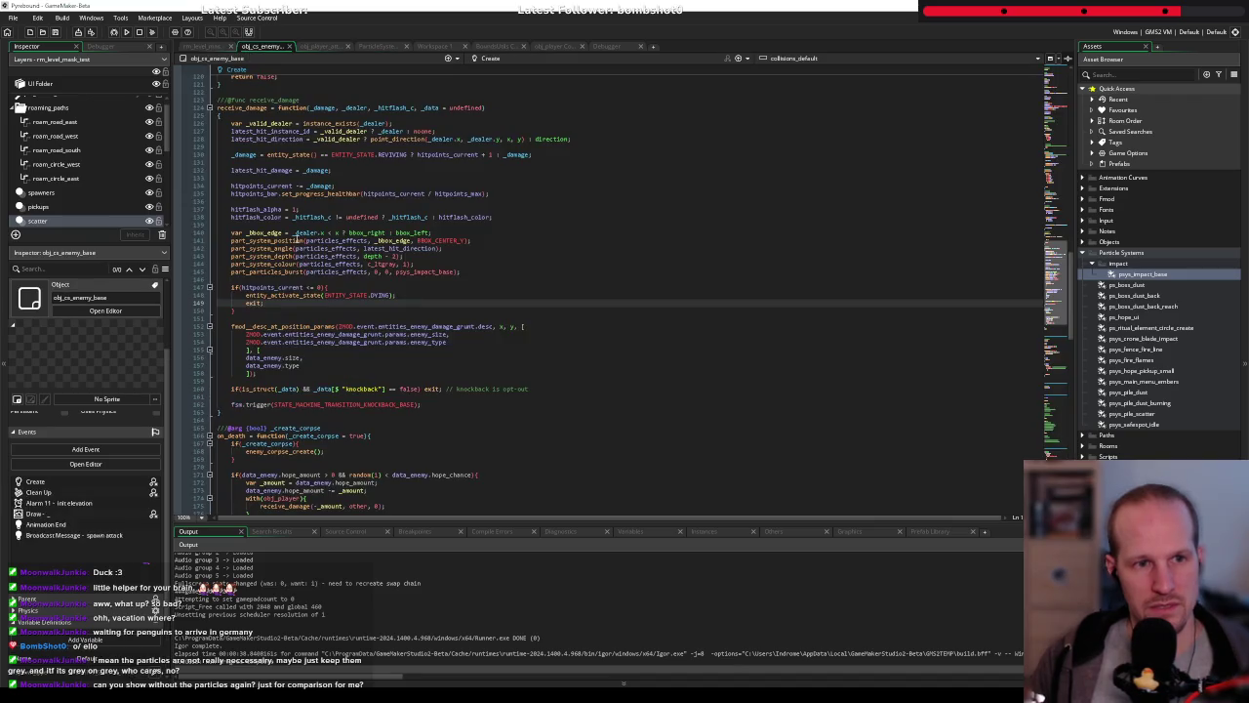
# Move receive_damage's particle-spawning lines inside a new if(choose(true, false)){ block
pyautogui.moveTo(466, 271); pyautogui.dragTo(218, 227)
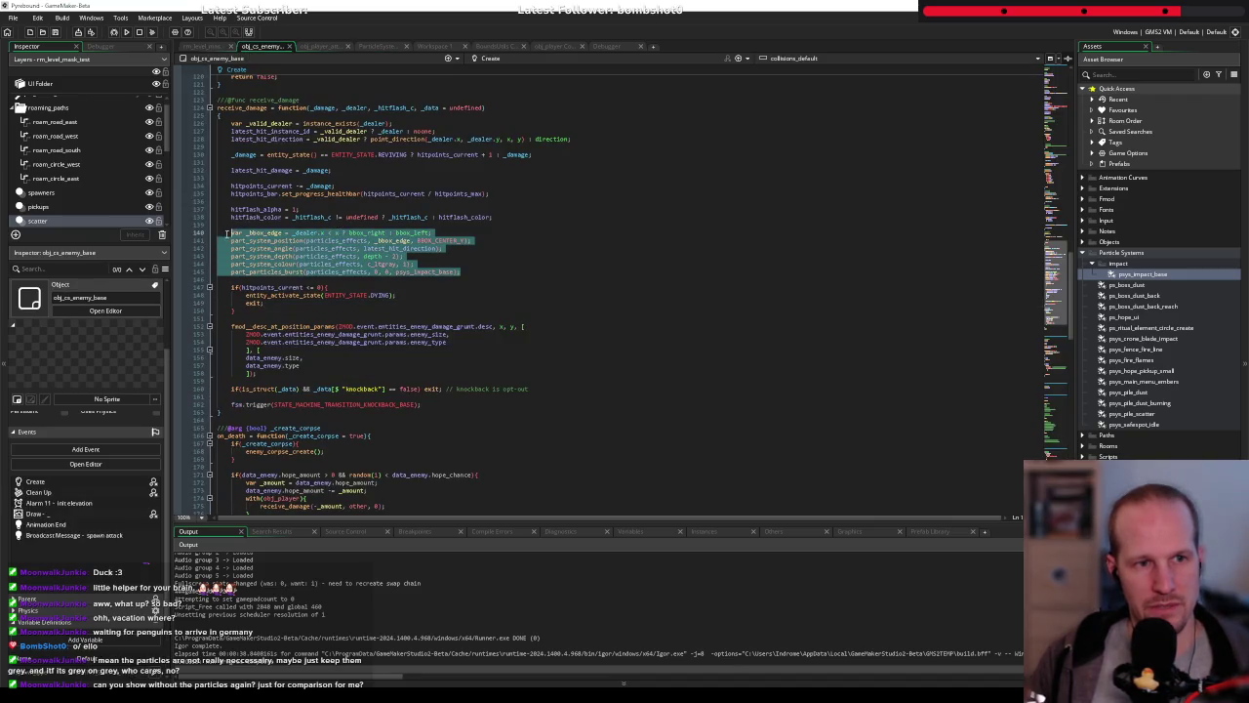
pyautogui.press('Left')
pyautogui.press('Return')
pyautogui.write('if(choose')
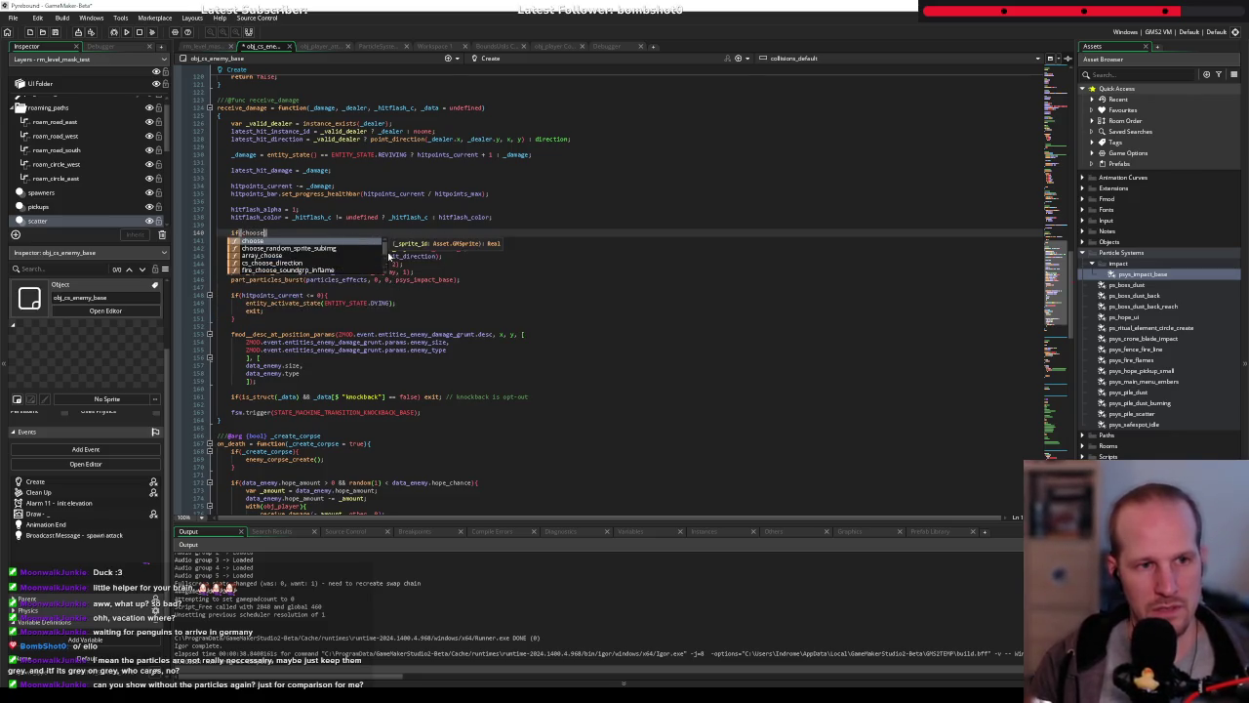
pyautogui.write('(')
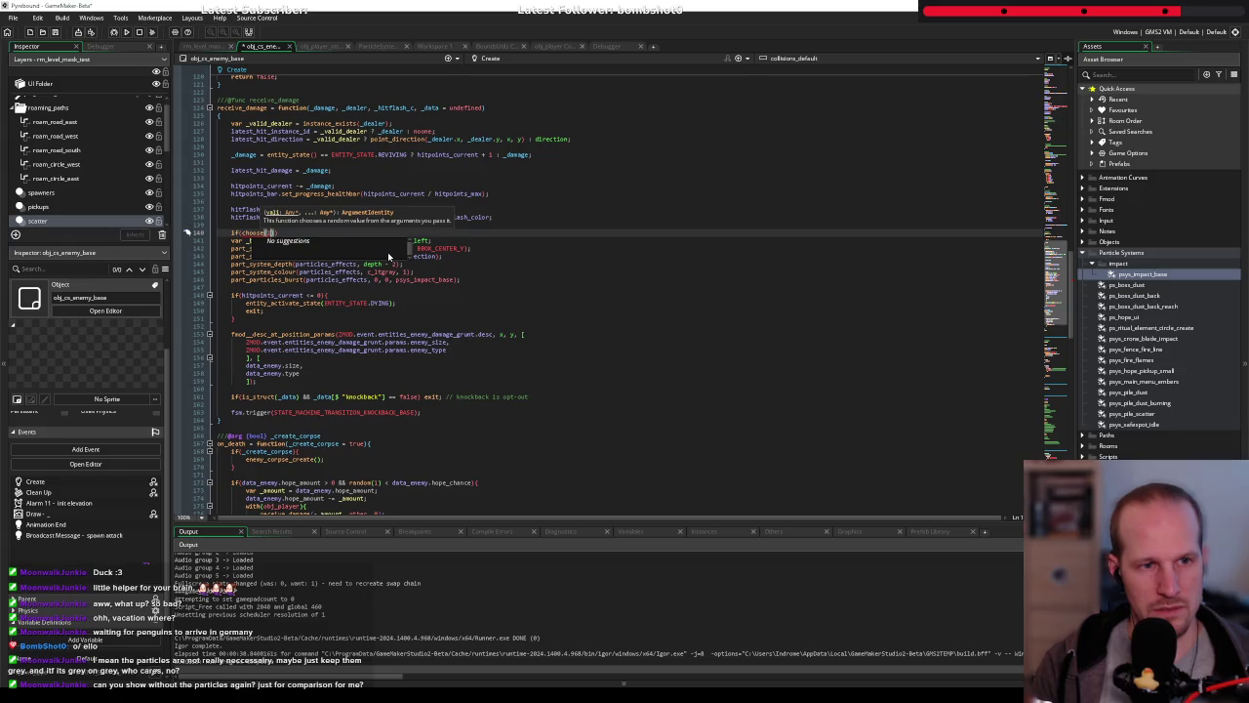
pyautogui.write('tru')
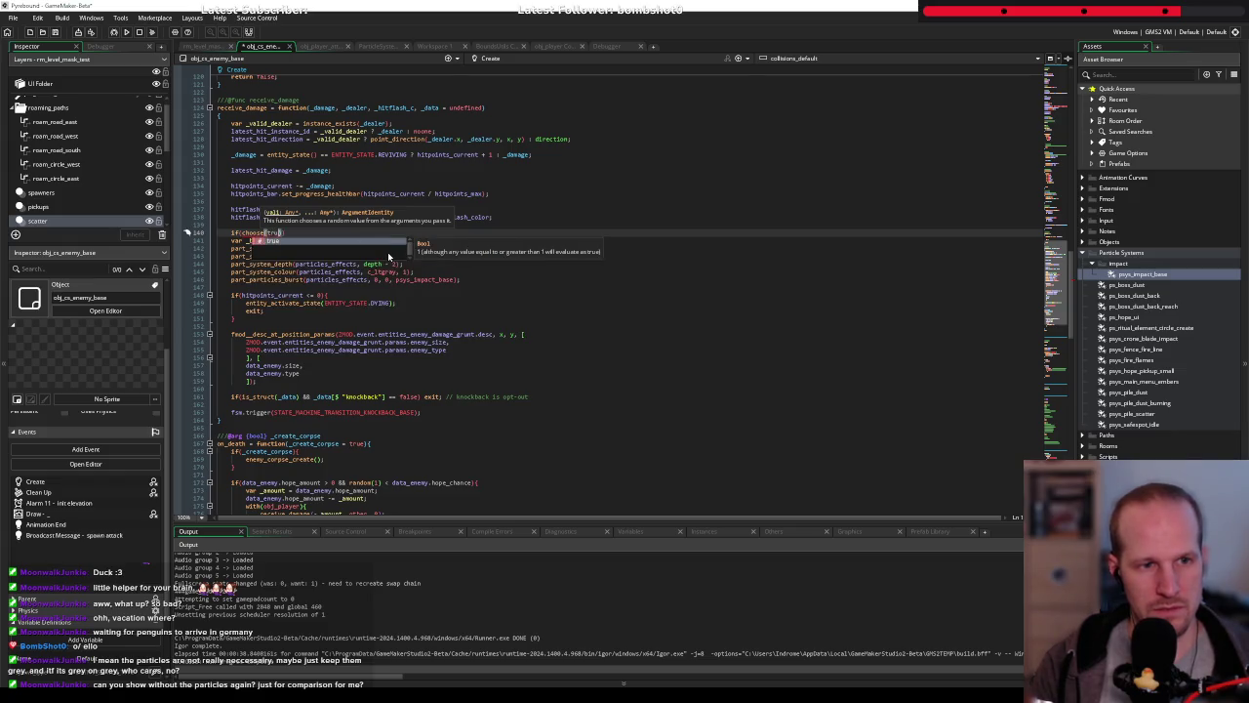
pyautogui.write('e, false)){')
pyautogui.press('Return')
pyautogui.hotkey('shift', 'Down')
pyautogui.hotkey('shift', 'Down')
pyautogui.hotkey('shift', 'Down')
pyautogui.hotkey('ctrl', 'x')
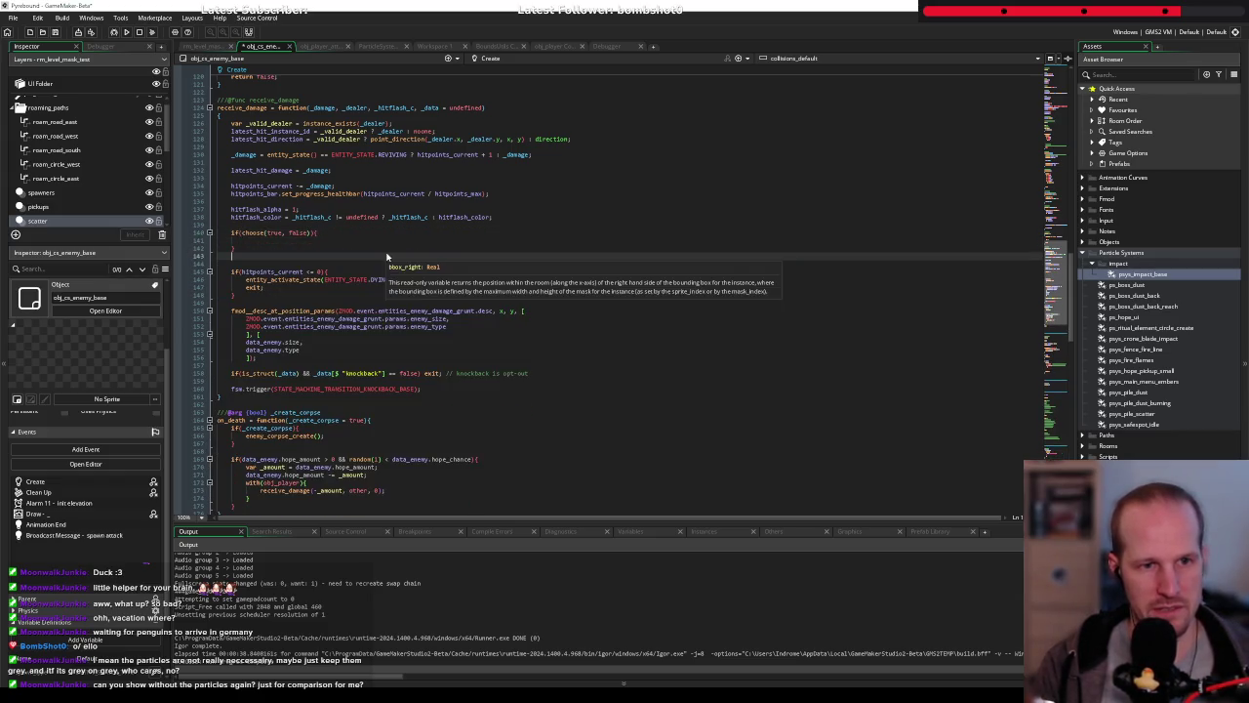
pyautogui.press('Up')
pyautogui.press('Up')
pyautogui.hotkey('ctrl', 'v')
# Indent the particle lines, close the block with }, tidy blank lines, and run the game
pyautogui.hotkey('shift', 'Up')
pyautogui.hotkey('shift', 'Up')
pyautogui.hotkey('shift', 'Up')
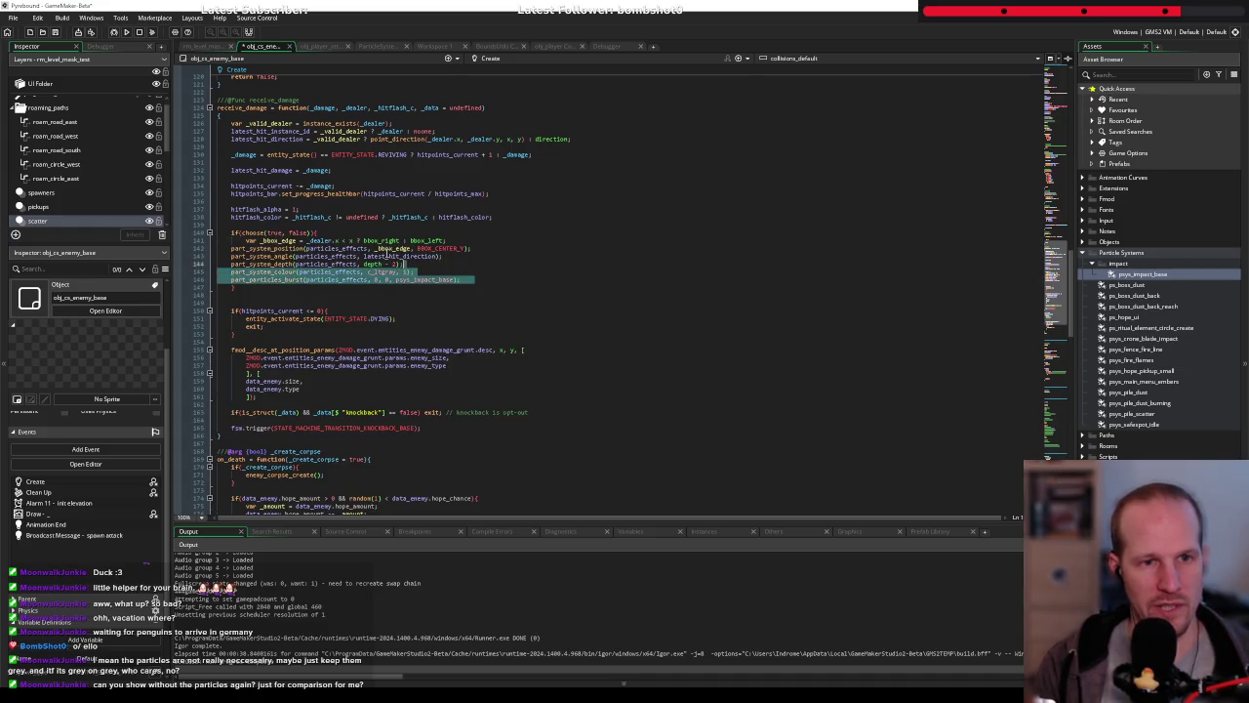
pyautogui.hotkey('shift', 'Up')
pyautogui.hotkey('shift', 'Up')
pyautogui.press('Tab')
pyautogui.press('Down')
pyautogui.press('Down')
pyautogui.write('}')
pyautogui.press('Down')
pyautogui.press('Delete')
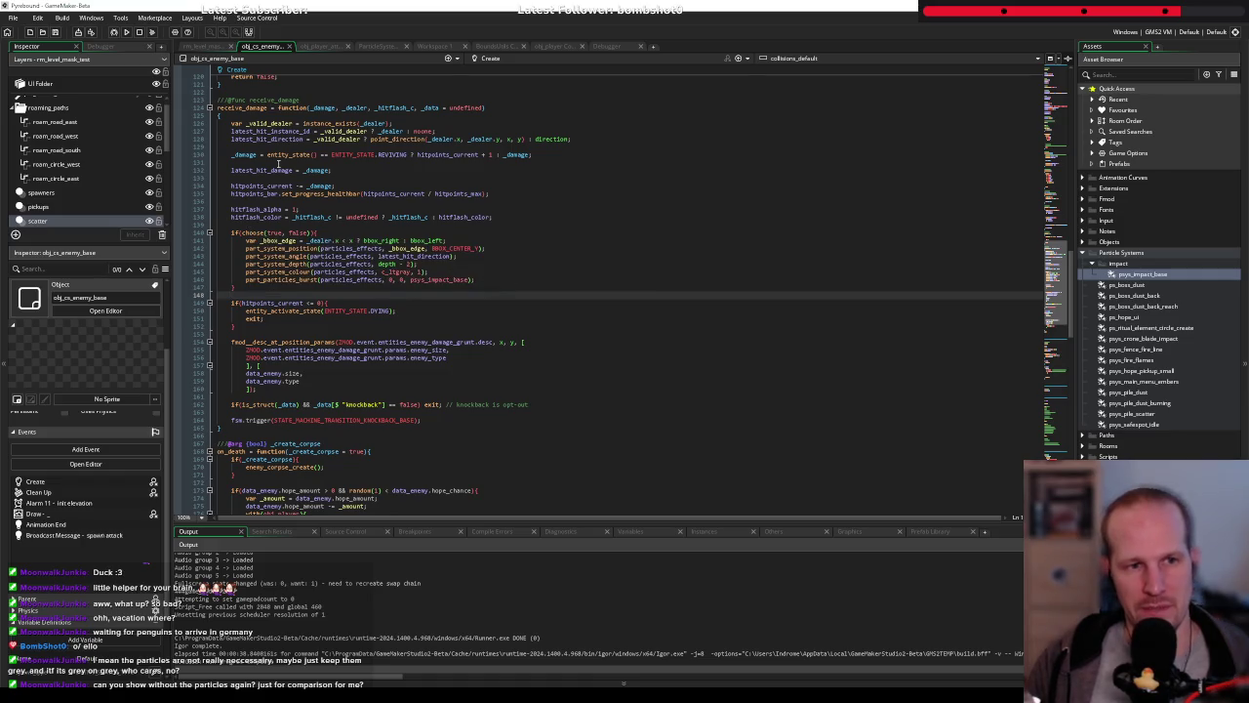
pyautogui.click(126, 31)
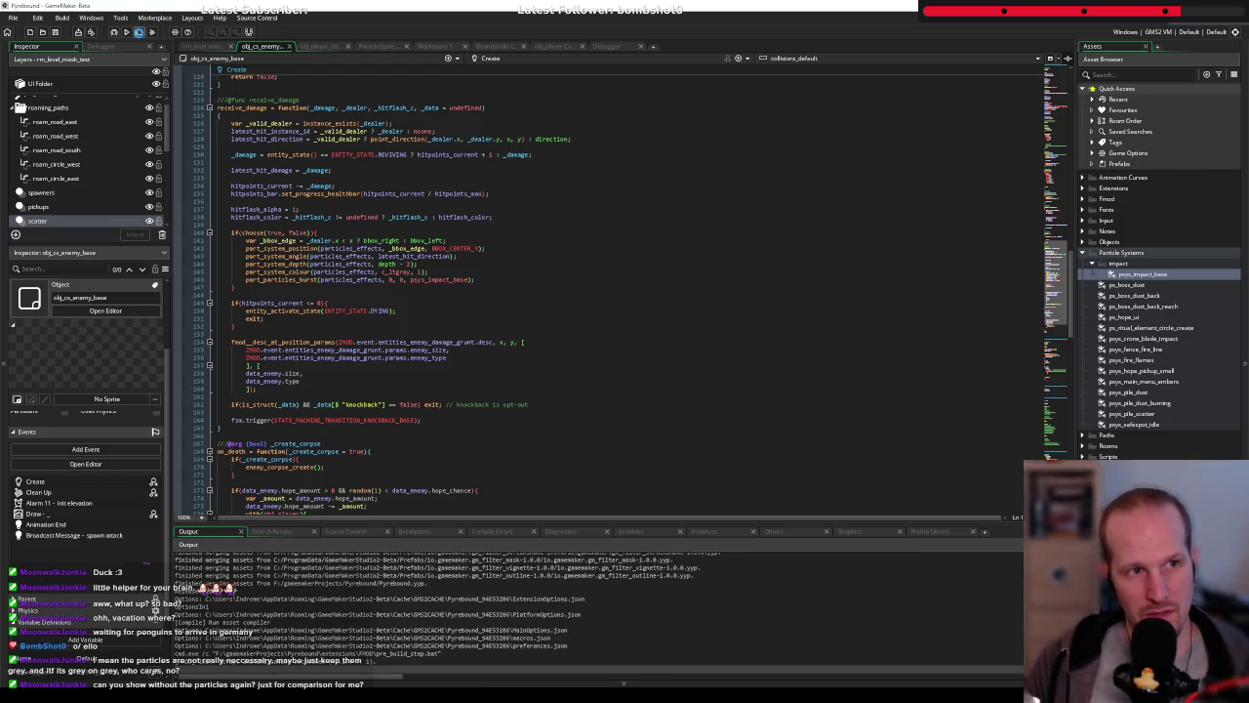
# Select the spawners layer in rm_level_mask and find obj_cs_enemy_base under Entities > Enemies
pyautogui.click(207, 46)
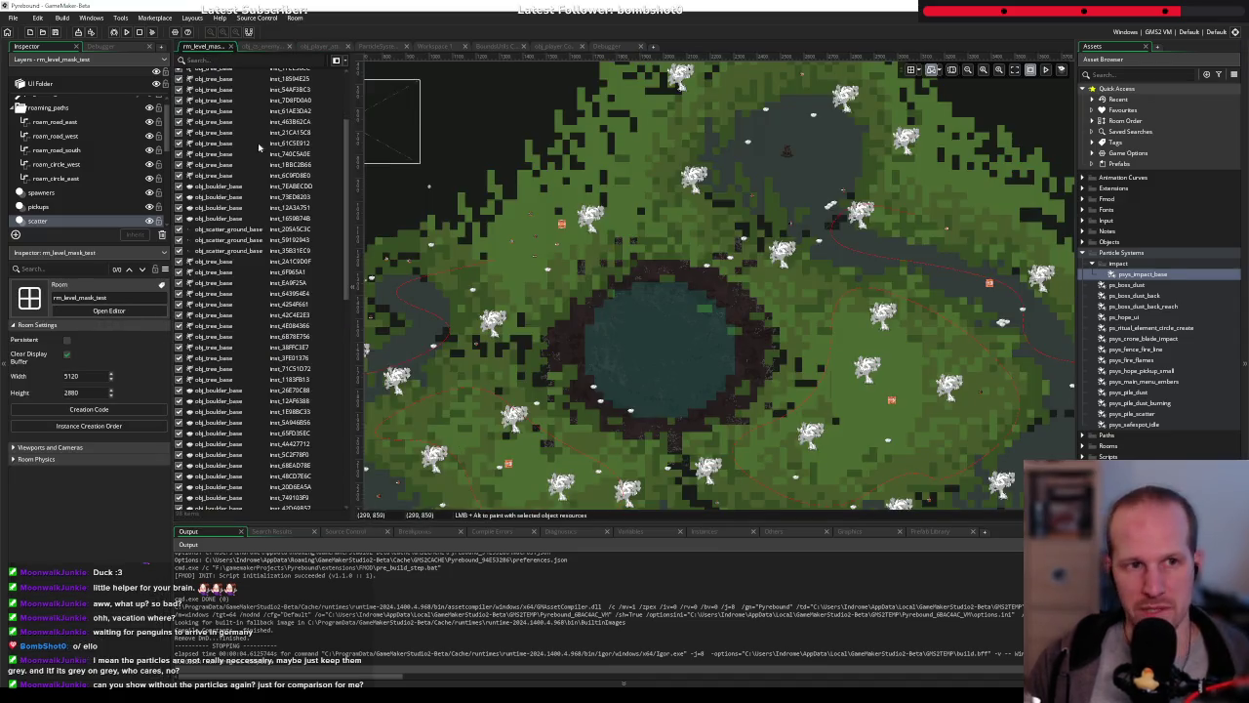
pyautogui.click(41, 192)
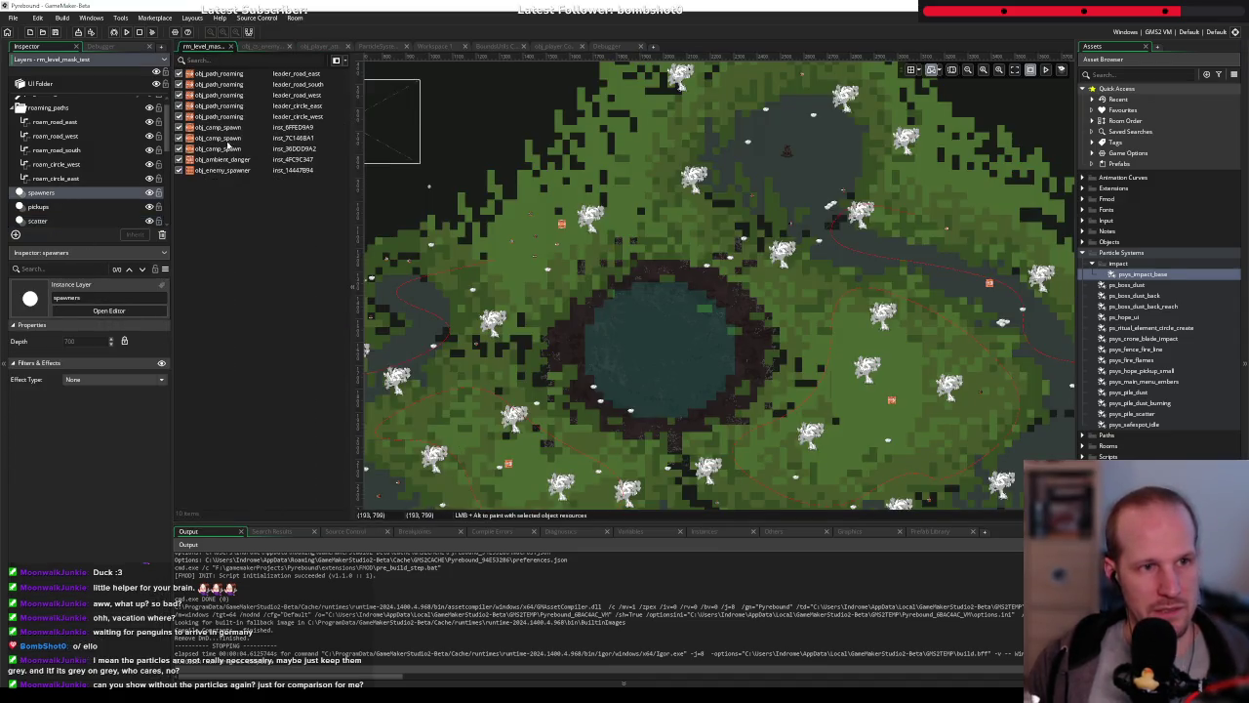
pyautogui.click(179, 159)
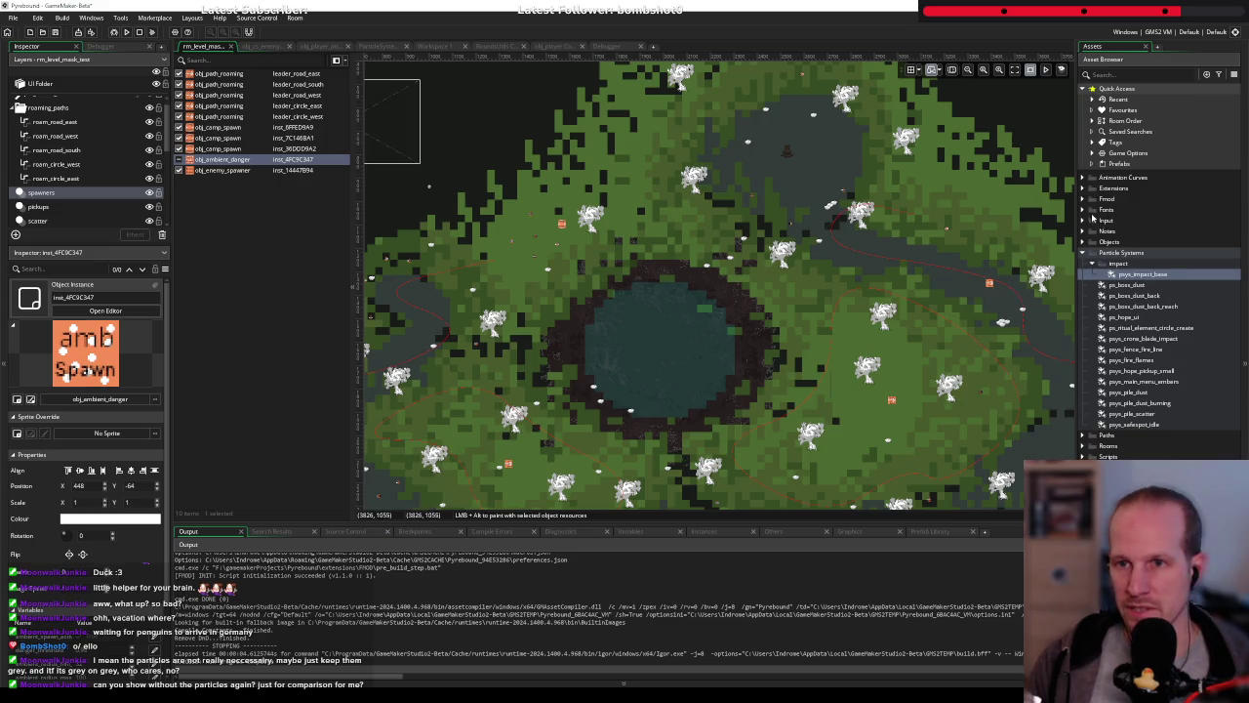
pyautogui.click(1083, 242)
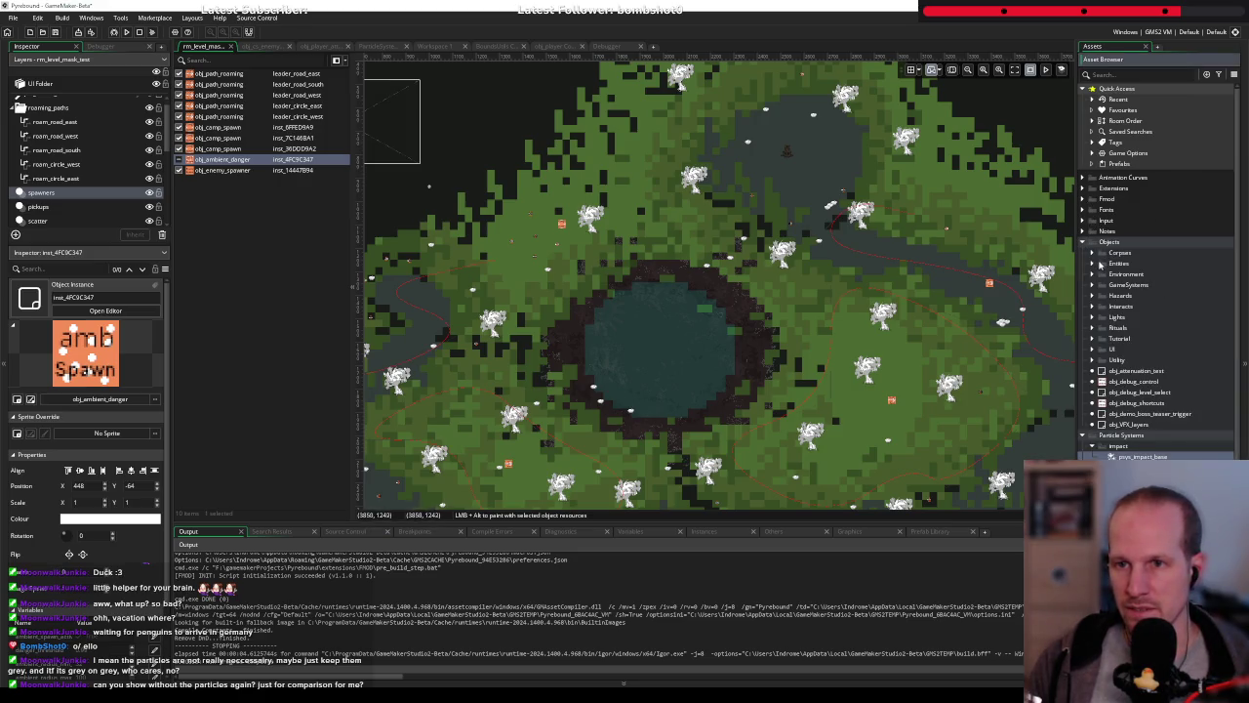
pyautogui.click(1098, 264)
pyautogui.click(1104, 275)
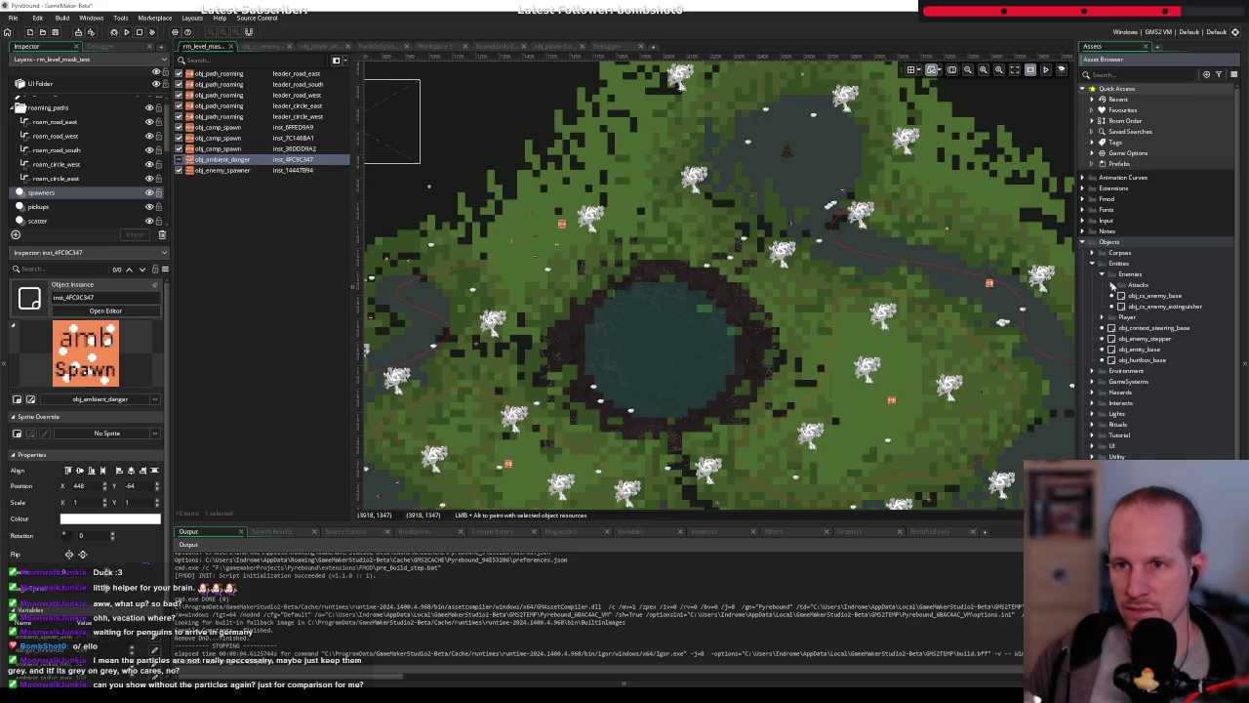
pyautogui.click(1140, 295)
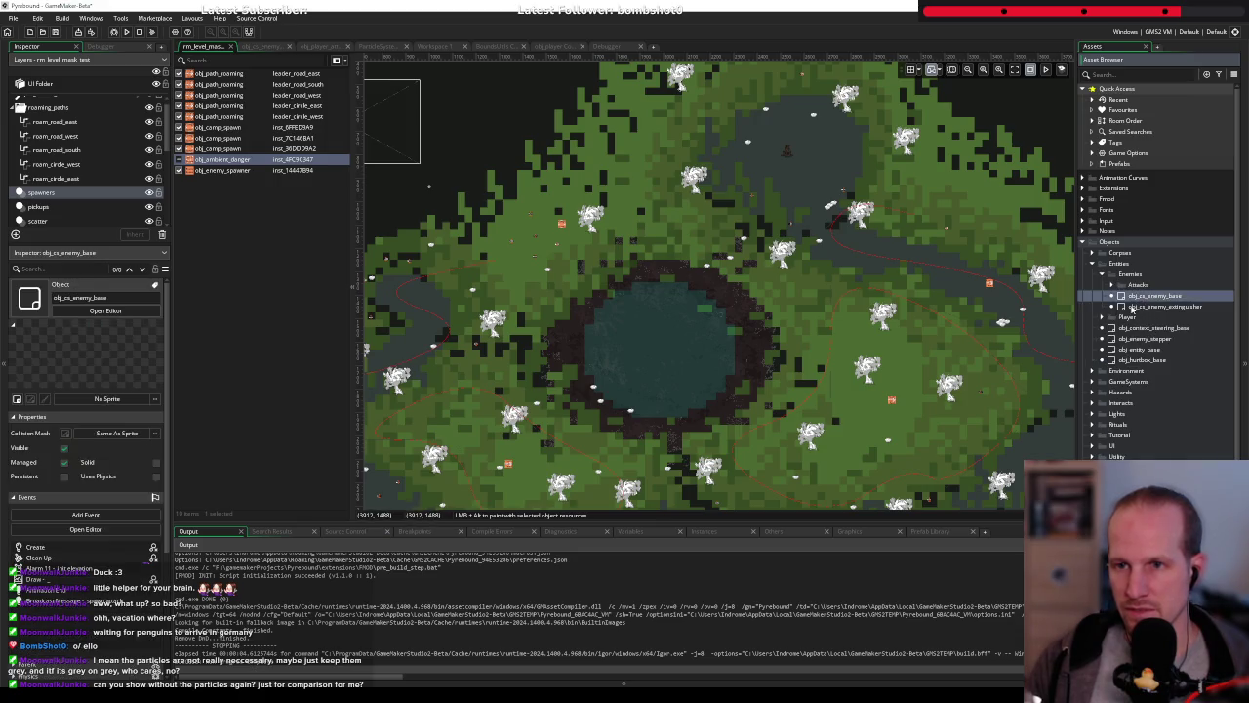
# Place an obj_cs_enemy_base instance in the room, debug-run, and open its properties
pyautogui.moveTo(1159, 298)
pyautogui.mouseDown()
pyautogui.moveTo(713, 351)
pyautogui.moveTo(388, 495)
pyautogui.mouseUp()
pyautogui.click(554, 332)
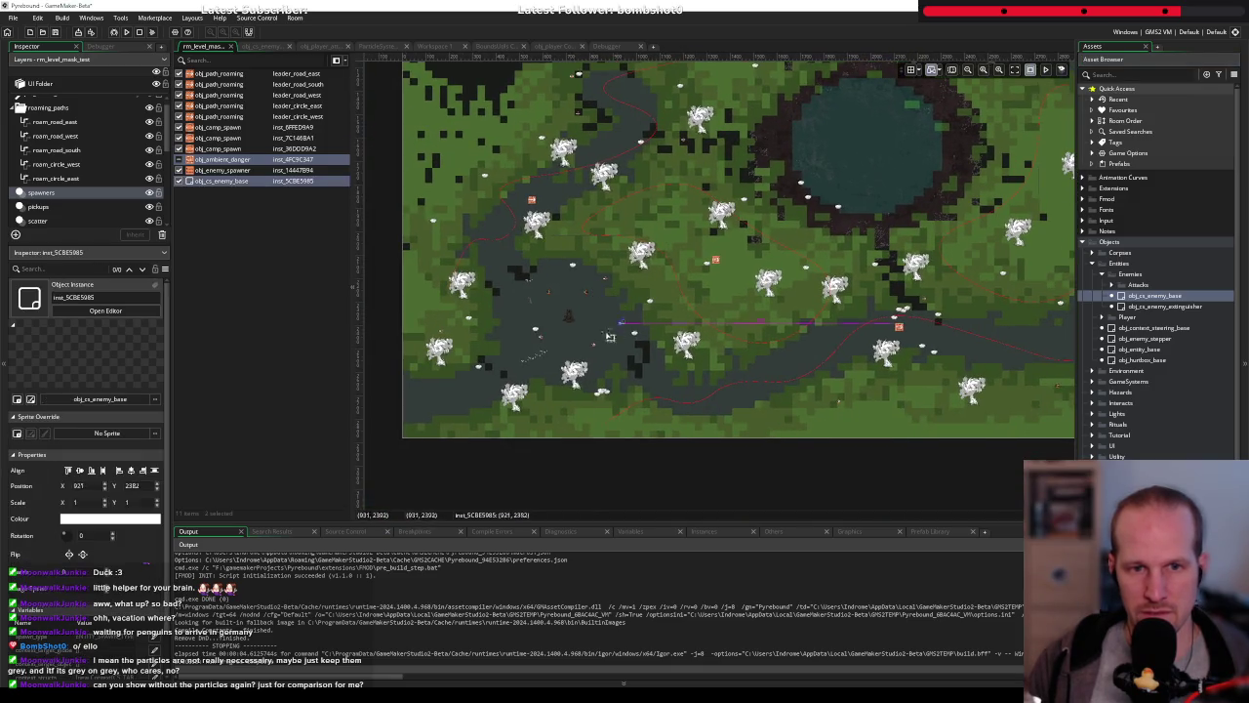
pyautogui.moveTo(554, 333)
pyautogui.mouseDown()
pyautogui.moveTo(577, 314)
pyautogui.moveTo(543, 316)
pyautogui.moveTo(557, 316)
pyautogui.mouseUp()
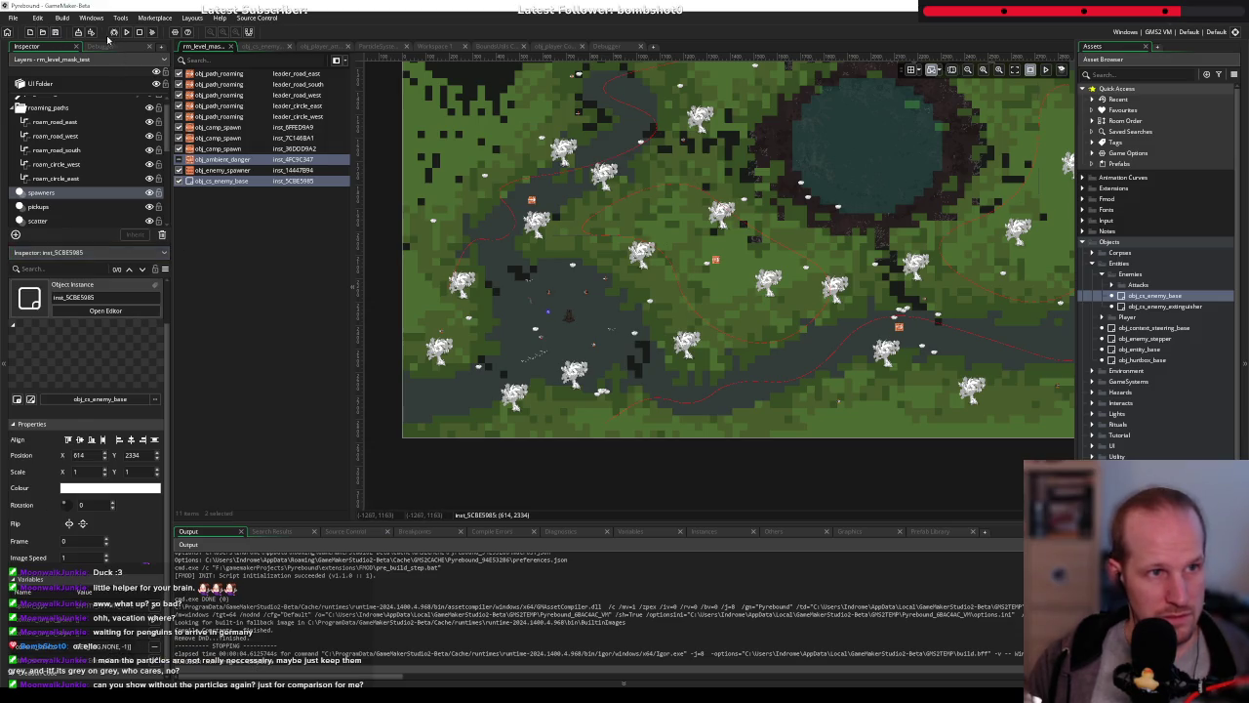
pyautogui.click(113, 31)
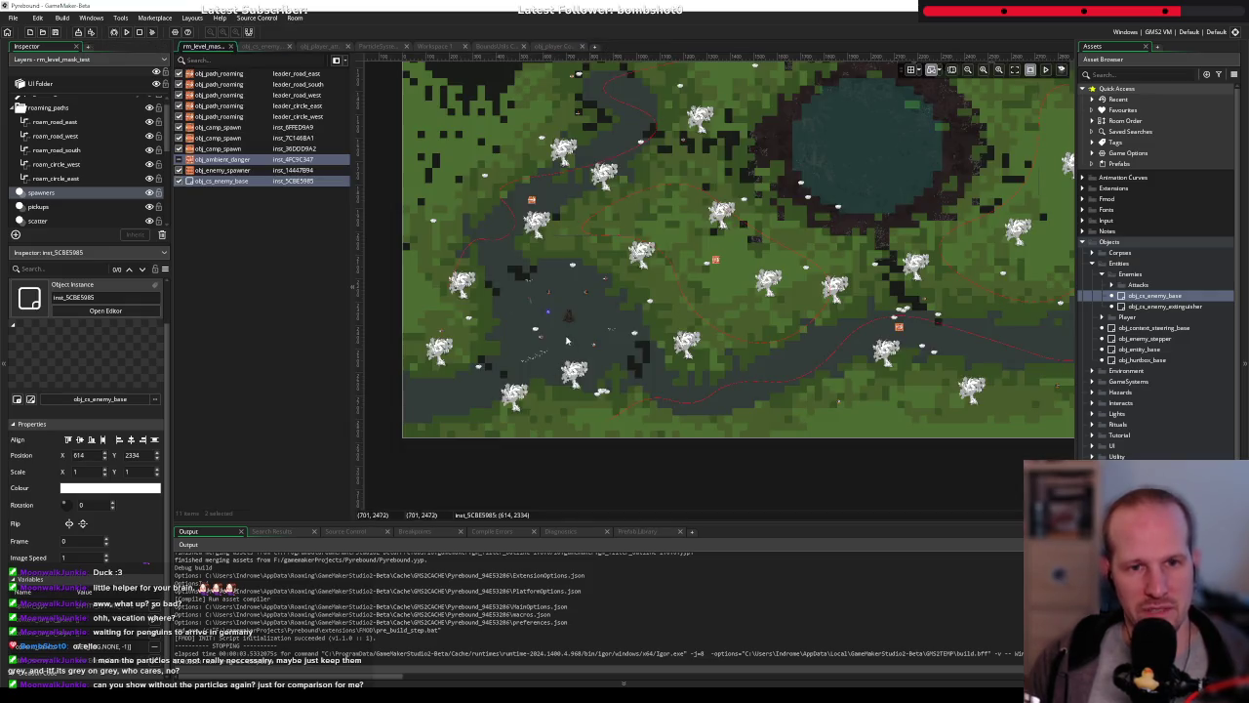
pyautogui.doubleClick(547, 310)
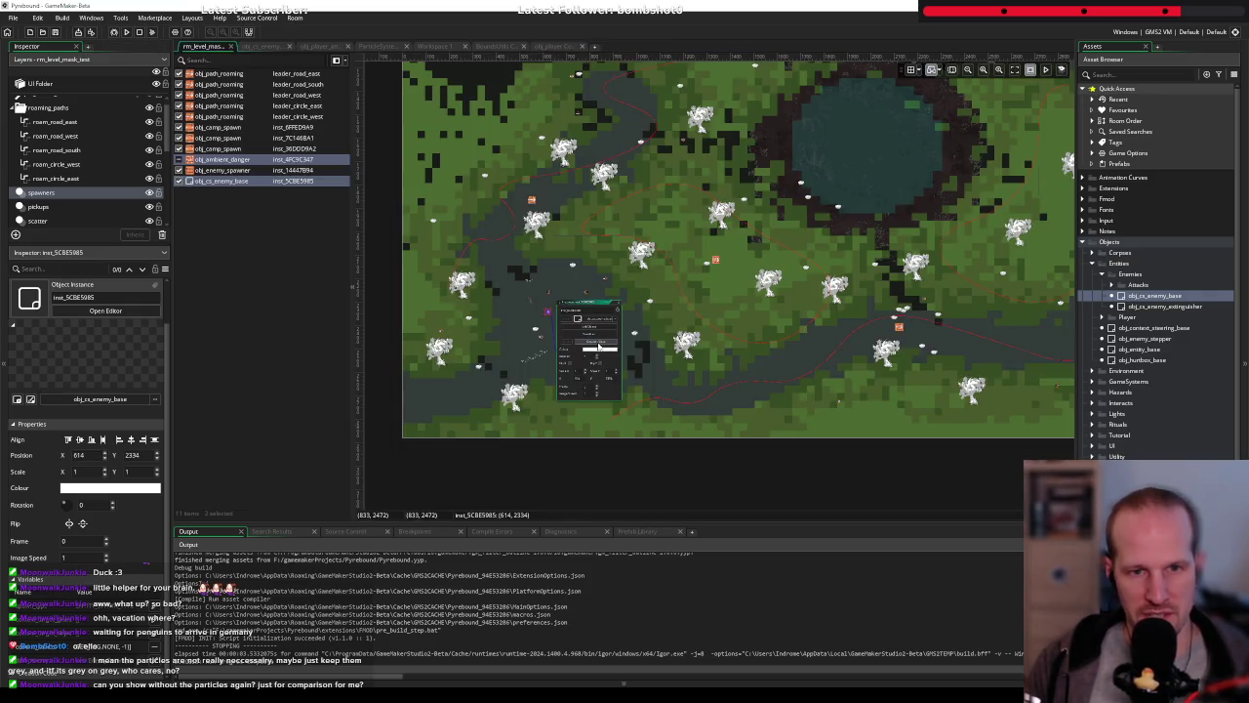
# Open the placed enemy's creation code, type then erase a trial 'hitpoi', leaving it empty
pyautogui.click(599, 345)
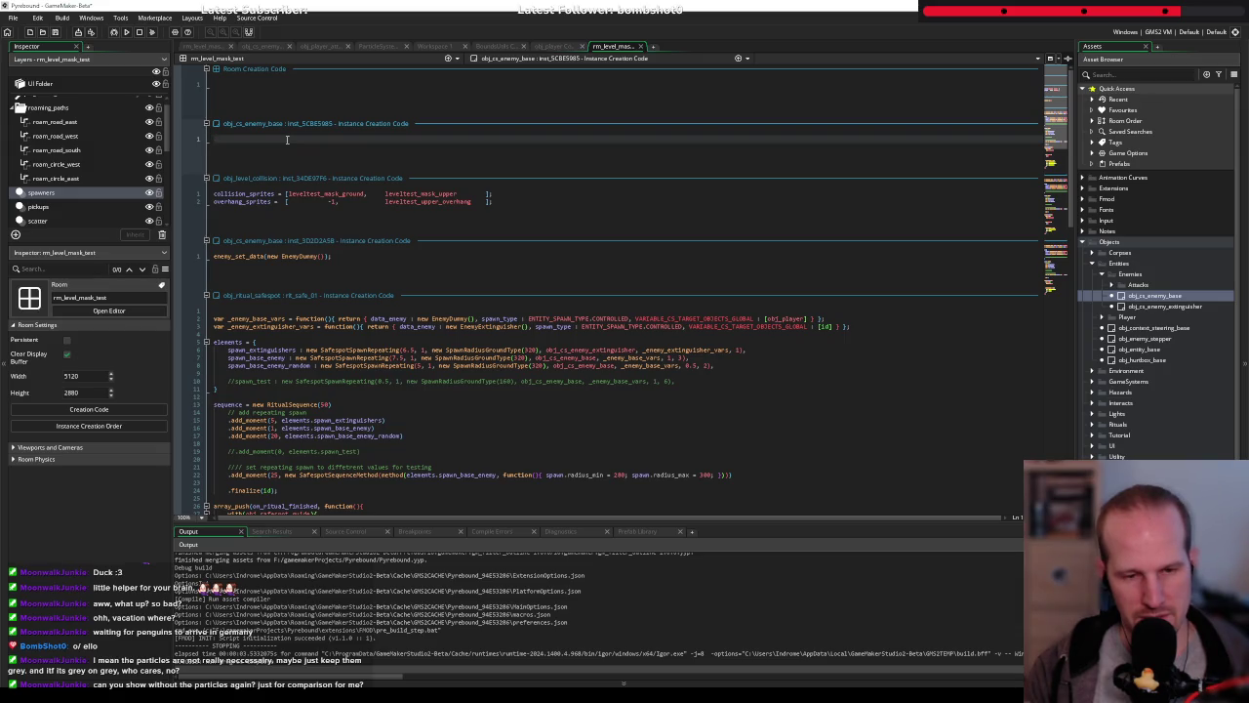
pyautogui.write('hitpoi')
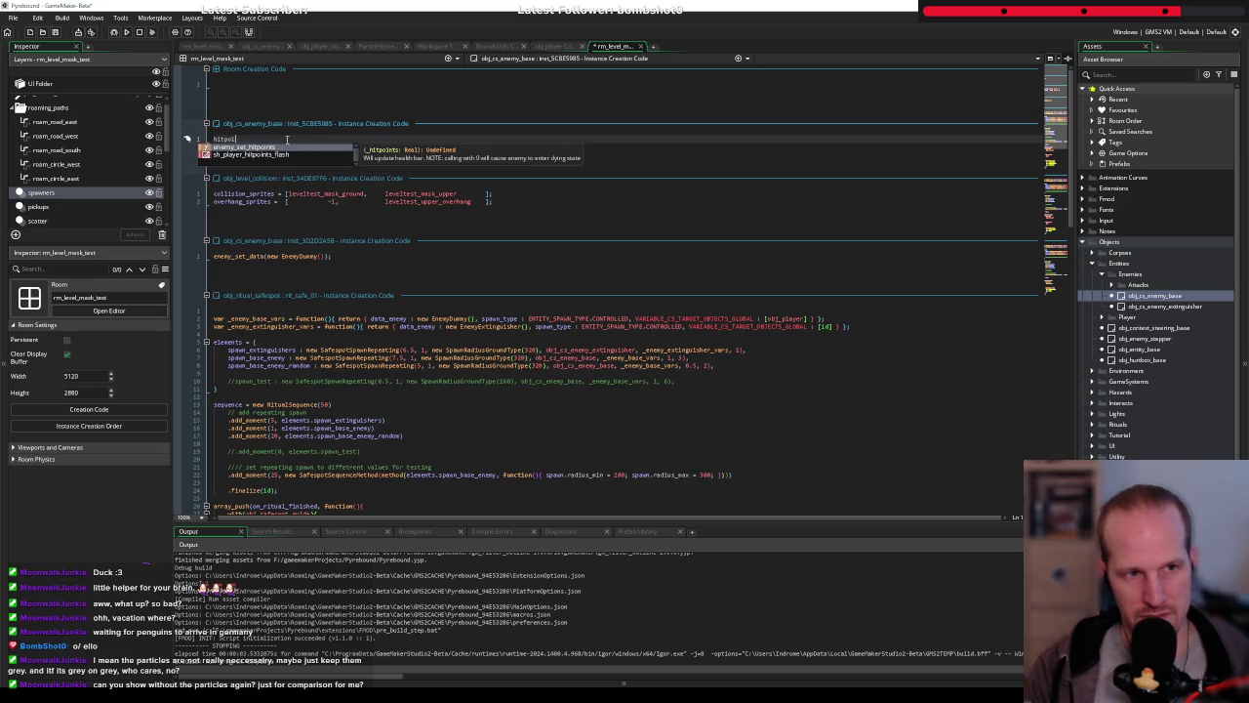
pyautogui.press('Escape')
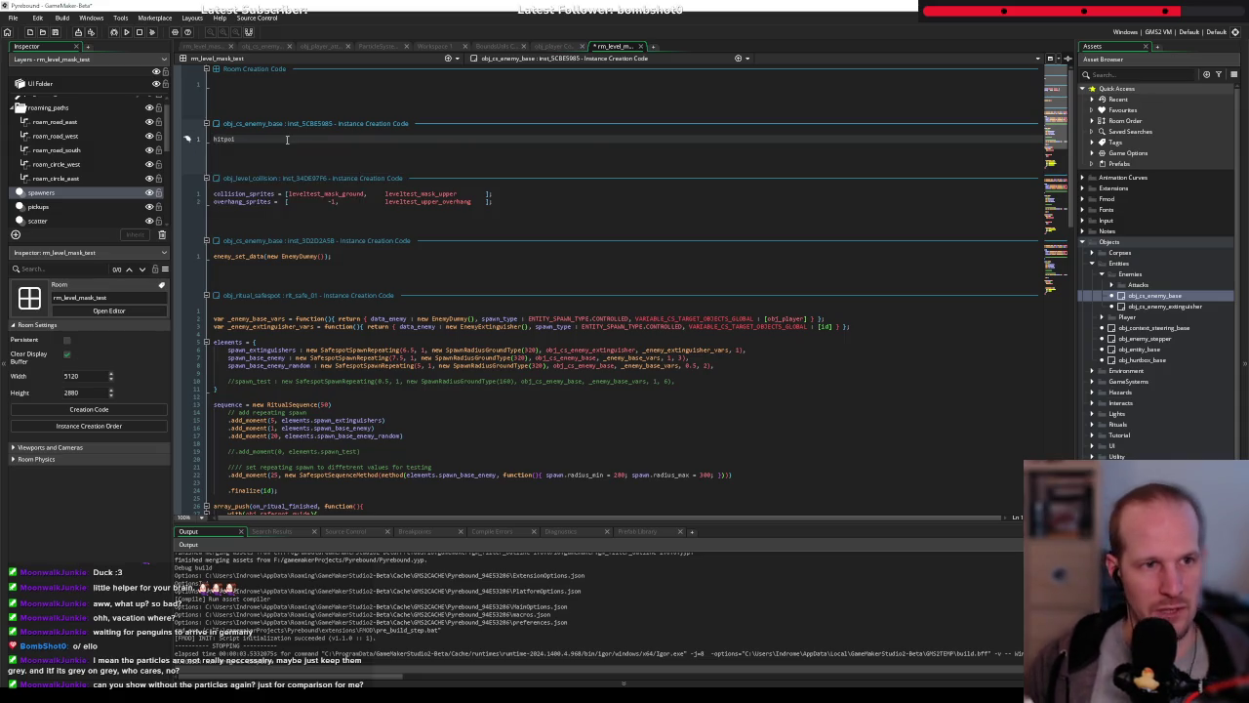
pyautogui.hotkey('ctrl', 'a')
pyautogui.press('BackSpace')
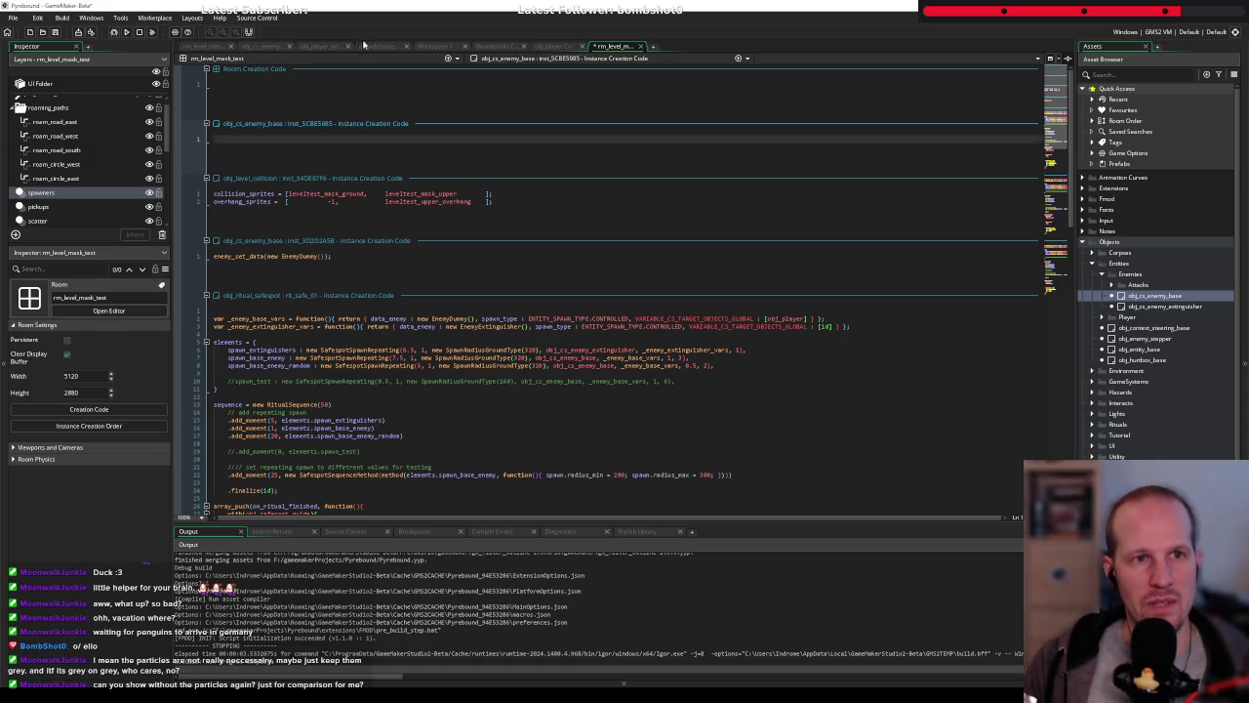
pyautogui.click(258, 47)
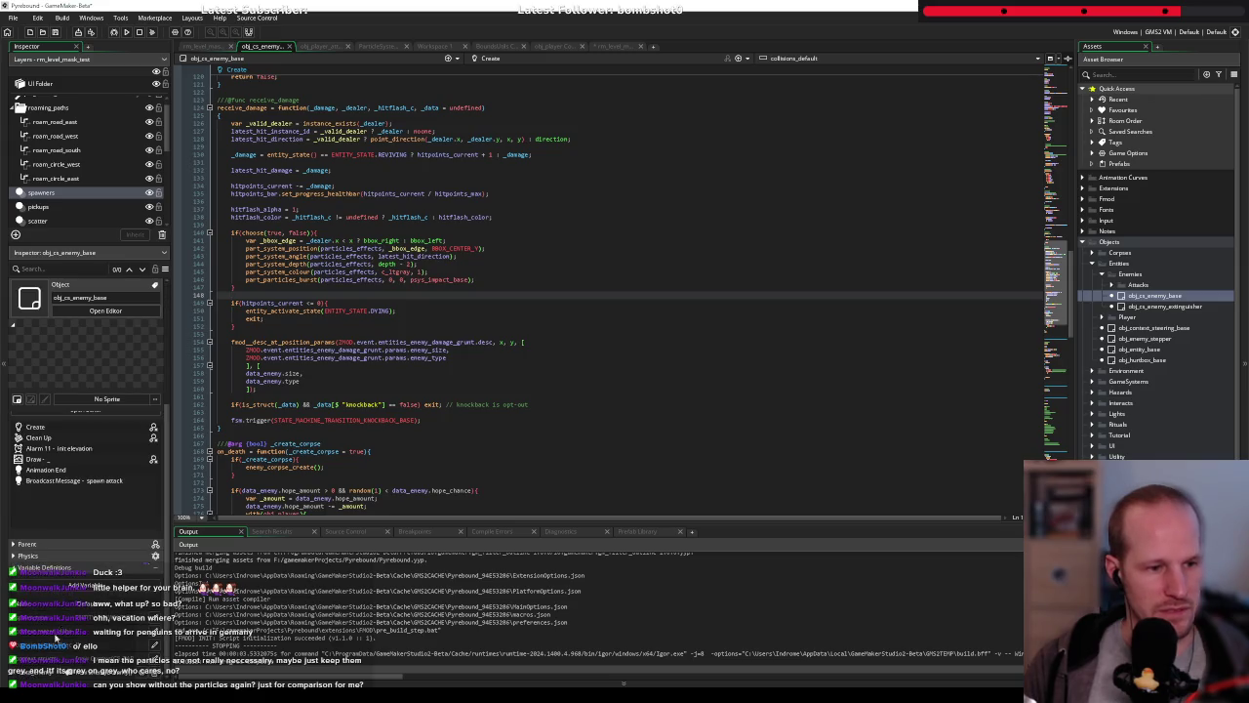
# Highlight every use of data_enemy in the Create event and scroll through its references
pyautogui.scroll(20, 348, 195)
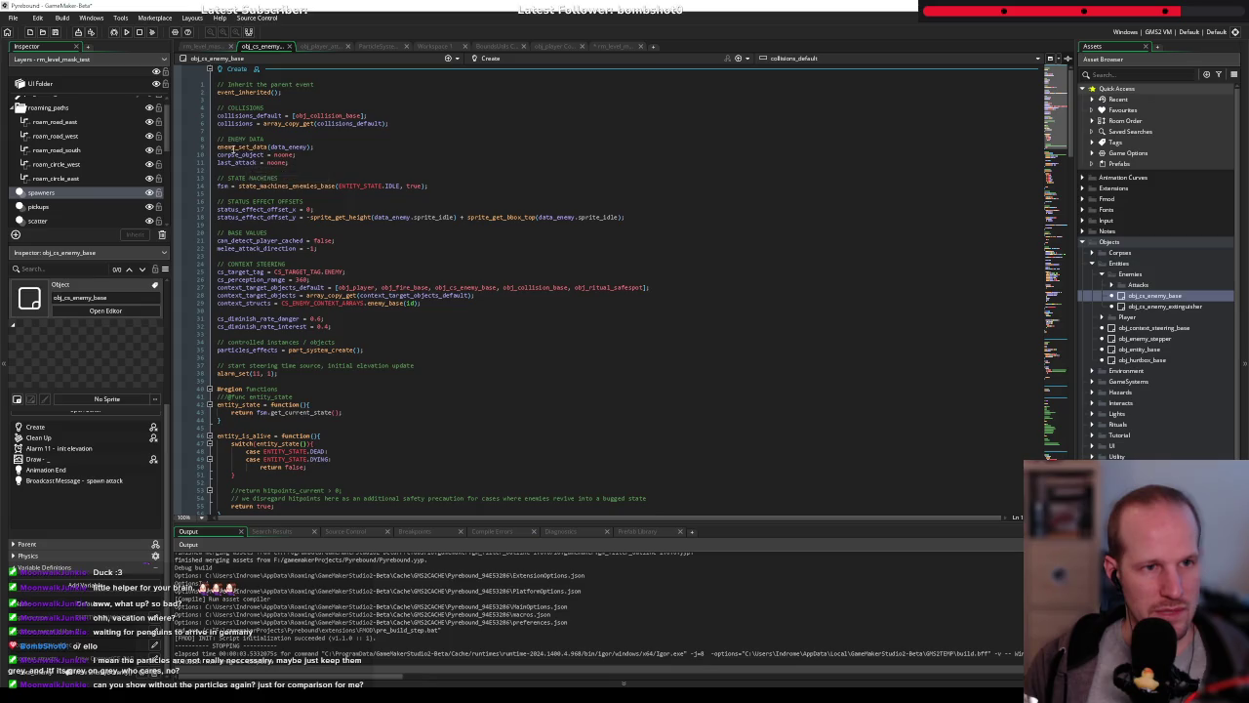
pyautogui.doubleClick(282, 146)
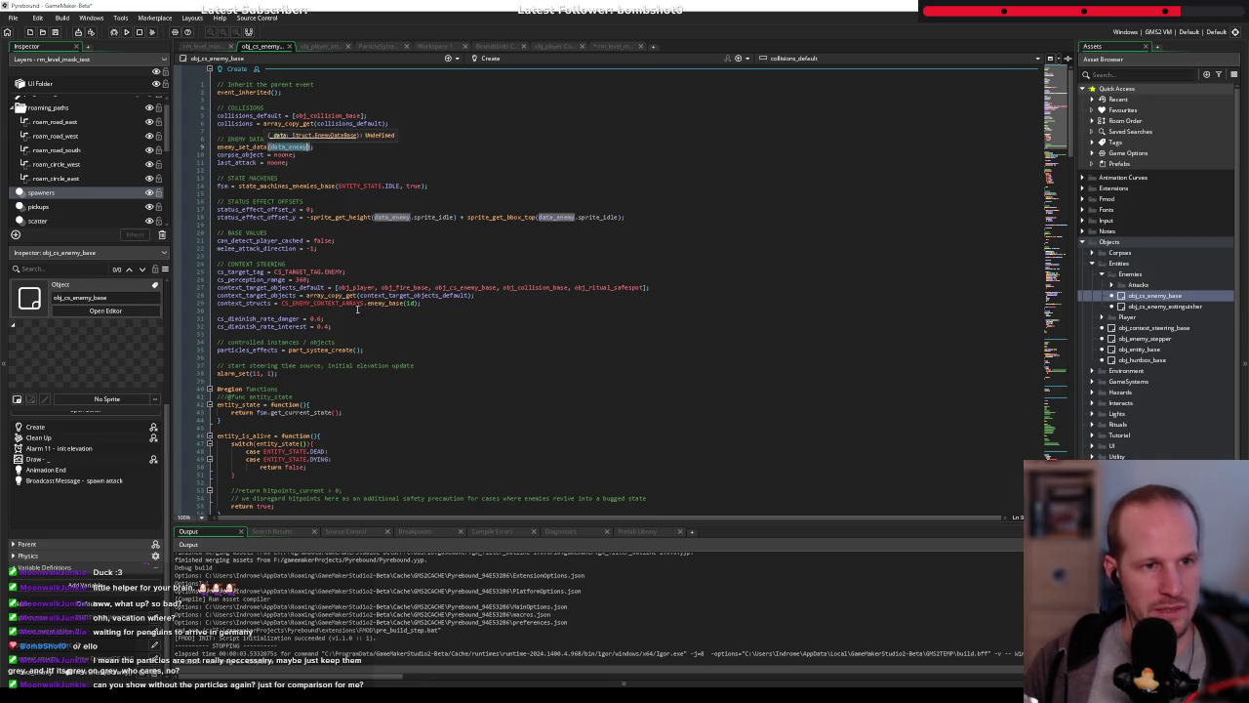
pyautogui.scroll(-20, 422, 259)
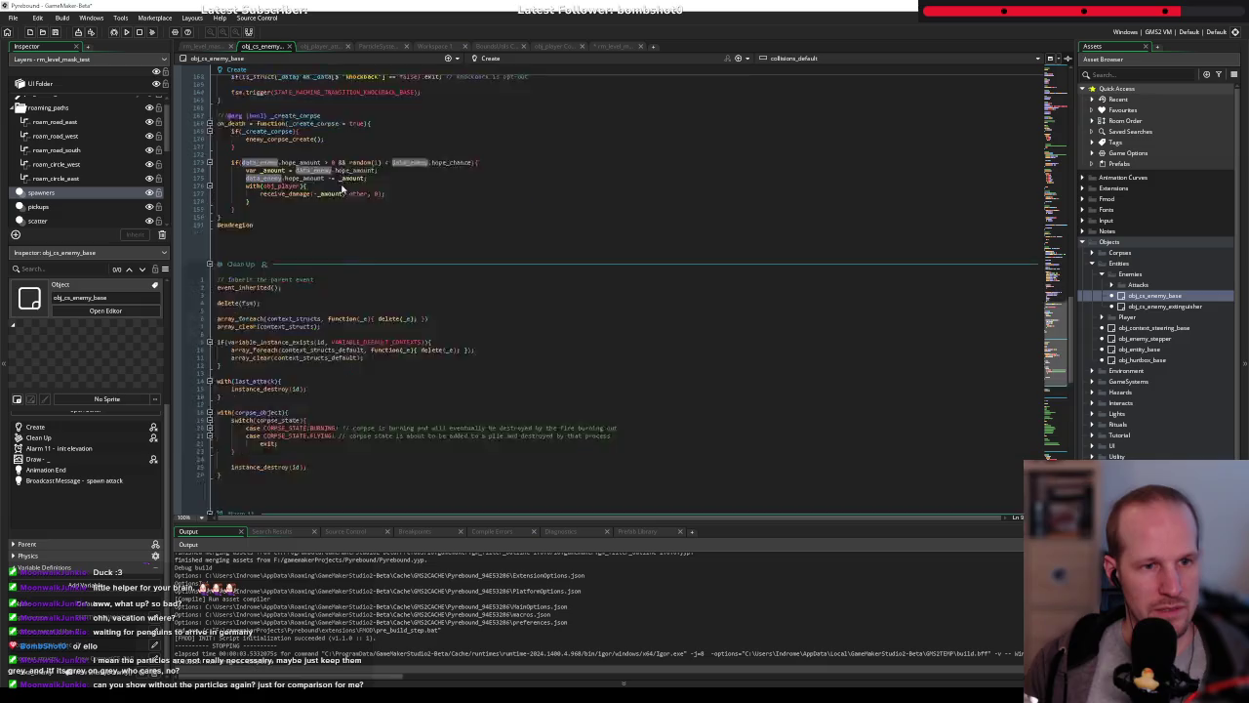
pyautogui.scroll(12, 312, 244)
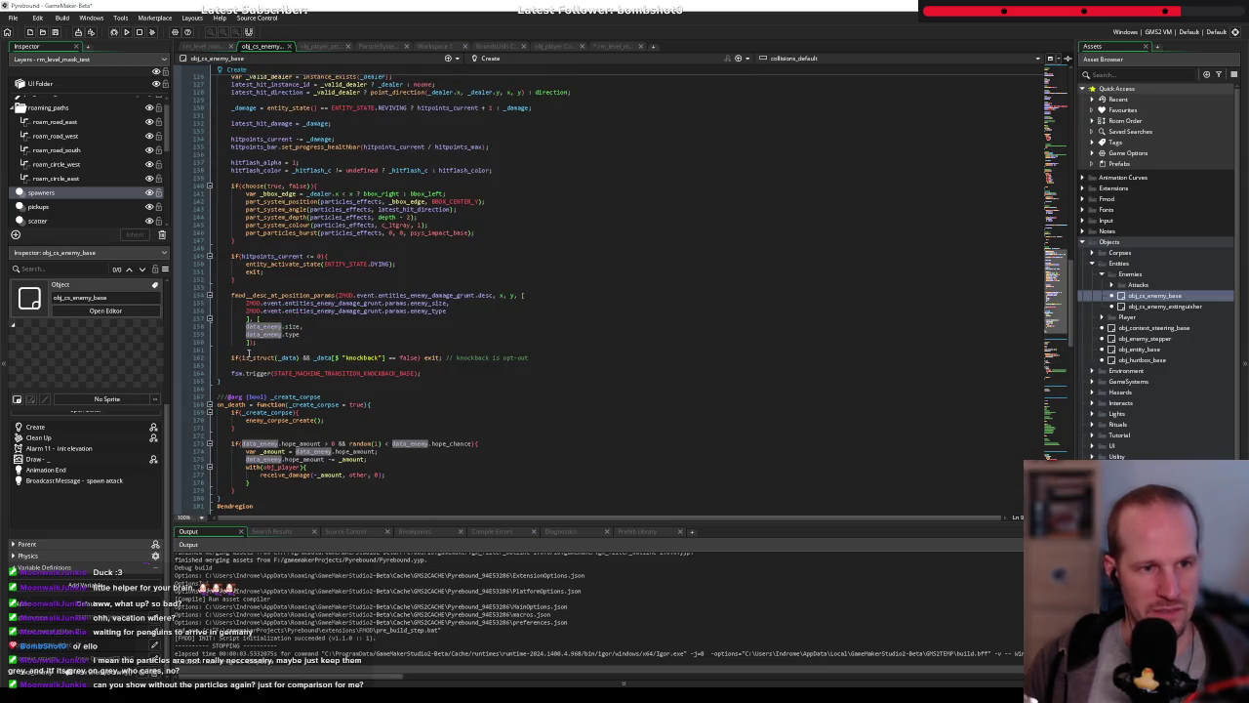
pyautogui.scroll(13, 339, 140)
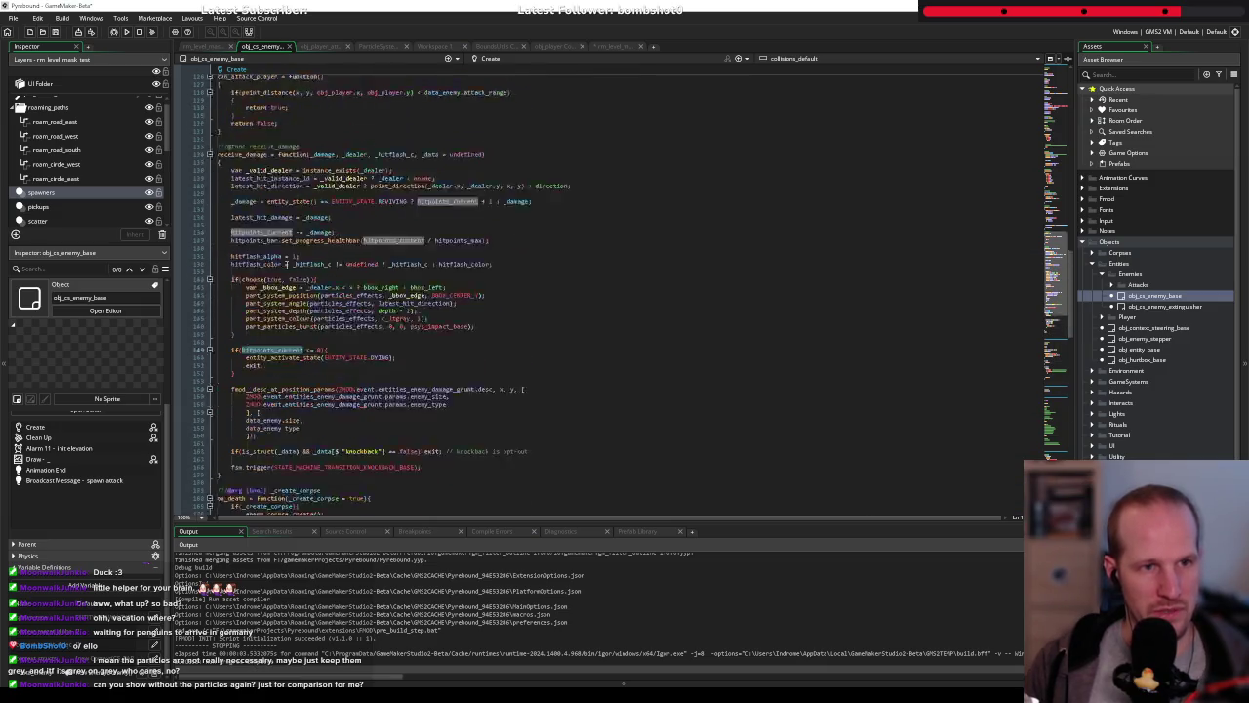
pyautogui.scroll(10, 338, 141)
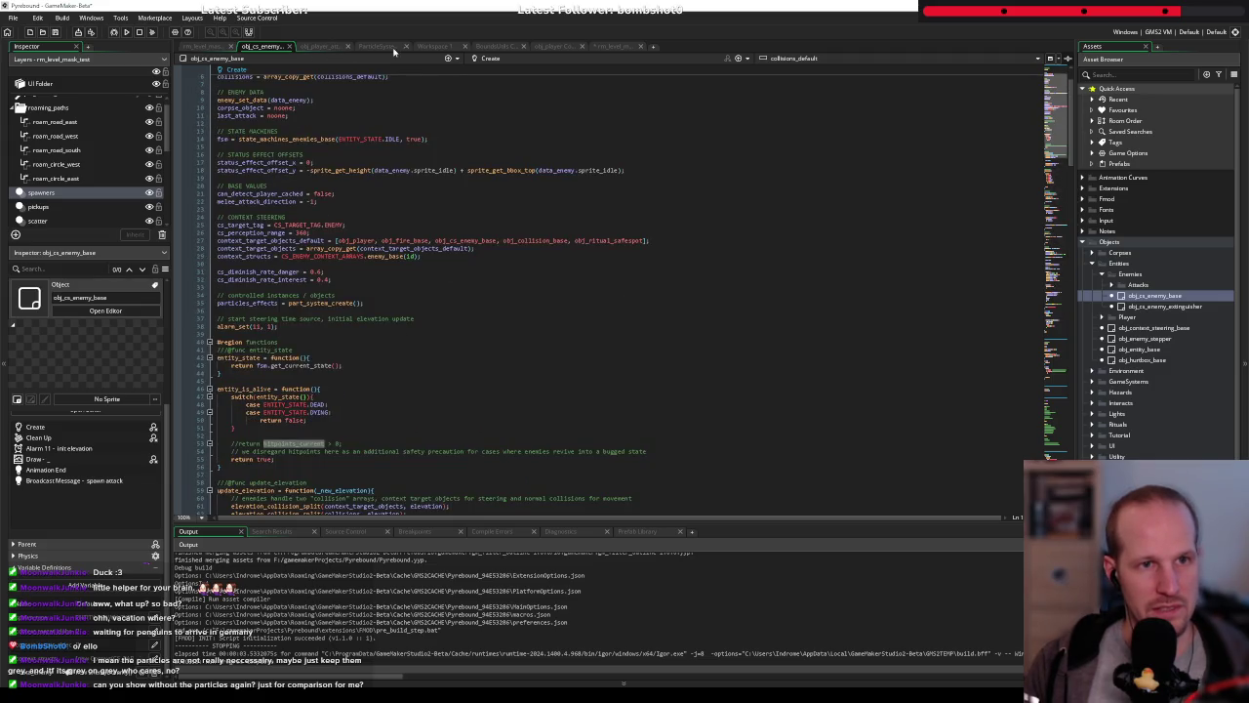
# Add call_later(5, time_source_units_frames, function(){ hitpoints_current = 9999; }) and run the game
pyautogui.click(621, 47)
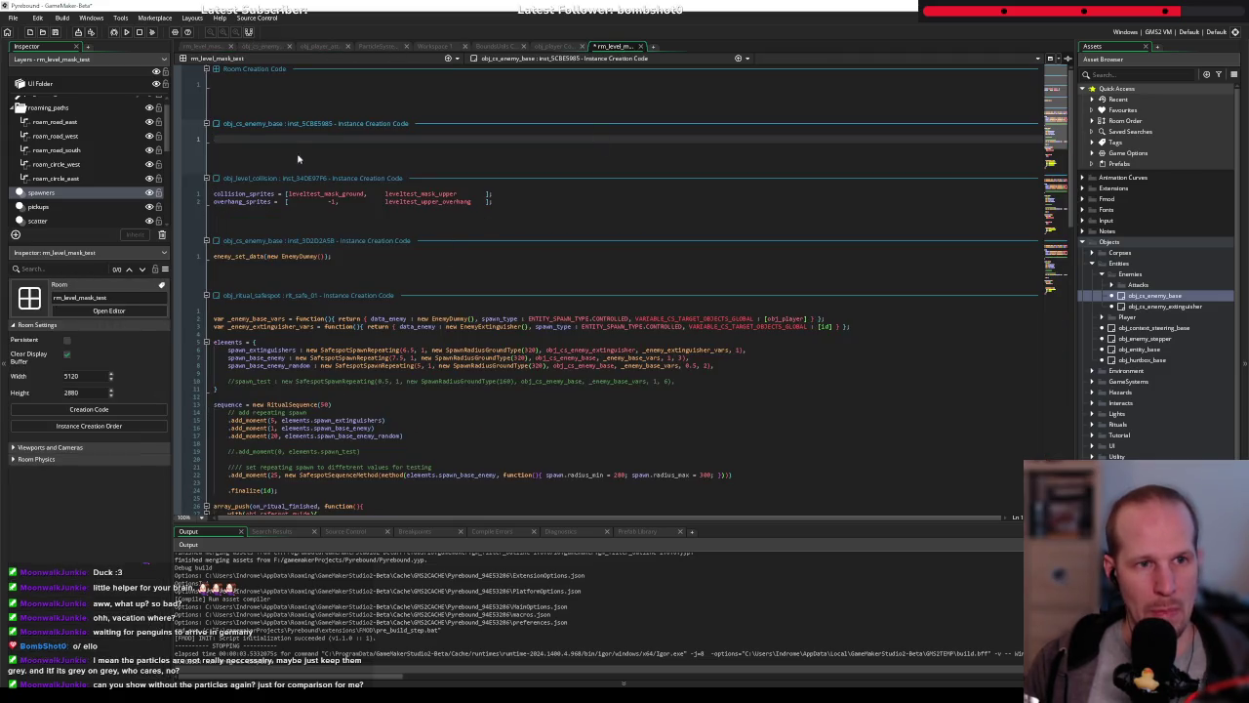
pyautogui.write('call_l')
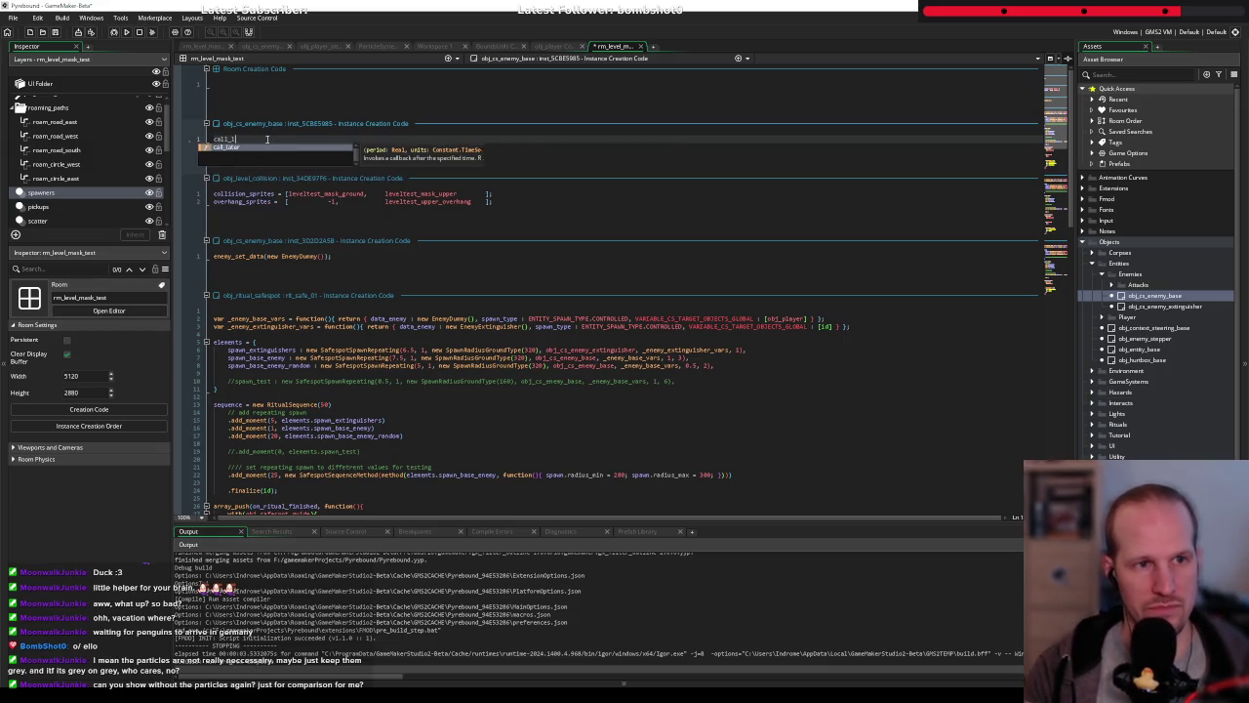
pyautogui.write('ater(')
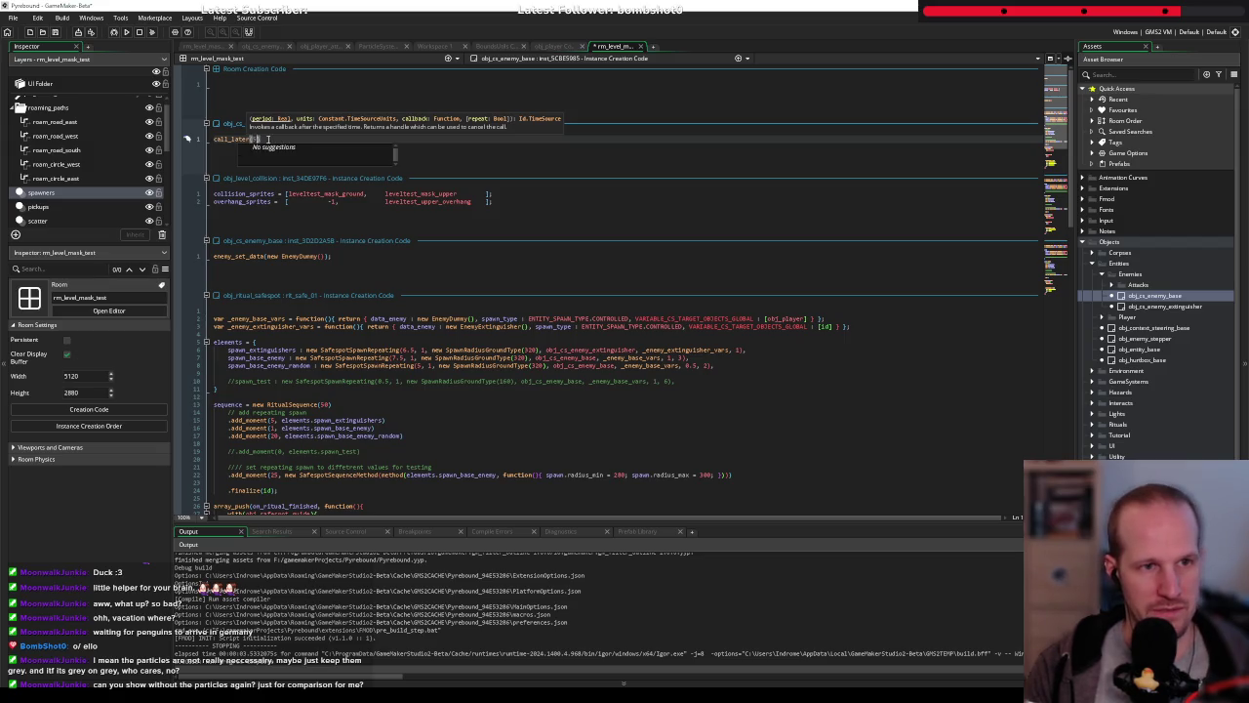
pyautogui.write('5, time')
pyautogui.press('Return')
pyautogui.write(', function(){')
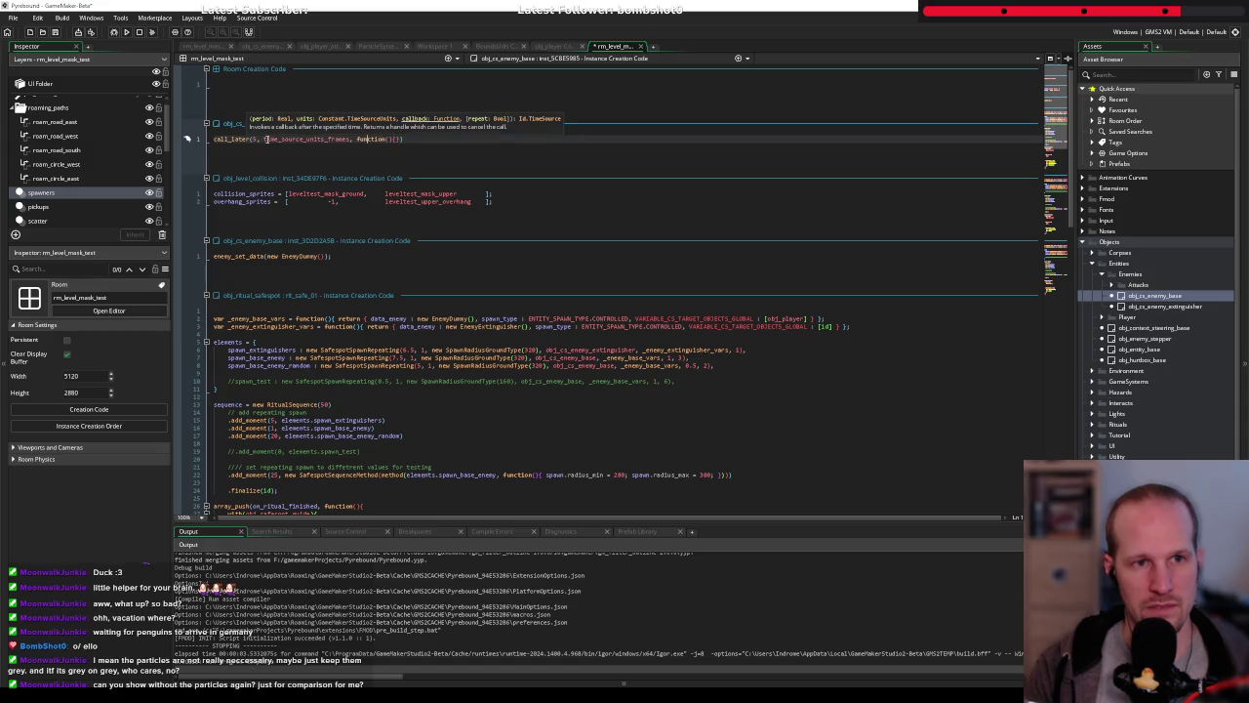
pyautogui.write('(')
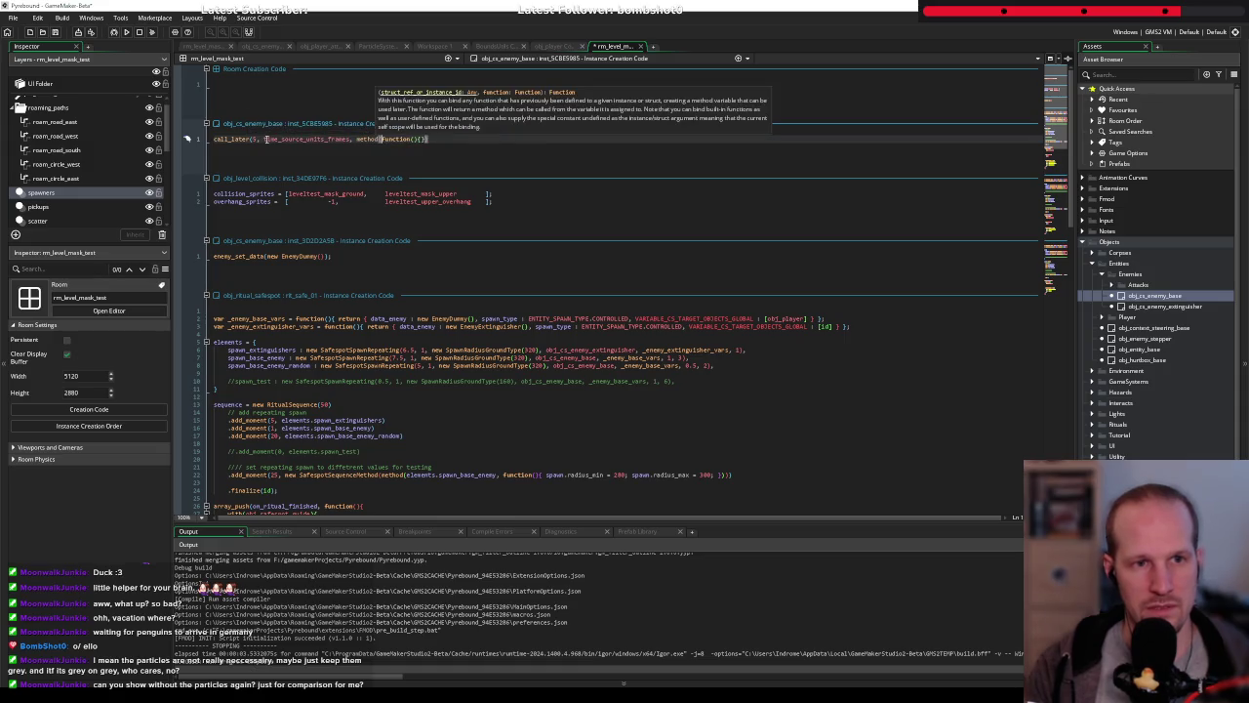
pyautogui.write(', ')
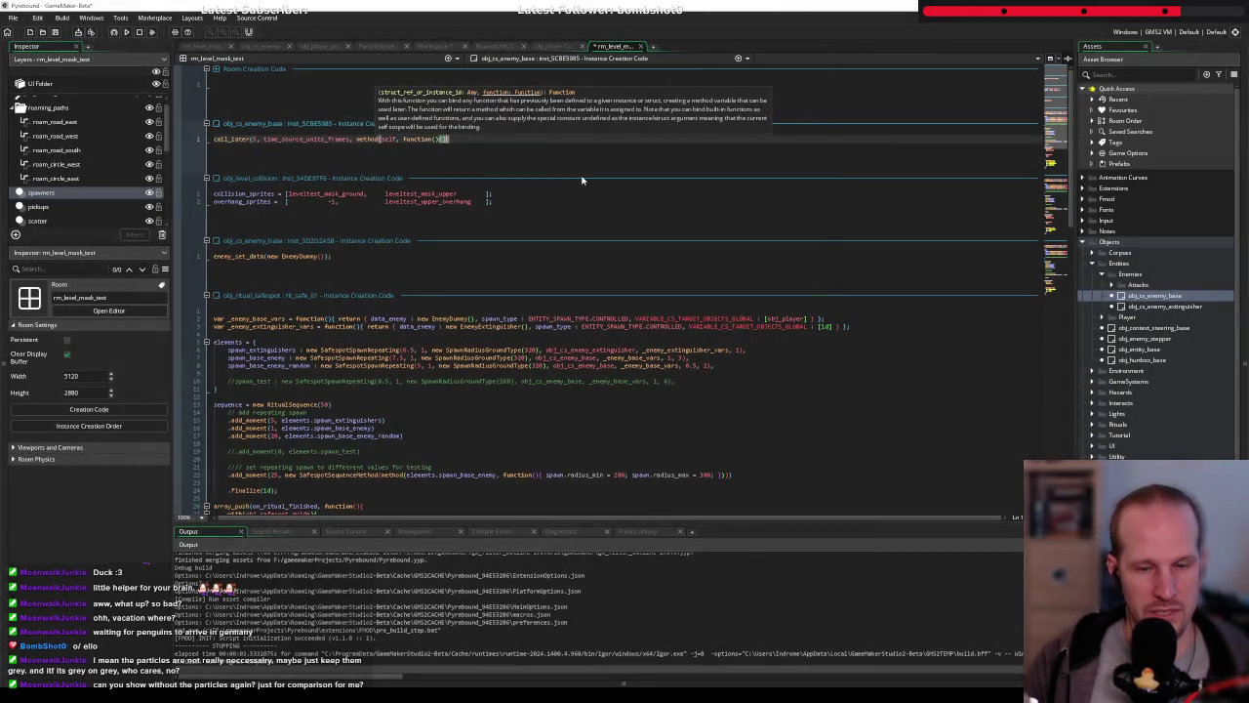
pyautogui.write(';')
pyautogui.press('Left')
pyautogui.press('Left')
pyautogui.press('Left')
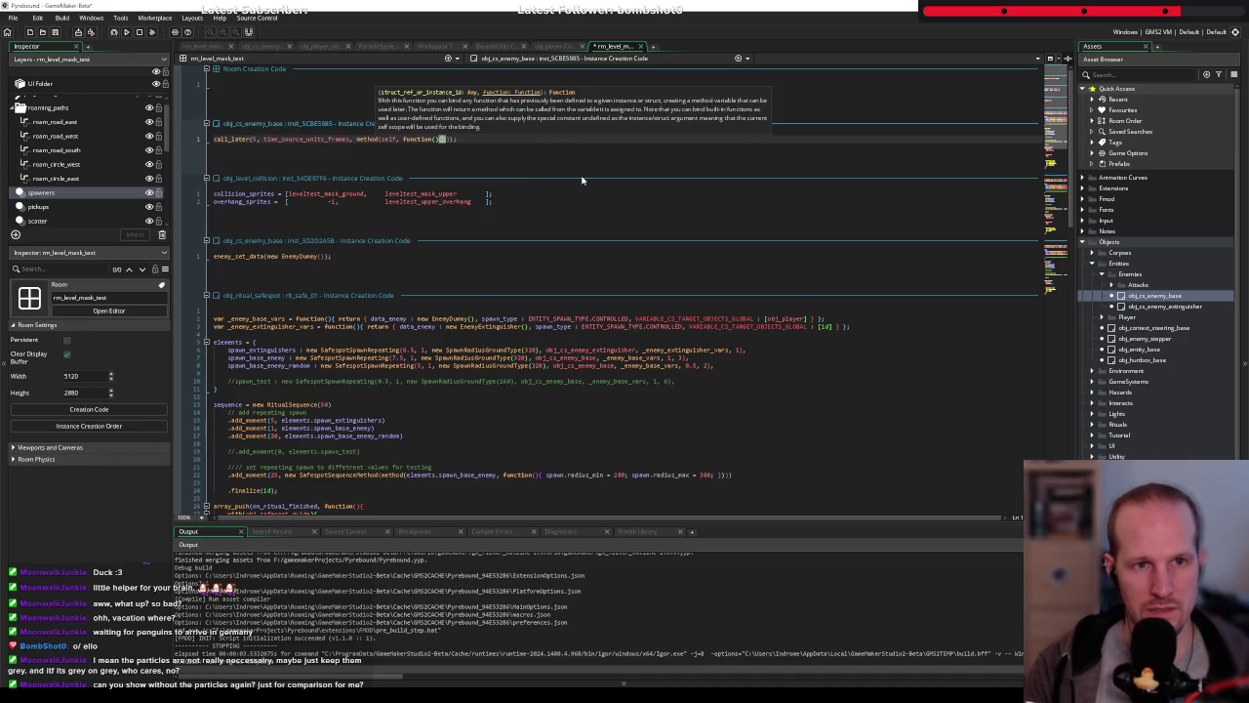
pyautogui.press('Return')
pyautogui.write('=')
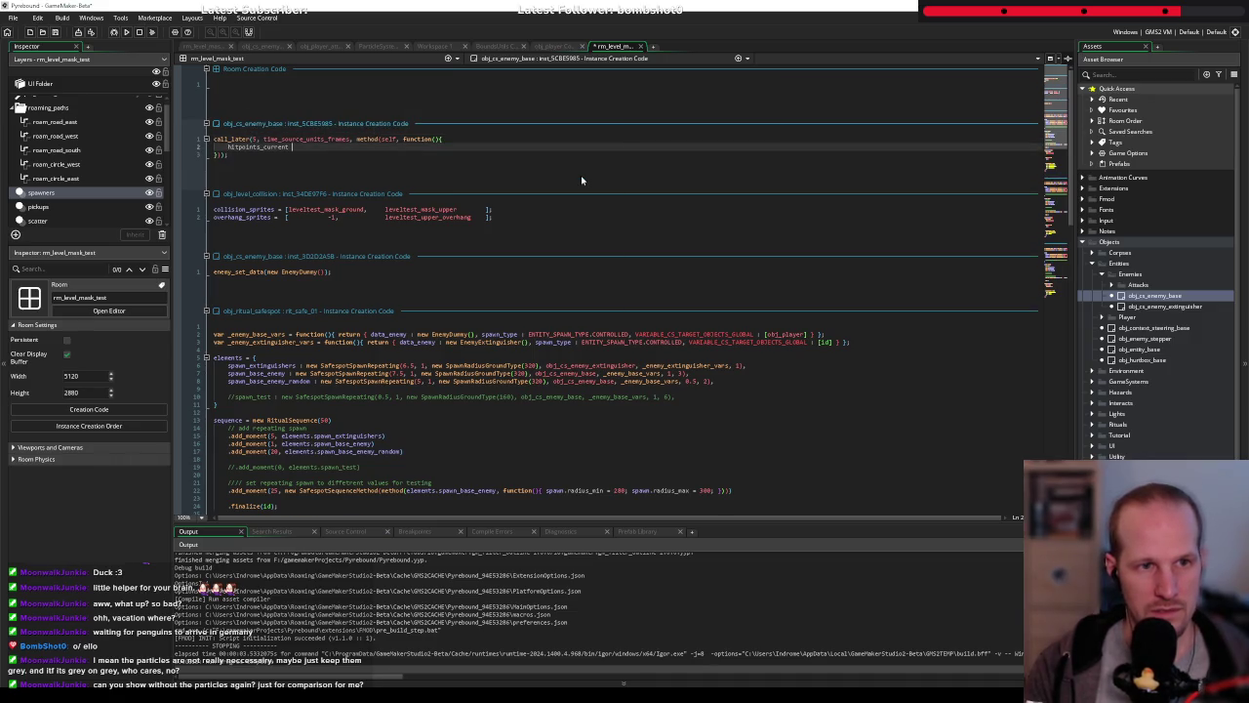
pyautogui.write(' 9999;')
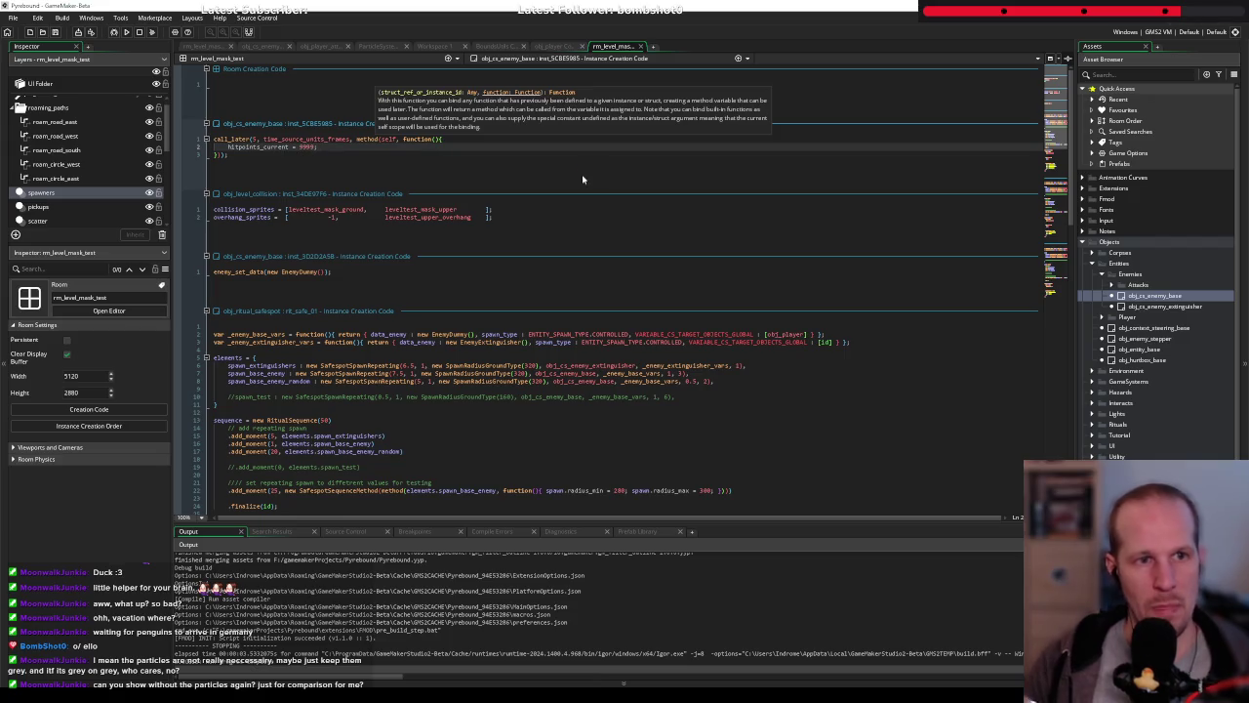
pyautogui.click(126, 32)
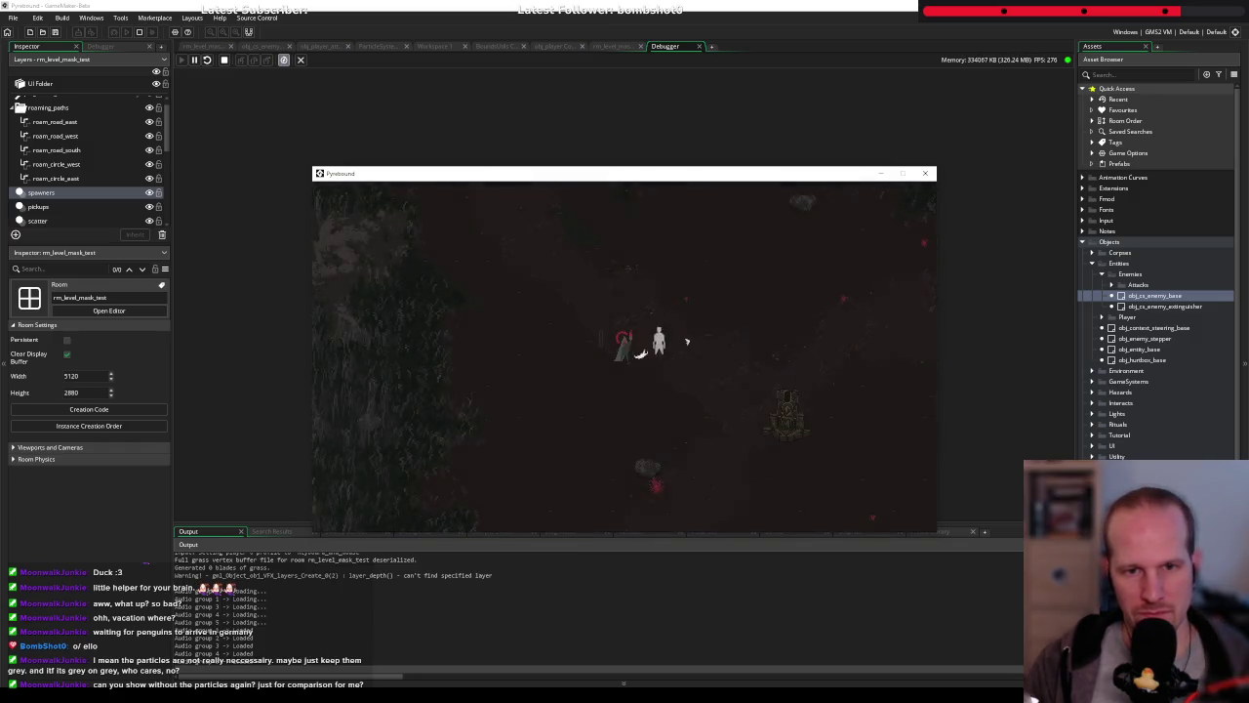
# Walk the player down-right near the enemy, then pause the game
pyautogui.press('d')
pyautogui.press('s')
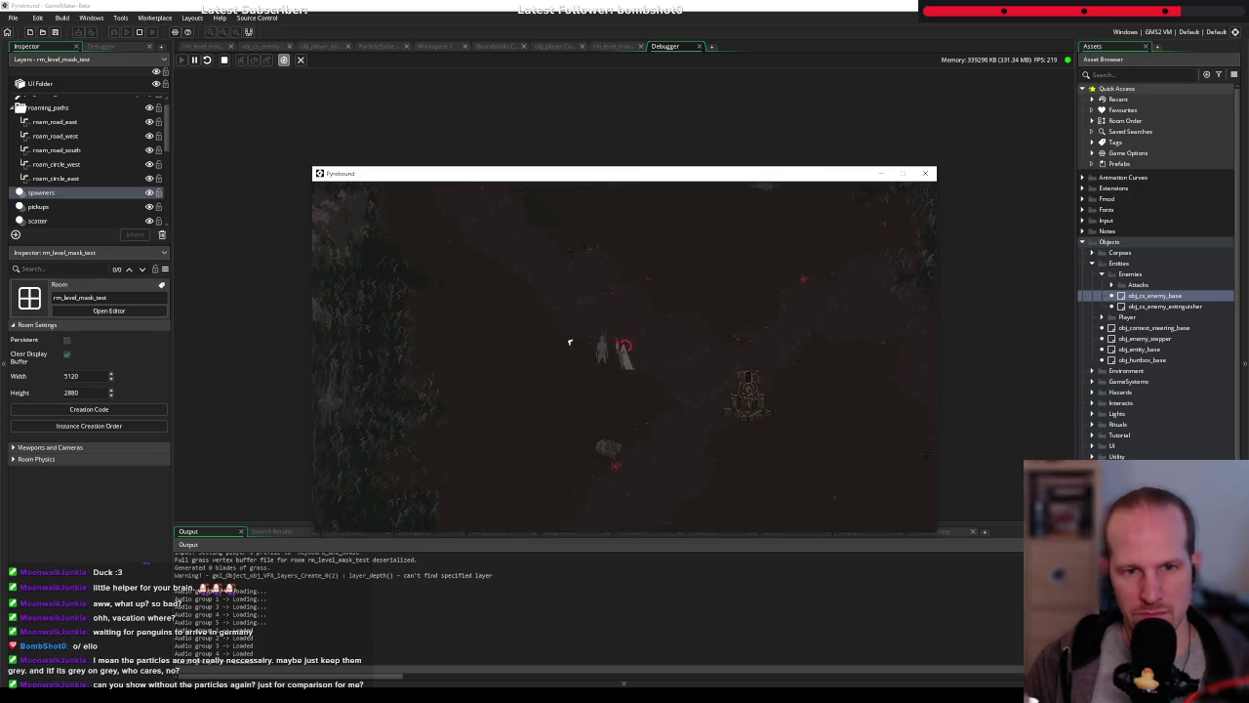
pyautogui.press('d')
pyautogui.press('s')
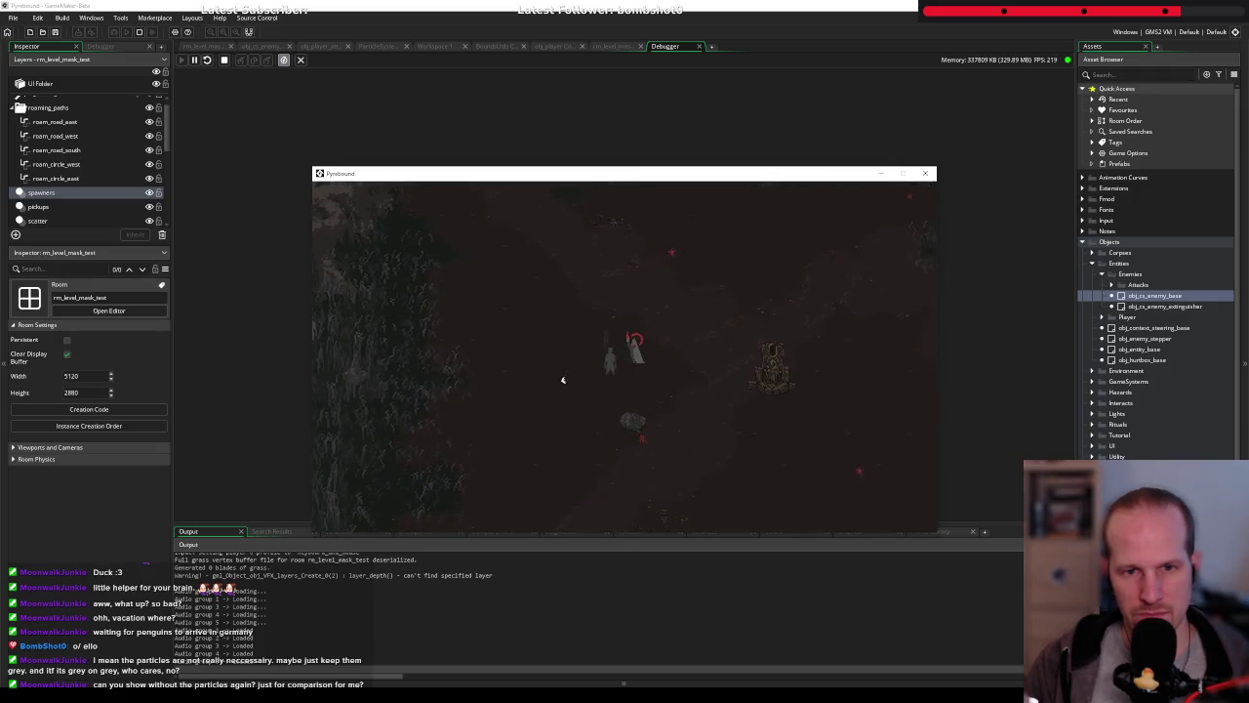
pyautogui.press('Escape')
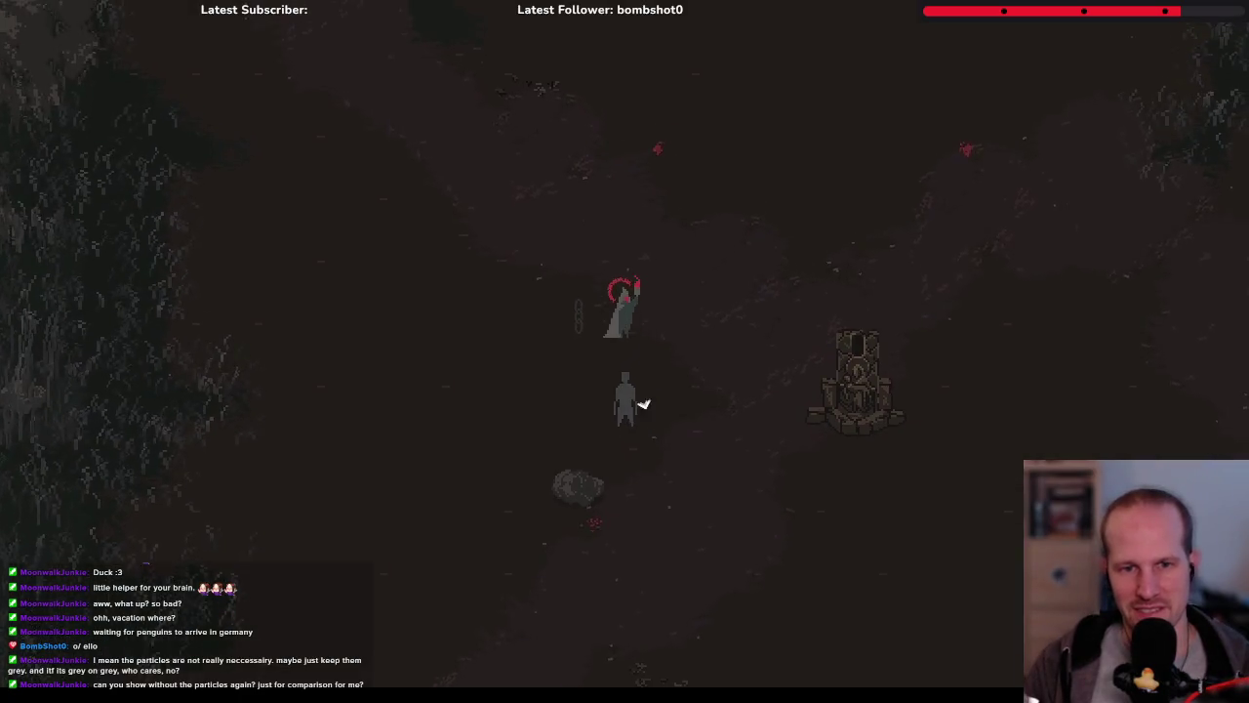
# Walk the player around the enemy and swing an attack at it
pyautogui.press('d')
pyautogui.press('d')
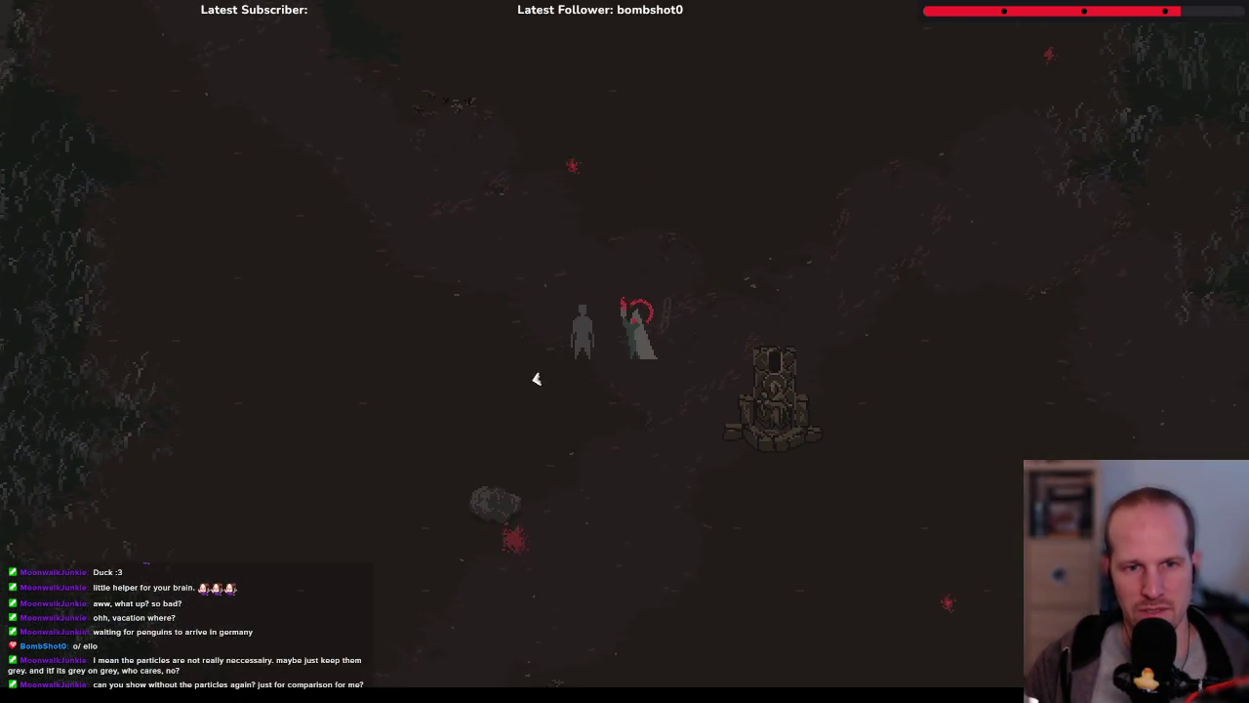
pyautogui.press('a')
pyautogui.click(761, 329)
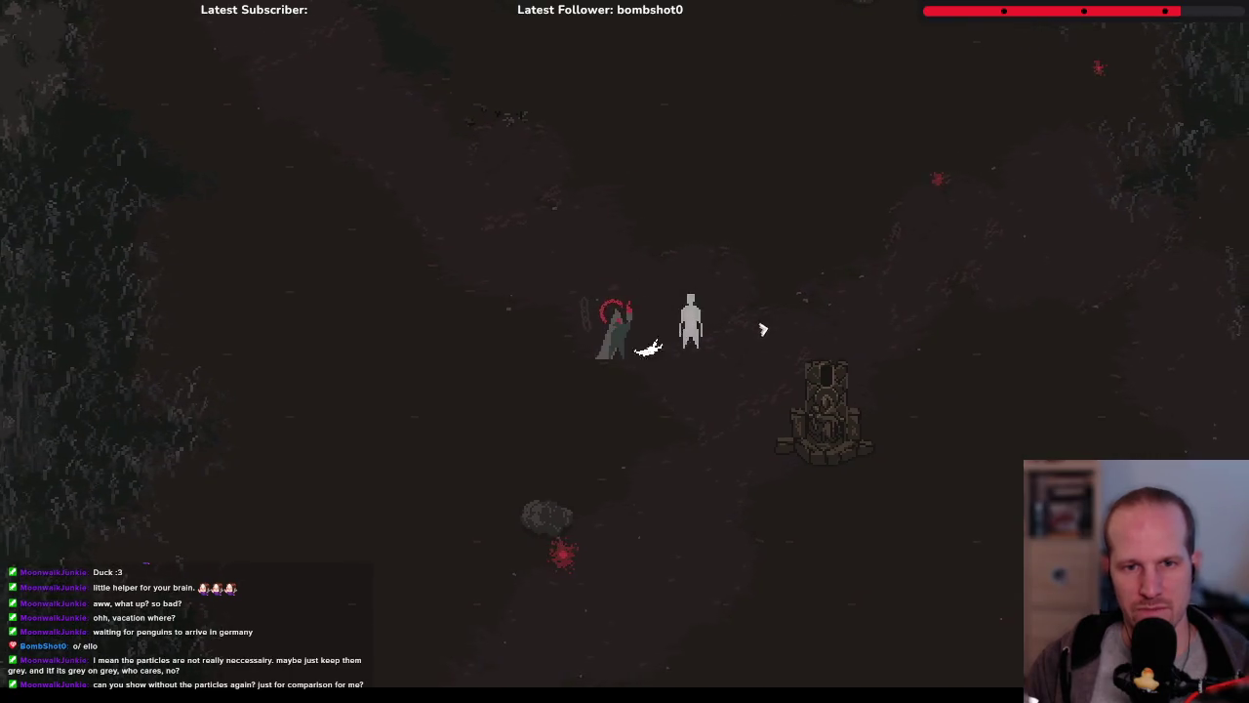
pyautogui.press('a')
pyautogui.press('s')
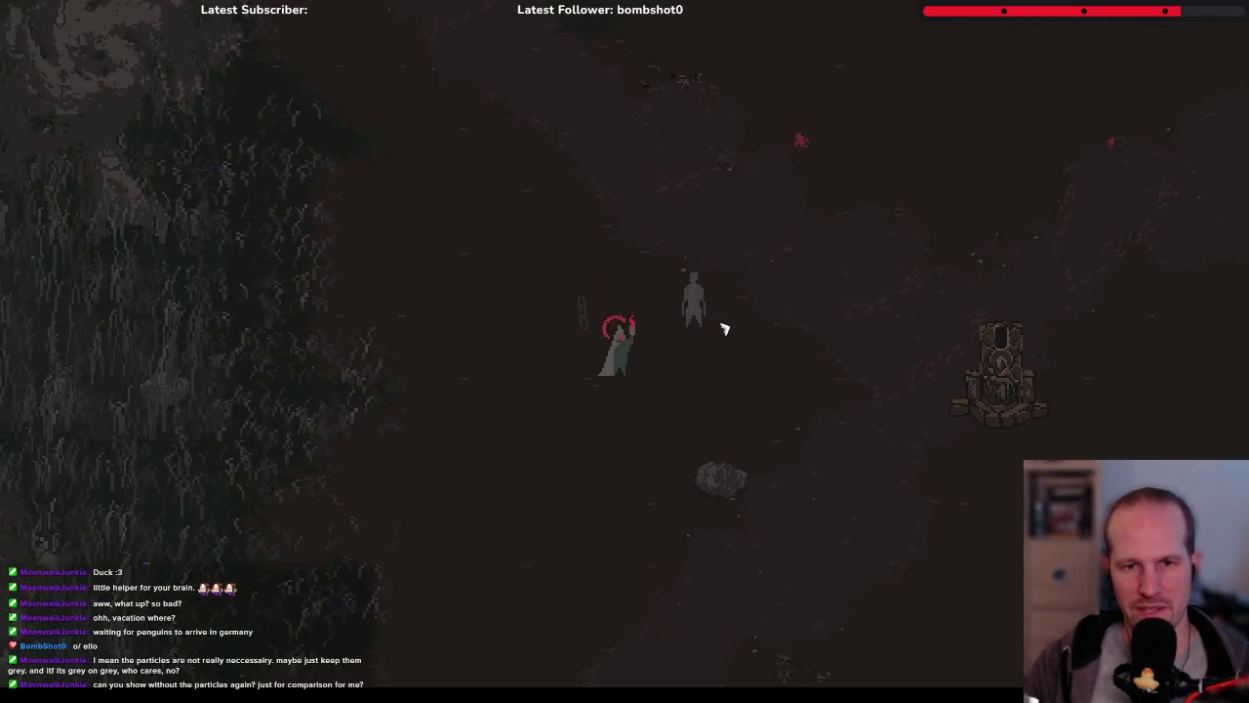
pyautogui.press('d')
pyautogui.press('w')
pyautogui.press('a')
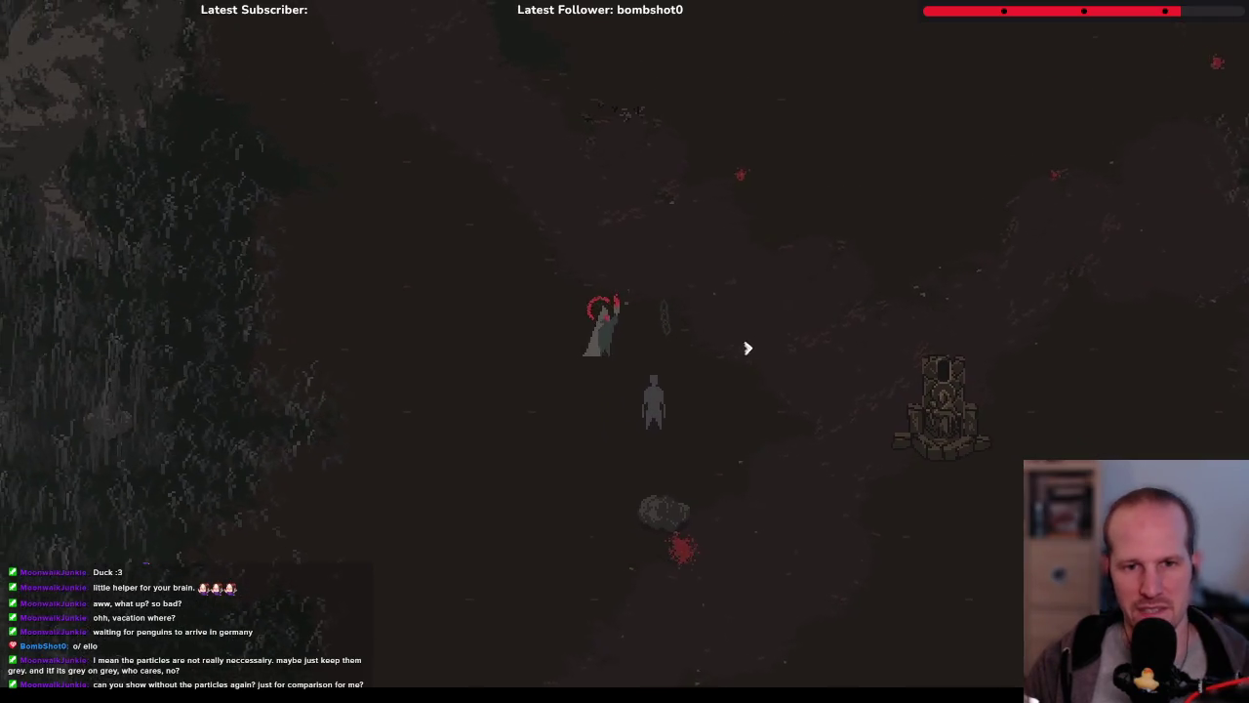
pyautogui.press('s')
pyautogui.press('a')
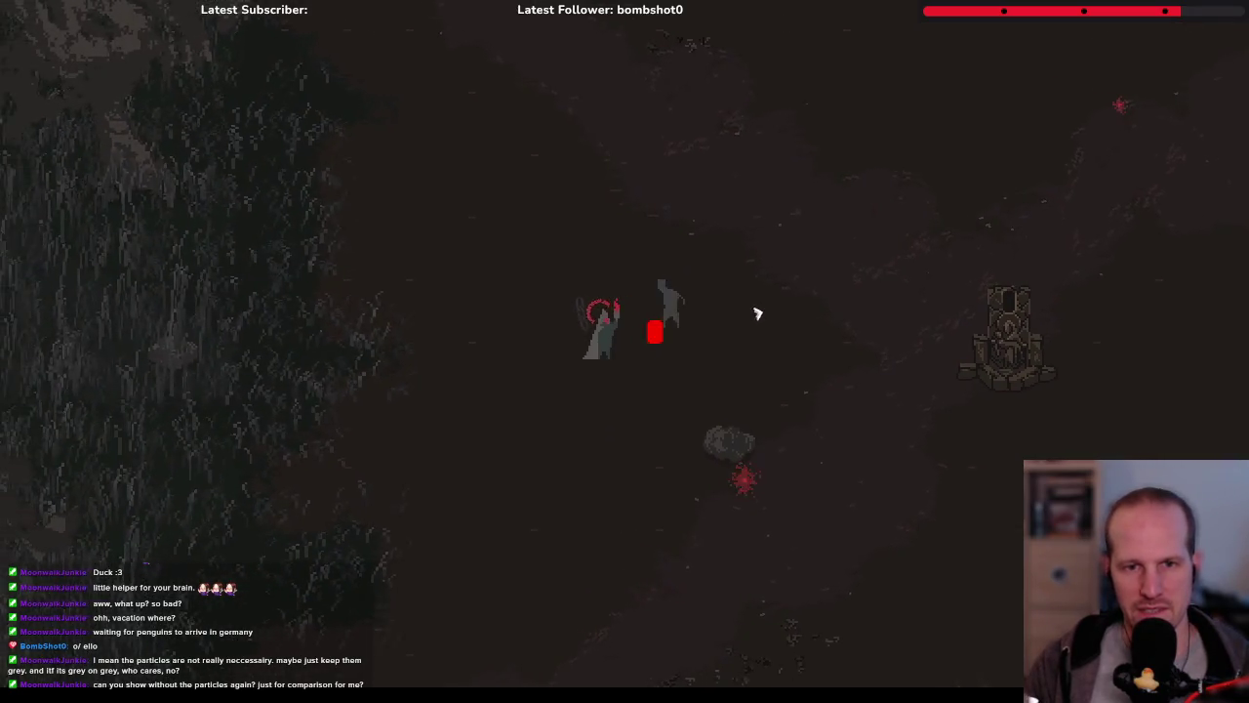
pyautogui.press('d')
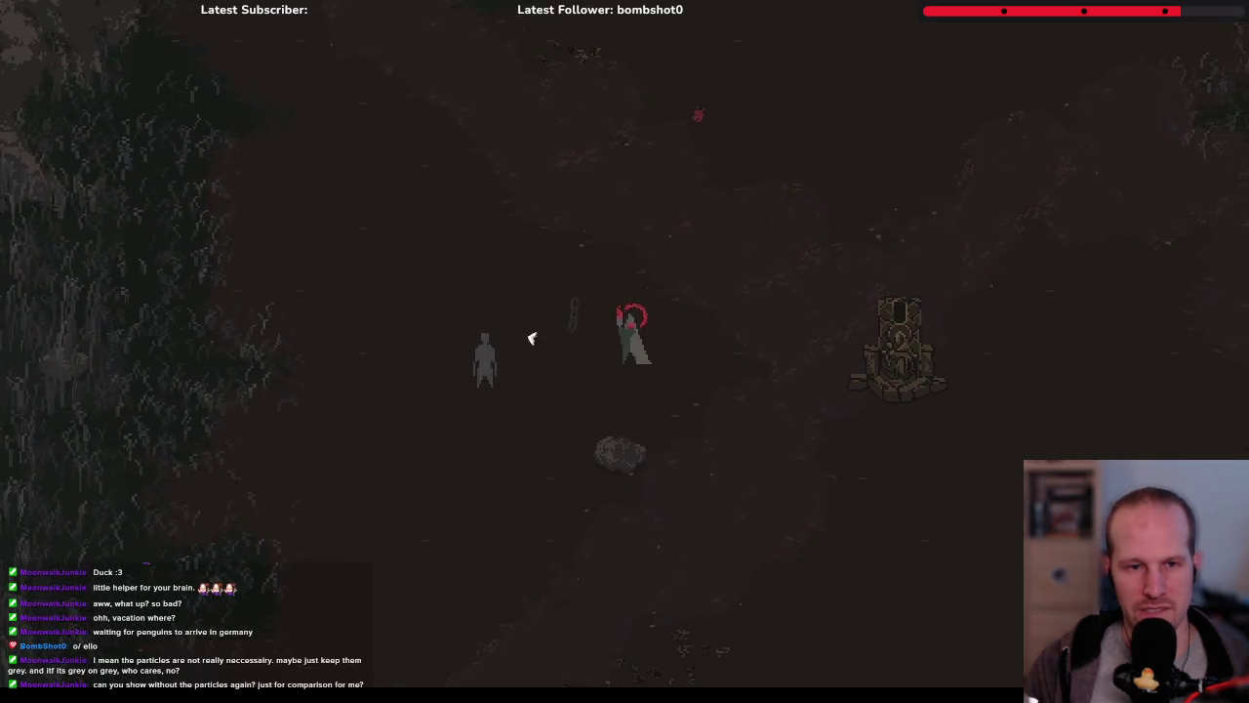
pyautogui.press('w')
pyautogui.press('a')
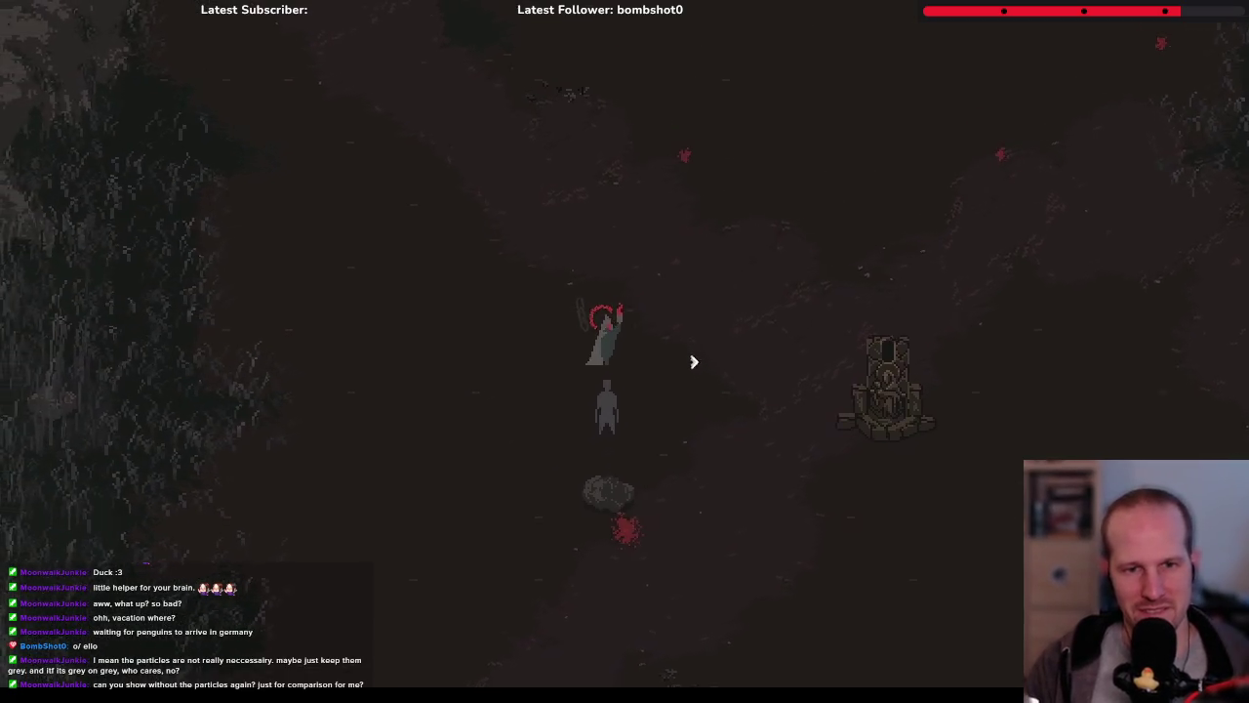
pyautogui.press('s')
pyautogui.press('d')
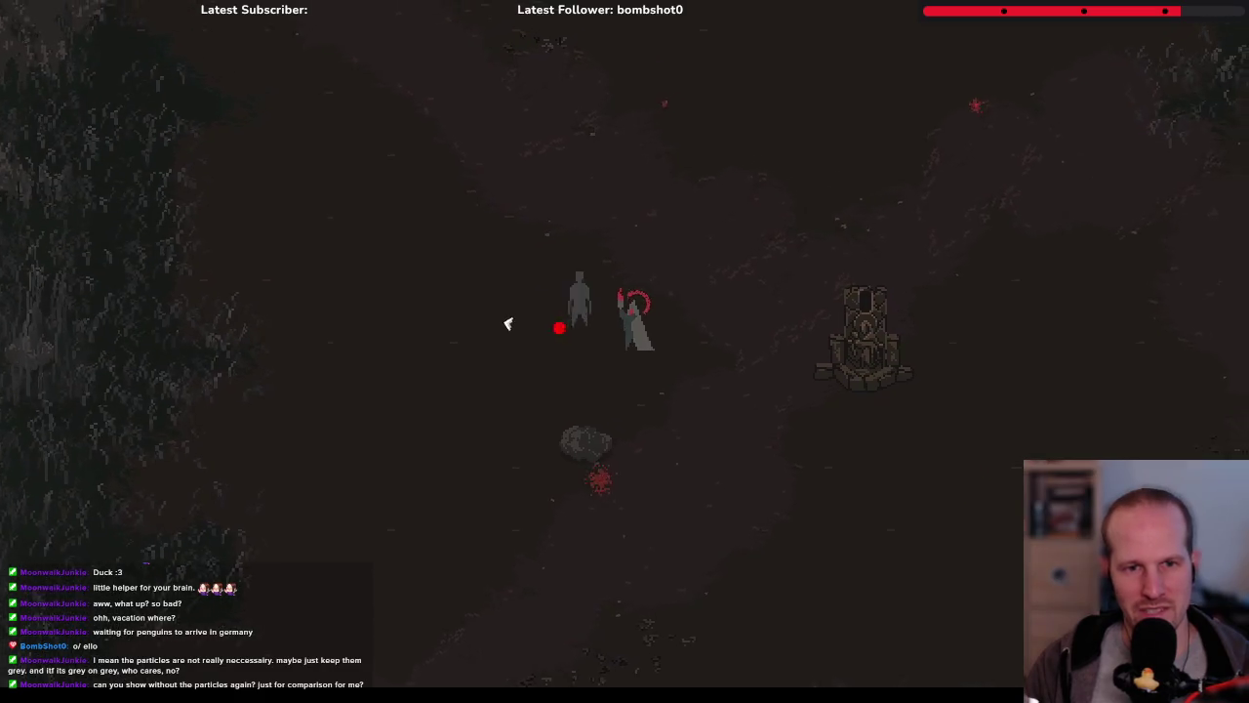
pyautogui.press('a')
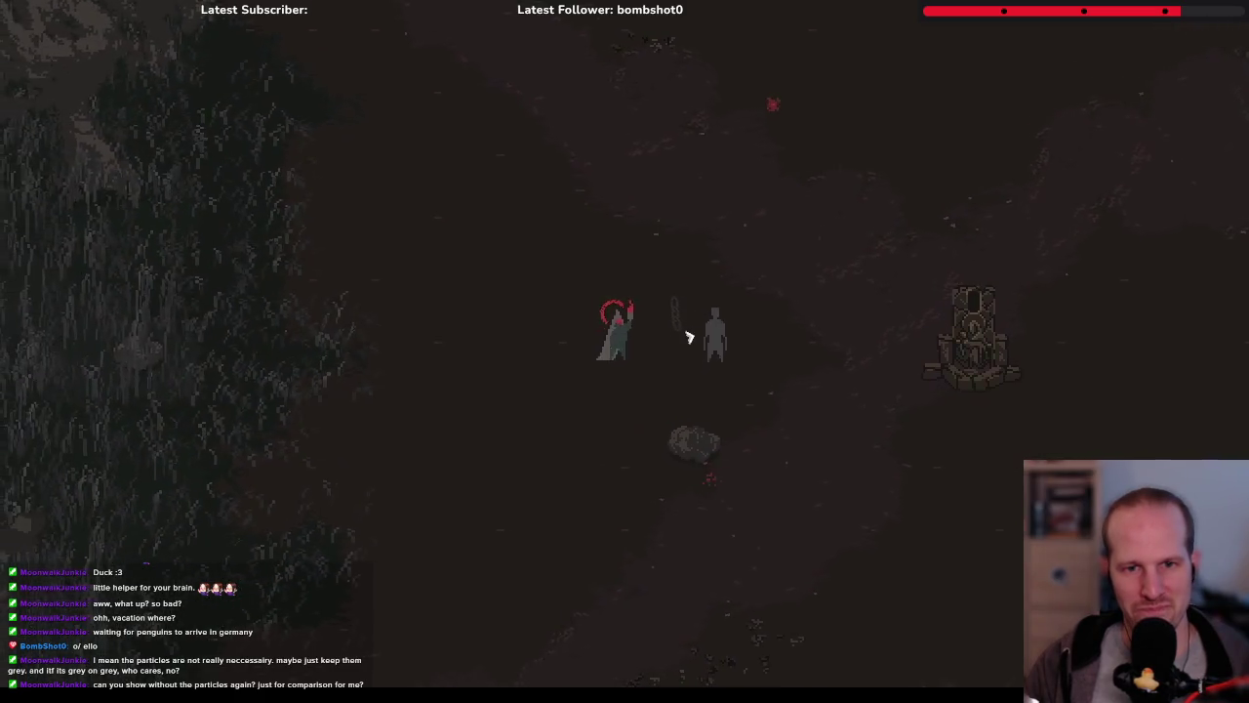
# Resume from pause and slash the enemy repeatedly to check its hit particles
pyautogui.press('Escape')
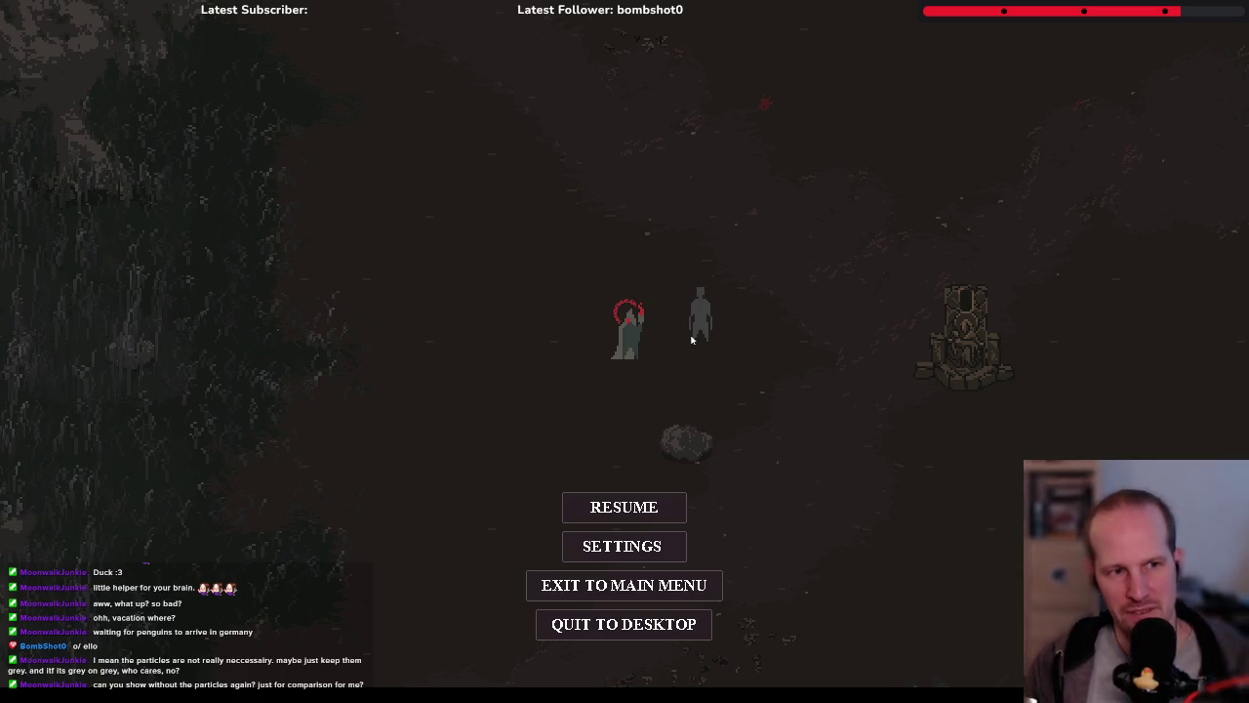
pyautogui.click(682, 508)
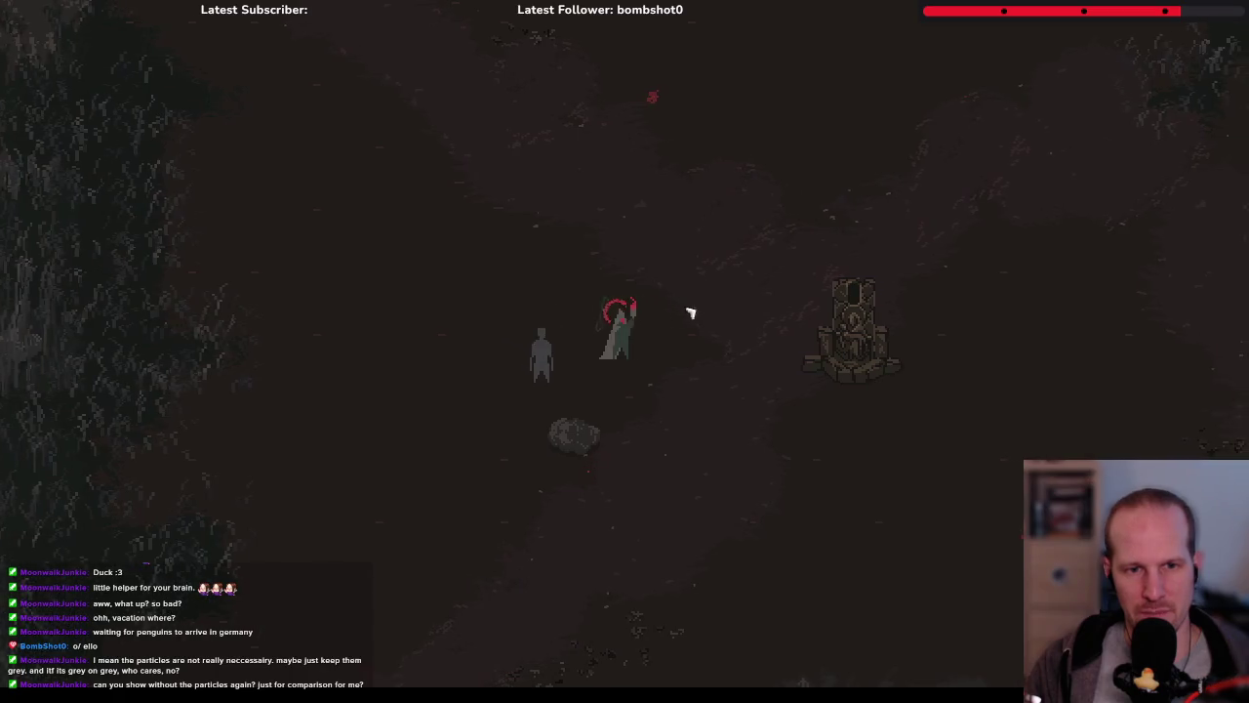
pyautogui.click(741, 312)
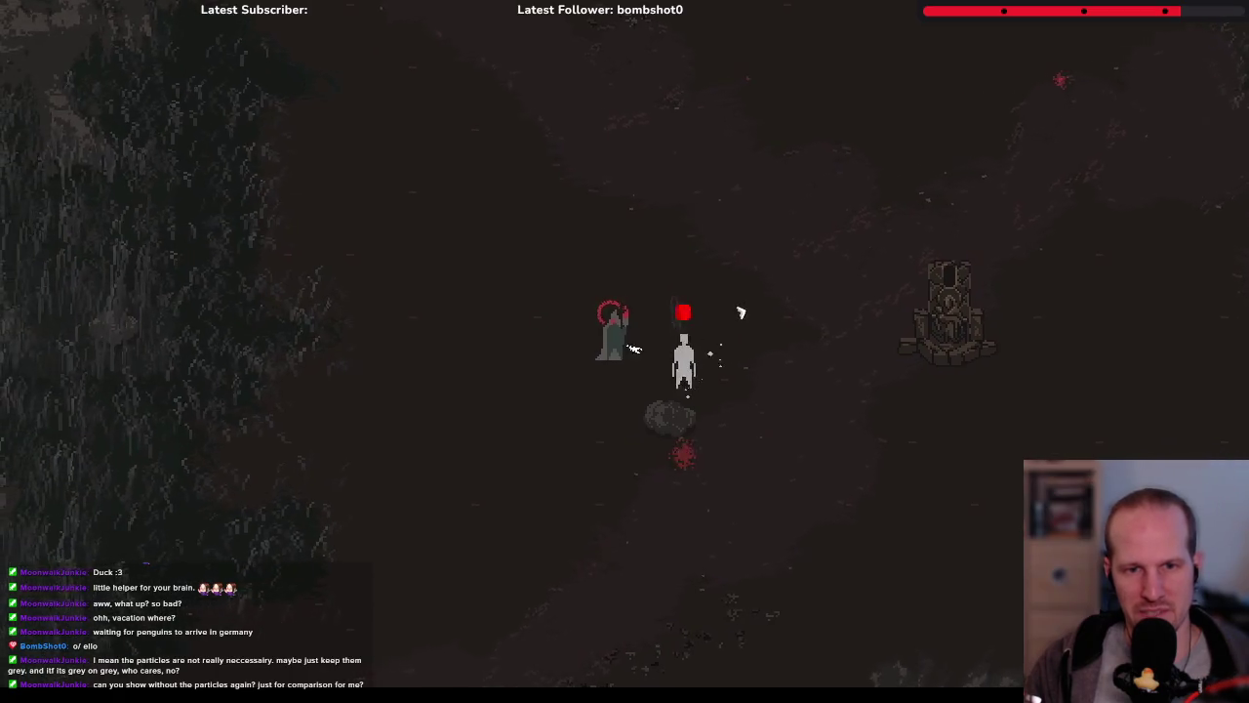
pyautogui.press('w')
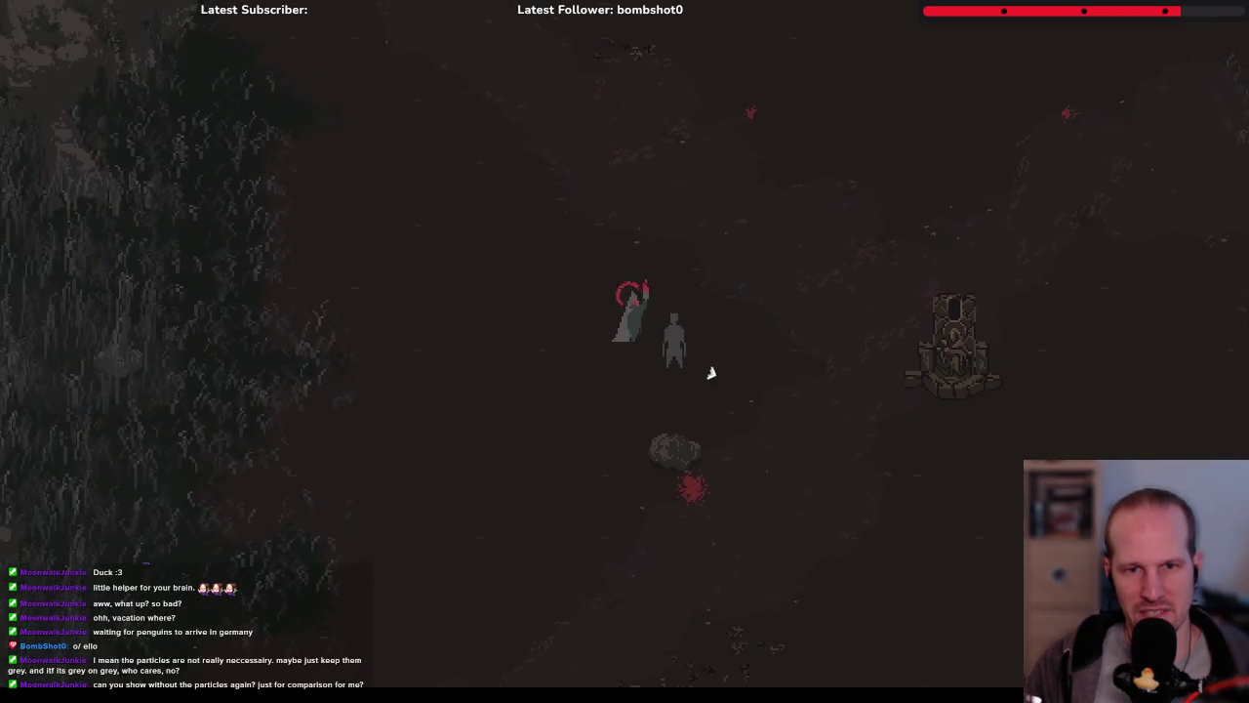
pyautogui.press('a')
pyautogui.click(586, 336)
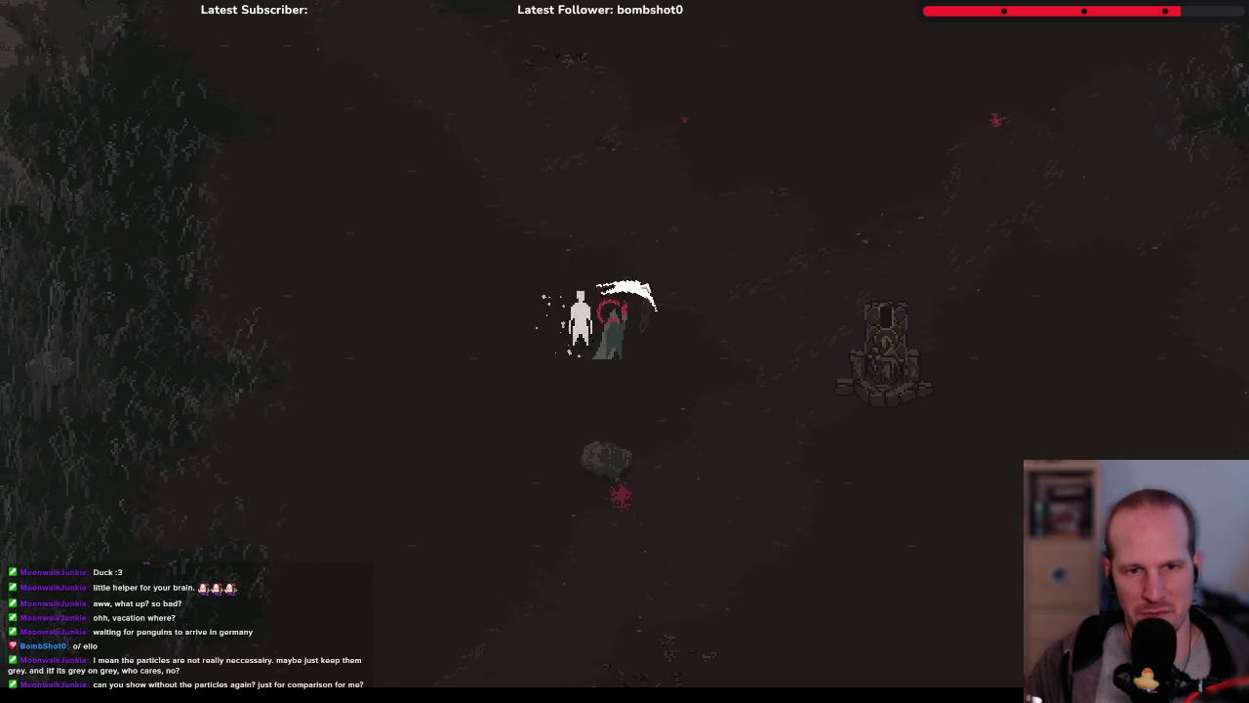
pyautogui.press('a')
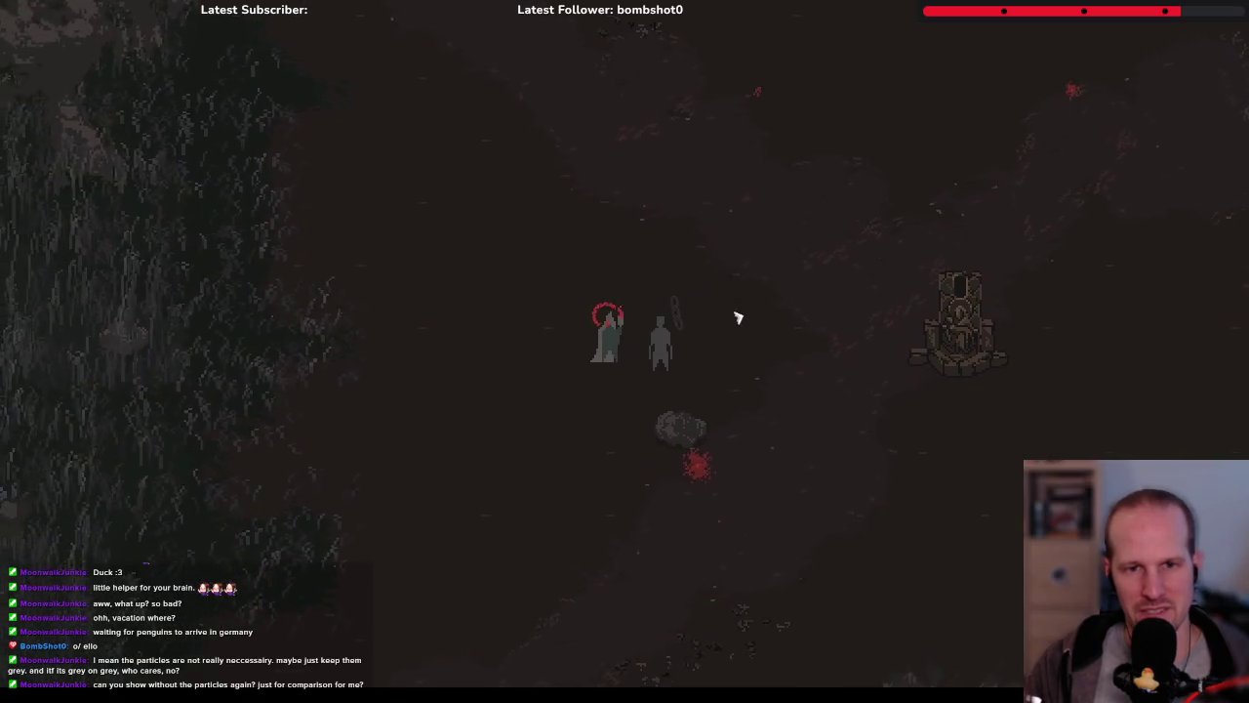
pyautogui.click(697, 371)
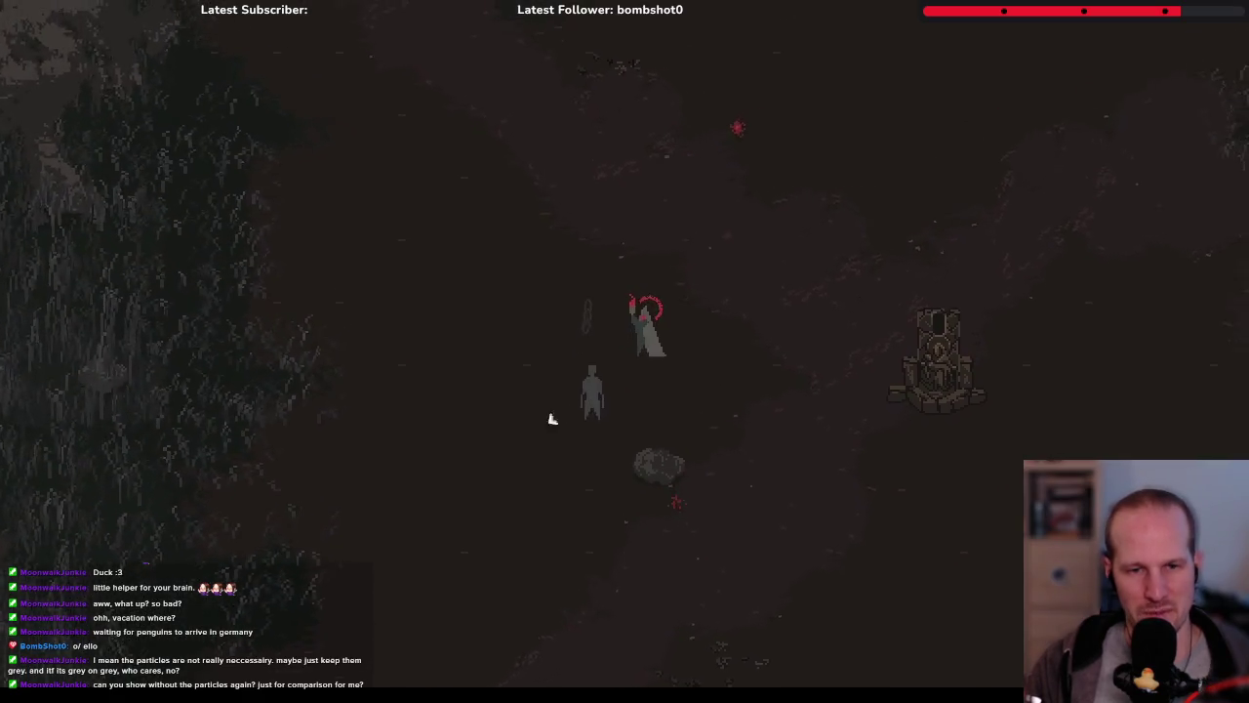
pyautogui.click(561, 400)
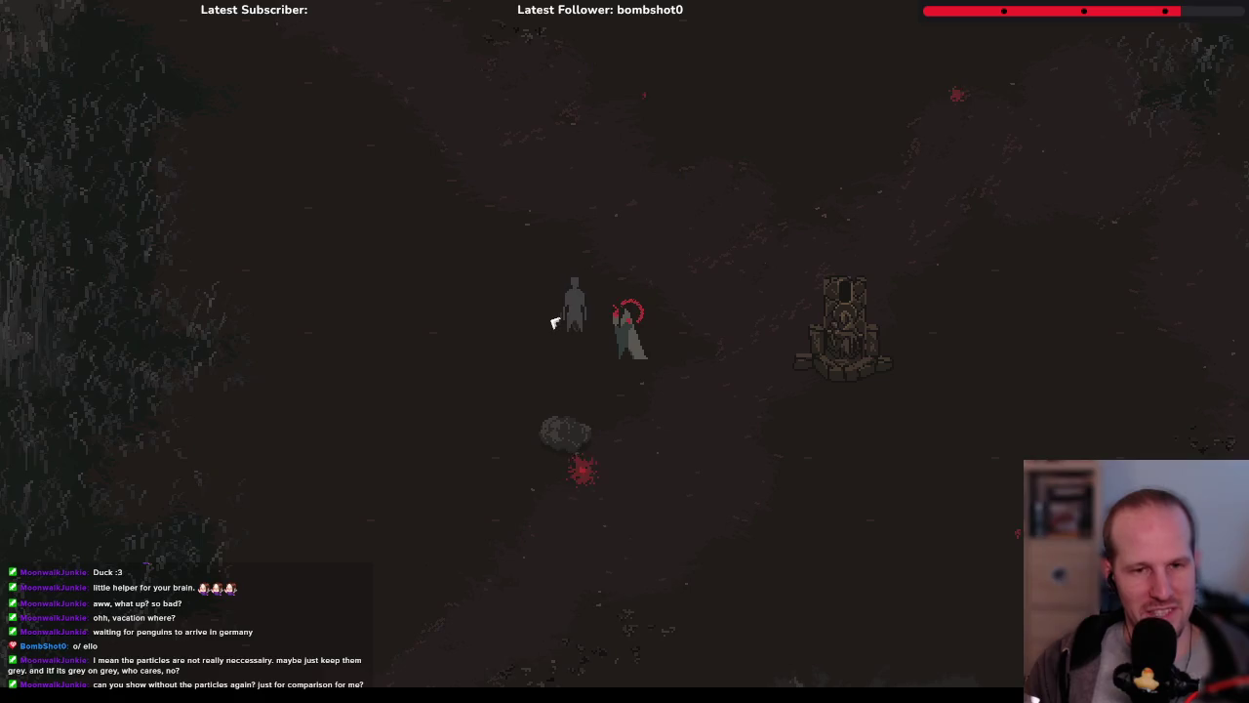
# Pause, exit to the main menu, and quit Pyrebound
pyautogui.press('Escape')
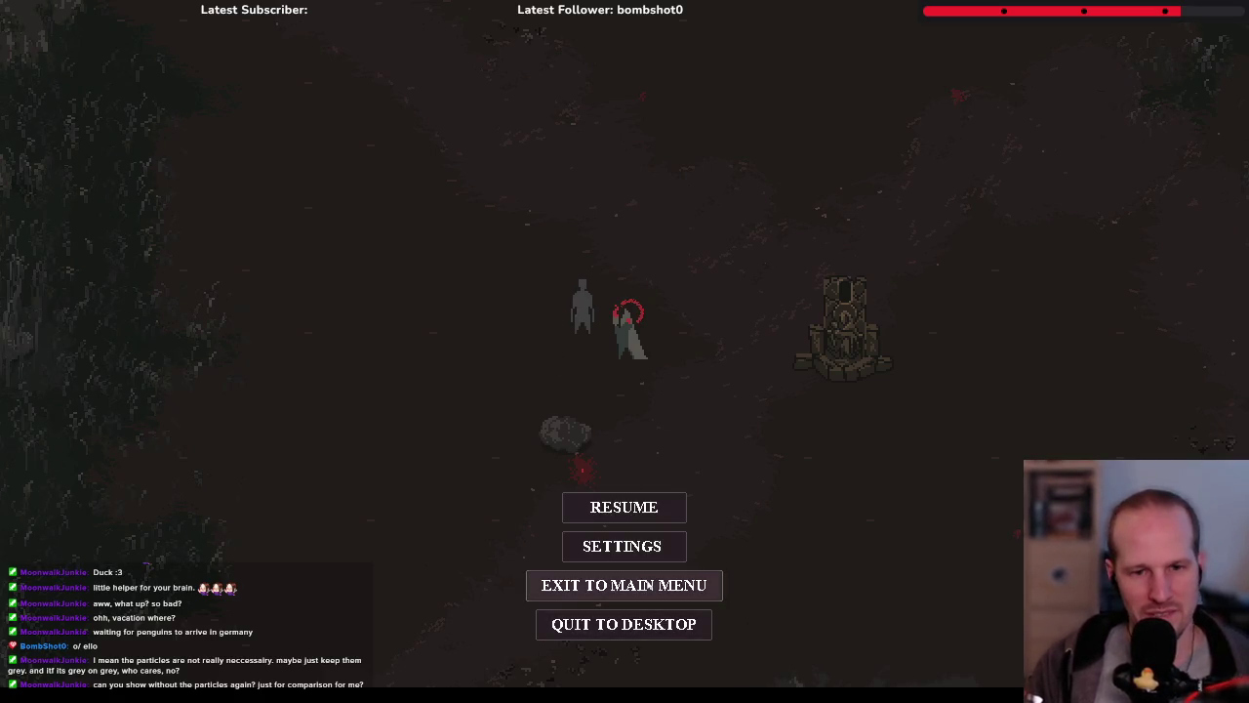
pyautogui.click(623, 584)
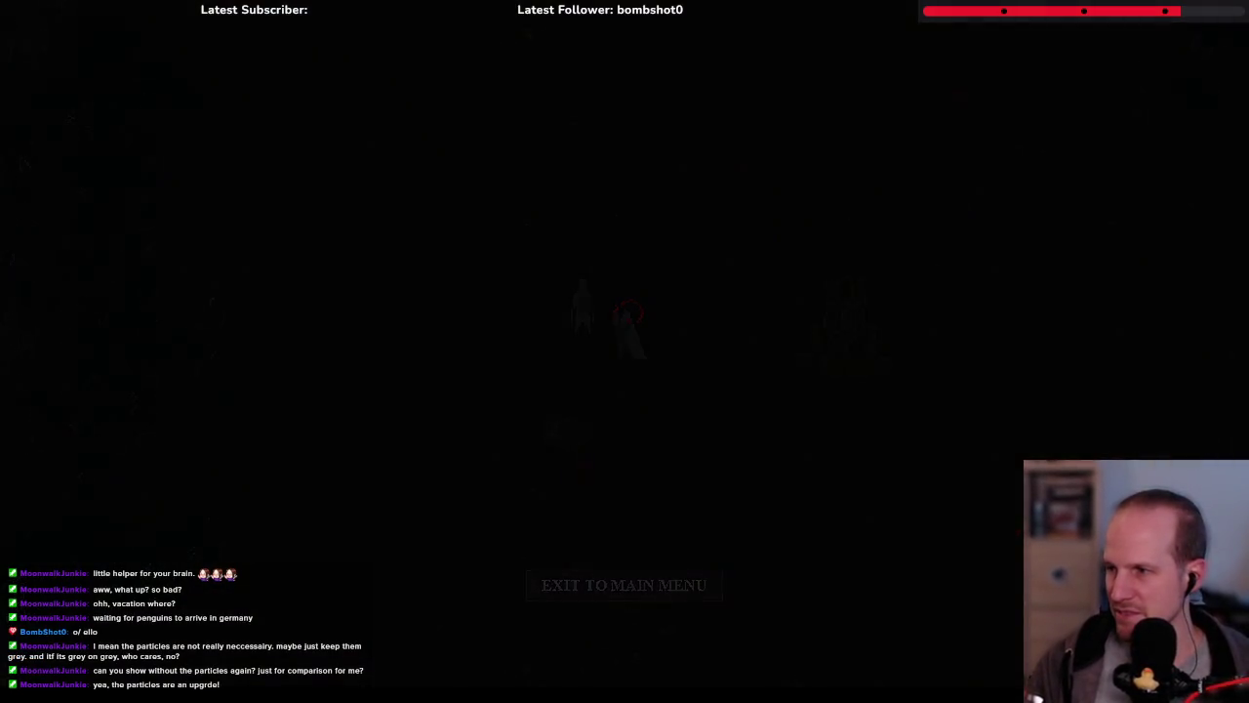
pyautogui.click(658, 627)
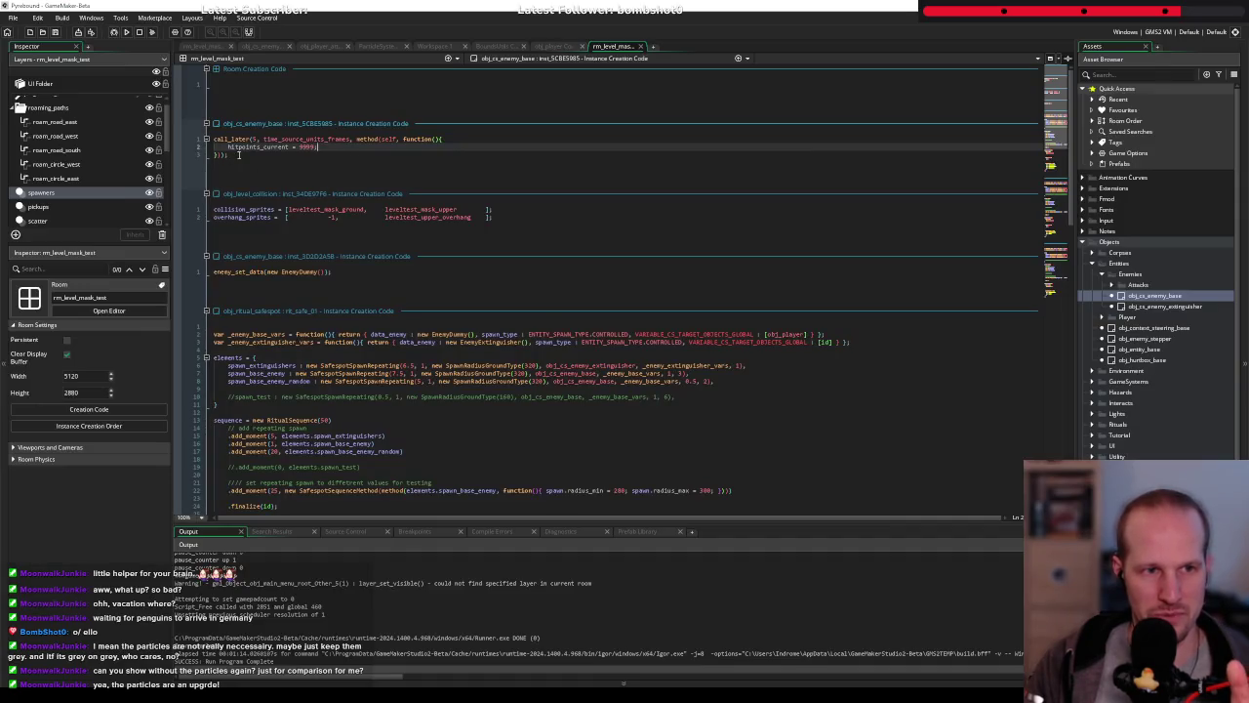
# Delete the three-line call_later test from enemy inst_5CBE5985's creation code and save rm_level_mask_test
pyautogui.moveTo(238, 154); pyautogui.dragTo(161, 131)
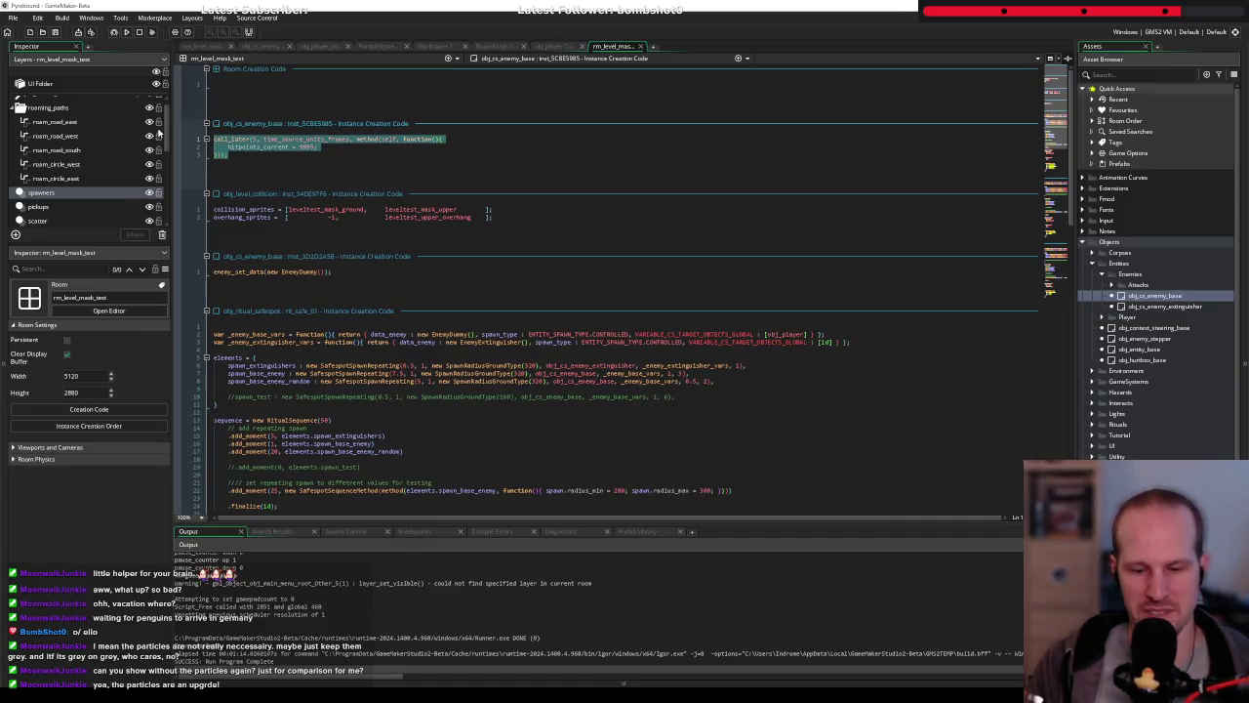
pyautogui.press('Delete')
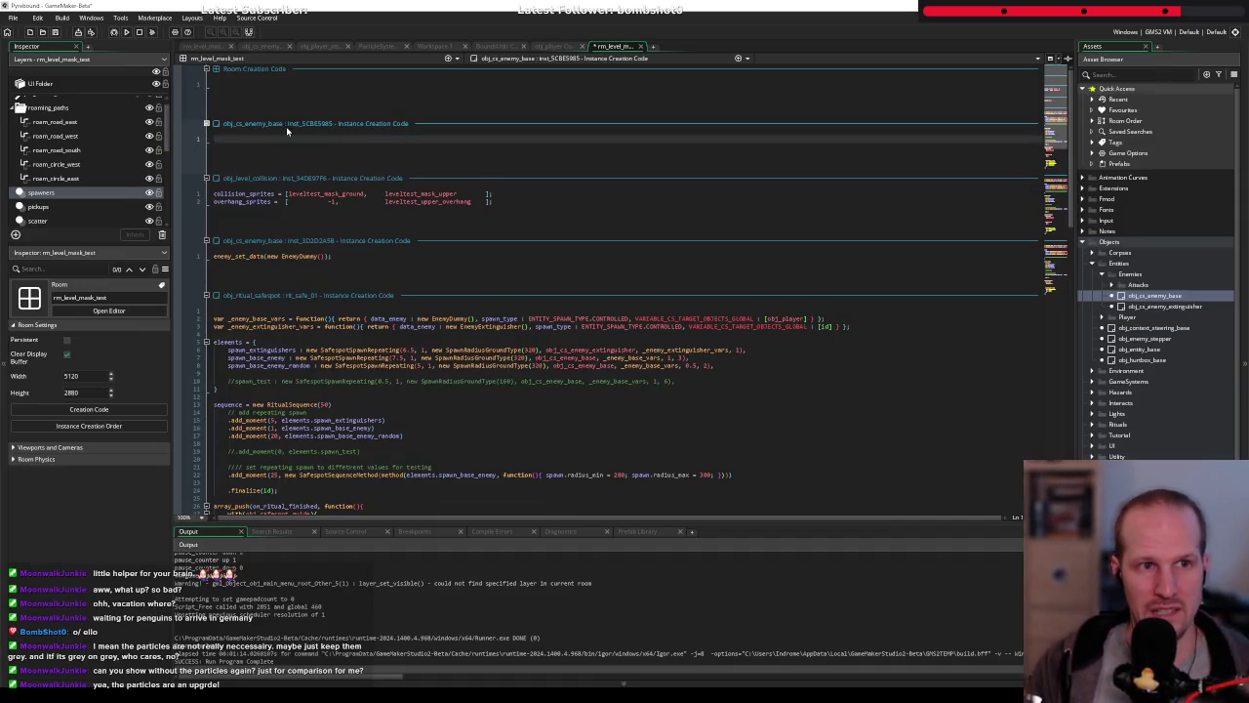
pyautogui.click(270, 124)
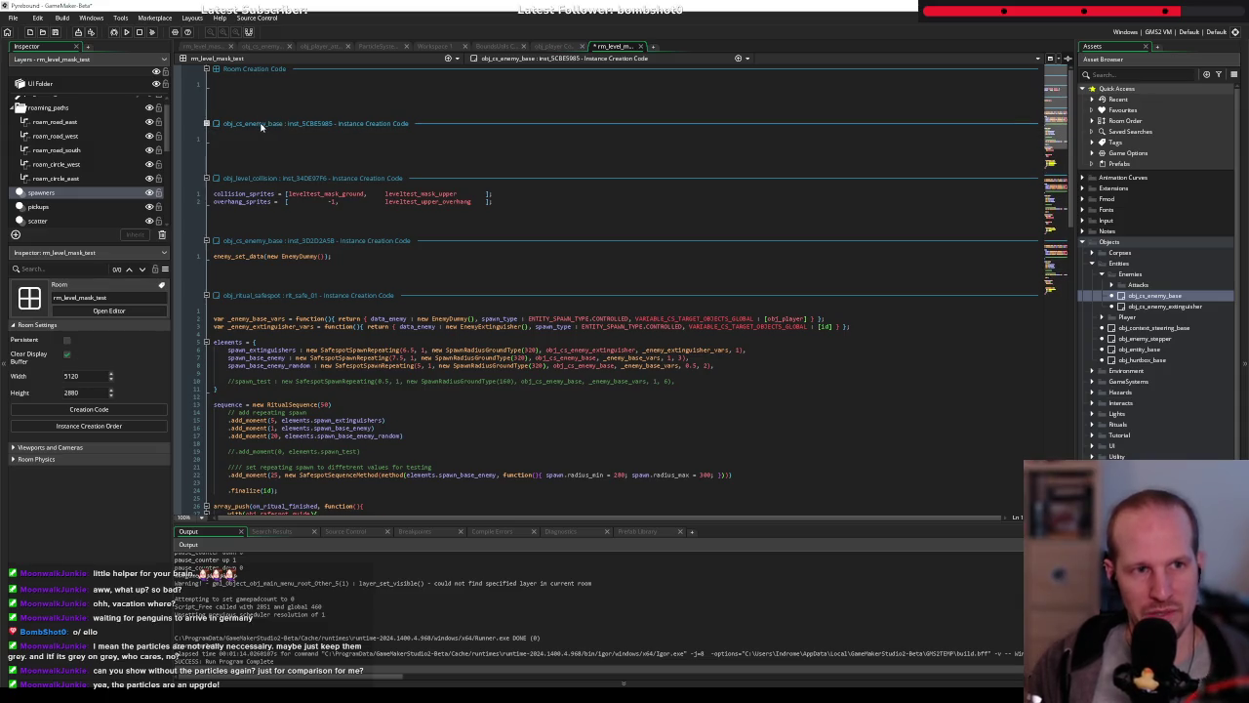
pyautogui.click(237, 139)
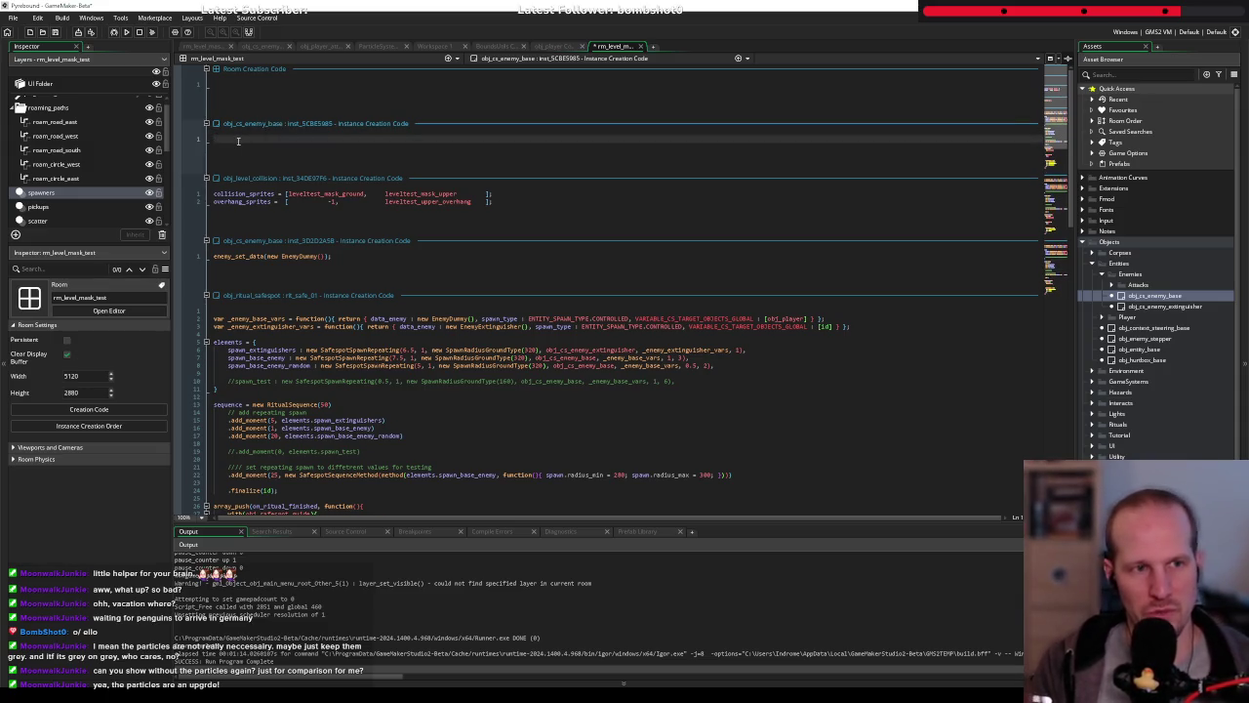
pyautogui.hotkey('ctrl', 's')
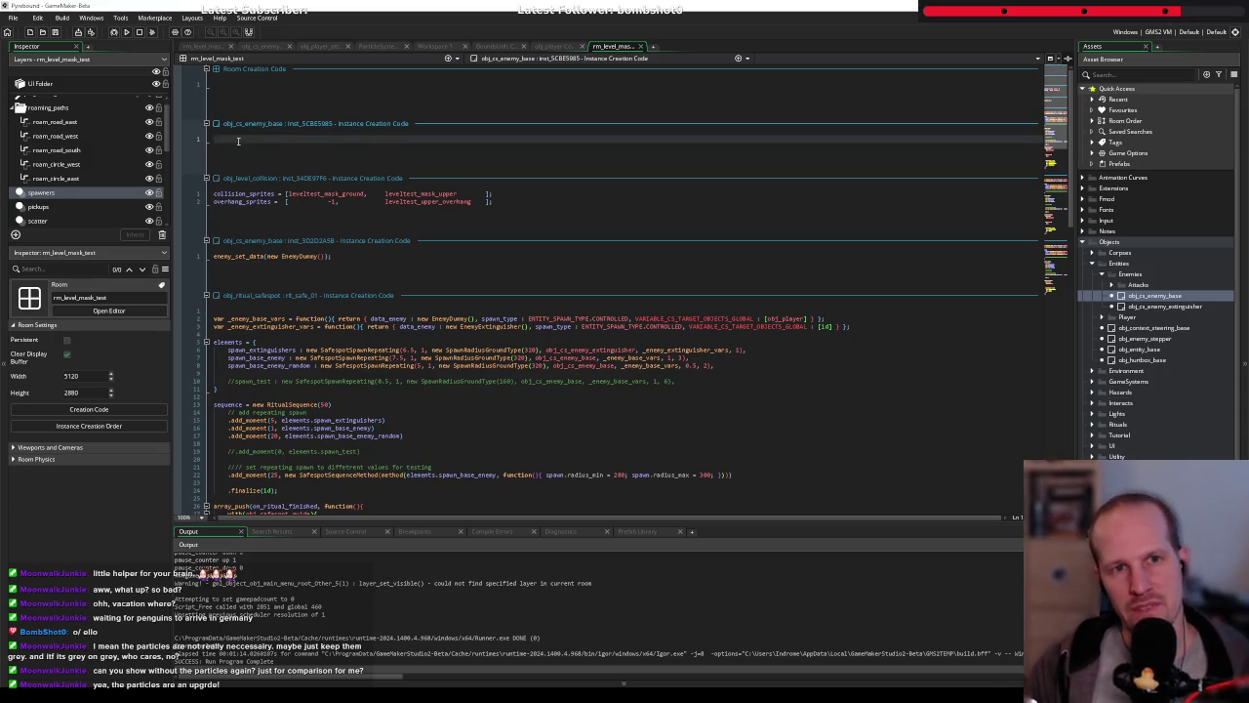
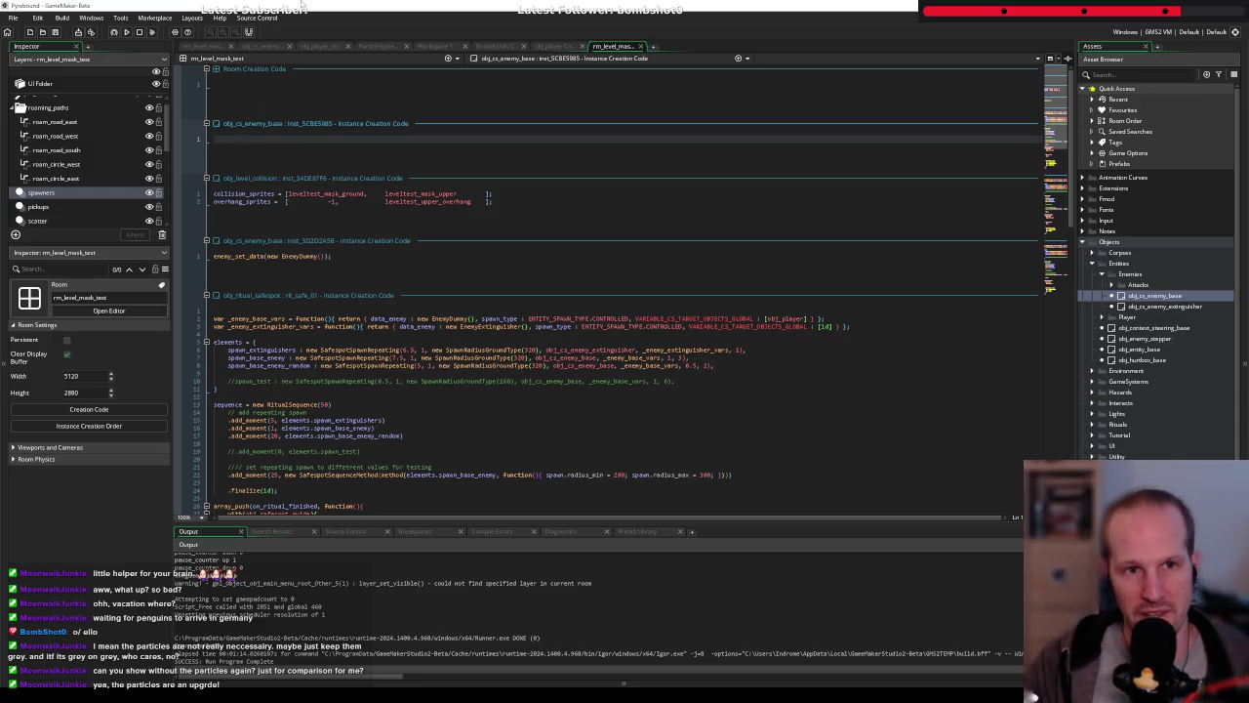
# Close the instance creation code and return to the level room editor
pyautogui.click(640, 46)
pyautogui.click(202, 45)
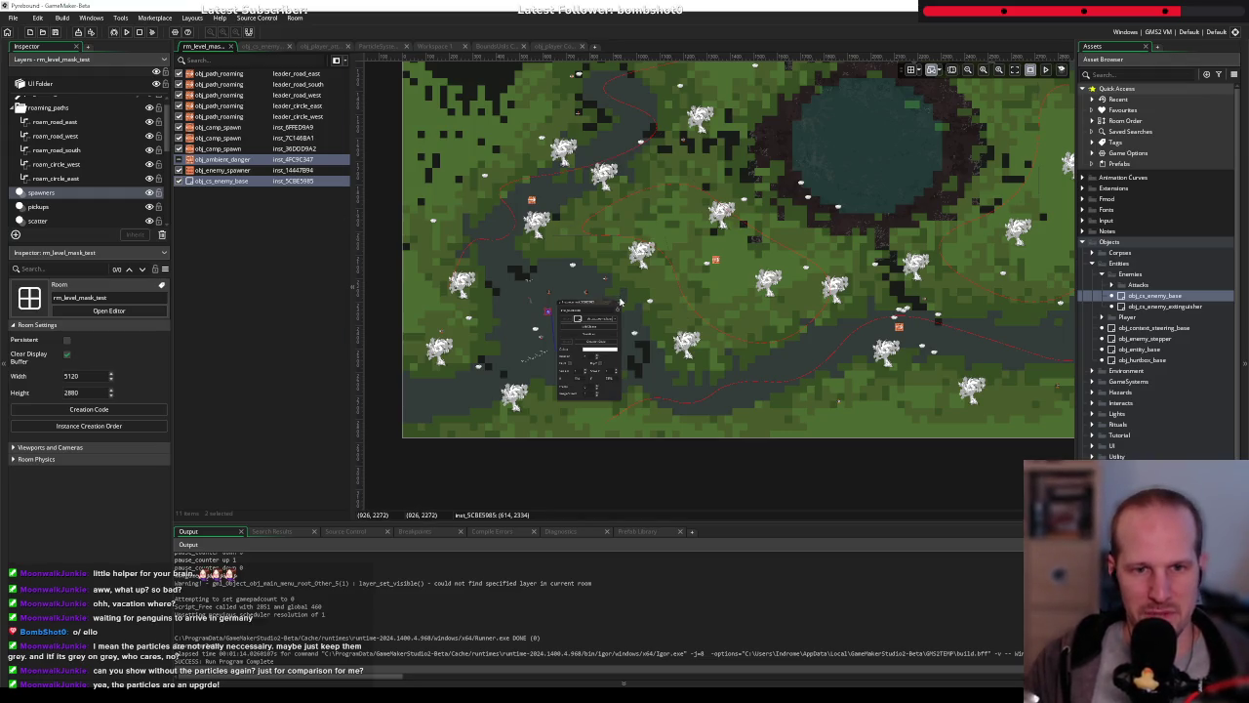
pyautogui.scroll(3, 481, 316)
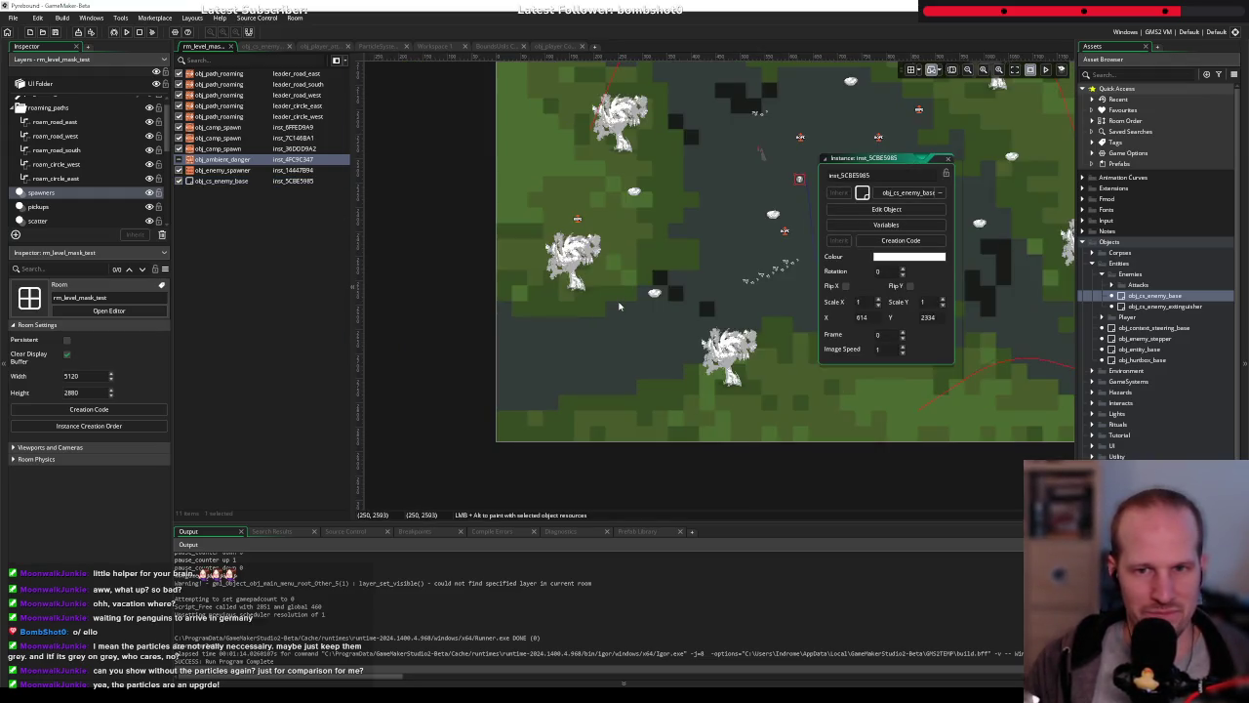
pyautogui.scroll(3, 580, 351)
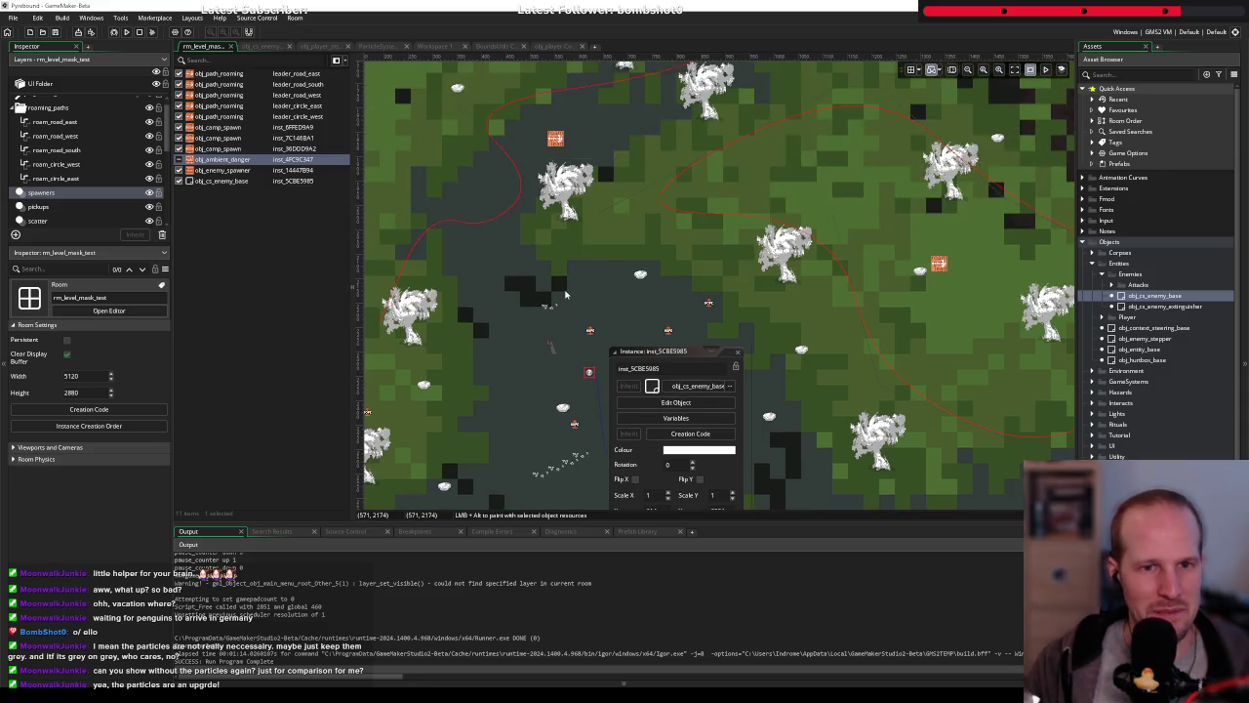
pyautogui.scroll(-2, 579, 352)
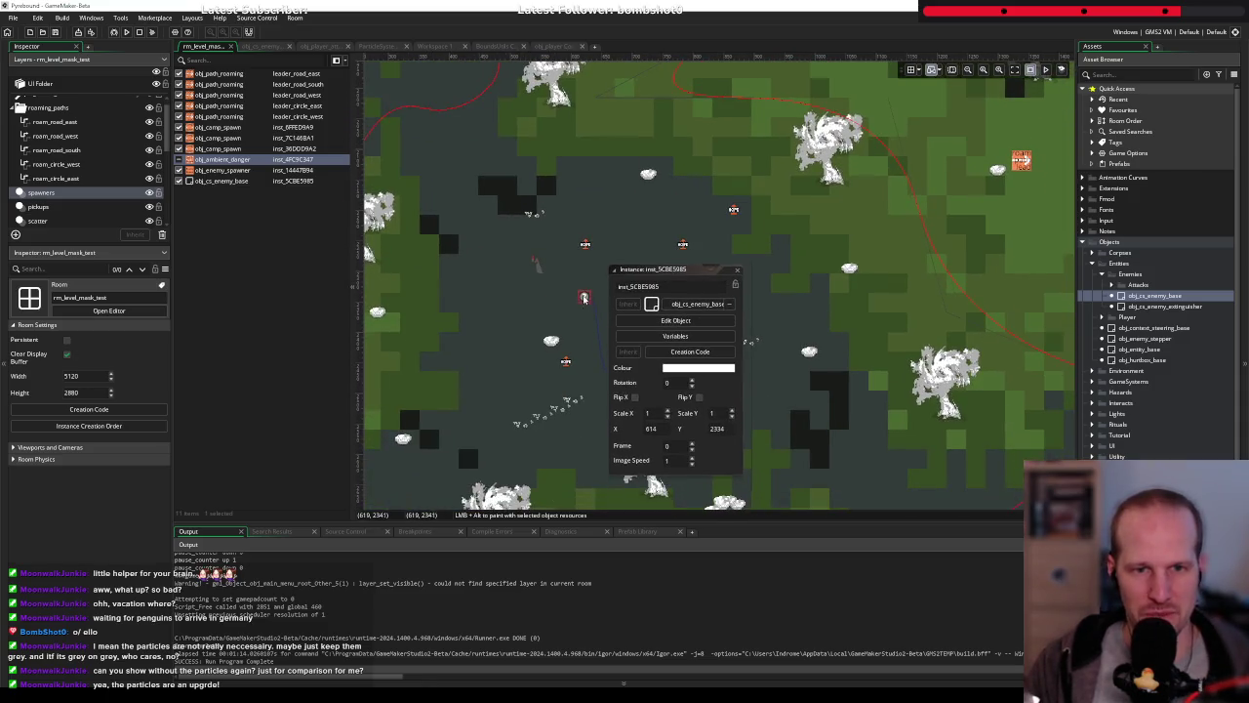
pyautogui.click(735, 271)
# Select the obj_cs_enemy_base instance in the room and delete it
pyautogui.click(585, 298)
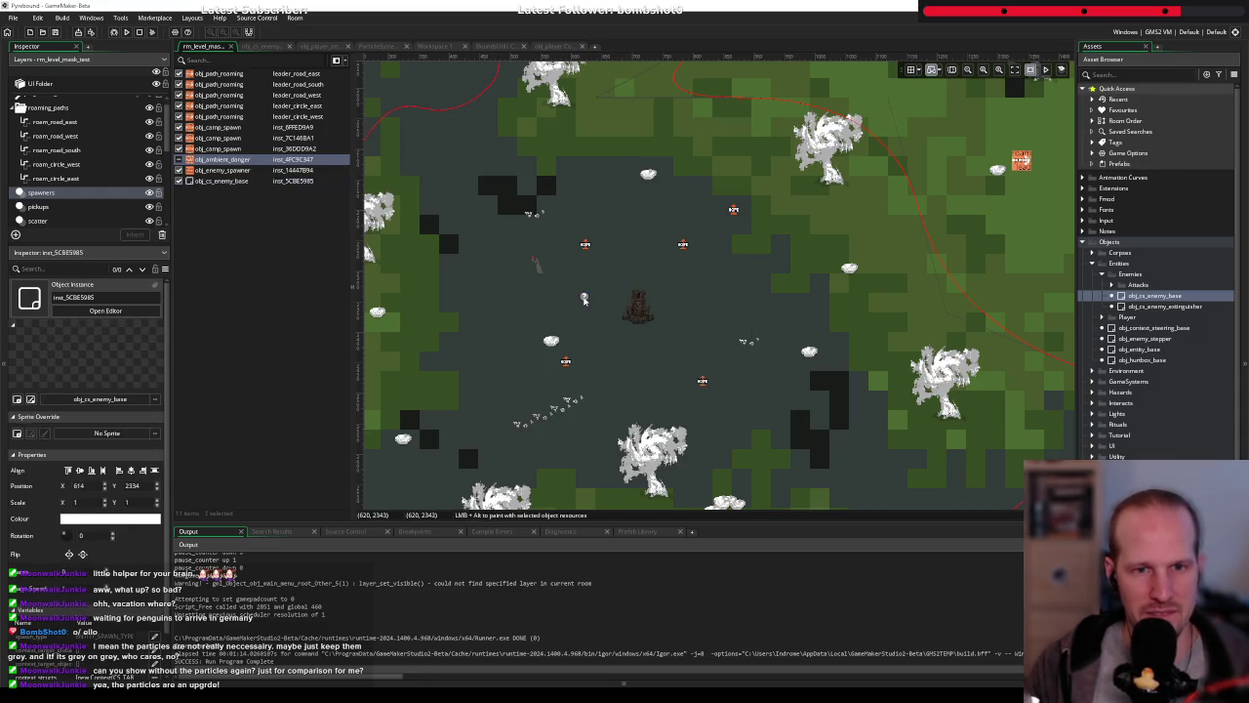
pyautogui.click(253, 160)
pyautogui.click(230, 183)
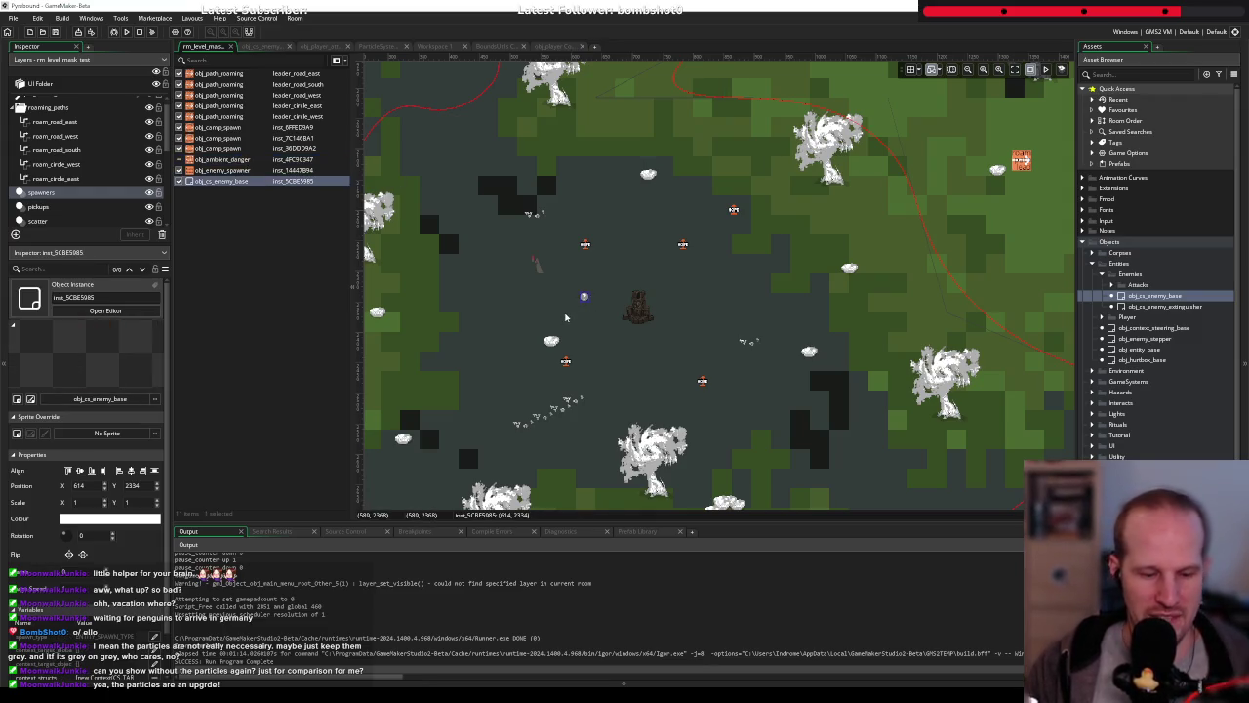
pyautogui.press('Delete')
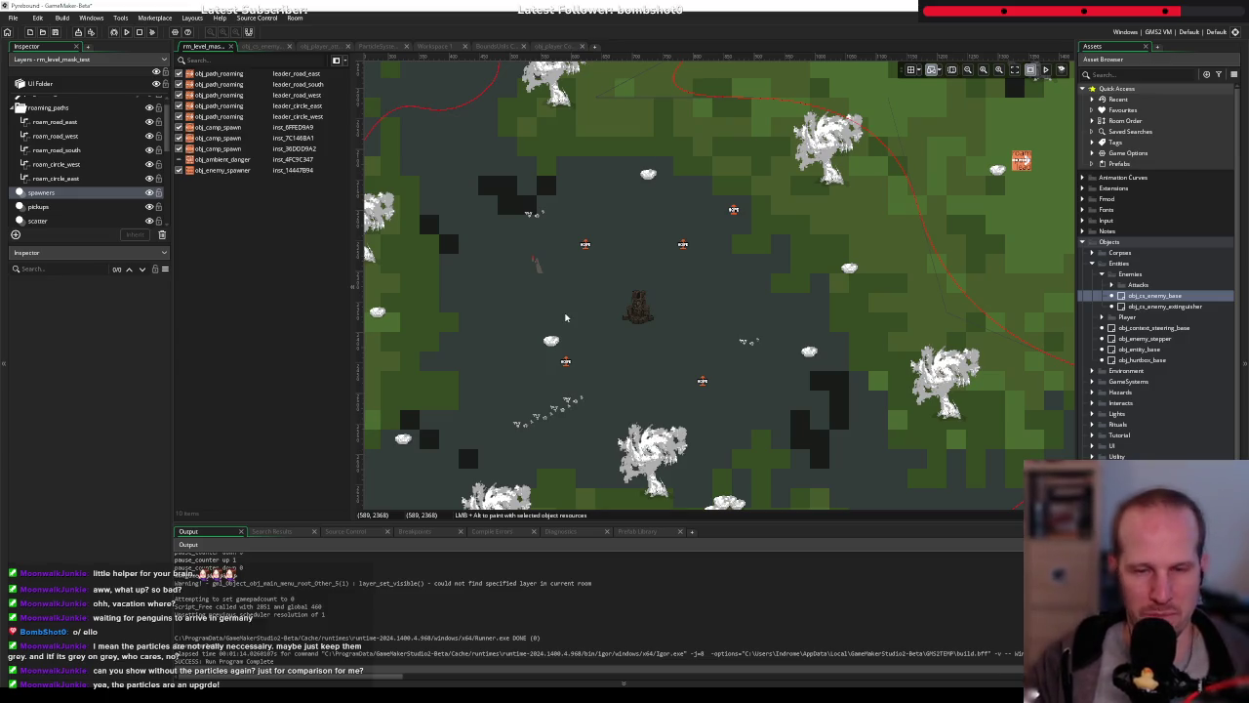
# Select the obj_ambient_danger instance, then switch to the obj_player code
pyautogui.scroll(-1, 672, 313)
pyautogui.scroll(-2, 673, 313)
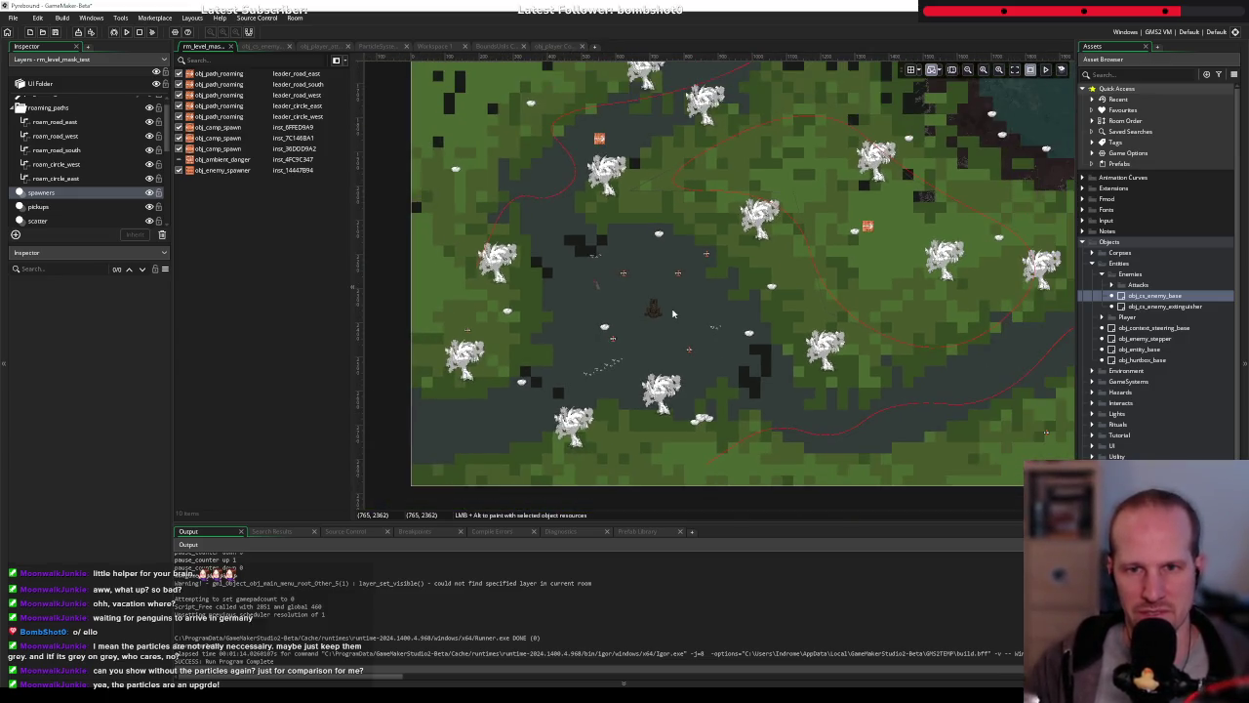
pyautogui.scroll(1, 665, 374)
pyautogui.scroll(1, 665, 374)
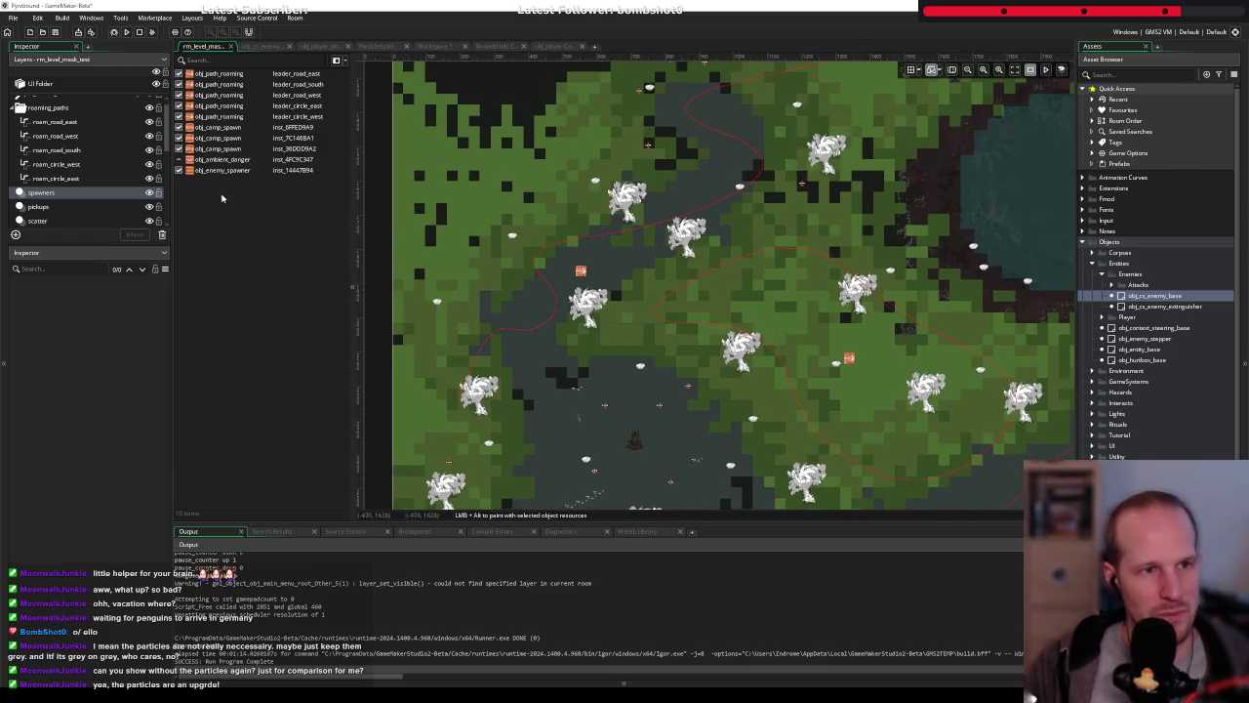
pyautogui.click(177, 162)
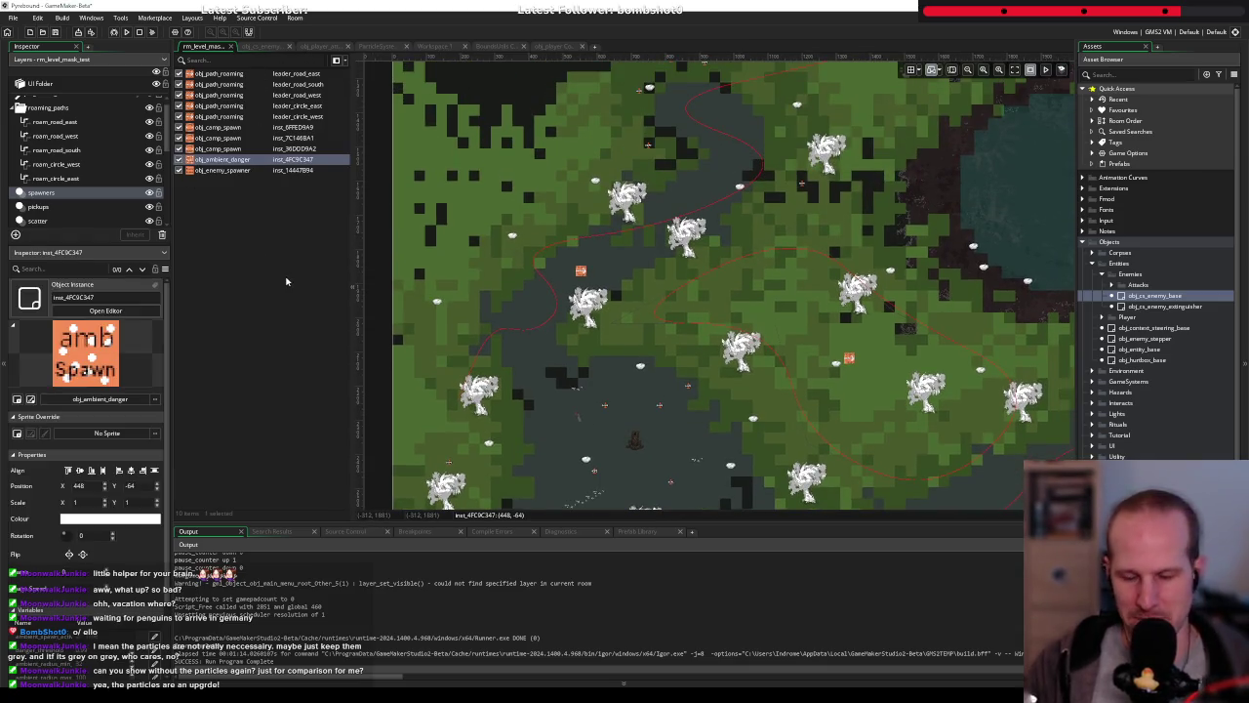
pyautogui.click(554, 45)
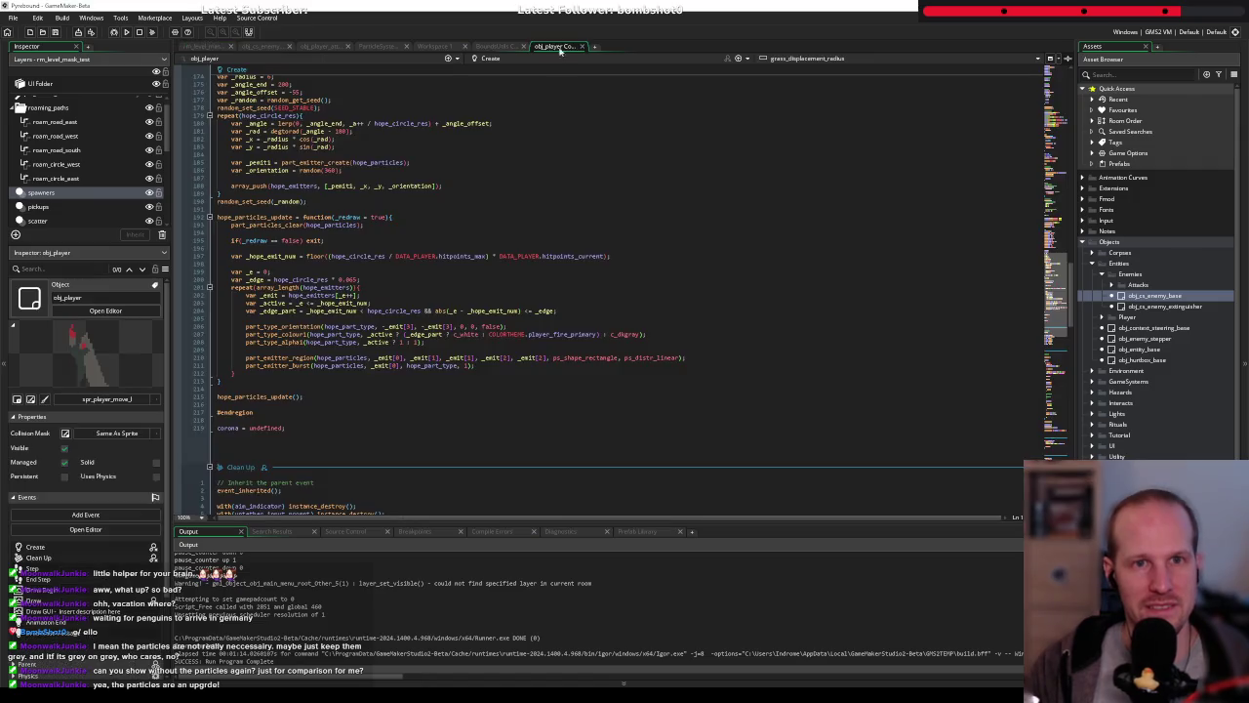
# Close obj_player, review obj_ambient_danger's instance creation code, then close it
pyautogui.middleClick(554, 47)
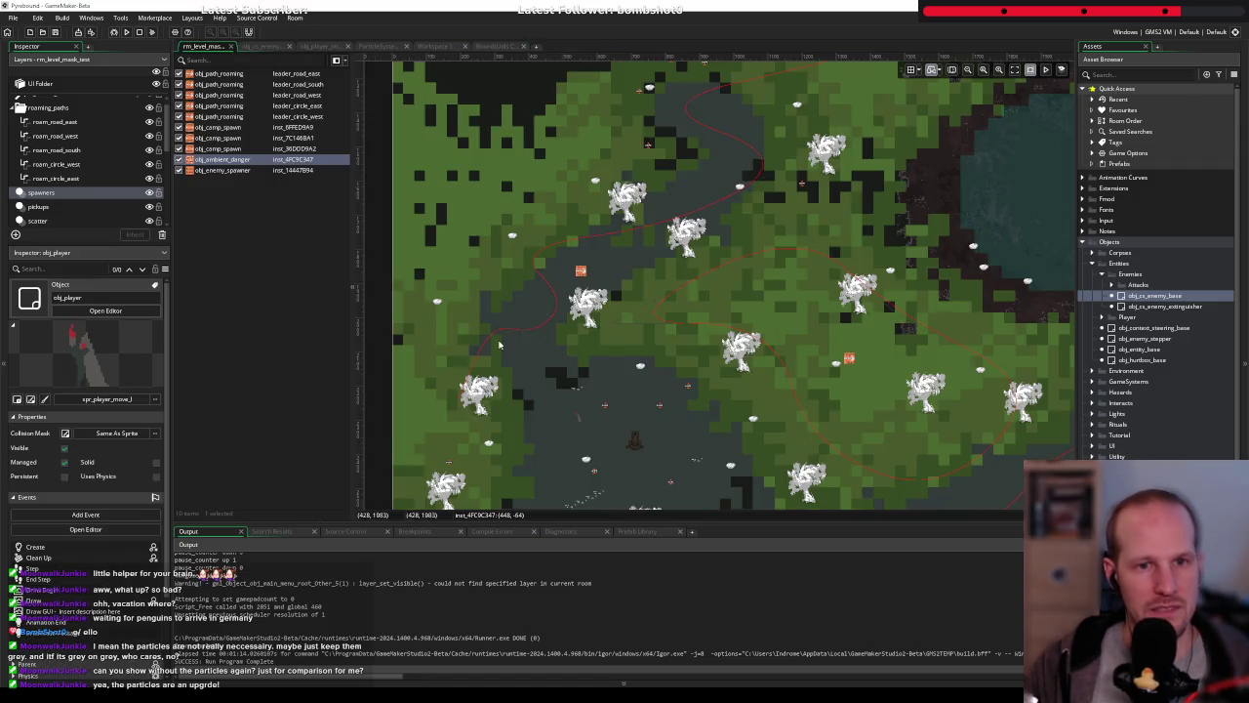
pyautogui.click(220, 162)
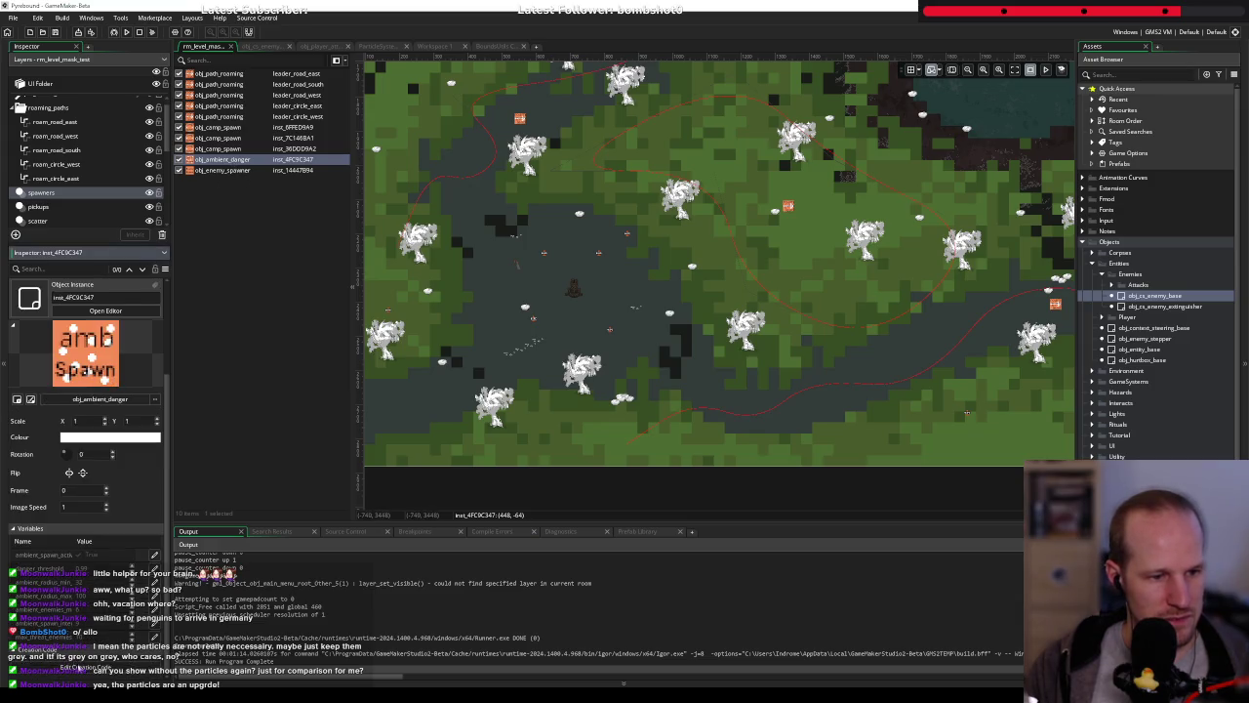
pyautogui.doubleClick(220, 159)
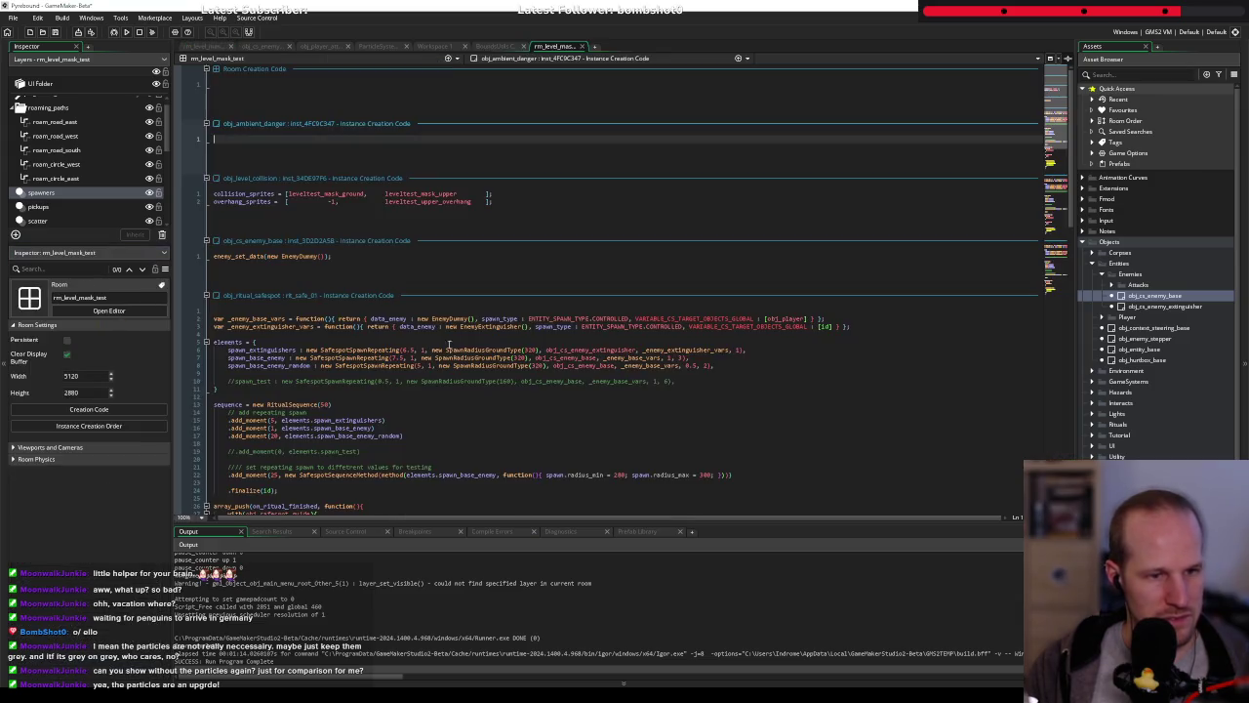
pyautogui.click(267, 248)
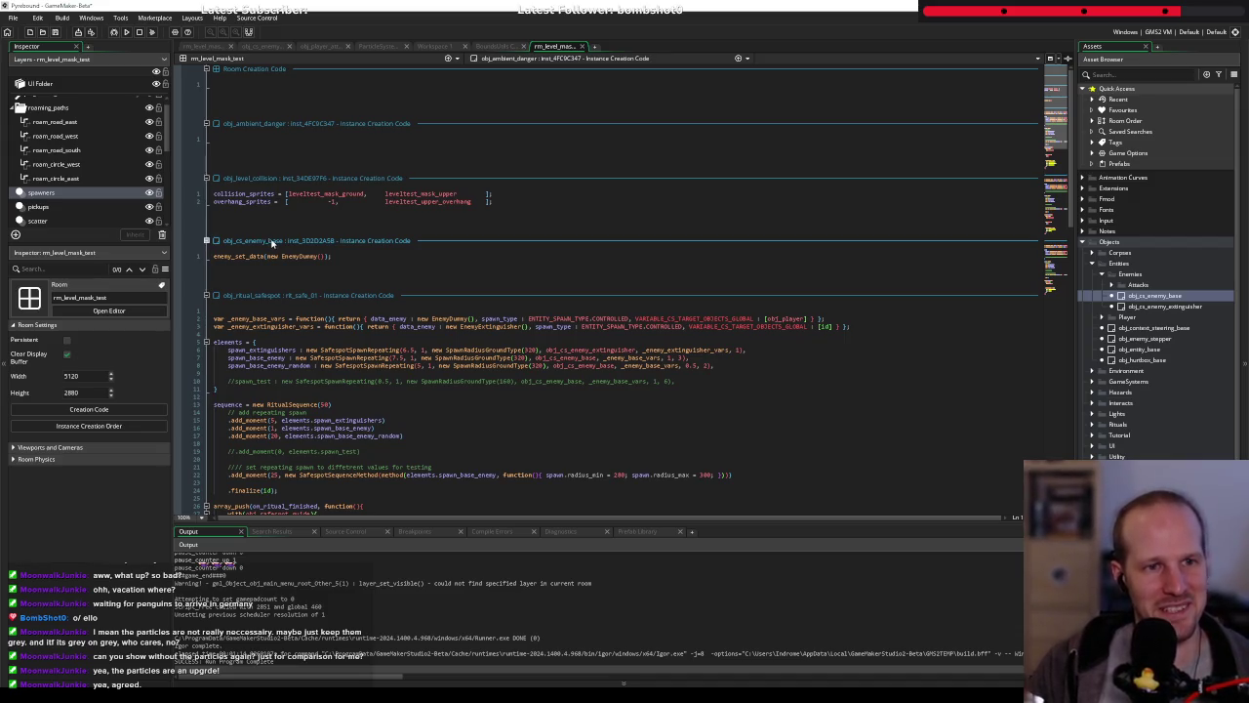
pyautogui.moveTo(301, 256)
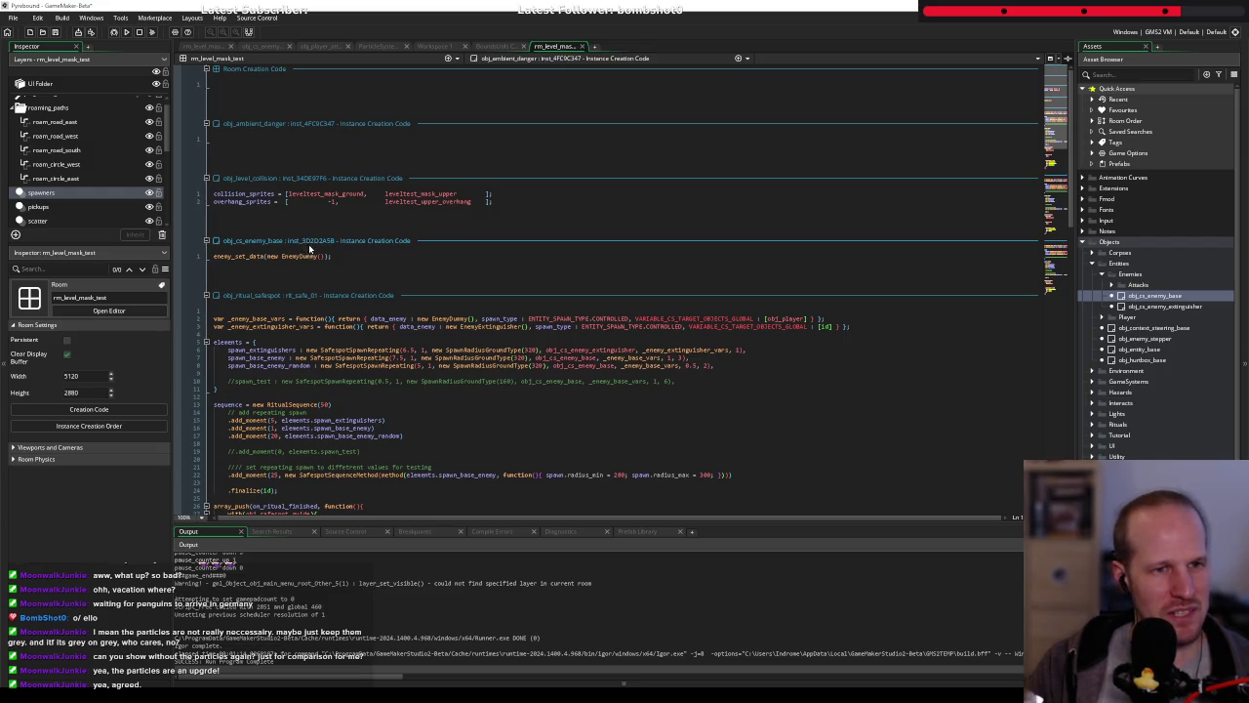
pyautogui.middleClick(562, 47)
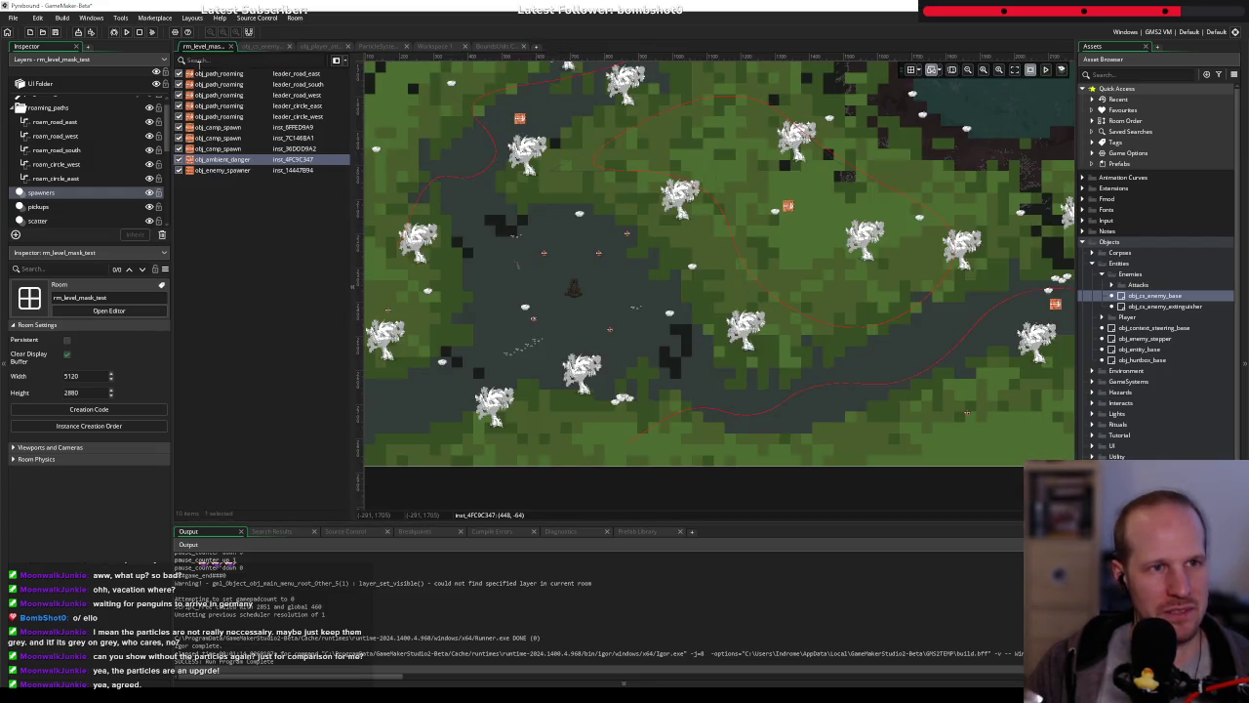
# Find obj_cs_enemy_base on the Instances layer, delete it via right-click, then undo
pyautogui.click(43, 220)
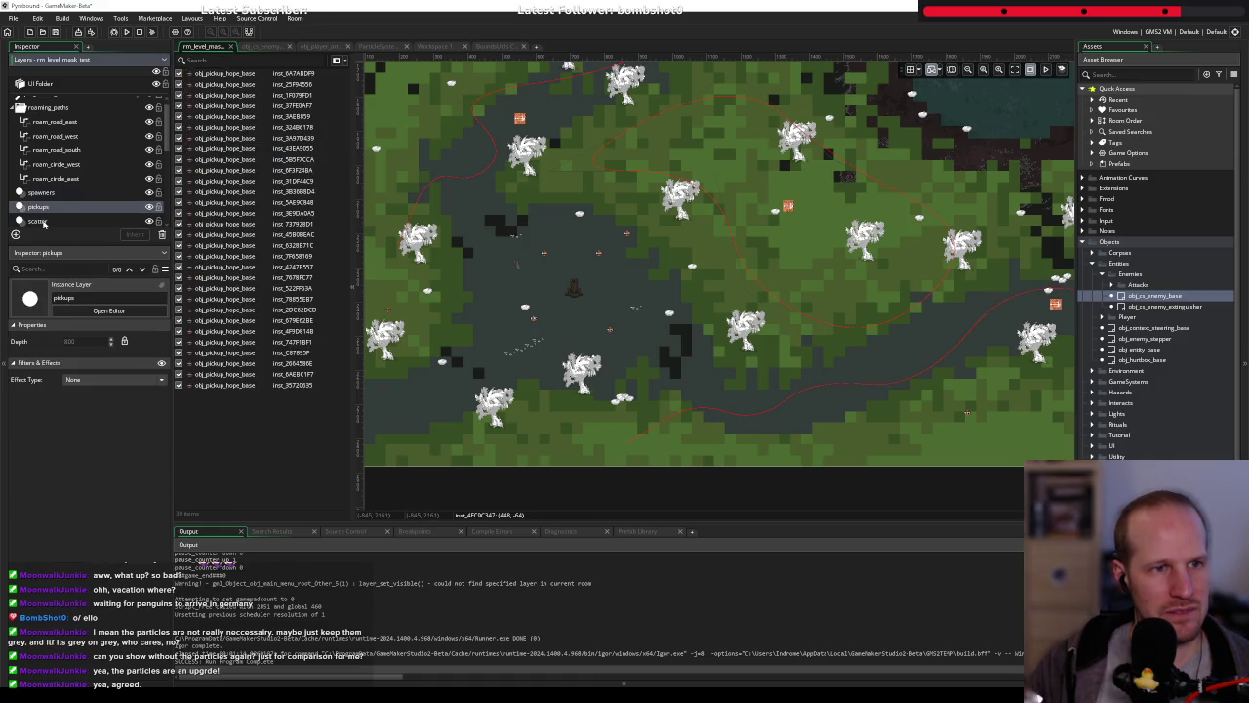
pyautogui.scroll(-2, 73, 208)
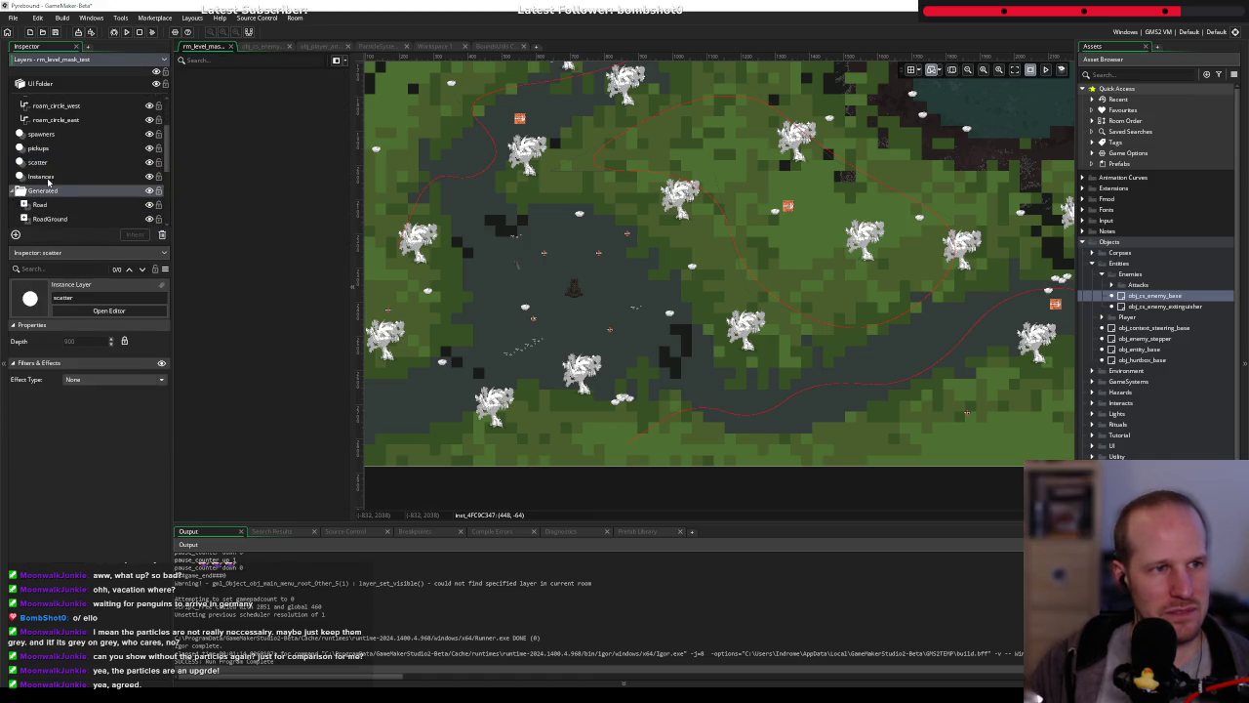
pyautogui.click(56, 175)
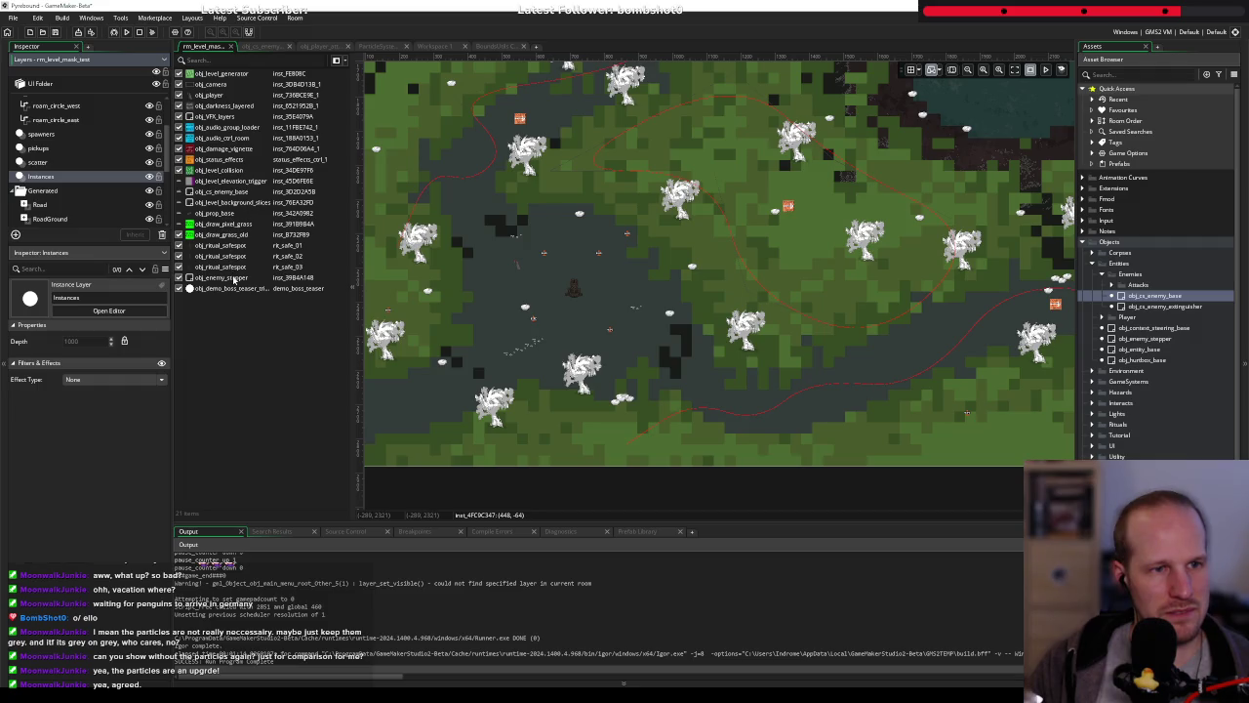
pyautogui.click(285, 193)
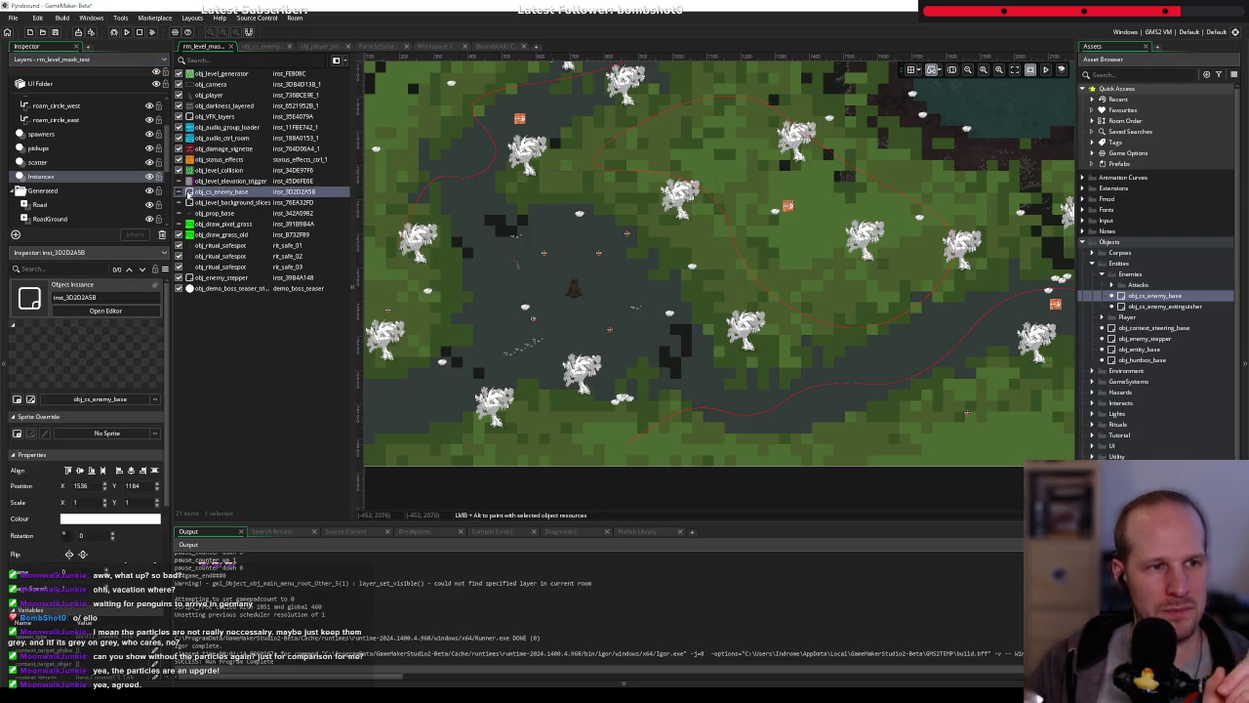
pyautogui.scroll(-5, 80, 539)
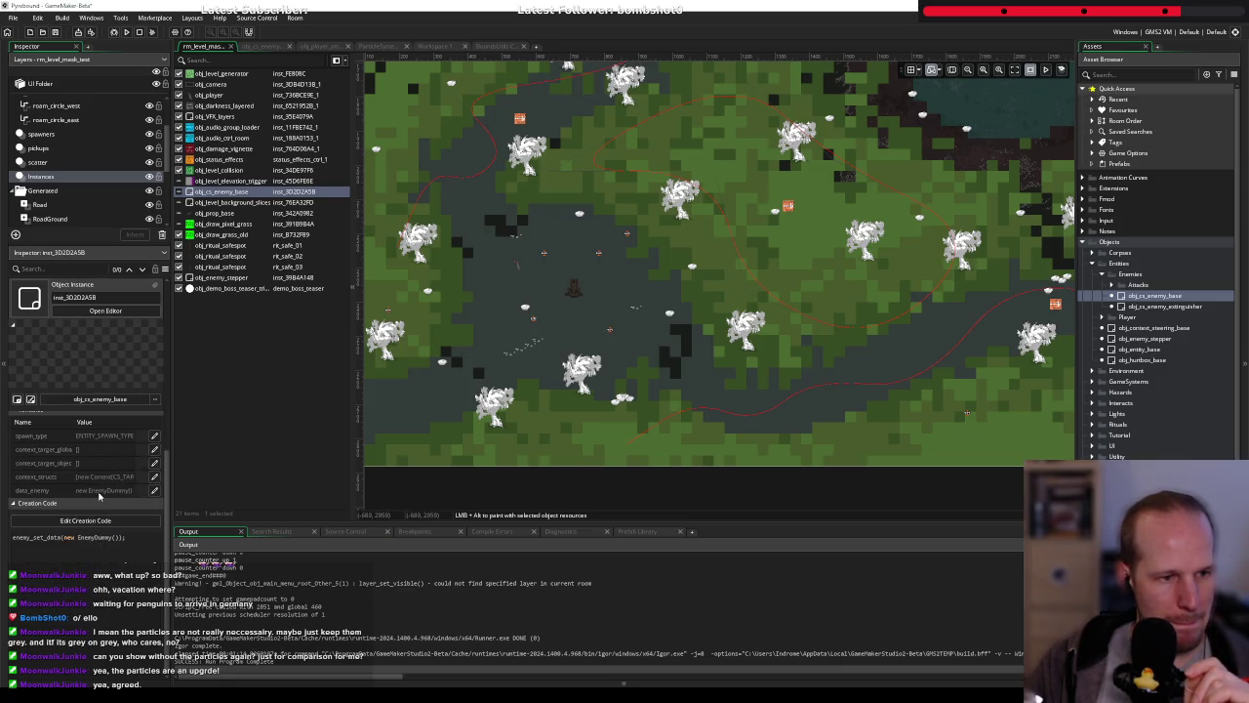
pyautogui.rightClick(223, 194)
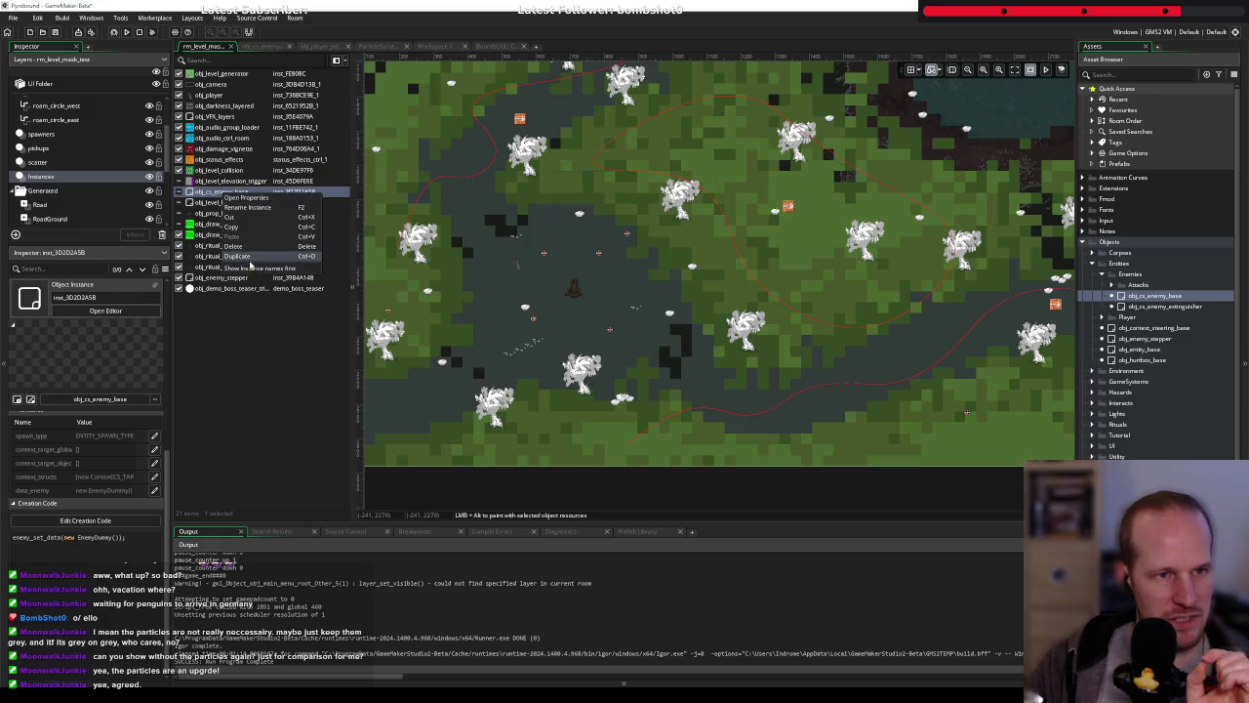
pyautogui.click(247, 248)
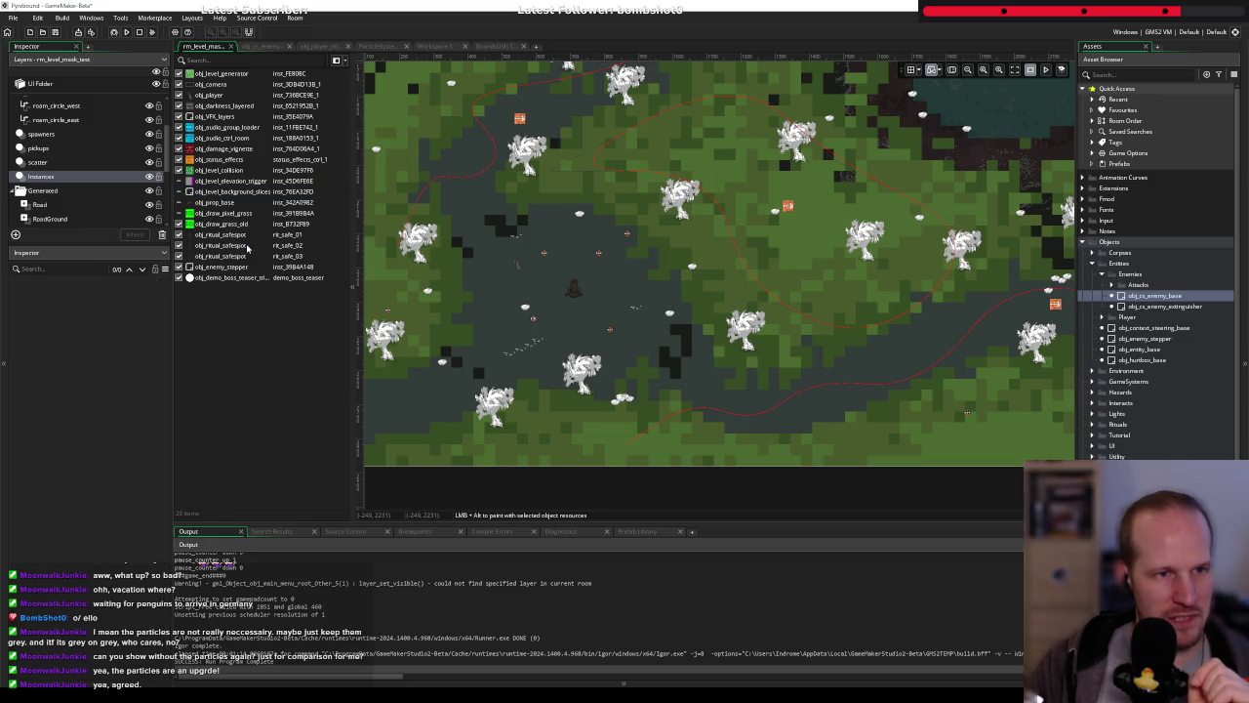
pyautogui.hotkey('ctrl', 'z')
# Locate the restored obj_cs_enemy_base instance in the room and delete it
pyautogui.click(200, 193)
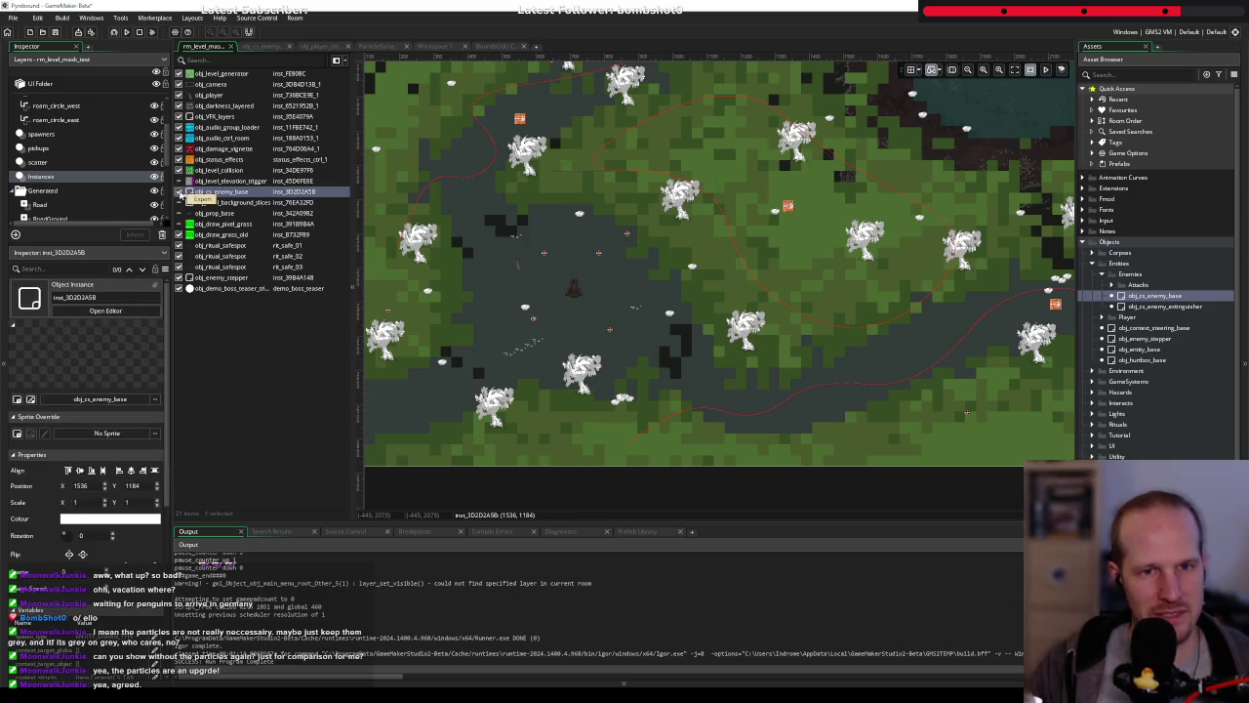
pyautogui.doubleClick(200, 193)
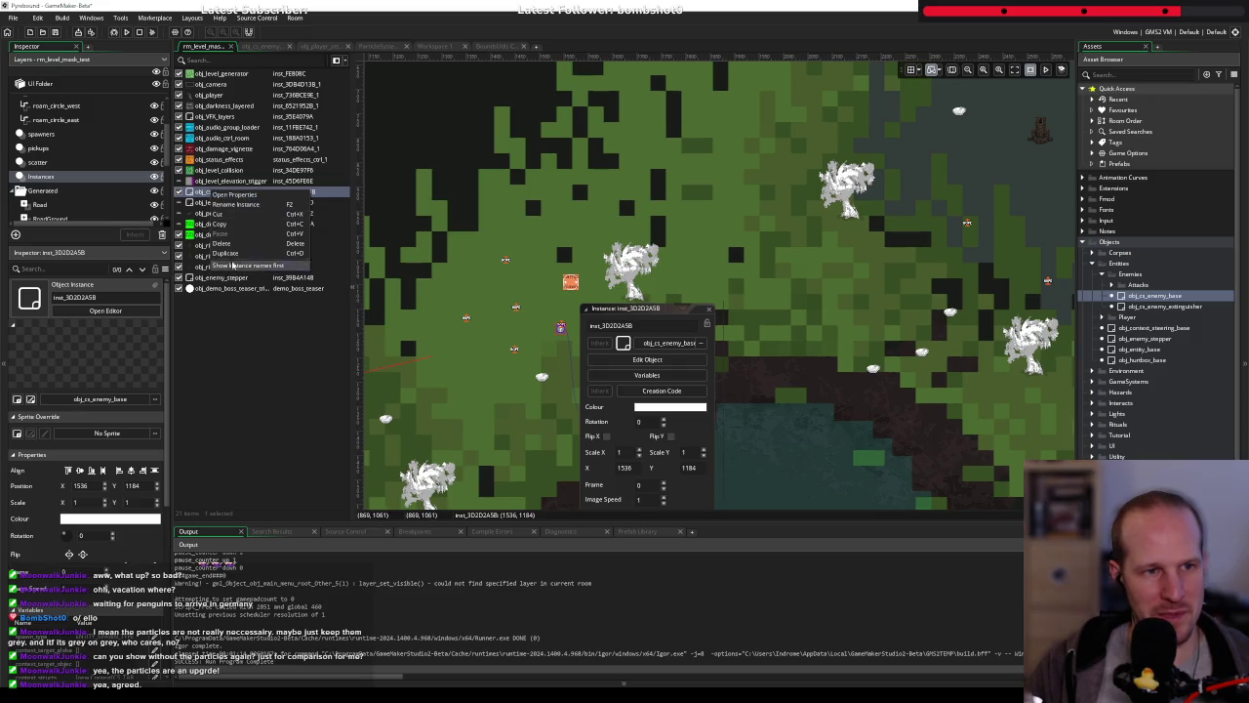
pyautogui.press('Escape')
pyautogui.press('Delete')
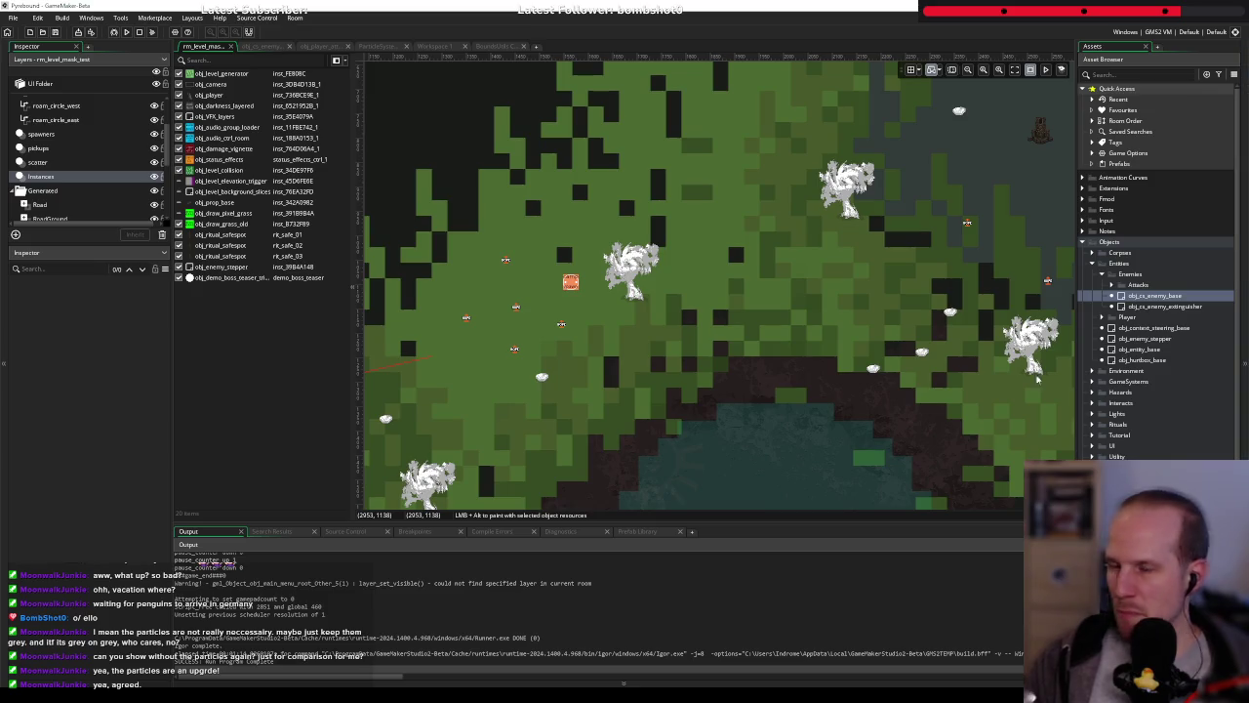
pyautogui.scroll(-5, 718, 283)
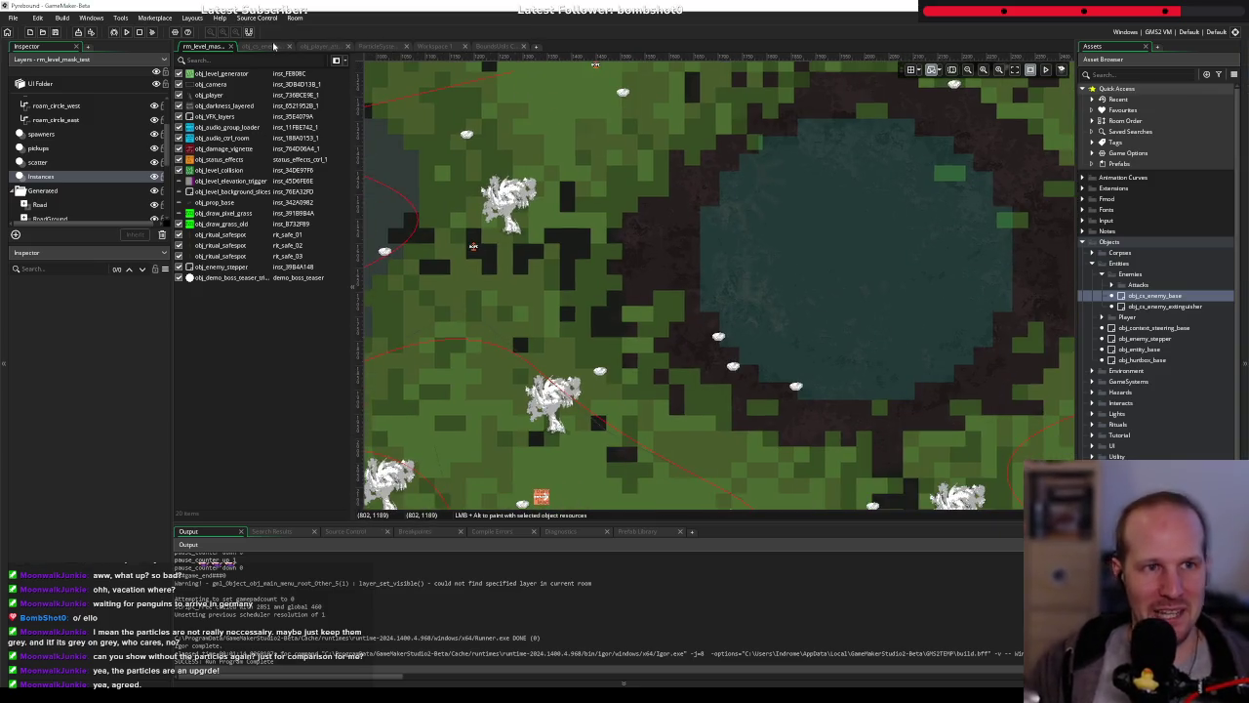
# Open the obj_cs_enemy_base code and highlight hitpoints_current to find the damage handling
pyautogui.click(262, 46)
pyautogui.scroll(-15, 372, 401)
pyautogui.doubleClick(282, 349)
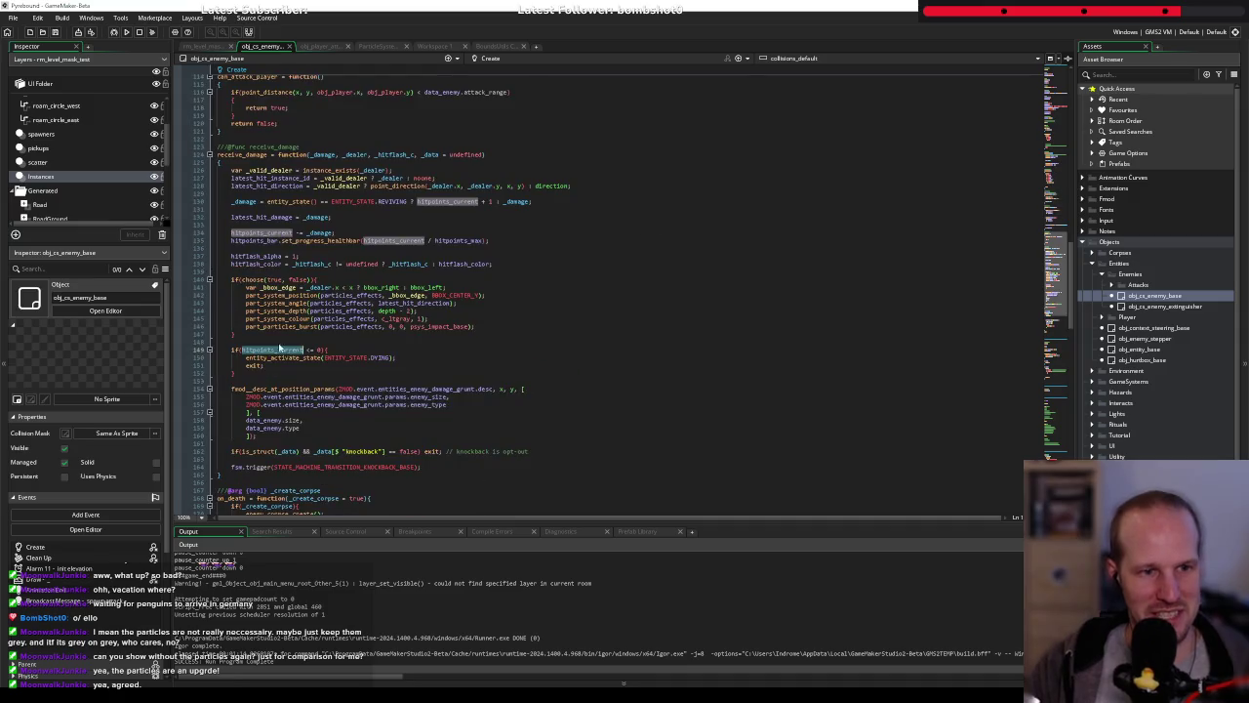
# Remove the if(choose(true, false)) condition and its brace, outdenting the part_system_* lines
pyautogui.click(272, 279)
pyautogui.hotkey('ctrl', 'd')
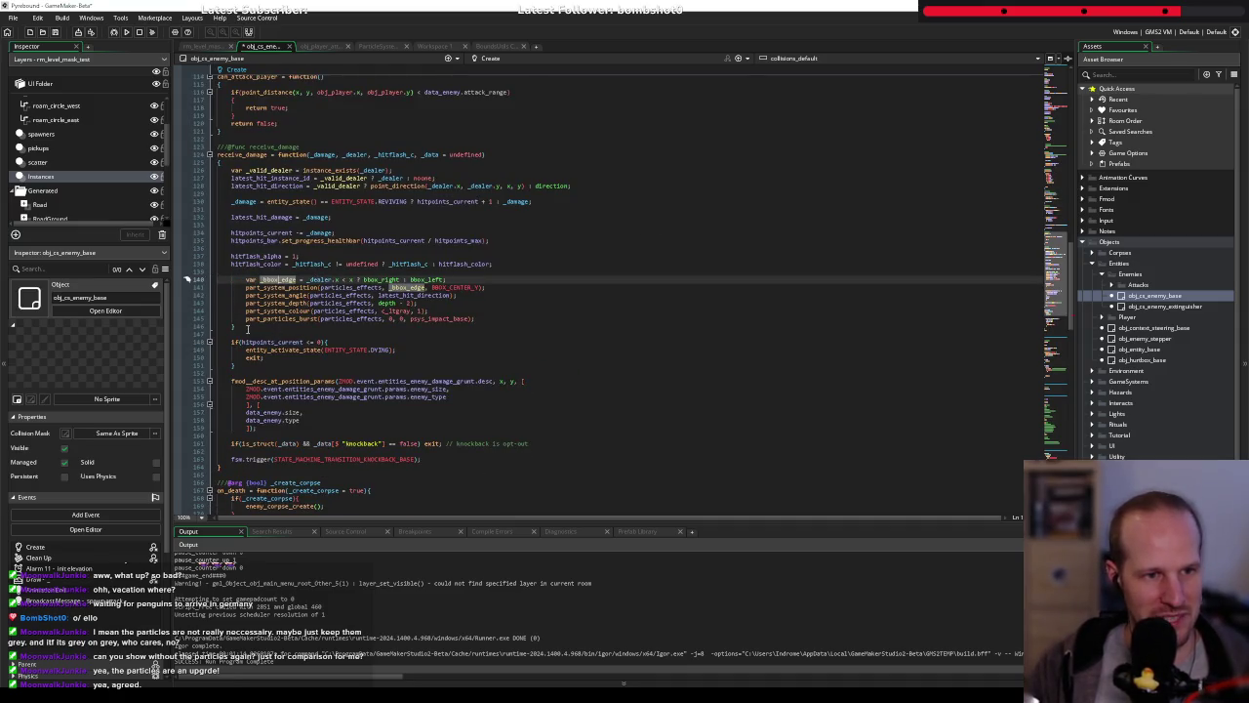
pyautogui.click(256, 326)
pyautogui.hotkey('ctrl', 'd')
pyautogui.moveTo(258, 325); pyautogui.dragTo(224, 283)
pyautogui.hotkey('shift', 'Tab')
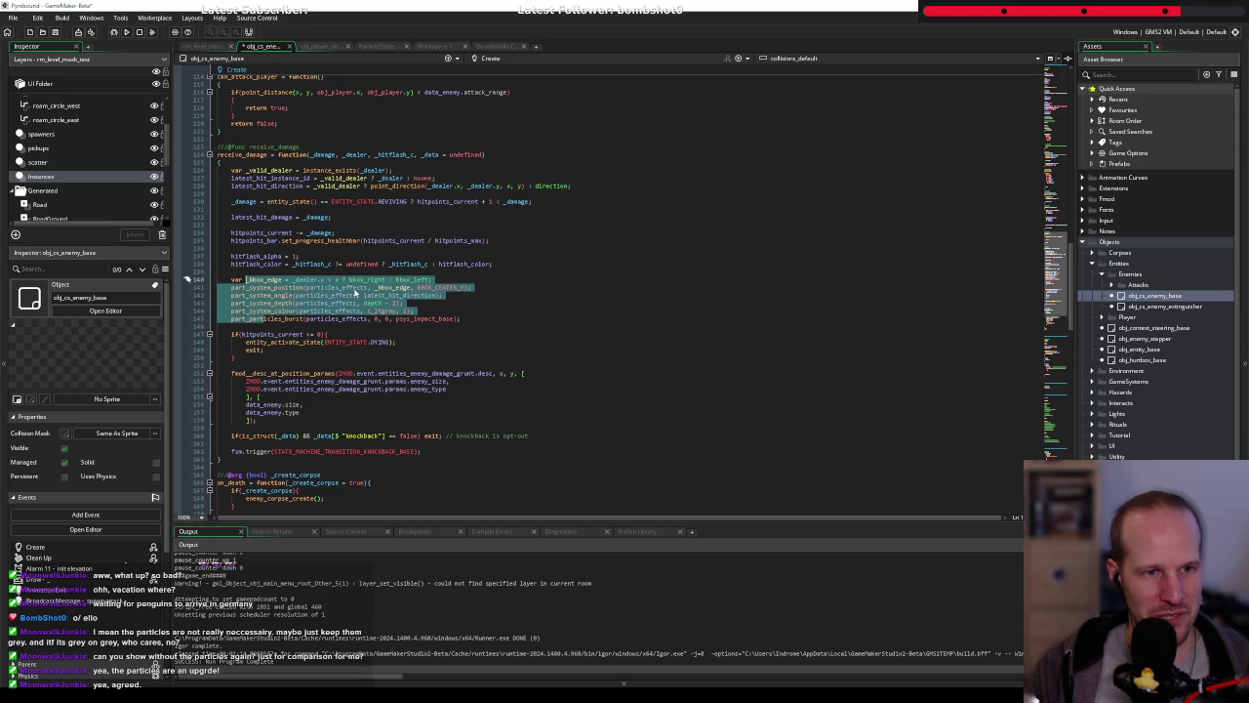
pyautogui.click(336, 287)
# Review the particle burst block and select the particles_effects variable name
pyautogui.click(391, 333)
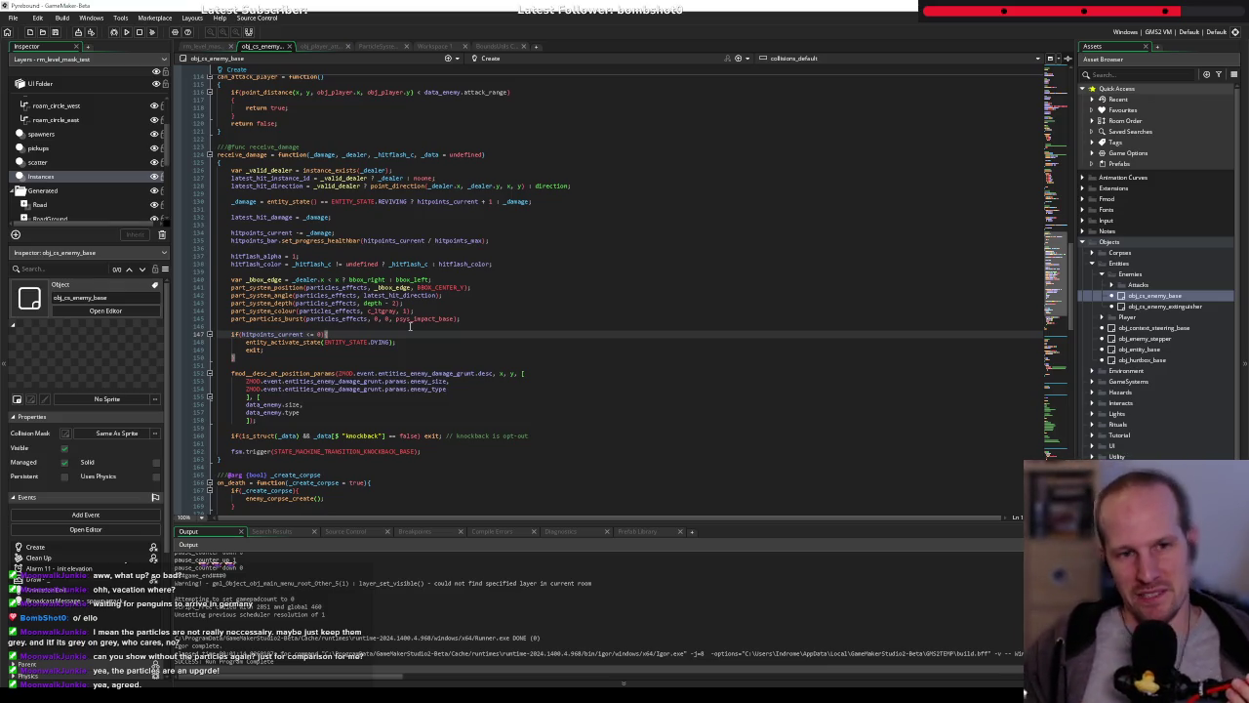
pyautogui.click(420, 310)
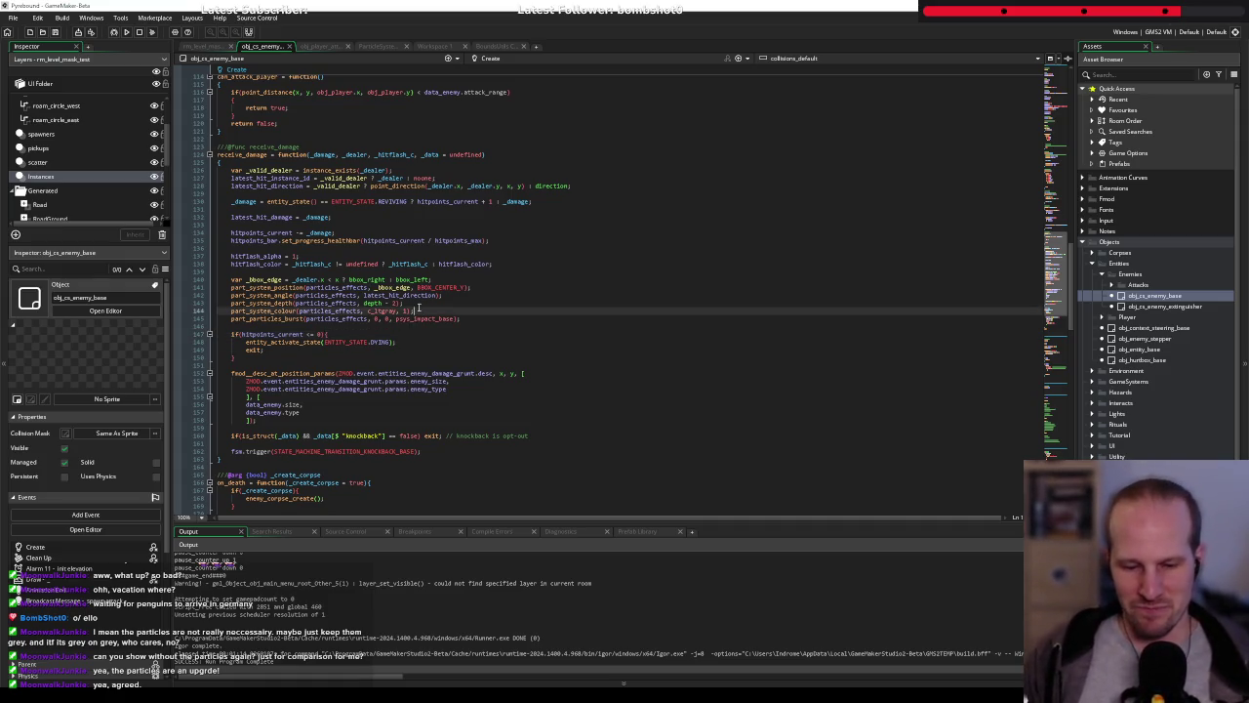
pyautogui.press('Up')
pyautogui.press('Up')
pyautogui.press('Up')
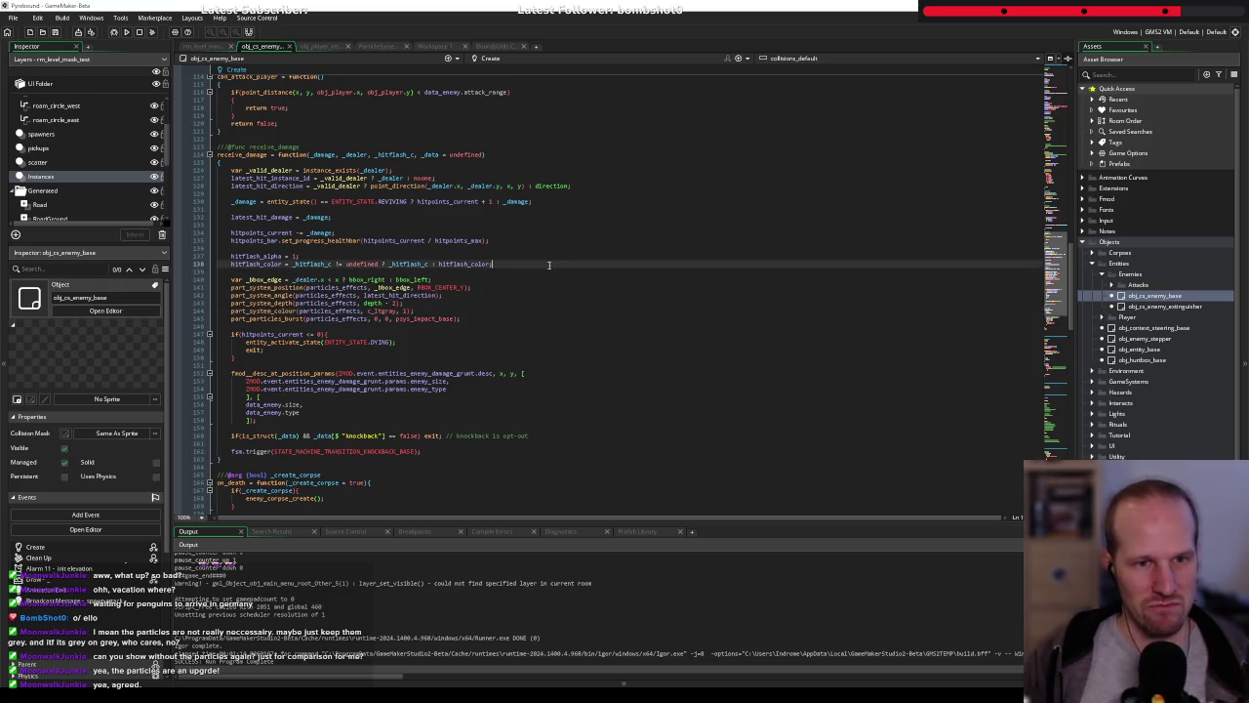
pyautogui.moveTo(480, 318); pyautogui.dragTo(232, 280)
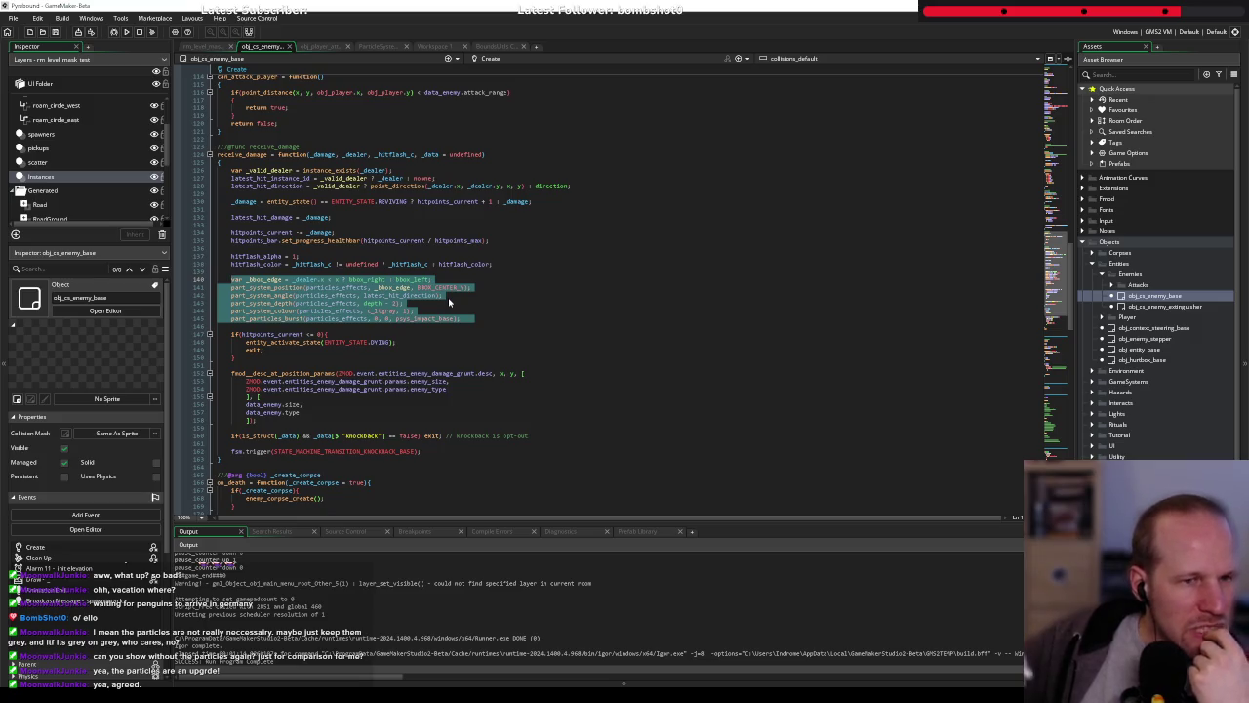
pyautogui.click(318, 296)
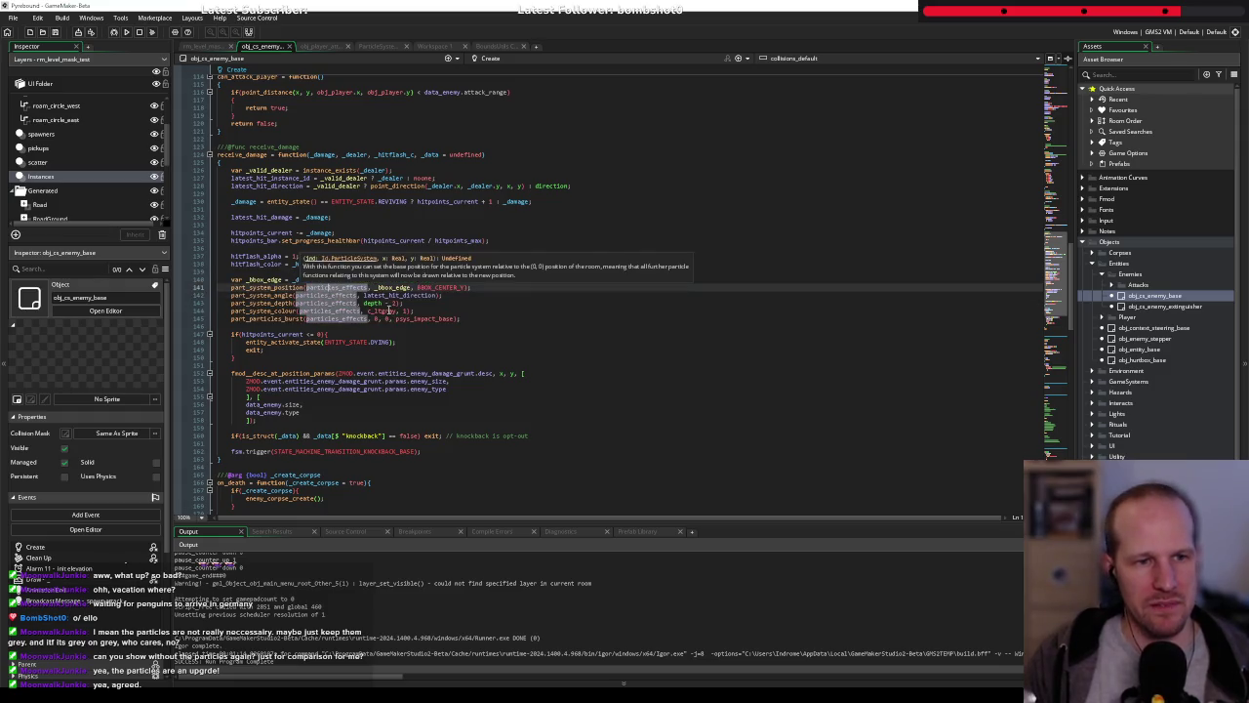
pyautogui.doubleClick(338, 295)
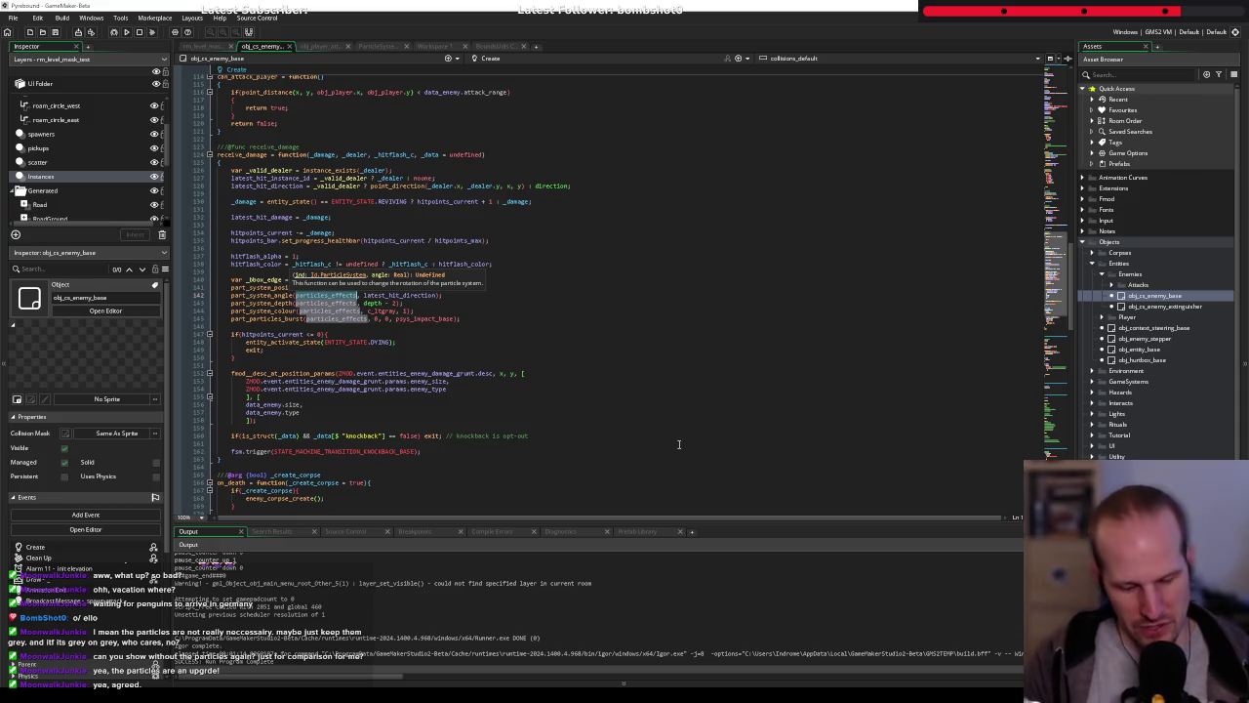
# Replace all whole-word particles_effects with particles_impacts using Find and Replace
pyautogui.hotkey('ctrl', 'f')
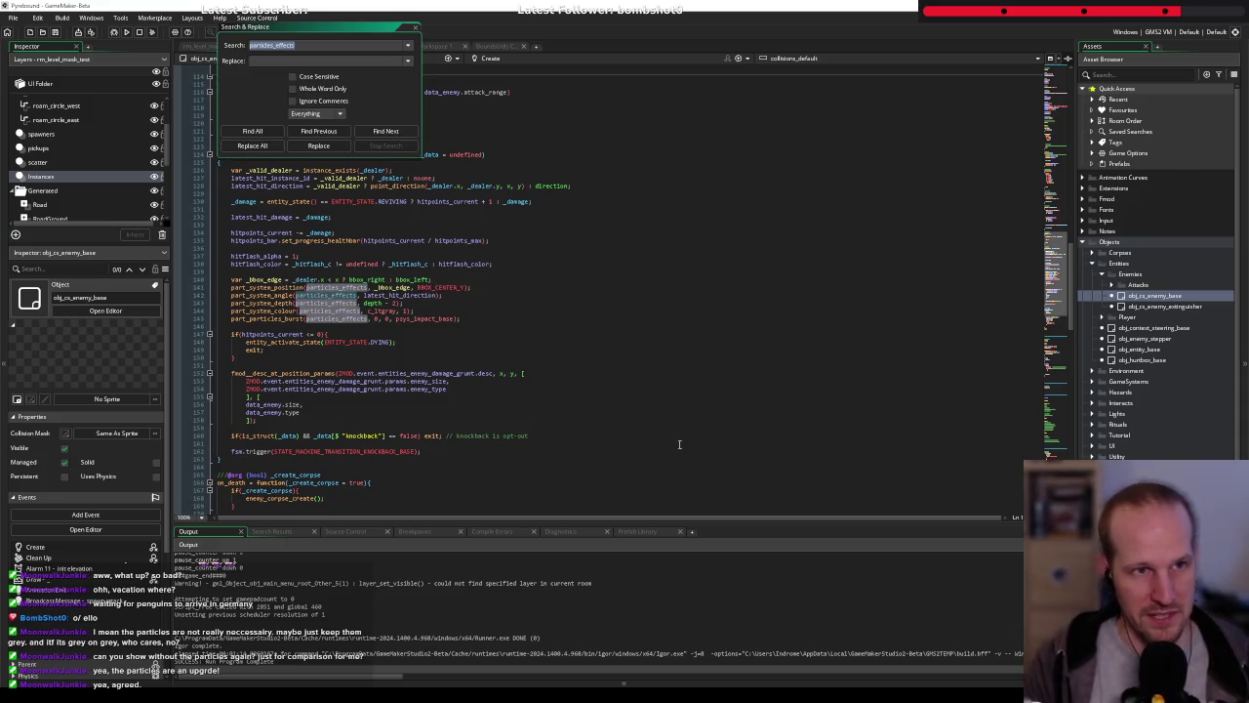
pyautogui.press('Tab')
pyautogui.write('impact')
pyautogui.hotkey('ctrl', 'a')
pyautogui.write('parti')
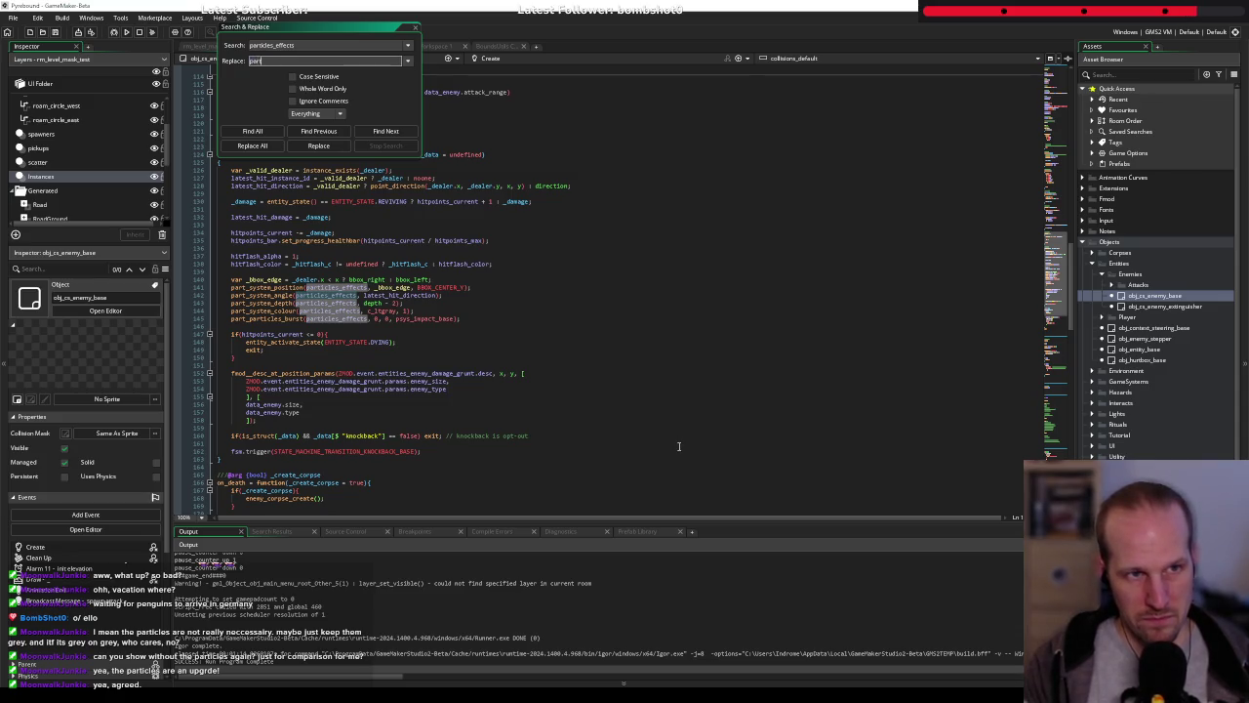
pyautogui.write('imp')
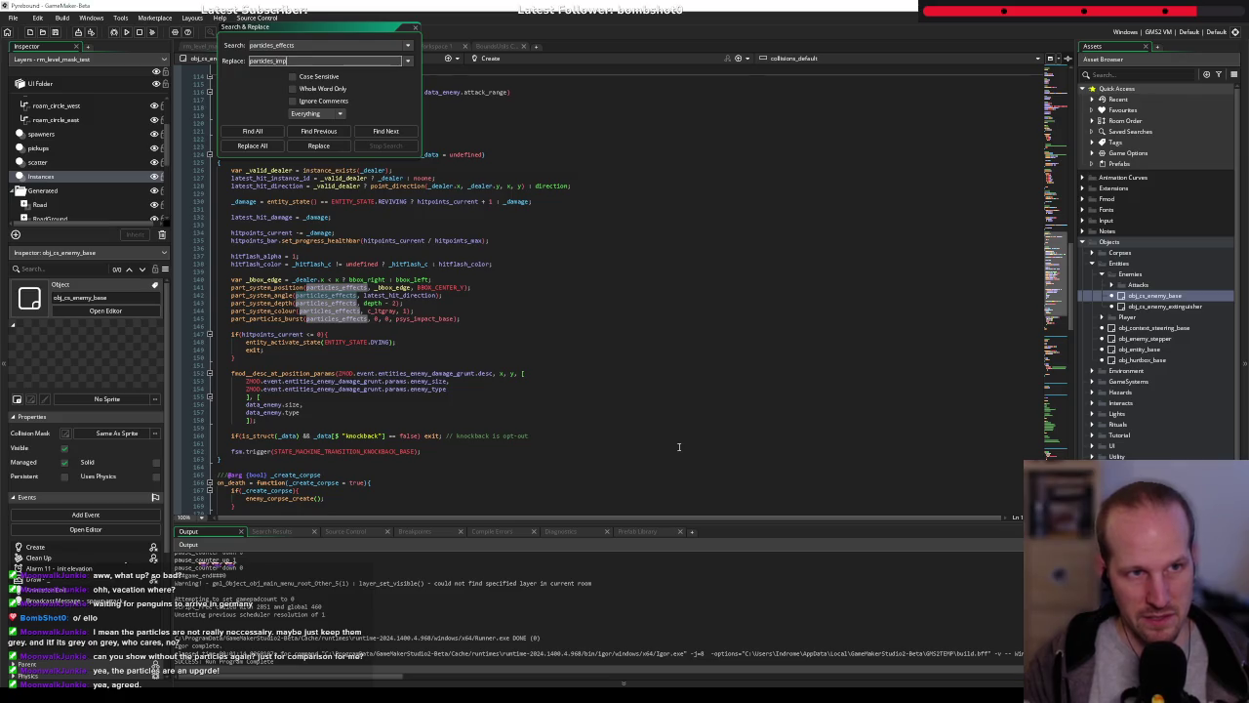
pyautogui.write('actss')
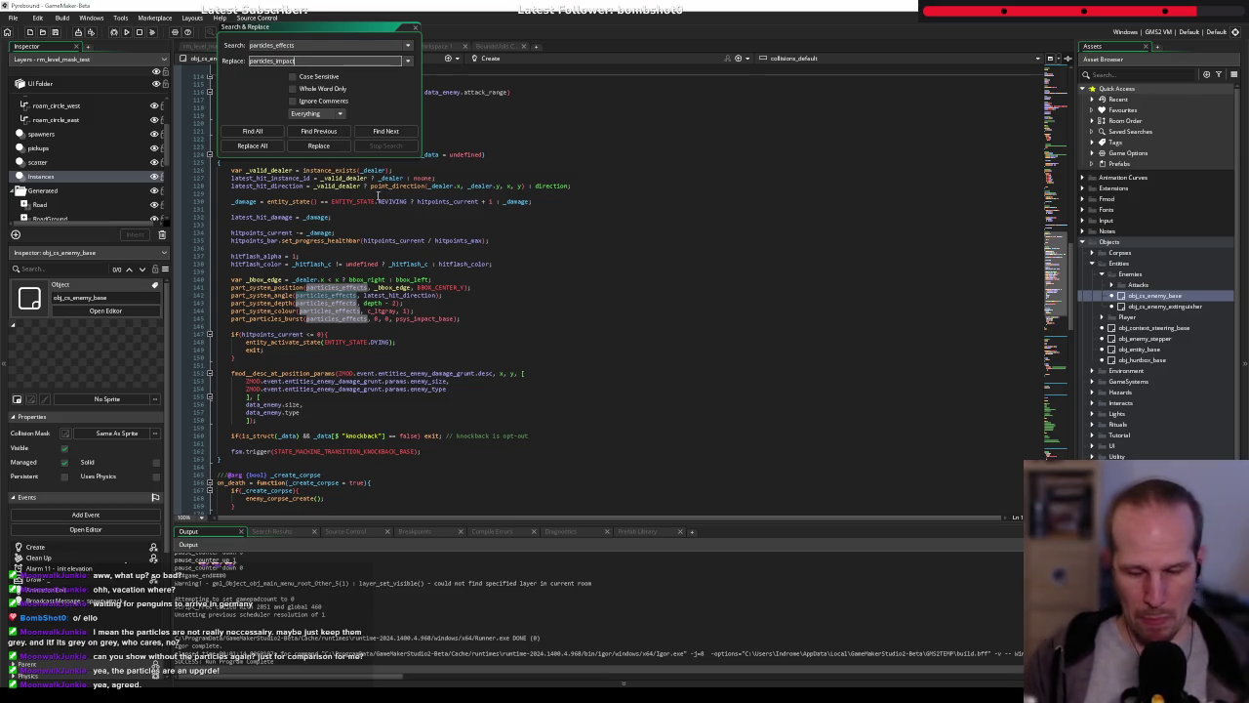
pyautogui.click(254, 132)
pyautogui.click(292, 89)
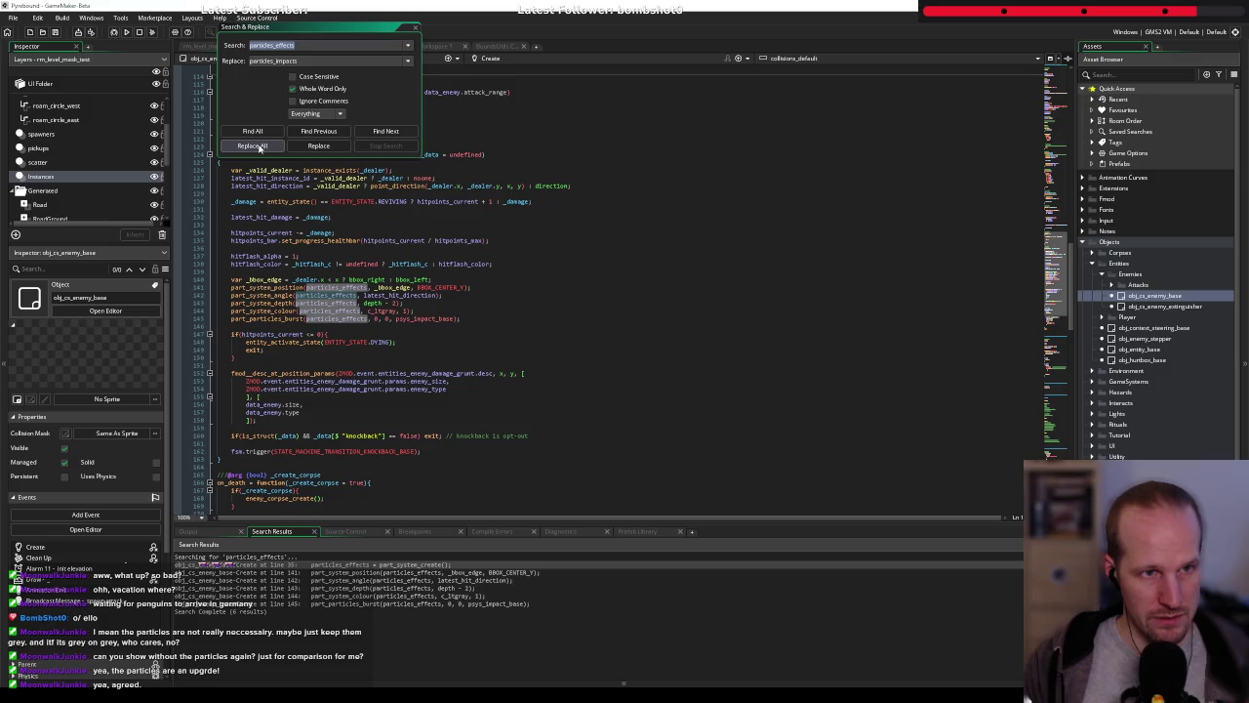
pyautogui.click(251, 145)
pyautogui.click(663, 375)
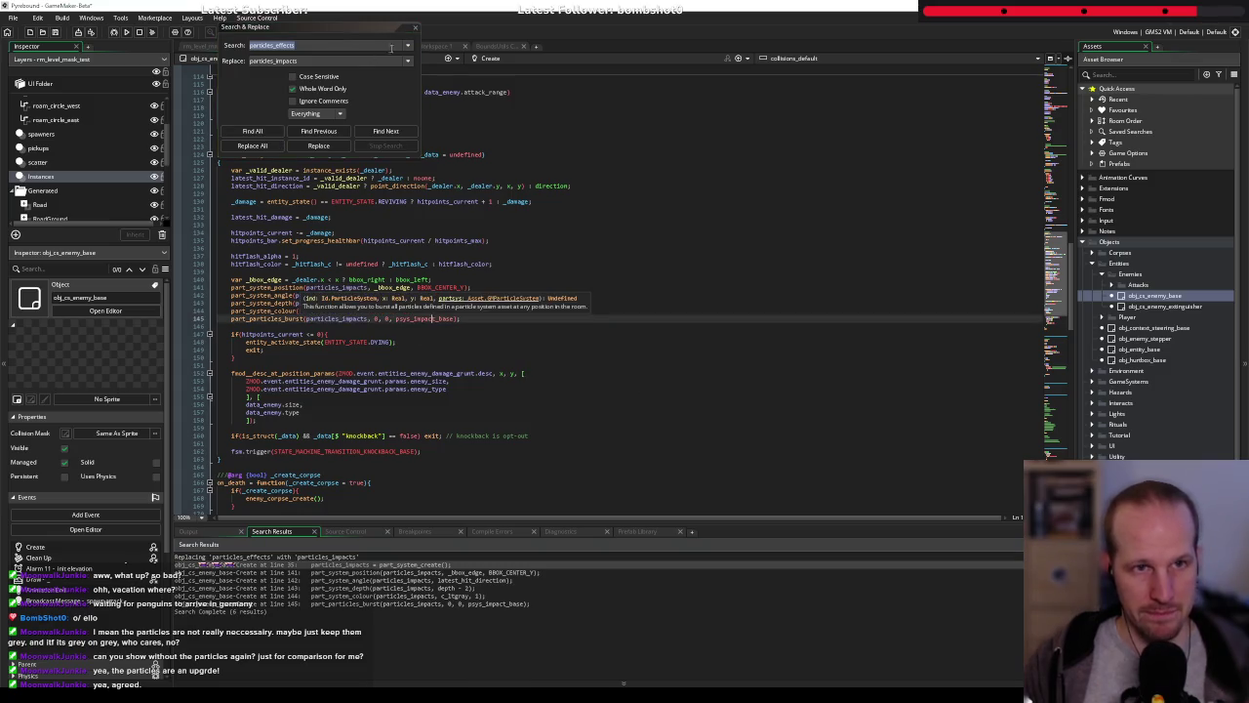
pyautogui.click(433, 218)
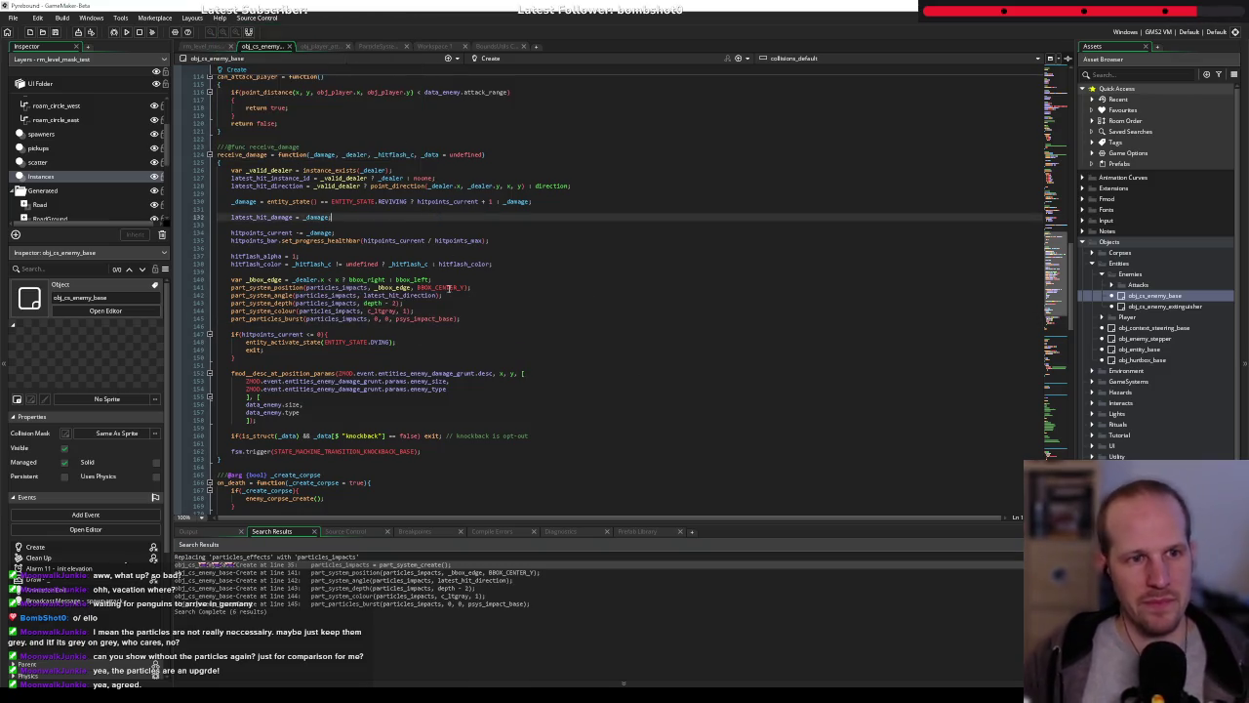
pyautogui.scroll(4, 380, 334)
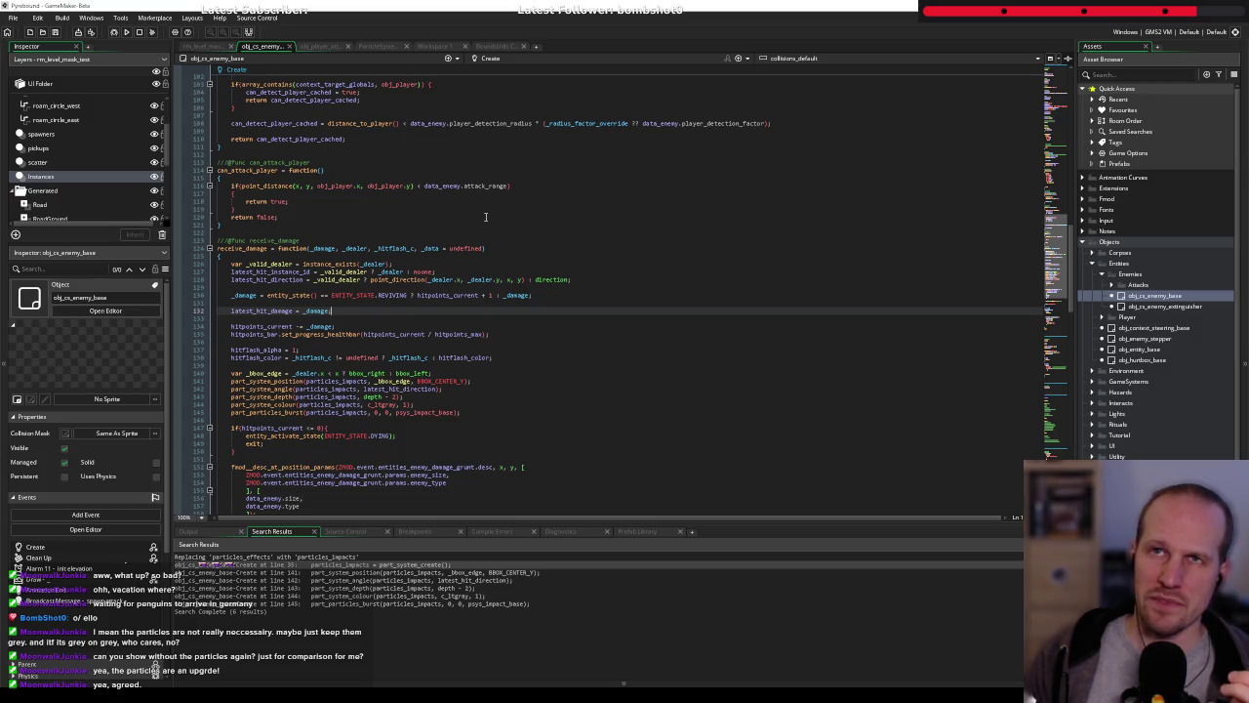
pyautogui.scroll(15, 222, 286)
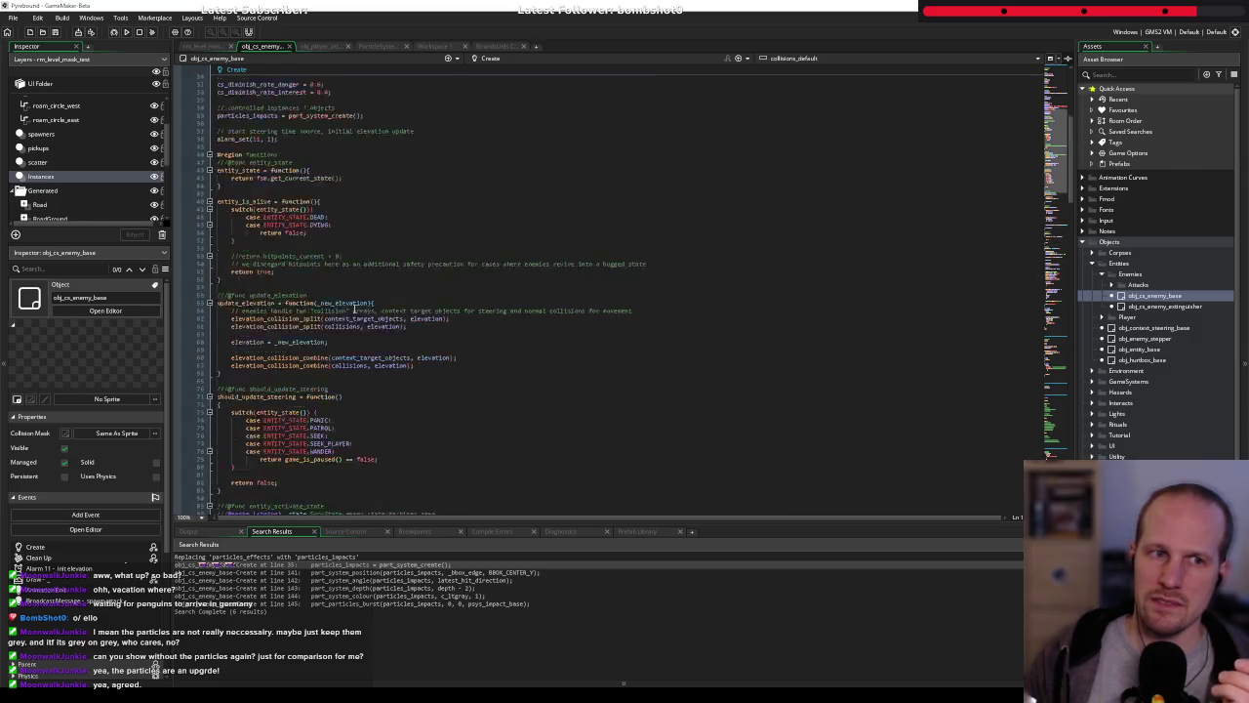
pyautogui.click(487, 163)
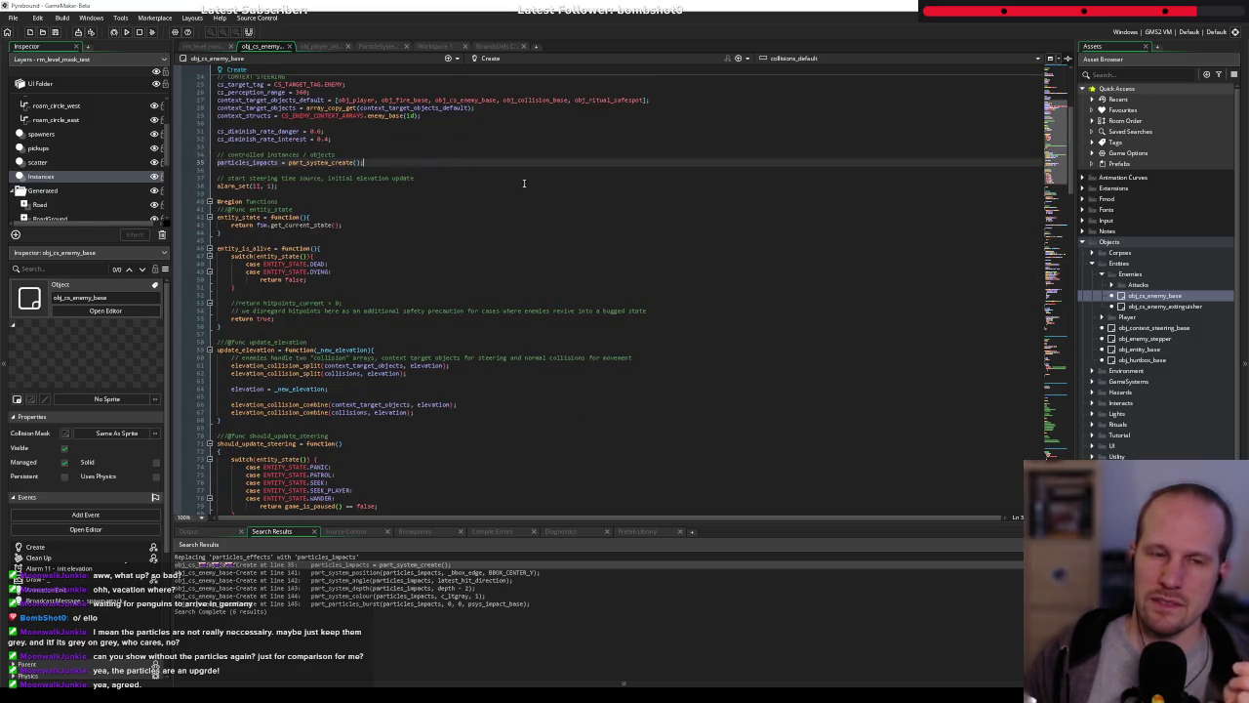
# Add part_system_global_space(particles_impacts, true); below the part_system_create line
pyautogui.press('Return')
pyautogui.write('part_')
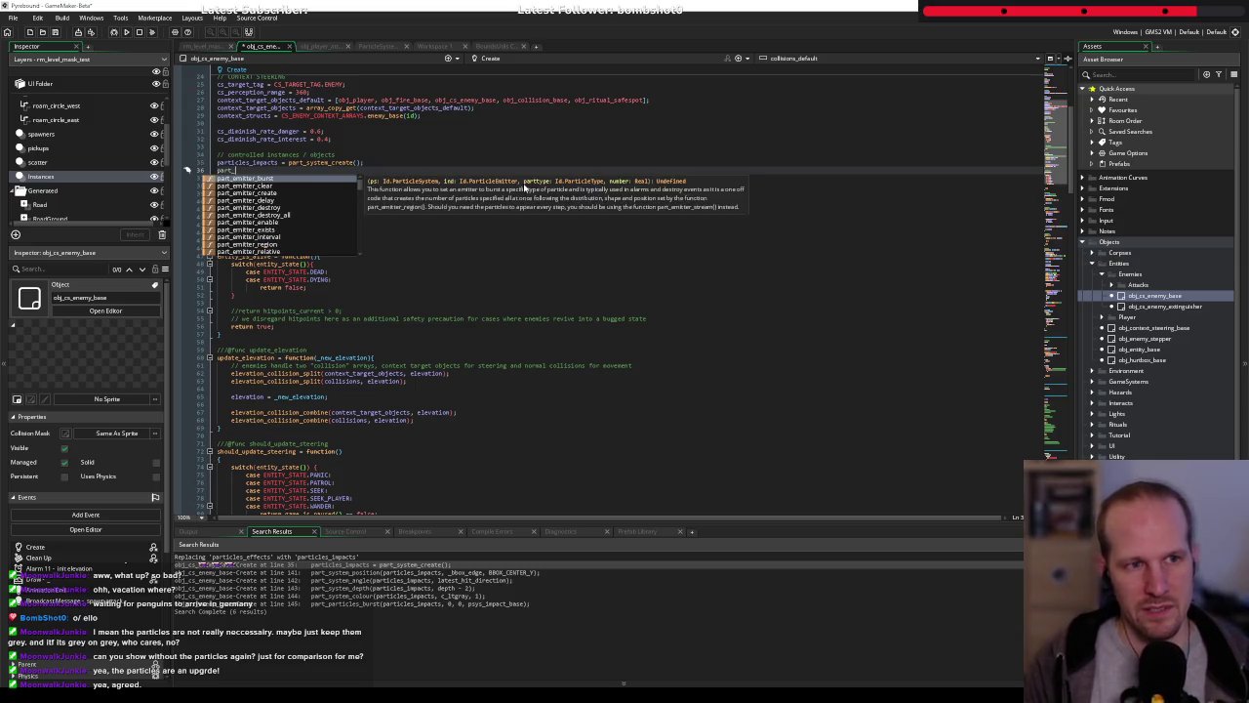
pyautogui.write('system_g')
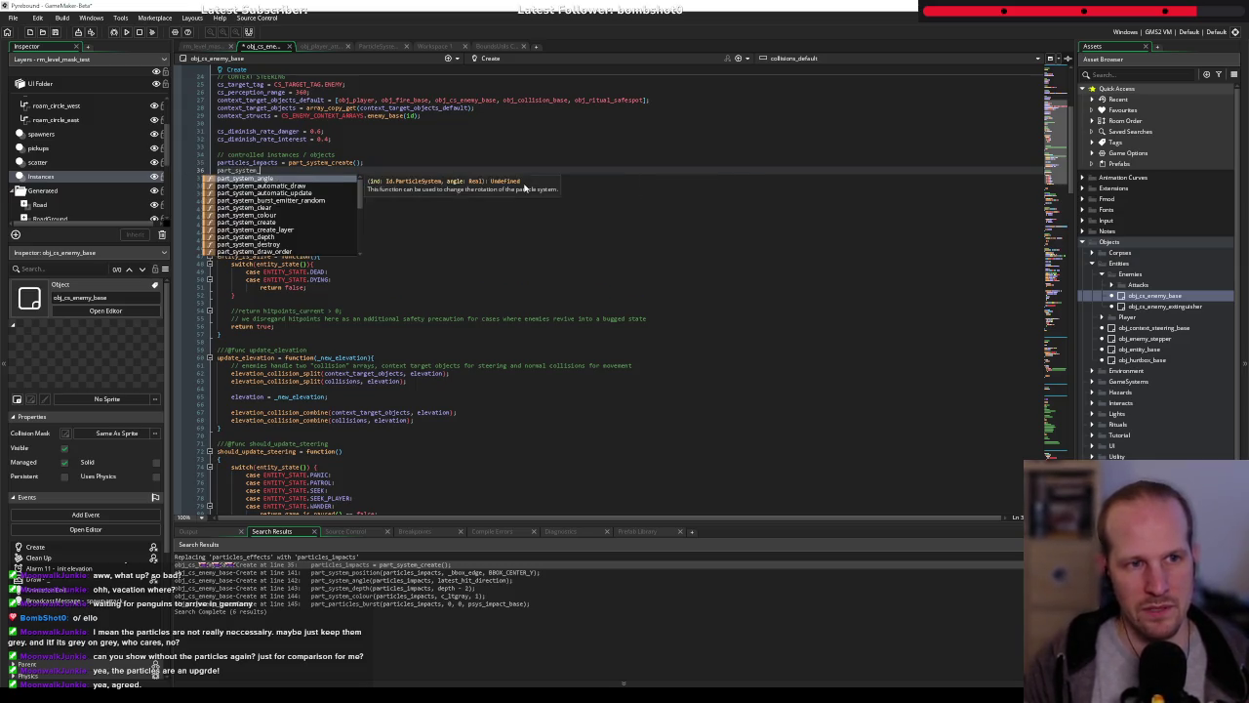
pyautogui.press('Down')
pyautogui.press('Down')
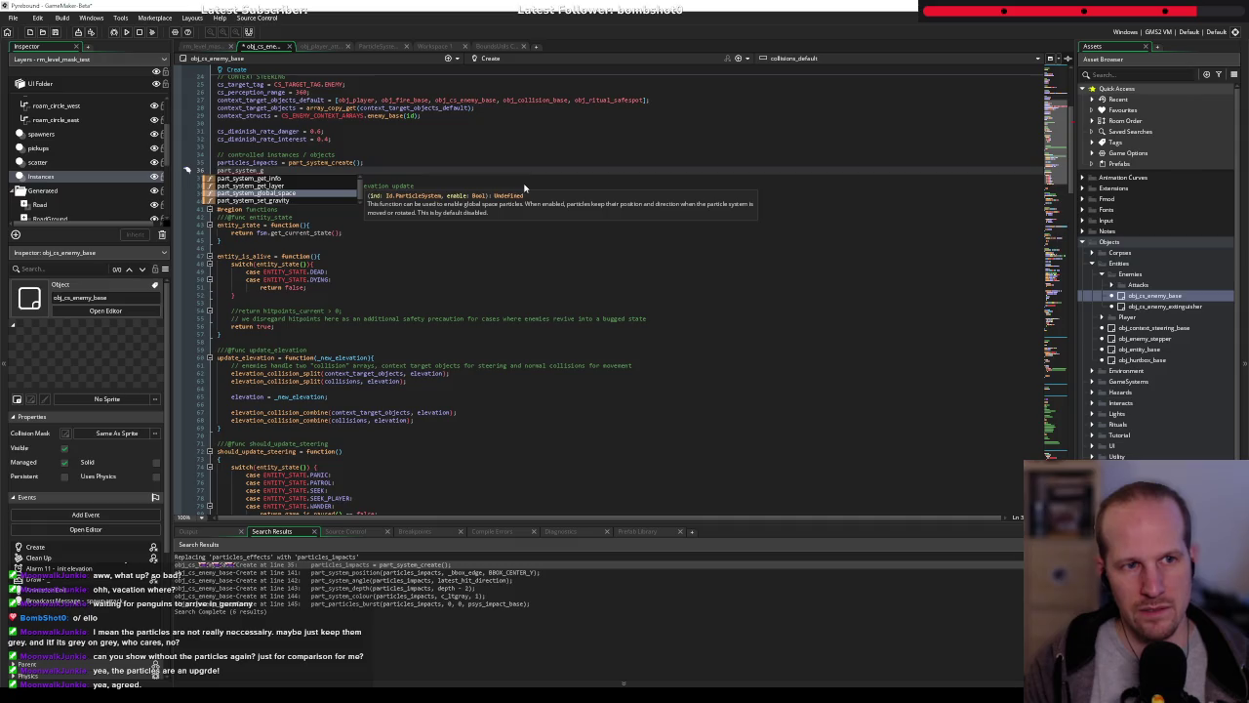
pyautogui.press('Return')
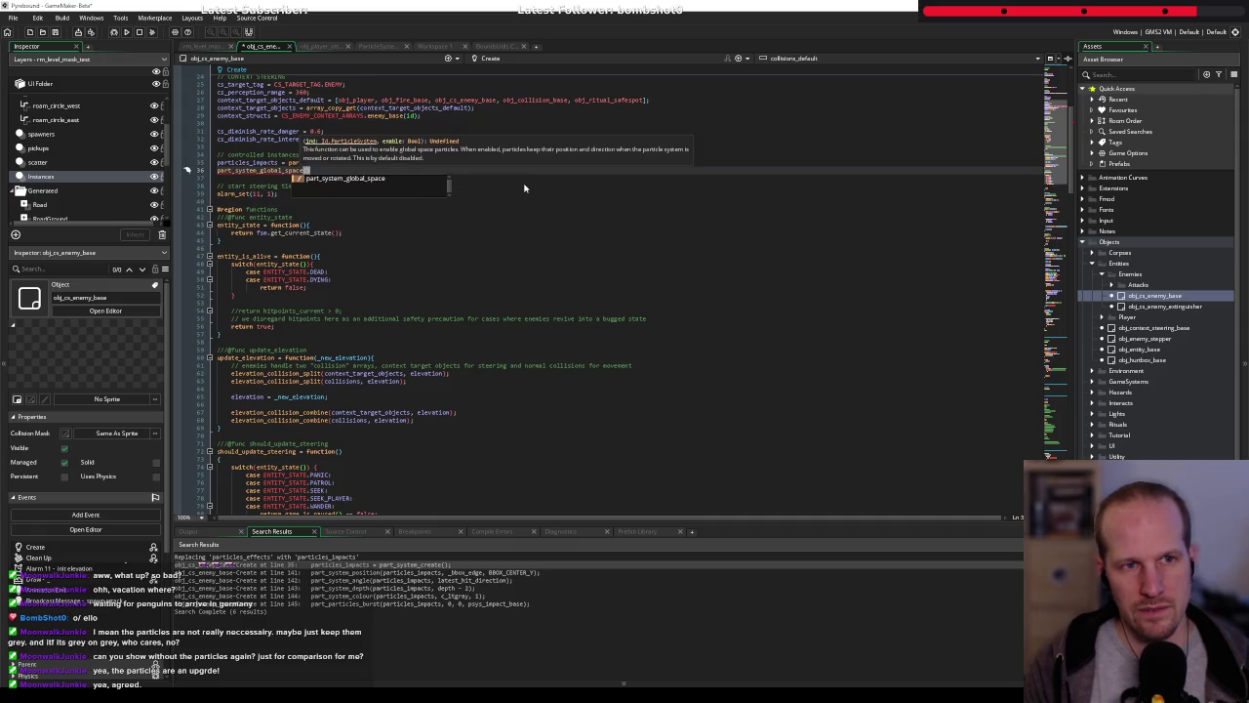
pyautogui.write('particles_impacts, t')
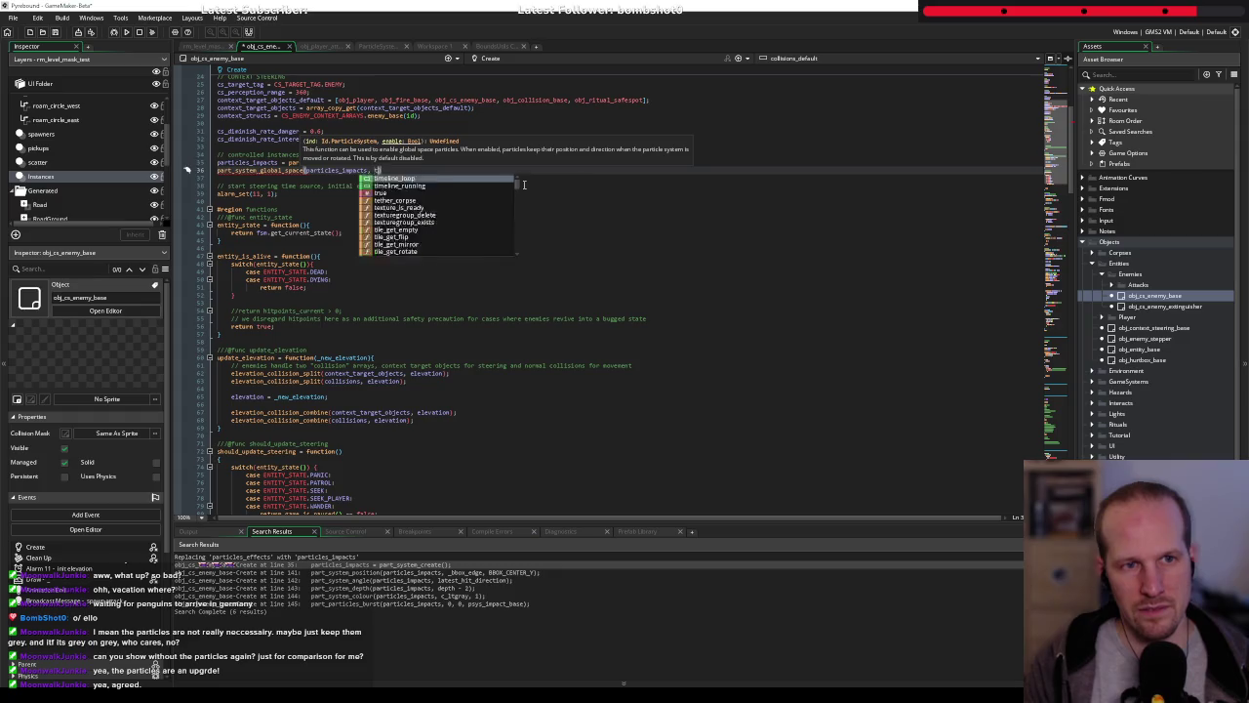
pyautogui.write('rue);')
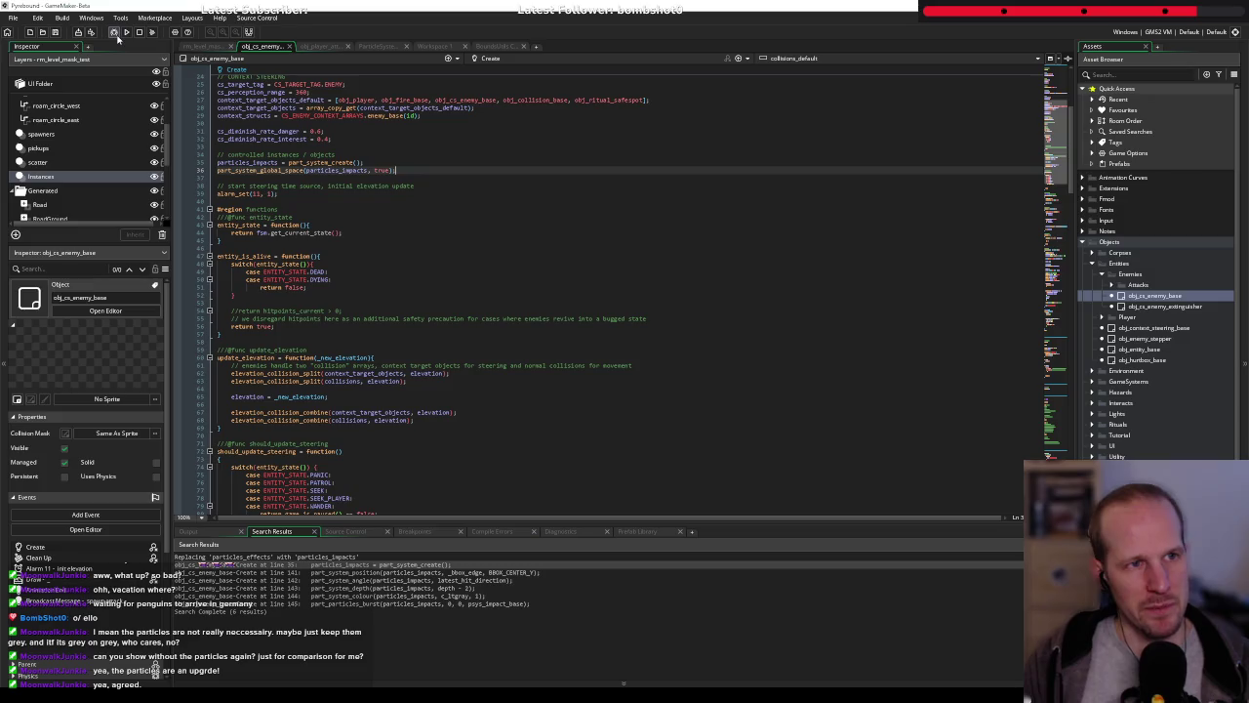
pyautogui.click(408, 201)
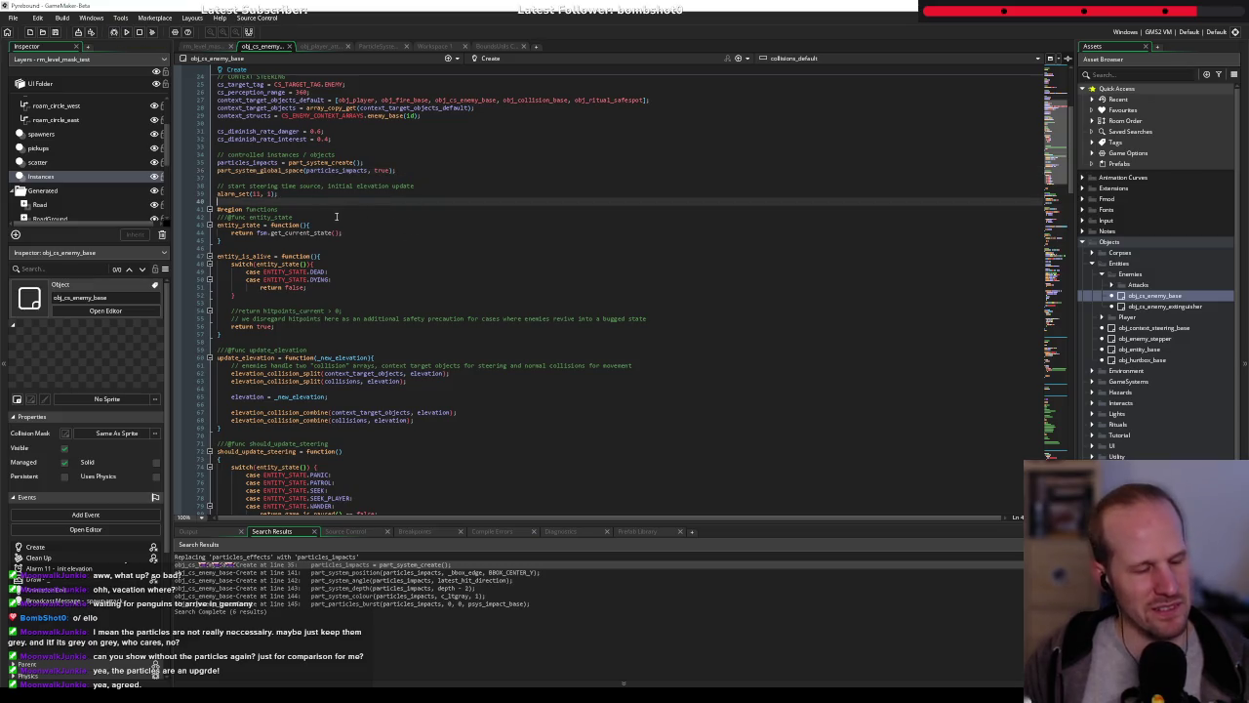
pyautogui.scroll(-20, 308, 356)
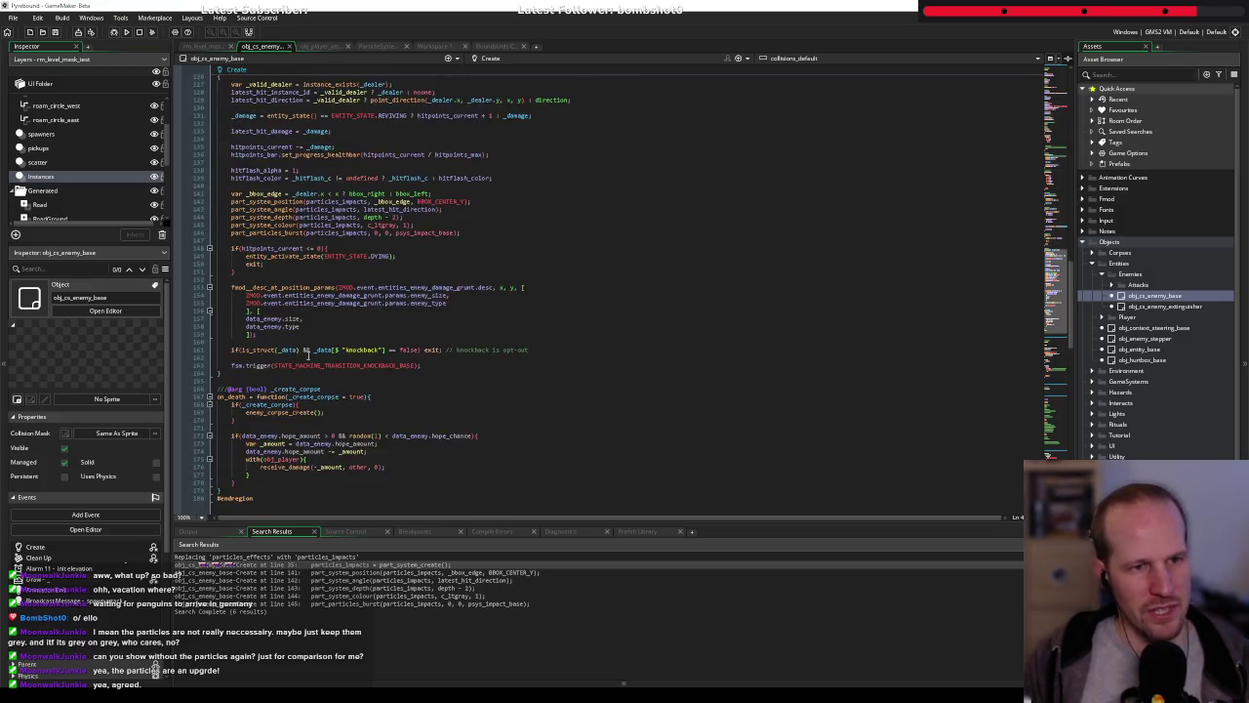
pyautogui.click(388, 269)
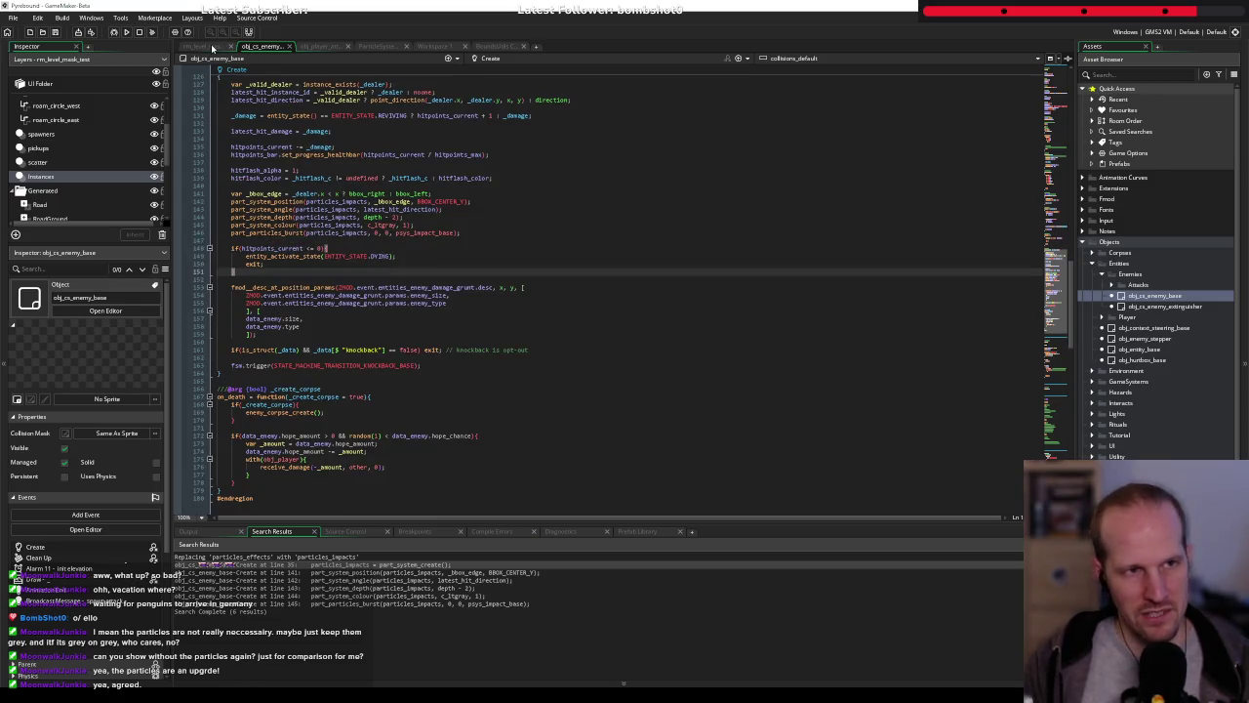
# Place a new obj_cs_enemy_base instance in the dark clearing and open its creation code
pyautogui.click(212, 48)
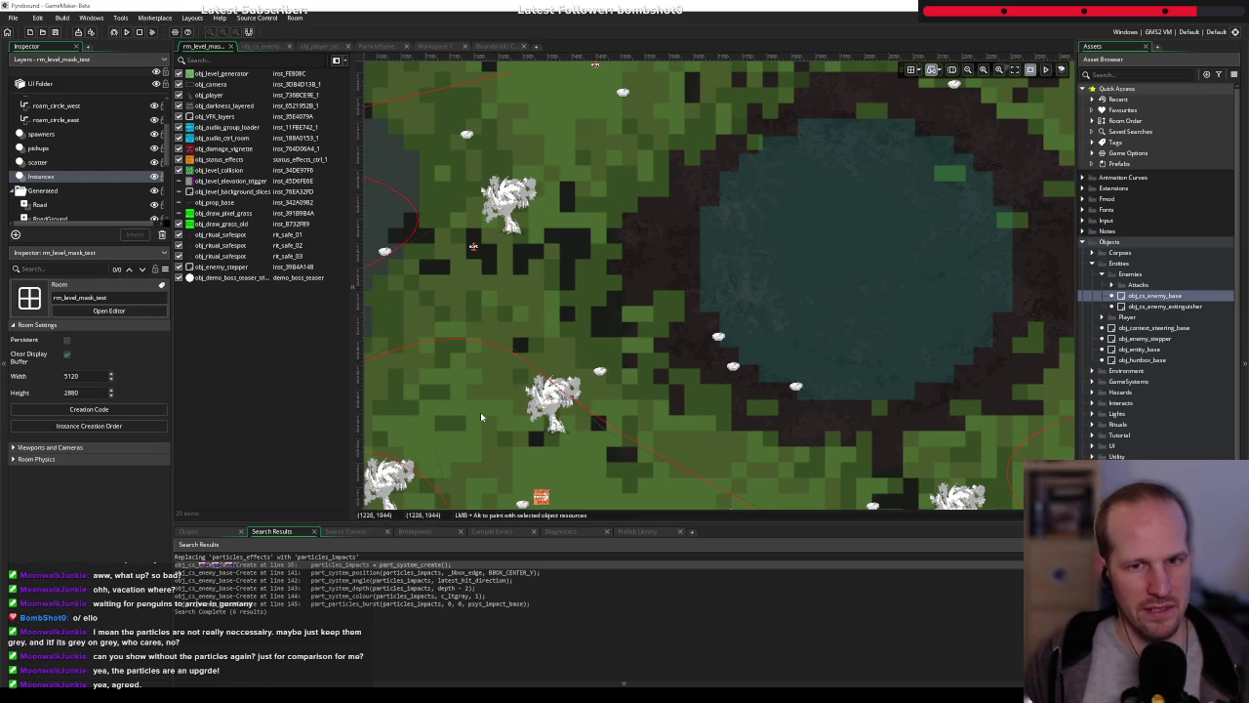
pyautogui.scroll(-5, 485, 417)
pyautogui.hscroll(-5, 600, 323)
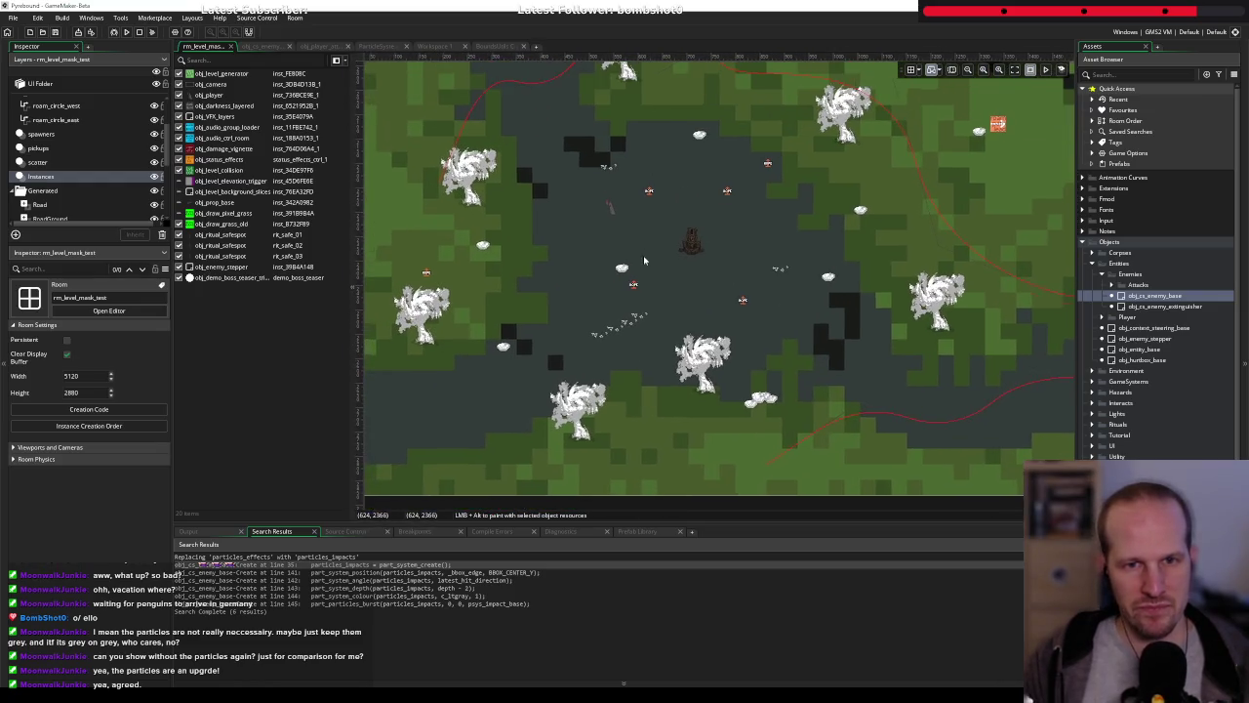
pyautogui.scroll(1, 663, 260)
pyautogui.hscroll(1, 683, 266)
pyautogui.moveTo(1137, 299)
pyautogui.mouseDown()
pyautogui.moveTo(652, 265)
pyautogui.moveTo(575, 289)
pyautogui.mouseUp()
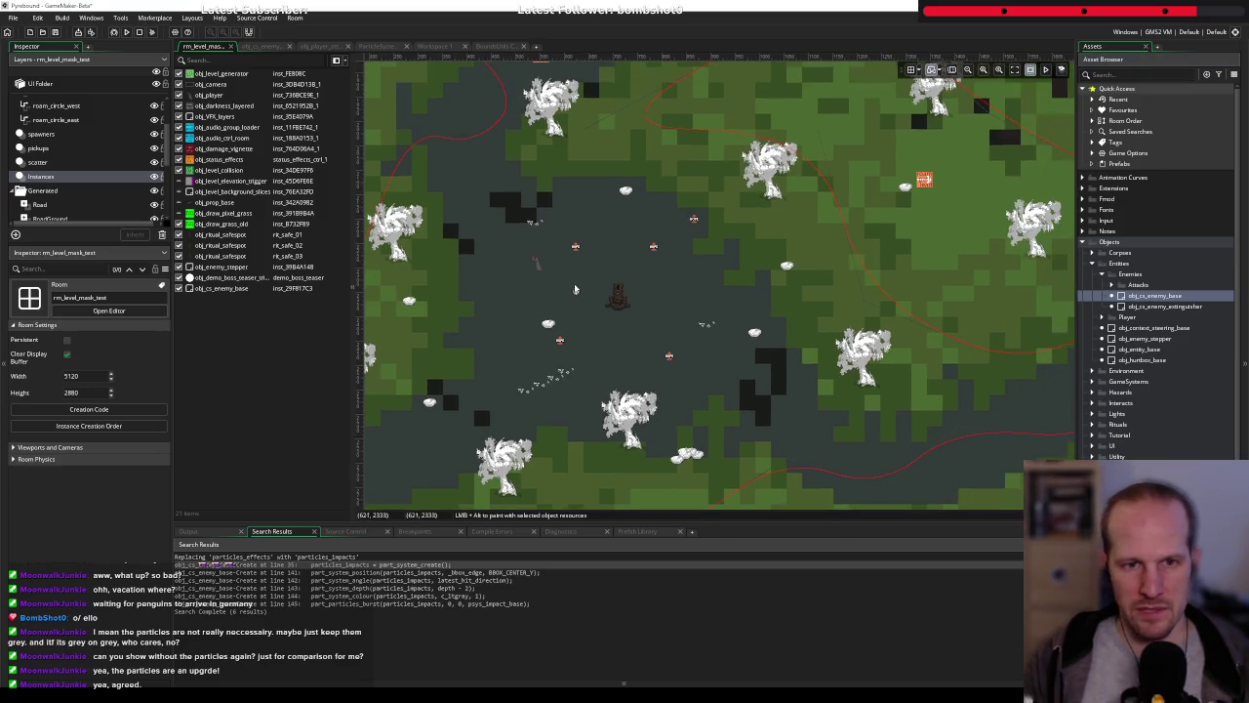
pyautogui.doubleClick(574, 293)
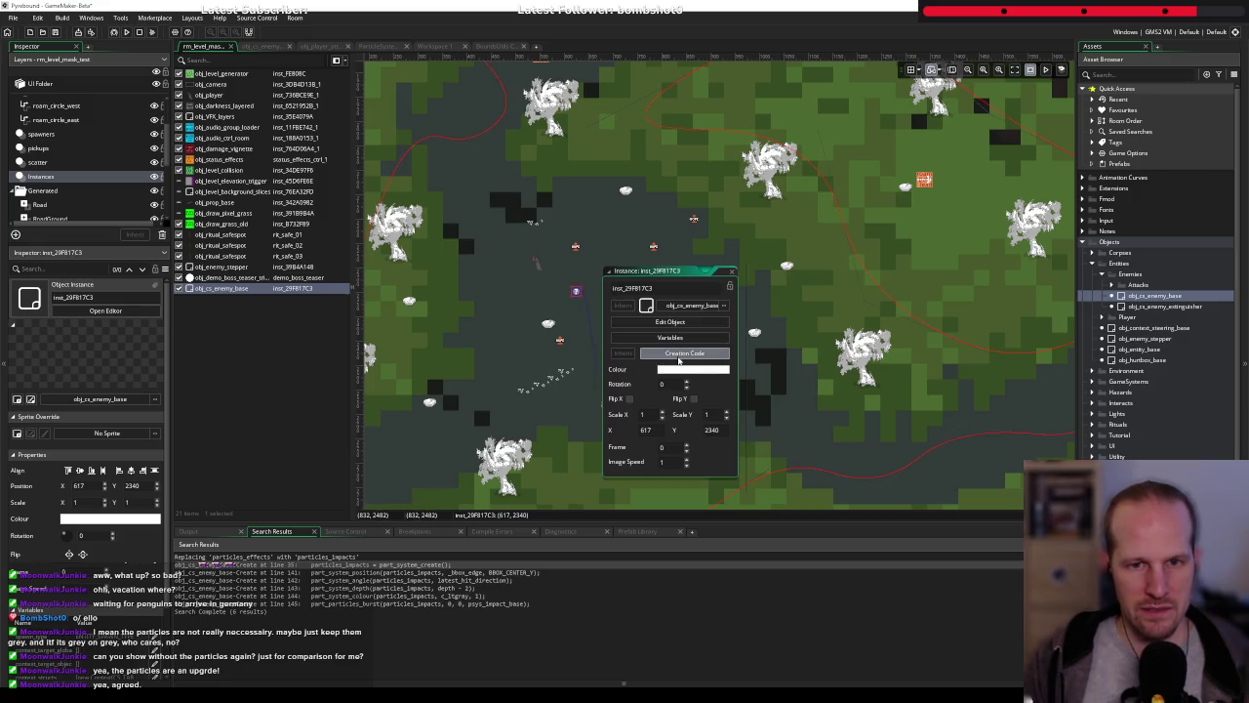
pyautogui.click(685, 357)
pyautogui.scroll(3, 260, 241)
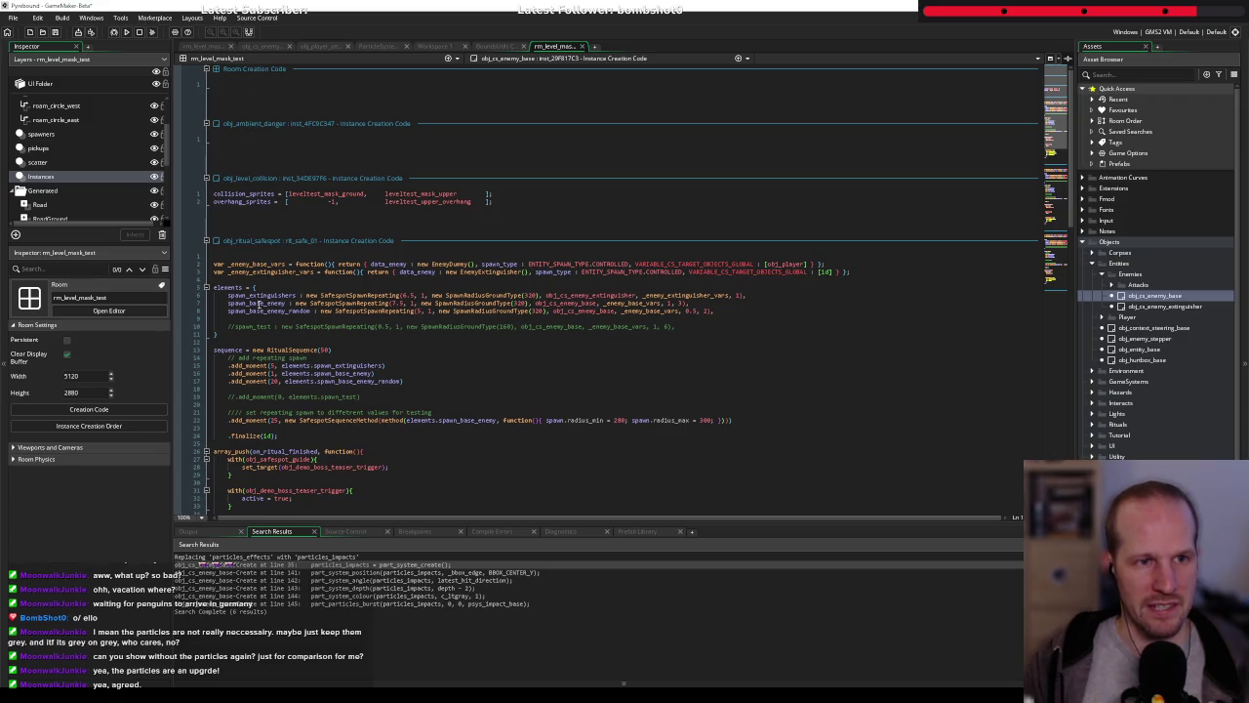
# Write hitpoints_current = 9999; in the enemy instance's creation code, then return to rm_level_mask_test
pyautogui.scroll(-10, 282, 363)
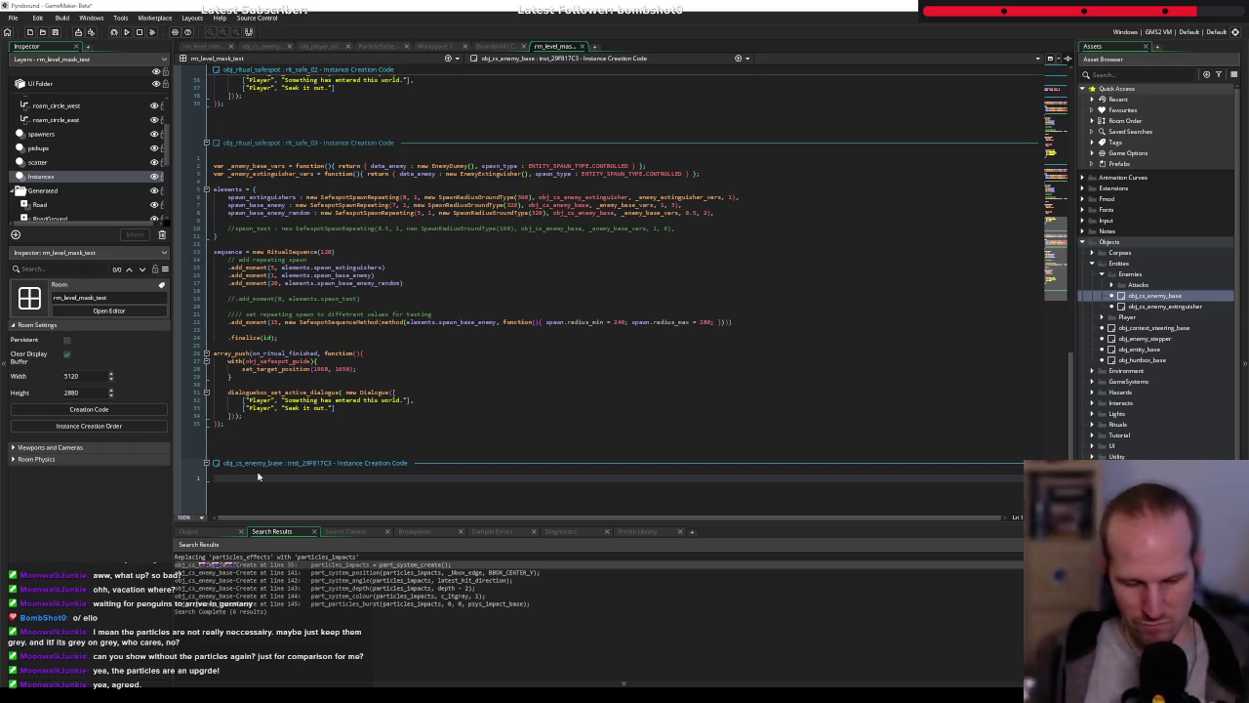
pyautogui.write('call_later(')
pyautogui.press('Escape')
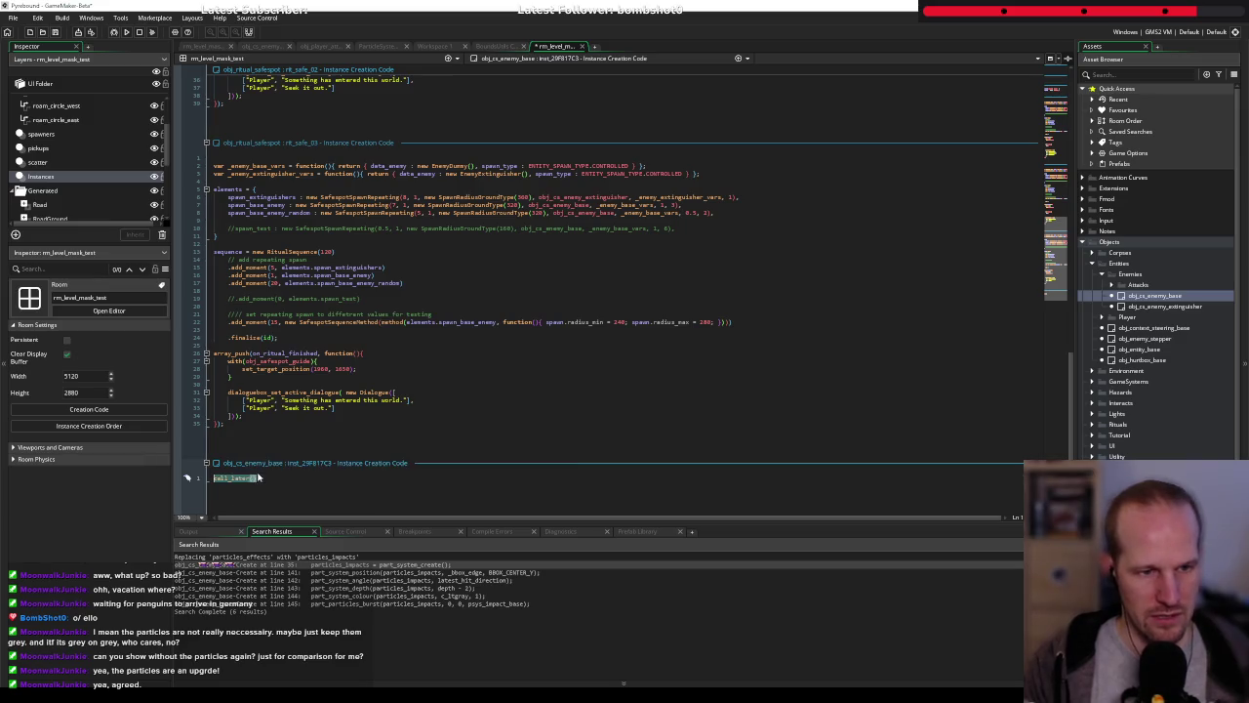
pyautogui.write('hitpoi')
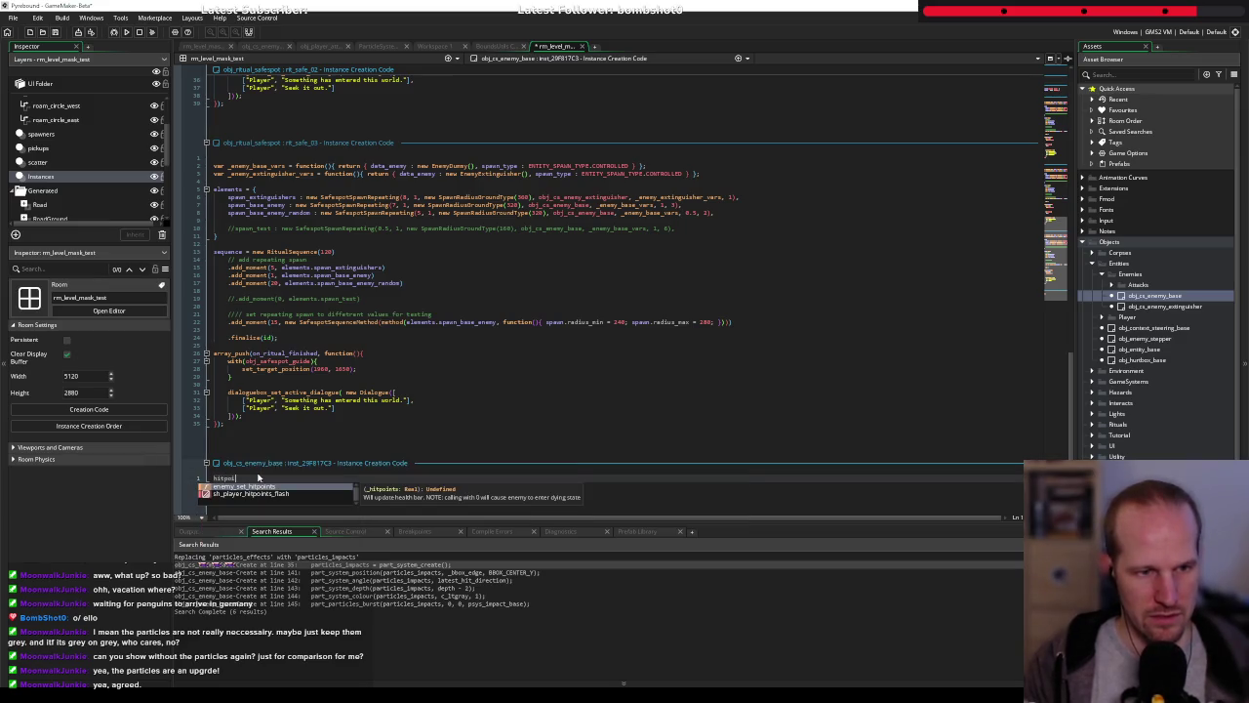
pyautogui.write('nts_current ')
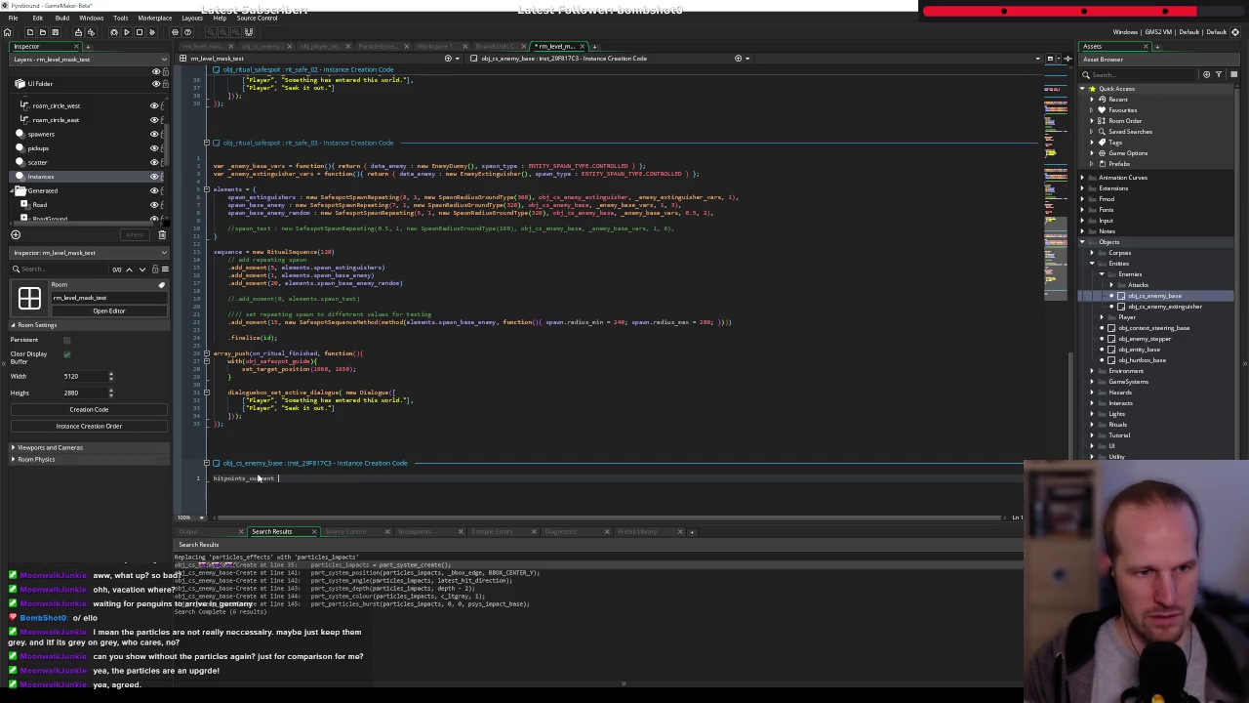
pyautogui.write('= 9999;')
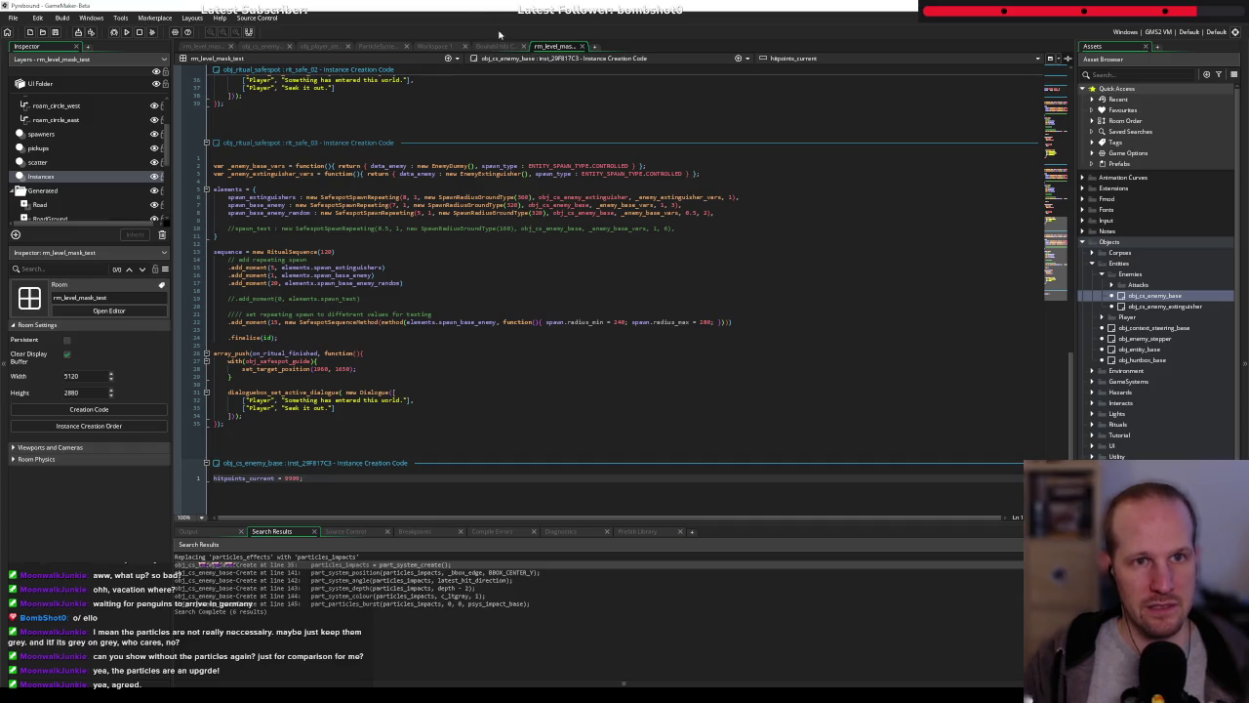
pyautogui.click(225, 46)
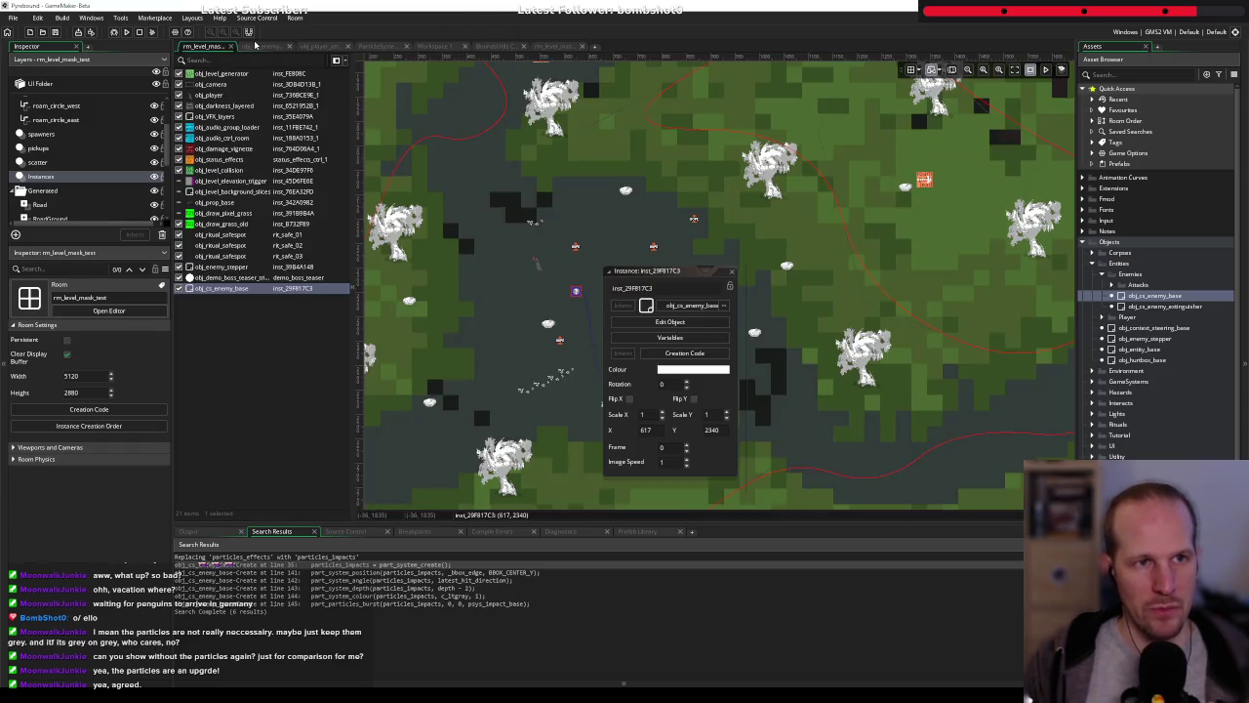
# Check the placed enemy's inspector variables, then run the game and start from the title screen
pyautogui.click(256, 46)
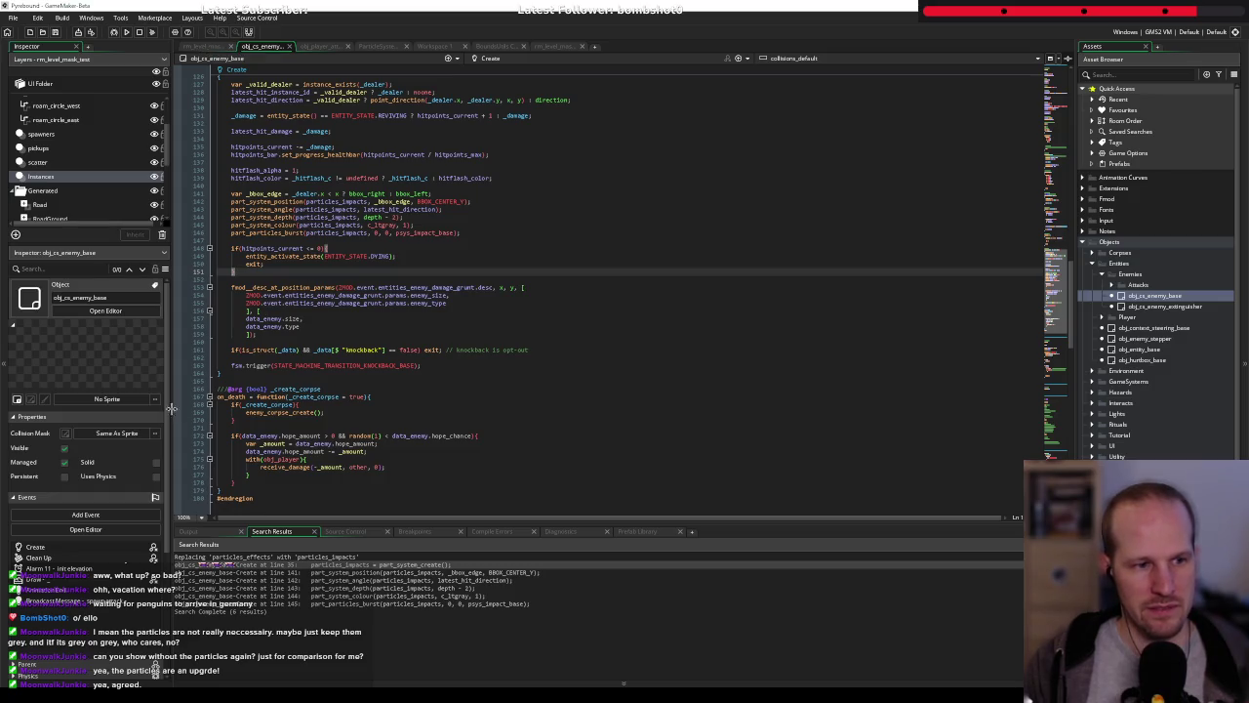
pyautogui.click(210, 46)
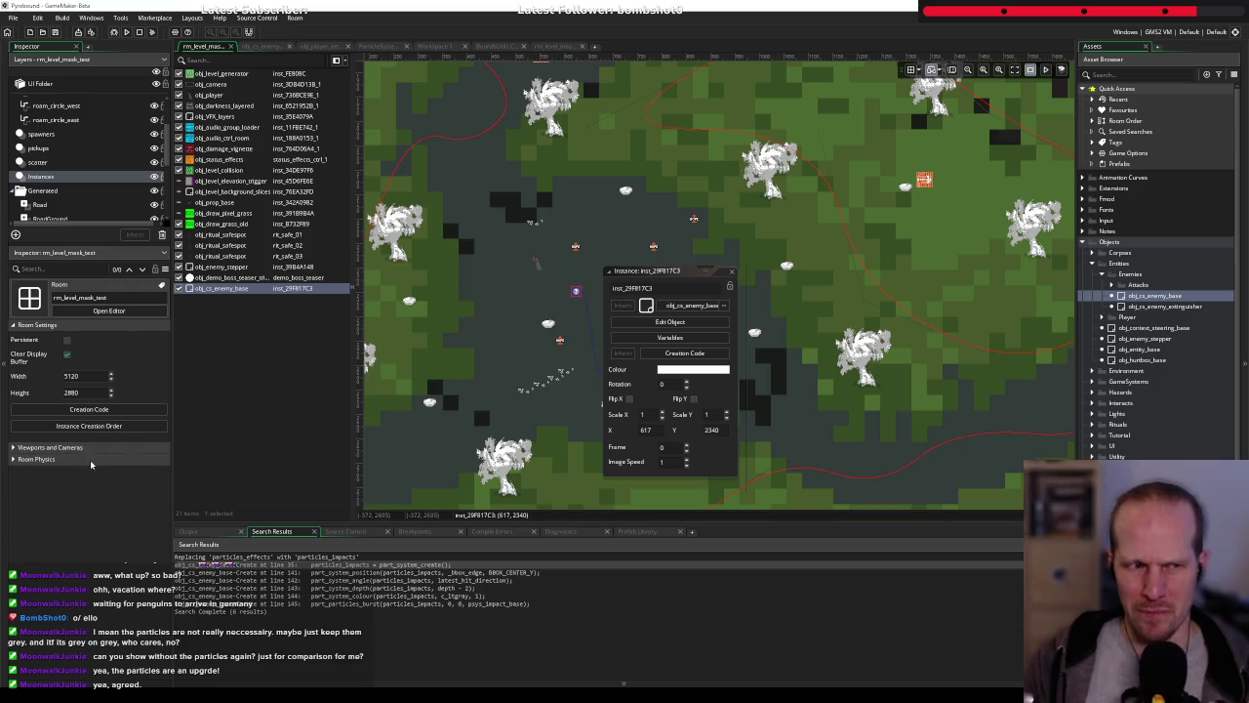
pyautogui.click(230, 290)
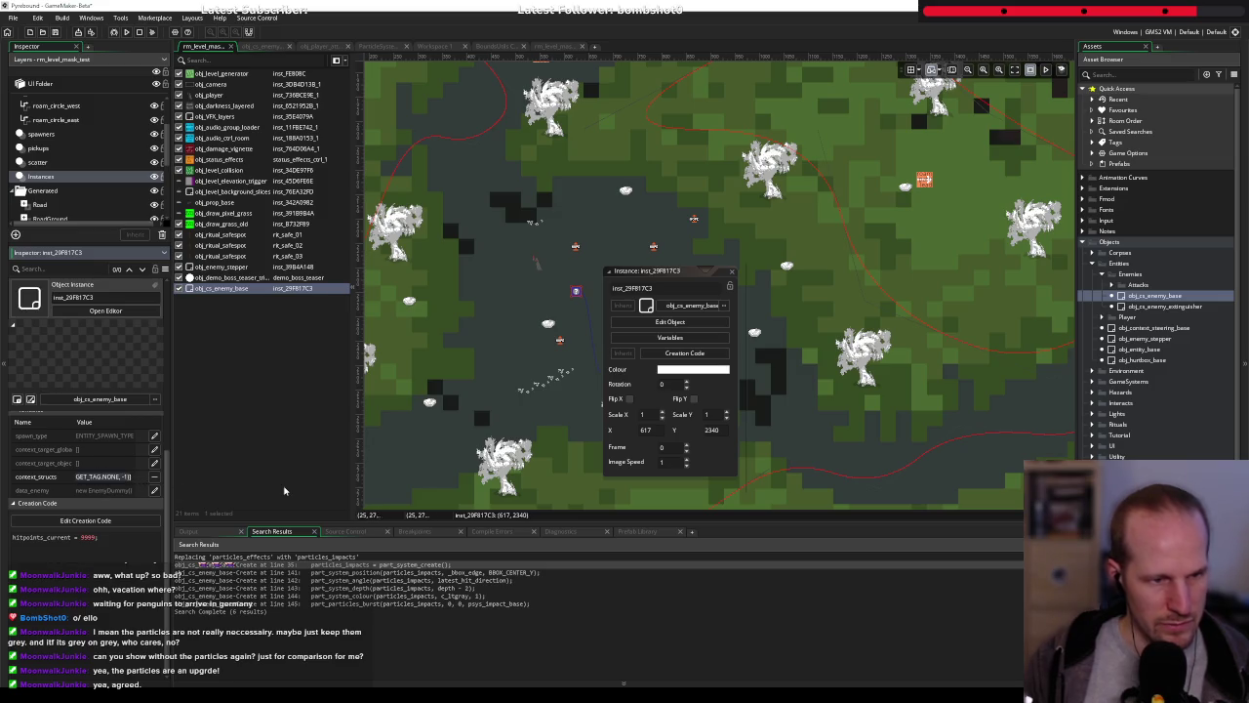
pyautogui.press('BackSpace')
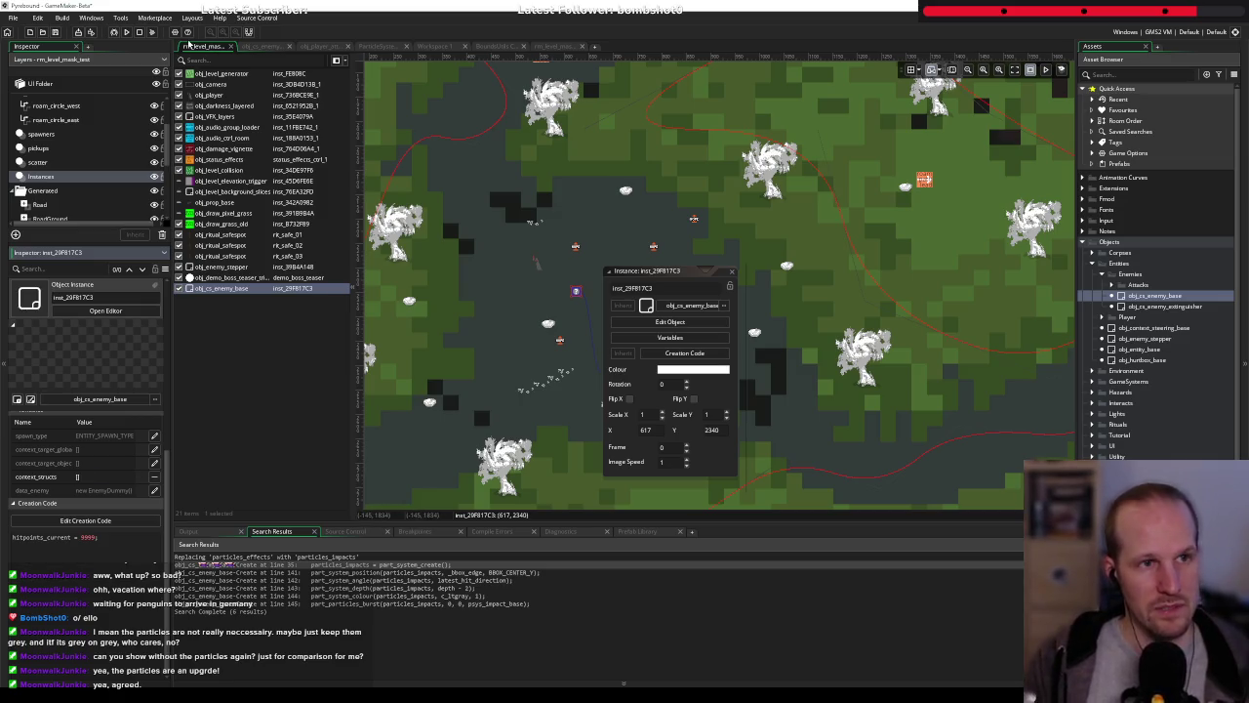
pyautogui.click(113, 32)
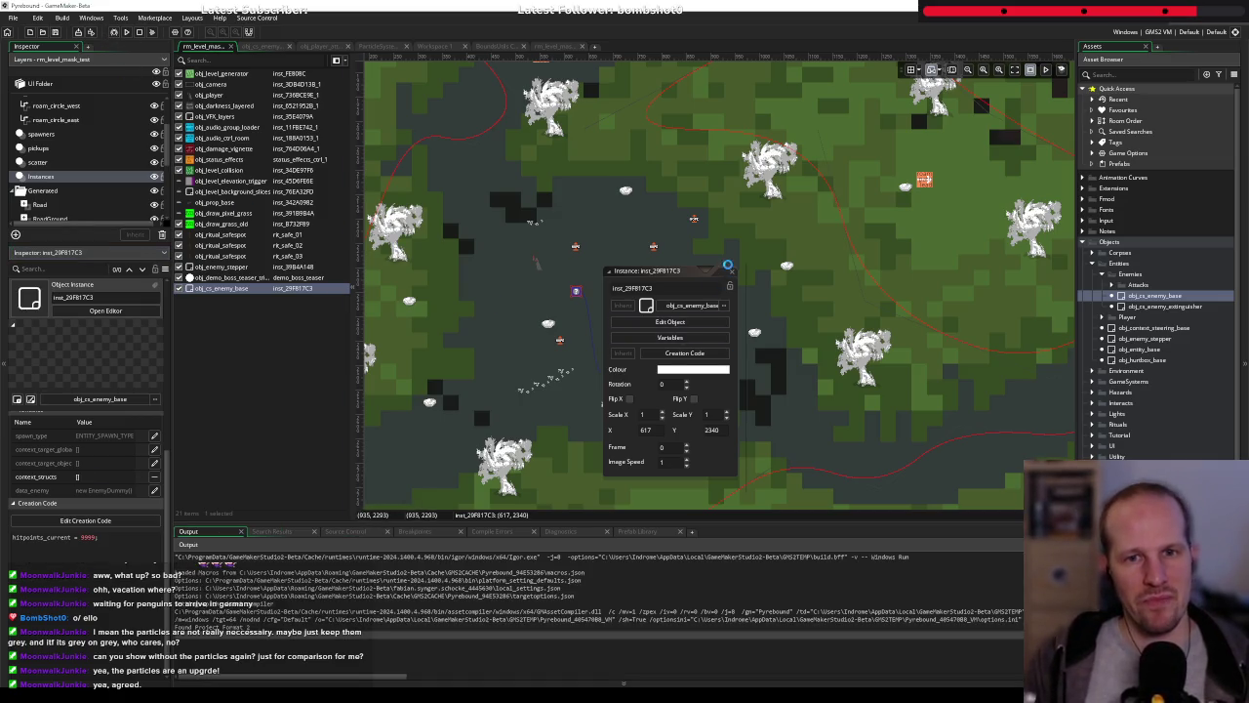
pyautogui.click(730, 272)
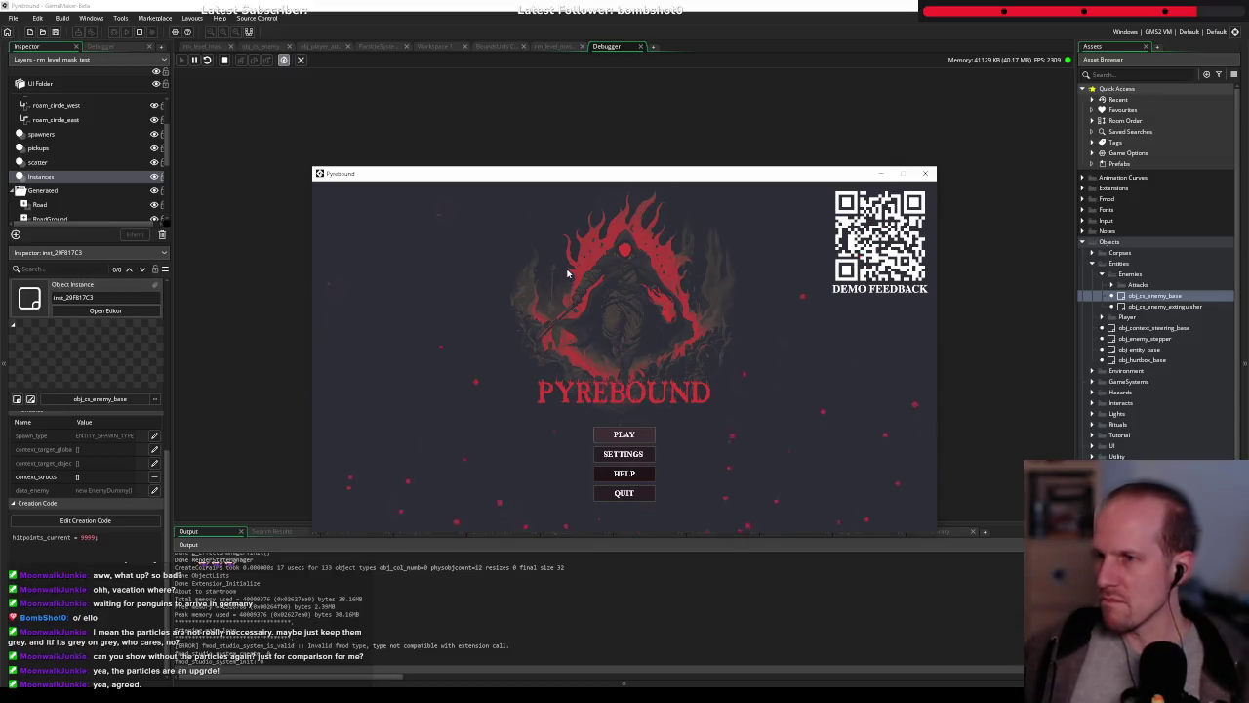
pyautogui.click(634, 438)
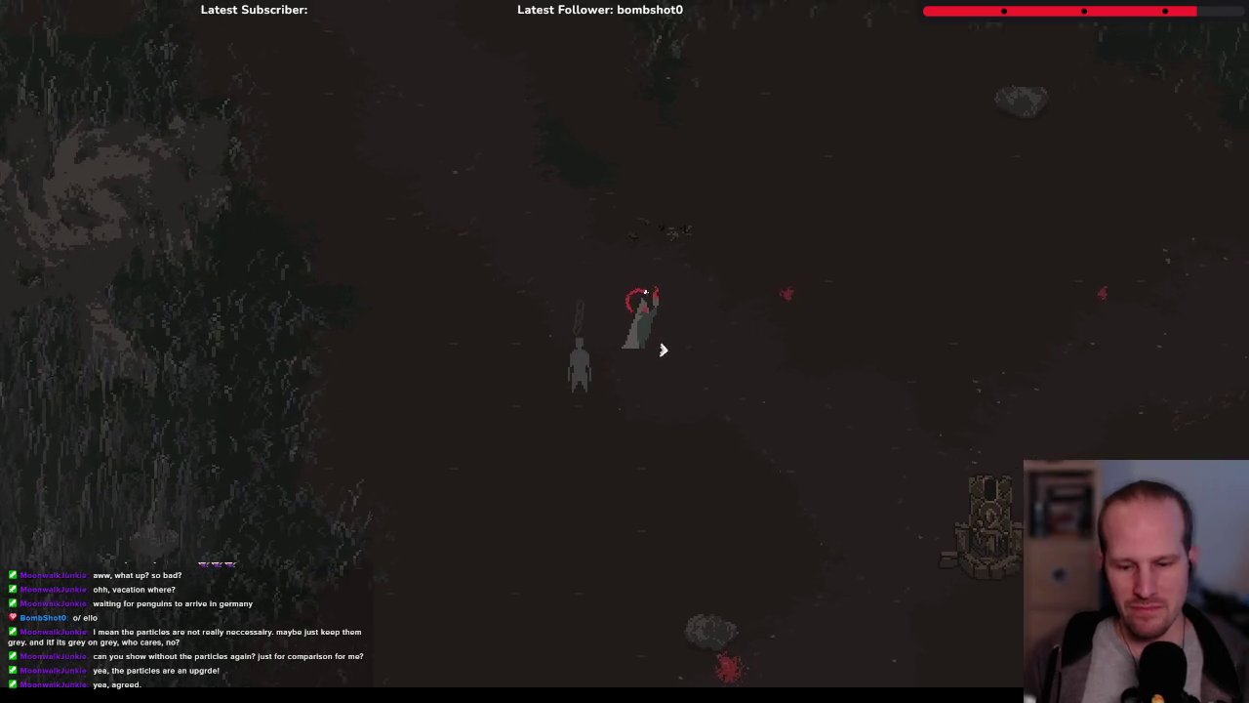
# Enable 'invisible to enemies' under the player debug window's tutorial options, then hide the debug overlay
pyautogui.click(39, 5)
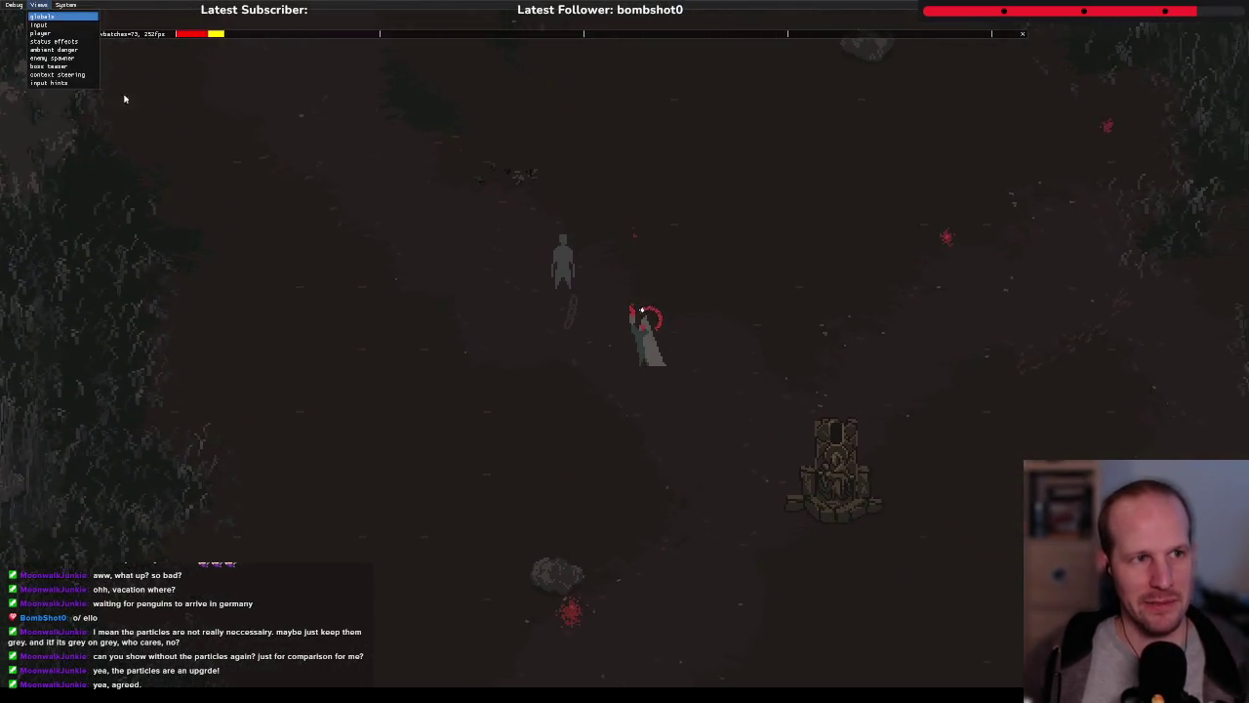
pyautogui.click(45, 34)
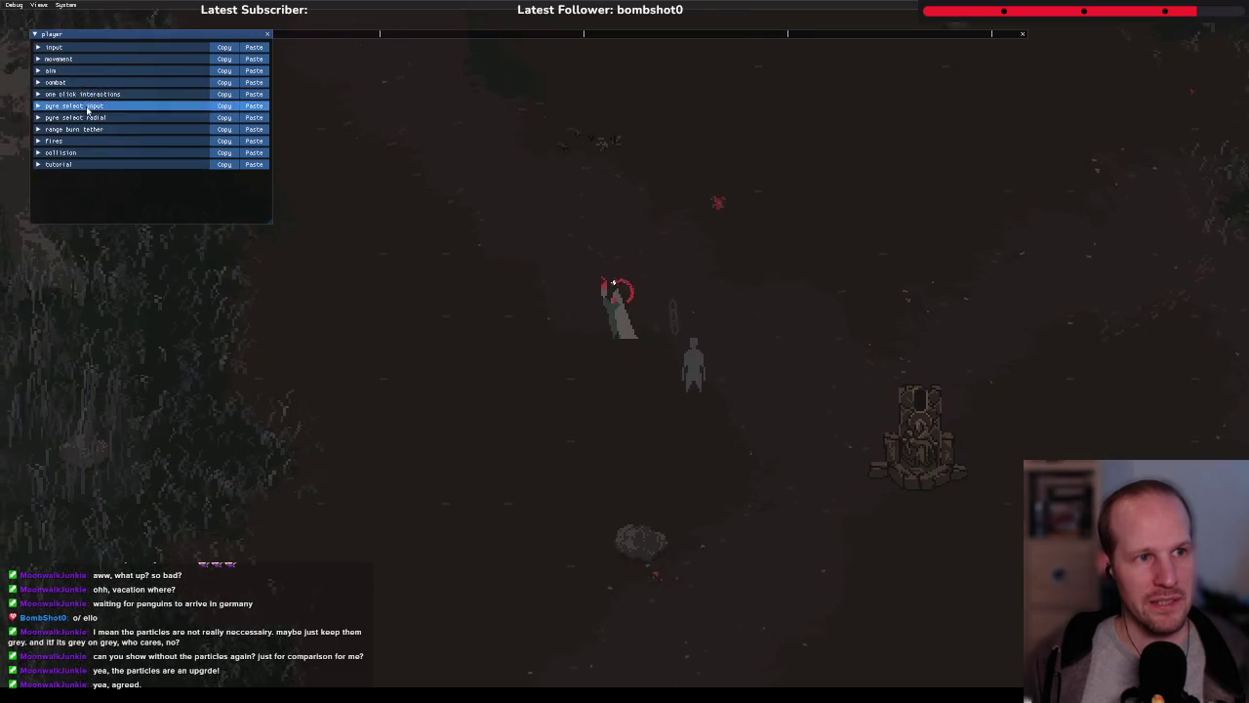
pyautogui.click(58, 82)
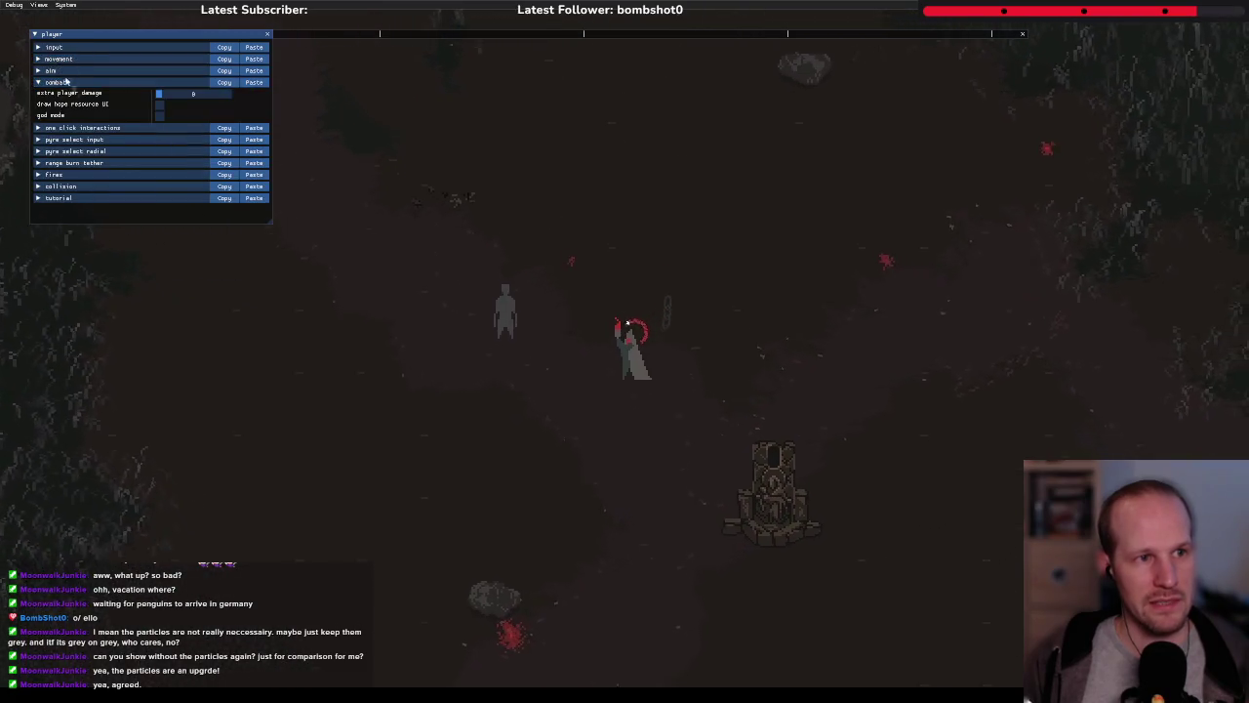
pyautogui.click(57, 82)
pyautogui.click(56, 164)
pyautogui.click(73, 192)
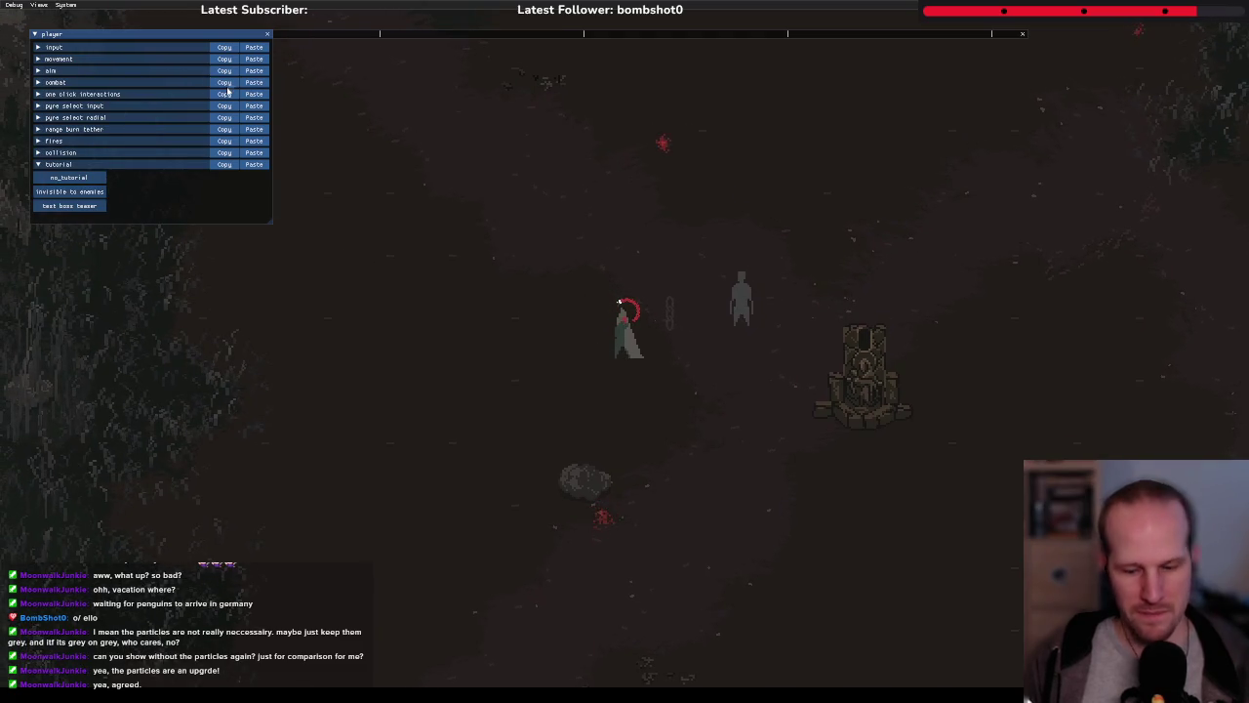
pyautogui.press('F1')
# Walk up to the ghost enemy and slash at it several times
pyautogui.press('d')
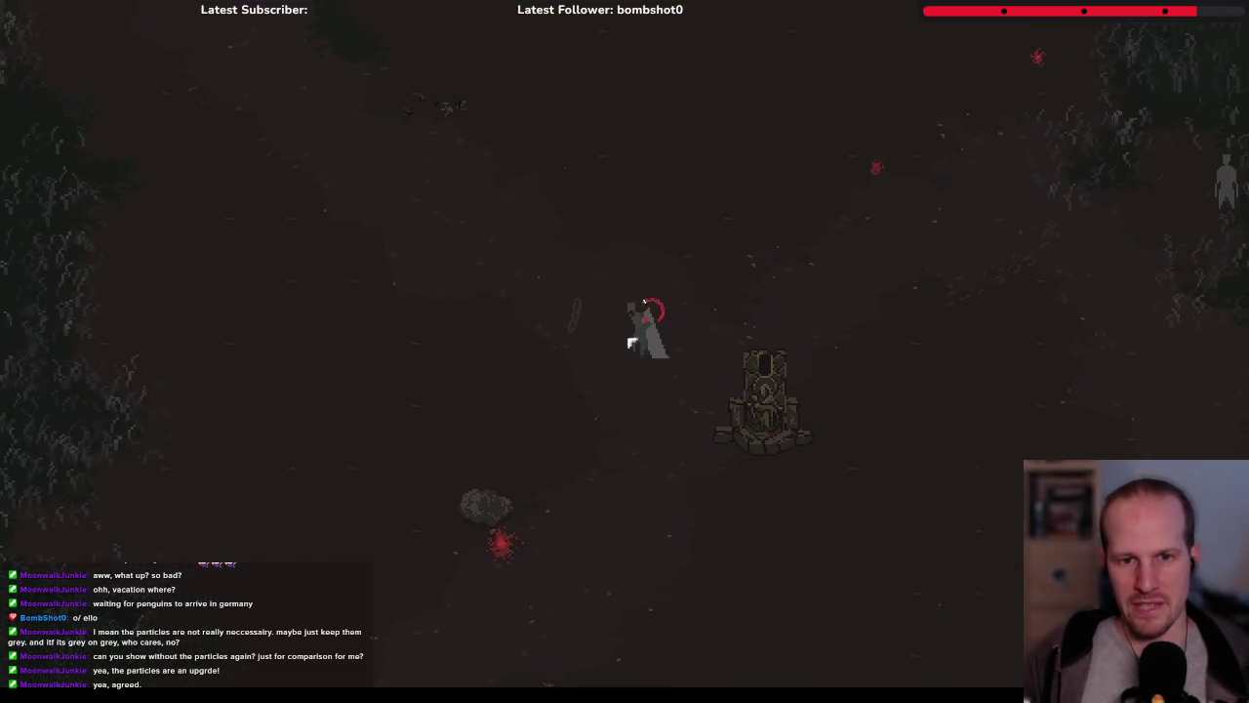
pyautogui.click(535, 314)
pyautogui.press('a')
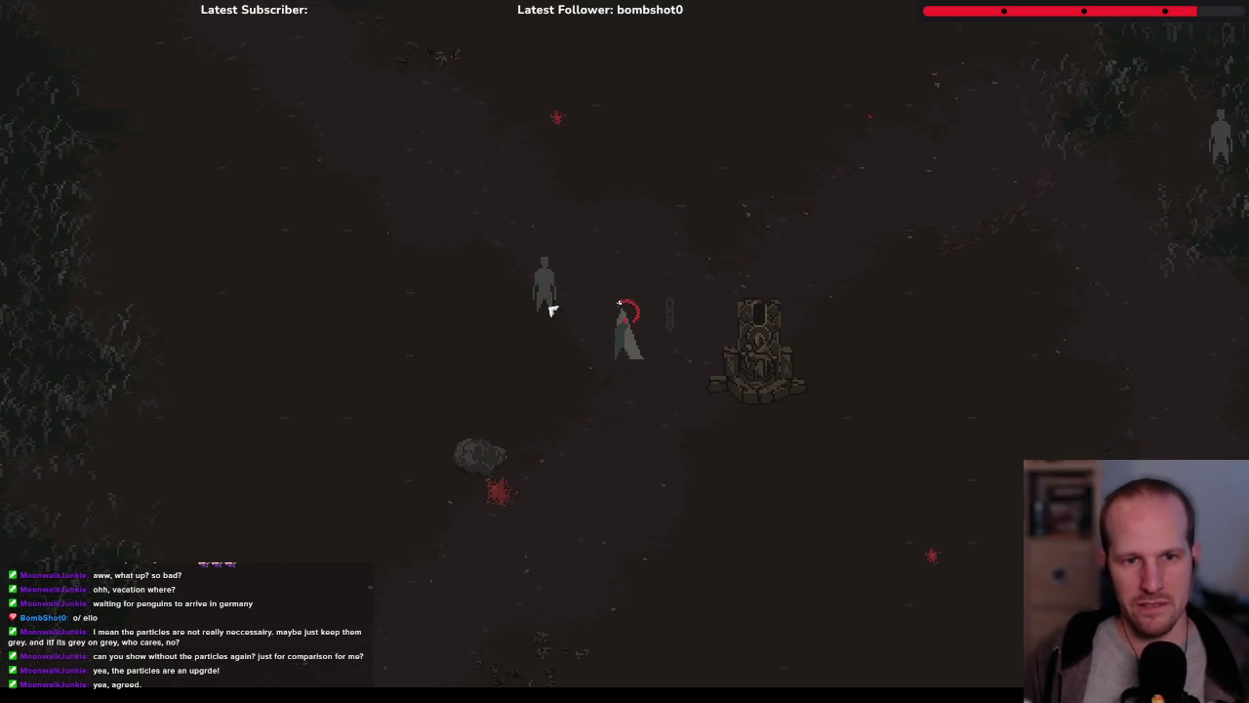
pyautogui.press('w')
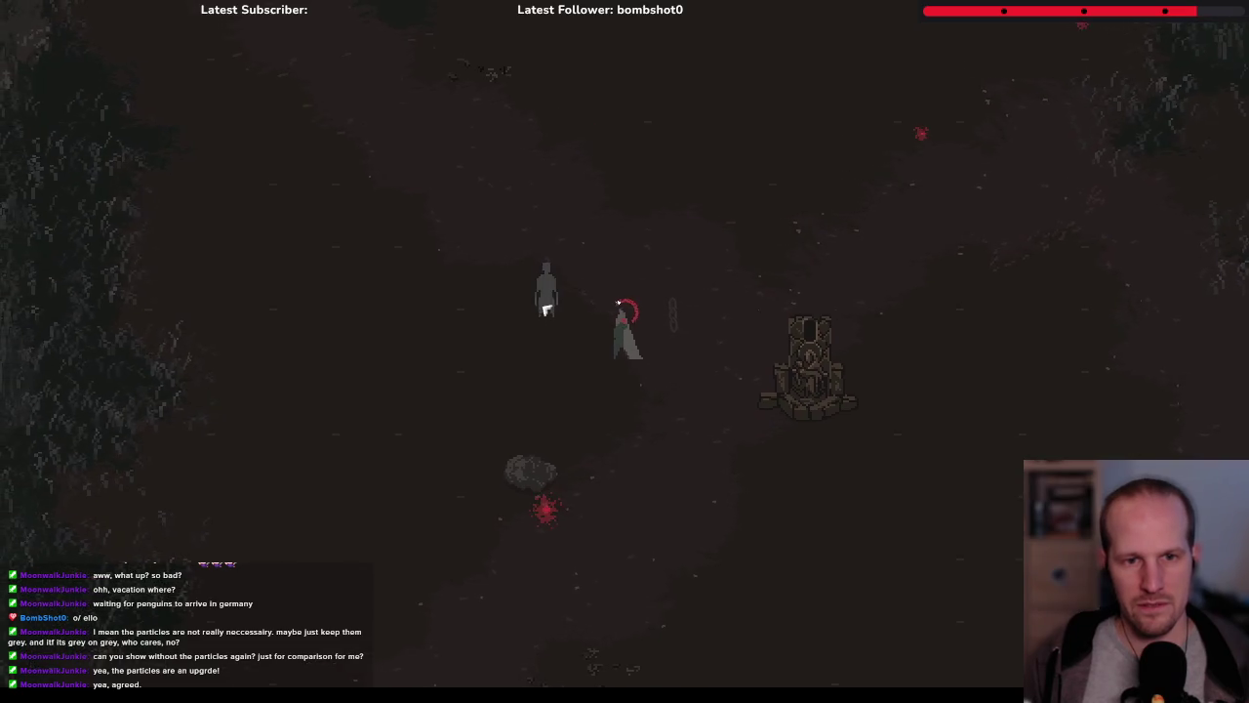
pyautogui.press('a')
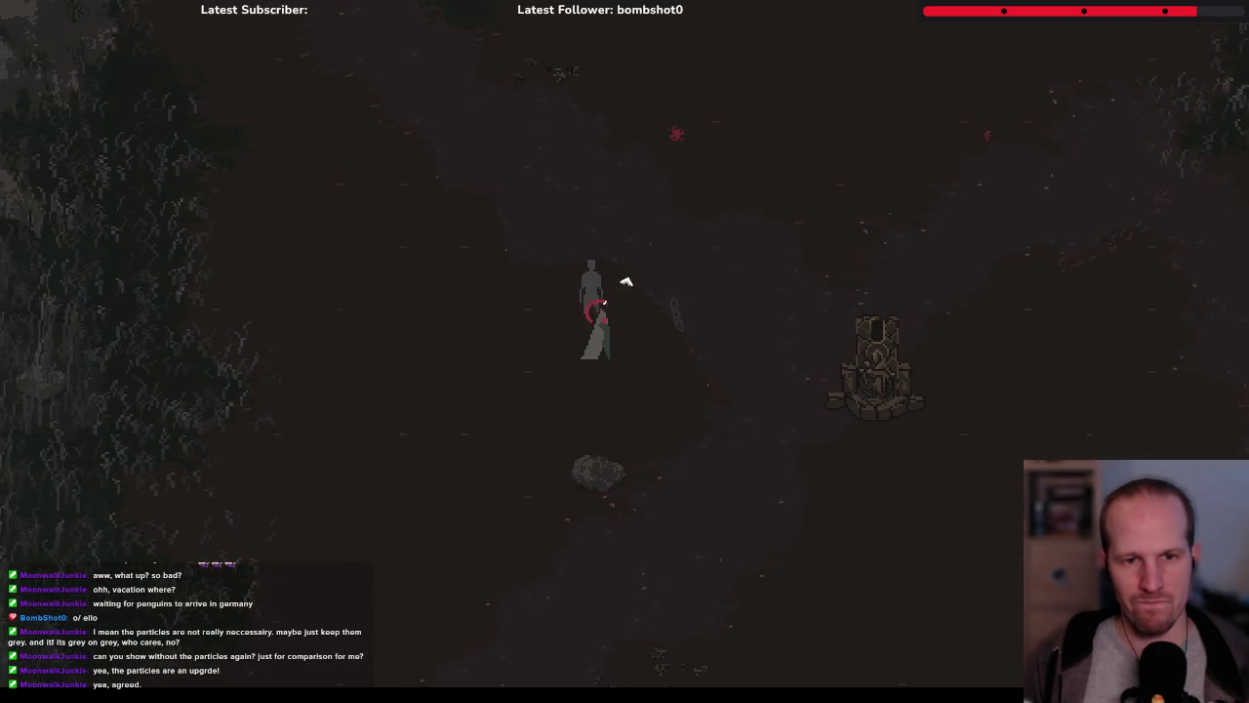
pyautogui.press('a')
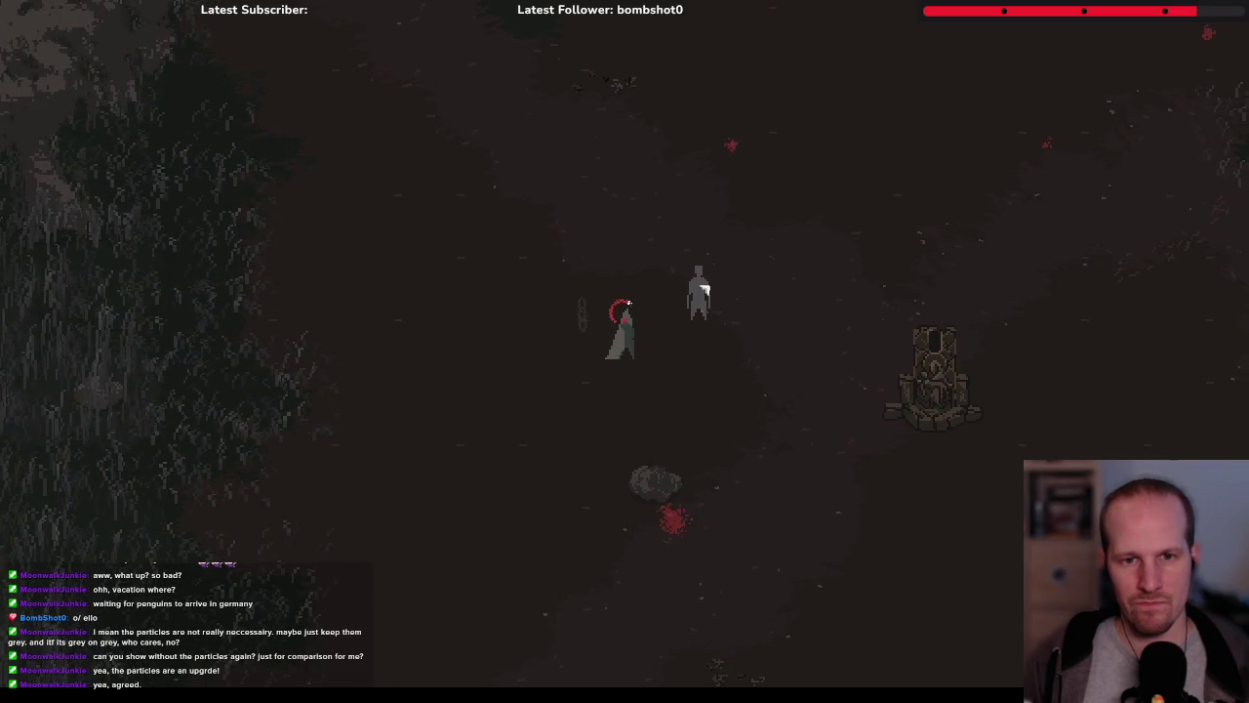
pyautogui.press('d')
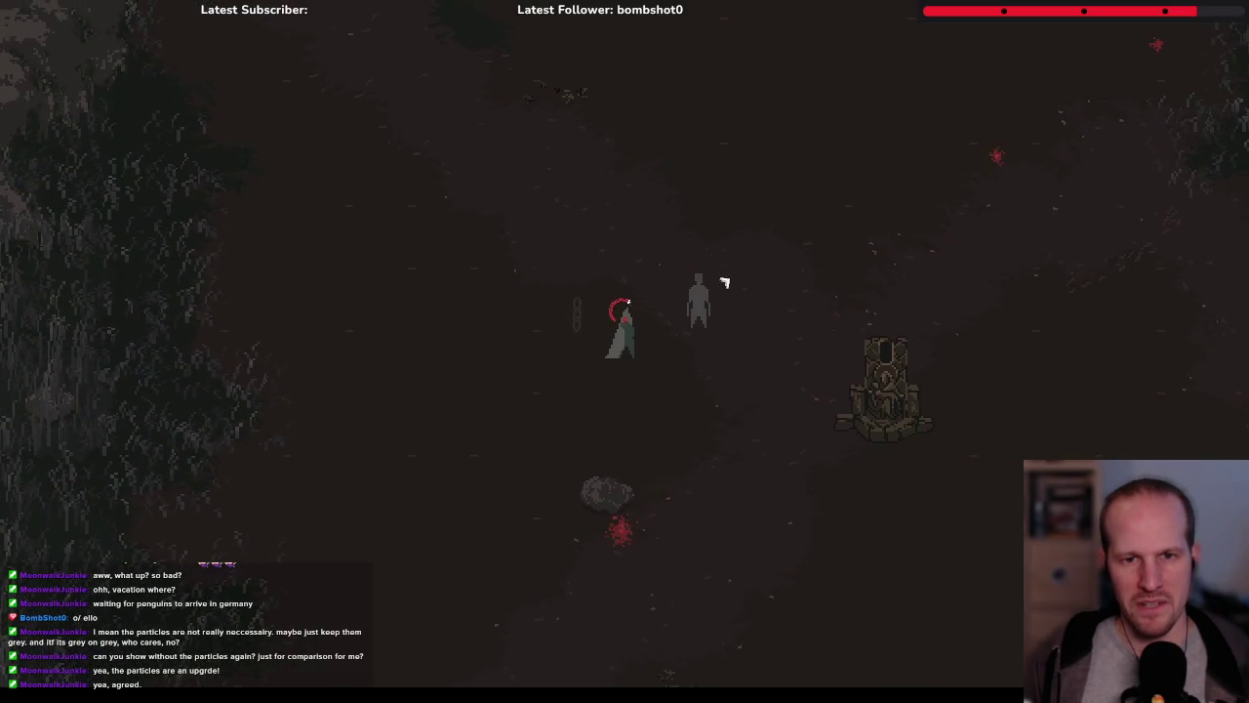
pyautogui.press('d')
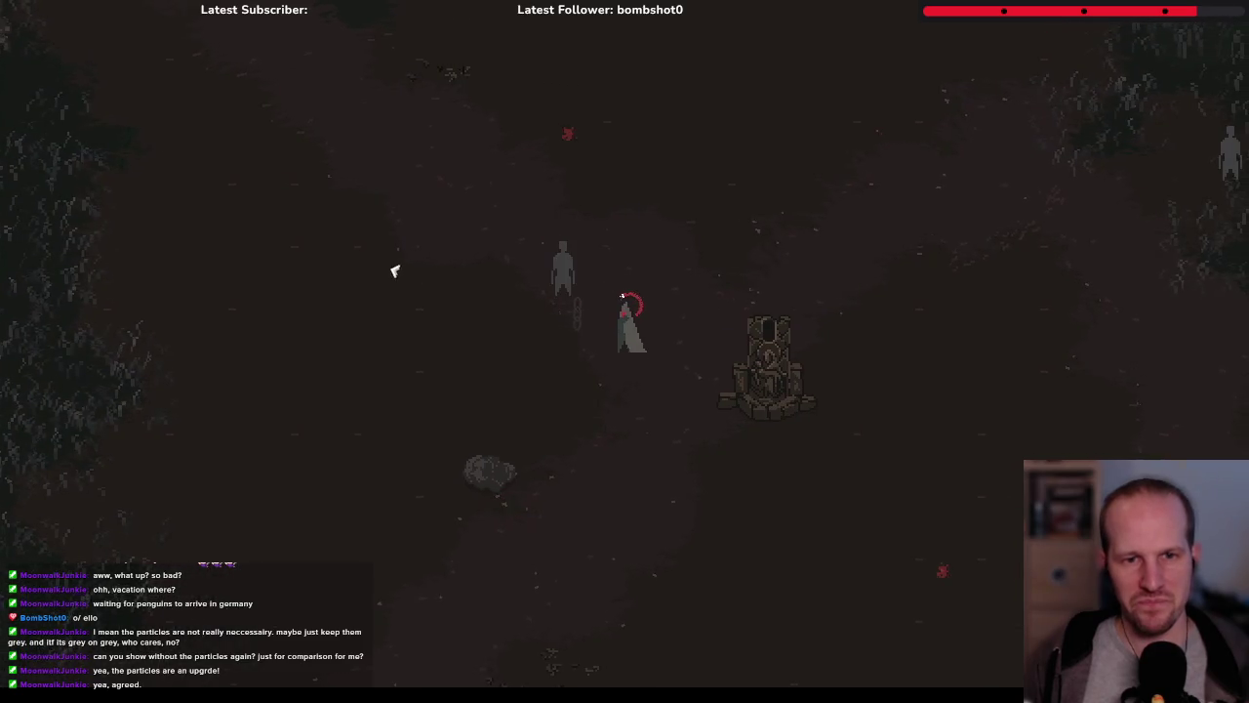
pyautogui.press('w')
pyautogui.click(380, 293)
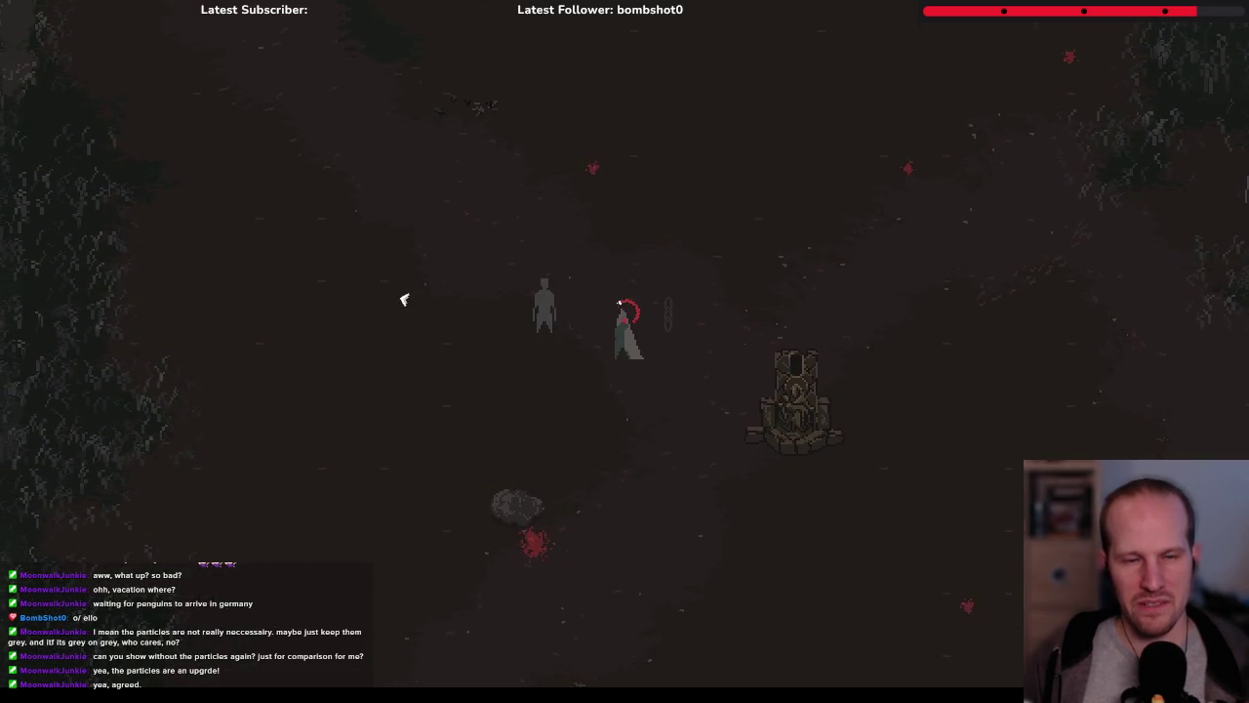
pyautogui.click(404, 299)
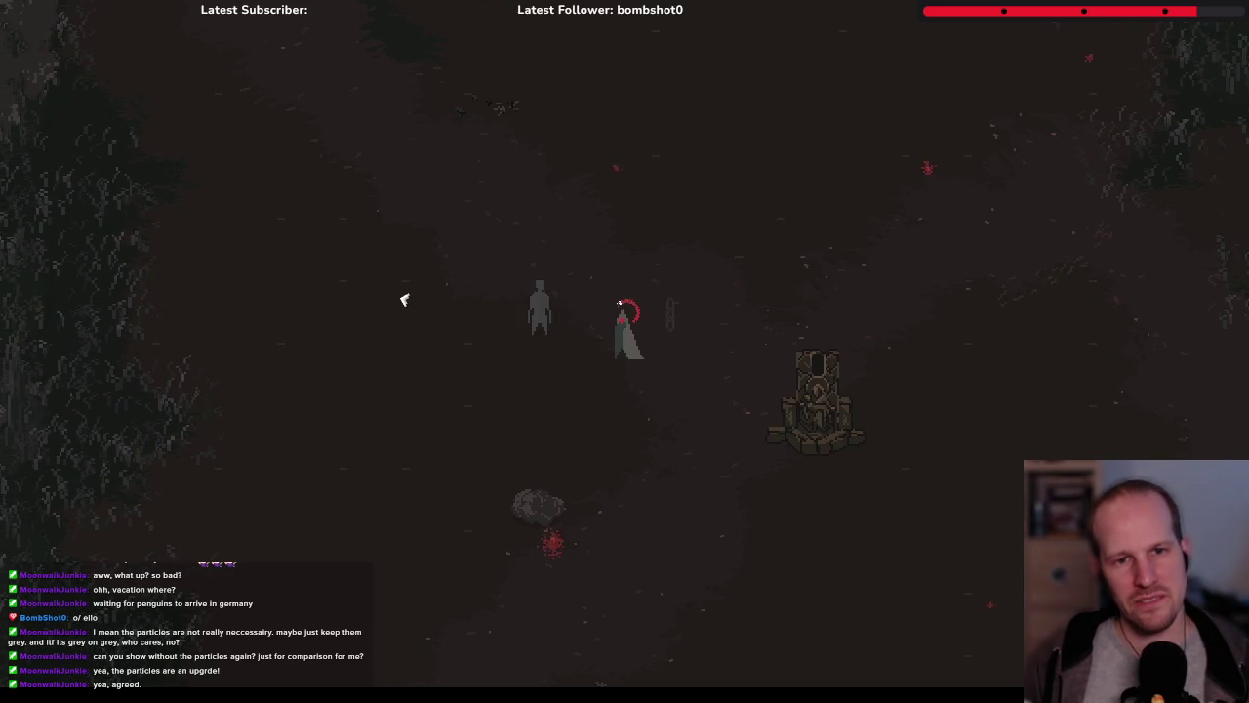
pyautogui.click(403, 299)
# Cross the clearing to the enemy and strike it until the finishing hit kills it
pyautogui.hotkey('s', 'a')
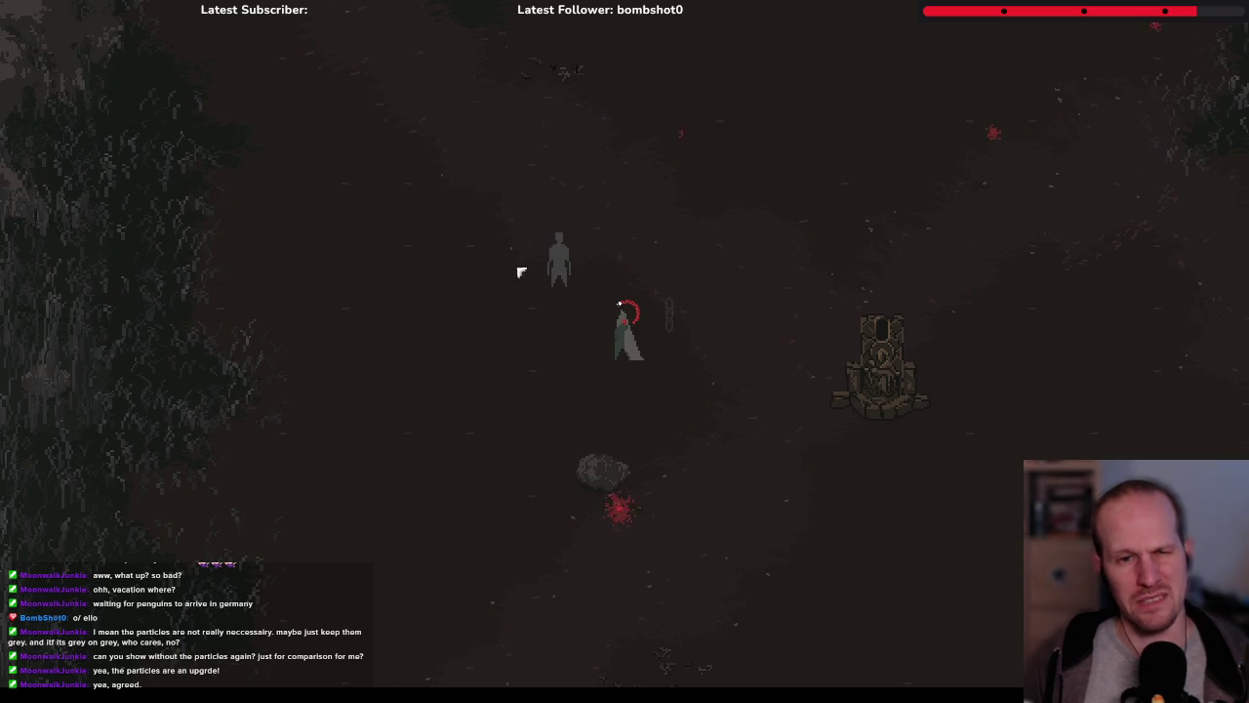
pyautogui.hotkey('w', 'a')
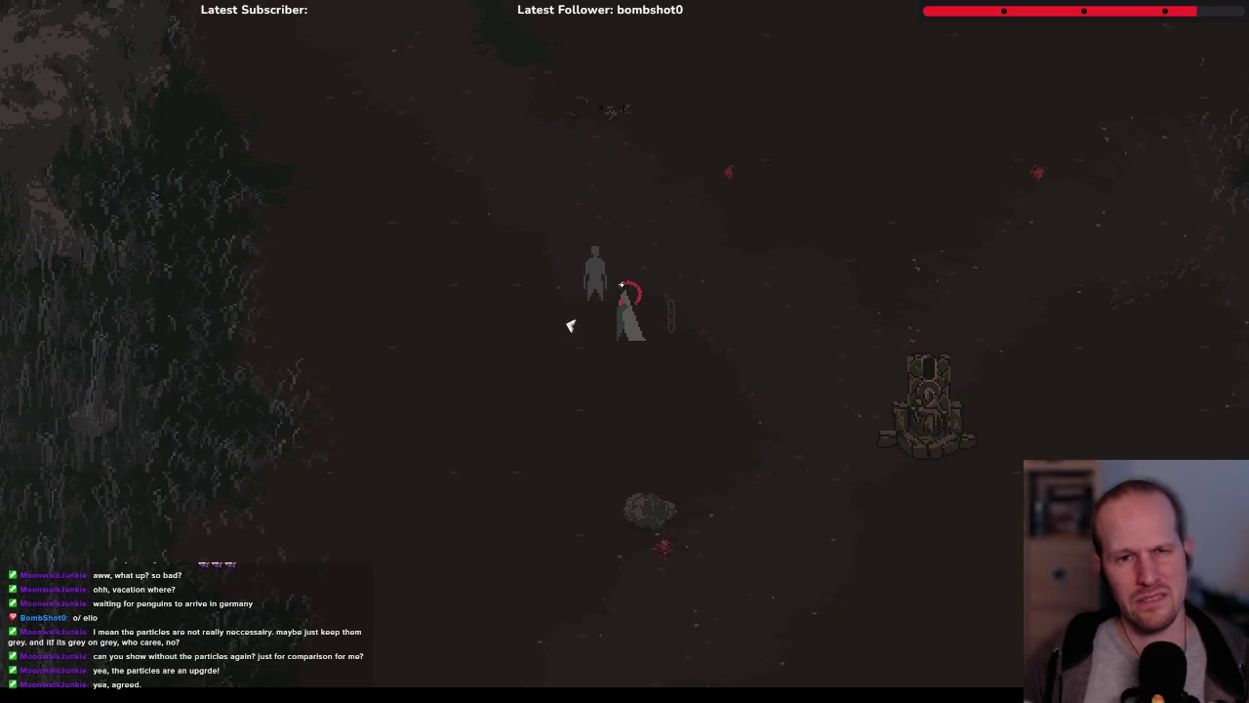
pyautogui.press('w')
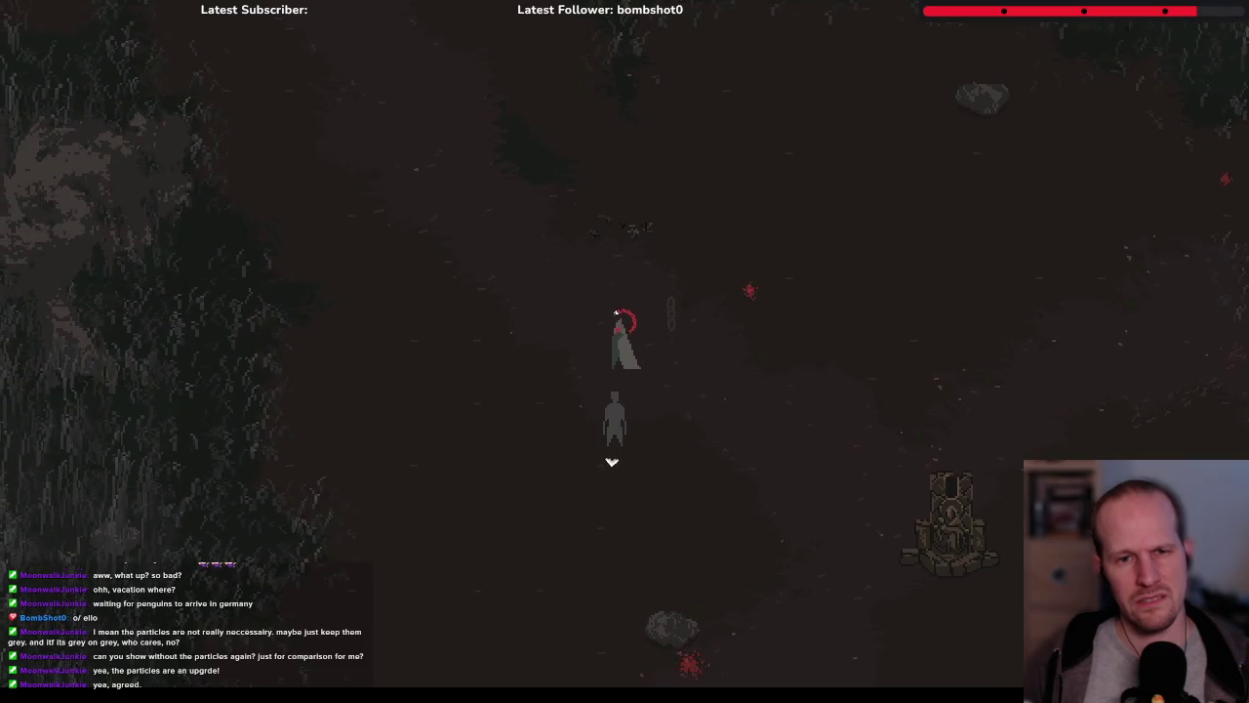
pyautogui.press('s')
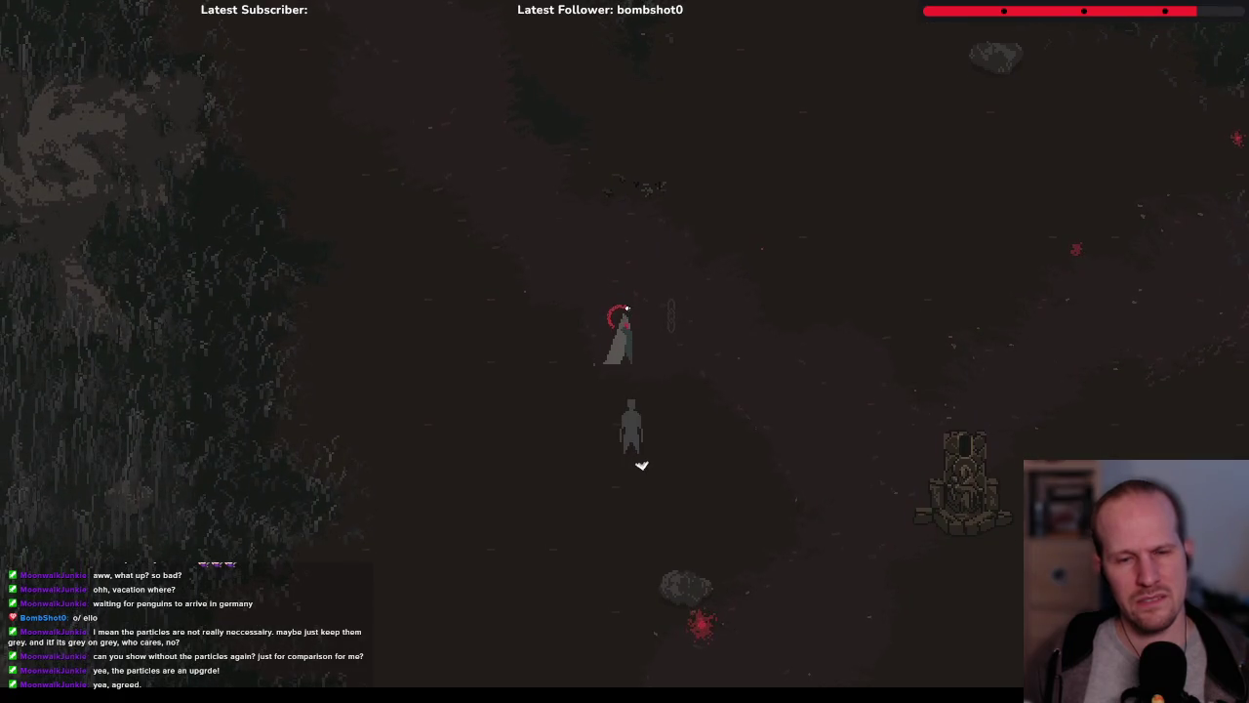
pyautogui.press('s')
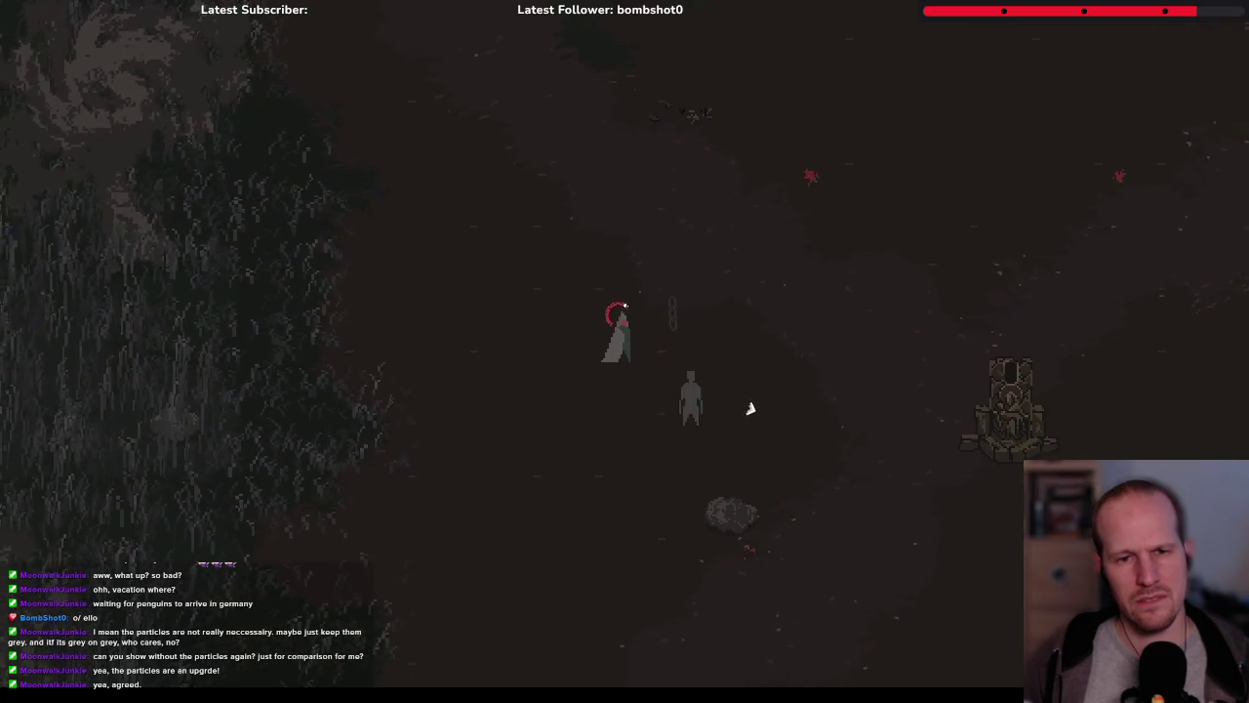
pyautogui.press('s')
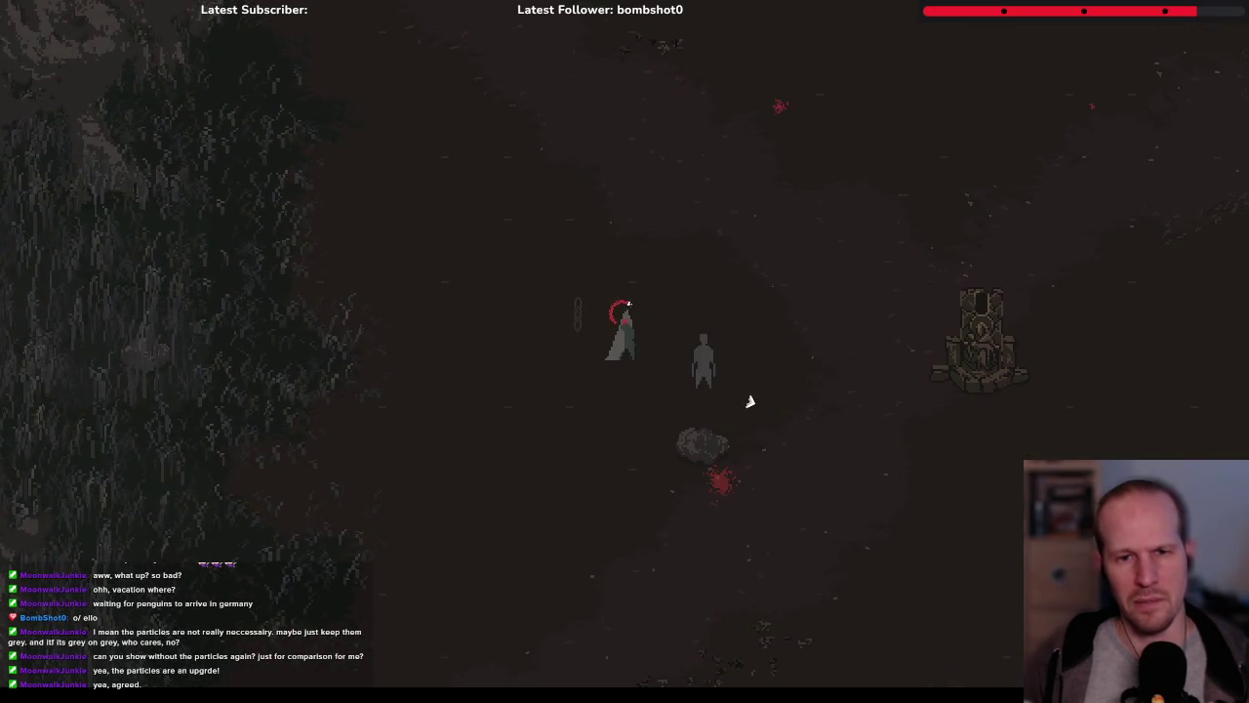
pyautogui.press('s')
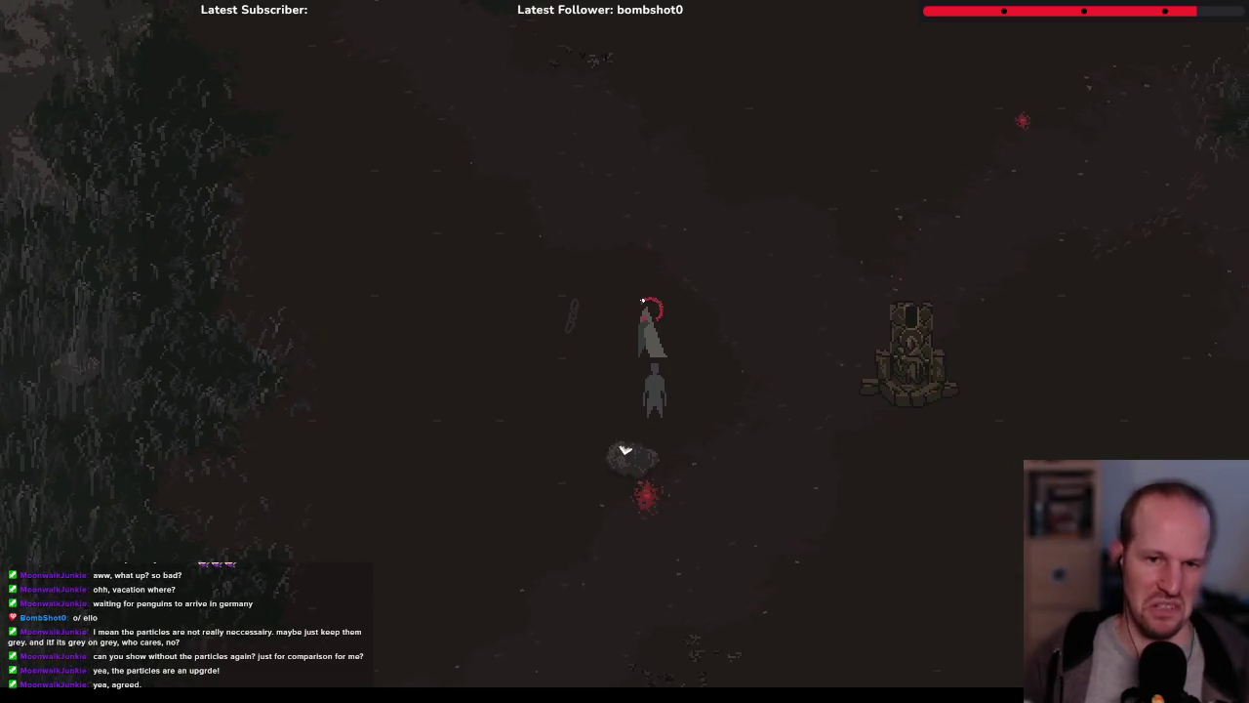
pyautogui.press('s')
pyautogui.press('d')
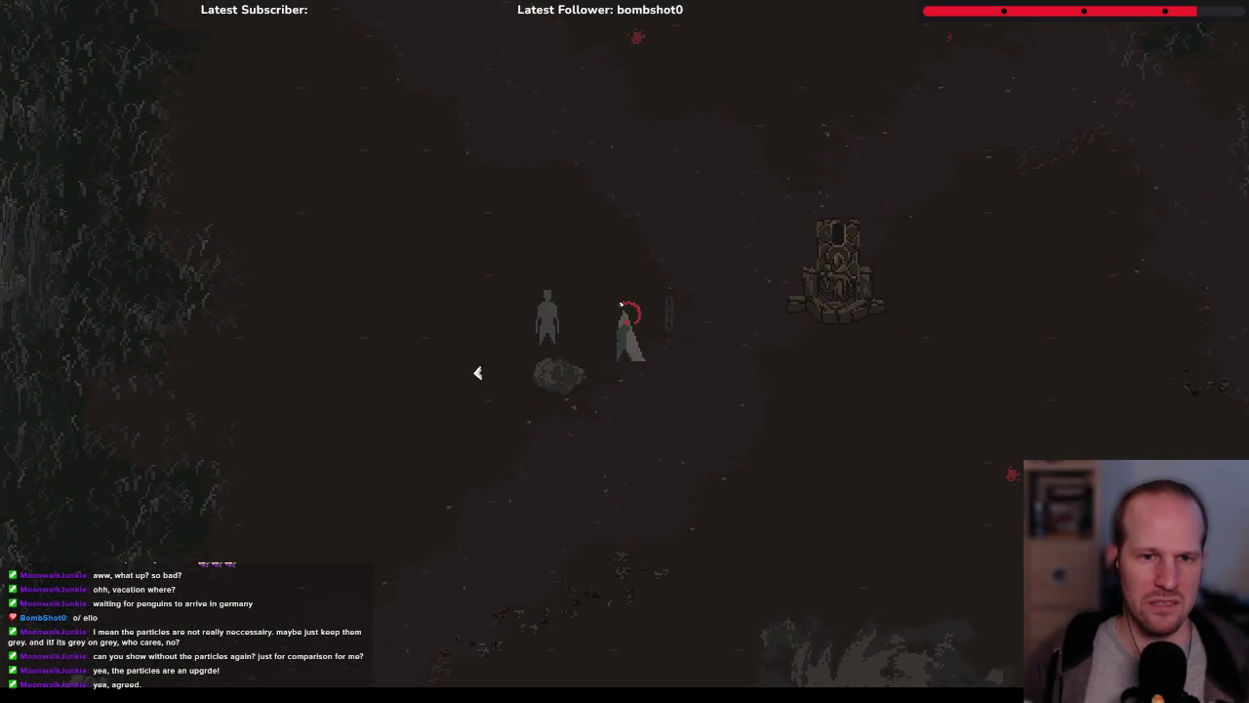
pyautogui.press('s')
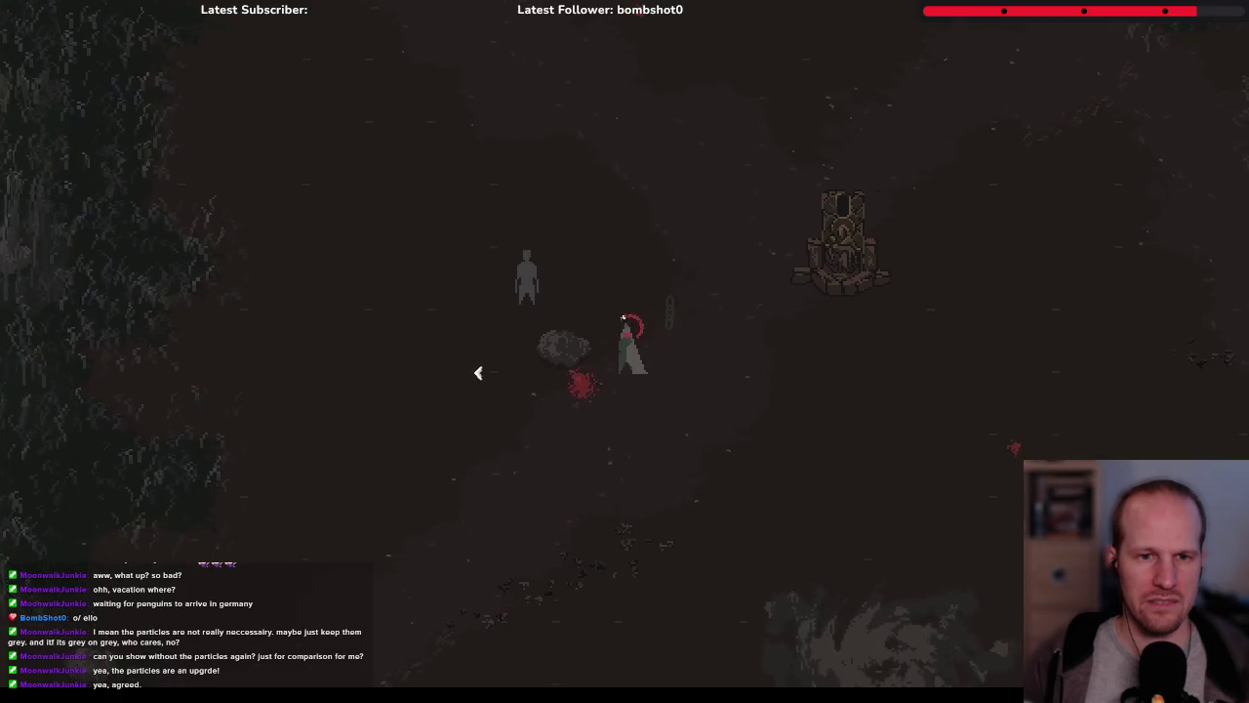
pyautogui.press('w')
pyautogui.press('a')
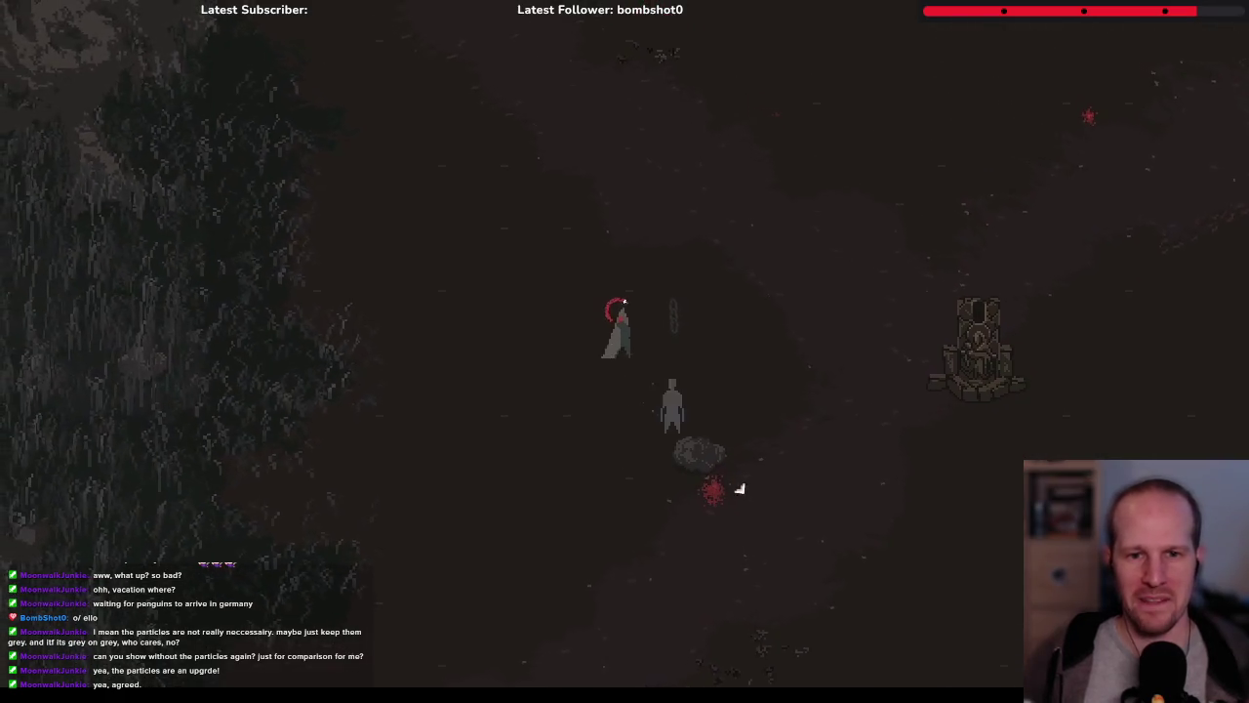
pyautogui.press('s')
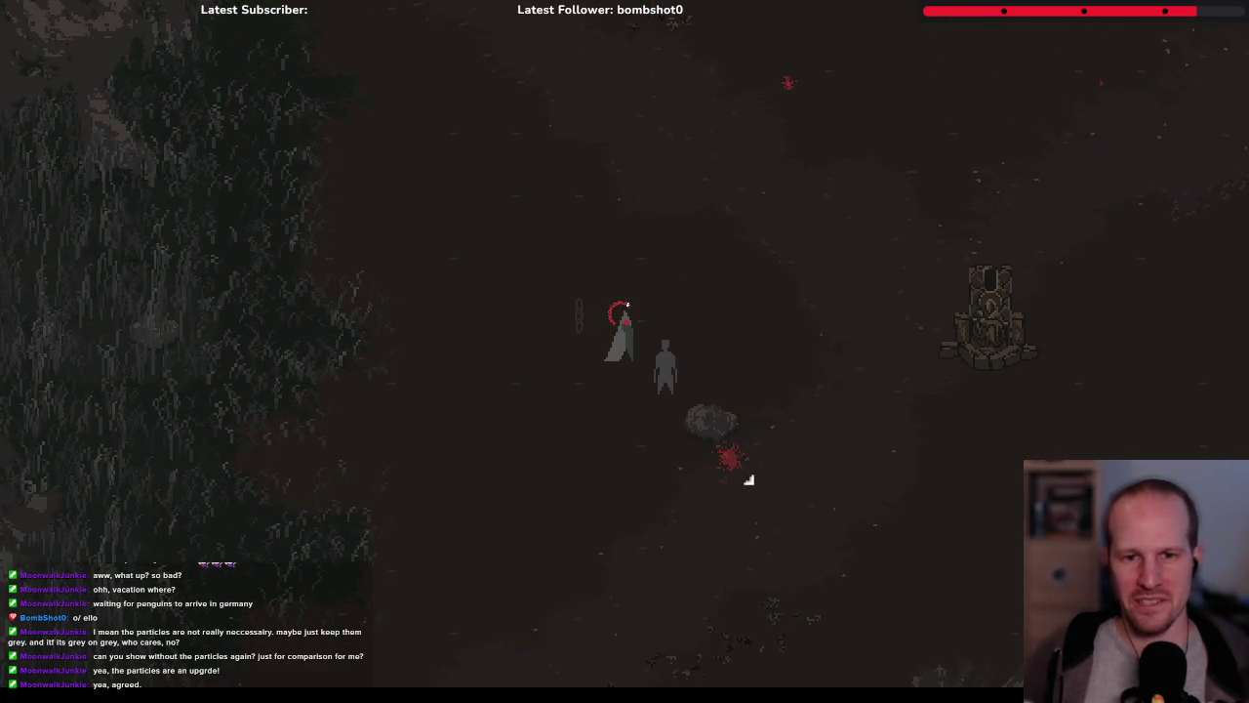
pyautogui.press('a')
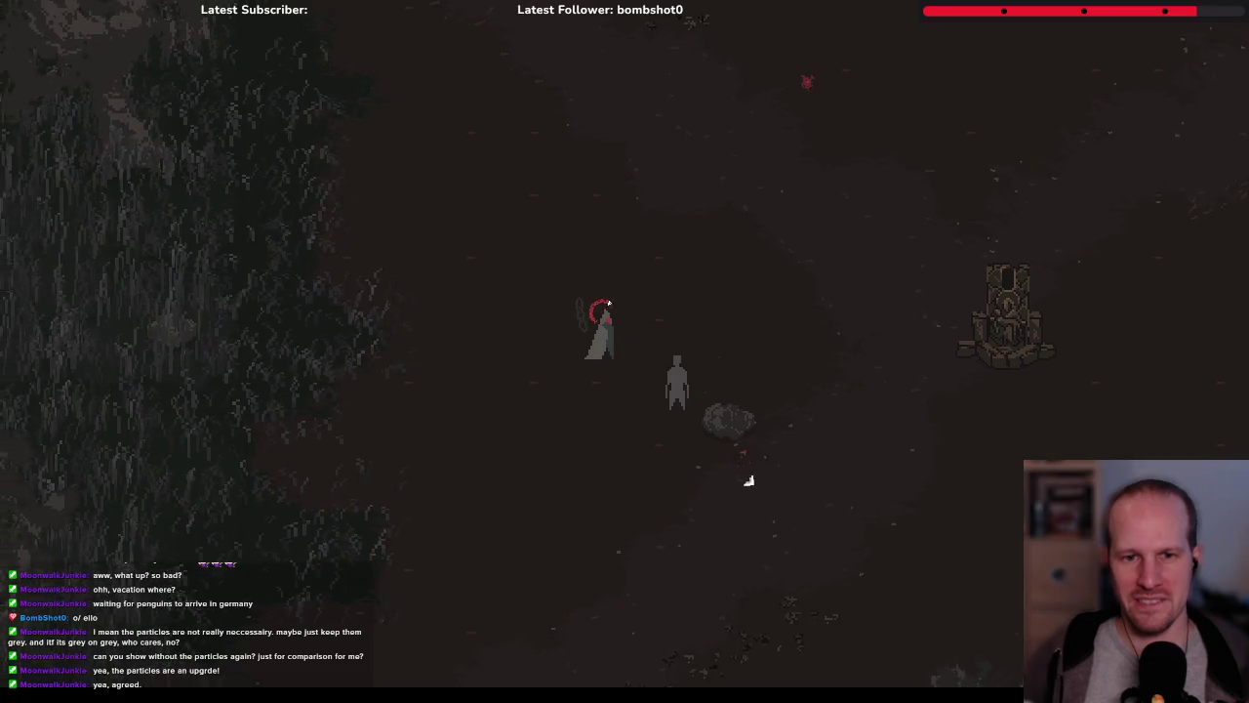
pyautogui.press('s')
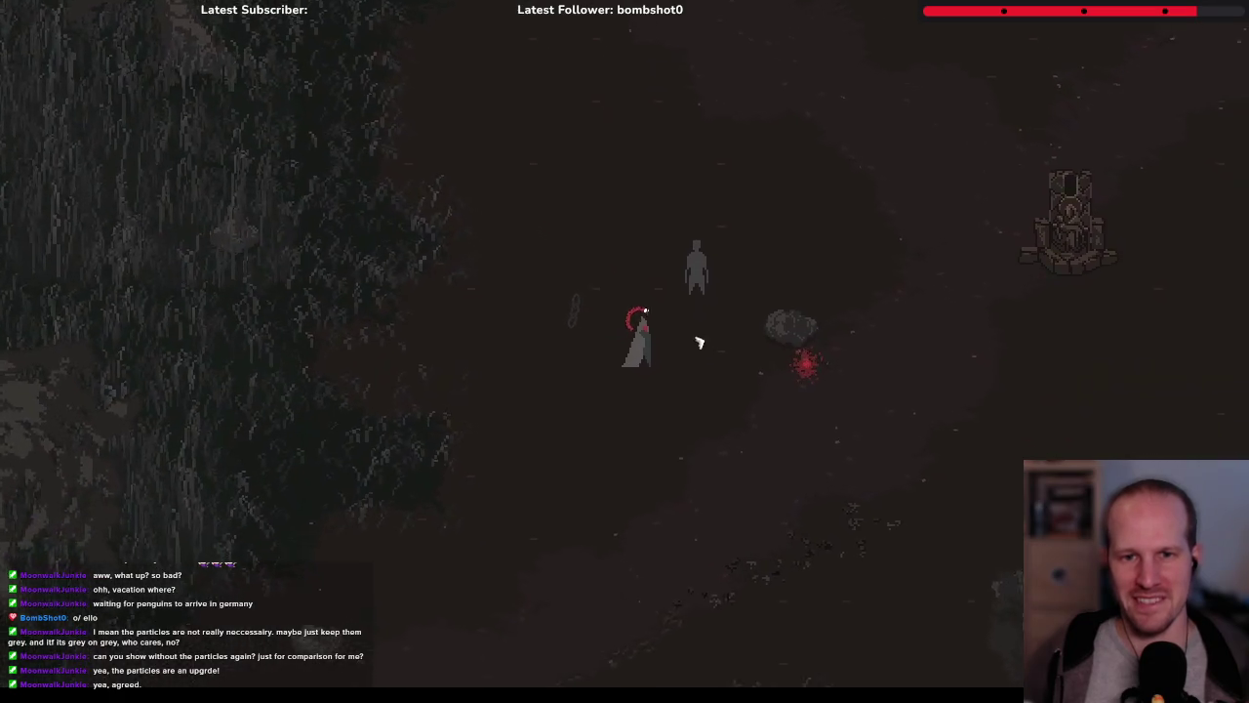
pyautogui.click(699, 341)
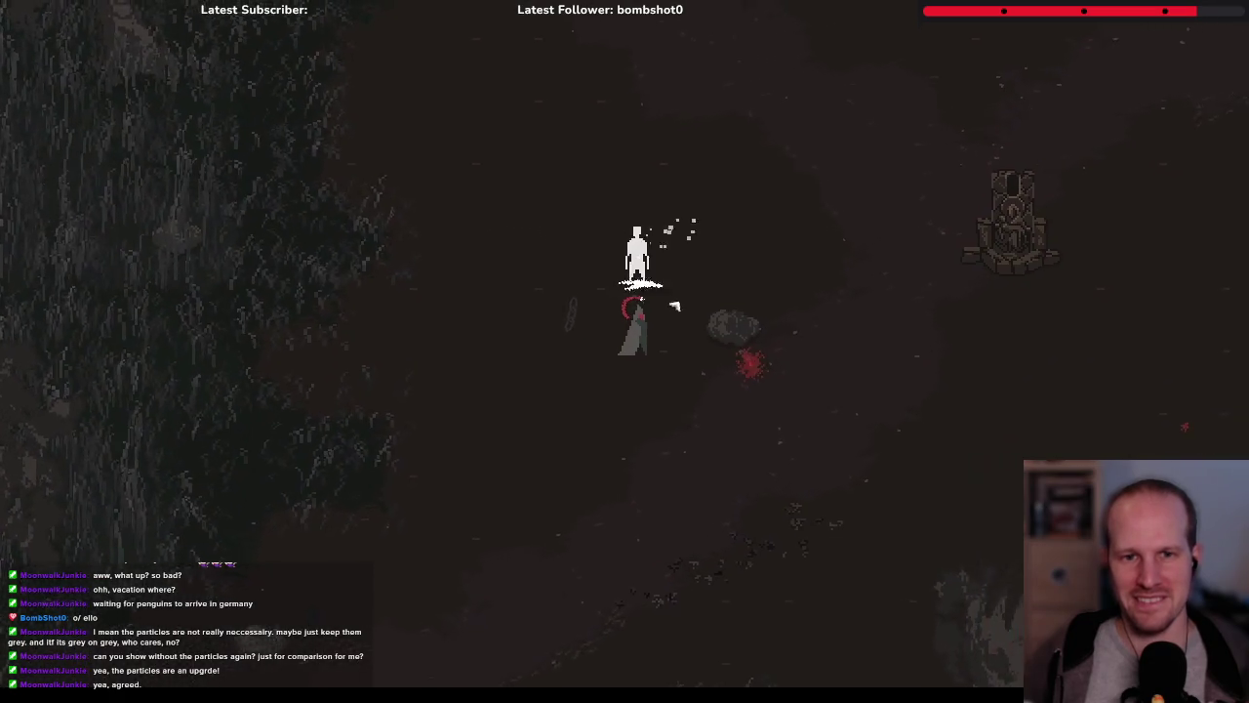
pyautogui.click(730, 277)
pyautogui.click(747, 334)
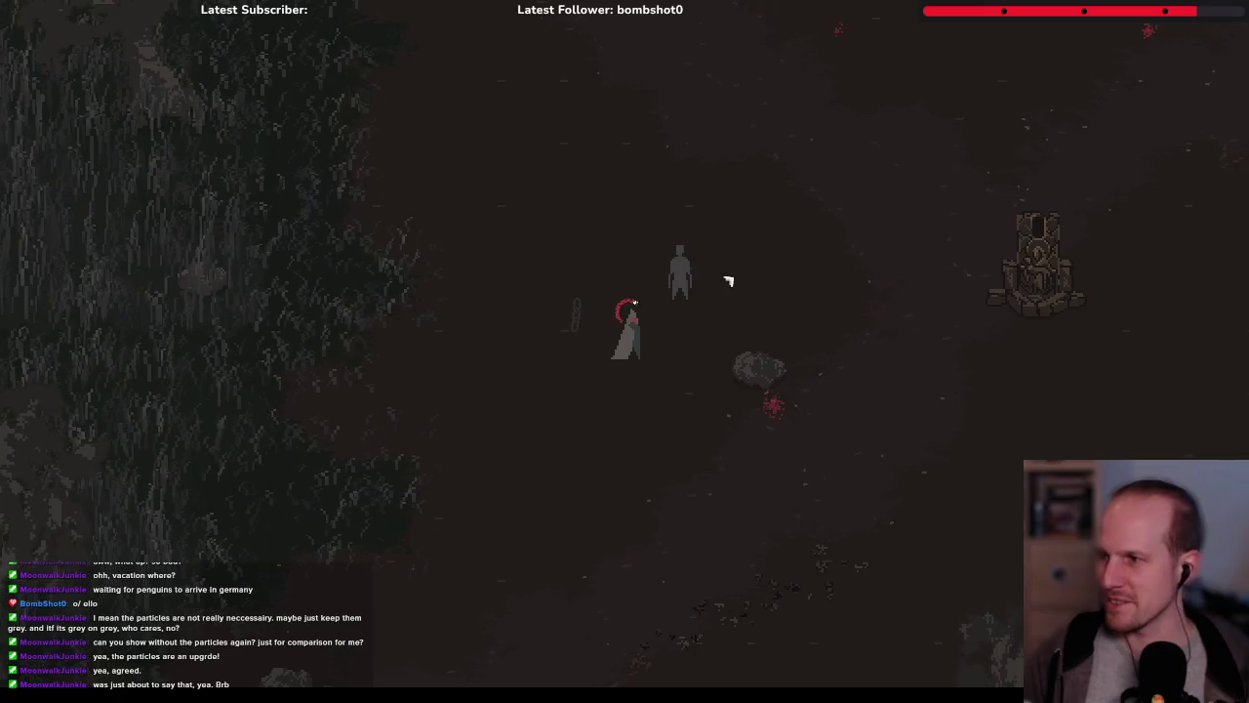
# Swing a few attacks at the nearby figure, then close the running game
pyautogui.press('w')
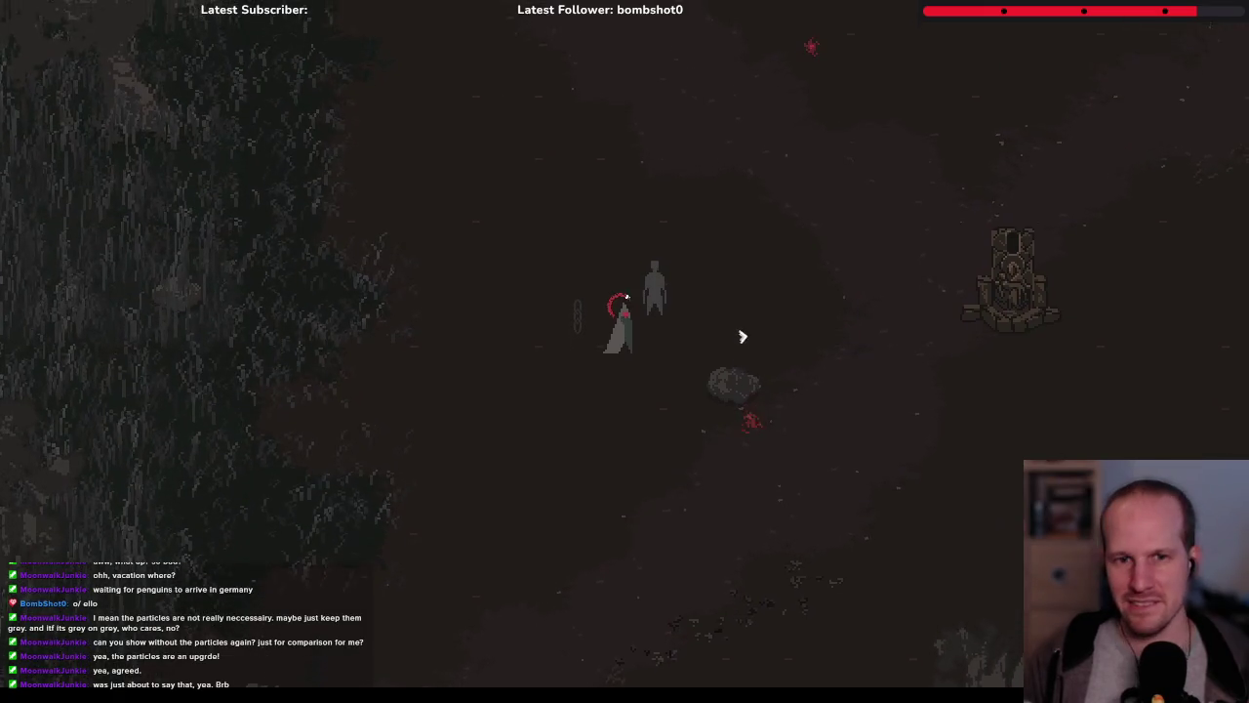
pyautogui.press('a')
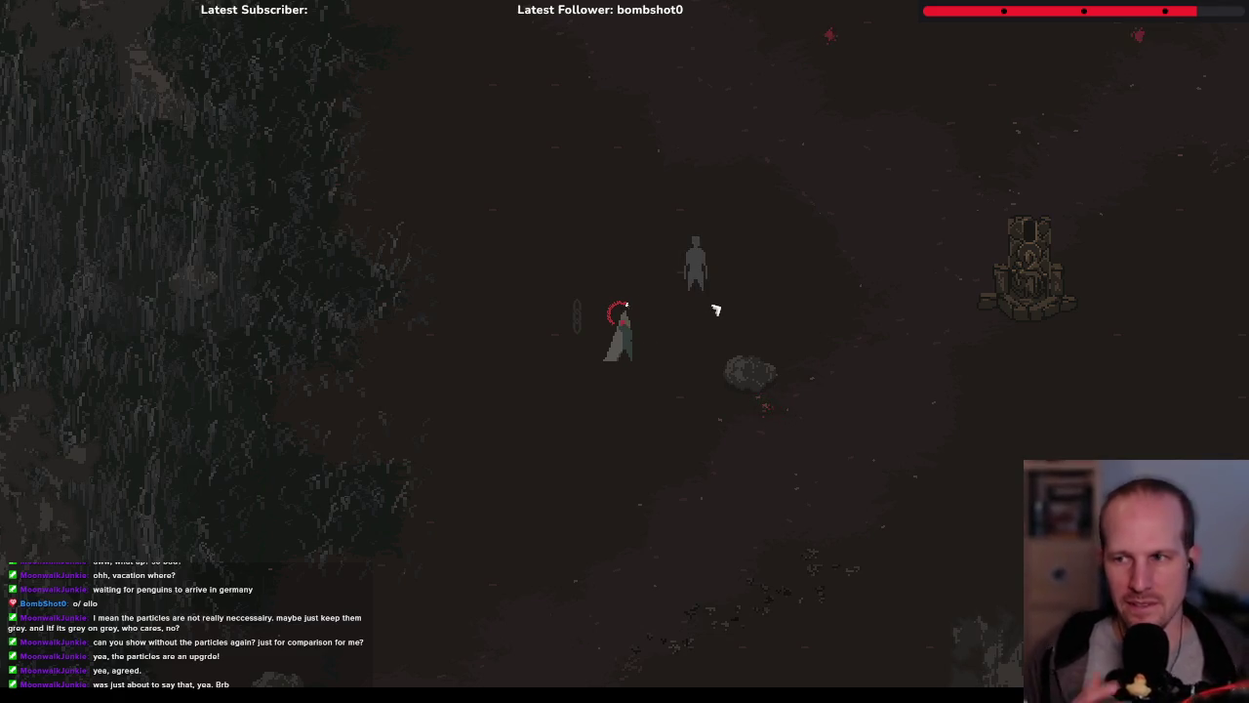
pyautogui.press('w')
pyautogui.press('d')
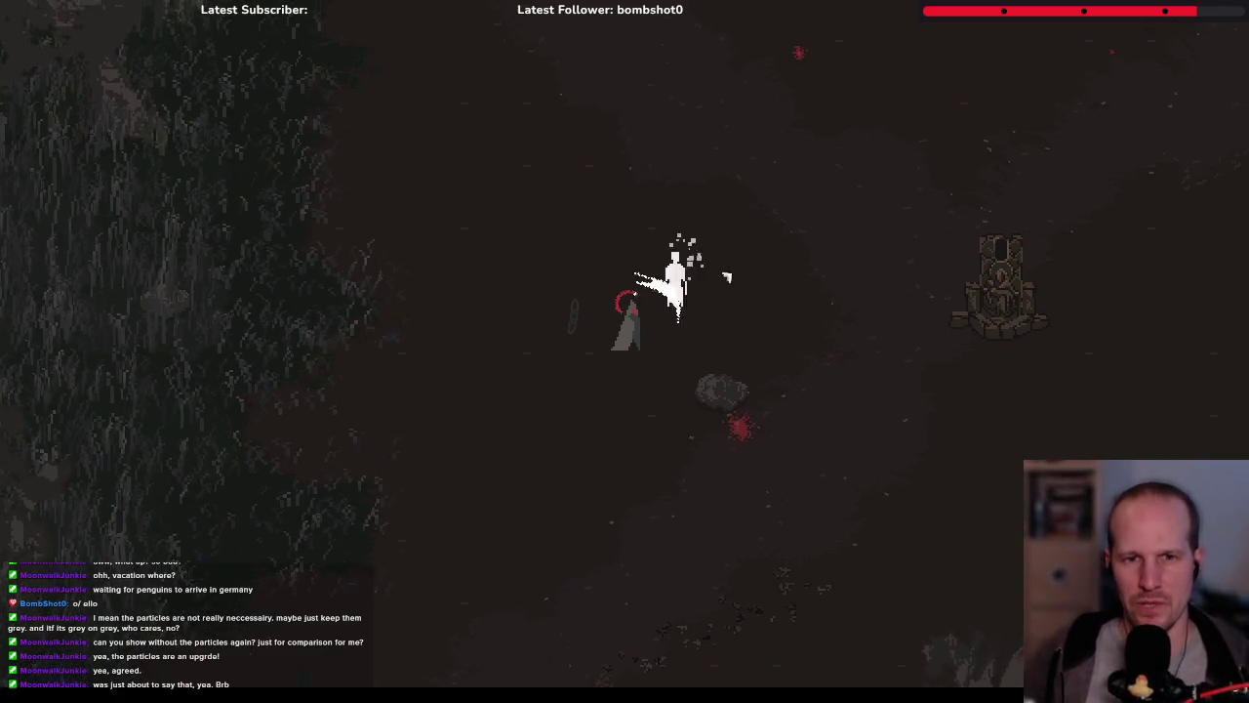
pyautogui.press('d')
pyautogui.click(752, 332)
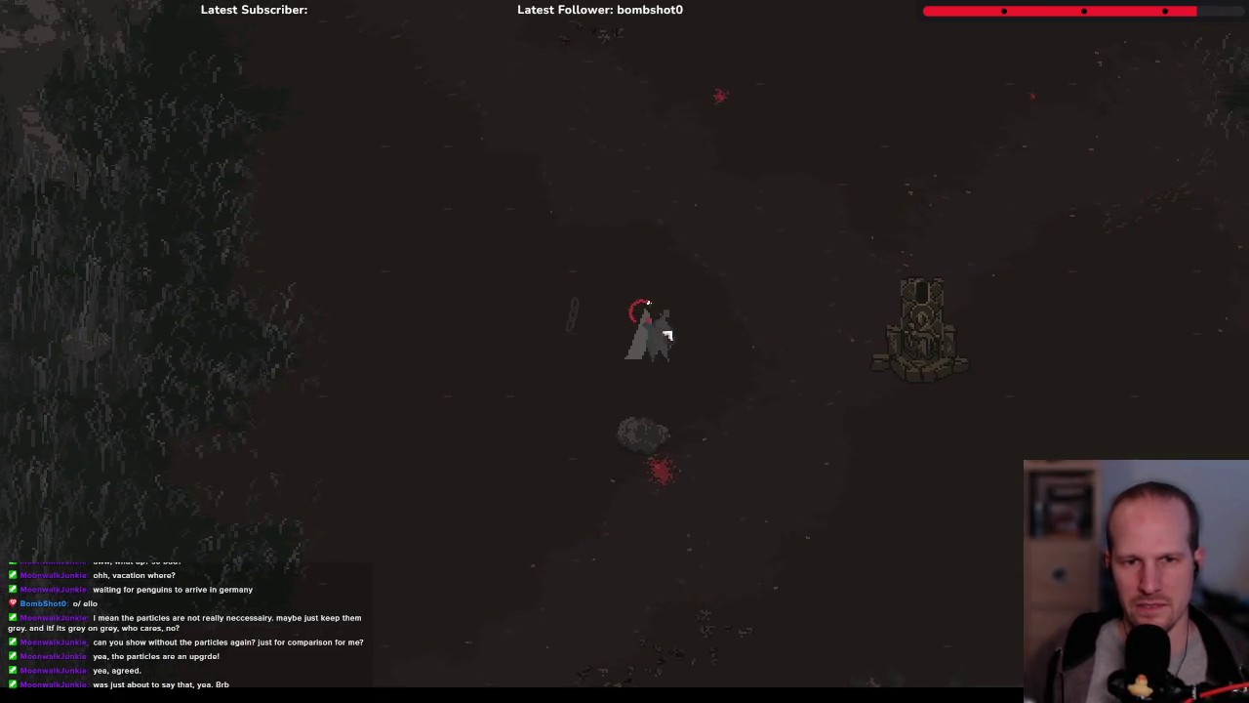
pyautogui.press('d')
pyautogui.click(530, 326)
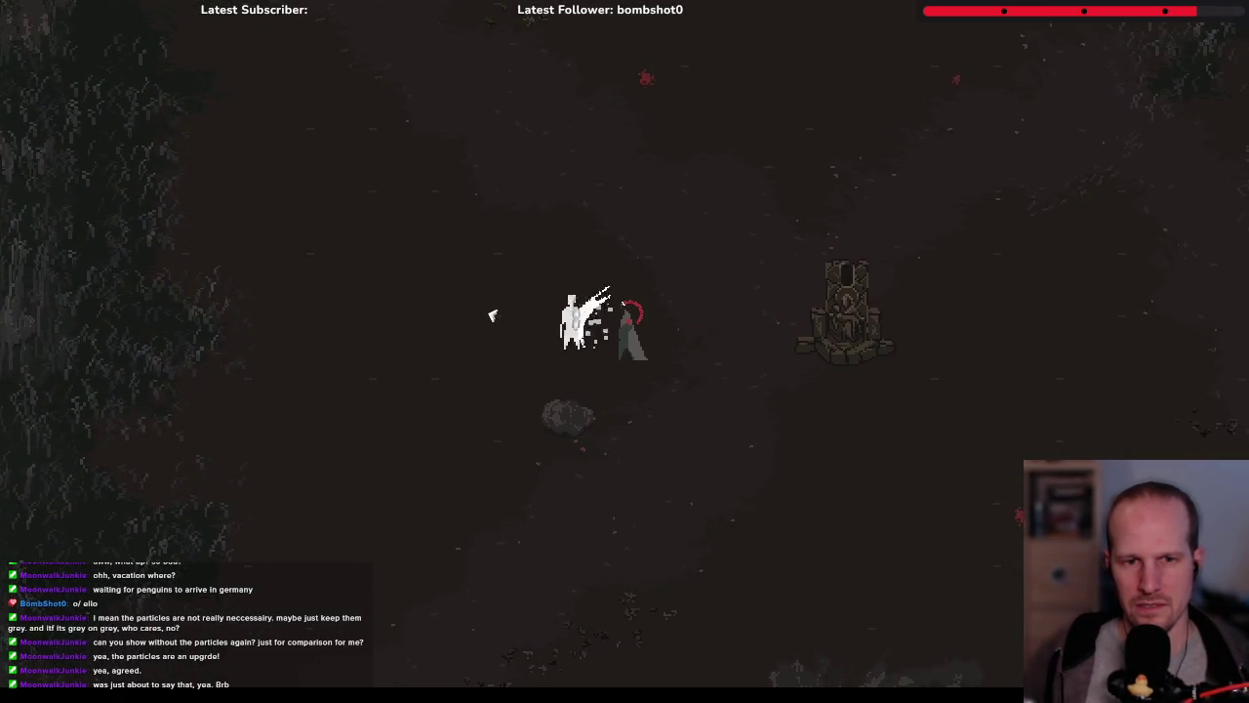
pyautogui.click(492, 315)
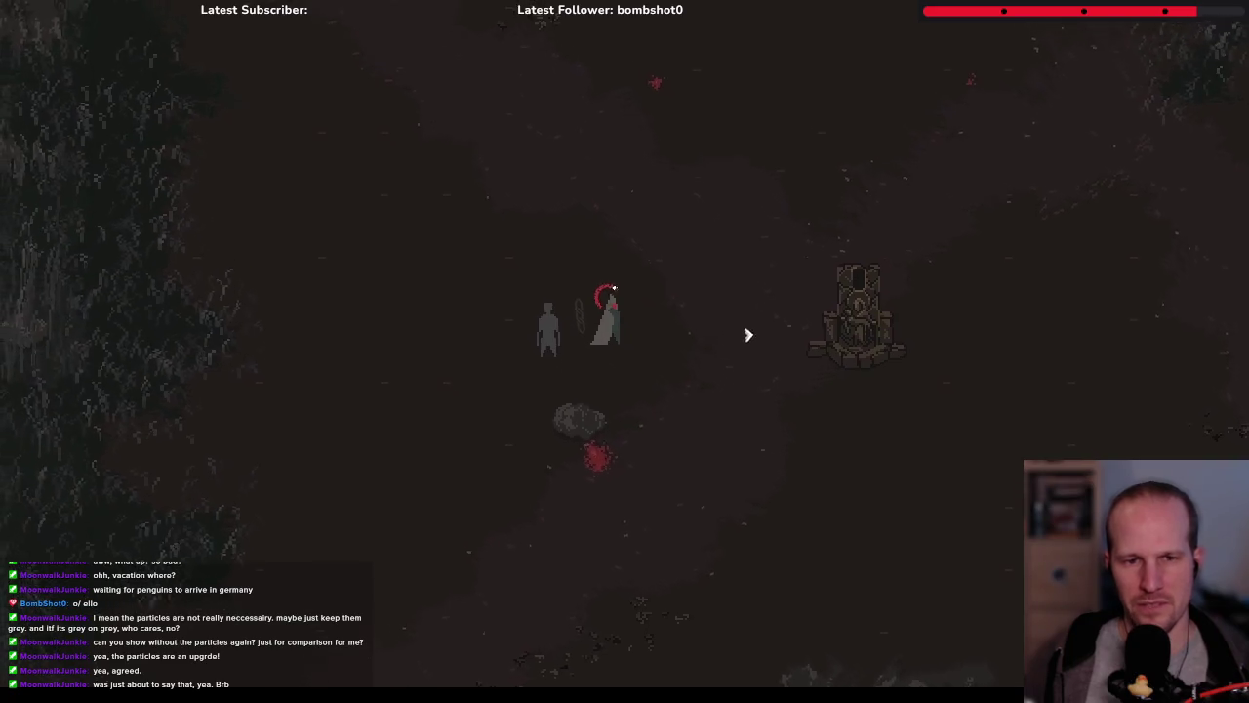
pyautogui.press('w')
pyautogui.press('a')
pyautogui.press('Escape')
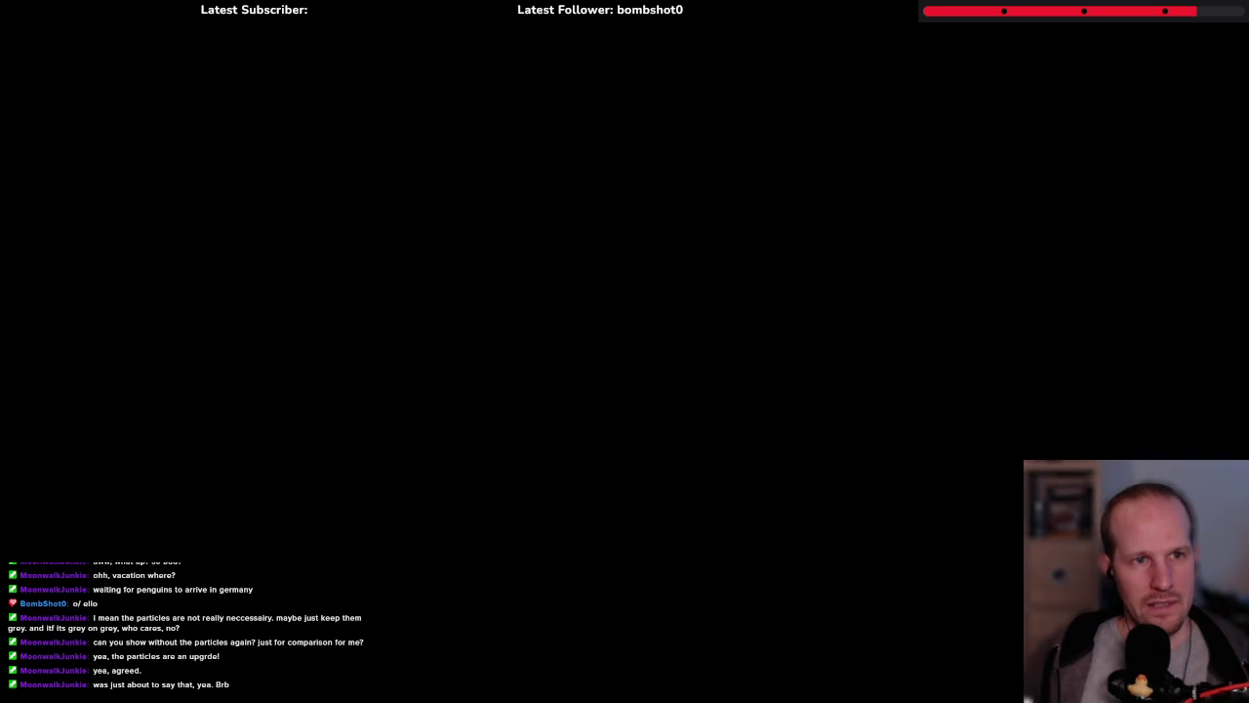
# Check the particle system's global-space setting and comment out the part_system_position line
pyautogui.scroll(20, 330, 195)
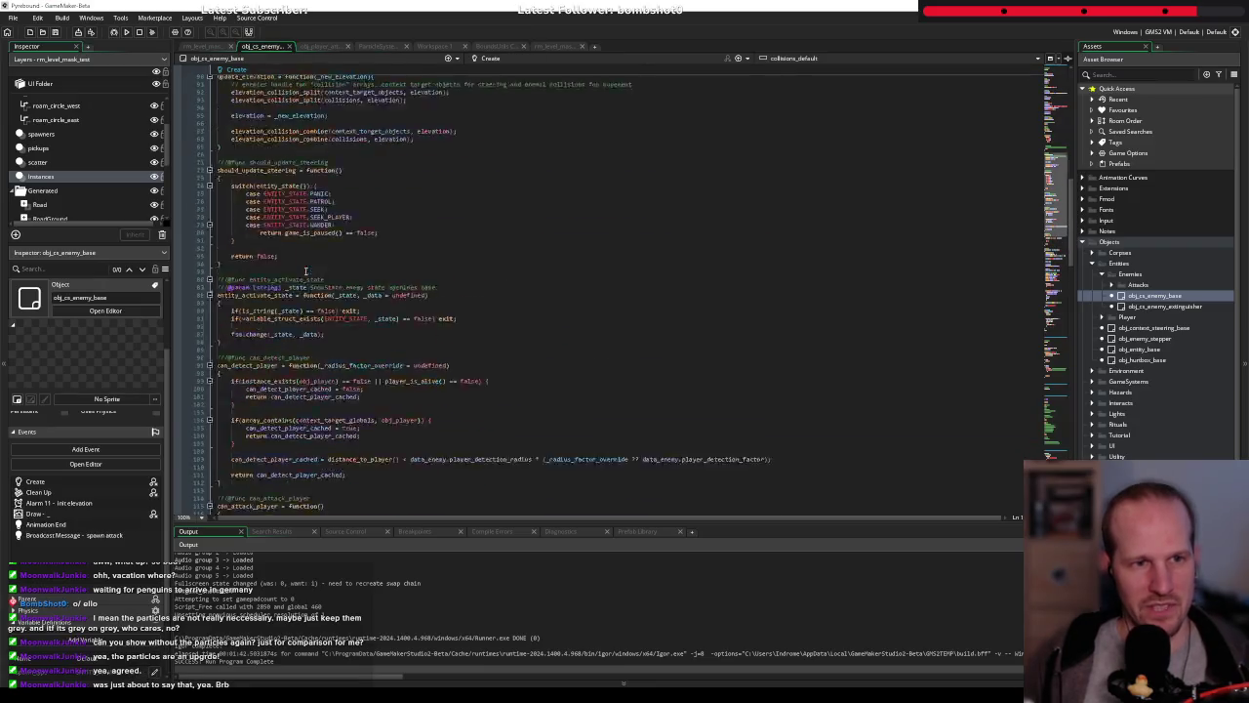
pyautogui.click(303, 264)
pyautogui.scroll(-15, 449, 349)
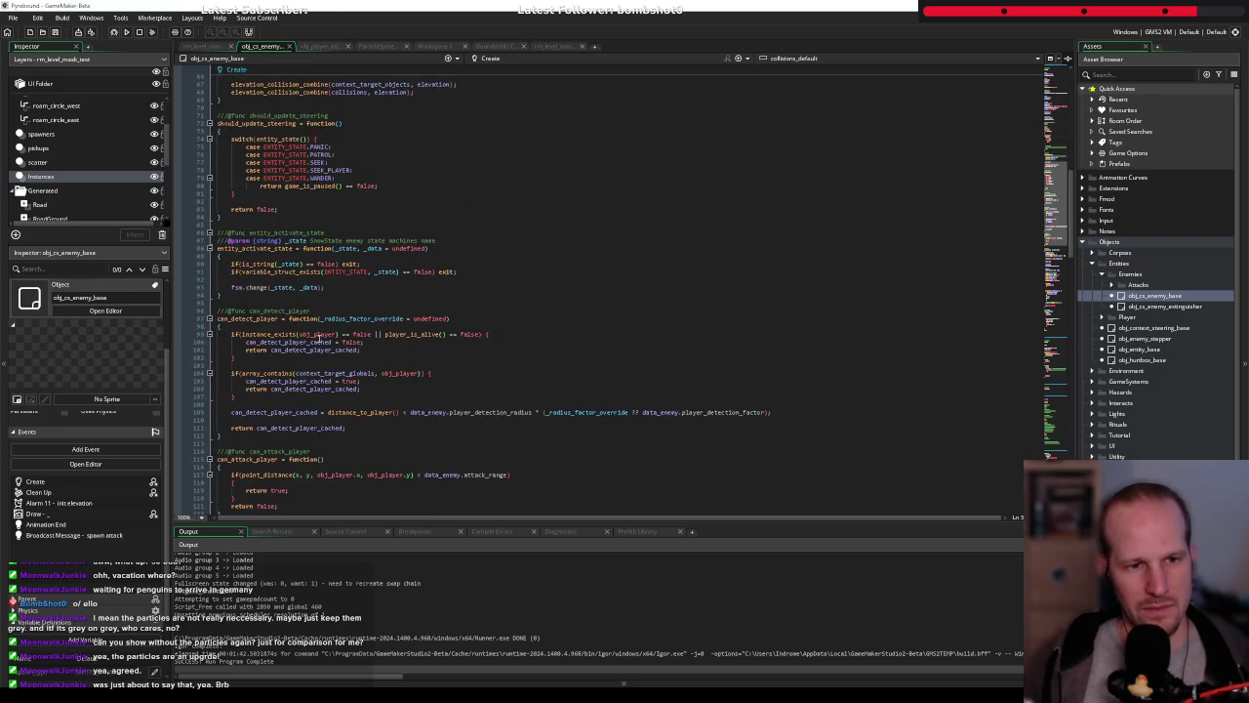
pyautogui.scroll(-6, 364, 346)
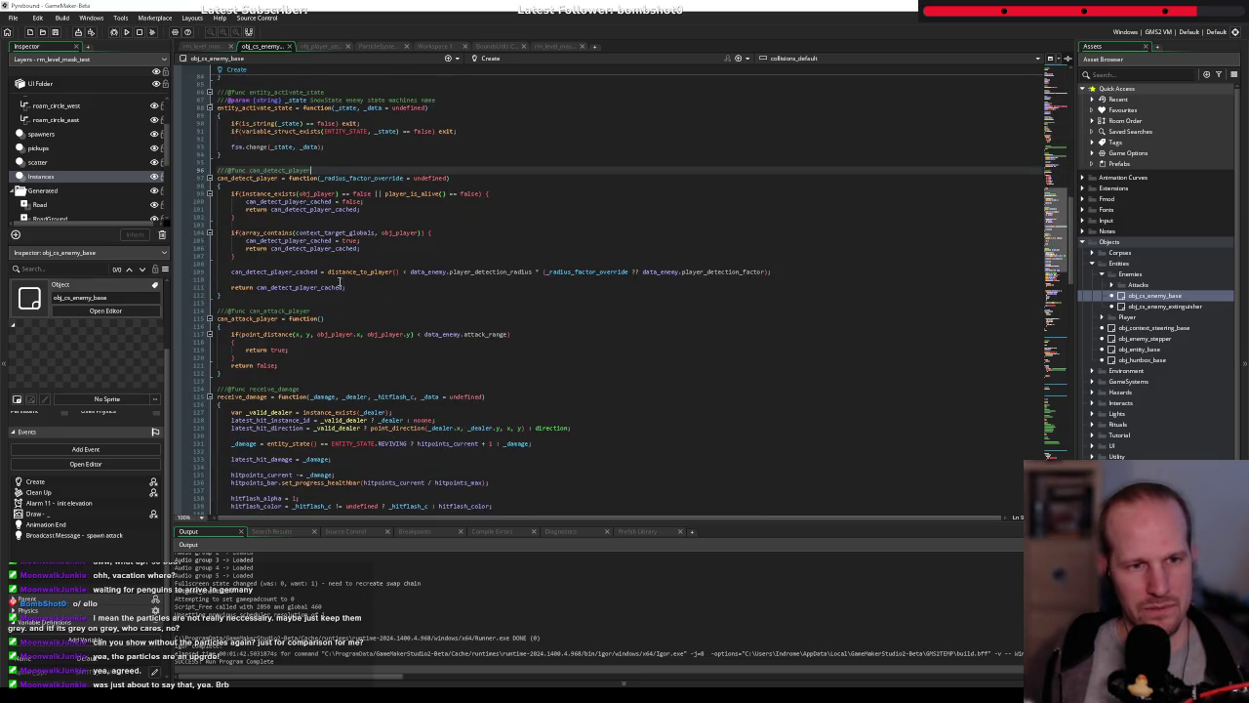
pyautogui.scroll(-10, 351, 312)
pyautogui.click(402, 310)
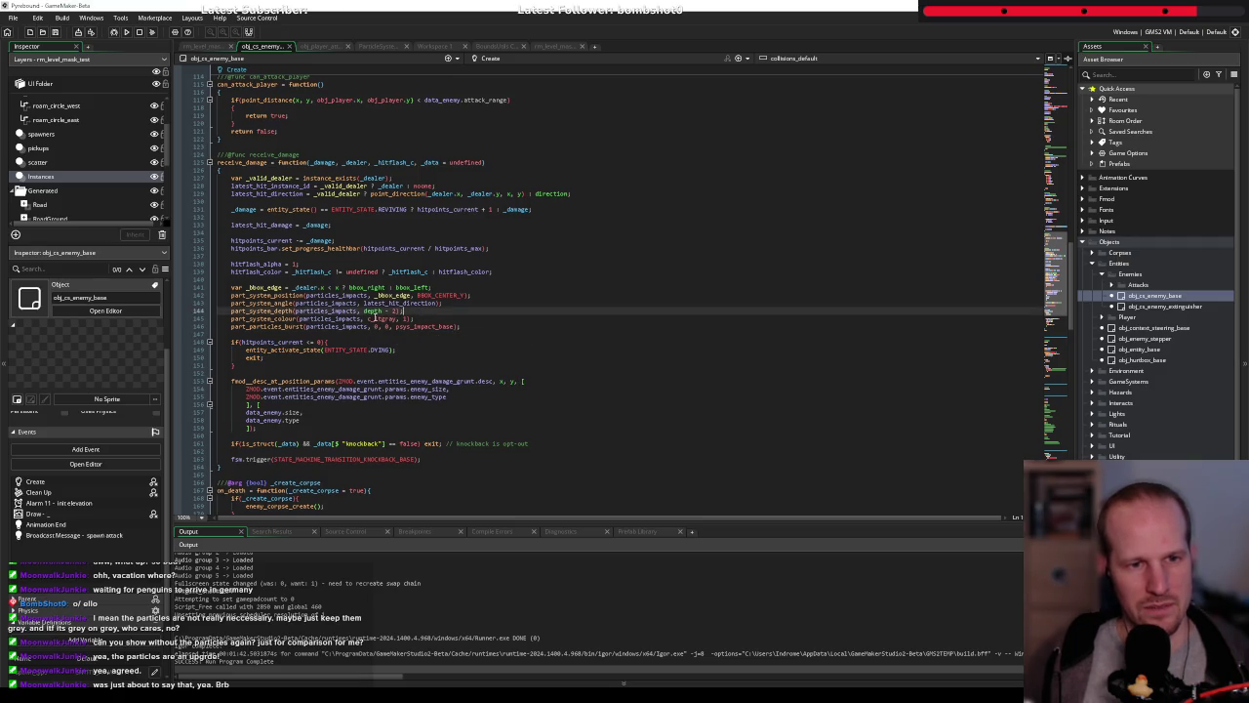
pyautogui.press('Up')
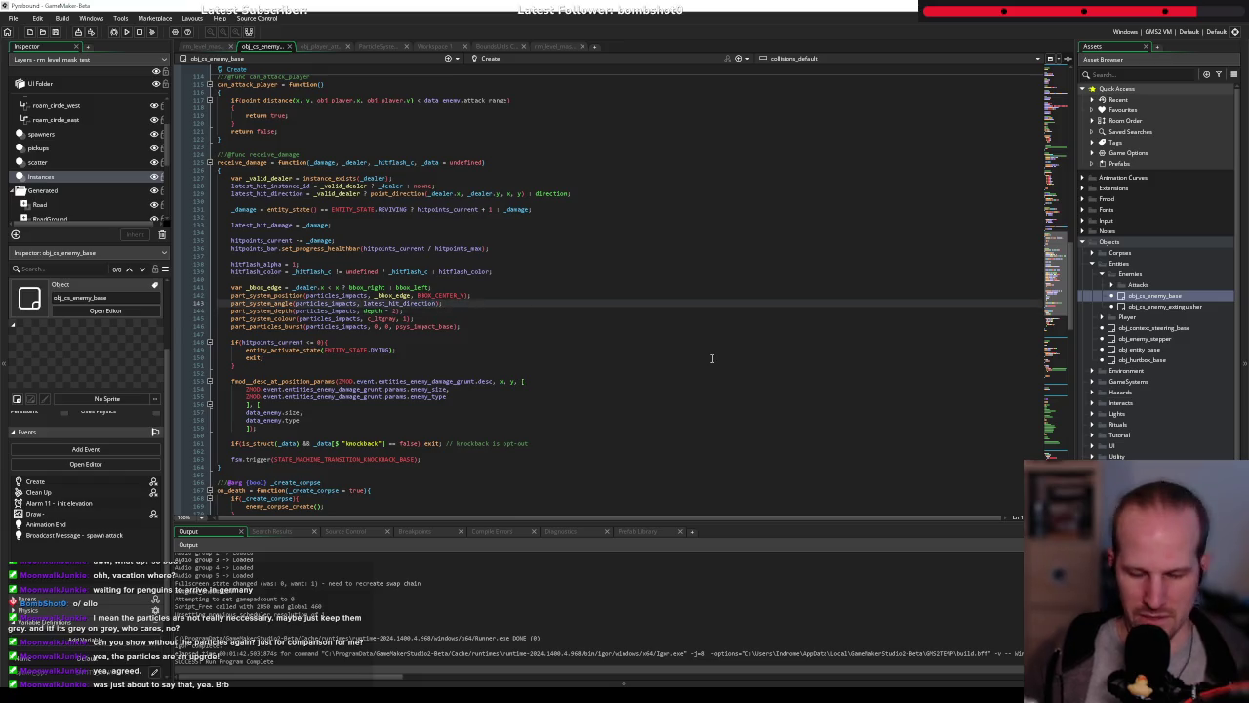
pyautogui.press('Up')
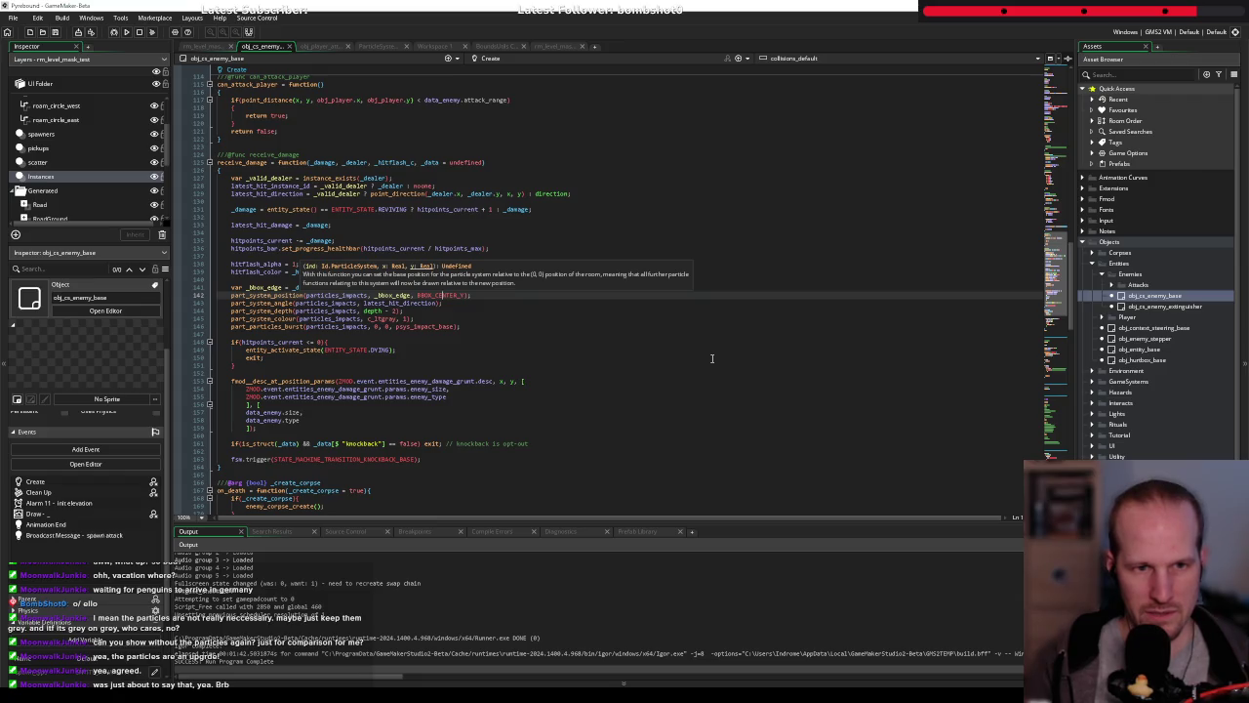
pyautogui.hotkey('ctrl', 'k')
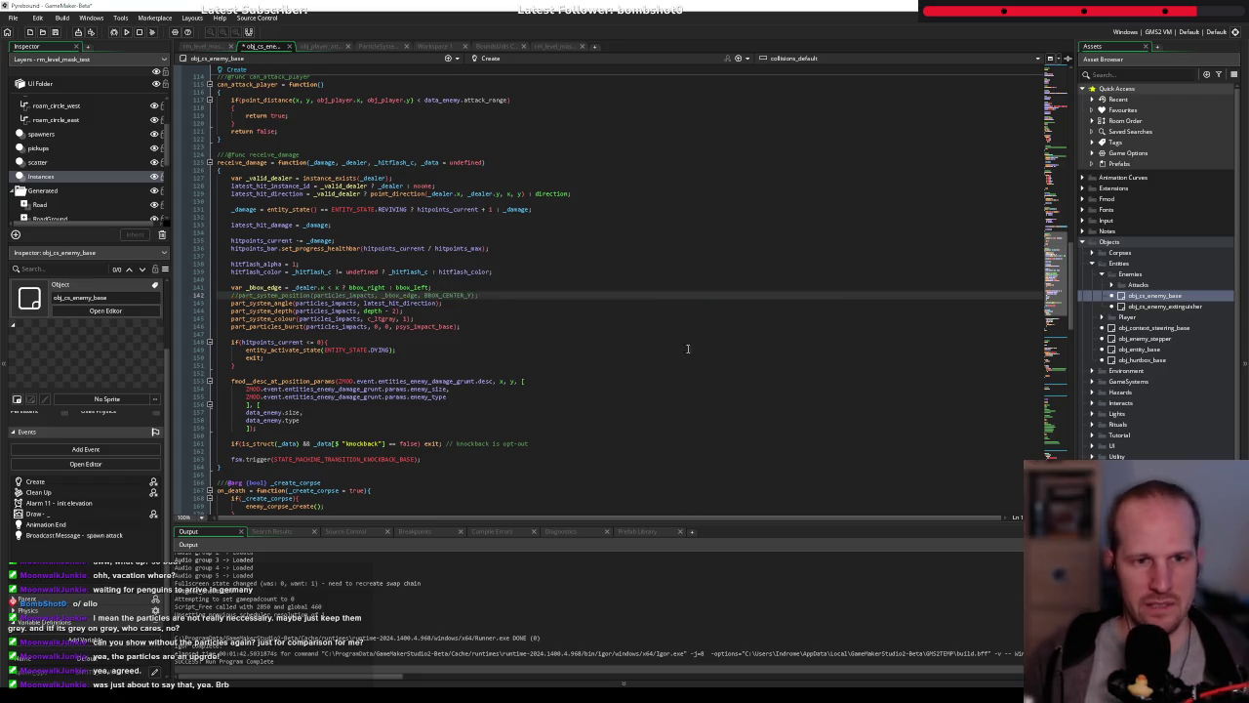
# Change part_particles_burst's x/y arguments to _bbox_edge and BBOX_CENTER_Y, then rebuild and run
pyautogui.doubleClick(385, 295)
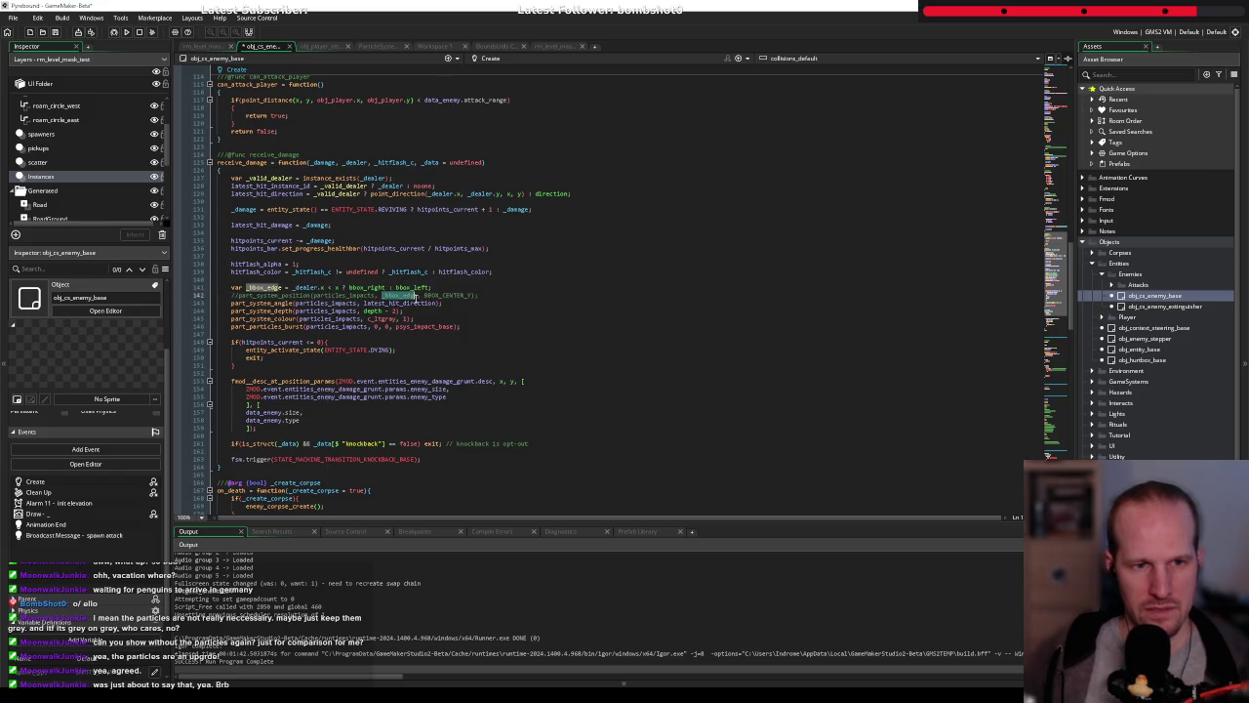
pyautogui.doubleClick(379, 326)
pyautogui.hotkey('ctrl', 'v')
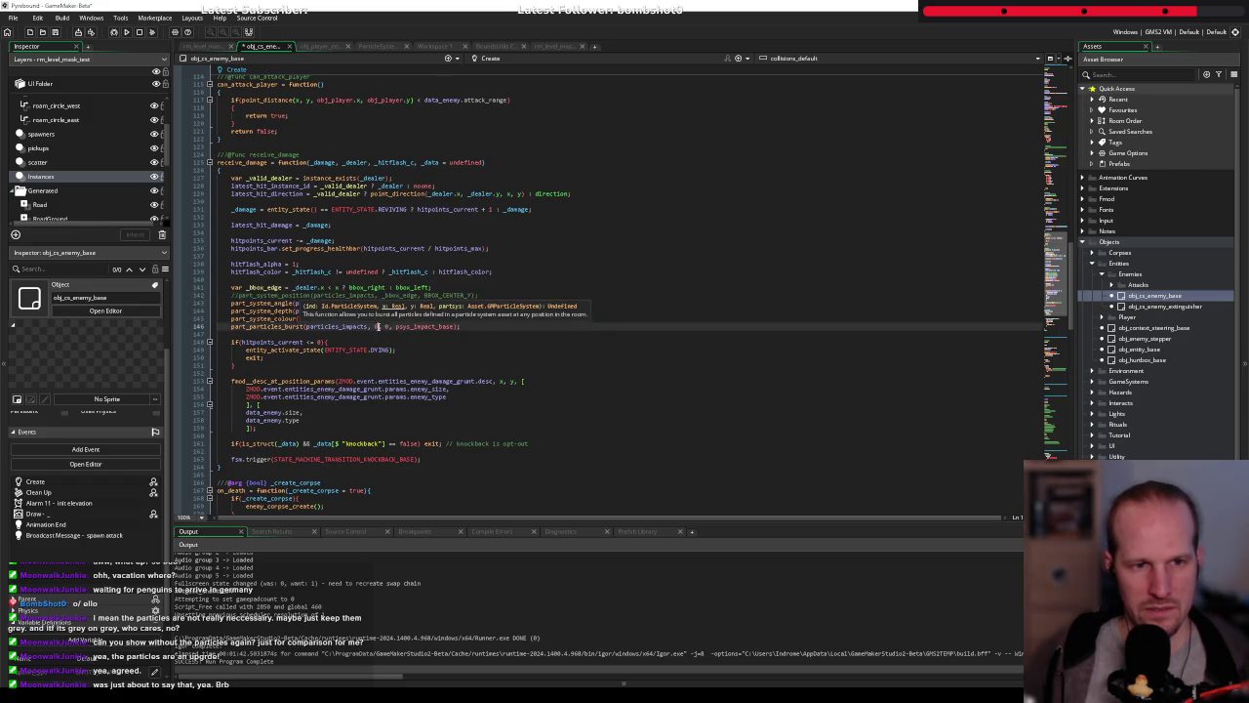
pyautogui.moveTo(425, 295); pyautogui.dragTo(469, 296)
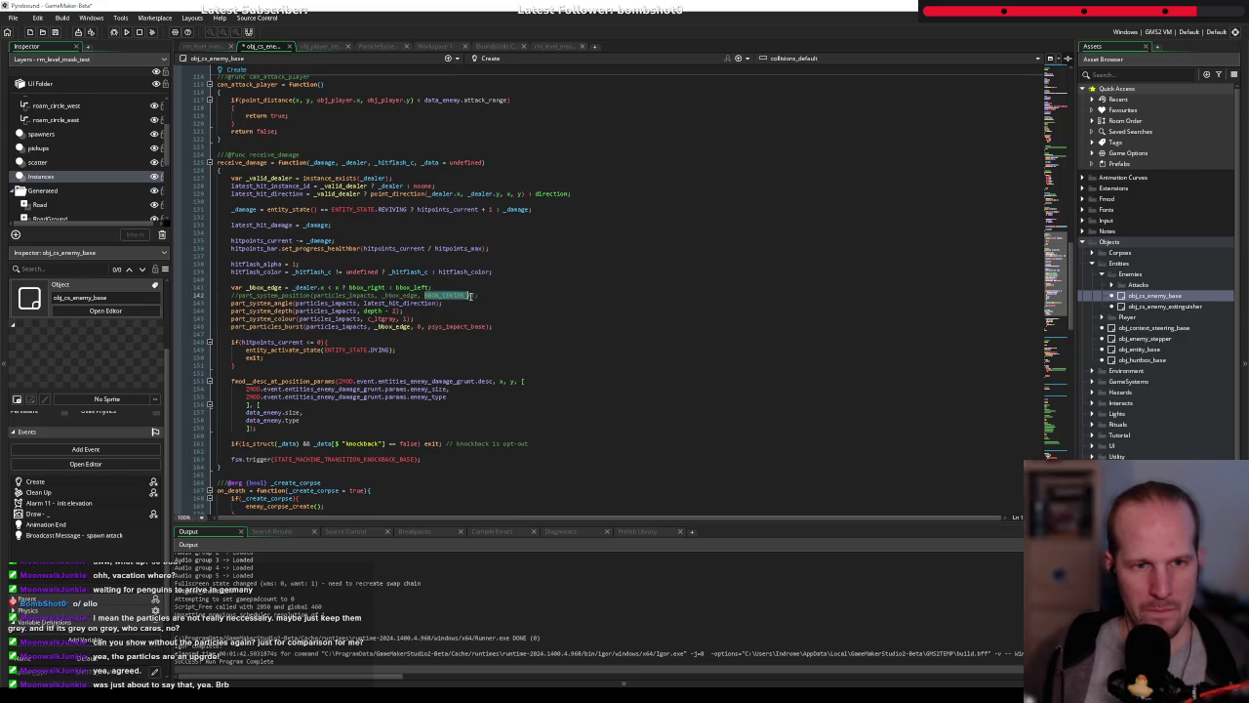
pyautogui.hotkey('ctrl', 'c')
pyautogui.doubleClick(419, 326)
pyautogui.hotkey('ctrl', 'v')
pyautogui.click(597, 337)
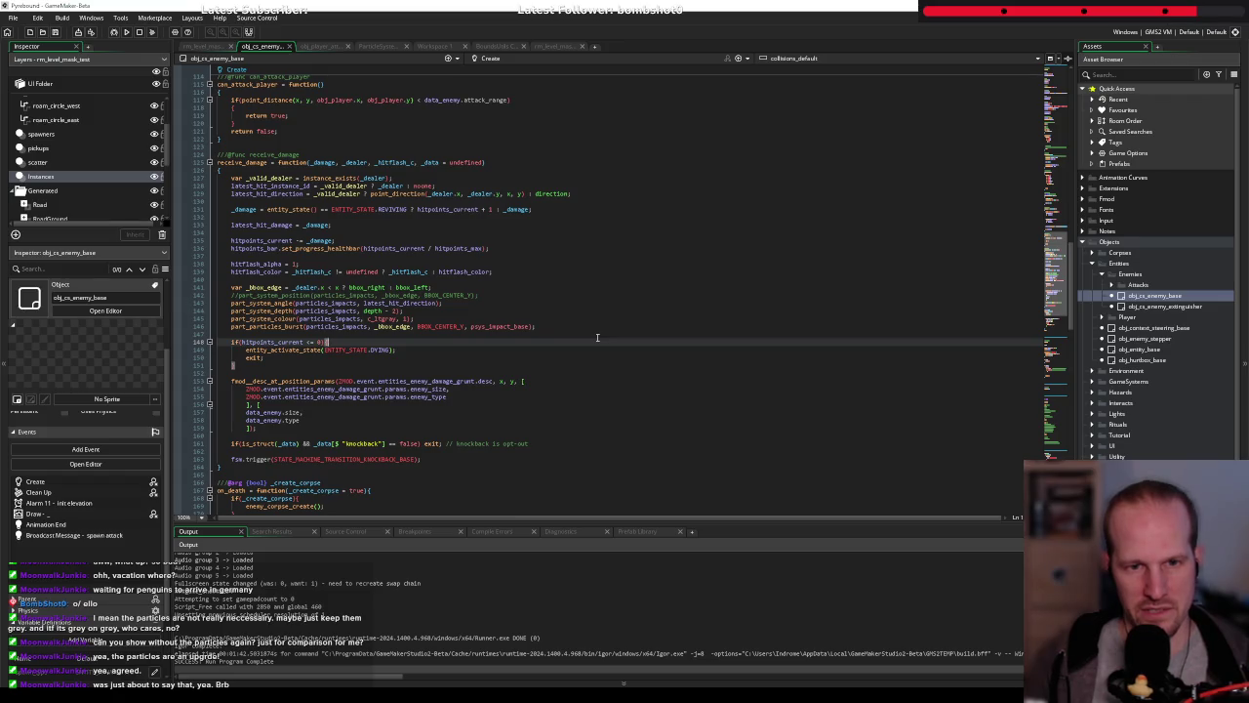
pyautogui.click(124, 32)
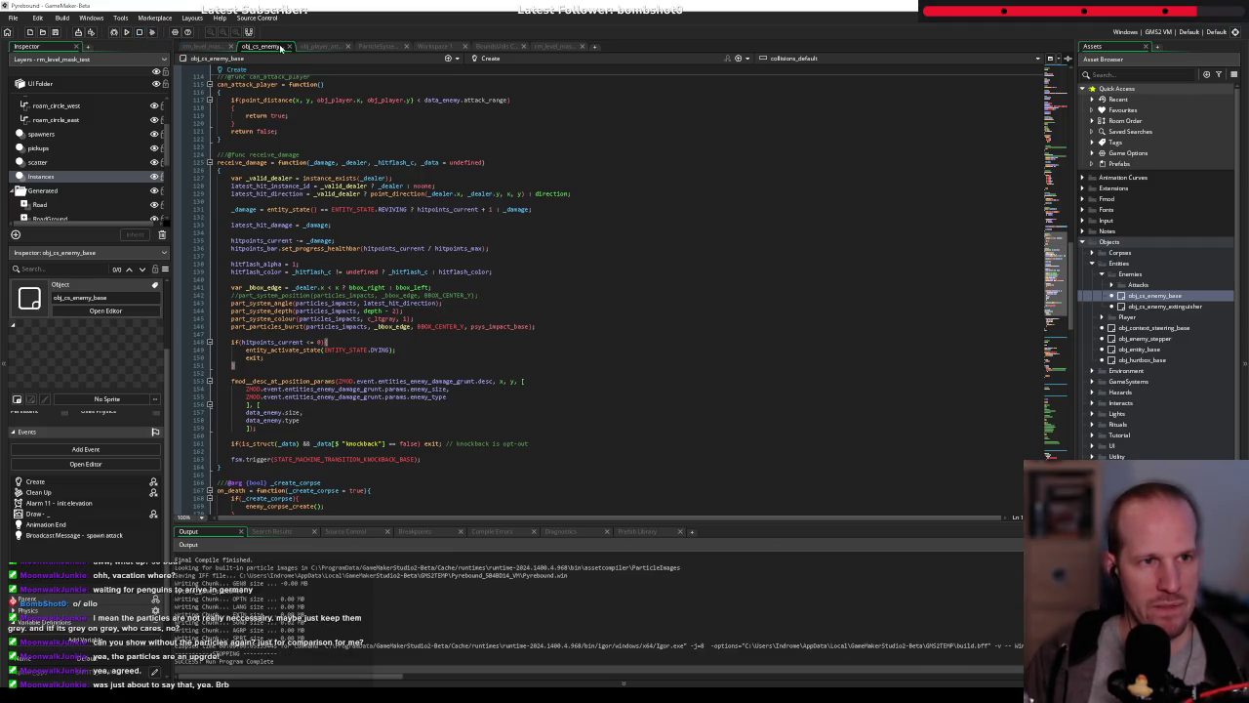
# Add call_later(5, time_source_units_frames, method(self, function(){})) with an empty body to the instance creation code
pyautogui.click(566, 47)
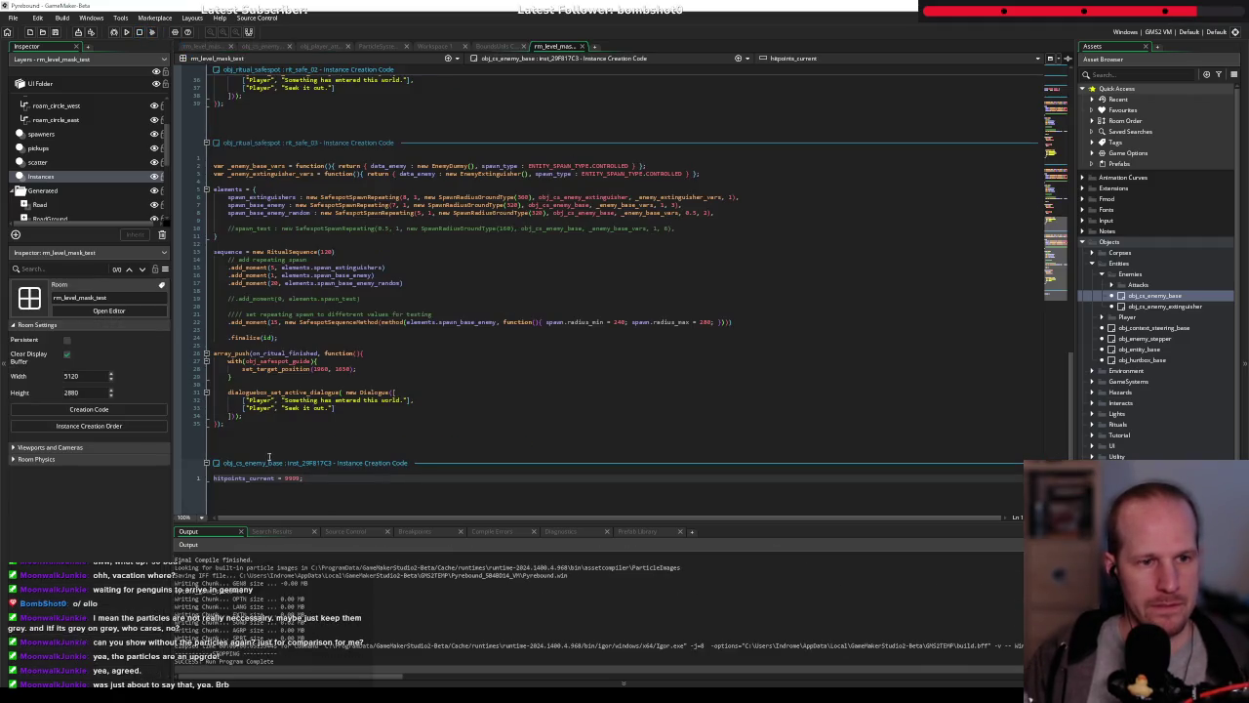
pyautogui.press('Return')
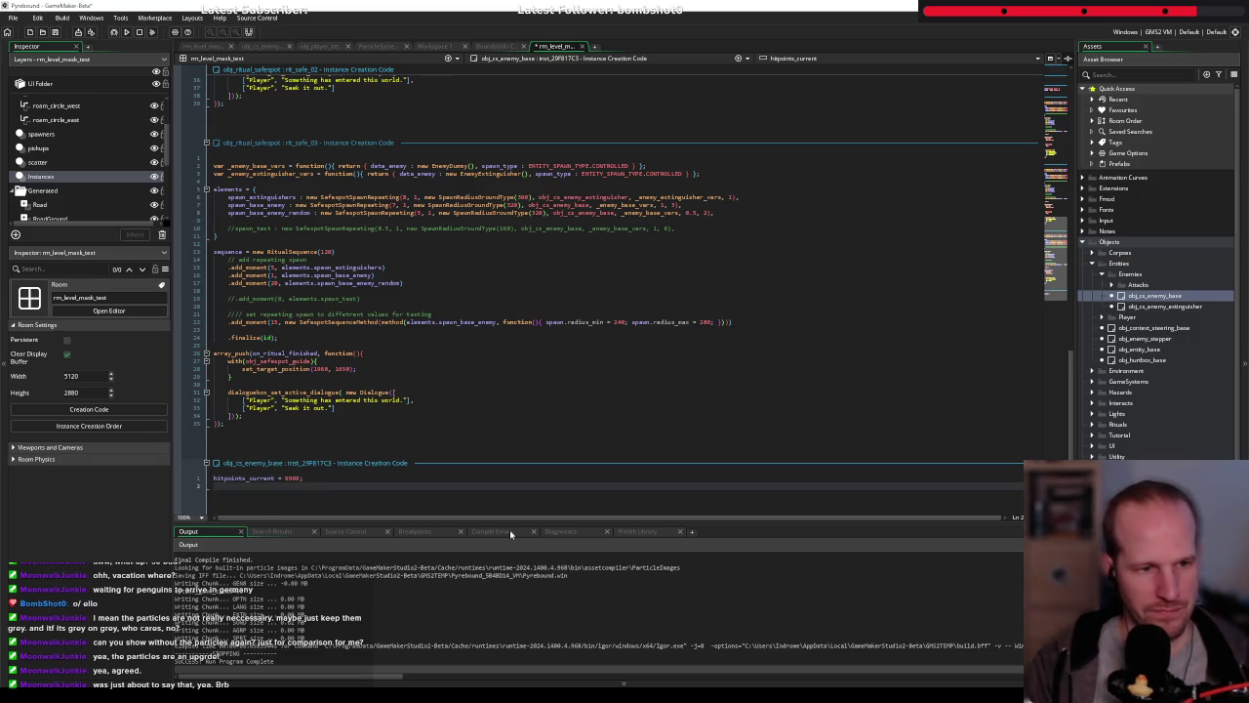
pyautogui.write('context')
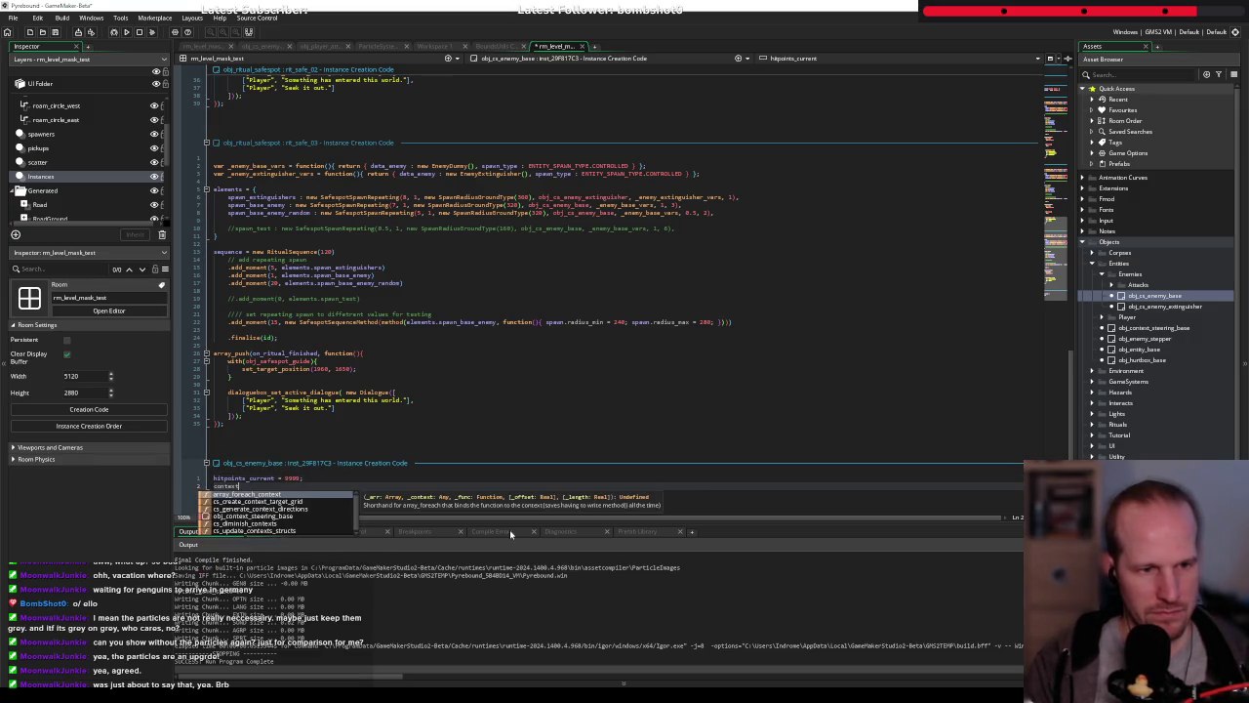
pyautogui.press('BackSpace')
pyautogui.press('BackSpace')
pyautogui.press('BackSpace')
pyautogui.write('call_lat')
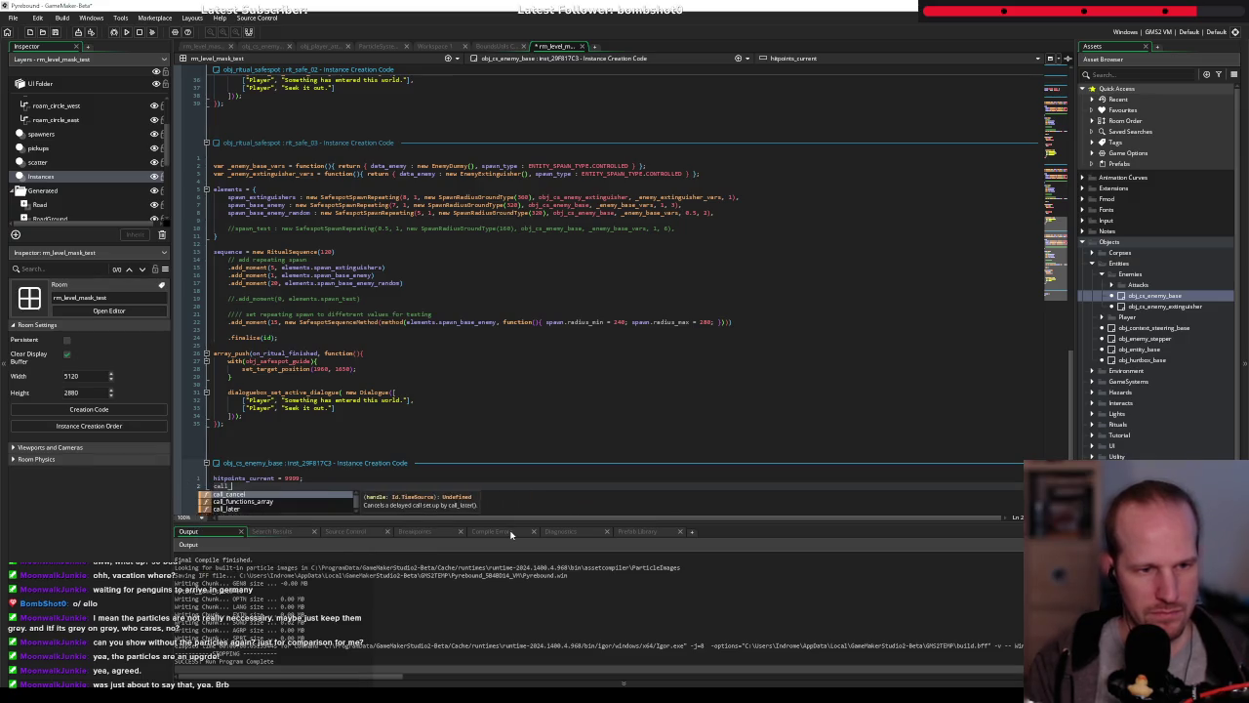
pyautogui.press('Return')
pyautogui.write('(1, time')
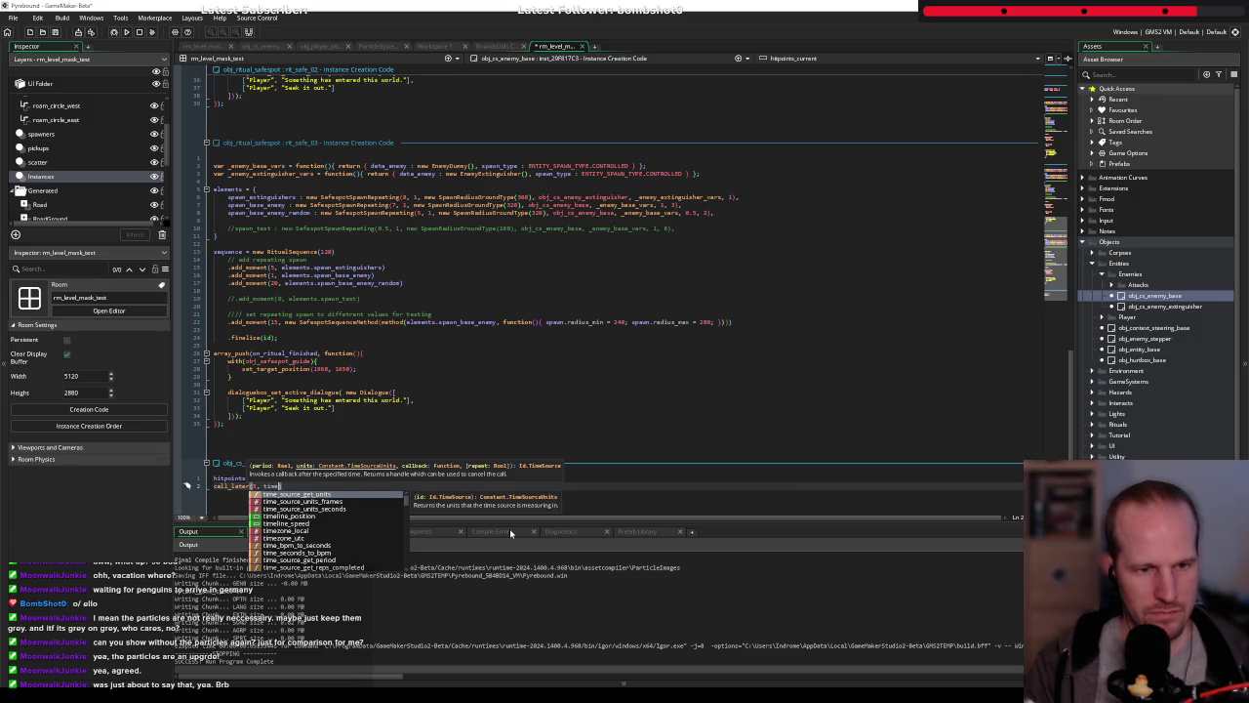
pyautogui.press('Down')
pyautogui.press('Return')
pyautogui.write(', time_source_units_frames,')
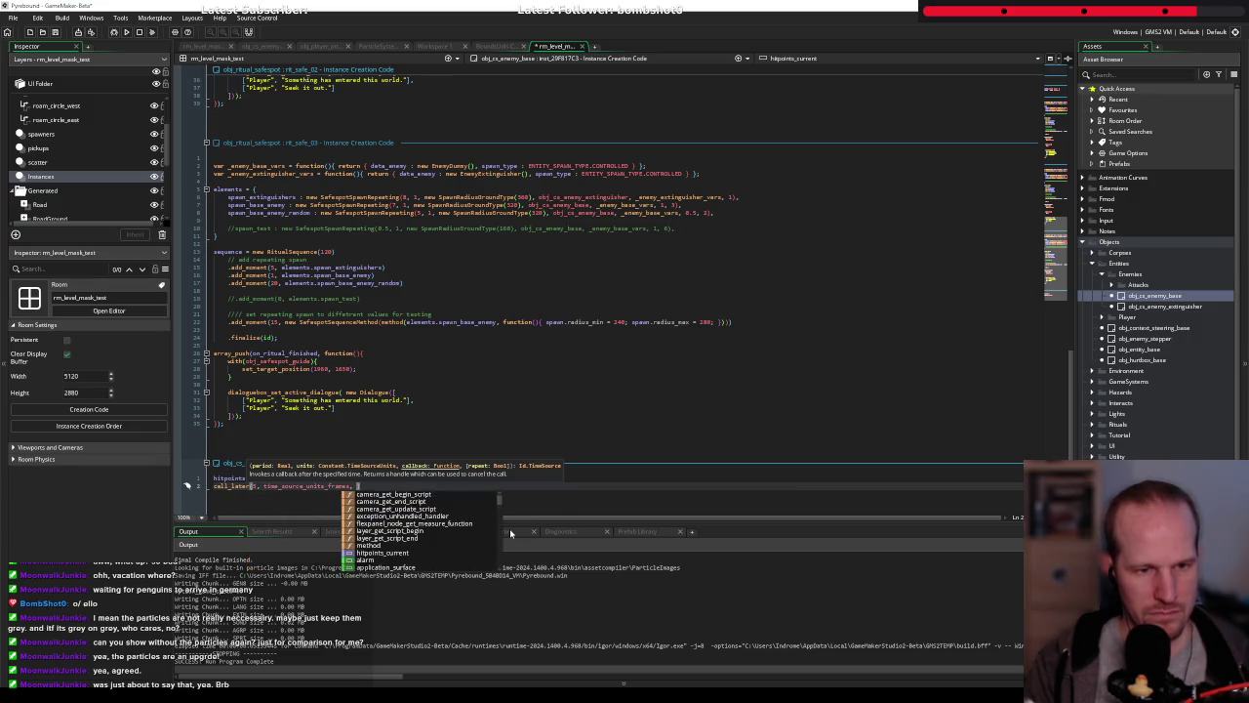
pyautogui.write('method(self')
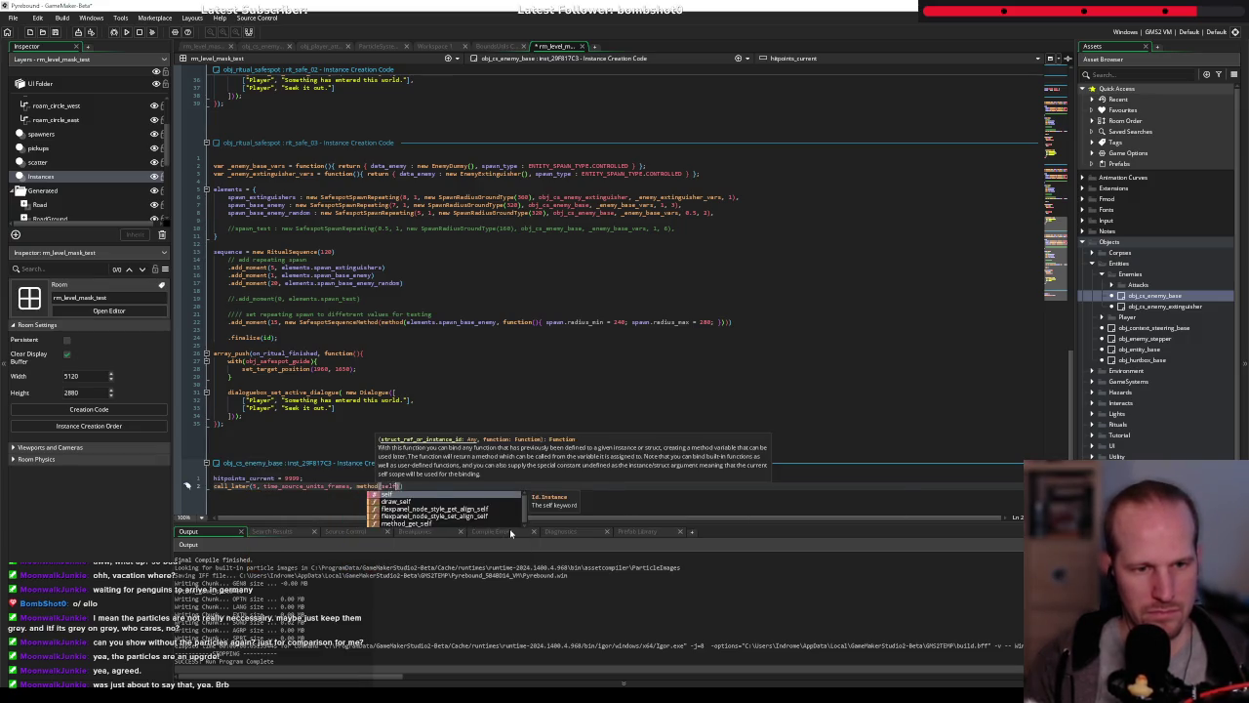
pyautogui.write(', function(){}))')
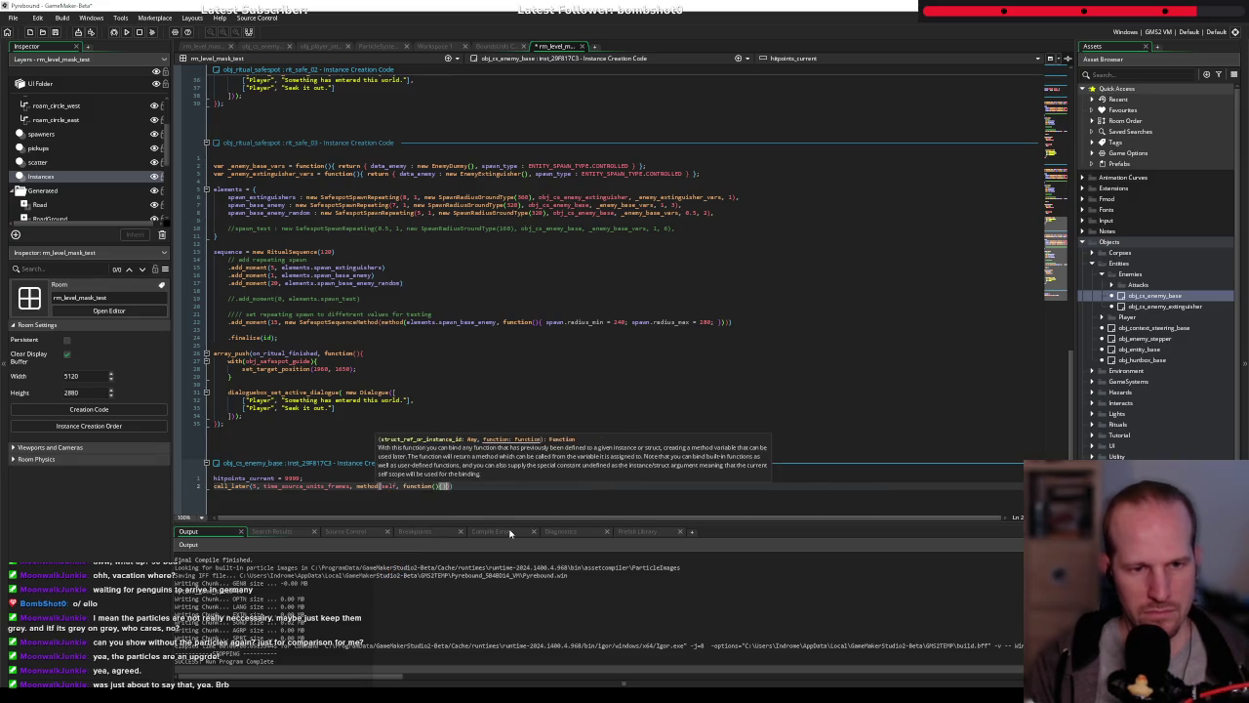
pyautogui.press('Left')
pyautogui.press('Left')
pyautogui.press('Left')
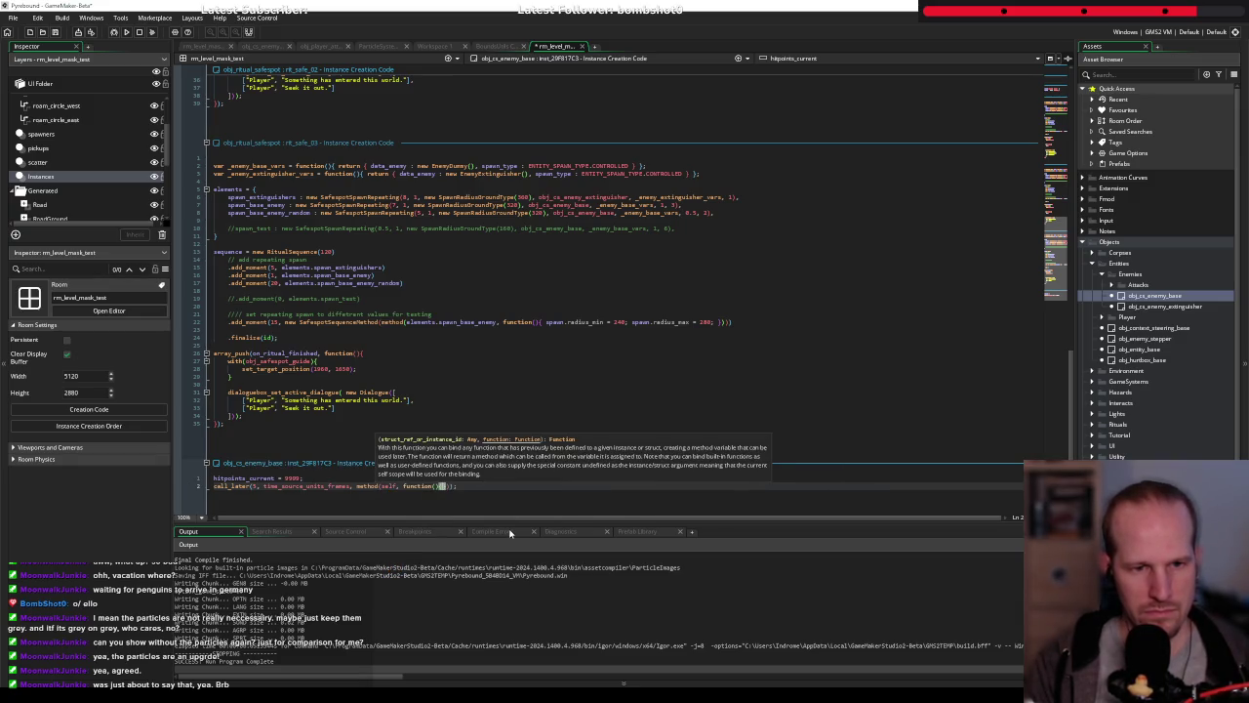
pyautogui.press('Return')
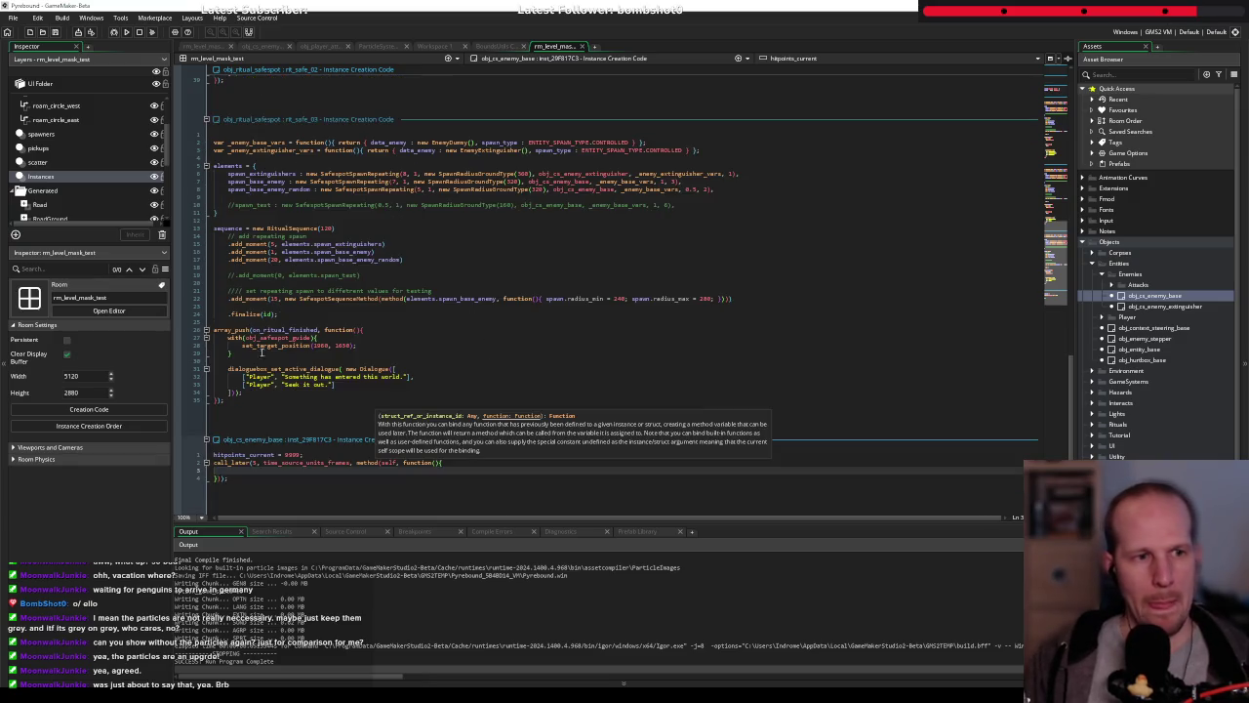
pyautogui.click(265, 46)
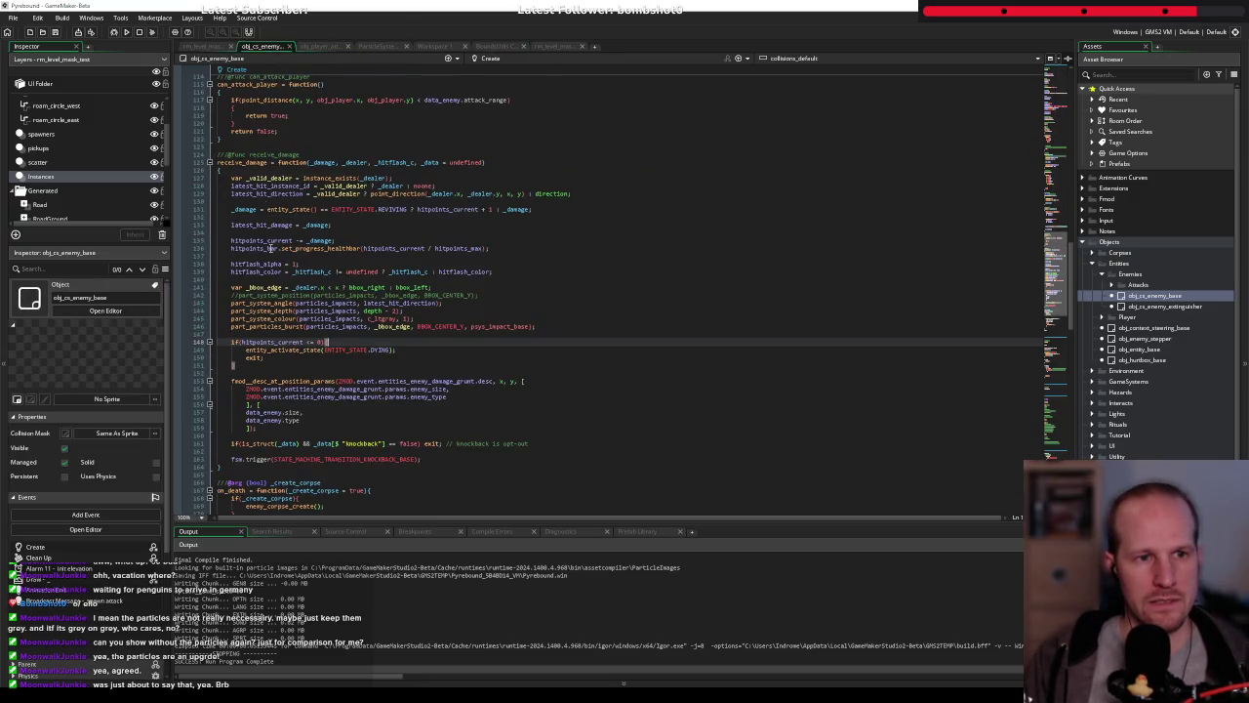
# Open the parent obj_context_steering_base Create code and trace where context_targets is used
pyautogui.scroll(13, 295, 261)
pyautogui.scroll(-3, 39, 527)
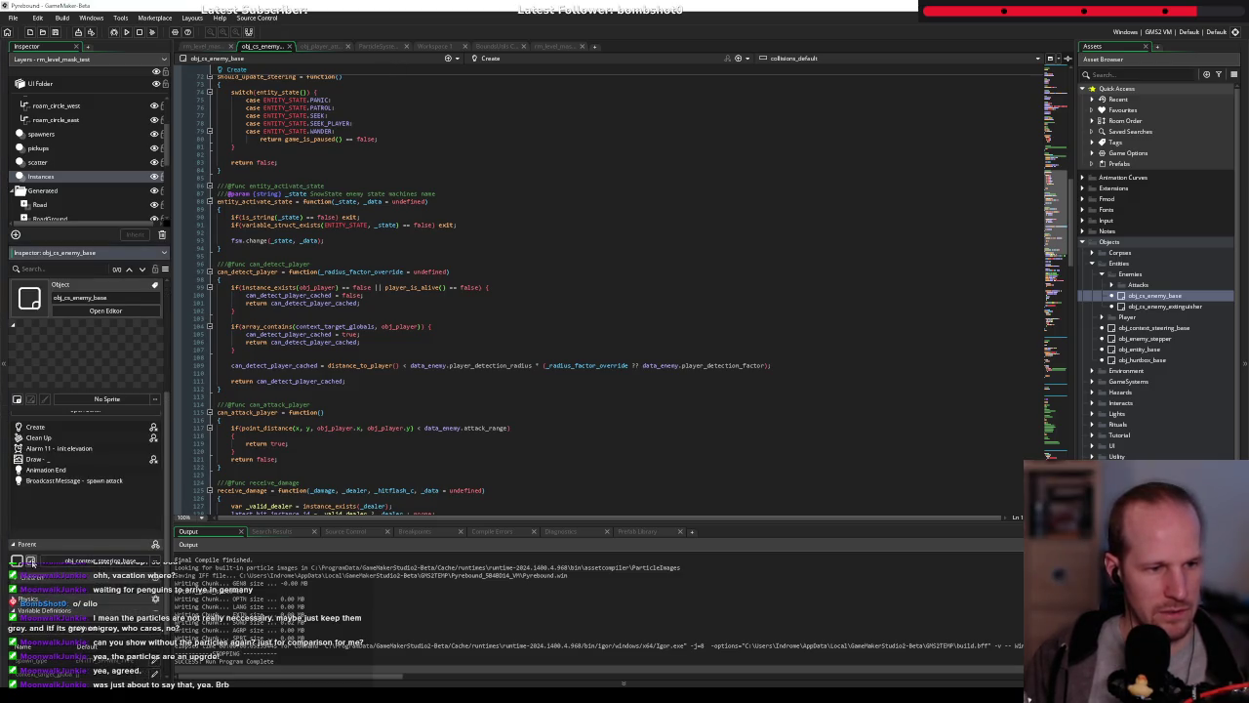
pyautogui.click(39, 562)
pyautogui.scroll(-8, 279, 262)
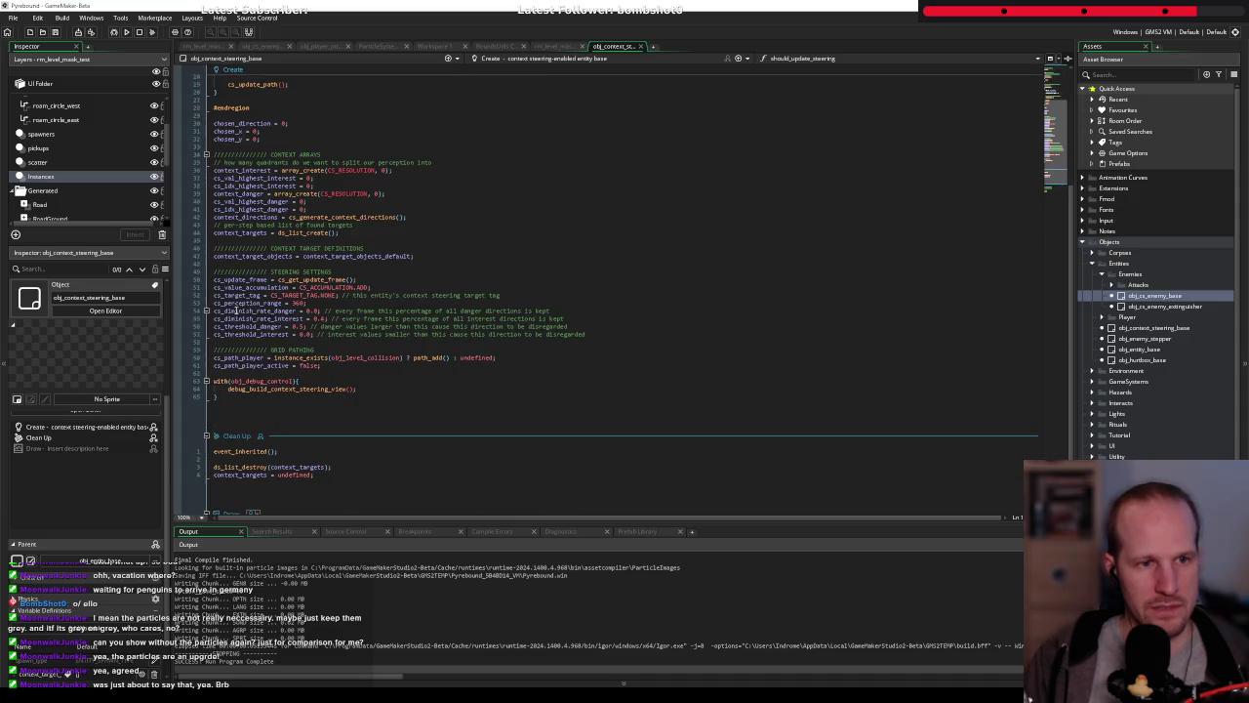
pyautogui.doubleClick(236, 232)
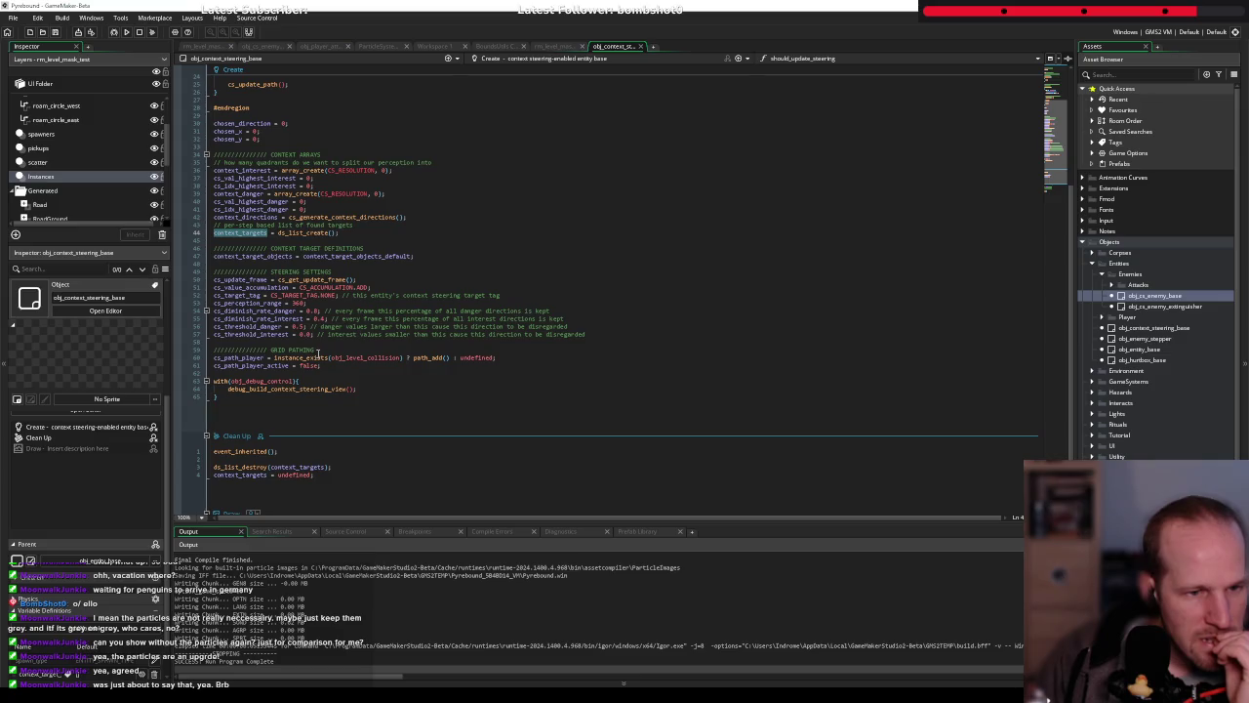
pyautogui.scroll(5, 322, 381)
pyautogui.scroll(-6, 348, 344)
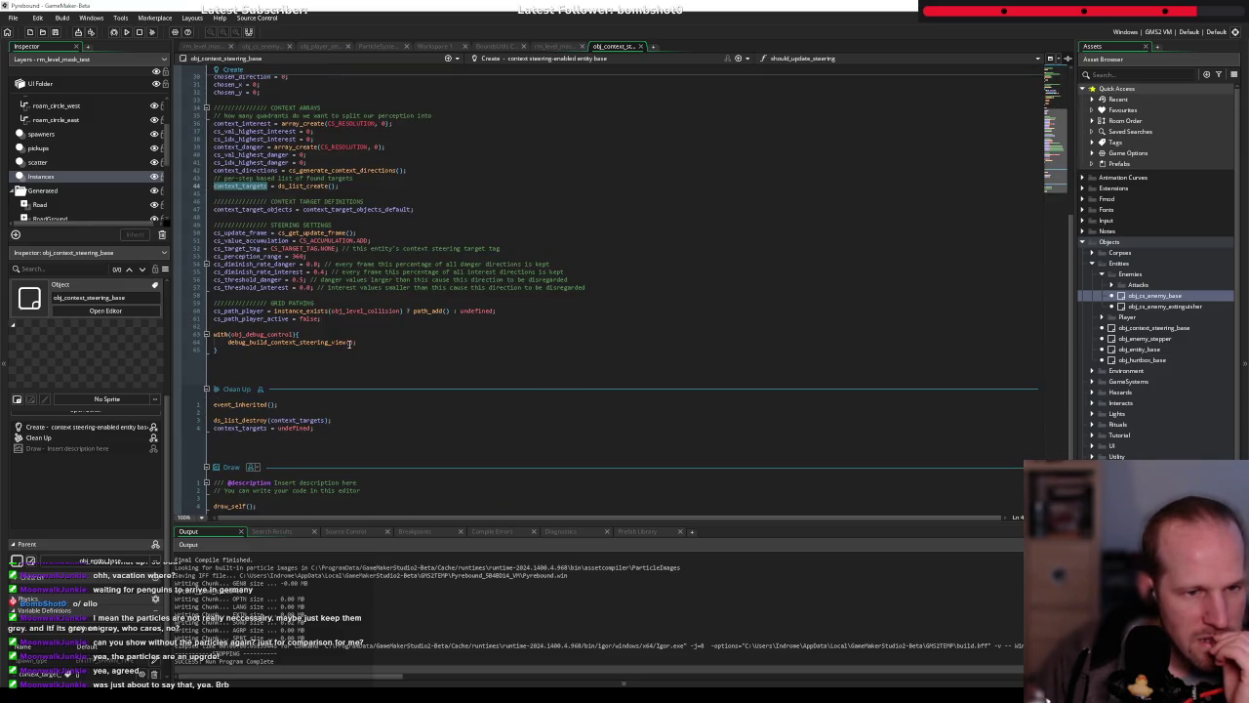
pyautogui.scroll(2, 258, 343)
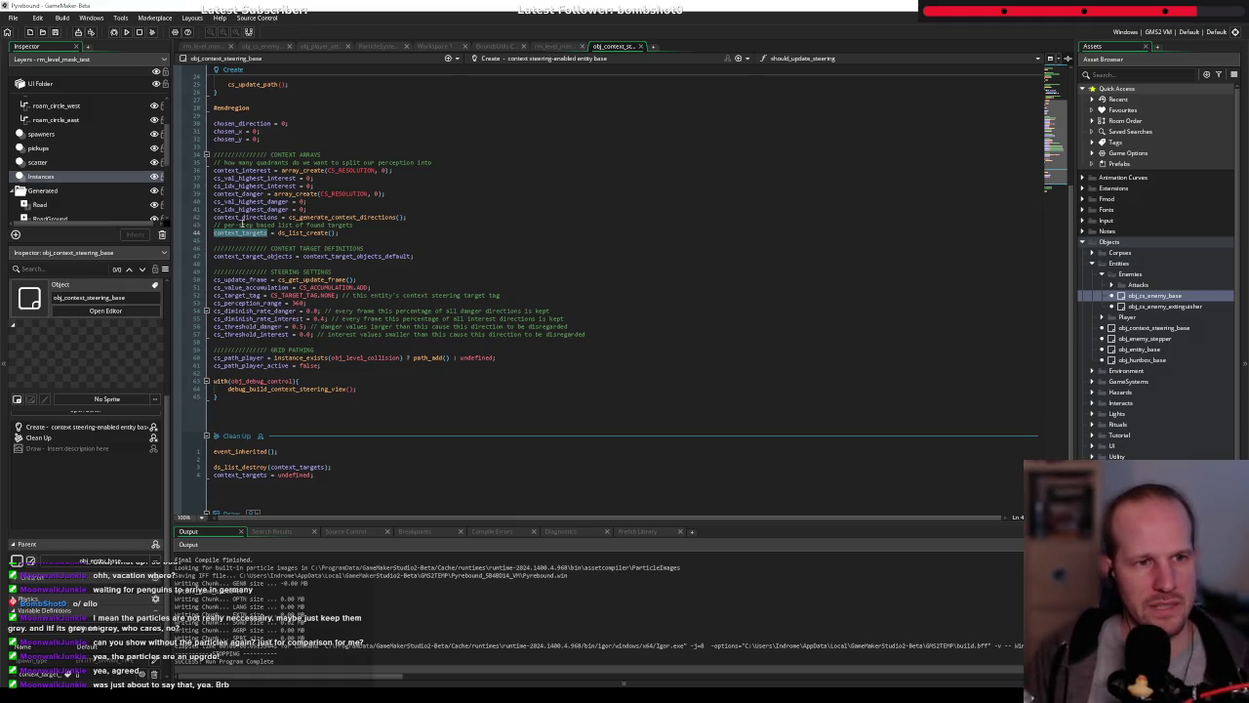
pyautogui.click(245, 216)
pyautogui.scroll(6, 303, 210)
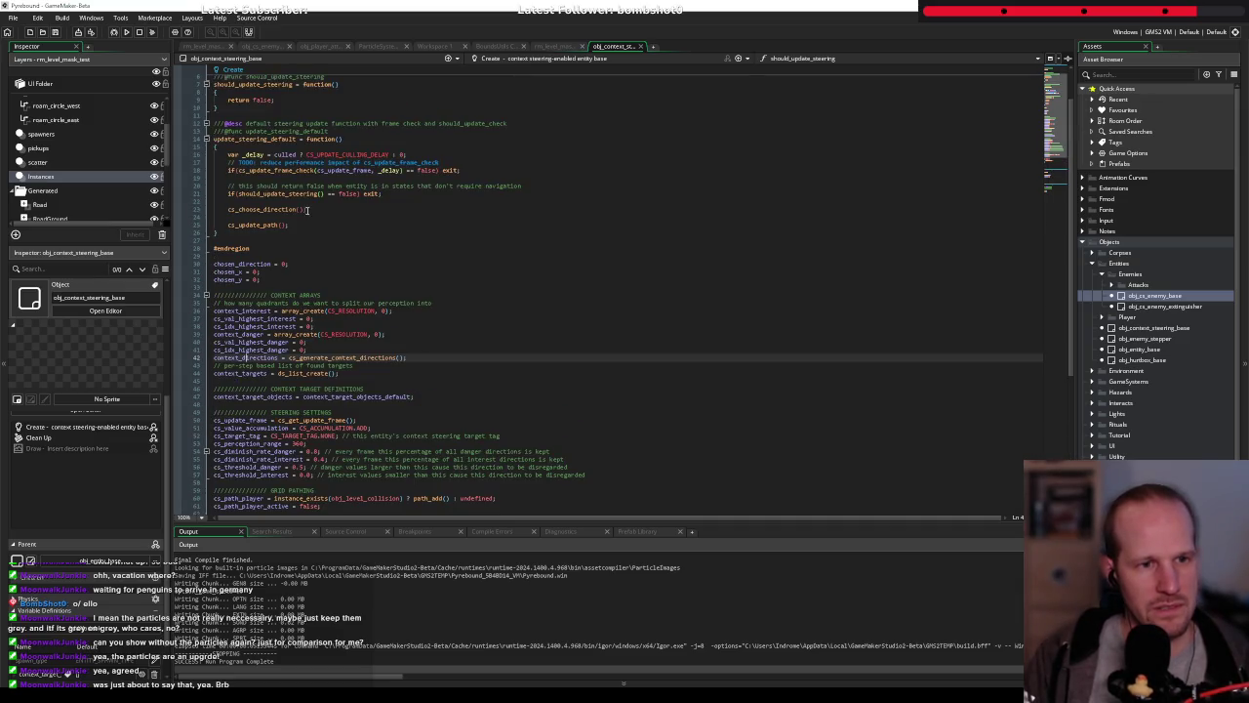
pyautogui.scroll(-1, 68, 522)
# Return to the placed enemy's instance creation code in rm_level_mask_test
pyautogui.click(69, 522)
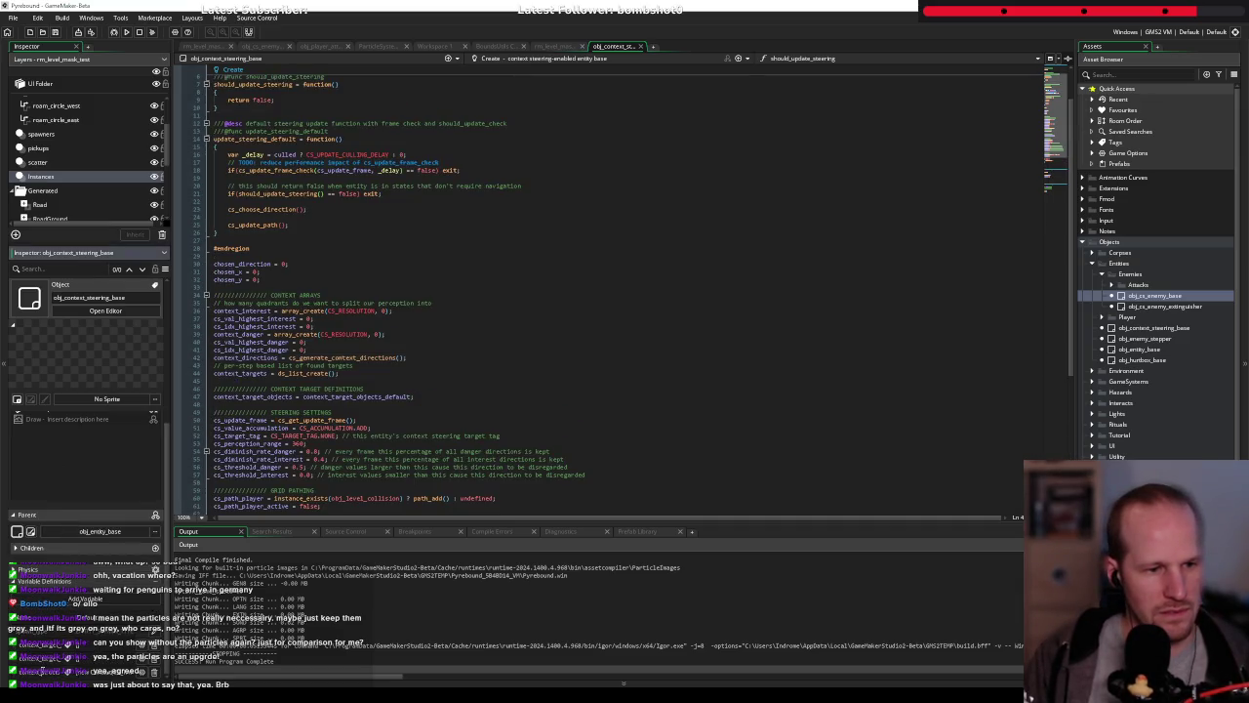
pyautogui.click(341, 372)
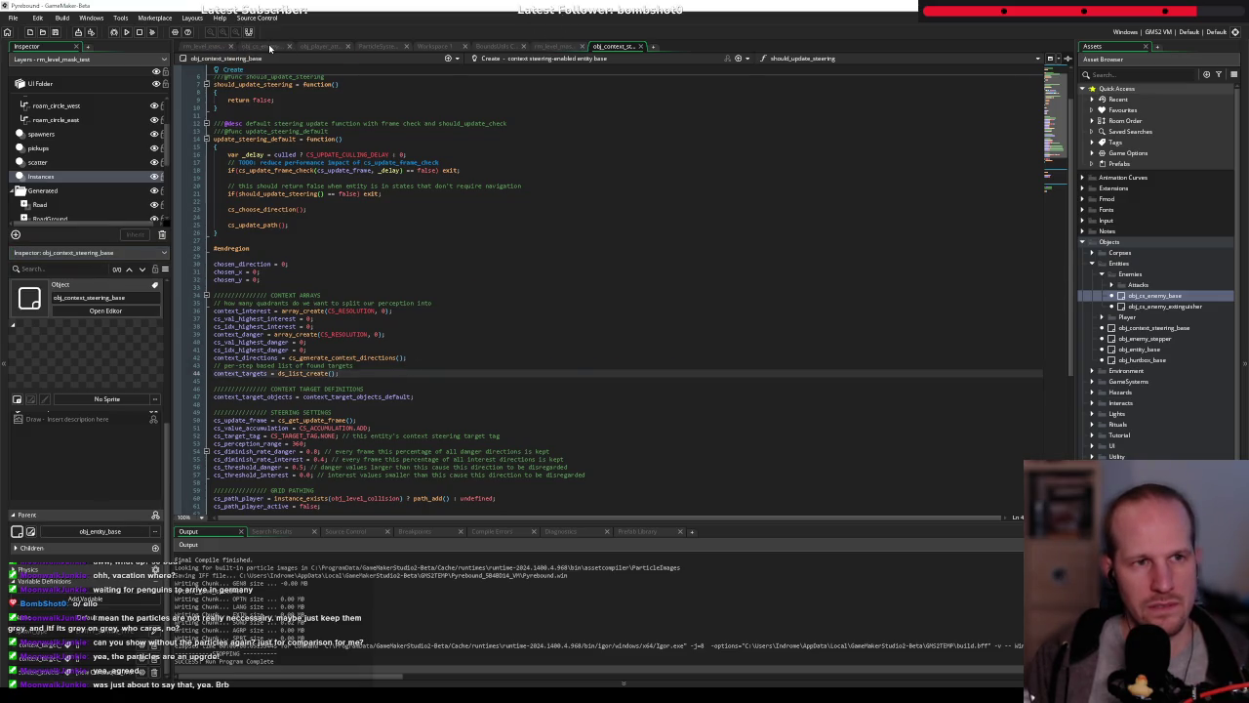
pyautogui.click(269, 46)
pyautogui.click(561, 46)
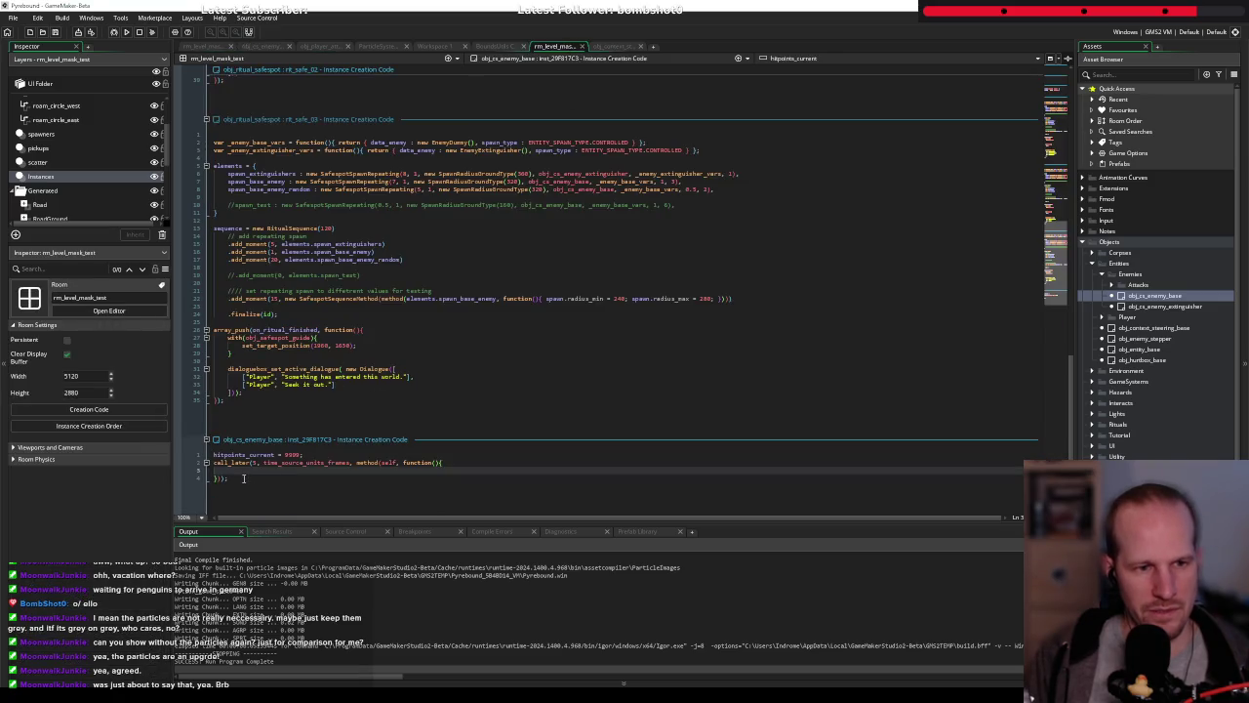
# Set context_structs = [] inside the call_later callback
pyautogui.write('context_structs =[')
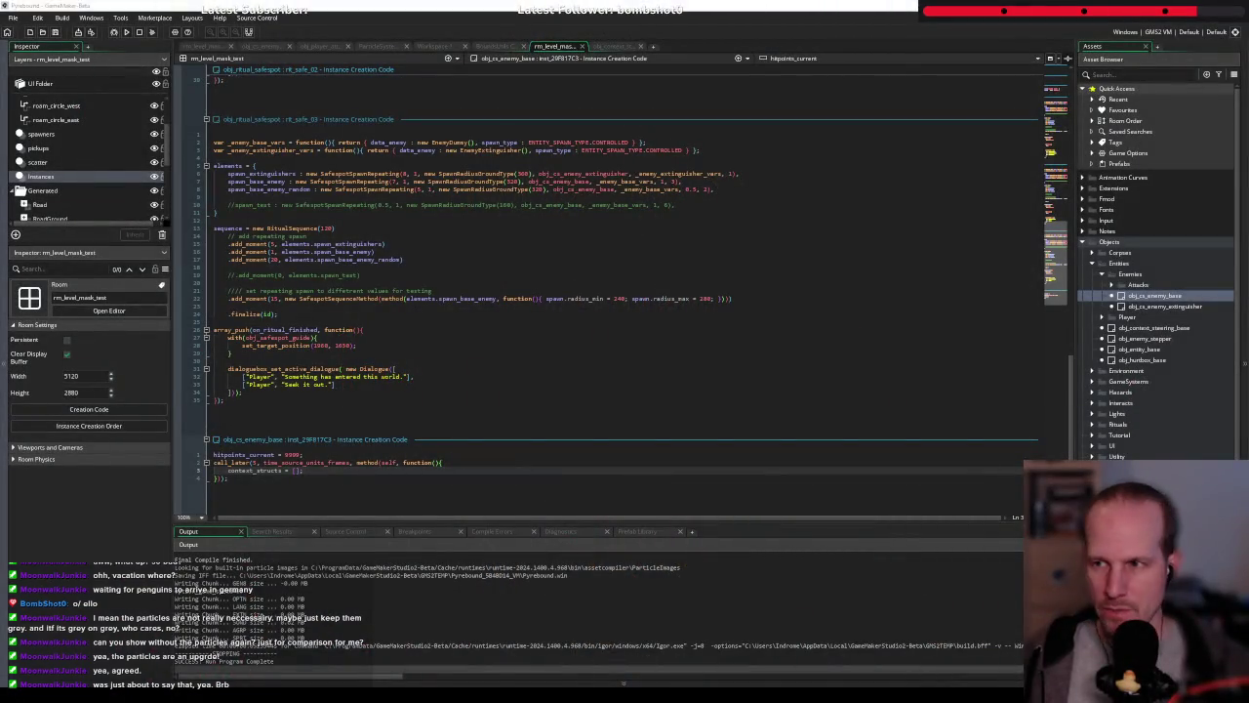
pyautogui.click(456, 292)
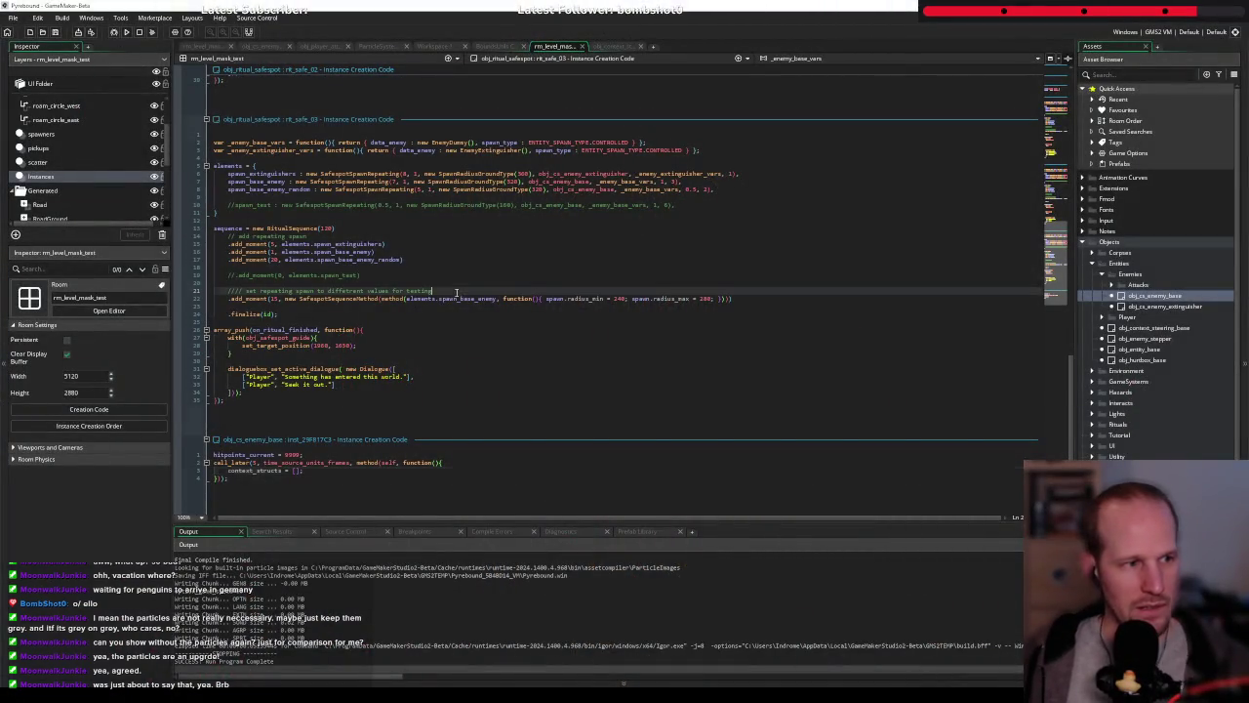
pyautogui.click(429, 315)
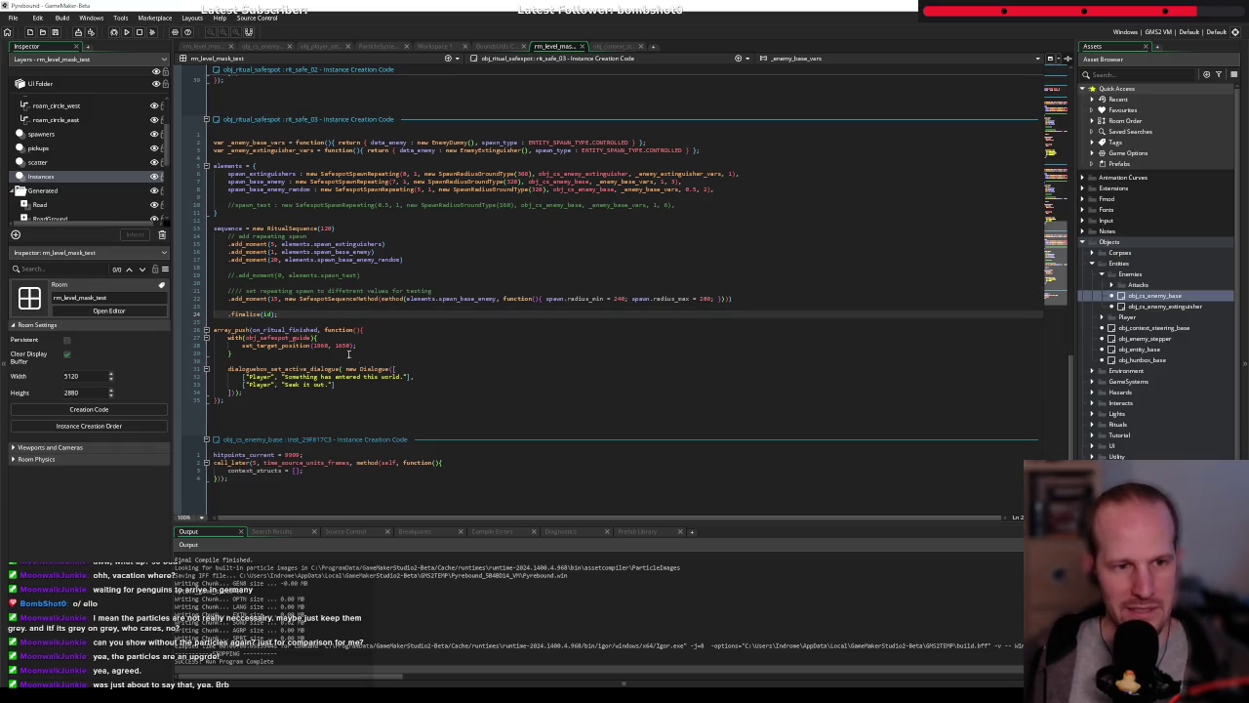
pyautogui.click(330, 471)
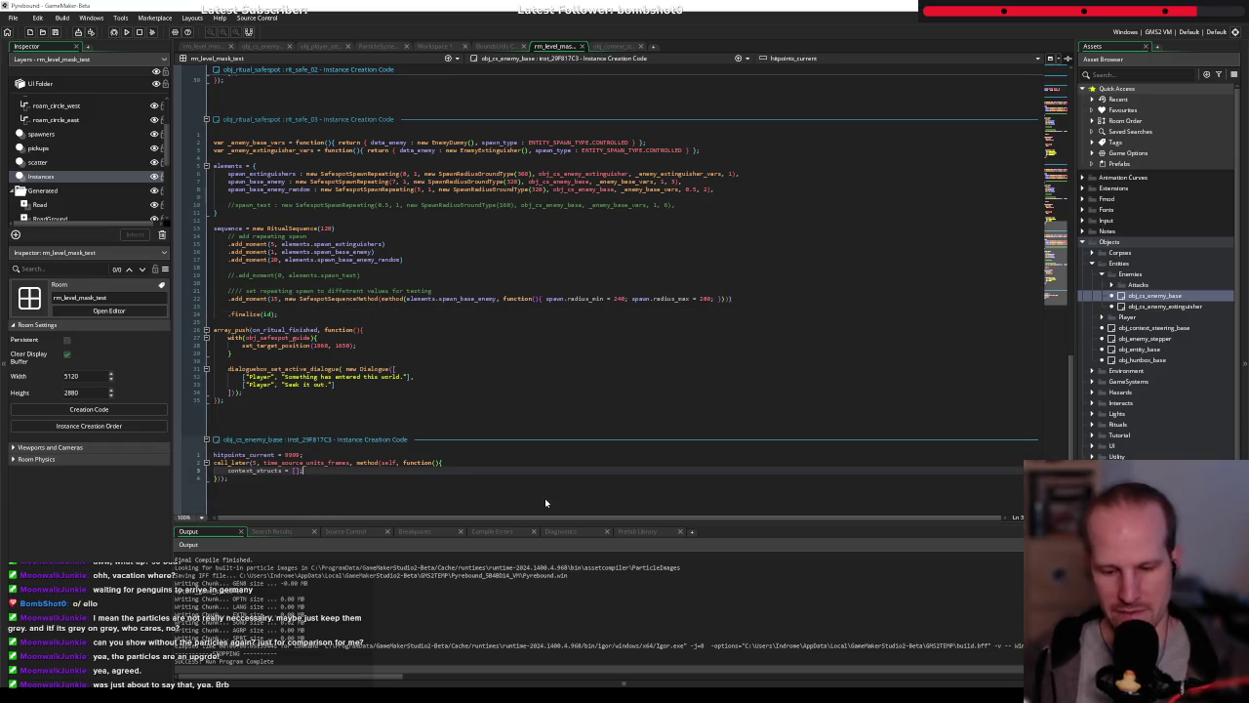
# Move the hitpoints_current = 9999 line into the callback, delete the empty line, and run the game
pyautogui.click(310, 455)
pyautogui.hotkey('shift', 'Home')
pyautogui.hotkey('ctrl', 'x')
pyautogui.press('Down')
pyautogui.press('Down')
pyautogui.press('End')
pyautogui.press('Return')
pyautogui.hotkey('ctrl', 'v')
pyautogui.click(250, 452)
pyautogui.press('Delete')
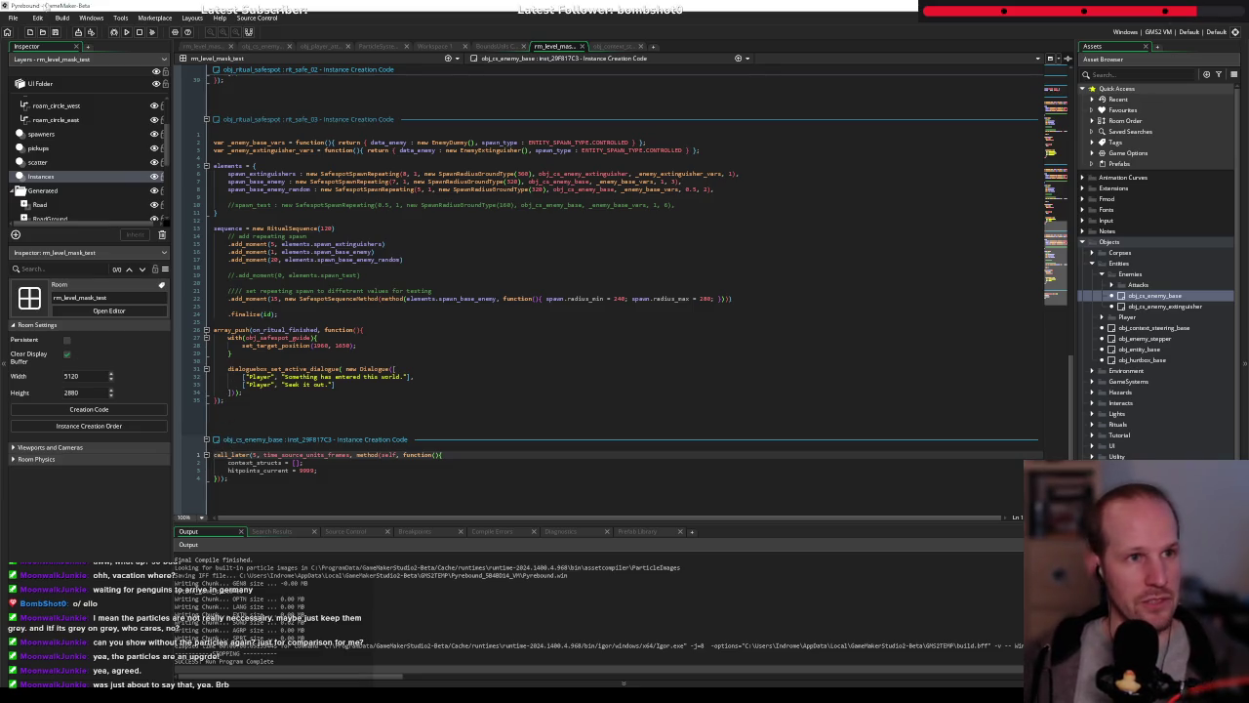
pyautogui.click(113, 33)
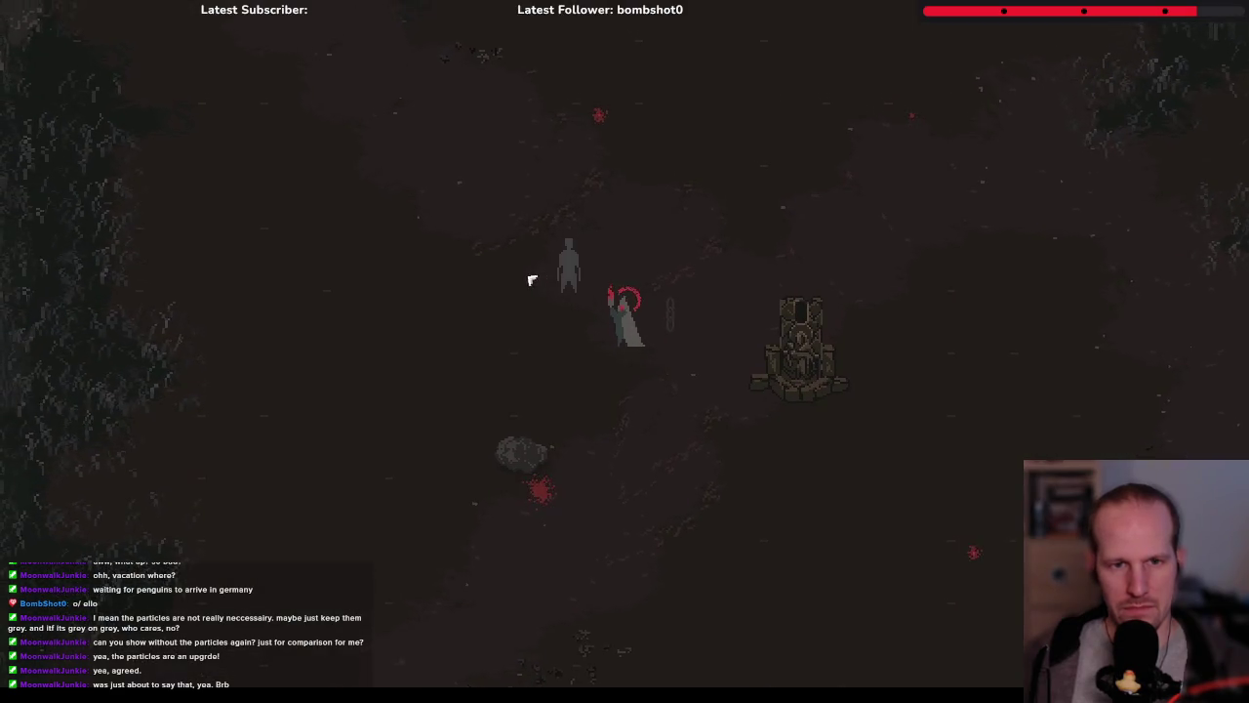
# Slash the grey enemy three times while moving around it, then quit the game
pyautogui.click(524, 292)
pyautogui.press('w')
pyautogui.press('a')
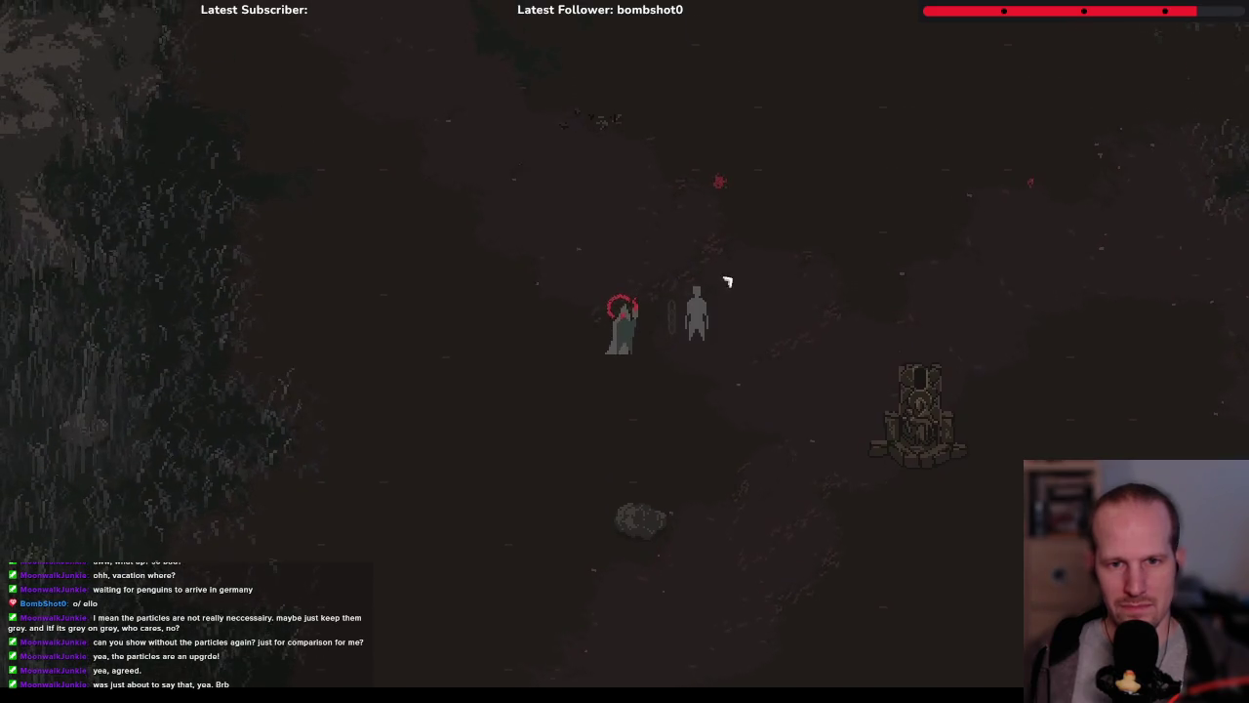
pyautogui.press('w')
pyautogui.press('d')
pyautogui.click(573, 451)
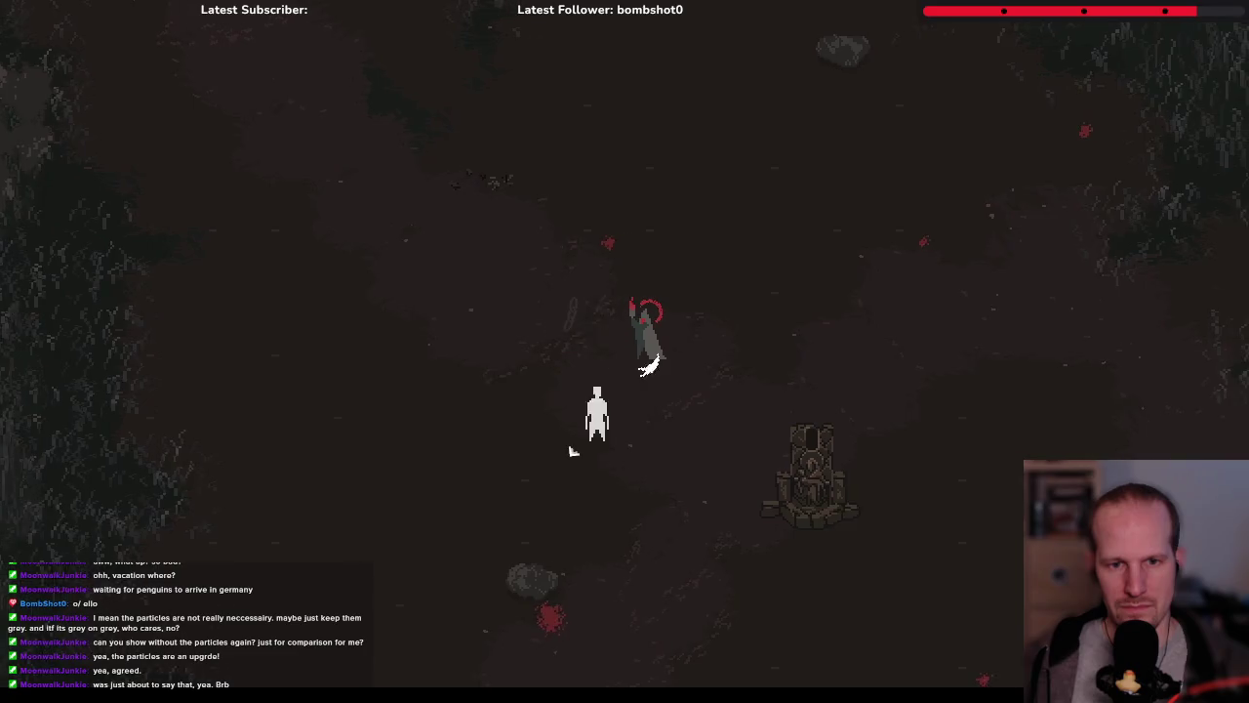
pyautogui.press('s')
pyautogui.click(573, 310)
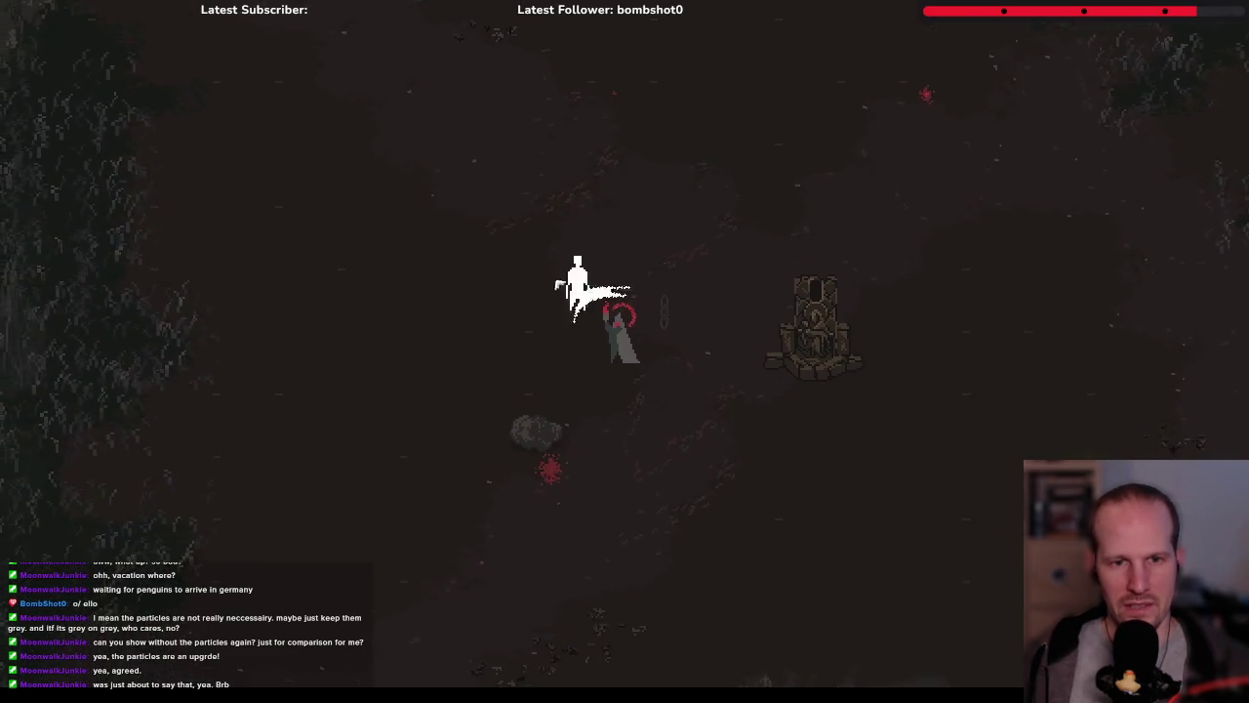
pyautogui.press('Escape')
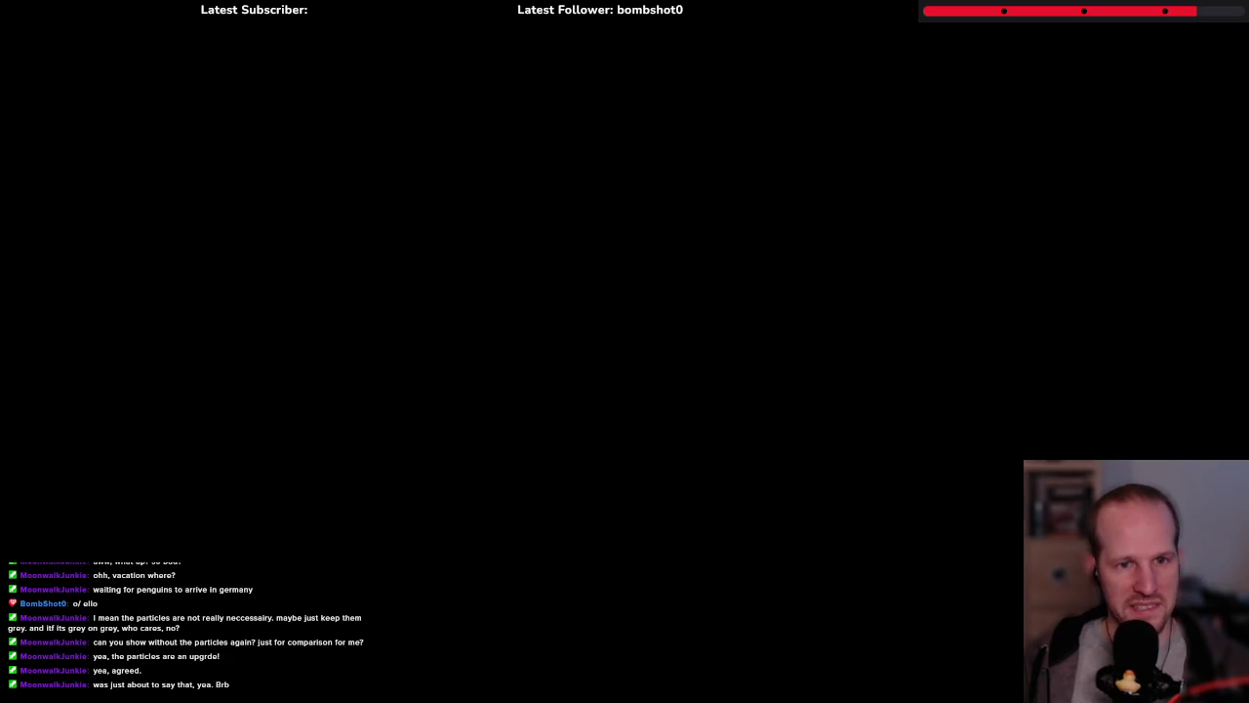
pyautogui.scroll(20, 336, 314)
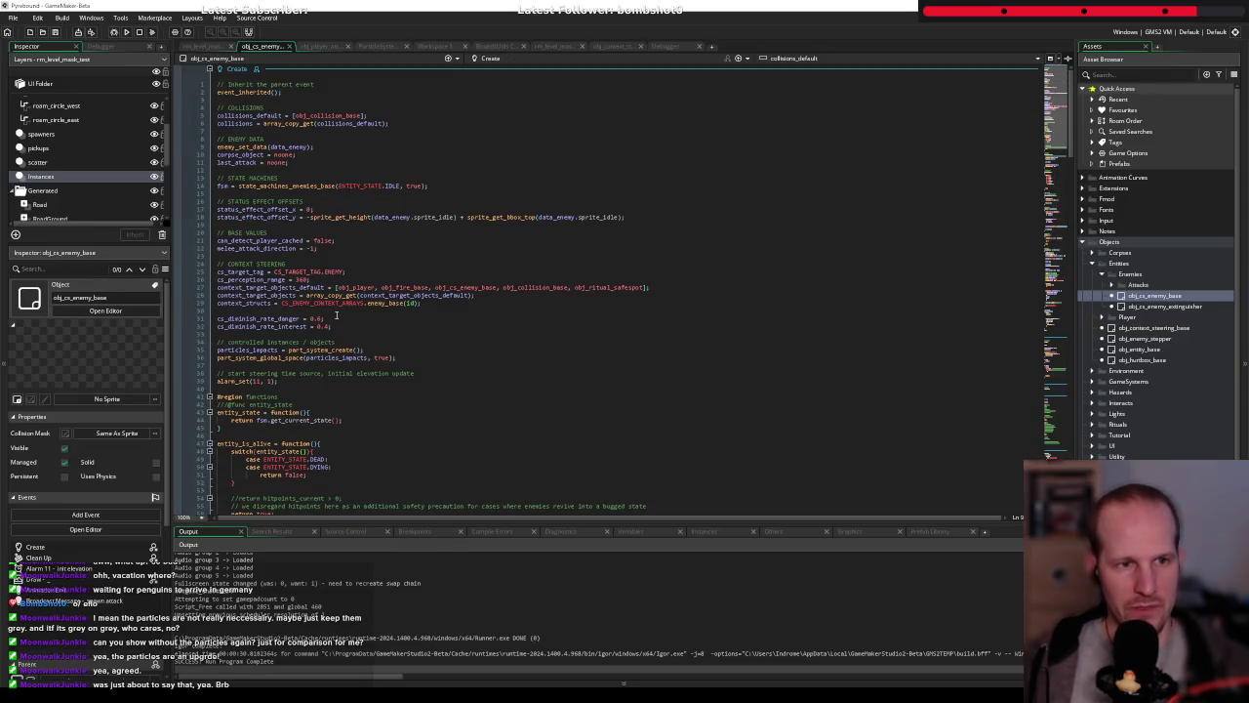
pyautogui.scroll(-20, 284, 361)
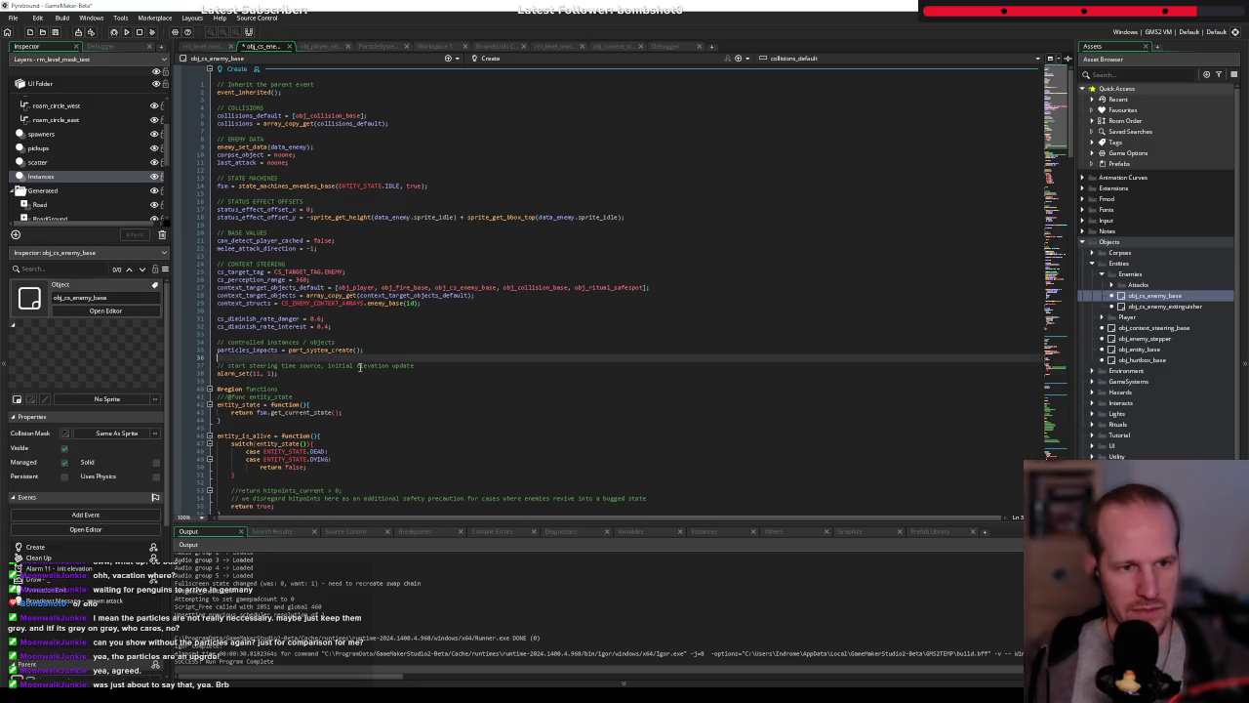
pyautogui.scroll(-15, 273, 319)
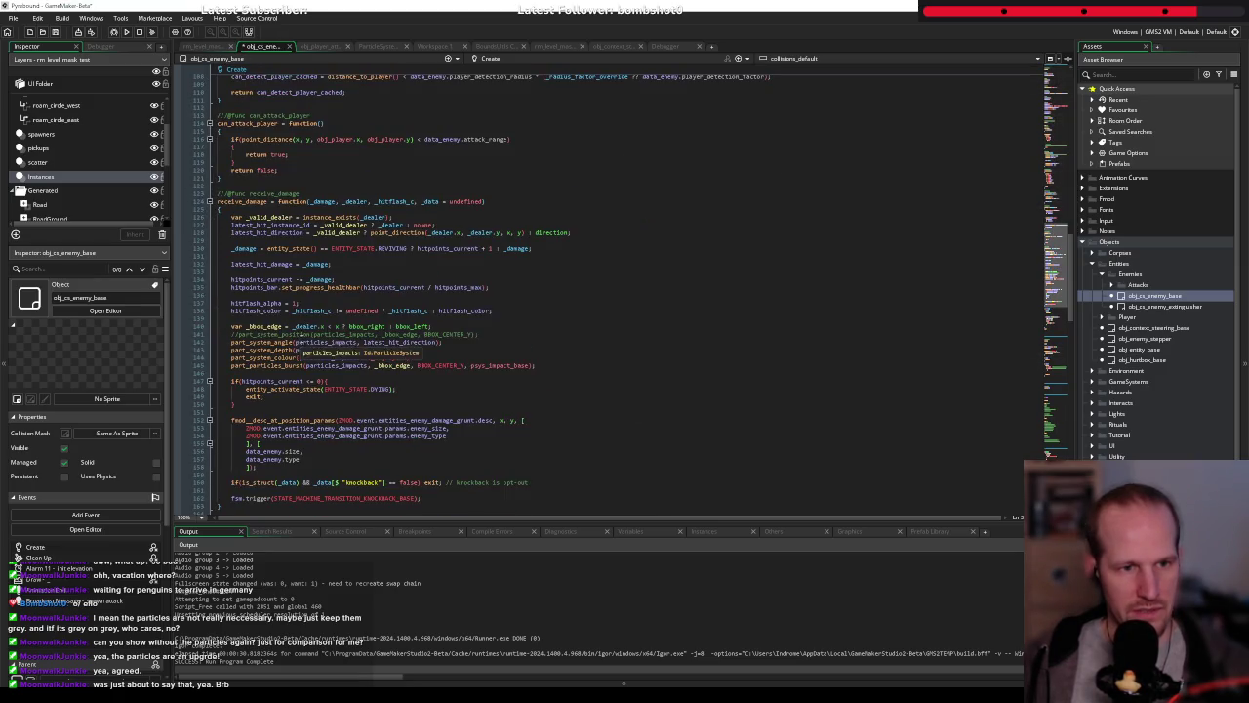
pyautogui.click(609, 198)
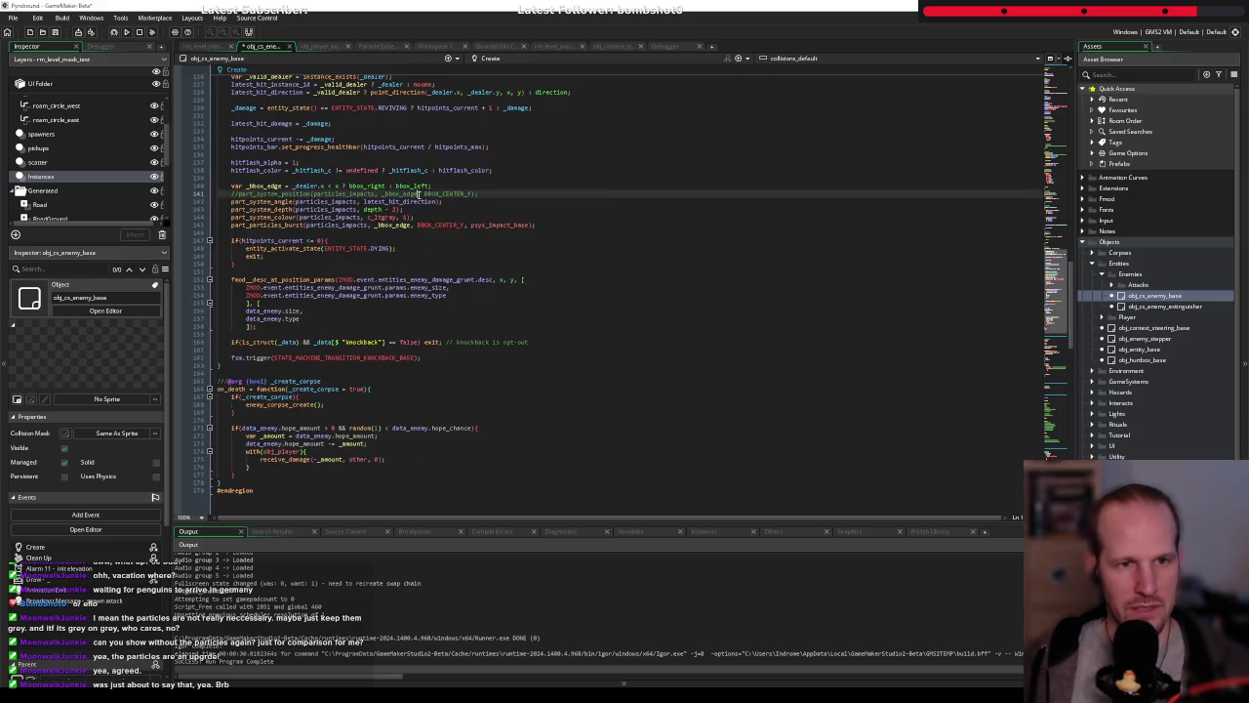
pyautogui.hotkey('ctrl', 'z')
pyautogui.press('Down')
pyautogui.press('Down')
pyautogui.press('Down')
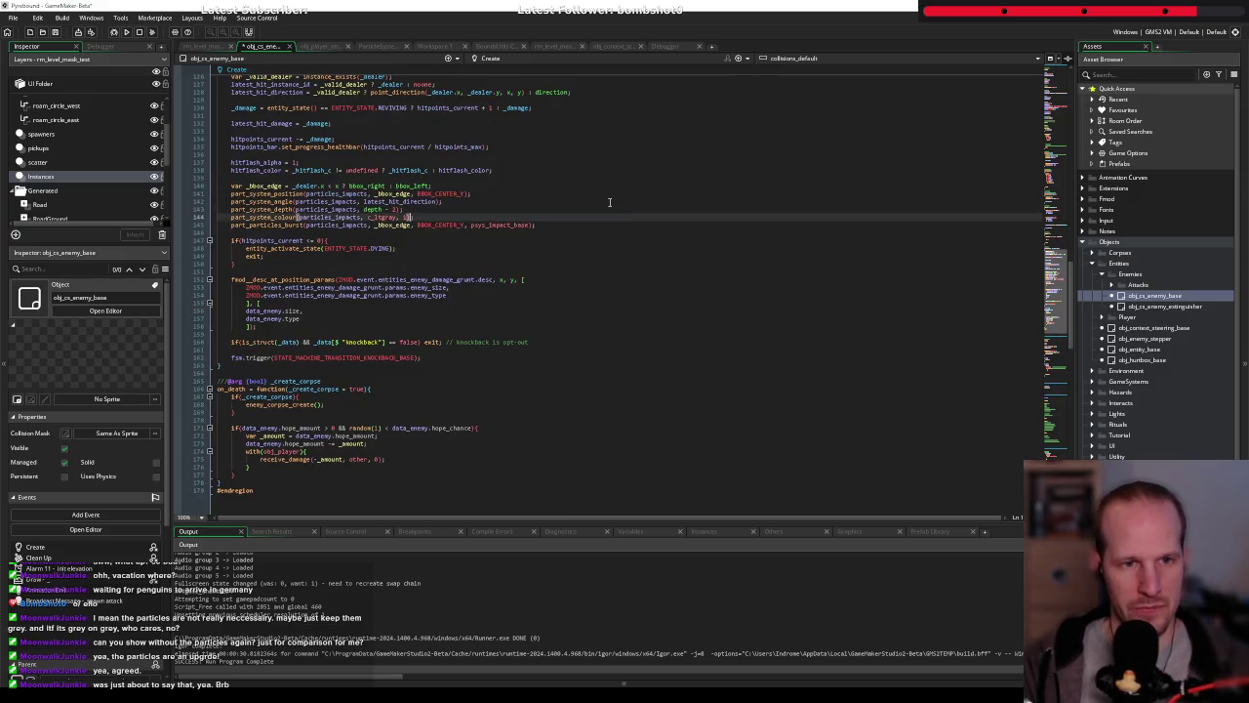
pyautogui.press('Right')
pyautogui.press('Right')
pyautogui.press('Right')
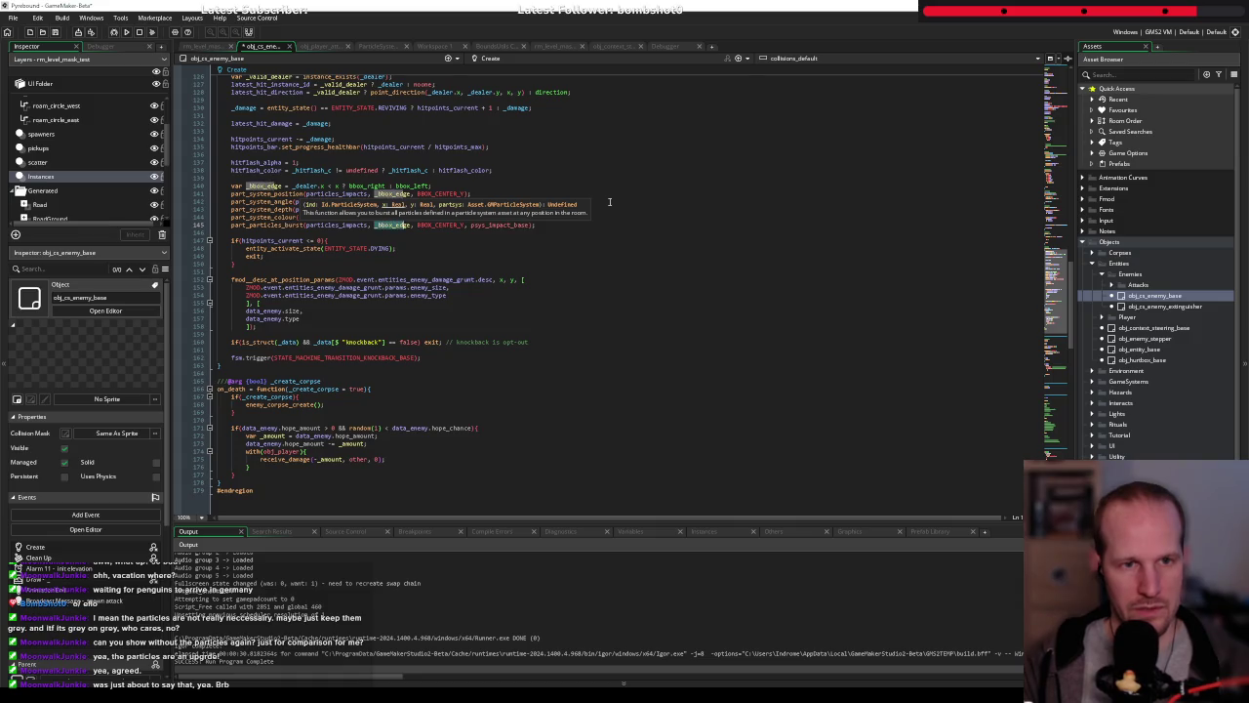
pyautogui.hotkey('ctrl', 'BackSpace')
pyautogui.write('0')
pyautogui.hotkey('ctrl', 'Right')
pyautogui.hotkey('ctrl', 'shift', 'Right')
pyautogui.write('0')
pyautogui.press('Up')
pyautogui.press('Up')
pyautogui.press('Up')
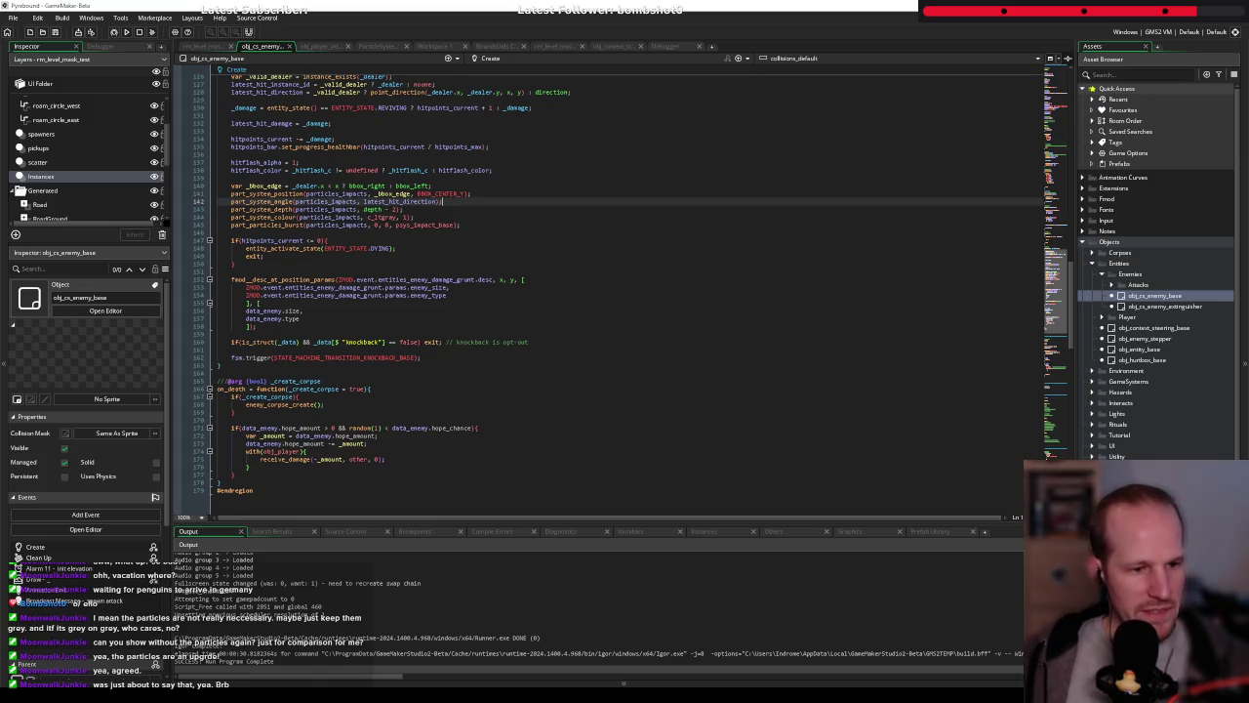
pyautogui.hotkey('alt', 'Tab')
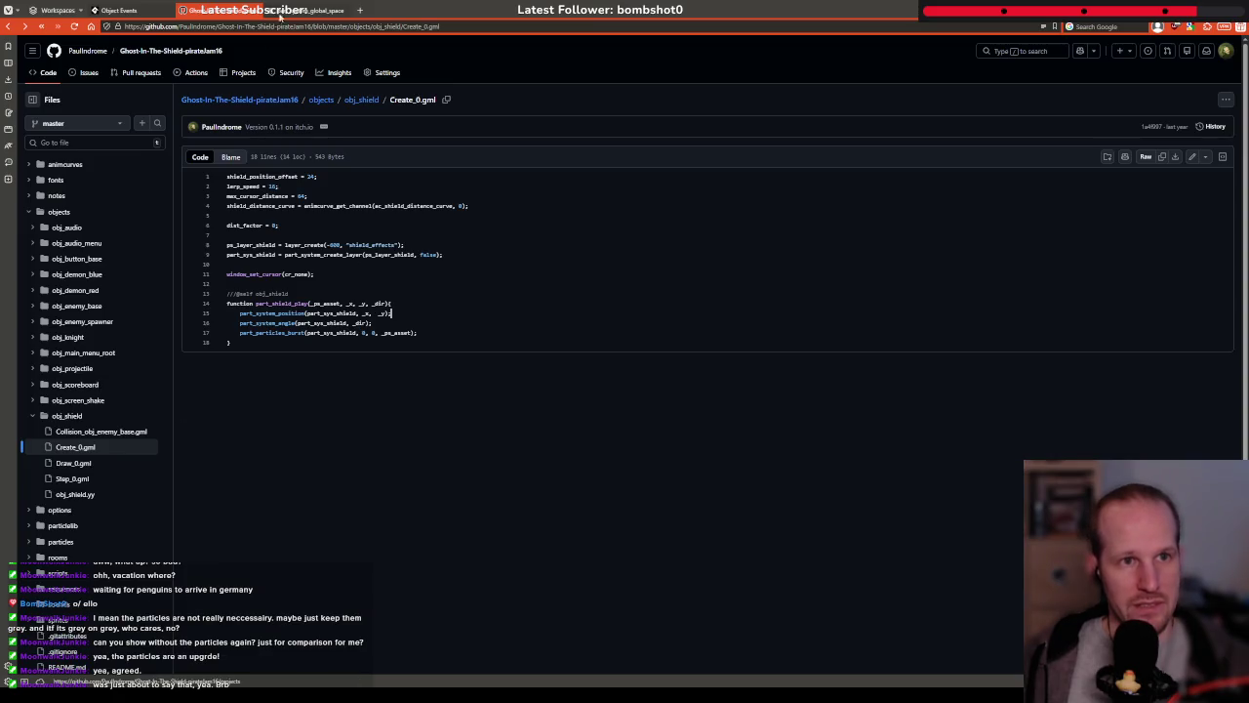
pyautogui.click(303, 11)
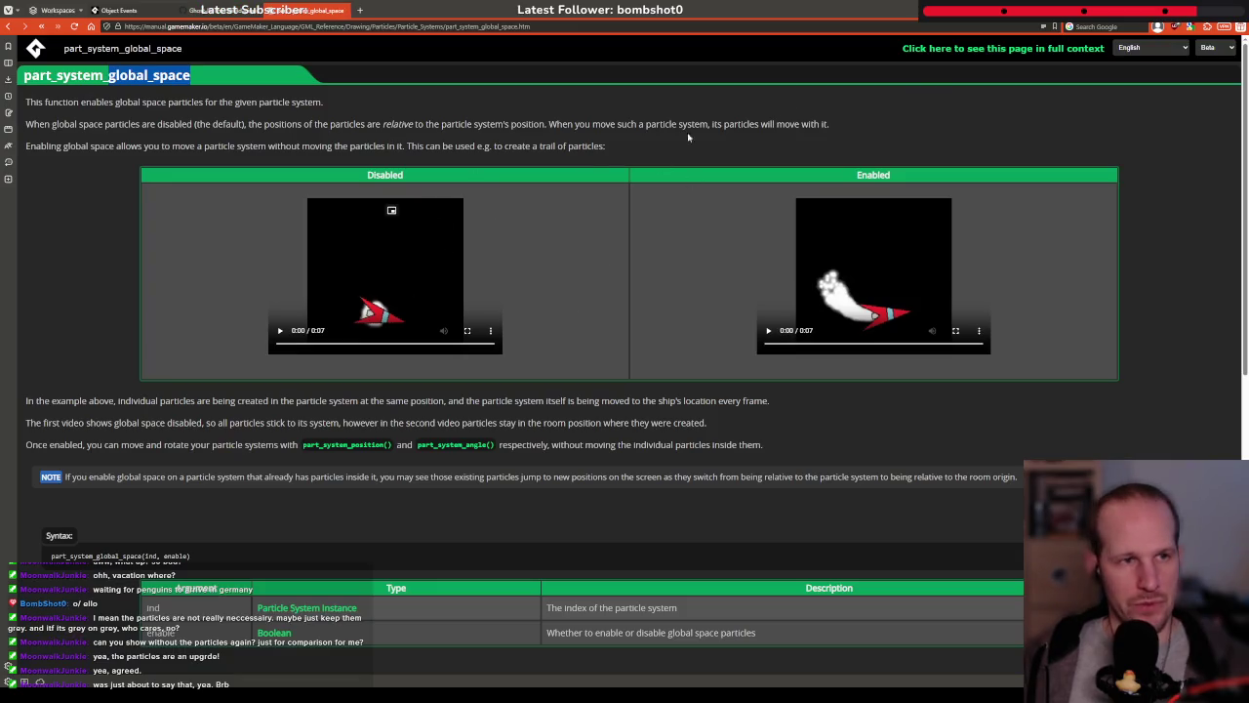
pyautogui.hotkey('alt', 'Tab')
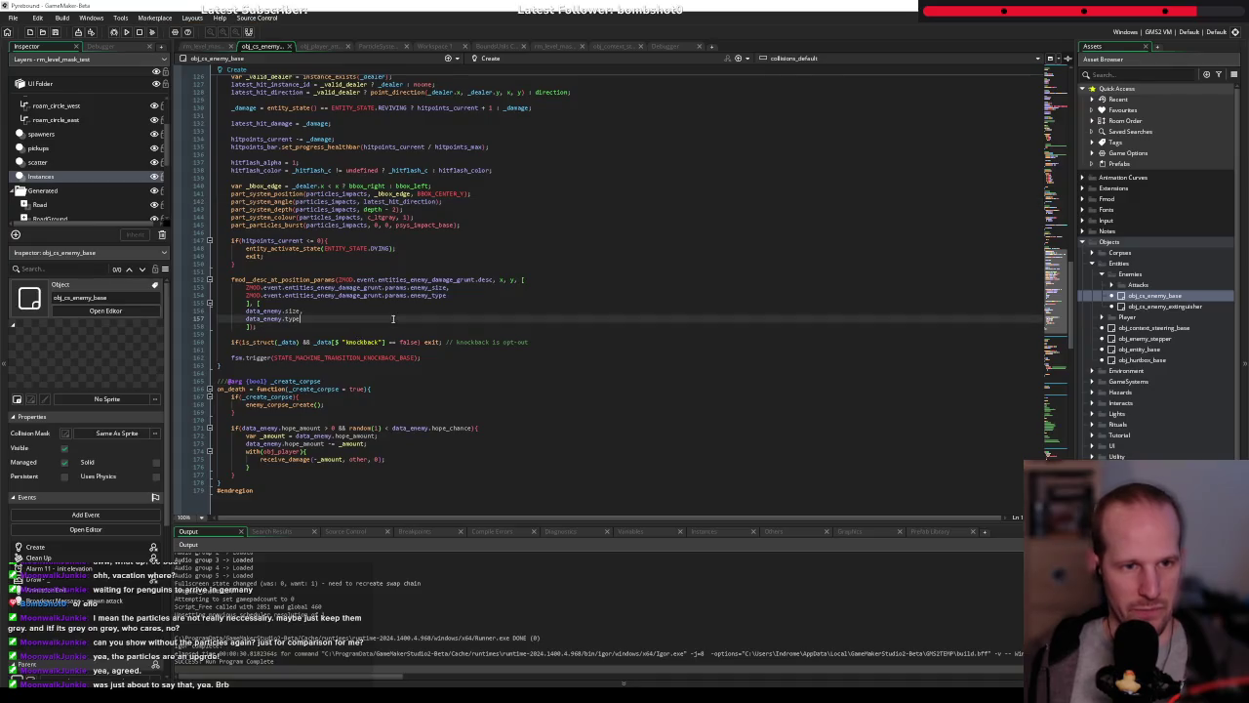
# Jump to obj_cs_enemy_base's Clean Up event and add a new line after its code
pyautogui.scroll(20, 268, 344)
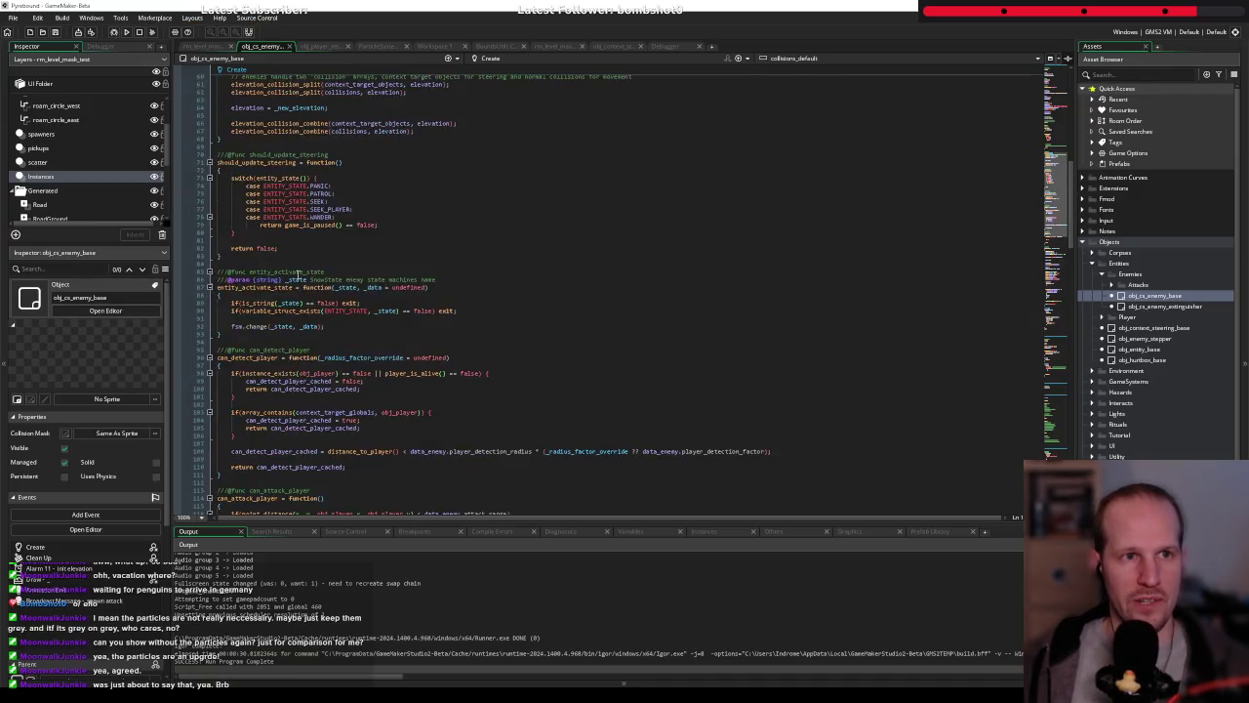
pyautogui.click(589, 60)
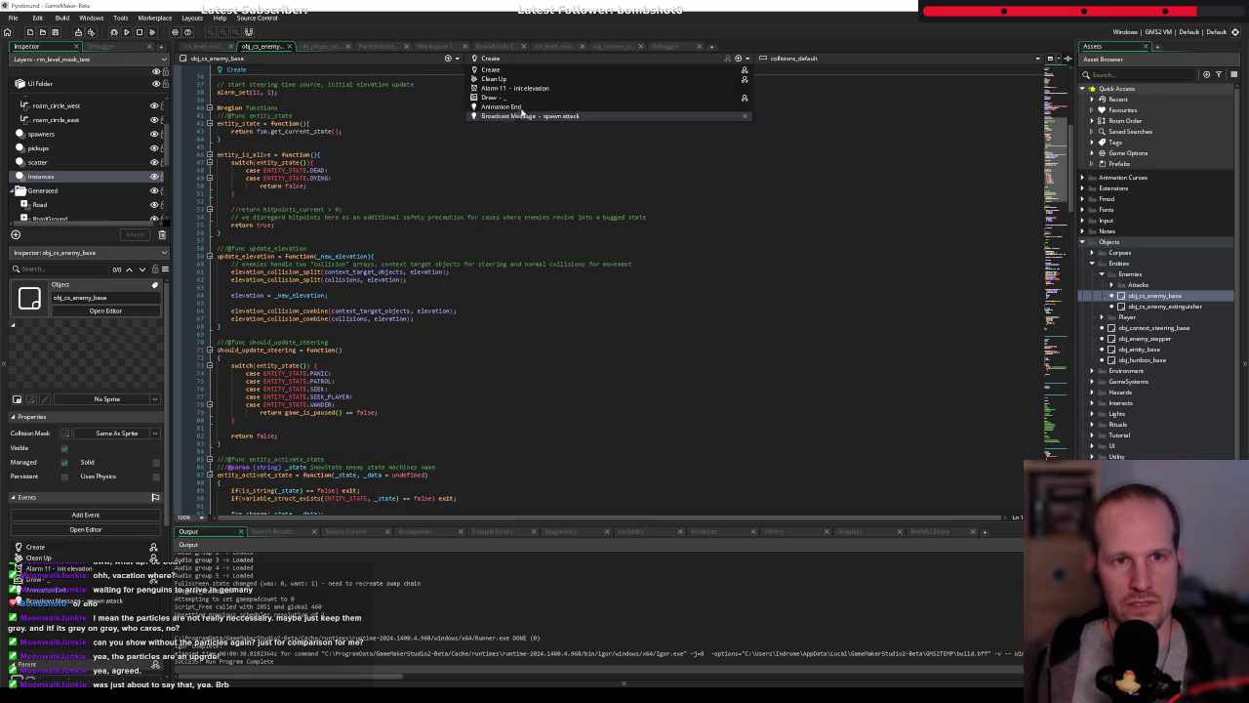
pyautogui.click(498, 79)
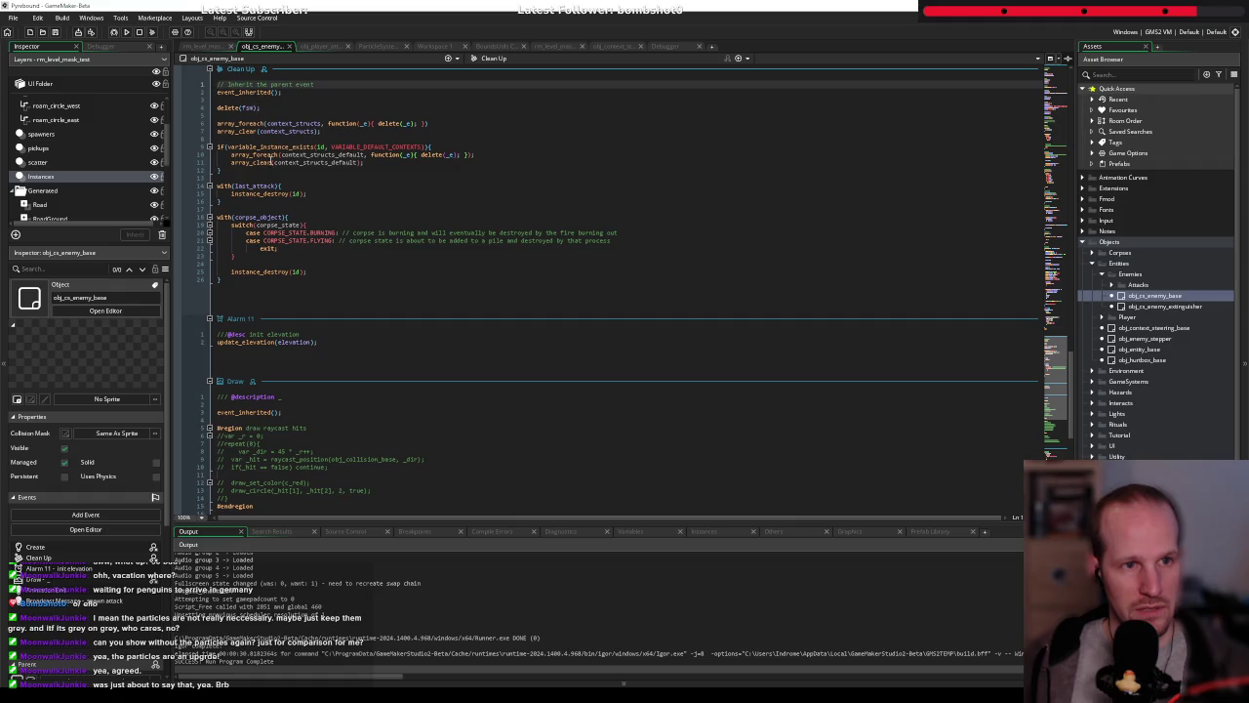
pyautogui.scroll(3, 259, 232)
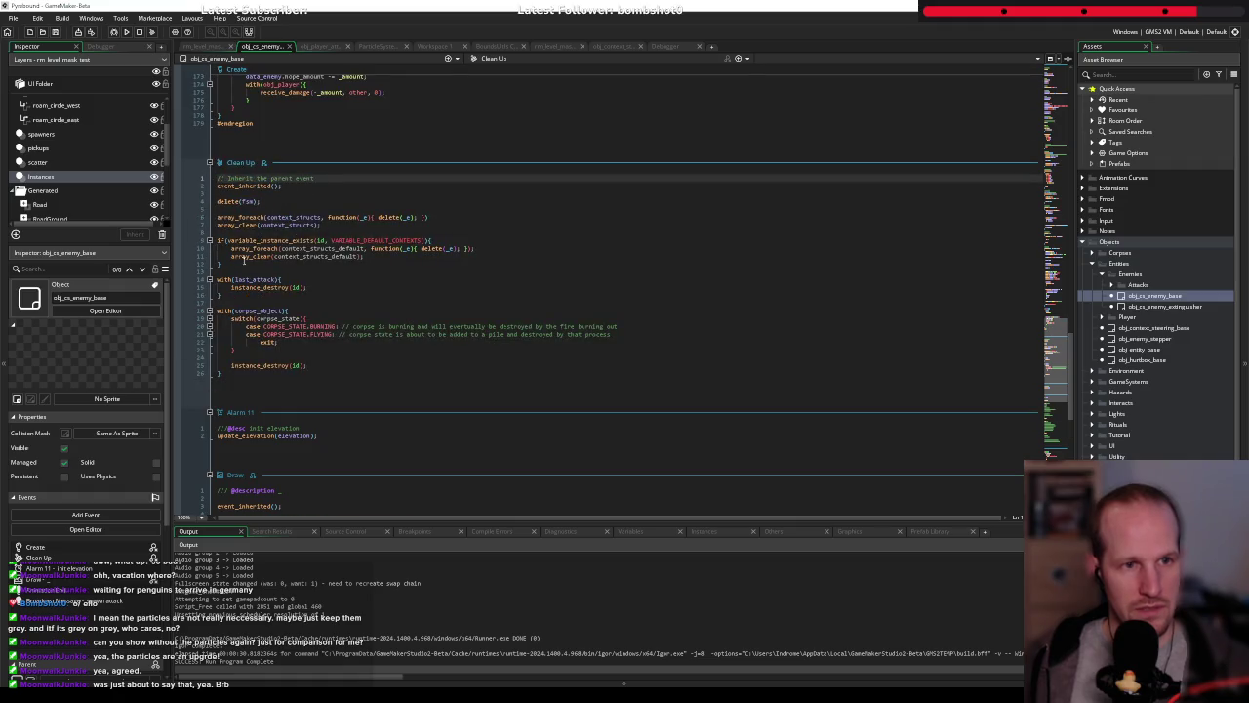
pyautogui.click(321, 391)
pyautogui.press('Return')
pyautogui.press('Return')
# Write the condition if(part_system_exists(particles_impacts)){ at the end of Clean Up
pyautogui.write('if(pr')
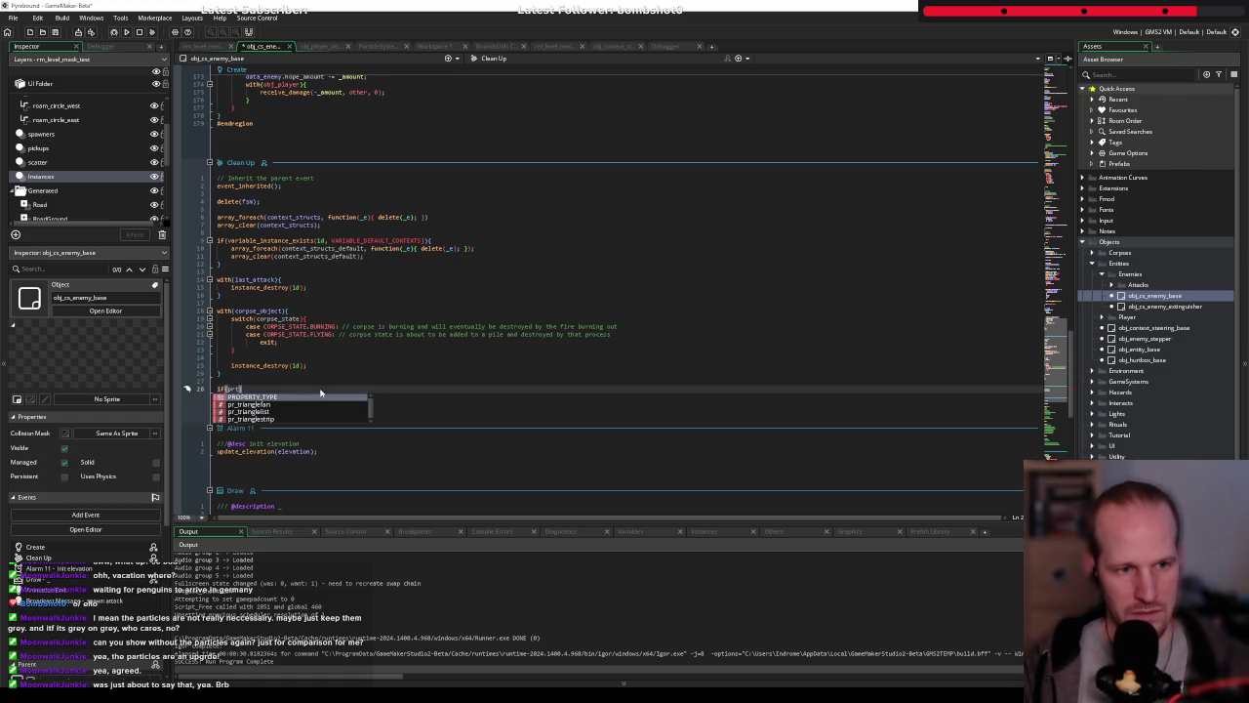
pyautogui.press('BackSpace')
pyautogui.write('arti')
pyautogui.press('BackSpace')
pyautogui.write('_system_')
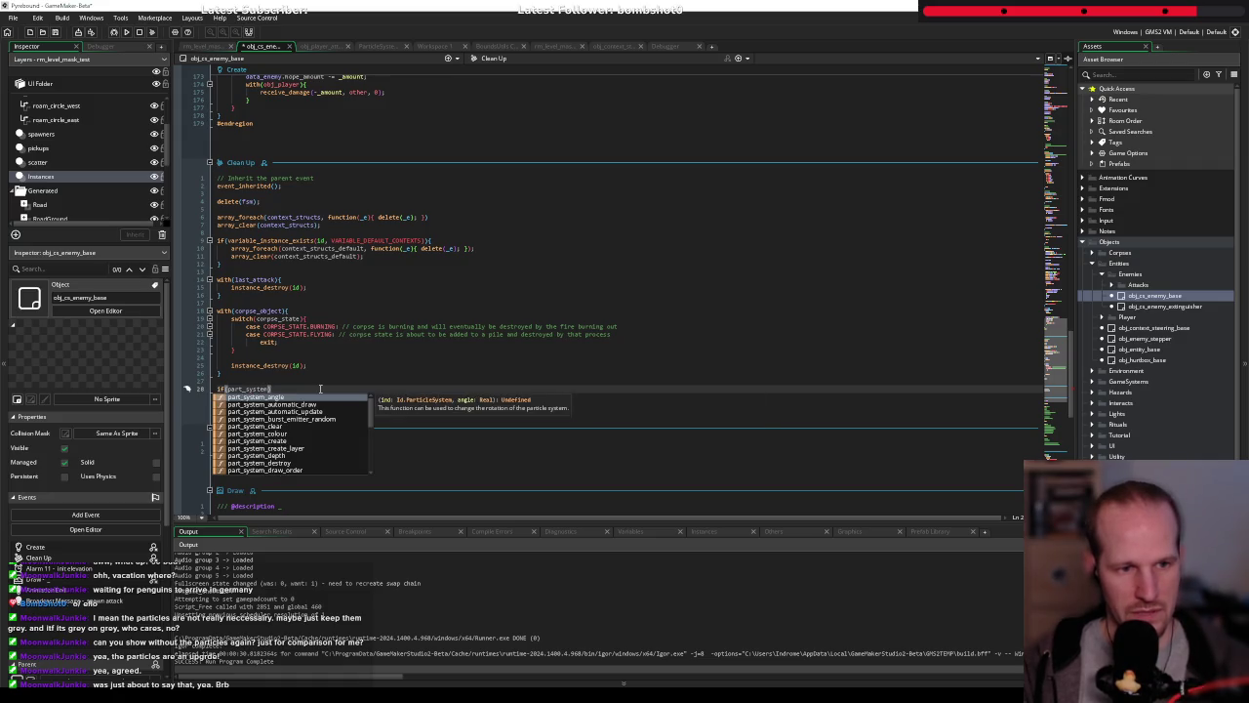
pyautogui.write('exists(')
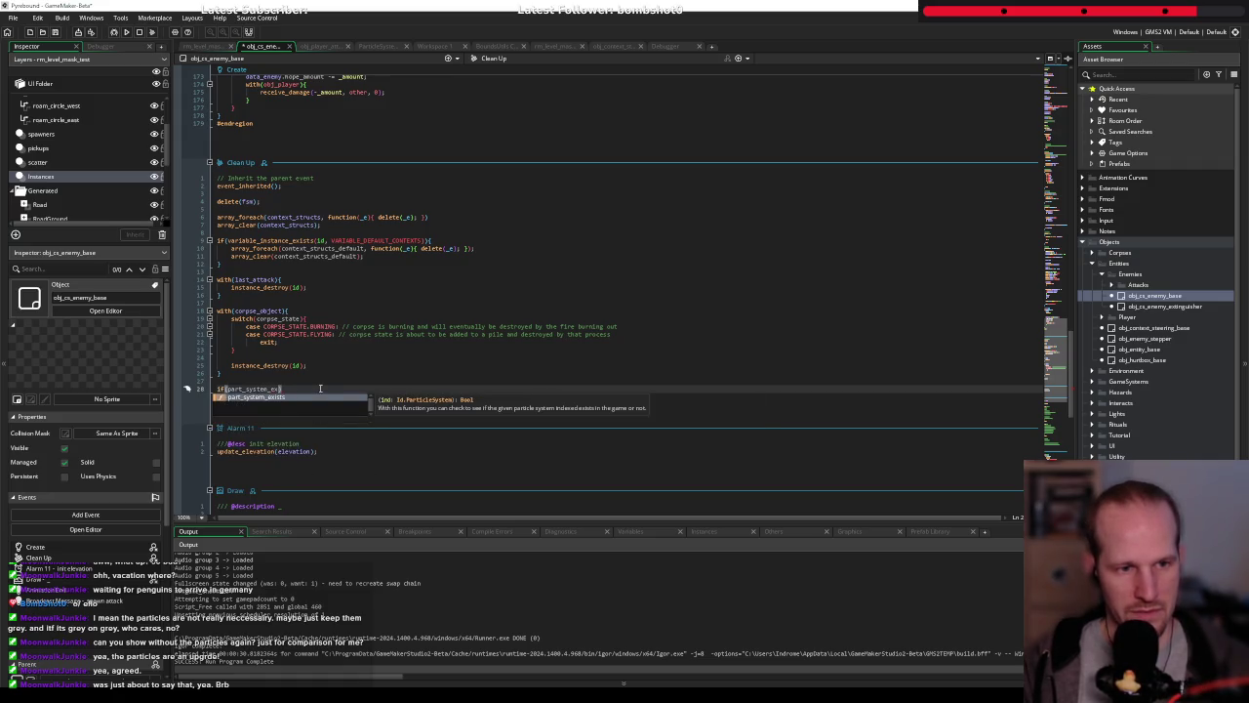
pyautogui.press('Return')
pyautogui.write('part')
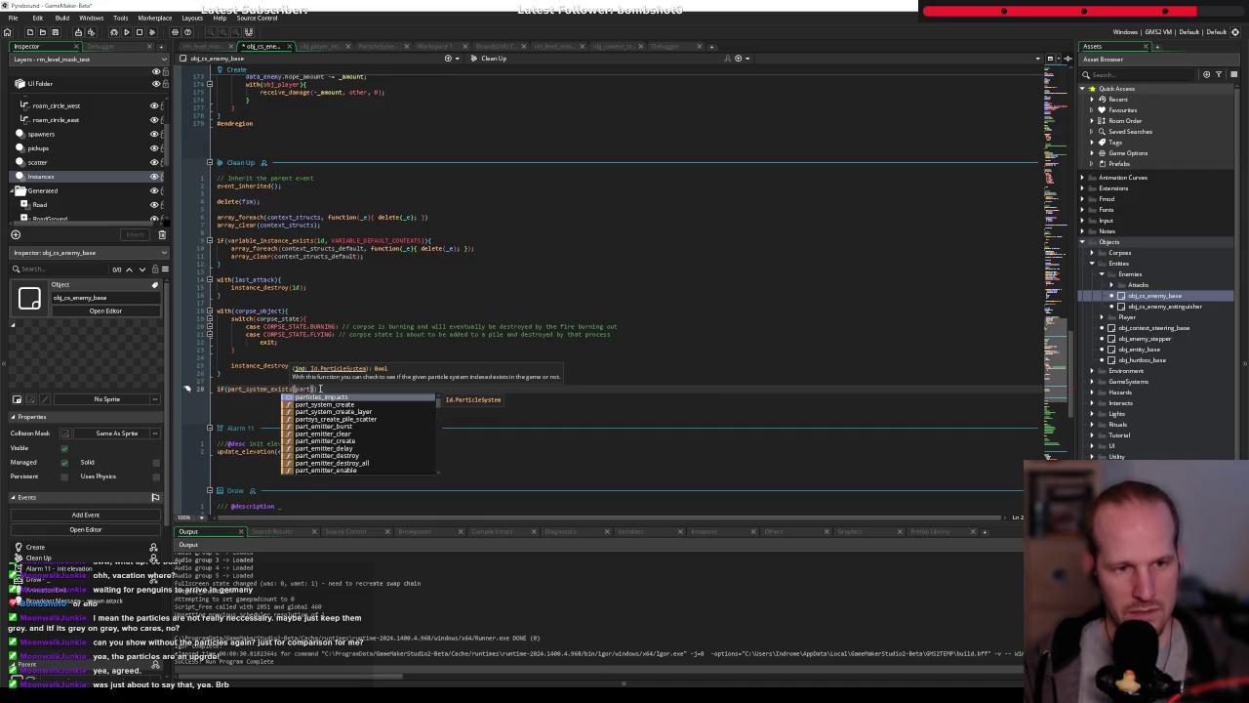
pyautogui.press('Return')
pyautogui.write('){')
# Call part_system_destroy(particles_impacts); inside the if block, then return to the manual page
pyautogui.press('Return')
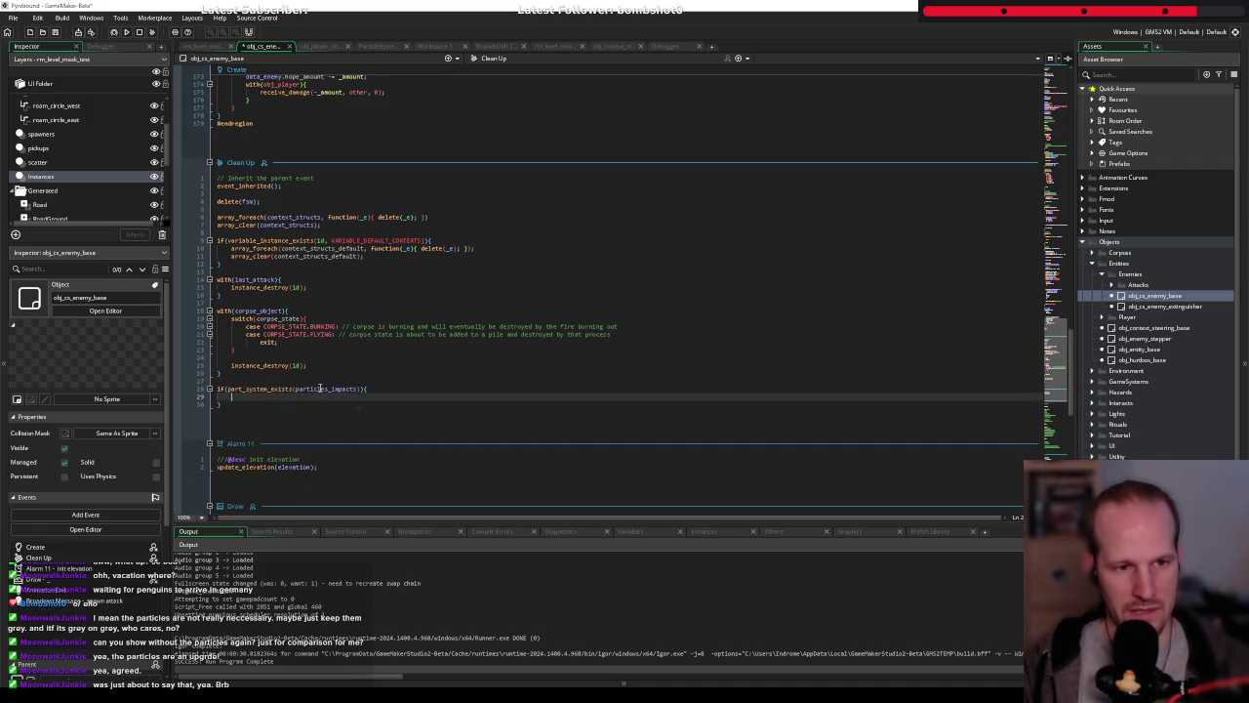
pyautogui.write('part_system_')
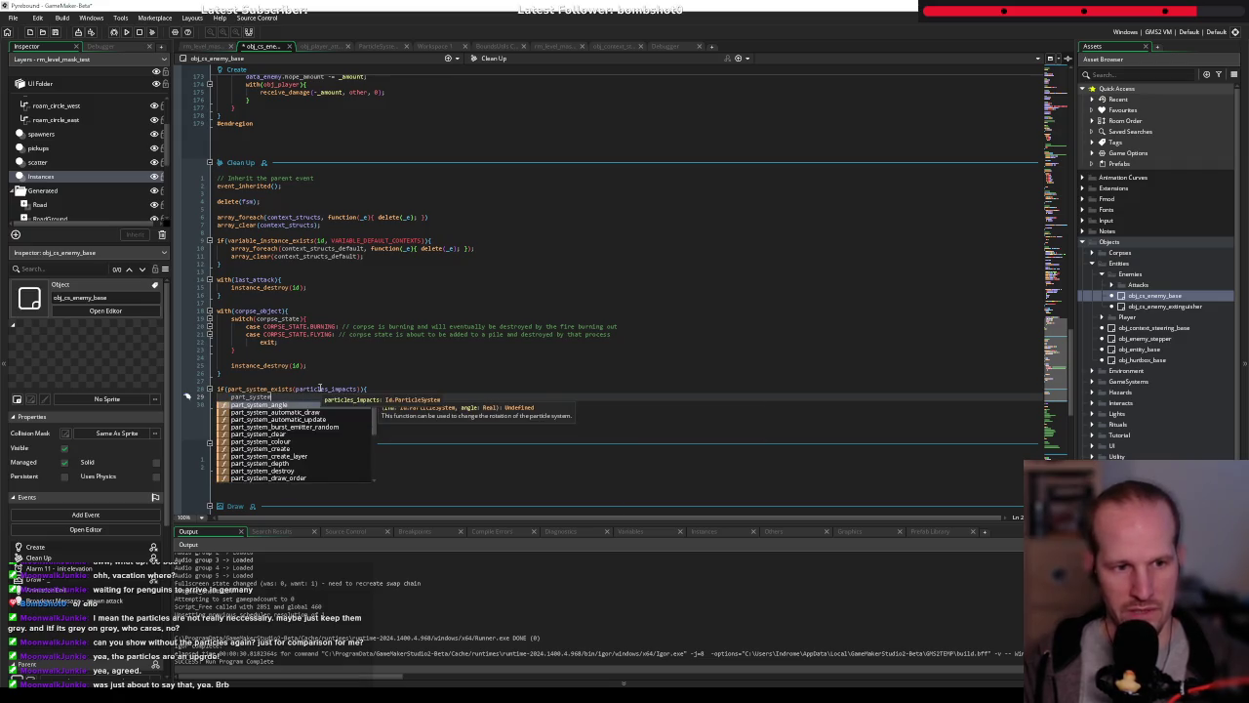
pyautogui.write('des')
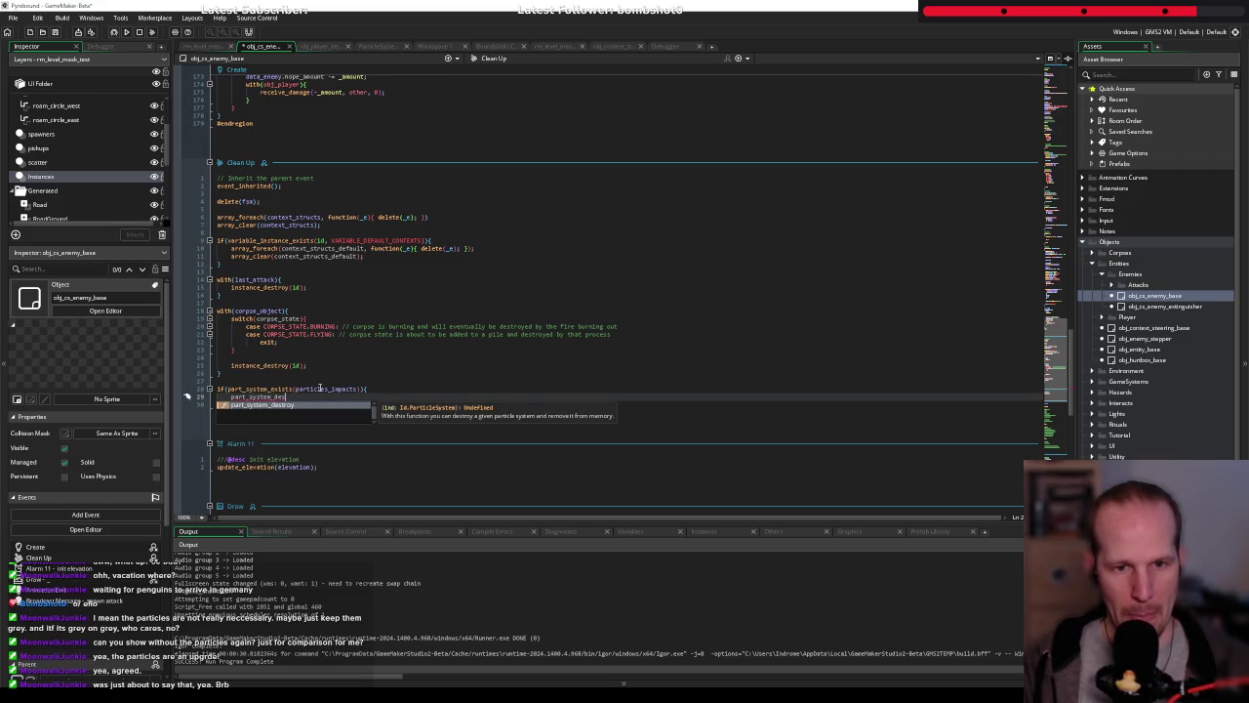
pyautogui.write('troy')
pyautogui.press('Escape')
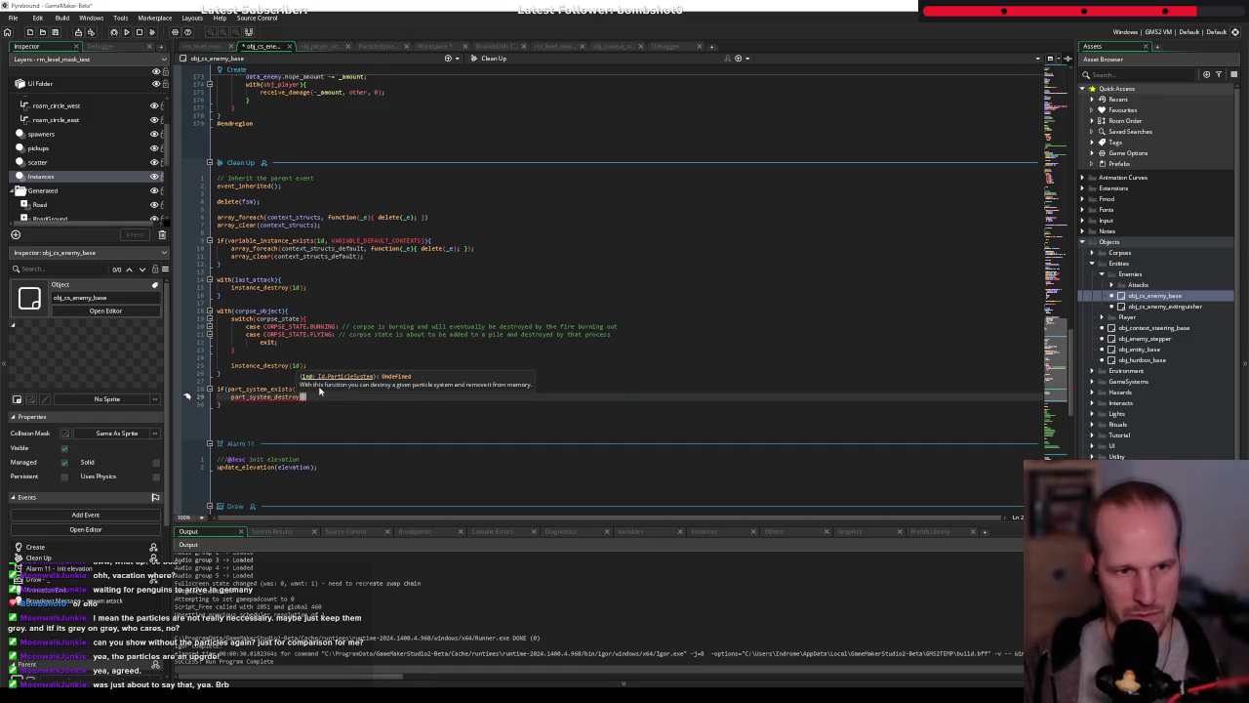
pyautogui.write('(particle')
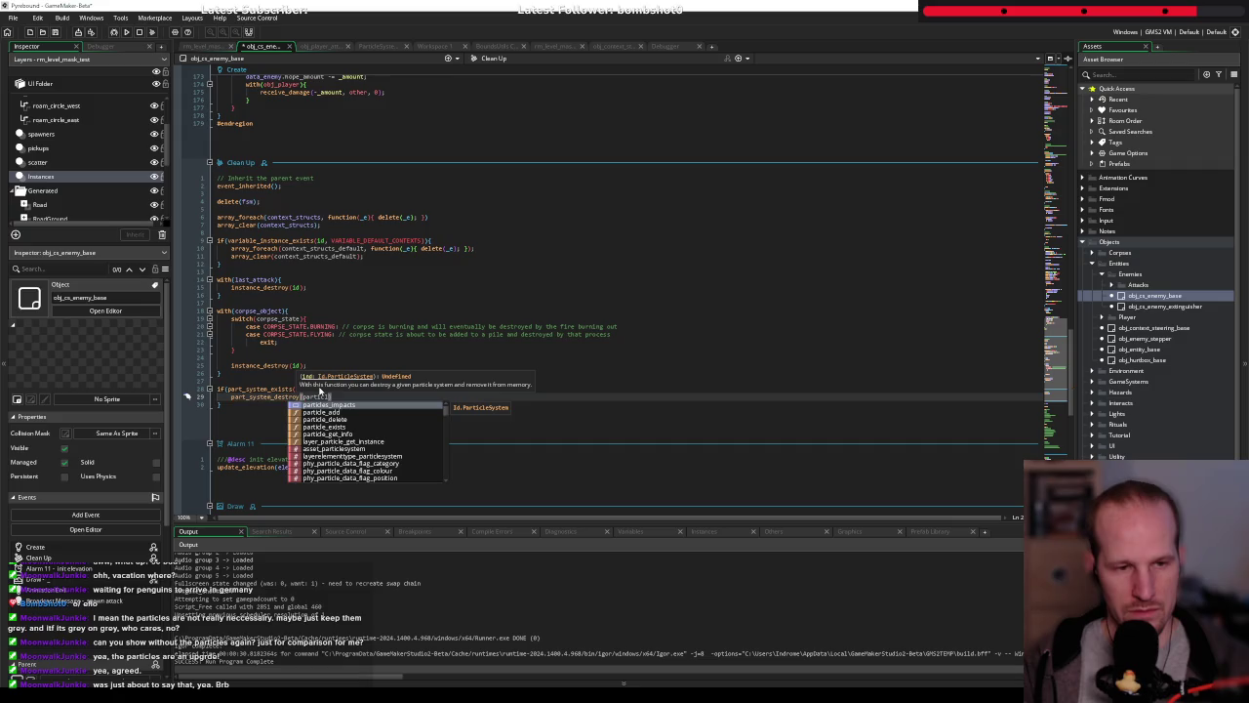
pyautogui.press('Return')
pyautogui.write(');')
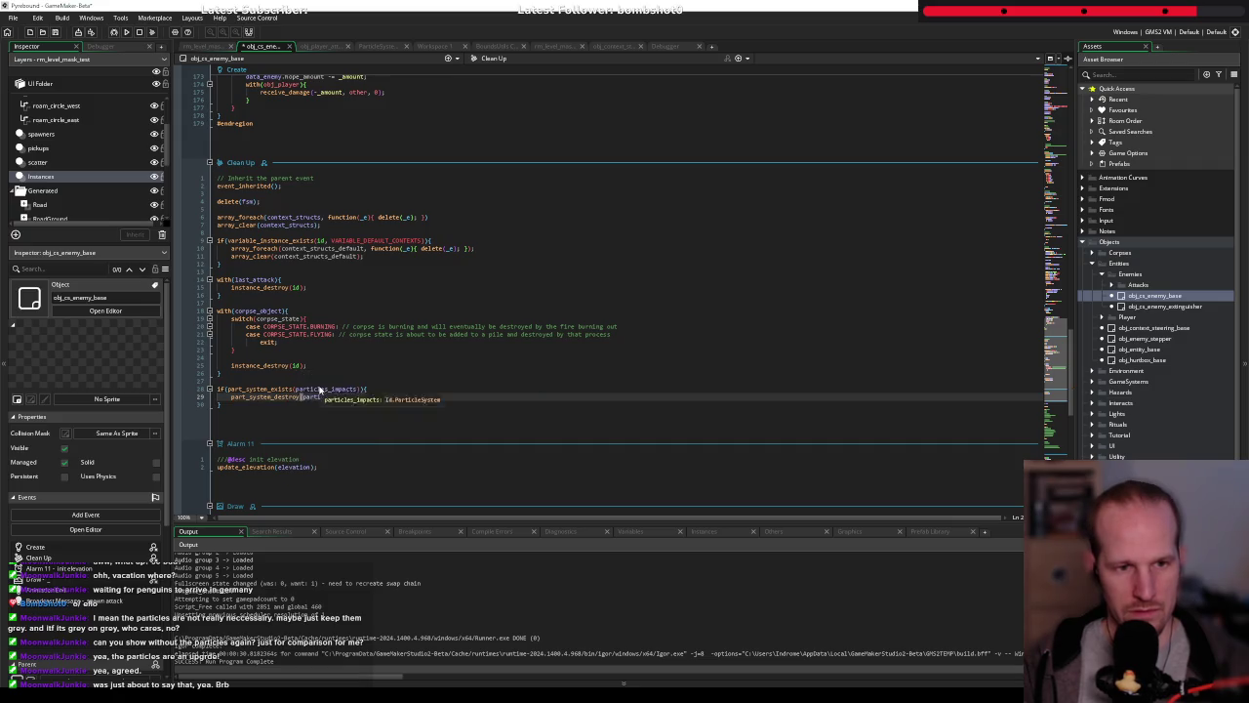
pyautogui.hotkey('alt', 'Tab')
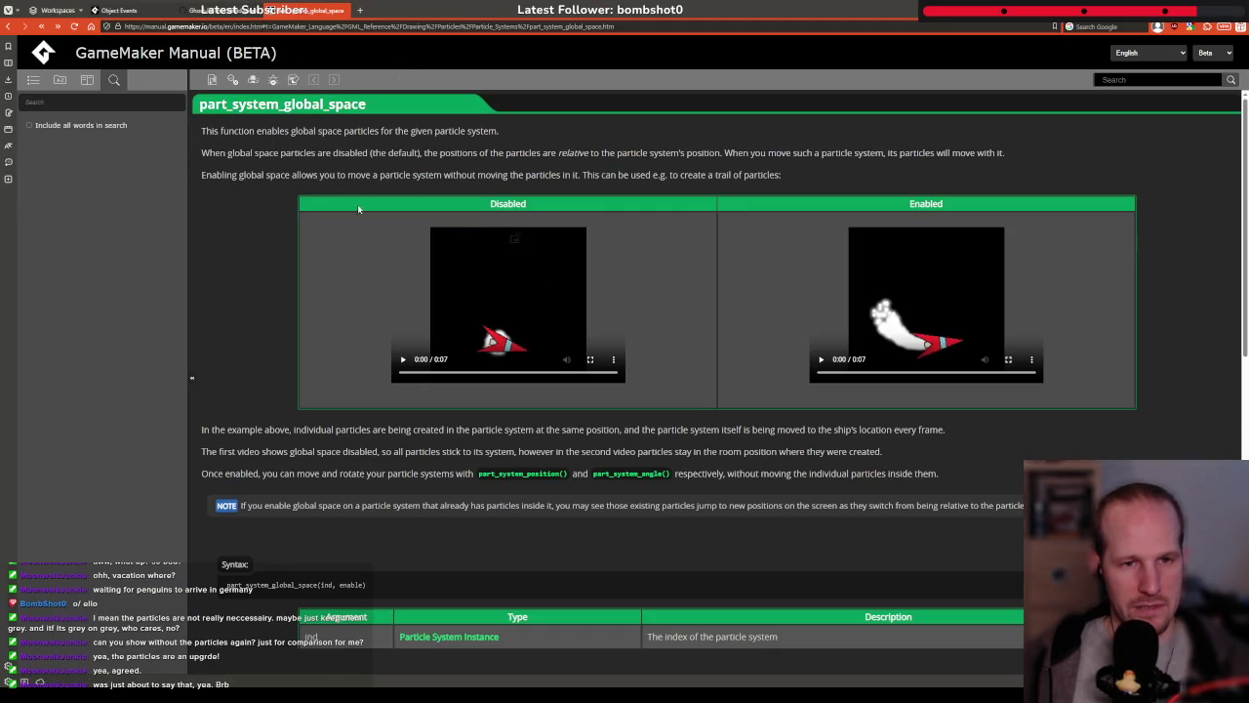
# Take the part_particles_burst call from the code and search the manual for it
pyautogui.hotkey('alt', 'Tab')
pyautogui.scroll(5, 352, 332)
pyautogui.scroll(-10, 352, 331)
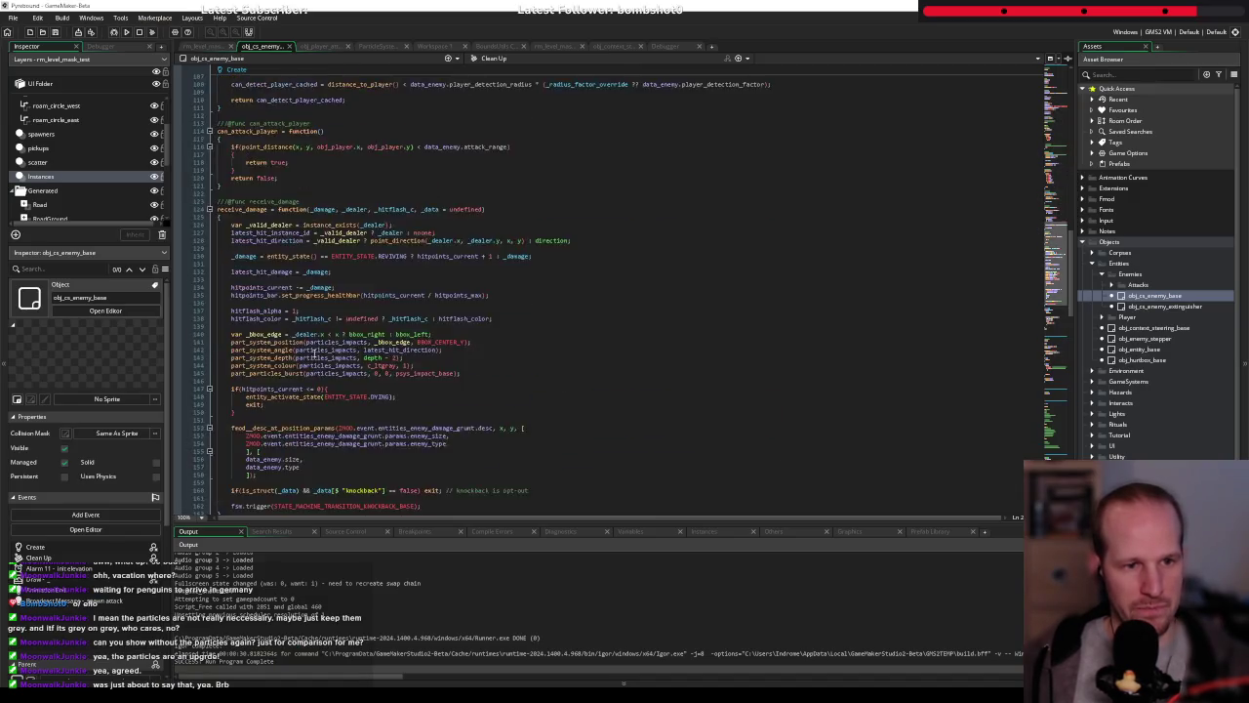
pyautogui.click(280, 144)
pyautogui.hotkey('alt', 'Tab')
pyautogui.click(1166, 78)
pyautogui.write('part_particles_burst')
pyautogui.press('Return')
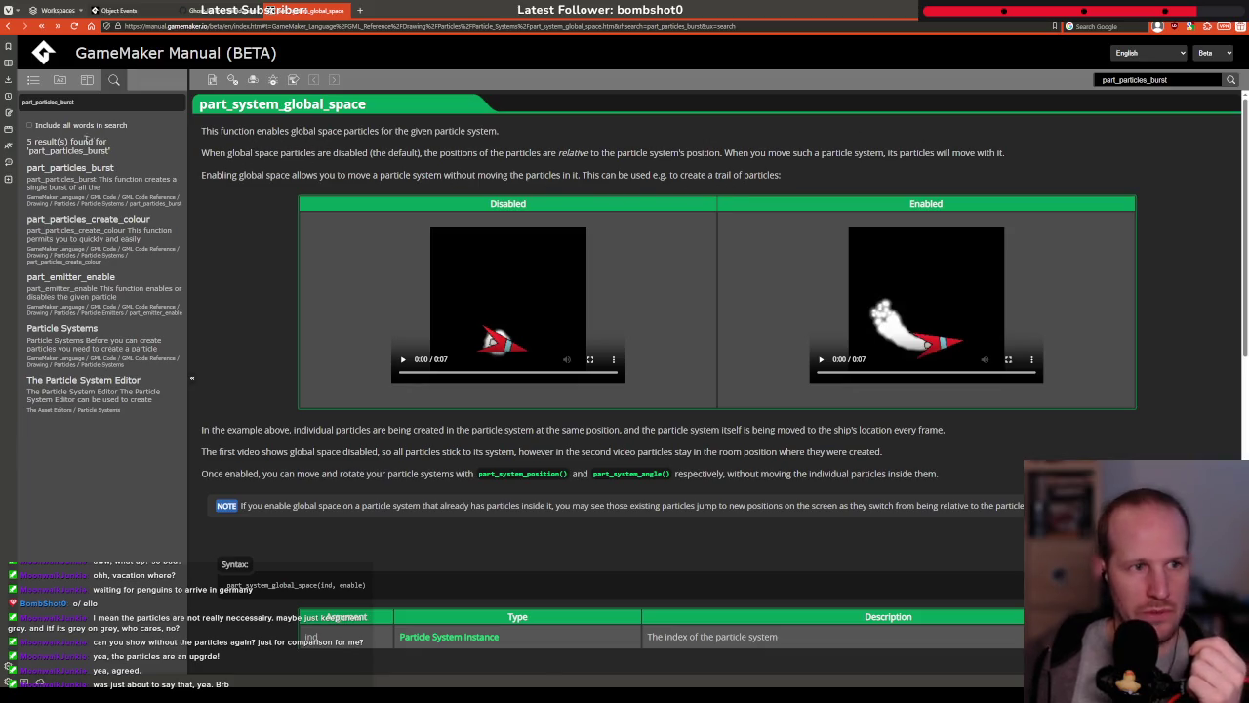
# Open the part_particles_burst reference page and read its description and the note about disabled emitters
pyautogui.click(68, 174)
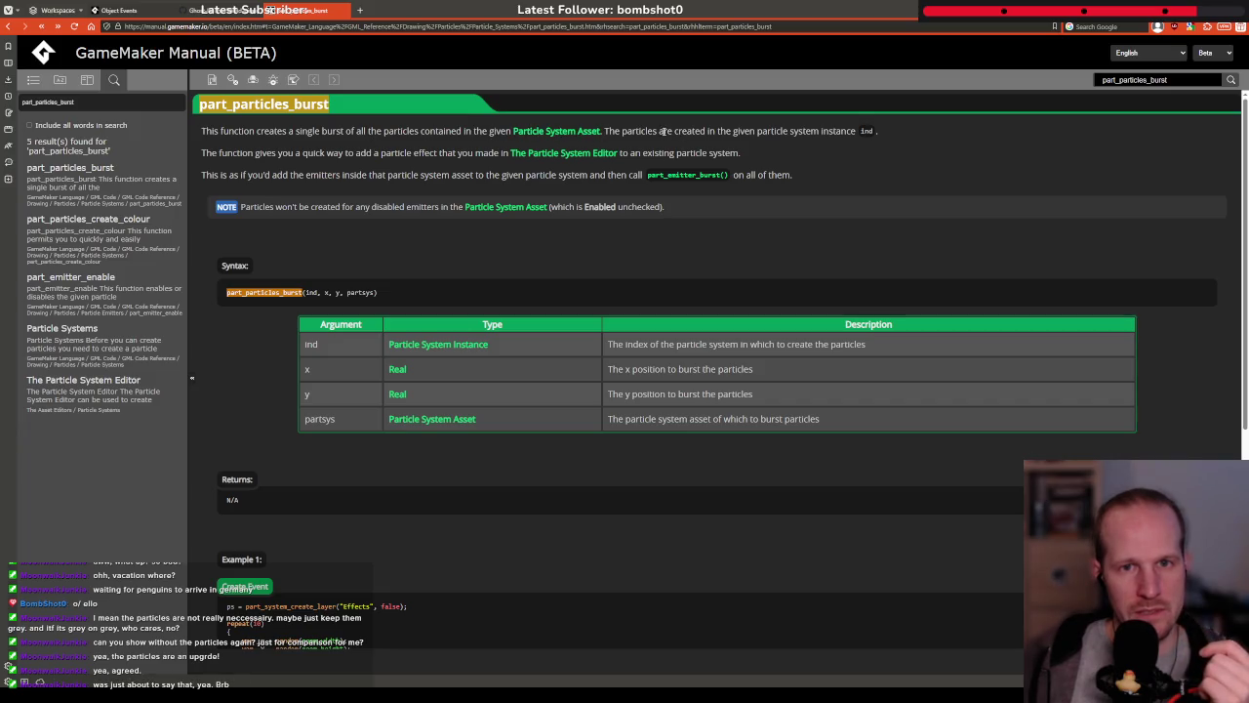
pyautogui.moveTo(221, 153); pyautogui.dragTo(514, 175)
pyautogui.click(264, 185)
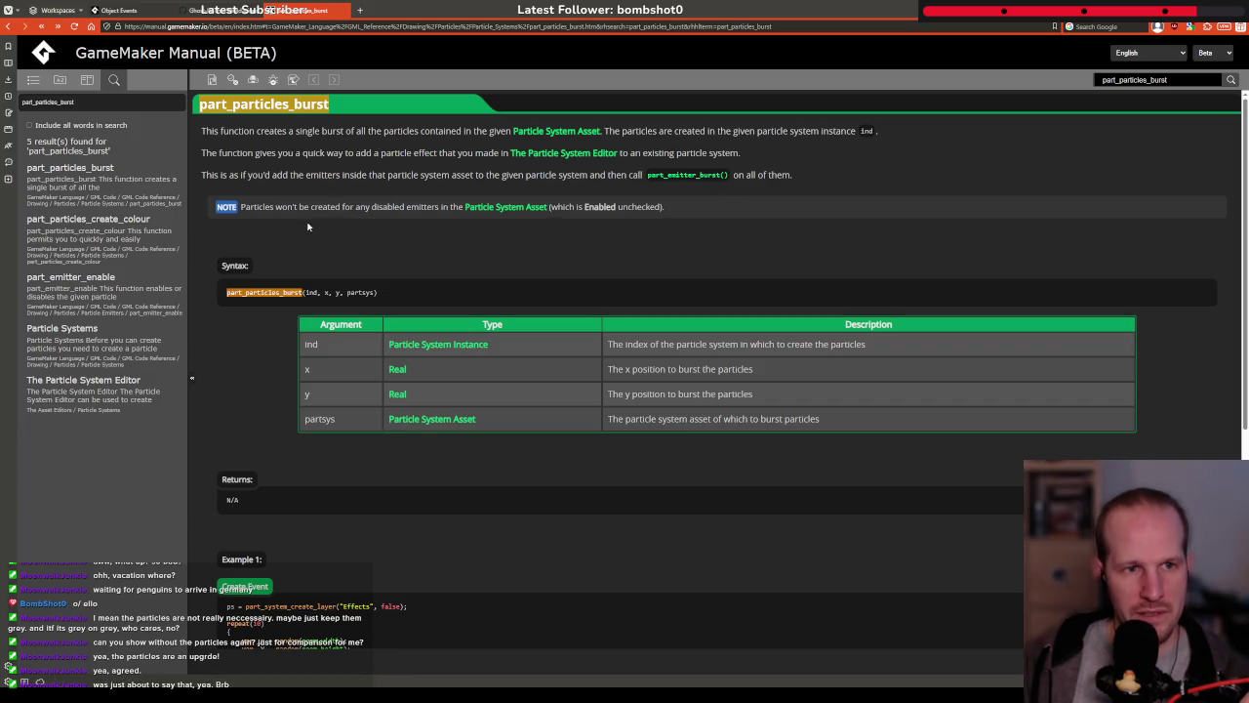
pyautogui.moveTo(326, 208); pyautogui.dragTo(544, 212)
pyautogui.click(598, 219)
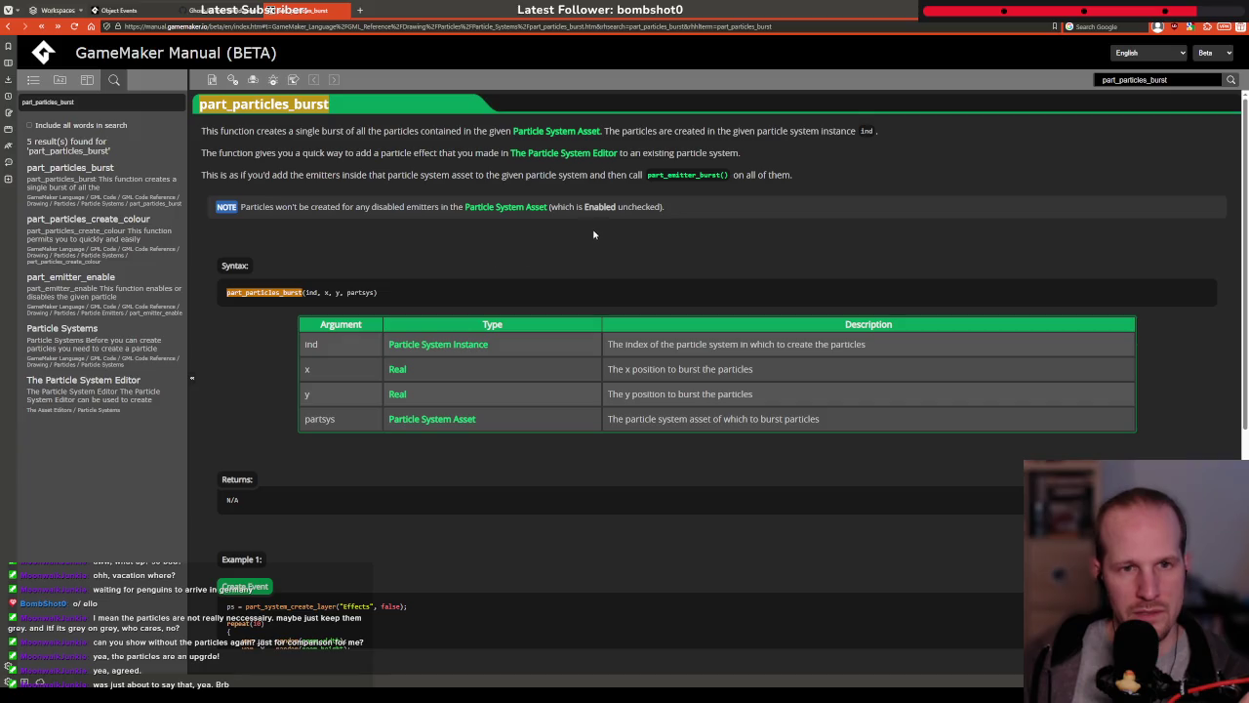
# Read Example 2, including its layer_script_begin code and the note on per-step layer begin scripts
pyautogui.scroll(-1, 561, 277)
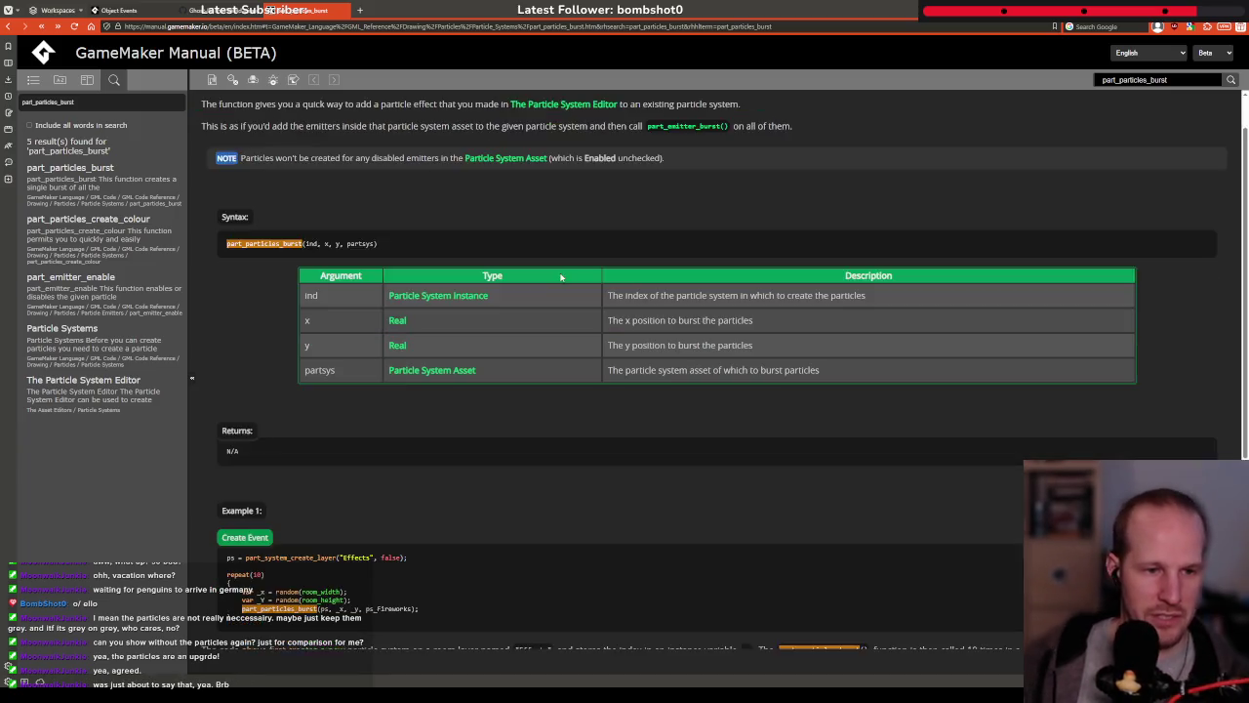
pyautogui.scroll(-4, 561, 277)
pyautogui.scroll(-2, 524, 358)
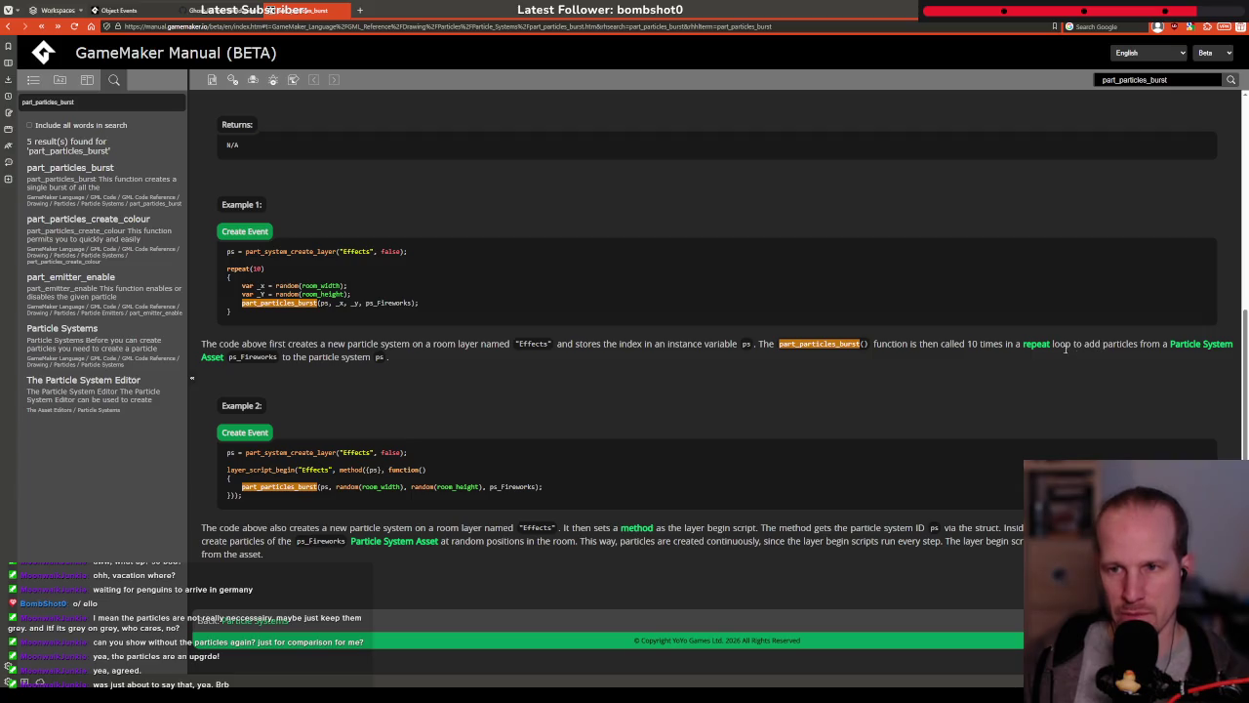
pyautogui.moveTo(242, 528); pyautogui.dragTo(613, 529)
pyautogui.click(603, 536)
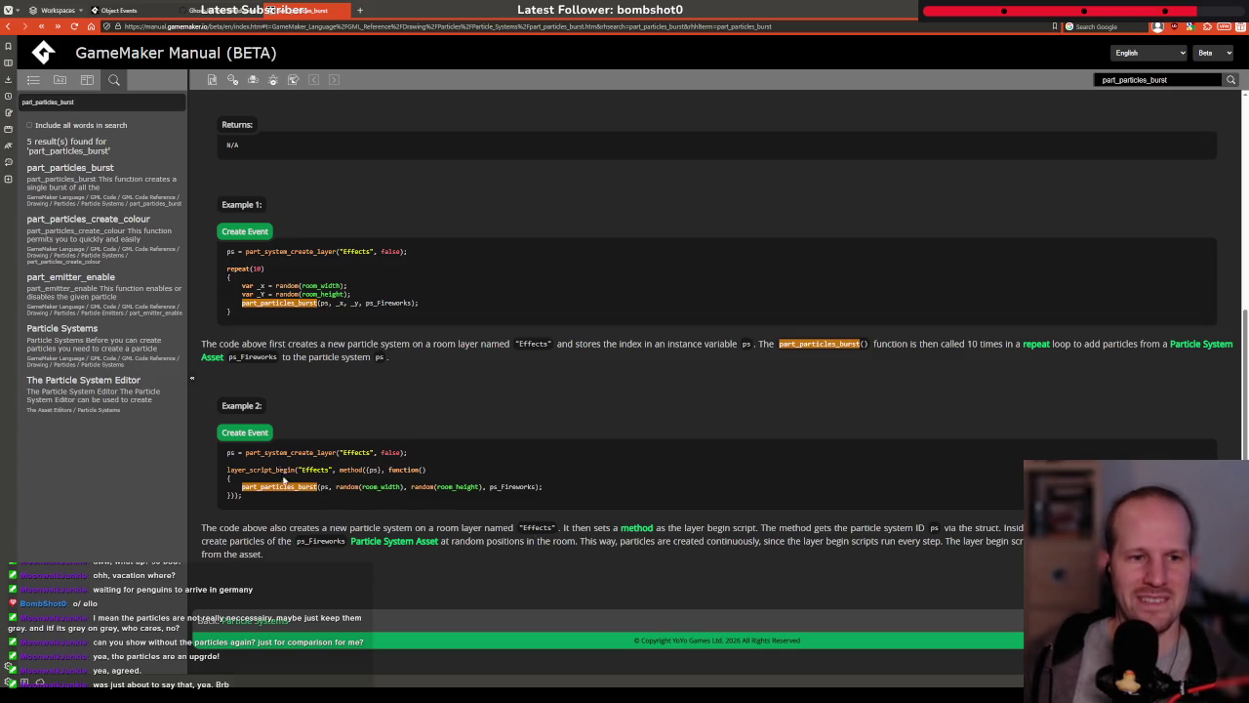
pyautogui.moveTo(278, 470); pyautogui.dragTo(334, 495)
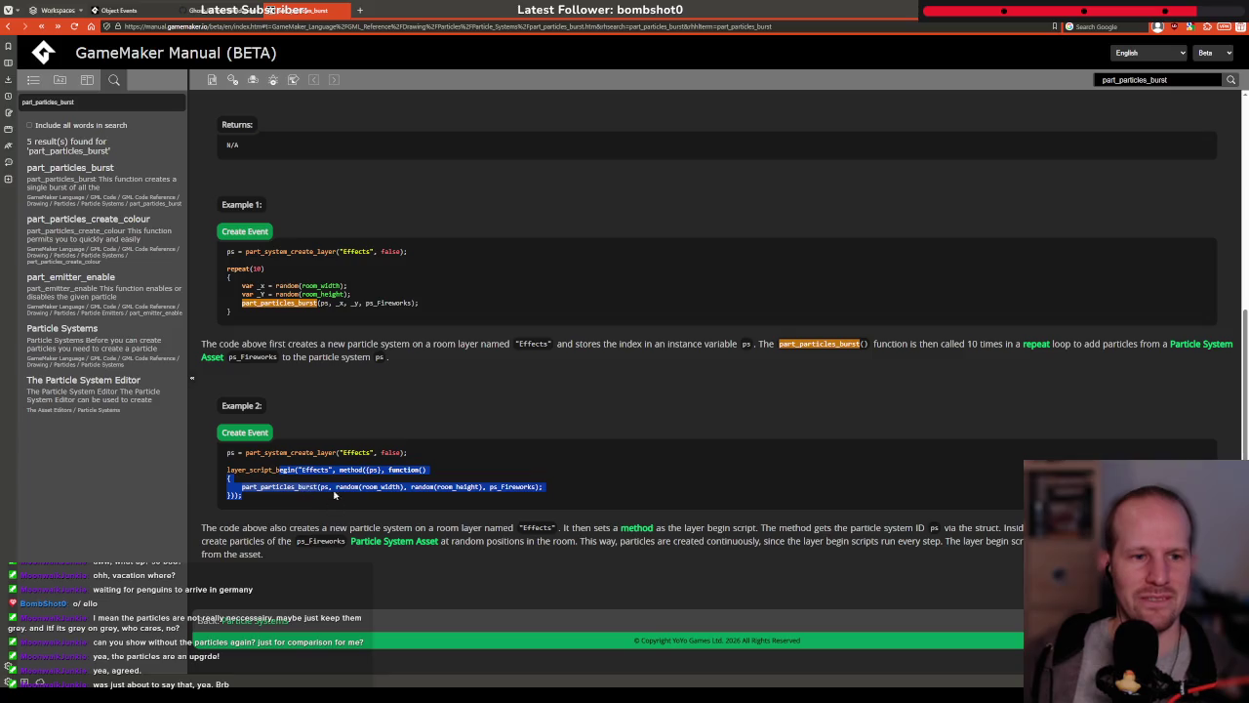
pyautogui.click(504, 486)
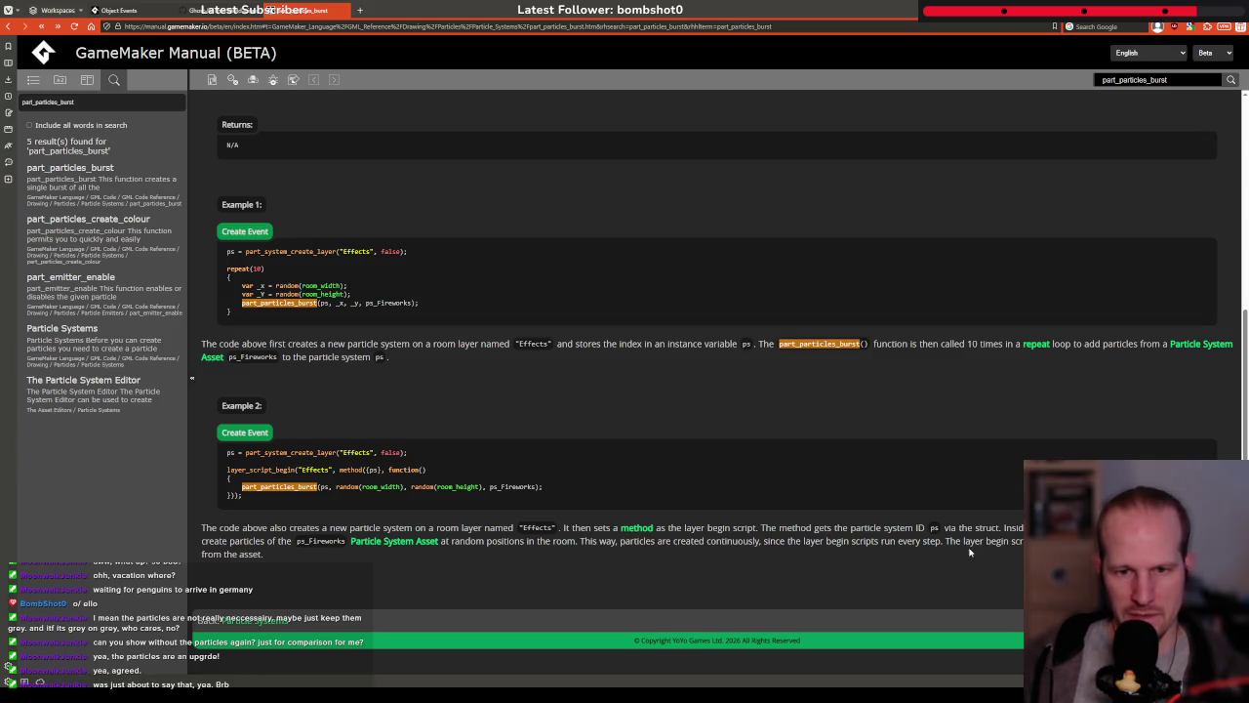
pyautogui.moveTo(788, 543); pyautogui.dragTo(957, 551)
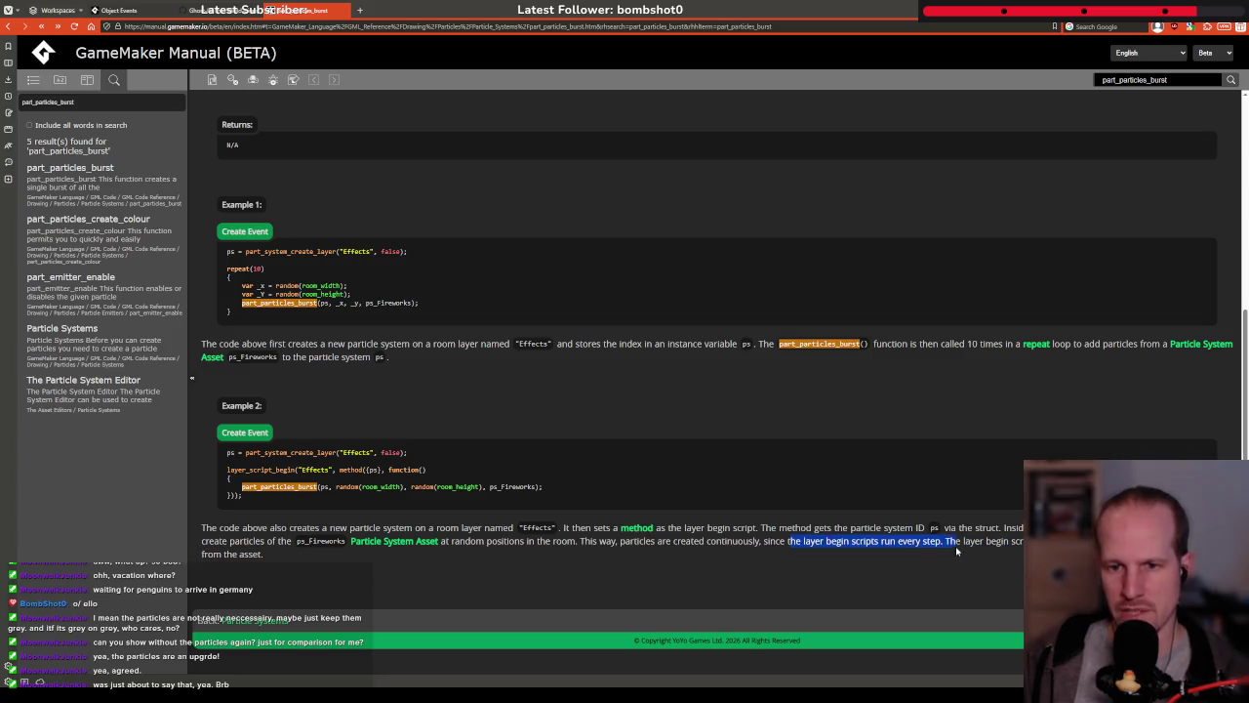
pyautogui.click(1005, 544)
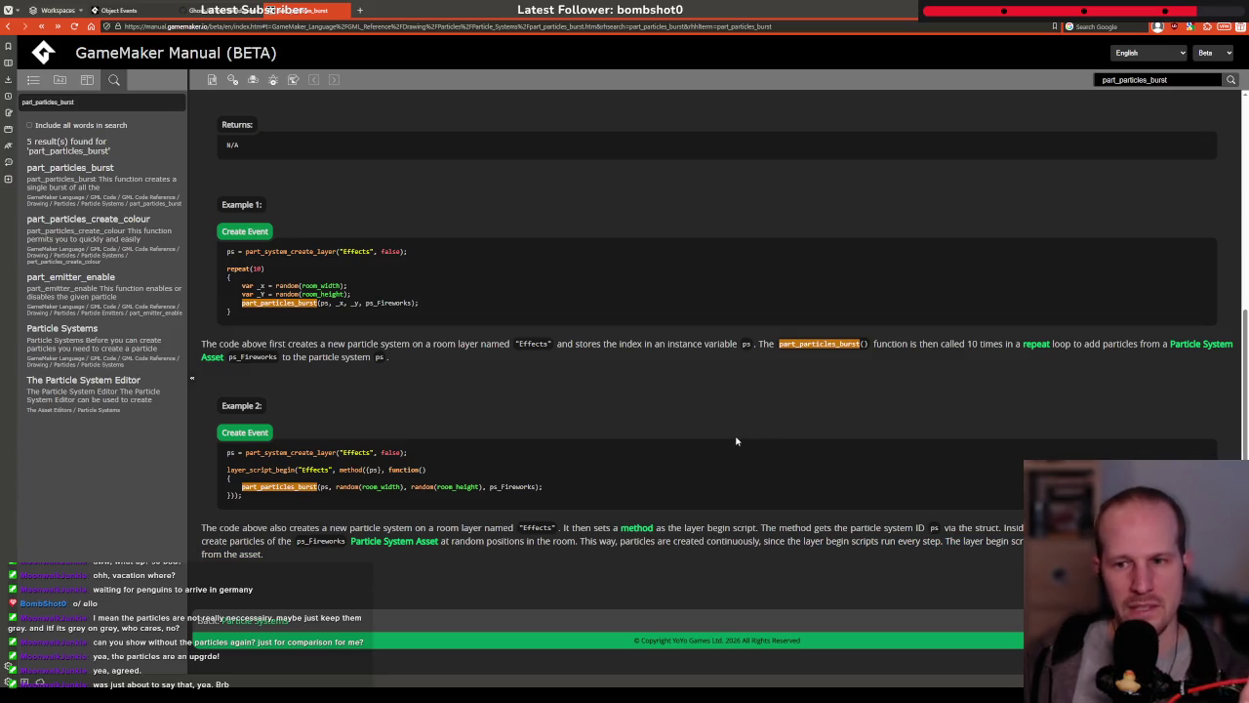
# Return to Particle Systems and read the warnings about storing handles and destroying unneeded systems
pyautogui.click(264, 625)
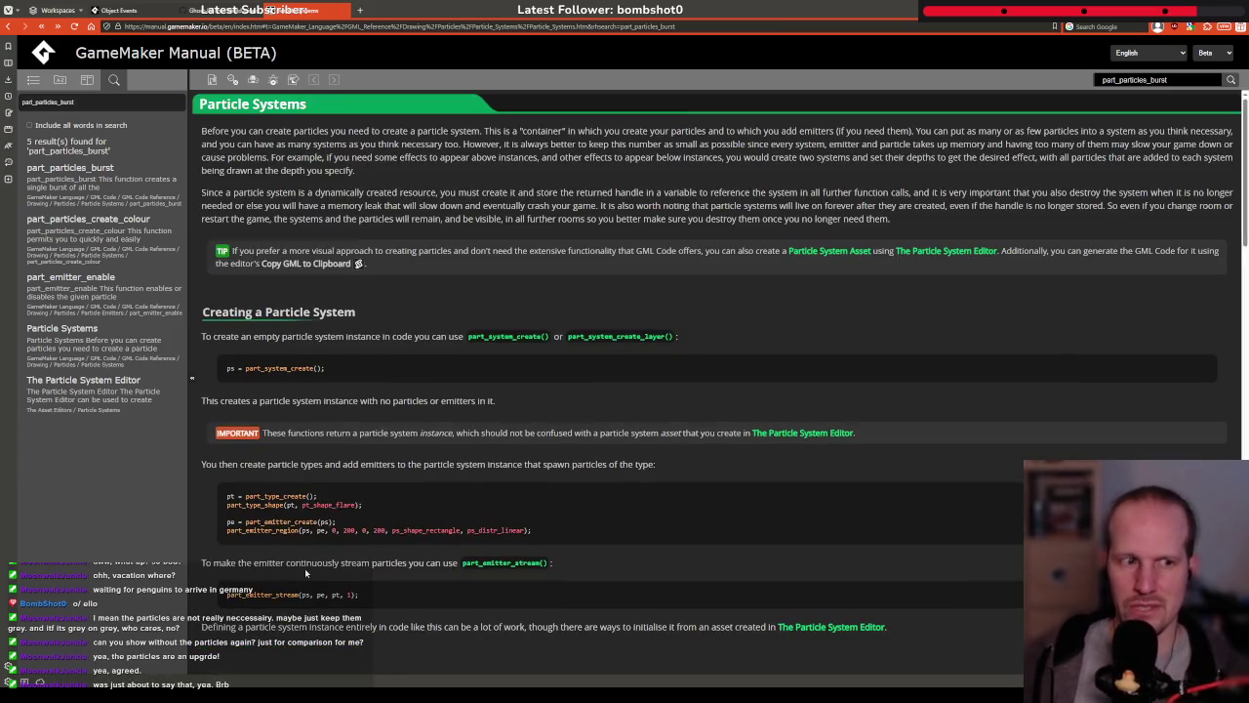
pyautogui.moveTo(459, 192); pyautogui.dragTo(760, 192)
pyautogui.click(590, 195)
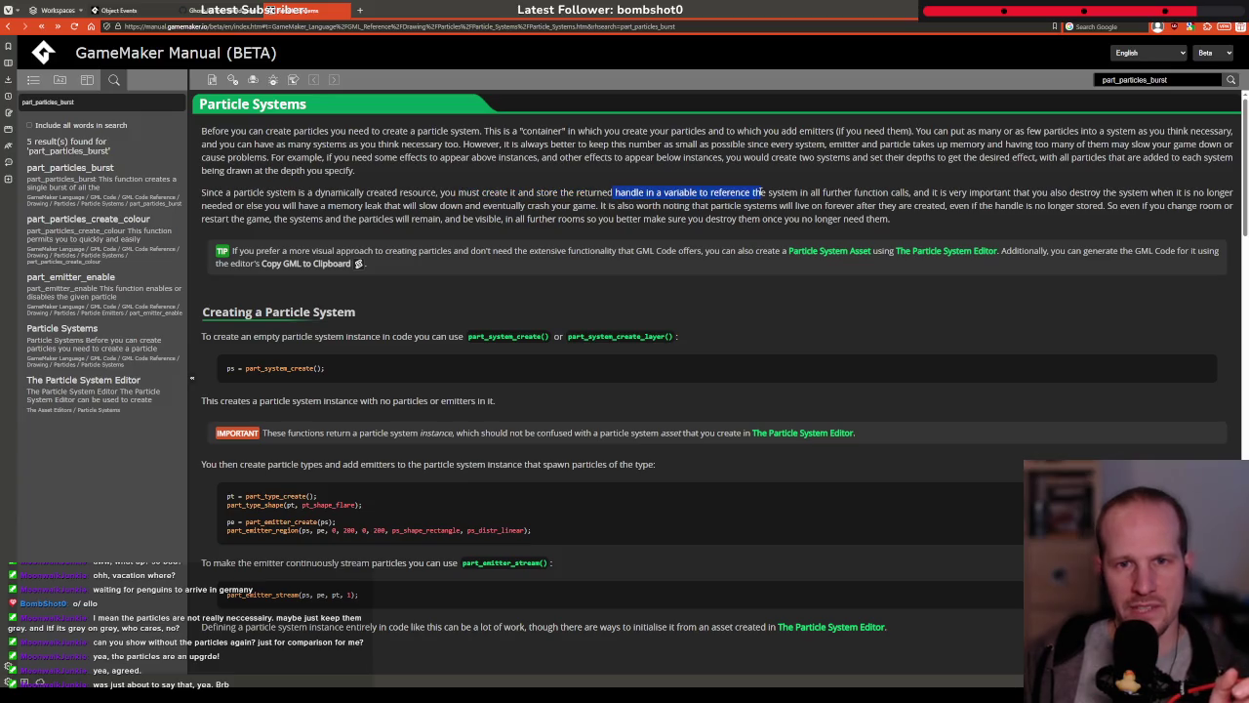
pyautogui.moveTo(1057, 192); pyautogui.dragTo(1208, 192)
pyautogui.click(259, 220)
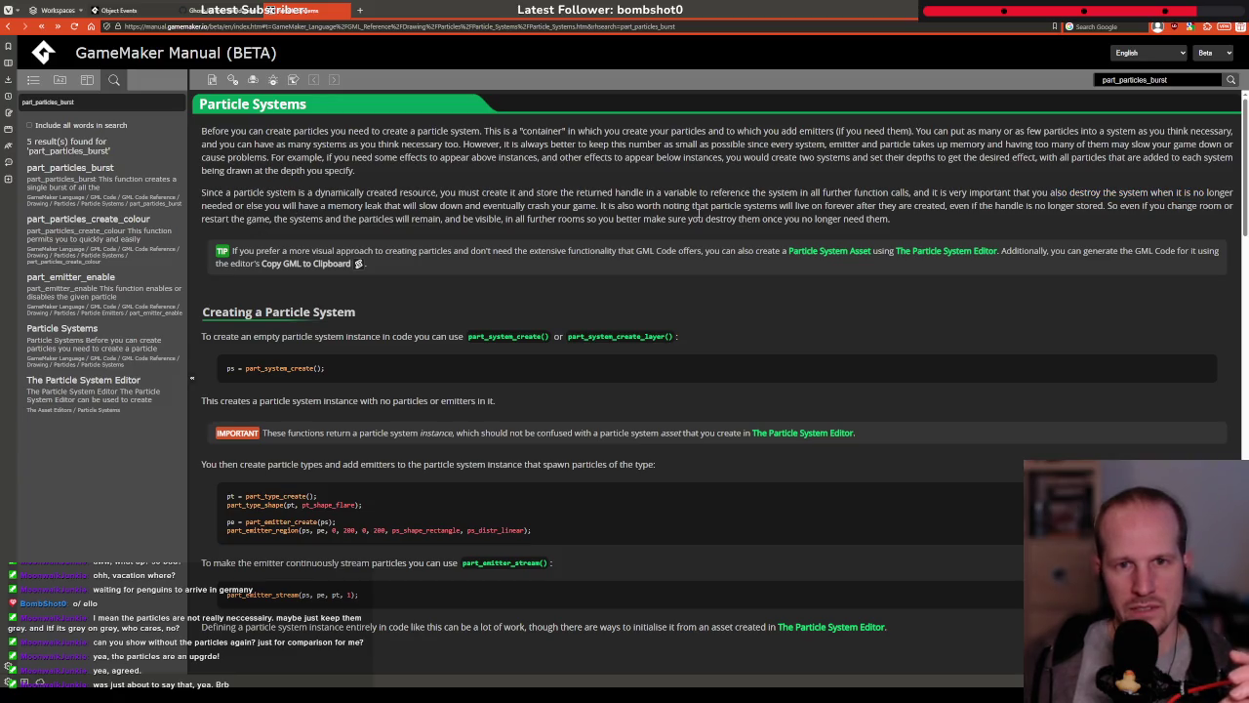
pyautogui.moveTo(709, 206); pyautogui.dragTo(895, 206)
pyautogui.click(952, 209)
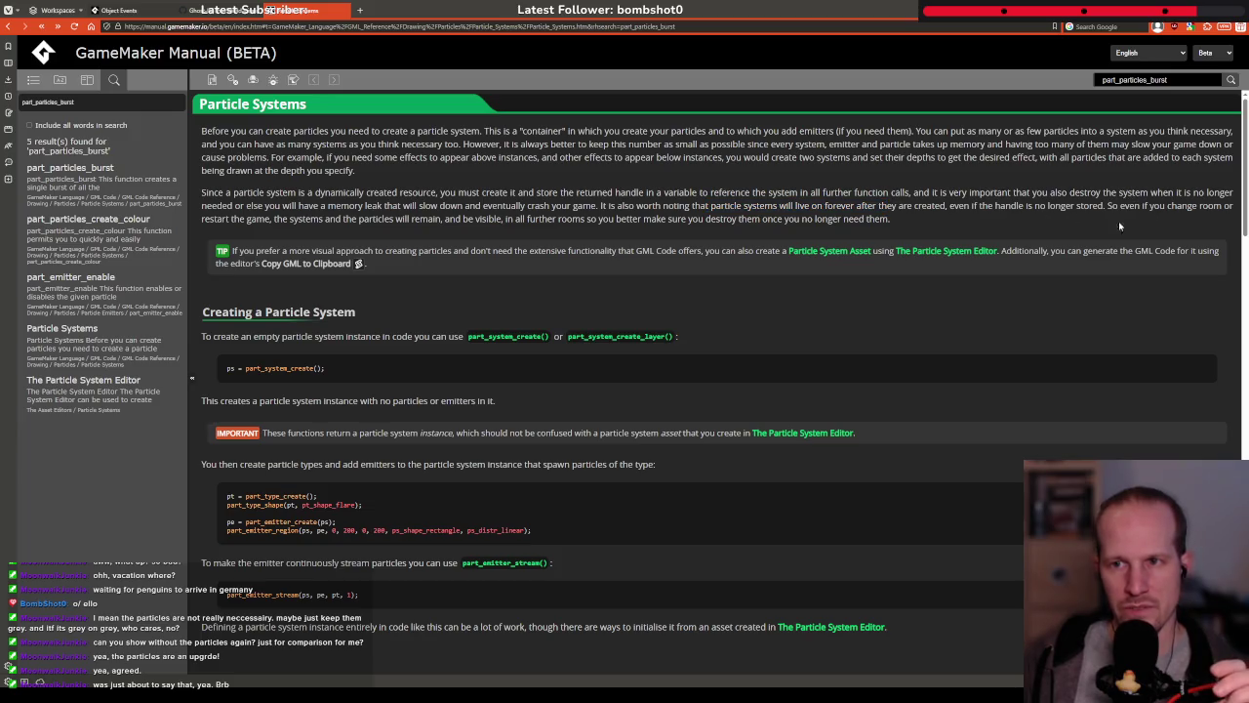
pyautogui.moveTo(289, 222); pyautogui.dragTo(630, 219)
pyautogui.click(558, 220)
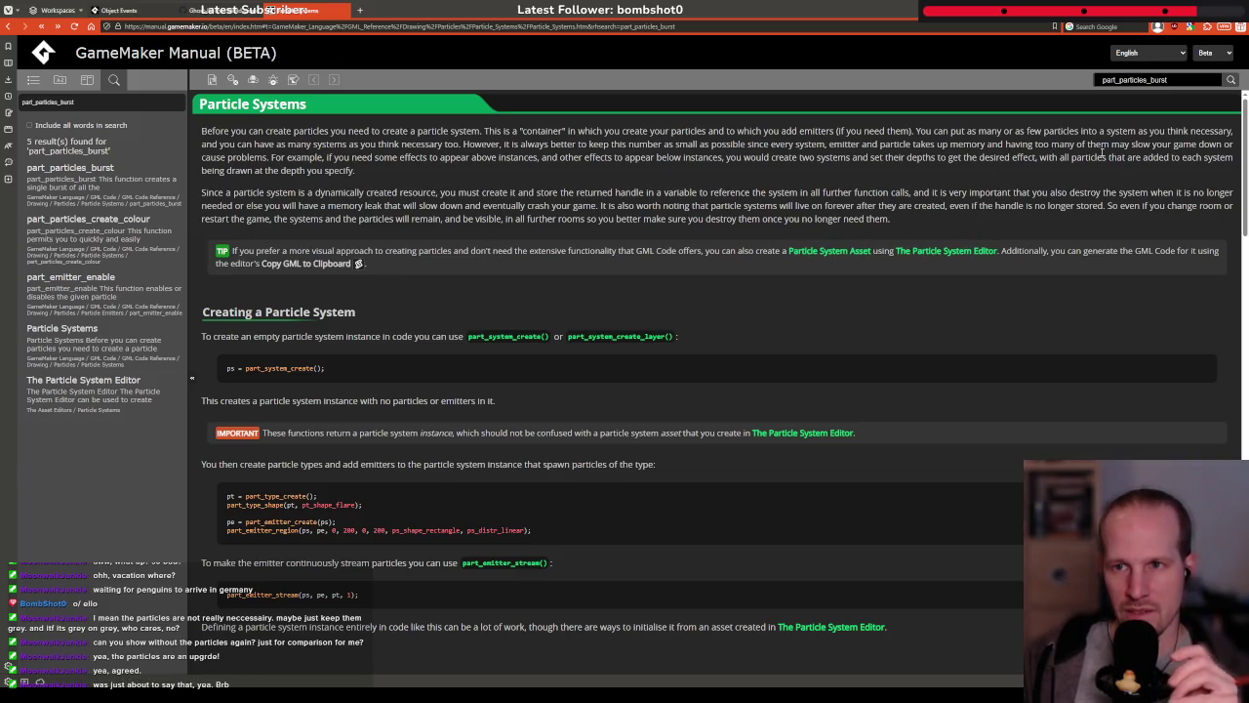
# Read the passages on using many systems and drawing effects above or below instances
pyautogui.moveTo(302, 144); pyautogui.dragTo(468, 145)
pyautogui.click(643, 144)
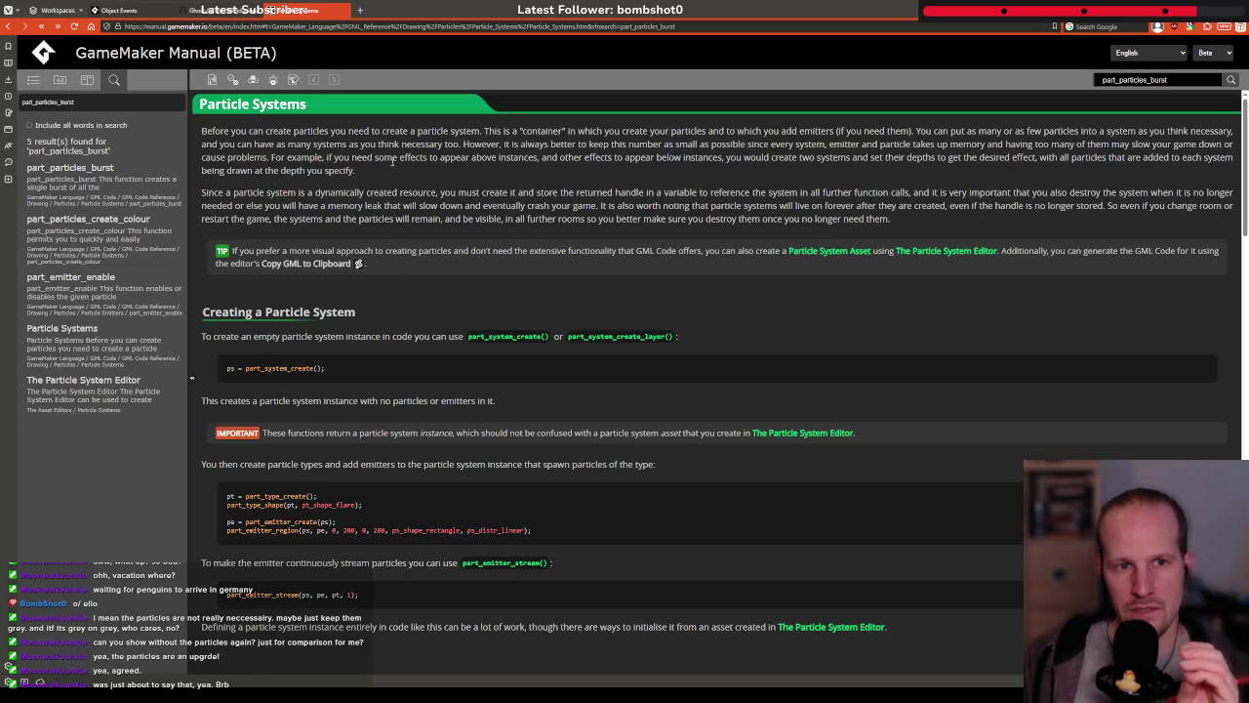
pyautogui.moveTo(365, 157)
pyautogui.mouseDown()
pyautogui.moveTo(803, 157)
pyautogui.moveTo(396, 157)
pyautogui.mouseUp()
pyautogui.click(531, 158)
pyautogui.click(816, 159)
pyautogui.click(396, 158)
# Scroll down the Function Reference list and open the part_system_clear page
pyautogui.scroll(-3, 431, 365)
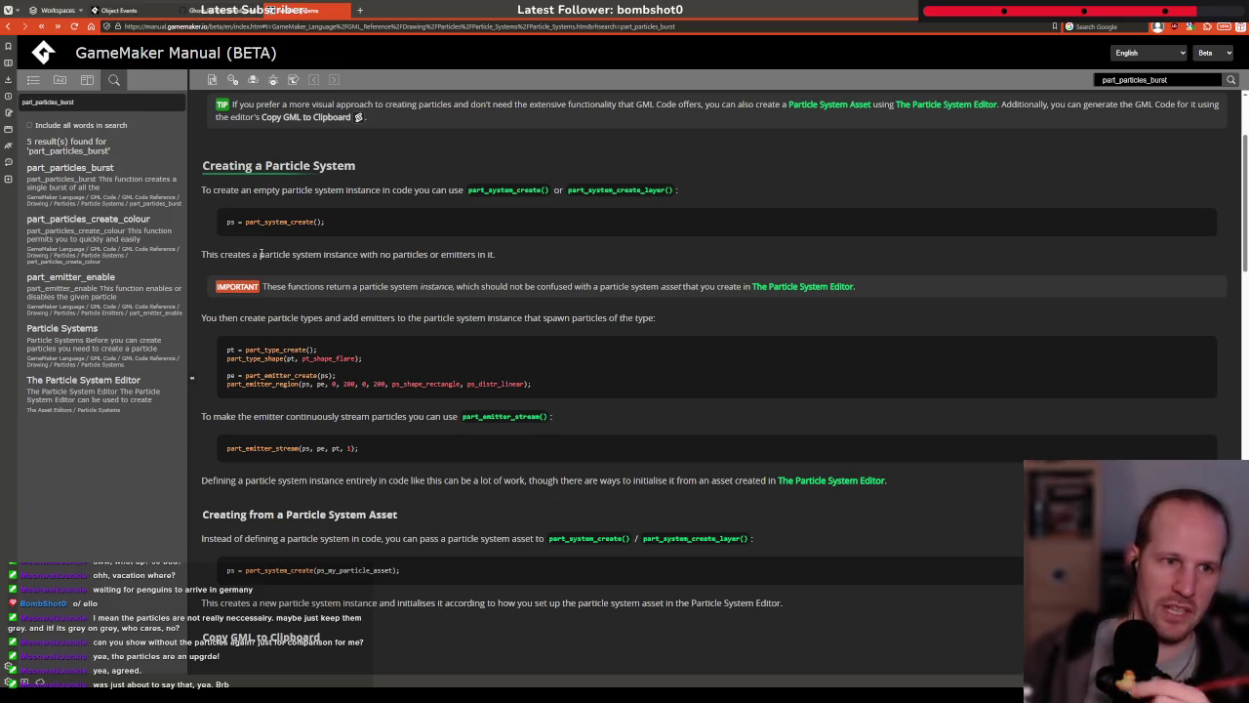
pyautogui.scroll(-4, 424, 347)
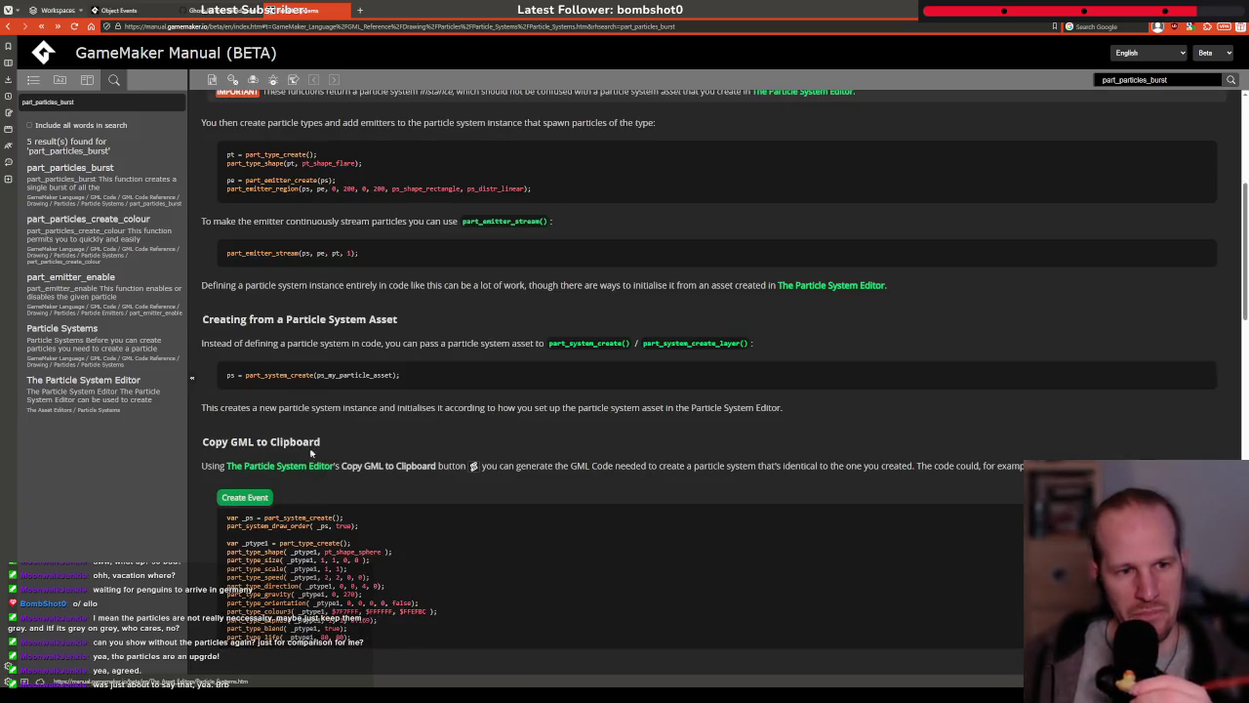
pyautogui.scroll(-3, 346, 412)
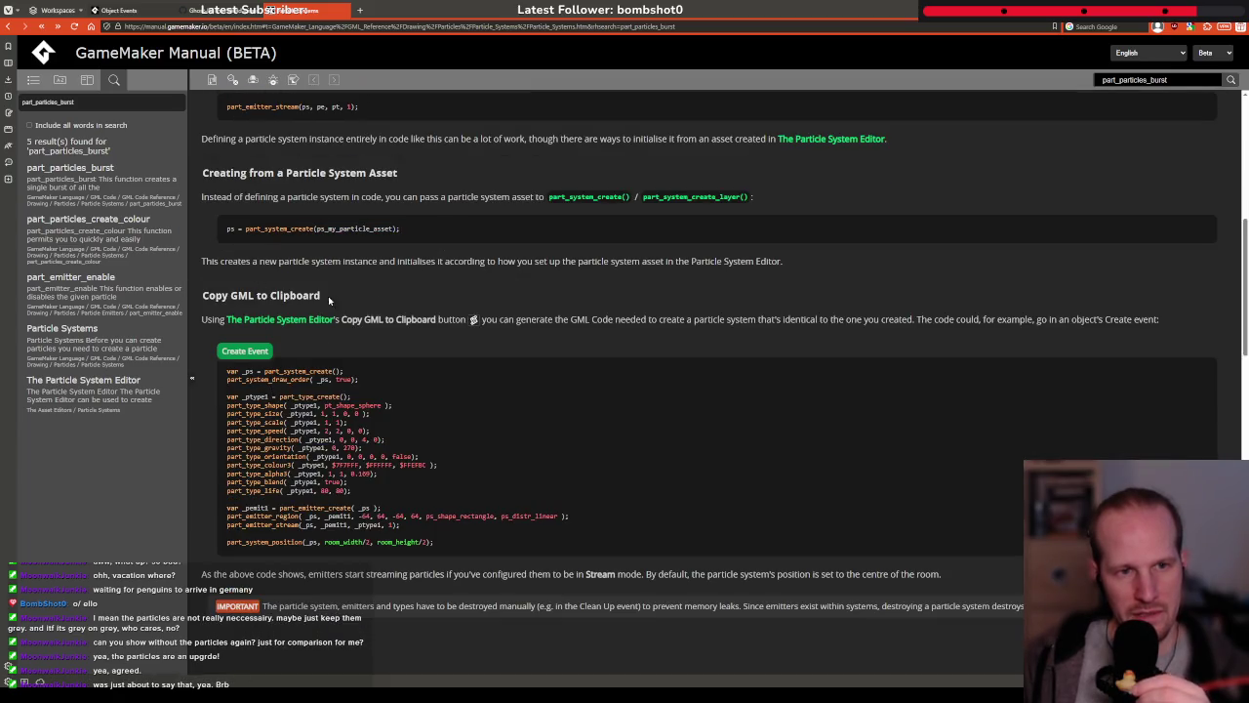
pyautogui.scroll(-5, 372, 332)
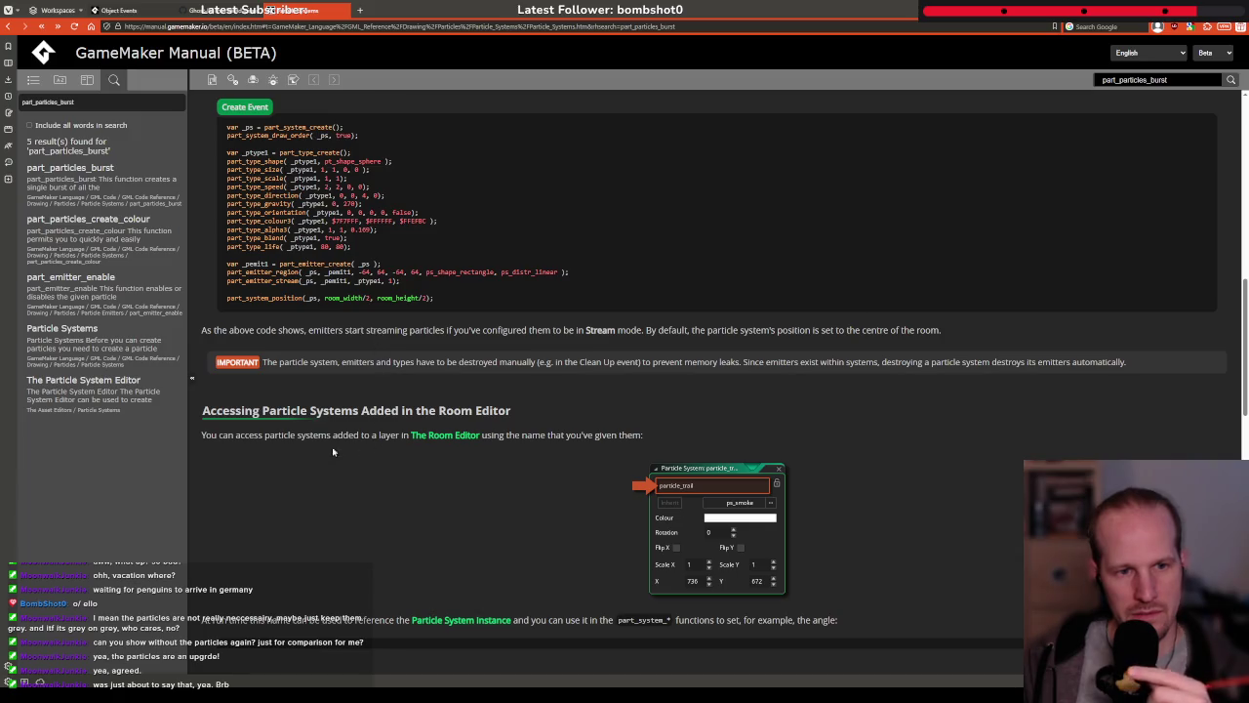
pyautogui.scroll(5, 338, 450)
pyautogui.moveTo(400, 230); pyautogui.dragTo(226, 230)
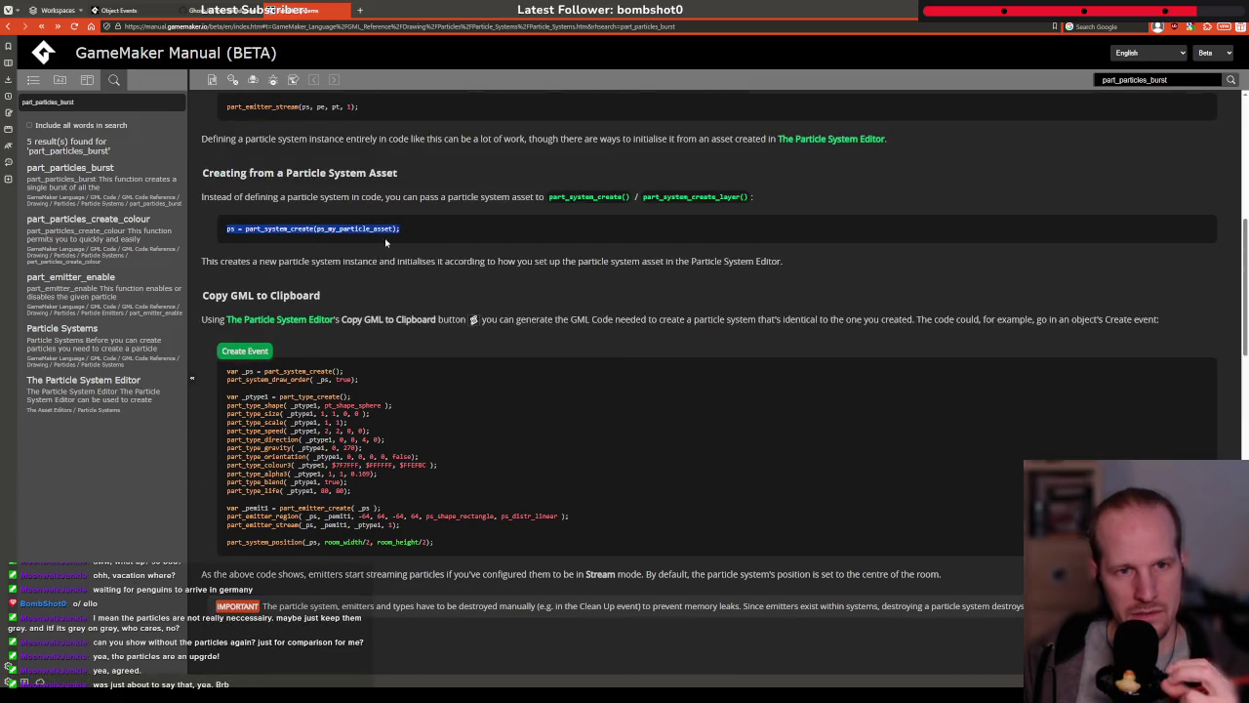
pyautogui.scroll(-5, 384, 244)
pyautogui.scroll(-3, 349, 263)
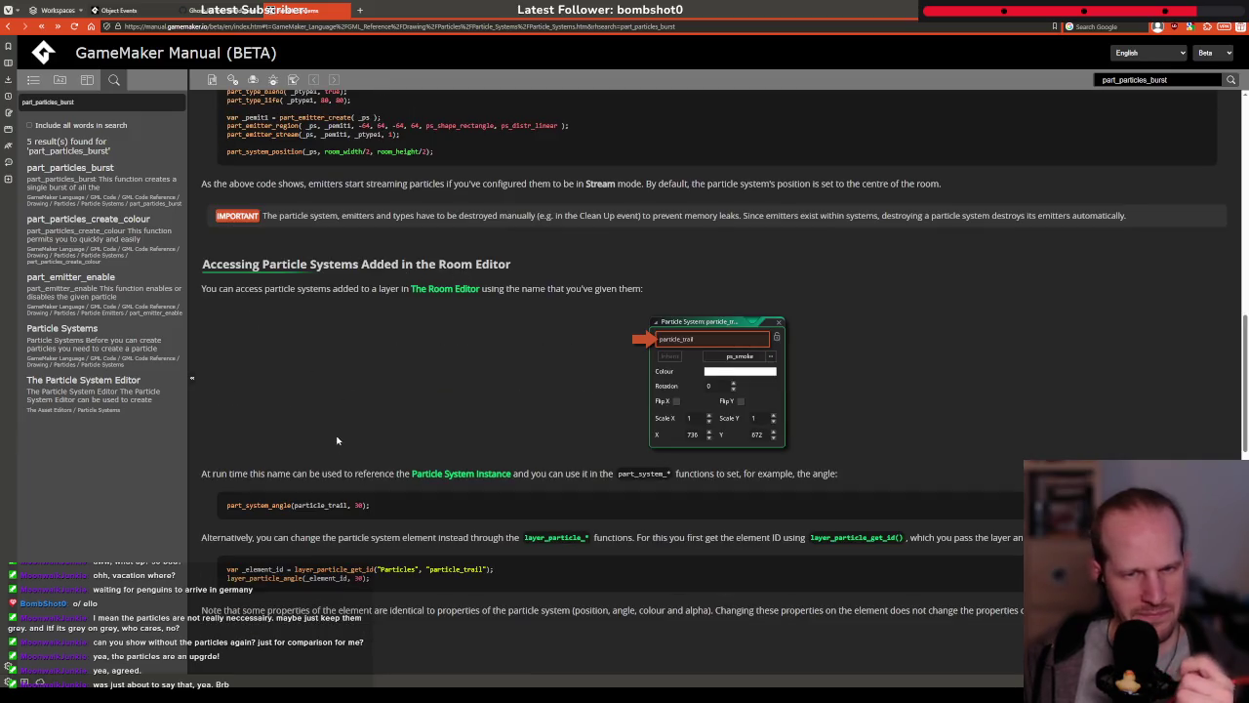
pyautogui.scroll(-5, 300, 375)
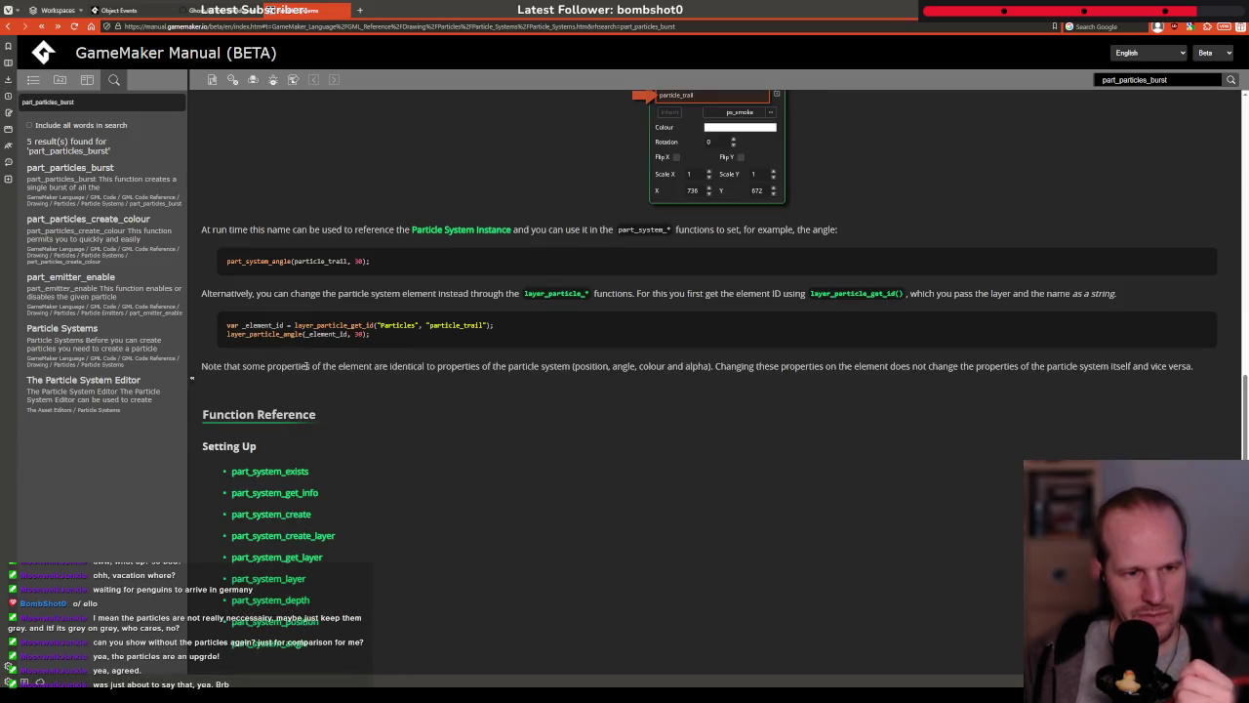
pyautogui.scroll(-1, 300, 375)
pyautogui.click(273, 462)
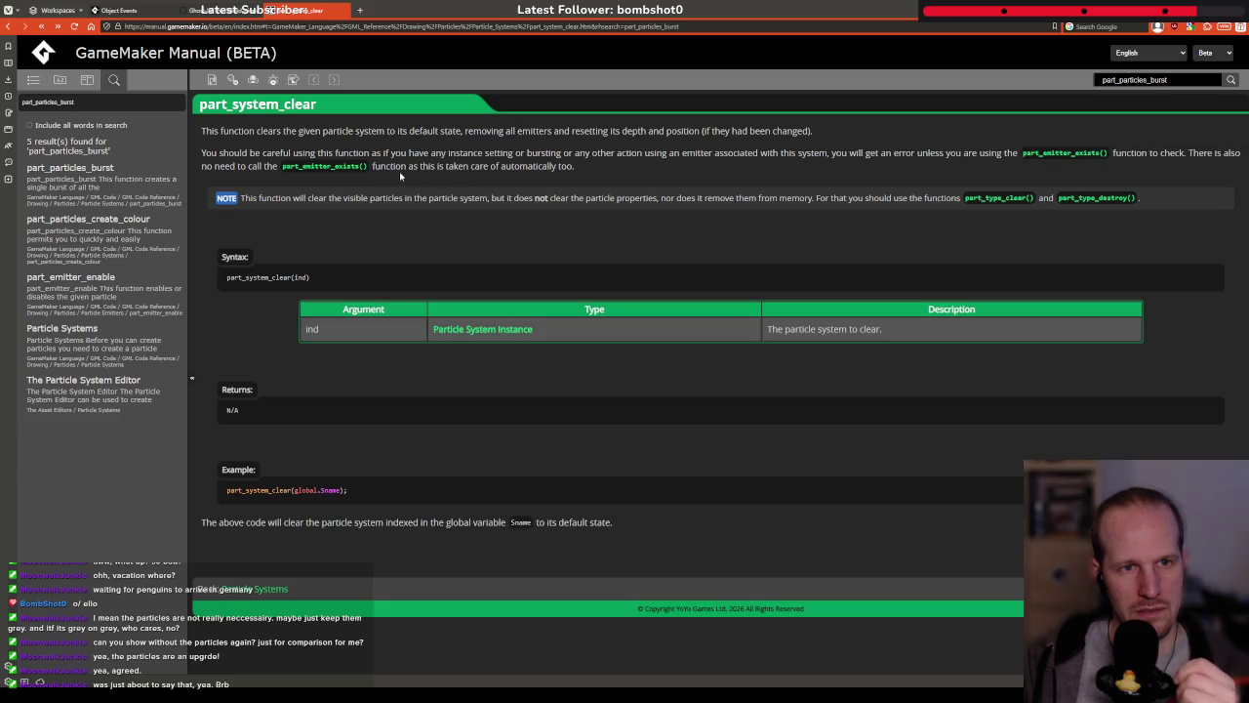
# Go back to Particle Systems and open part_particles_create from the Creating Particles section
pyautogui.click(776, 154)
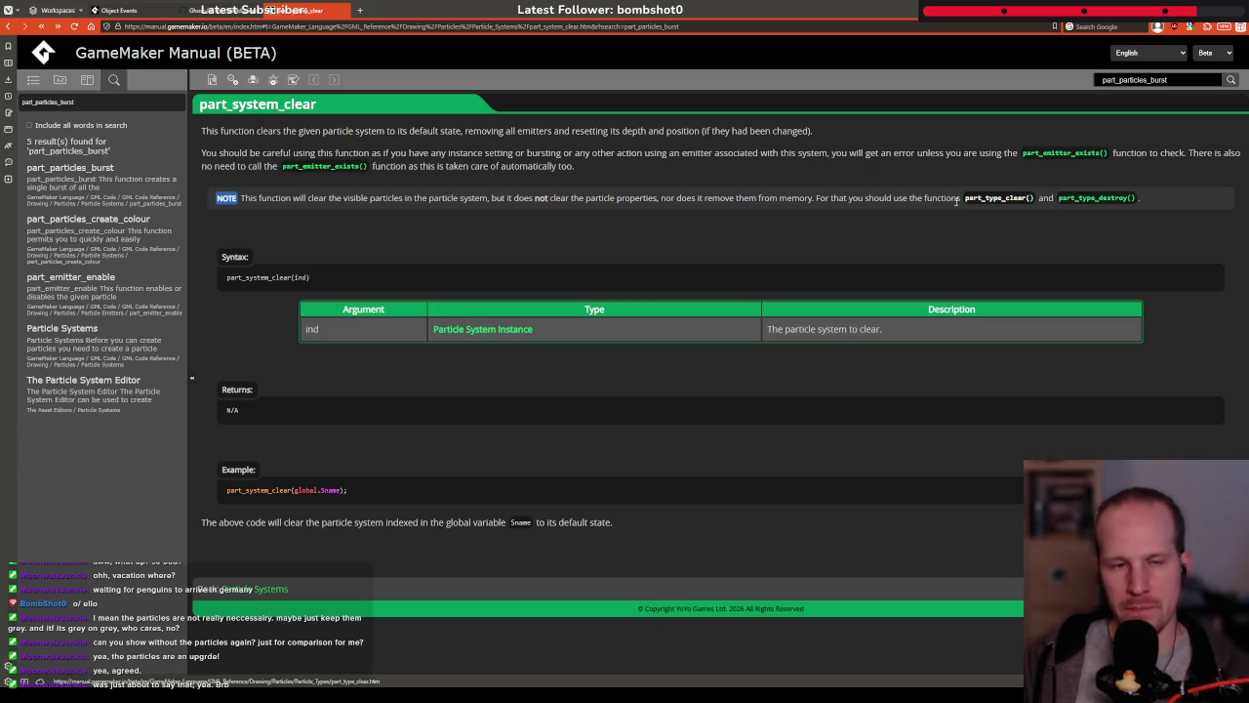
pyautogui.click(322, 167)
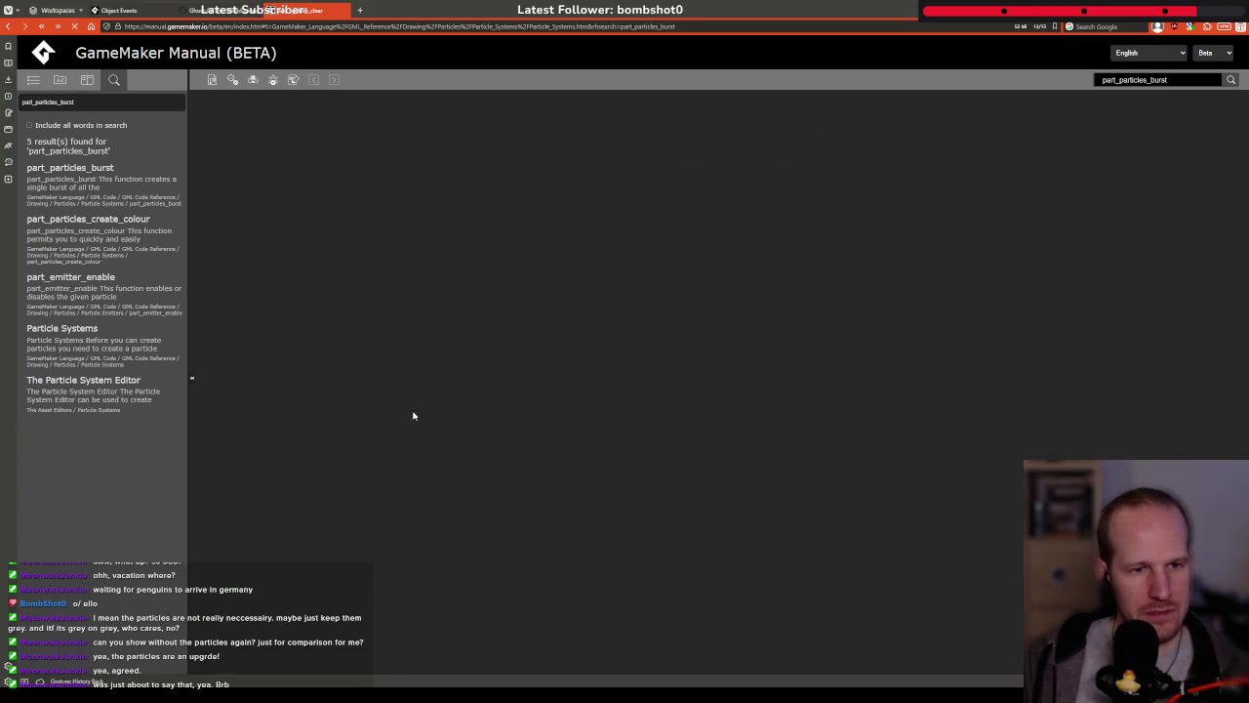
pyautogui.scroll(-10, 381, 371)
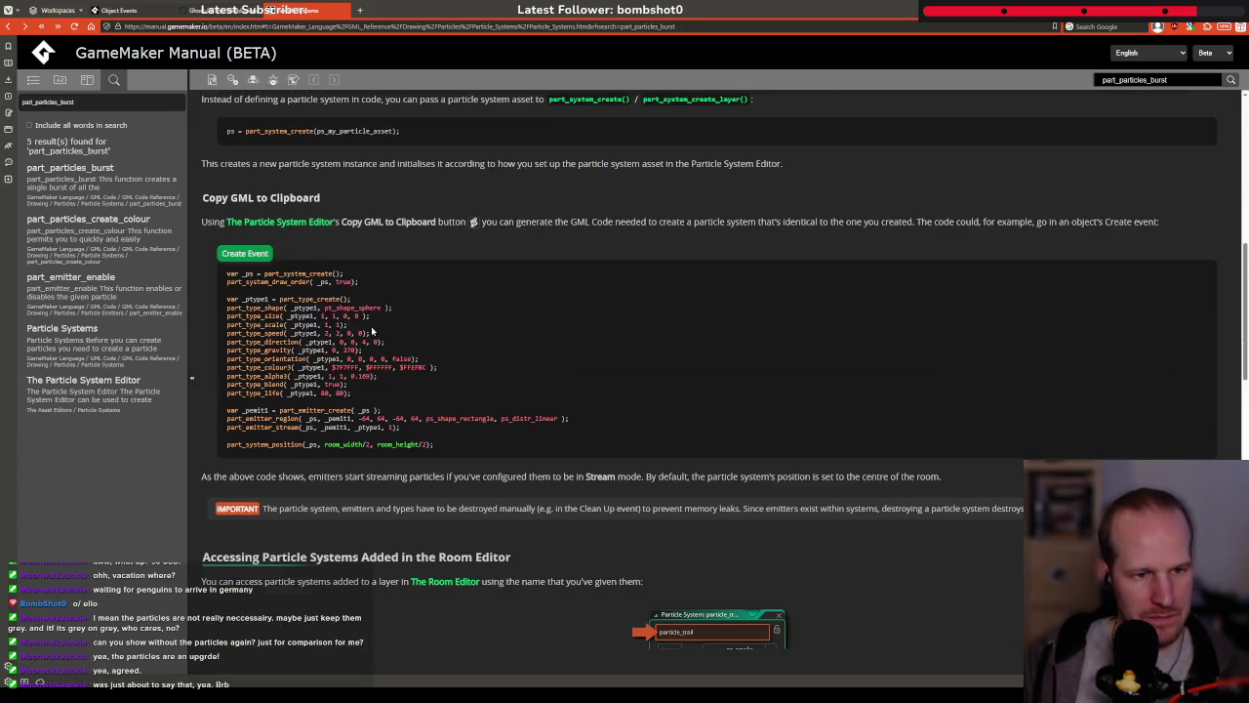
pyautogui.scroll(-10, 372, 332)
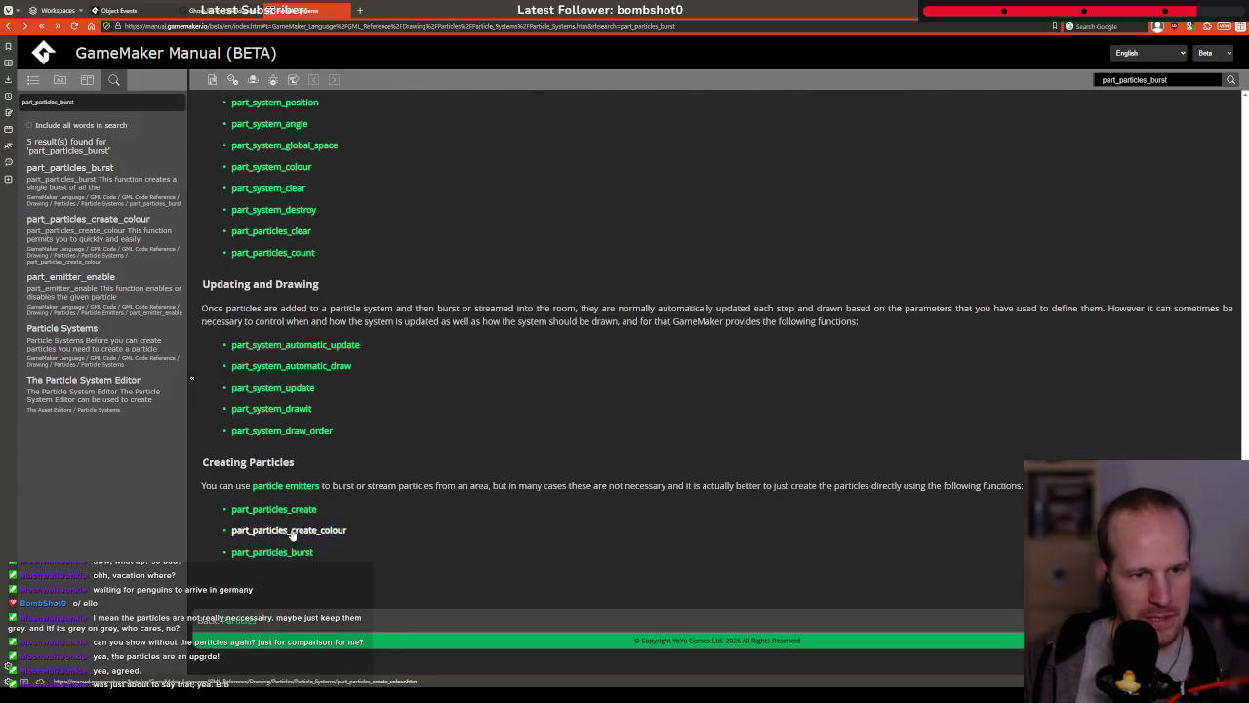
pyautogui.click(278, 509)
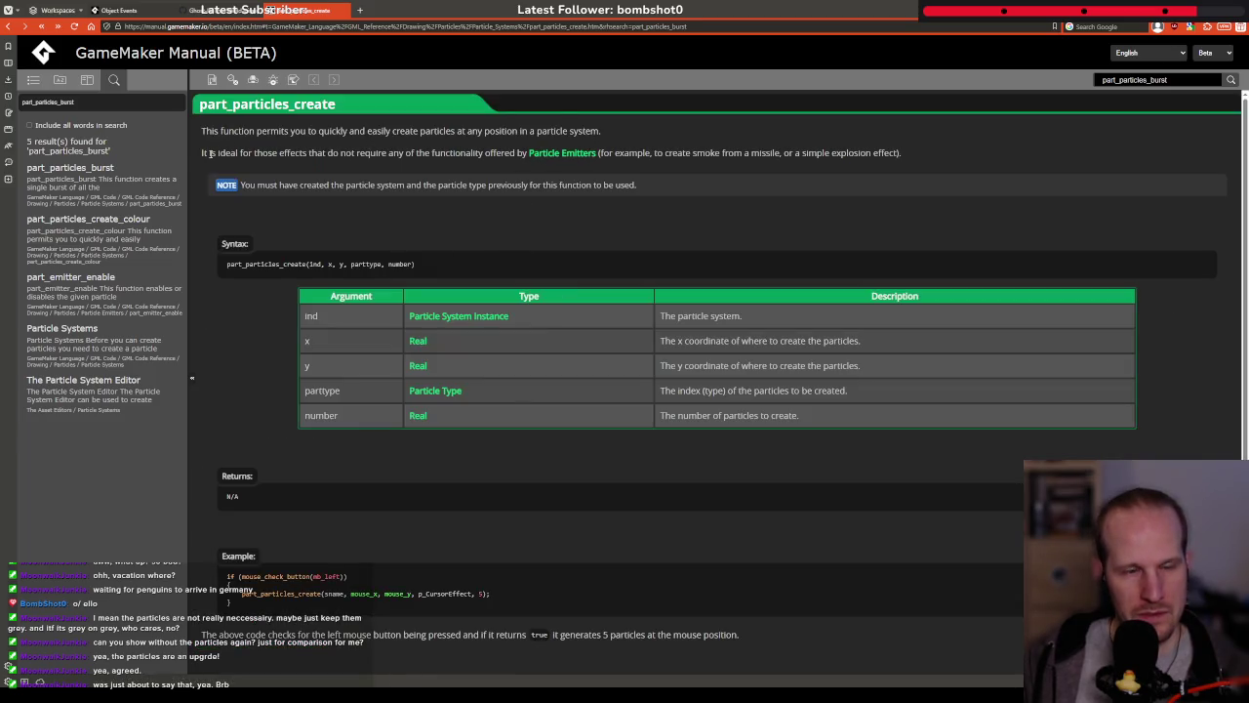
# Read the part_particles_create description and its NOTE line
pyautogui.moveTo(311, 130); pyautogui.dragTo(560, 131)
pyautogui.click(456, 145)
pyautogui.moveTo(218, 185); pyautogui.dragTo(501, 186)
pyautogui.click(474, 231)
pyautogui.scroll(-1, 546, 390)
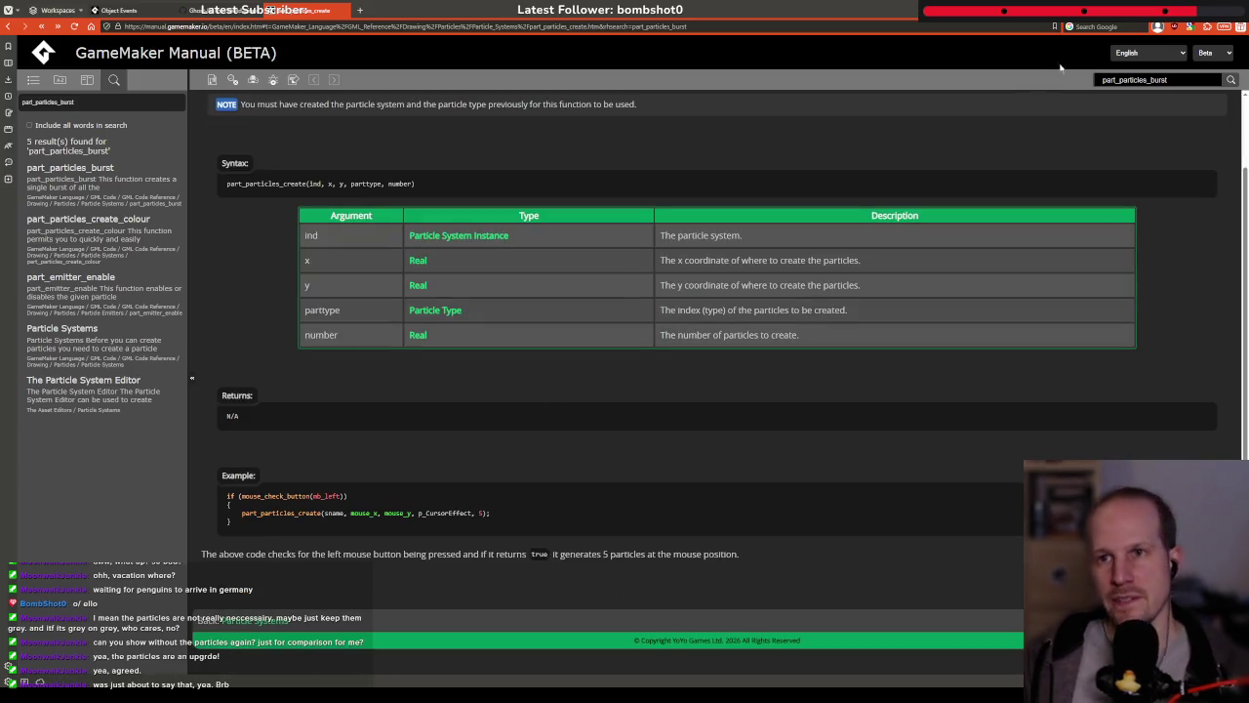
# Google 'gamemaker are particles destroyed removed after their lifetime?'
pyautogui.click(1115, 26)
pyautogui.write('gamemaker')
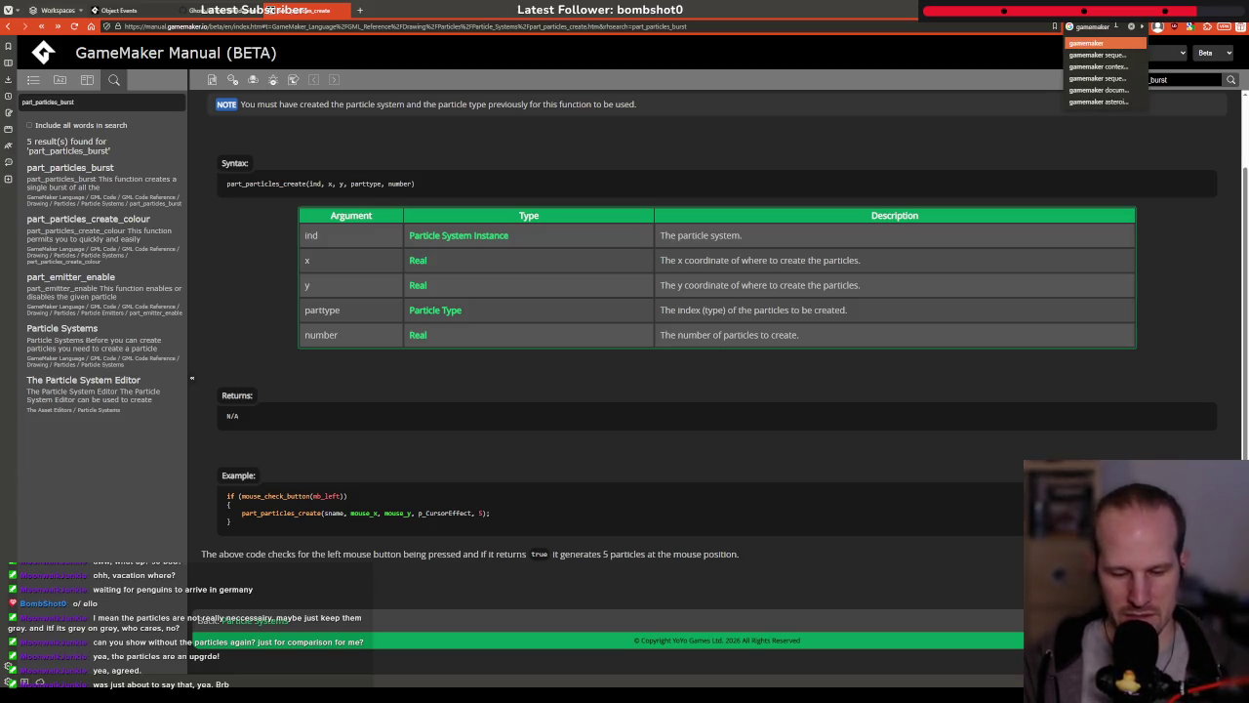
pyautogui.write(' are particles')
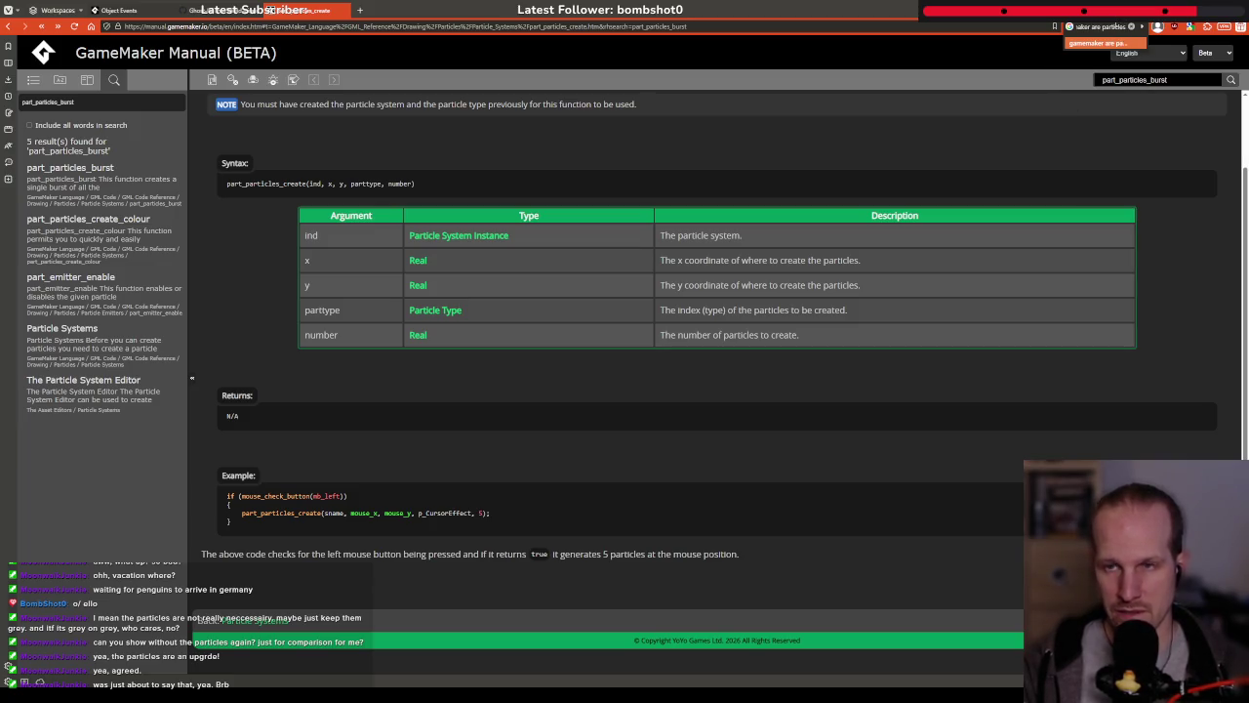
pyautogui.write(' destroy')
pyautogui.write('ed/')
pyautogui.write(' removed')
pyautogui.write(' after')
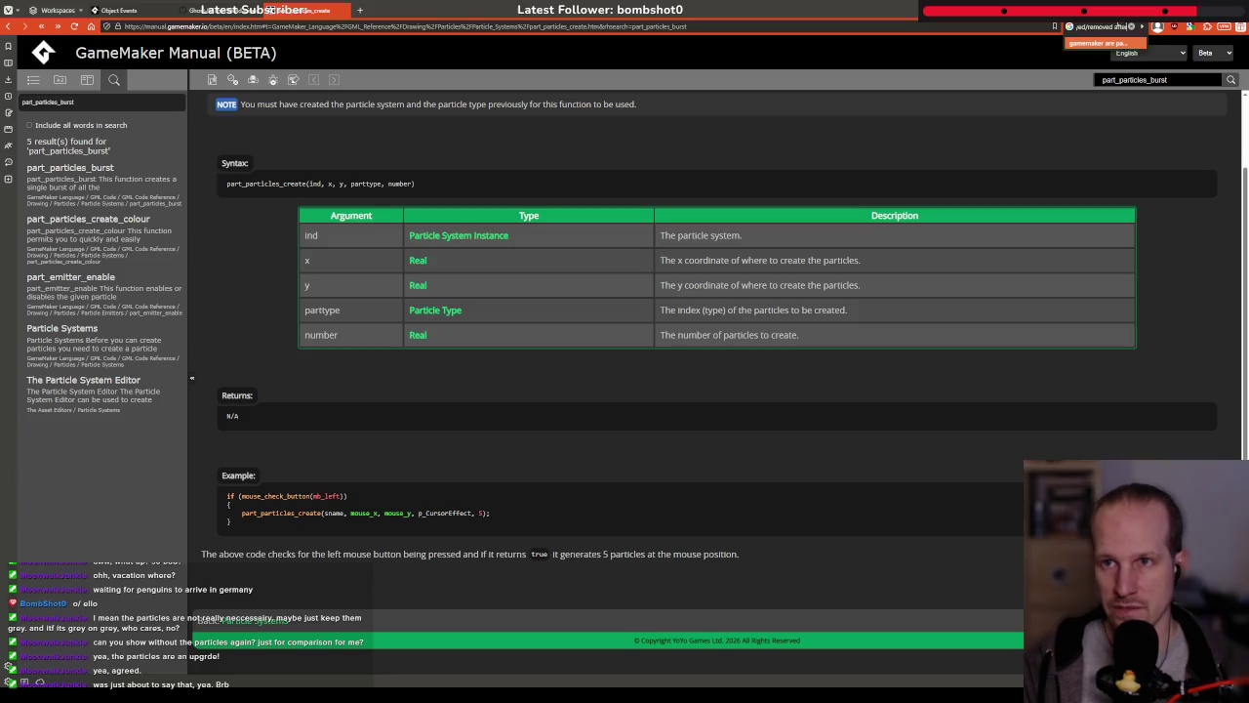
pyautogui.write(' their lifetime?')
pyautogui.press('Return')
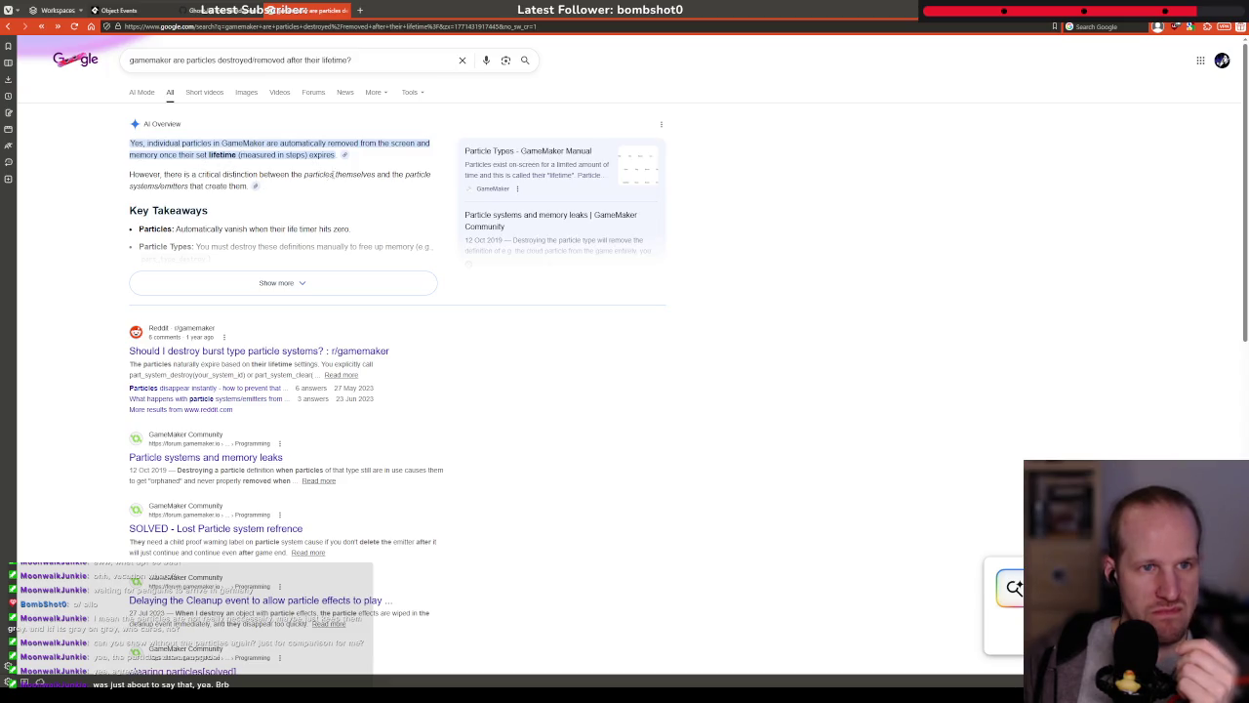
# Read the AI Overview on particles themselves versus systems/emitters needing cleanup
pyautogui.moveTo(302, 191); pyautogui.dragTo(117, 178)
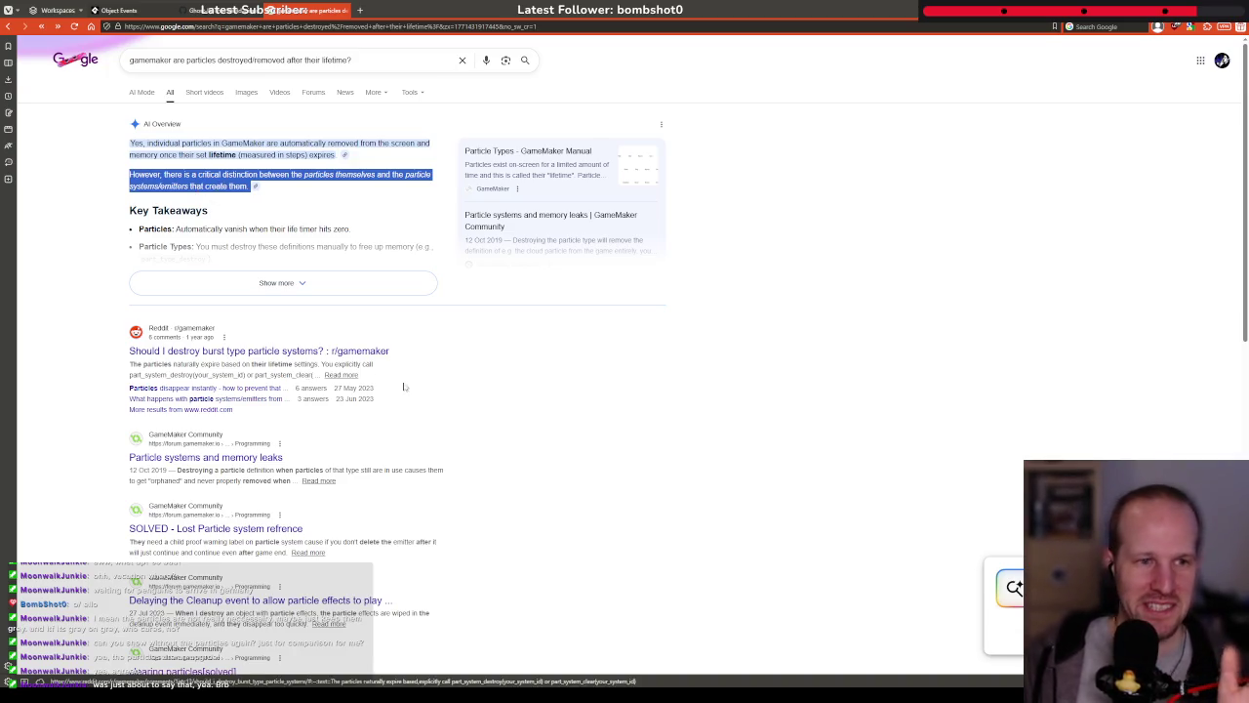
pyautogui.click(439, 381)
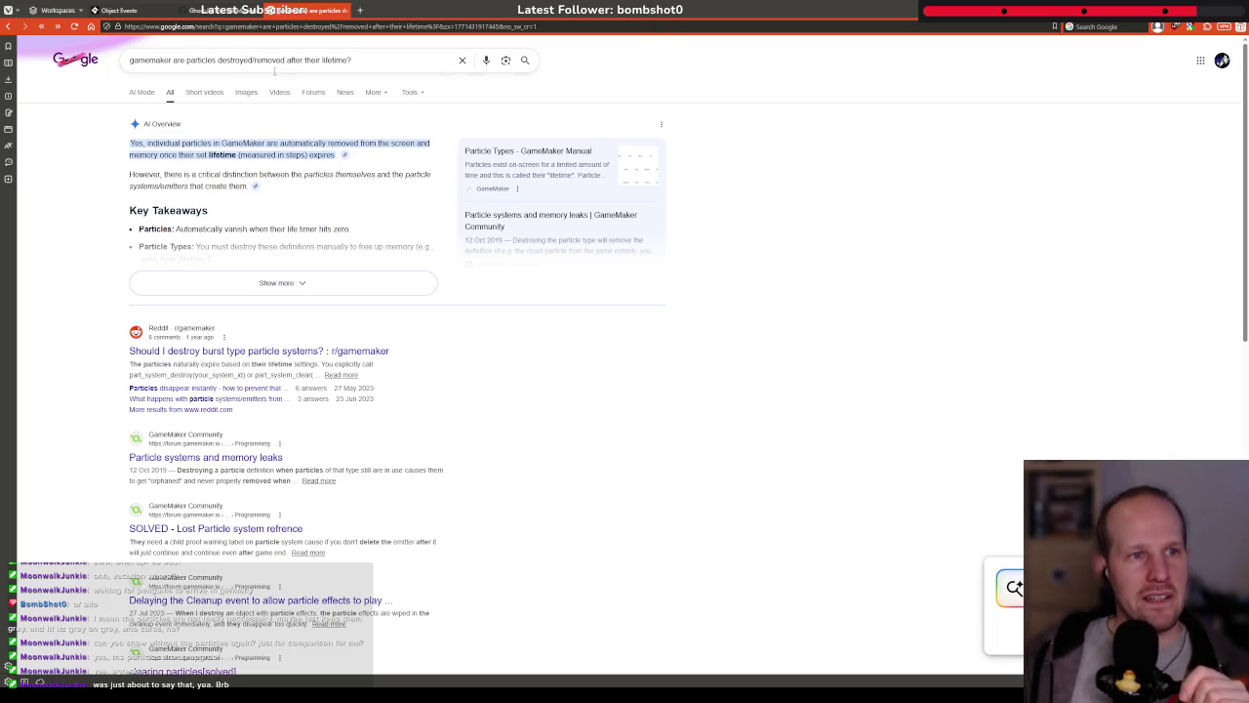
pyautogui.moveTo(298, 174); pyautogui.dragTo(269, 176)
pyautogui.click(293, 161)
pyautogui.tripleClick(322, 176)
pyautogui.click(337, 172)
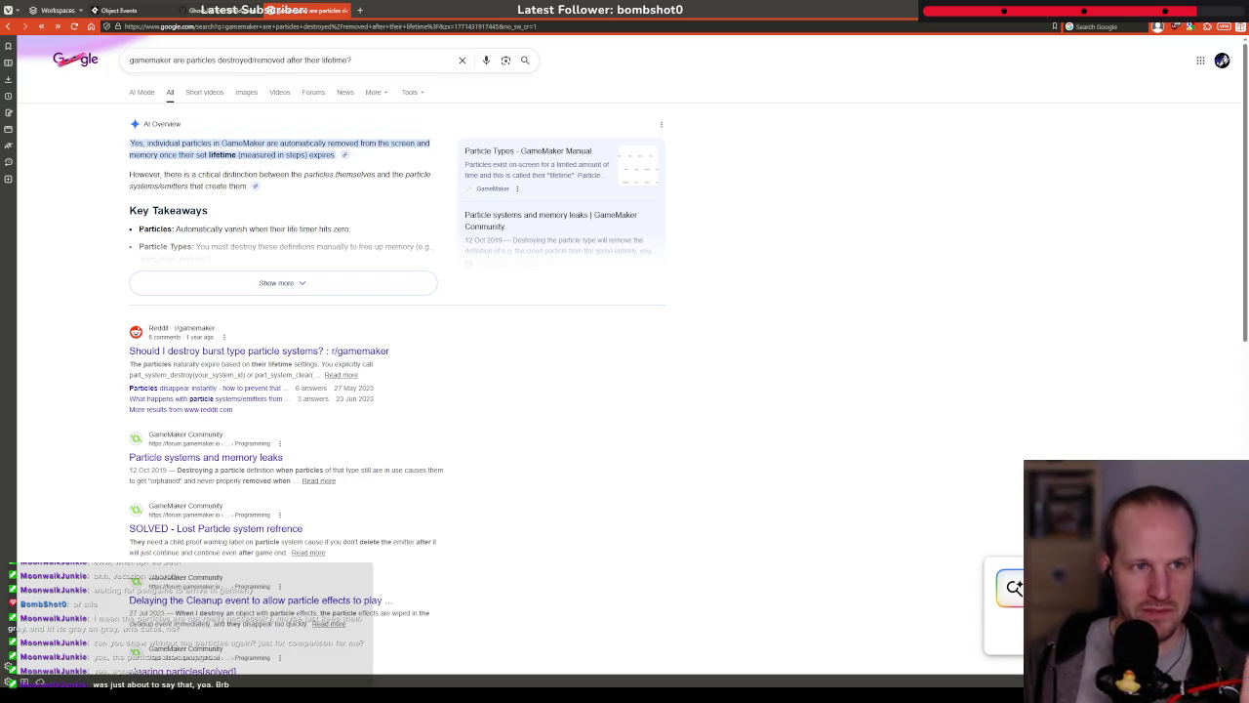
pyautogui.moveTo(304, 175); pyautogui.dragTo(372, 176)
pyautogui.click(371, 177)
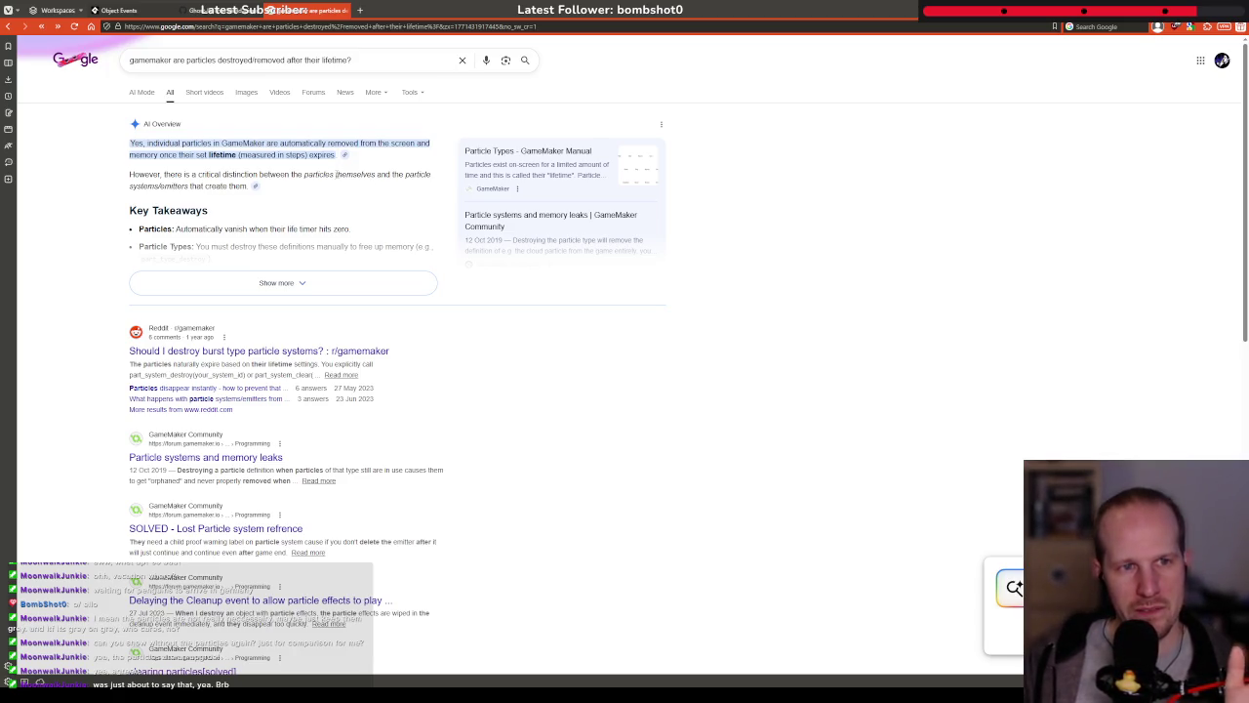
pyautogui.moveTo(176, 183); pyautogui.dragTo(134, 185)
pyautogui.click(134, 184)
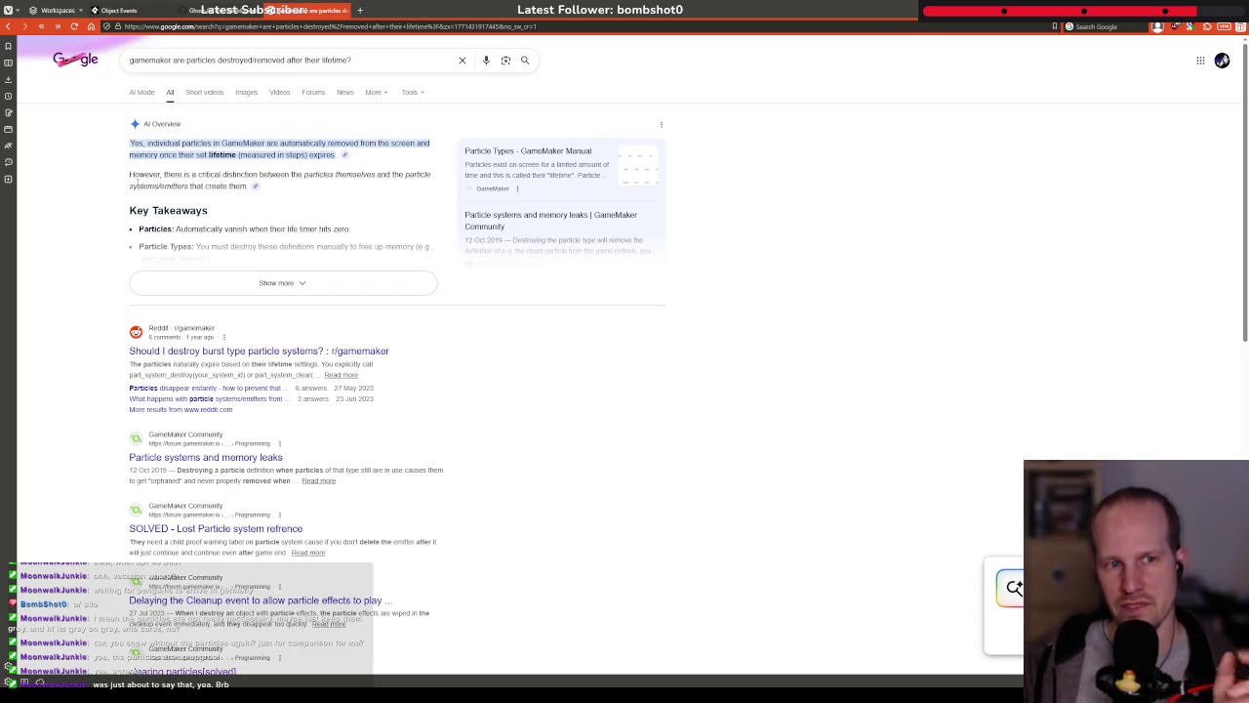
# Expand the AI Overview, then open the Reddit thread 'Should I destroy burst type particle systems?'
pyautogui.click(251, 283)
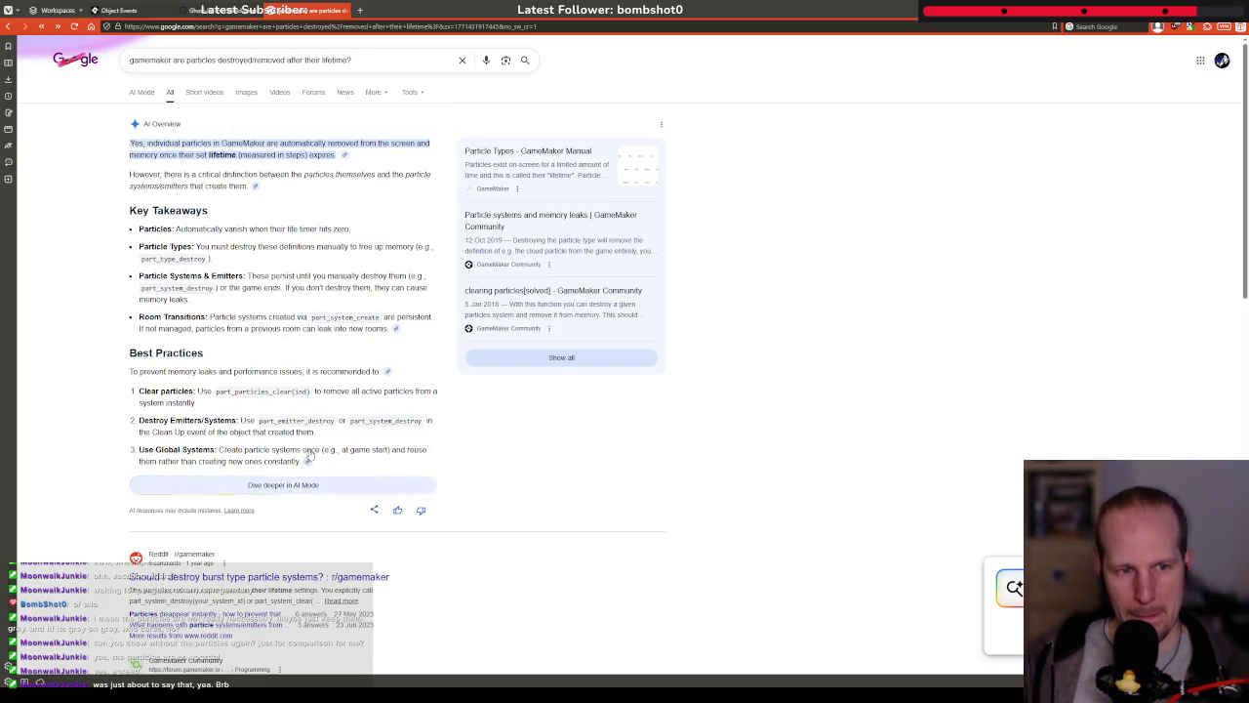
pyautogui.scroll(-3, 309, 455)
pyautogui.click(182, 285)
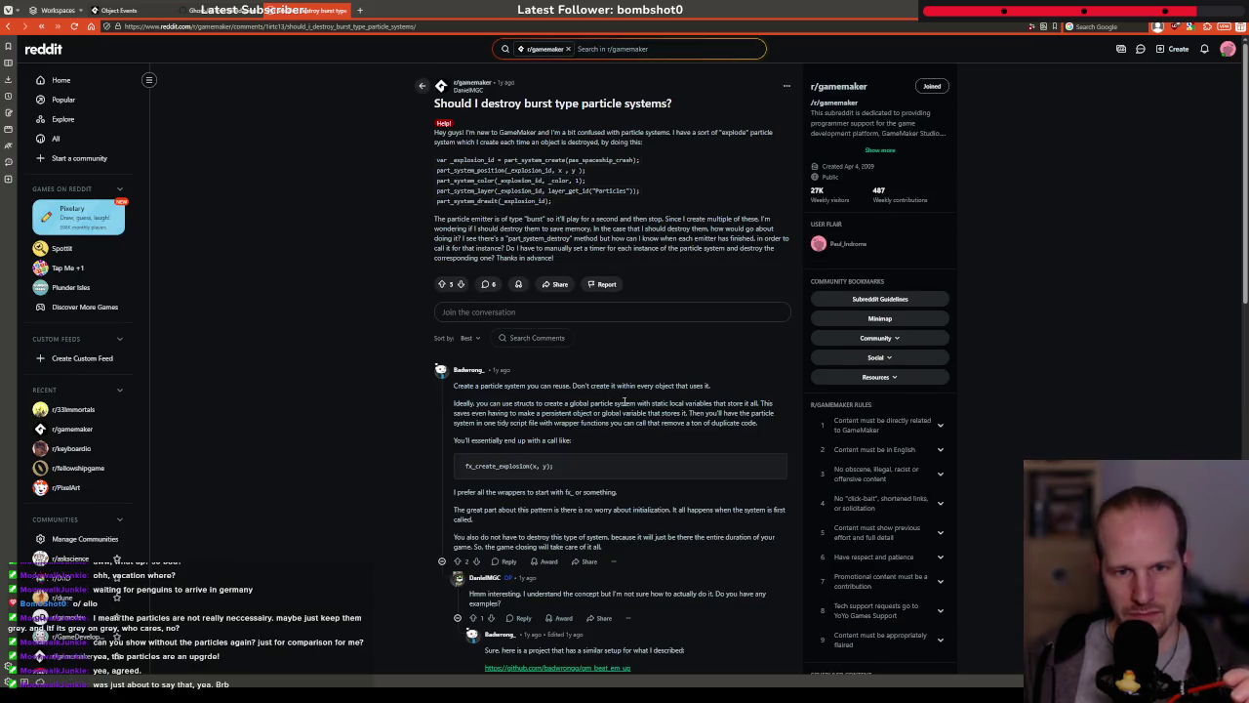
# Read replies advising against per-object particle systems in favour of one global system
pyautogui.moveTo(580, 384); pyautogui.dragTo(706, 403)
pyautogui.click(581, 370)
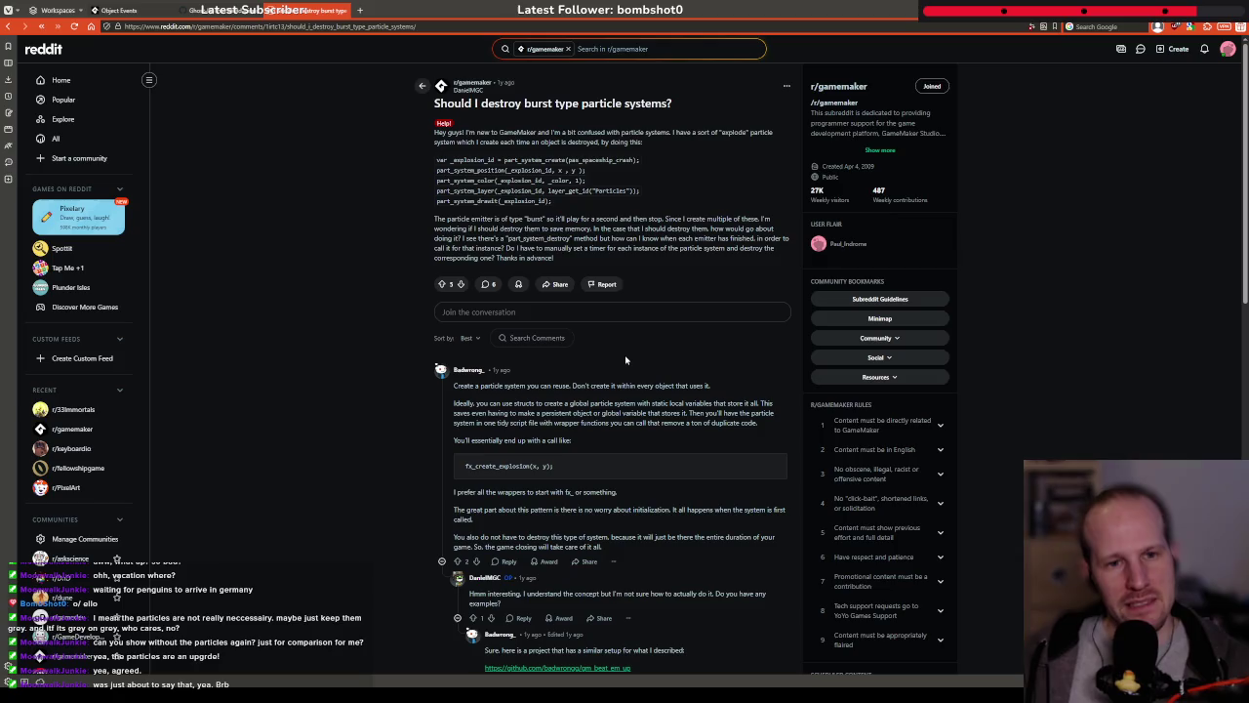
pyautogui.moveTo(640, 403); pyautogui.dragTo(725, 413)
pyautogui.click(567, 420)
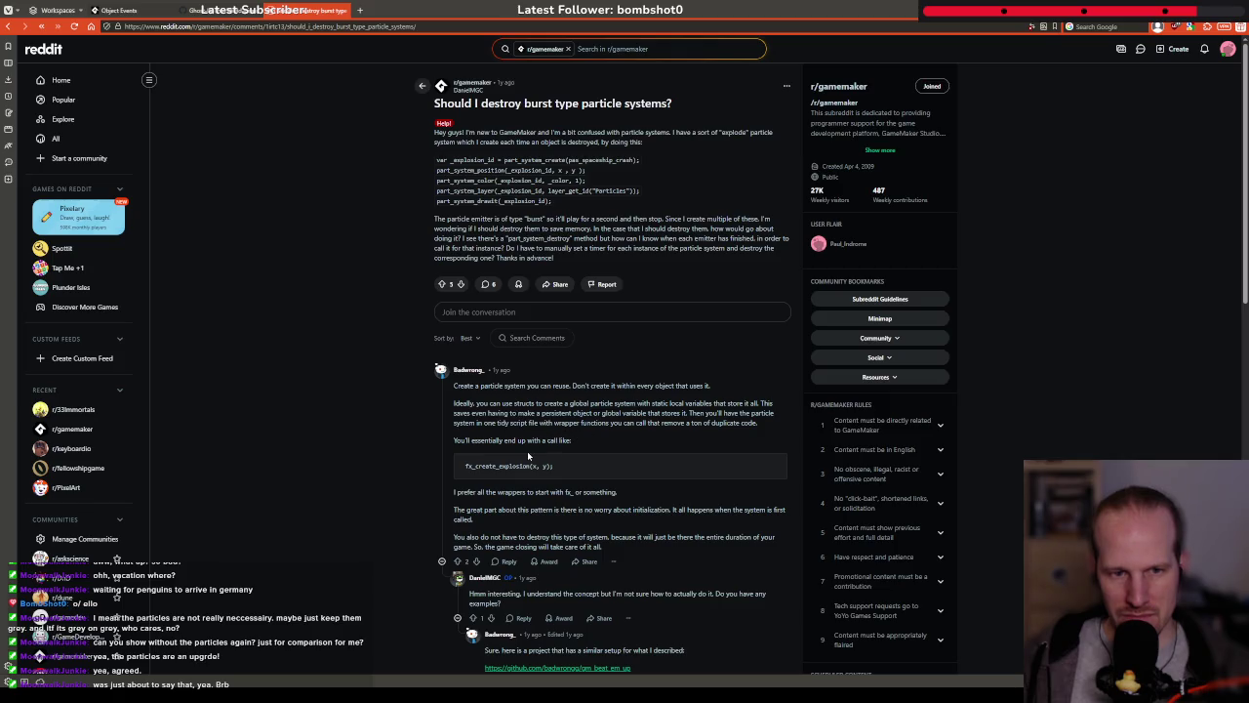
pyautogui.scroll(-1, 523, 439)
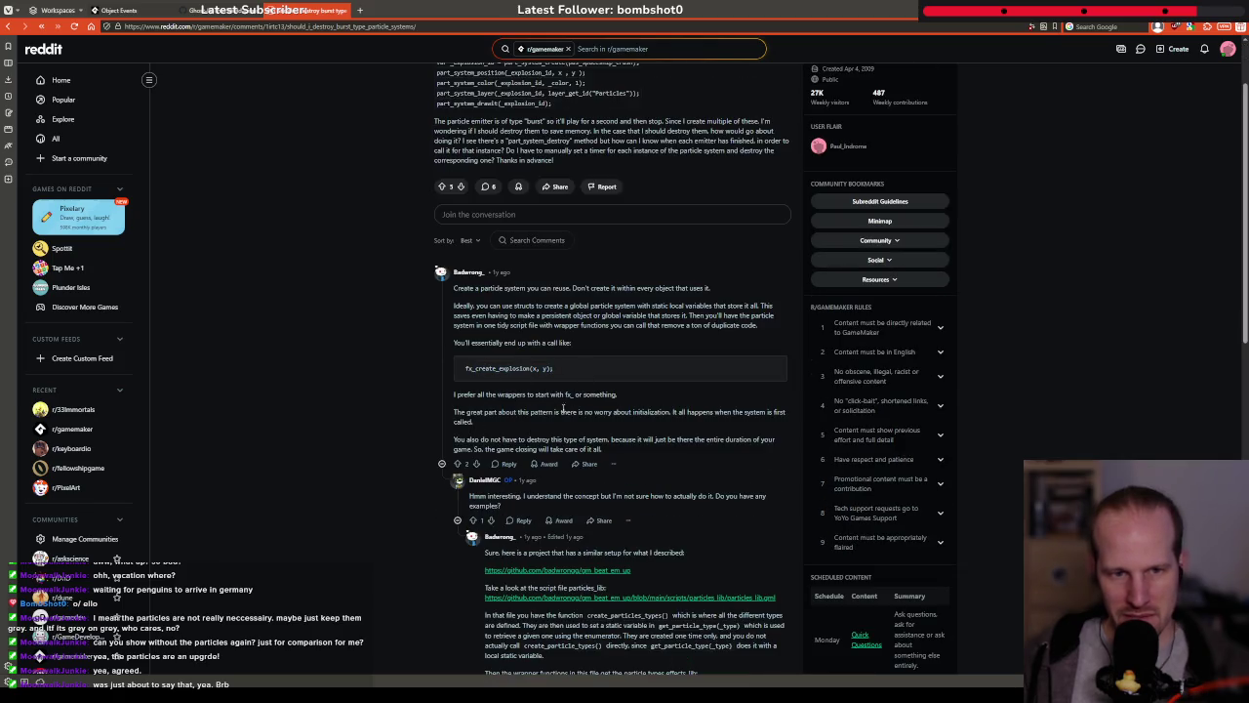
pyautogui.scroll(-1, 491, 388)
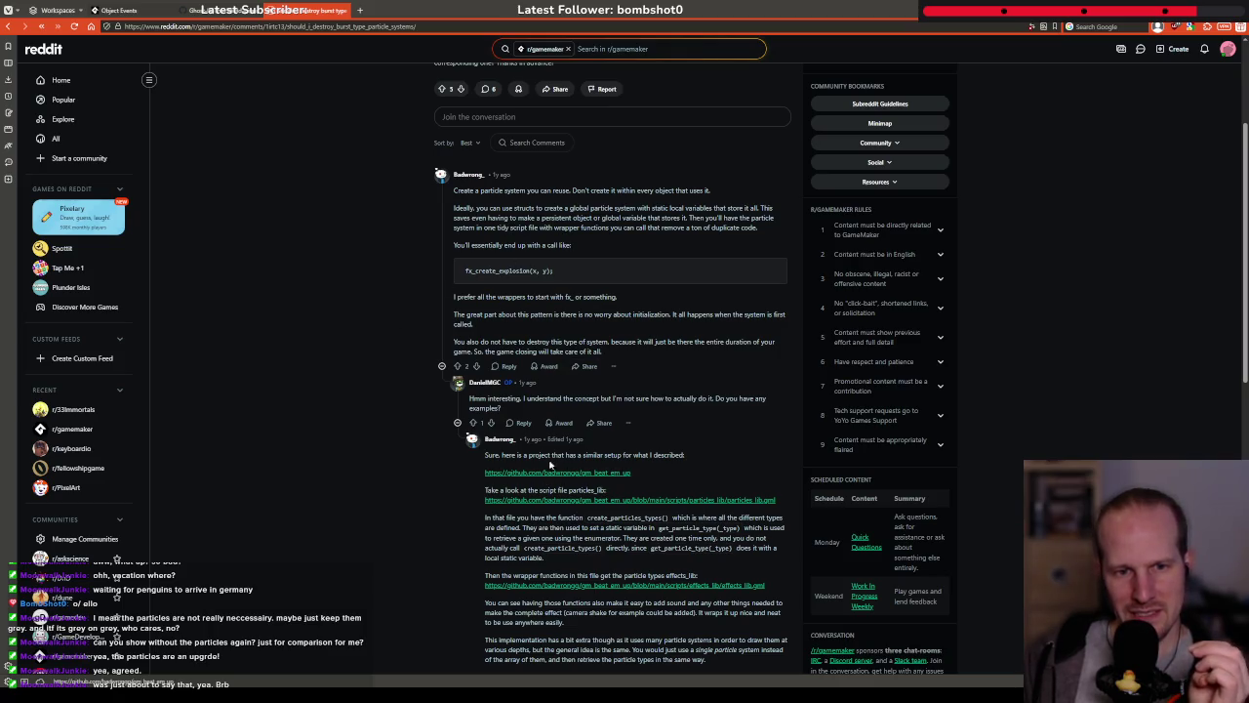
pyautogui.scroll(-3, 415, 452)
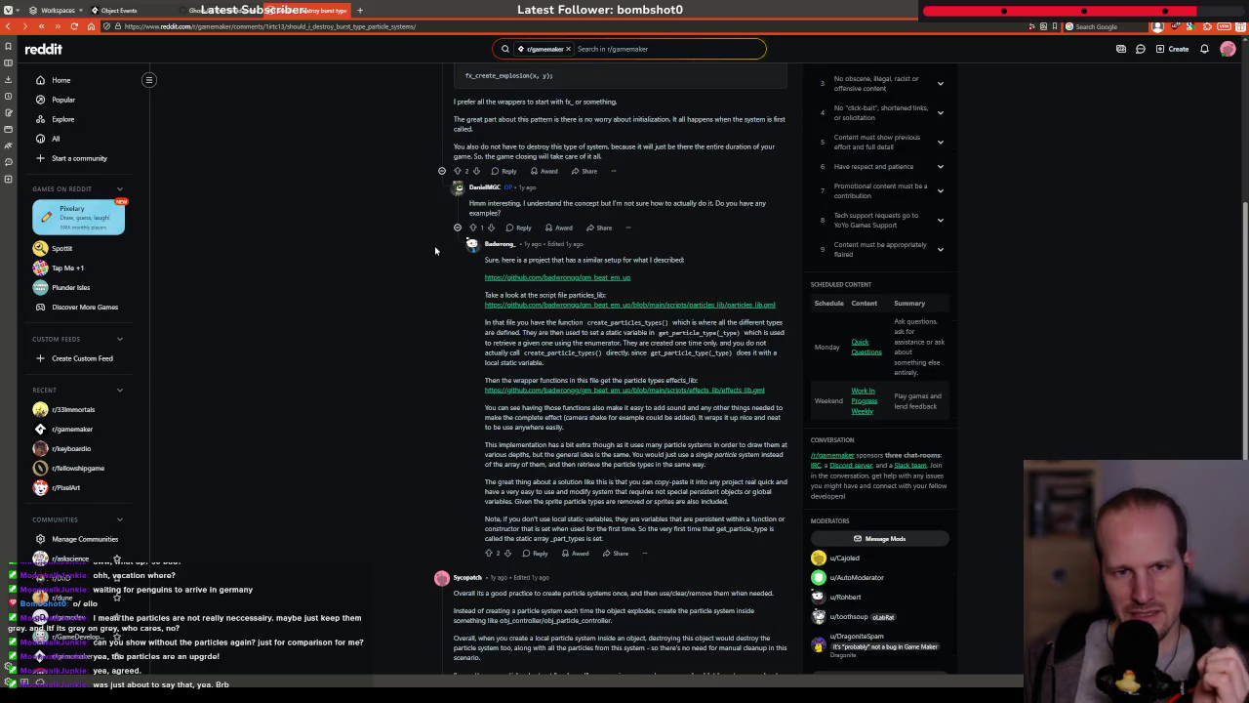
# Check the linked GitHub project in a new tab, then close it
pyautogui.click(586, 278)
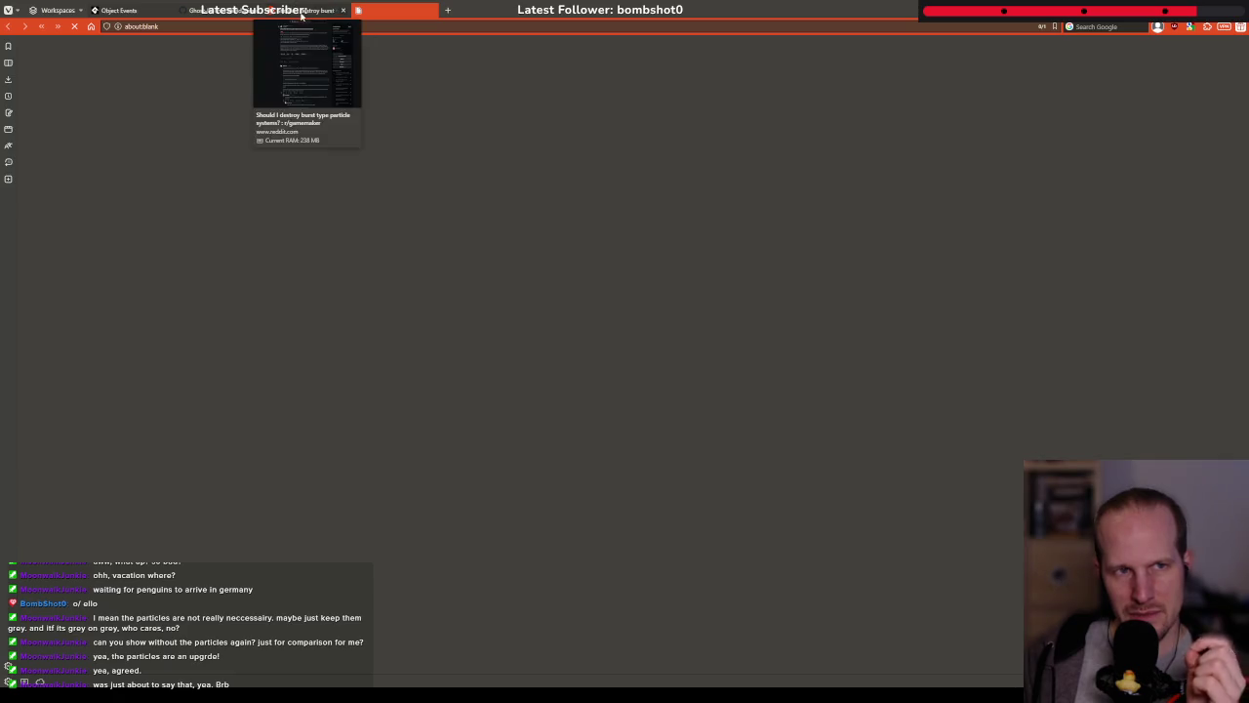
pyautogui.click(313, 10)
pyautogui.moveTo(453, 90)
pyautogui.mouseDown()
pyautogui.moveTo(781, 226)
pyautogui.moveTo(605, 253)
pyautogui.mouseUp()
pyautogui.click(402, 11)
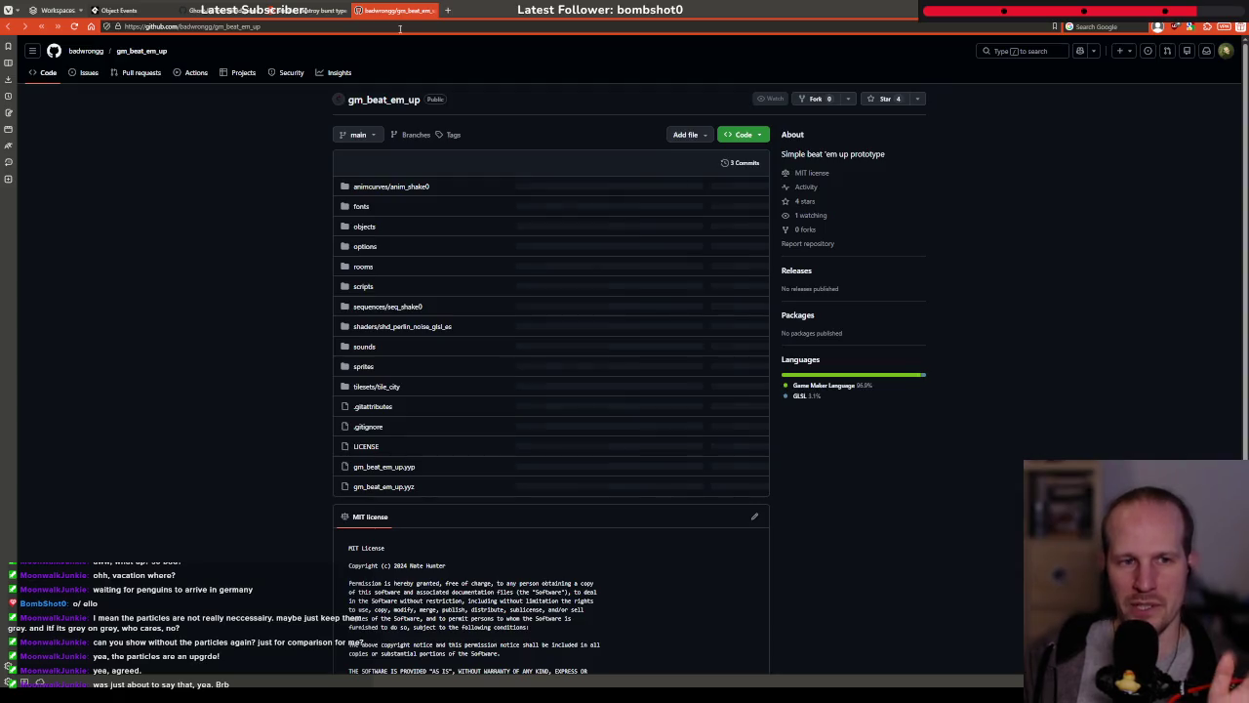
pyautogui.scroll(-2, 278, 388)
pyautogui.scroll(2, 360, 221)
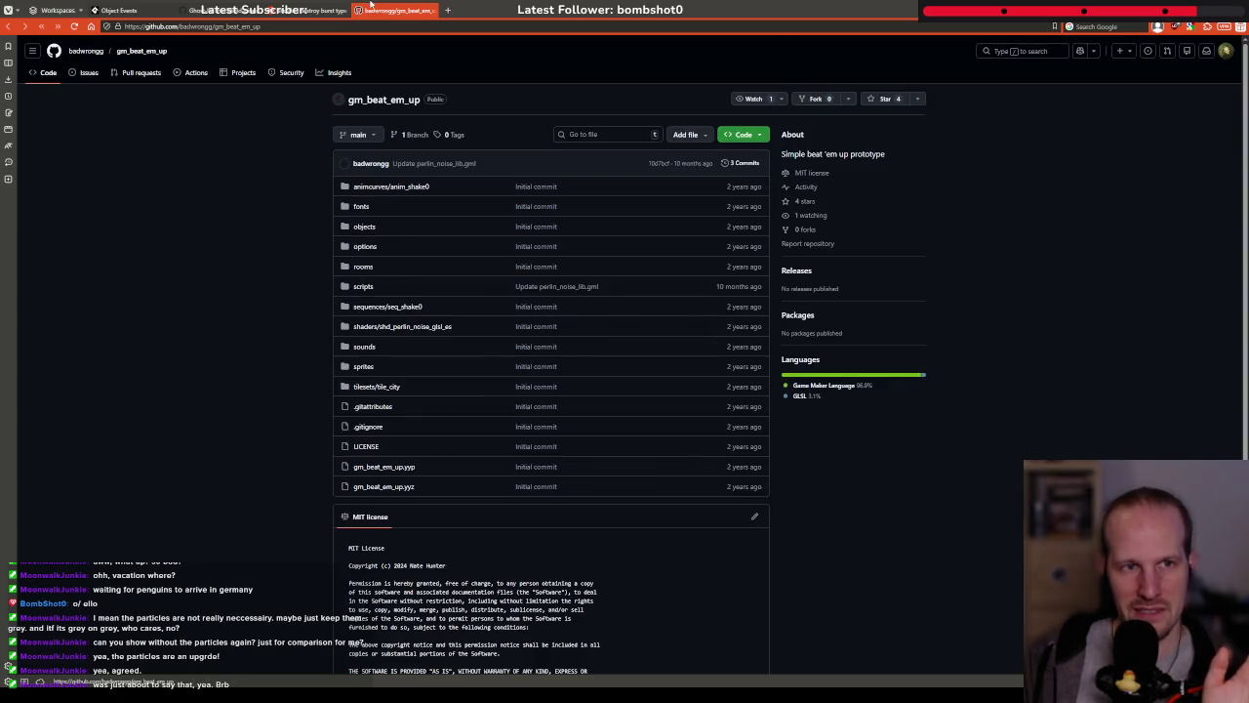
pyautogui.hotkey('ctrl', 'w')
# Read advice to create one global particle system at game start, needing no cleanup
pyautogui.scroll(-5, 556, 473)
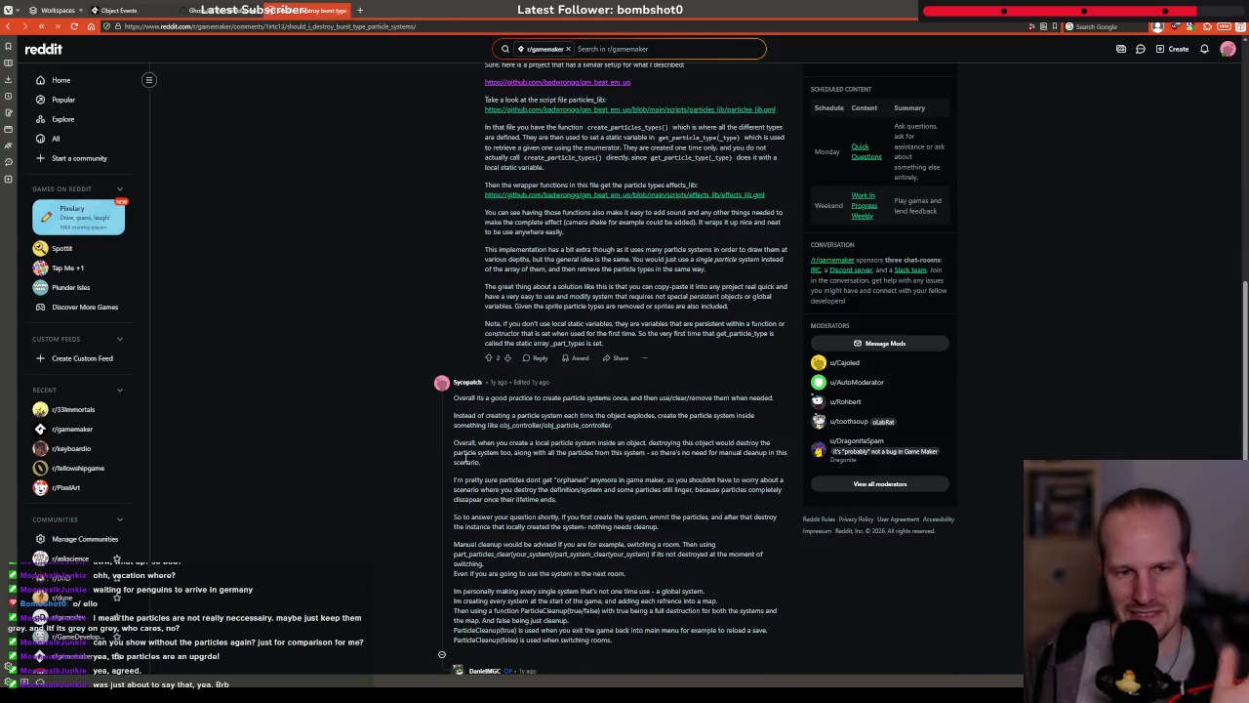
pyautogui.moveTo(656, 399)
pyautogui.mouseDown()
pyautogui.moveTo(702, 417)
pyautogui.moveTo(755, 417)
pyautogui.mouseUp()
pyautogui.click(566, 439)
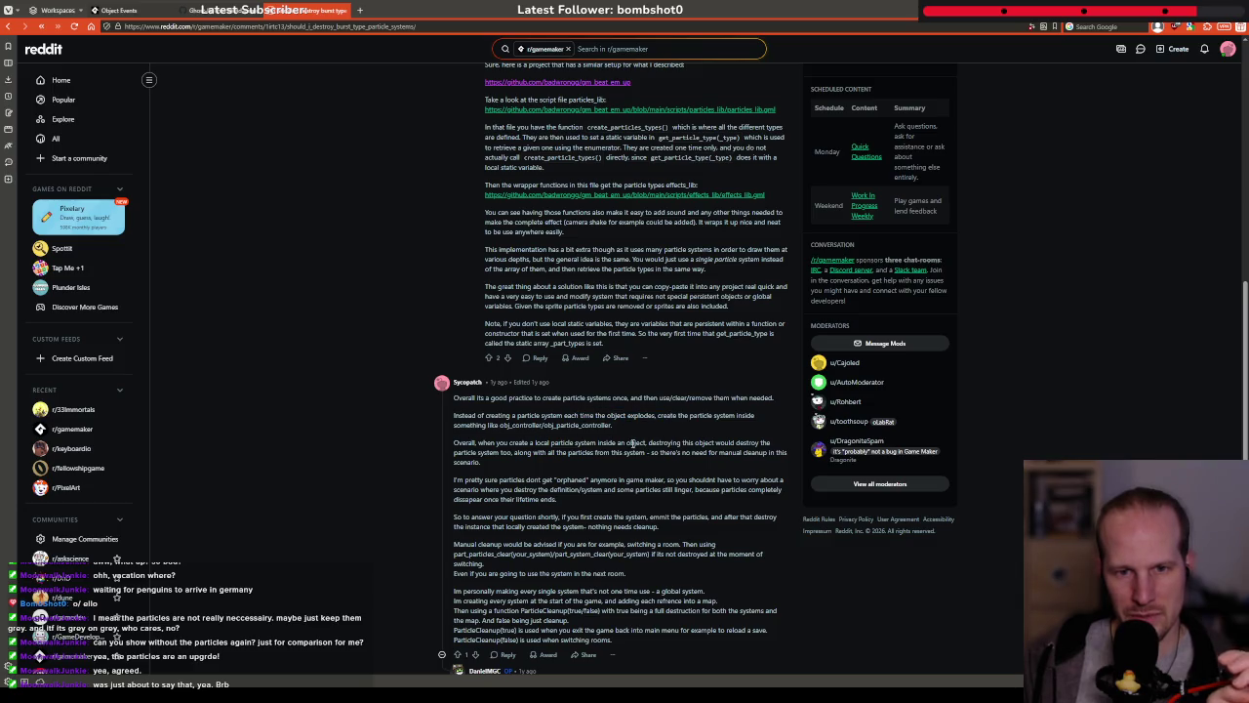
pyautogui.scroll(-3, 544, 426)
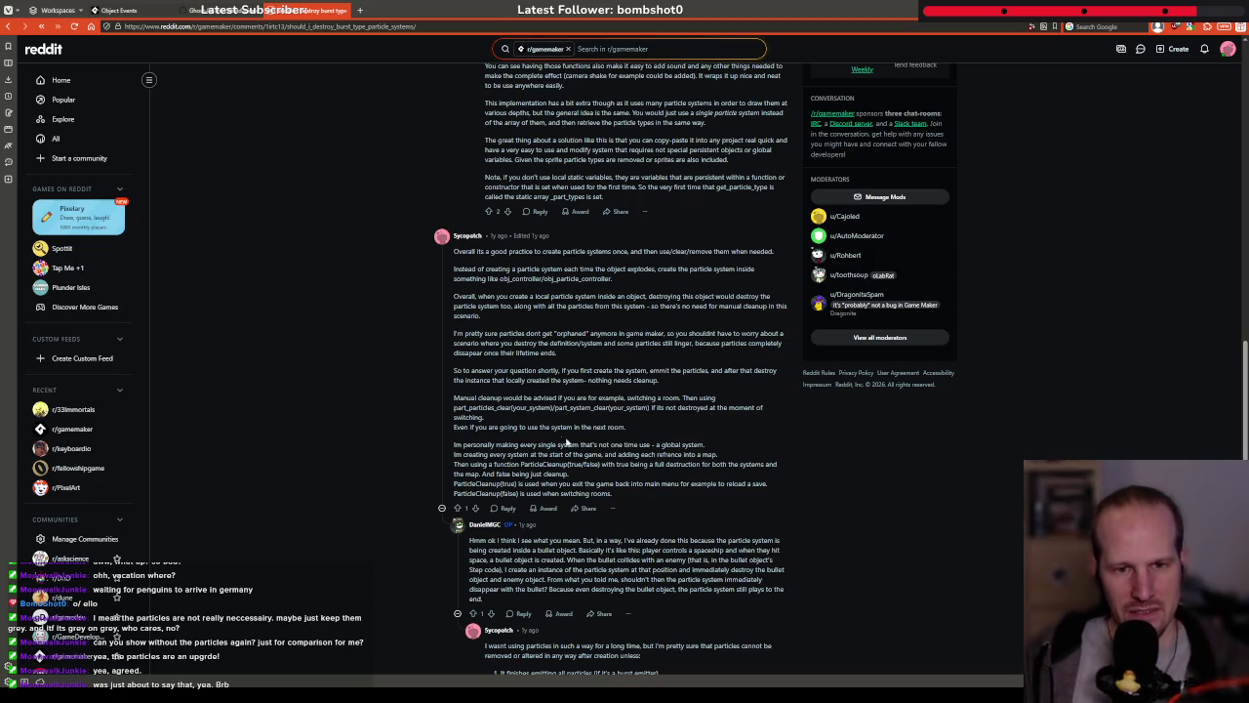
pyautogui.moveTo(561, 444); pyautogui.dragTo(685, 444)
pyautogui.click(555, 477)
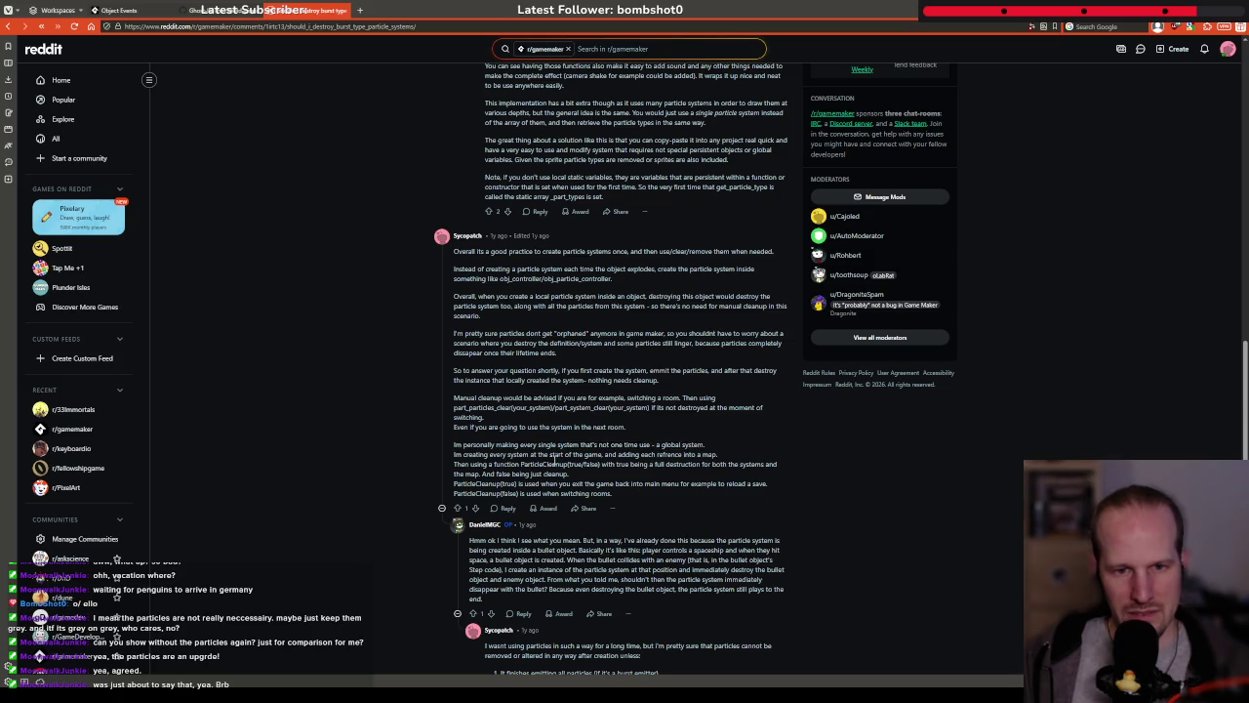
pyautogui.moveTo(455, 454); pyautogui.dragTo(593, 454)
pyautogui.click(584, 478)
pyautogui.scroll(-1, 530, 448)
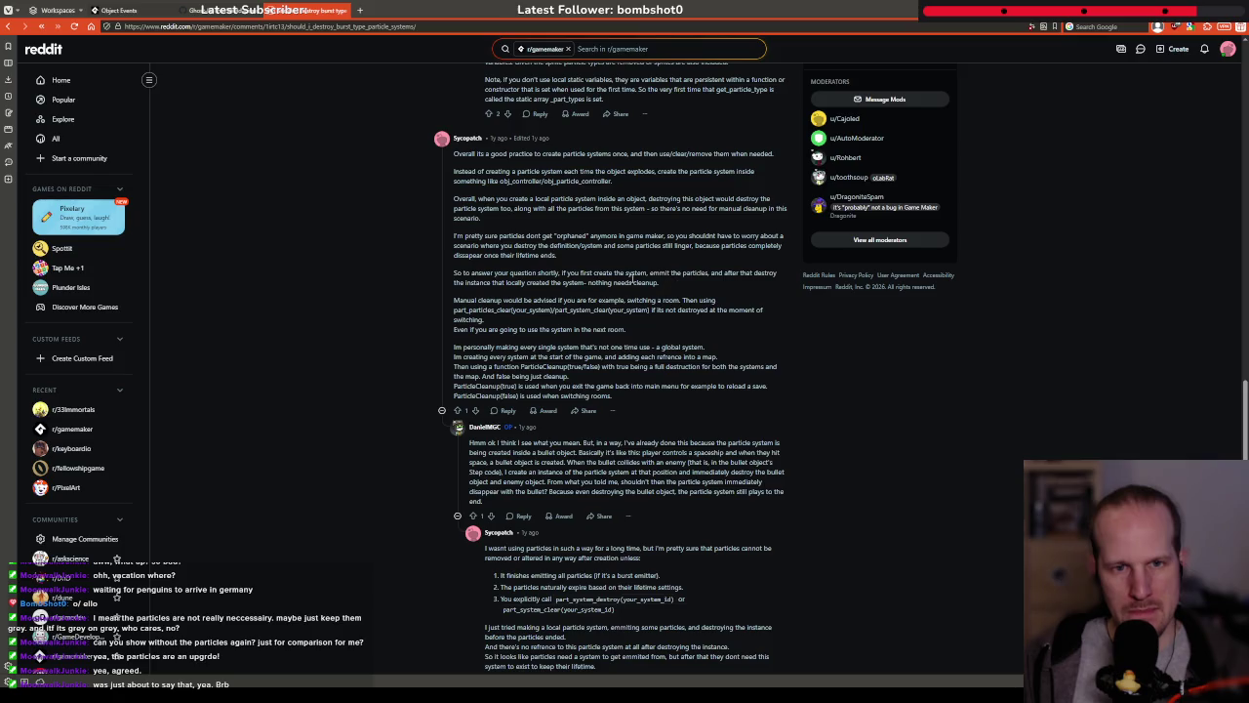
pyautogui.moveTo(485, 282); pyautogui.dragTo(613, 285)
pyautogui.click(484, 291)
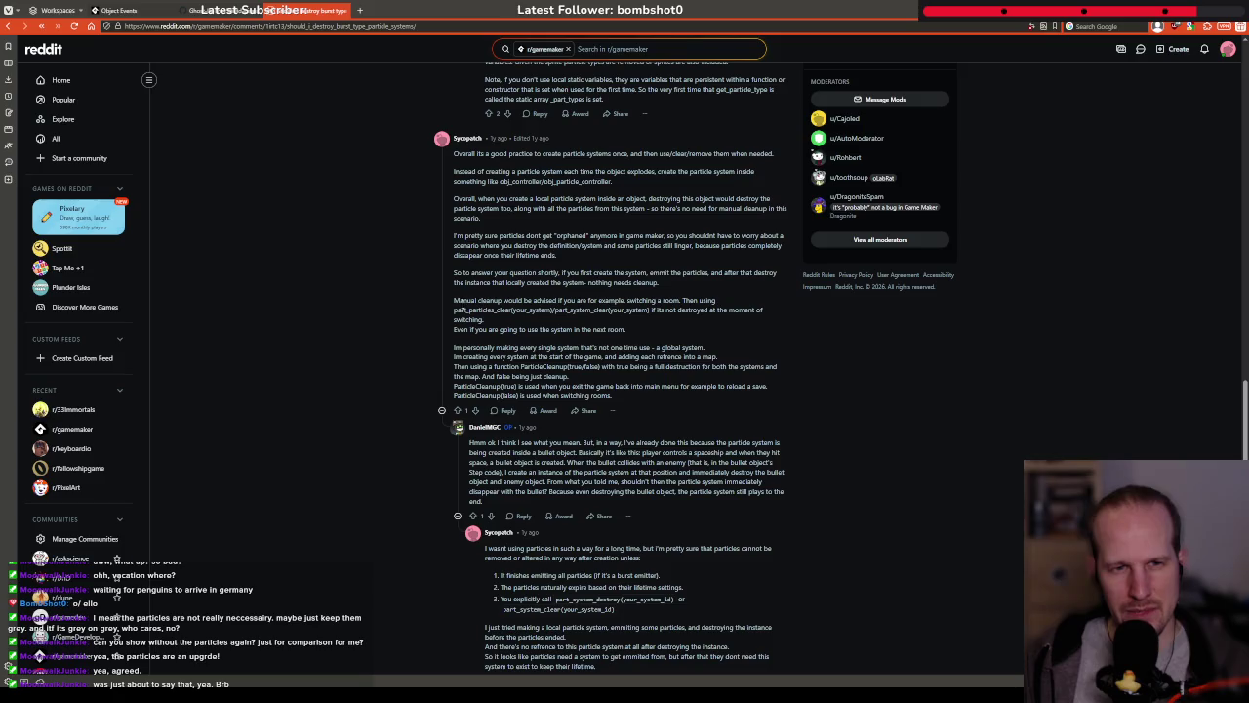
# Read the reply that particles expire after their lifetime, then return to Google results
pyautogui.scroll(-1, 528, 382)
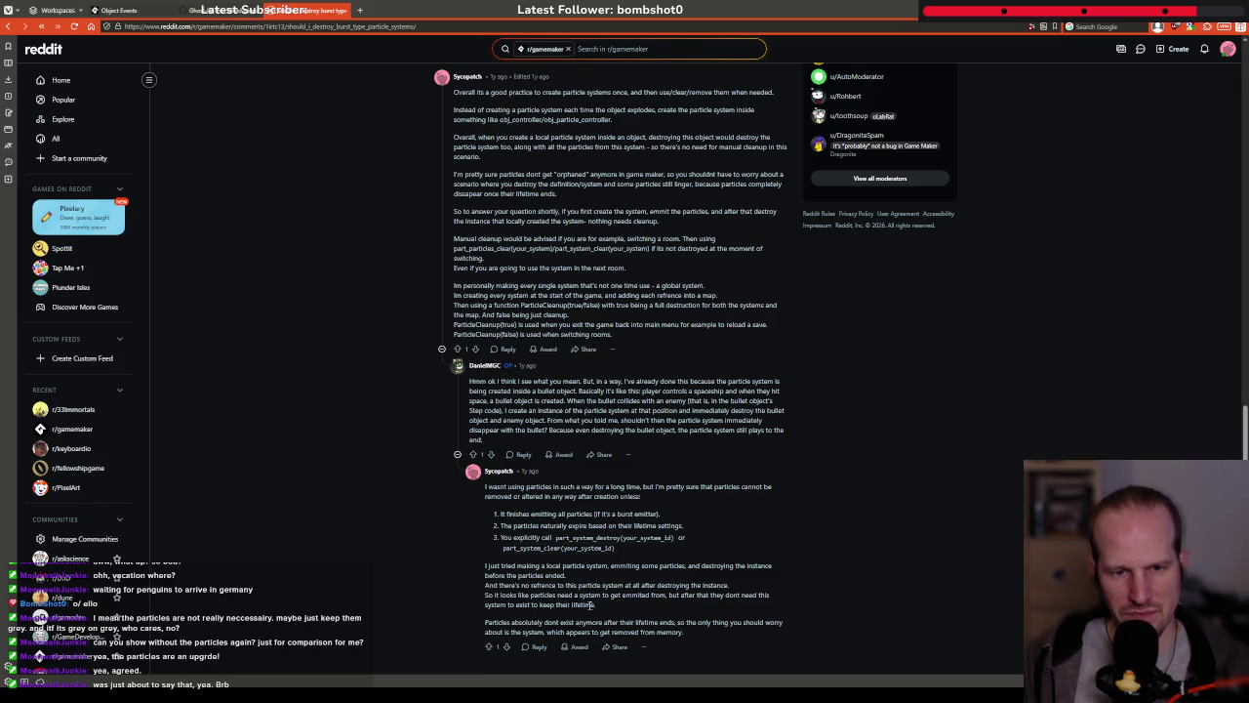
pyautogui.moveTo(488, 625); pyautogui.dragTo(603, 625)
pyautogui.click(624, 634)
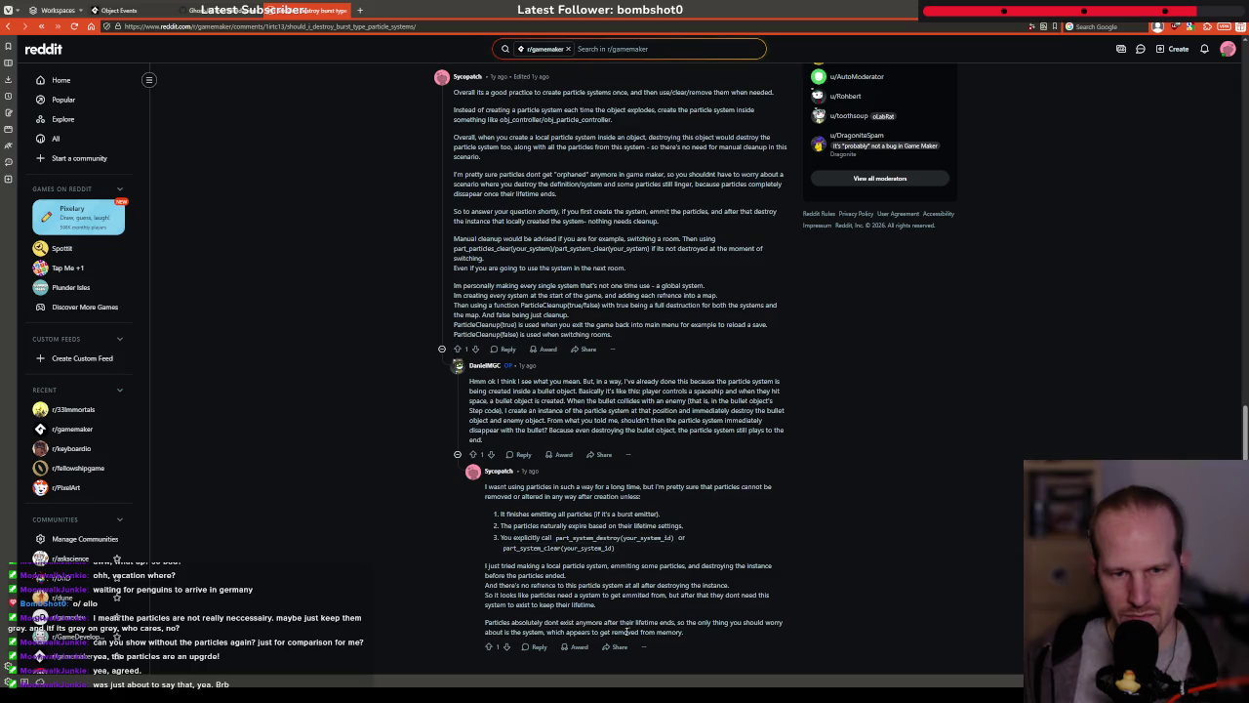
pyautogui.tripleClick(695, 634)
pyautogui.click(695, 635)
pyautogui.scroll(1, 365, 368)
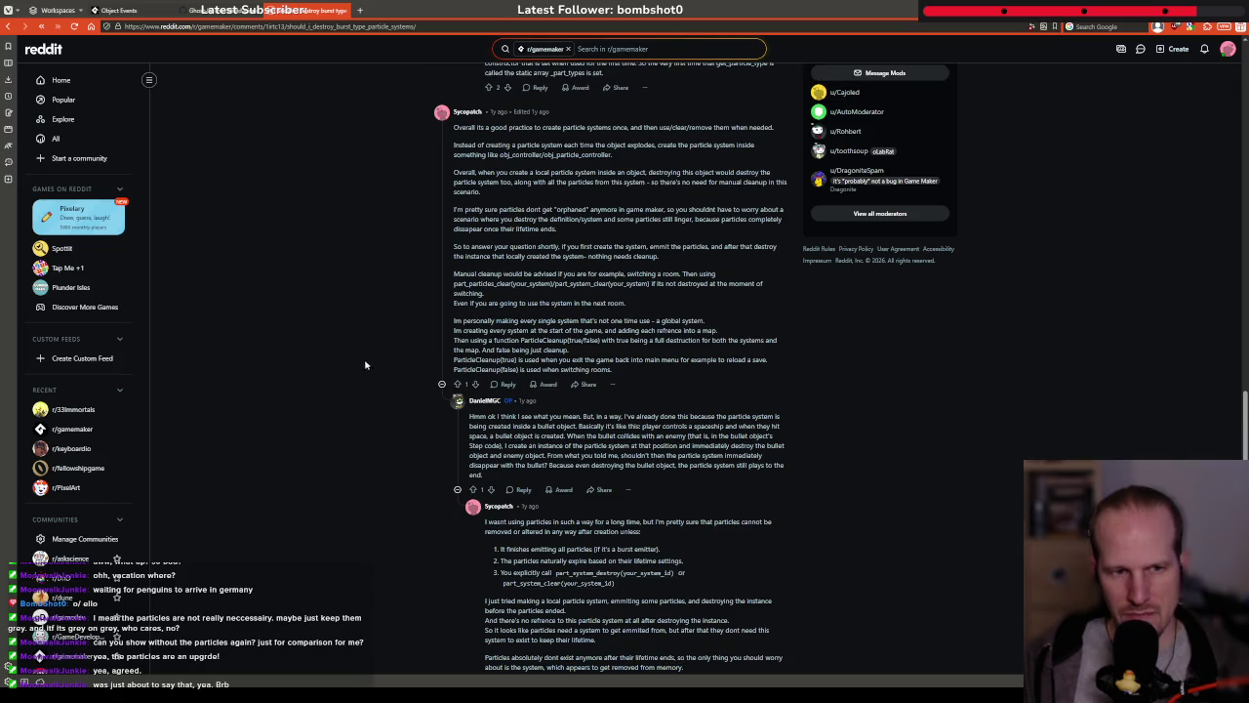
pyautogui.hotkey('alt', 'Left')
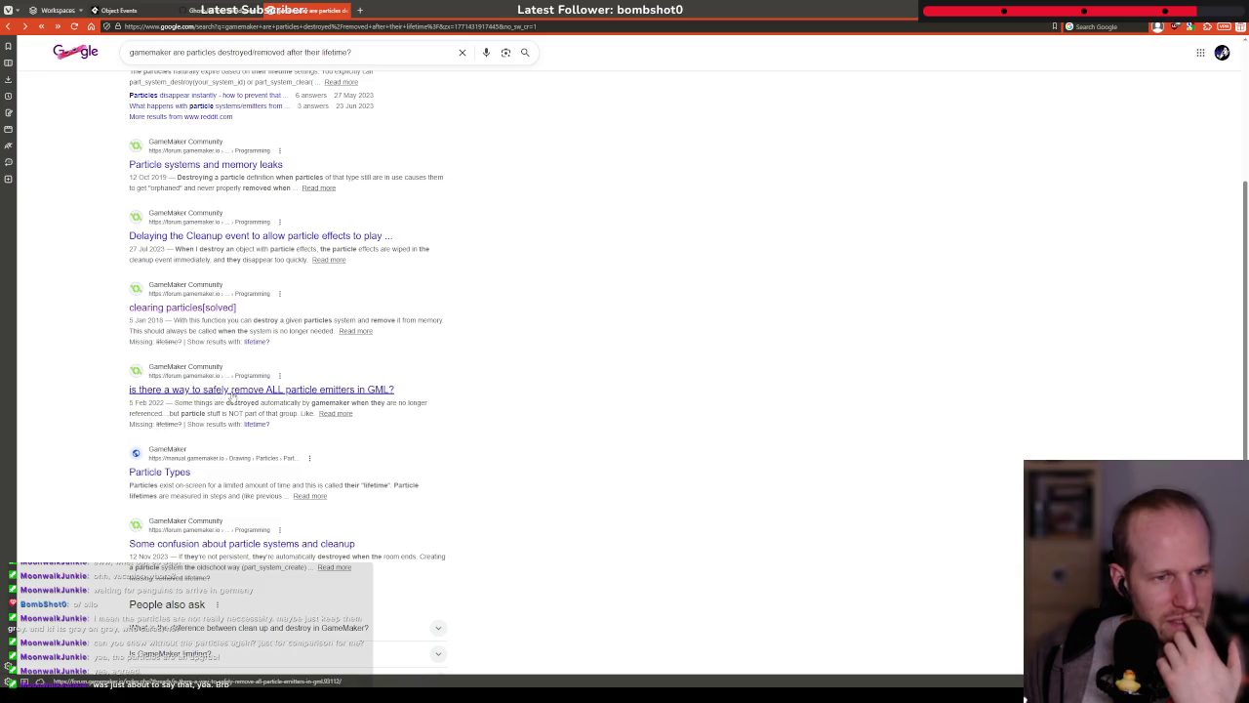
# Queue the levels-performance result in a background tab and open the particle systems cleanup thread
pyautogui.scroll(-1, 222, 404)
pyautogui.click(183, 447)
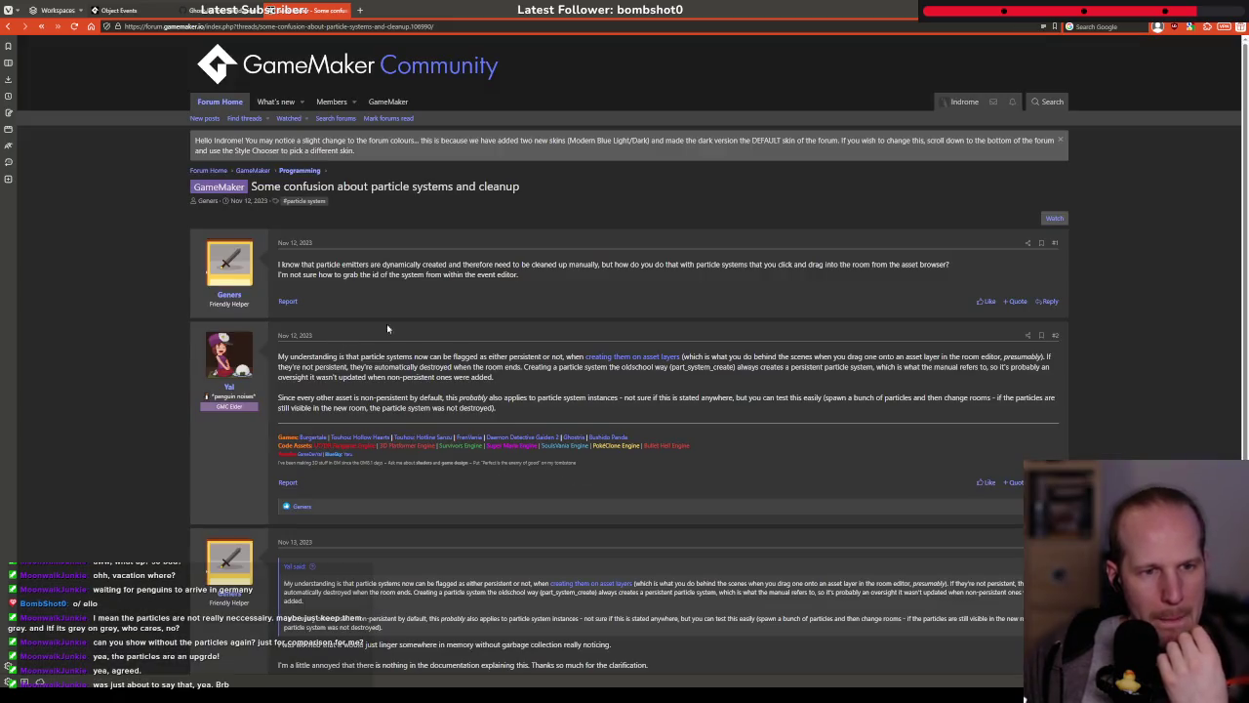
pyautogui.hotkey('alt', 'Left')
pyautogui.middleClick(224, 473)
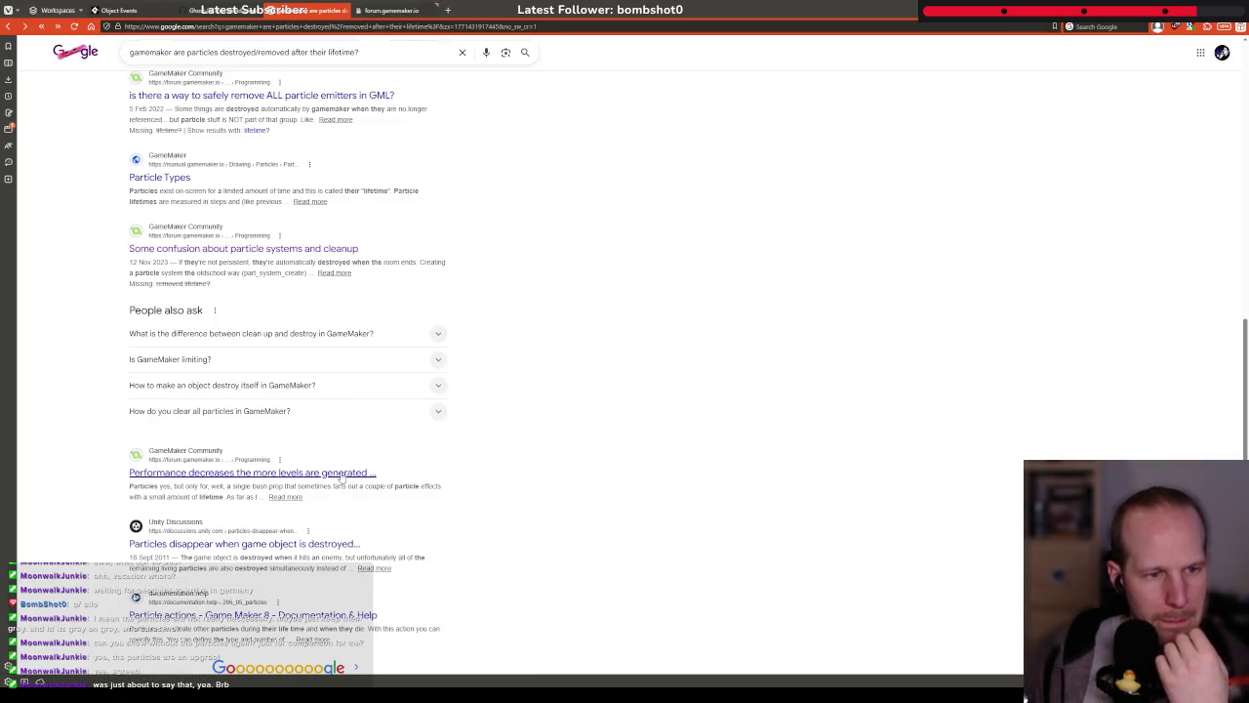
pyautogui.scroll(2, 222, 511)
pyautogui.click(222, 442)
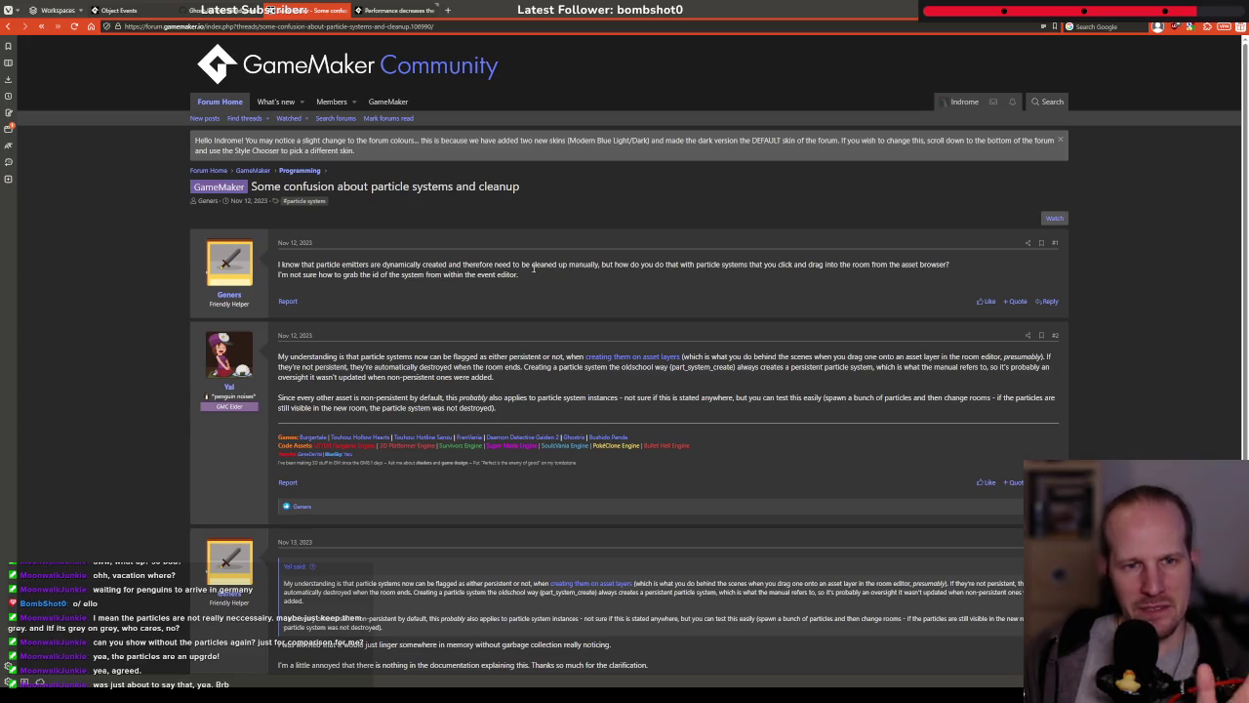
# Read the opening posts, quote 'persistent or not' into a reply, then delete the quoted text
pyautogui.moveTo(330, 264); pyautogui.dragTo(422, 265)
pyautogui.click(415, 278)
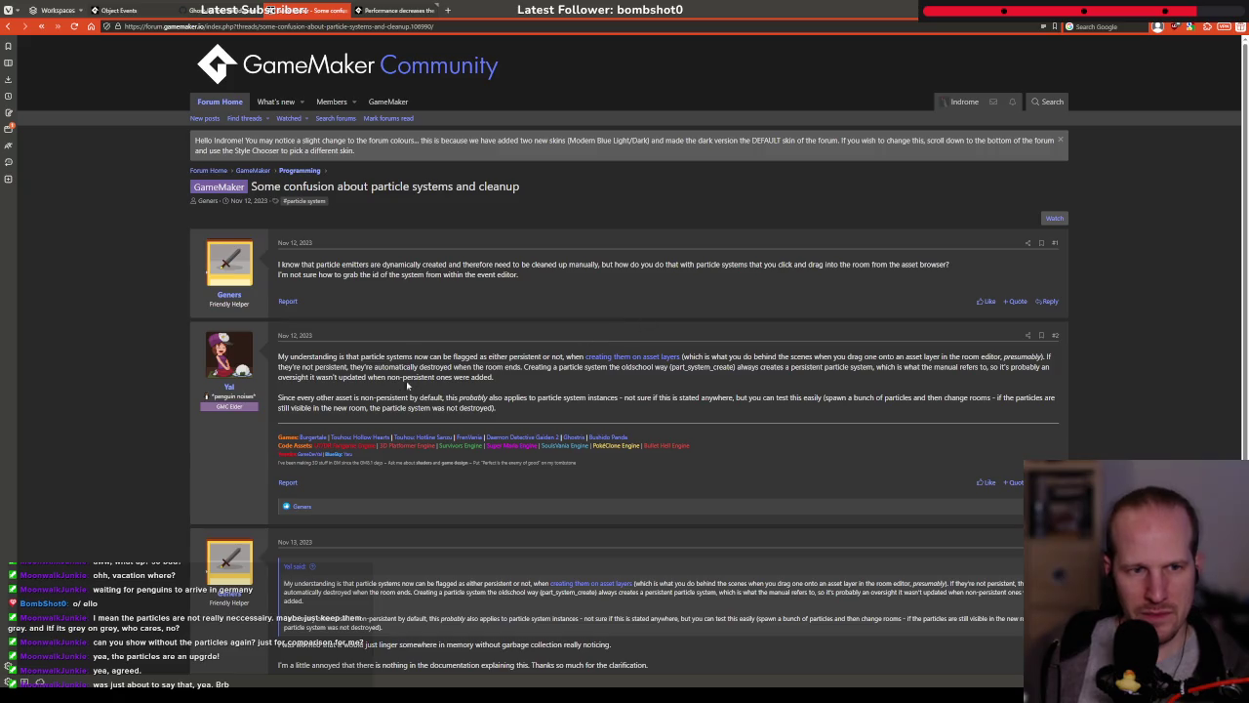
pyautogui.moveTo(410, 356); pyautogui.dragTo(566, 357)
pyautogui.click(539, 363)
pyautogui.click(570, 372)
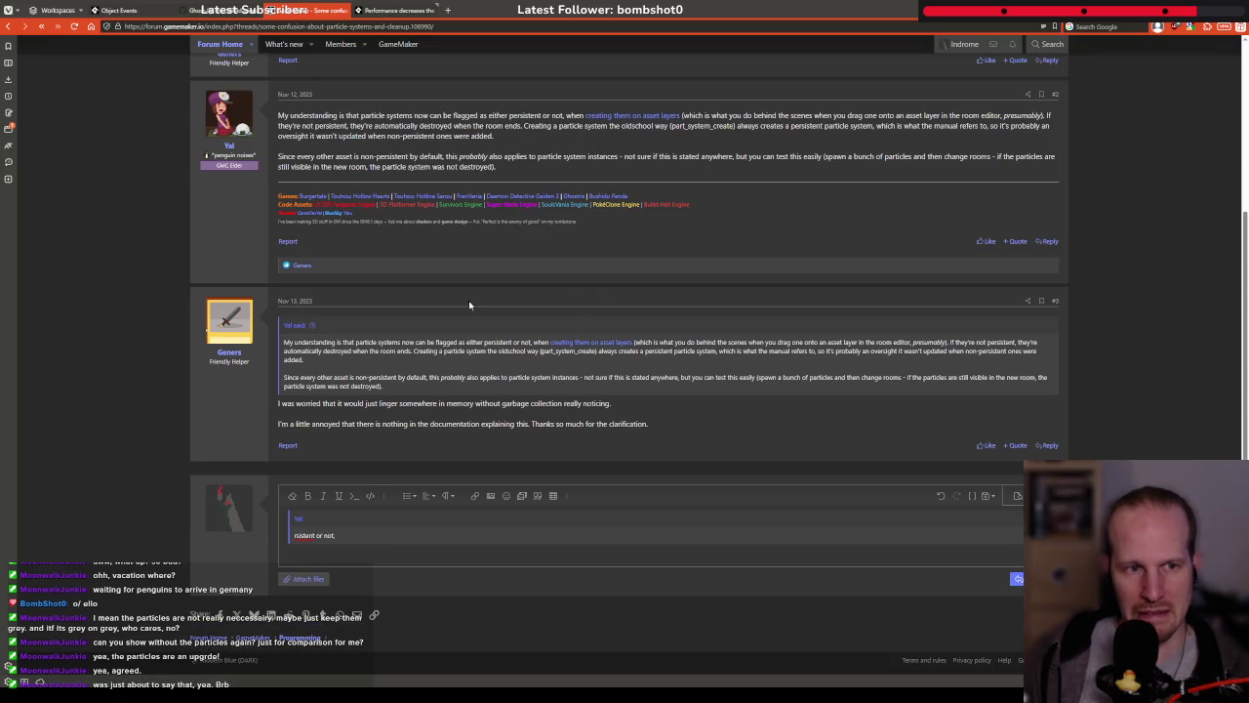
pyautogui.scroll(2, 530, 289)
pyautogui.moveTo(504, 310); pyautogui.dragTo(565, 312)
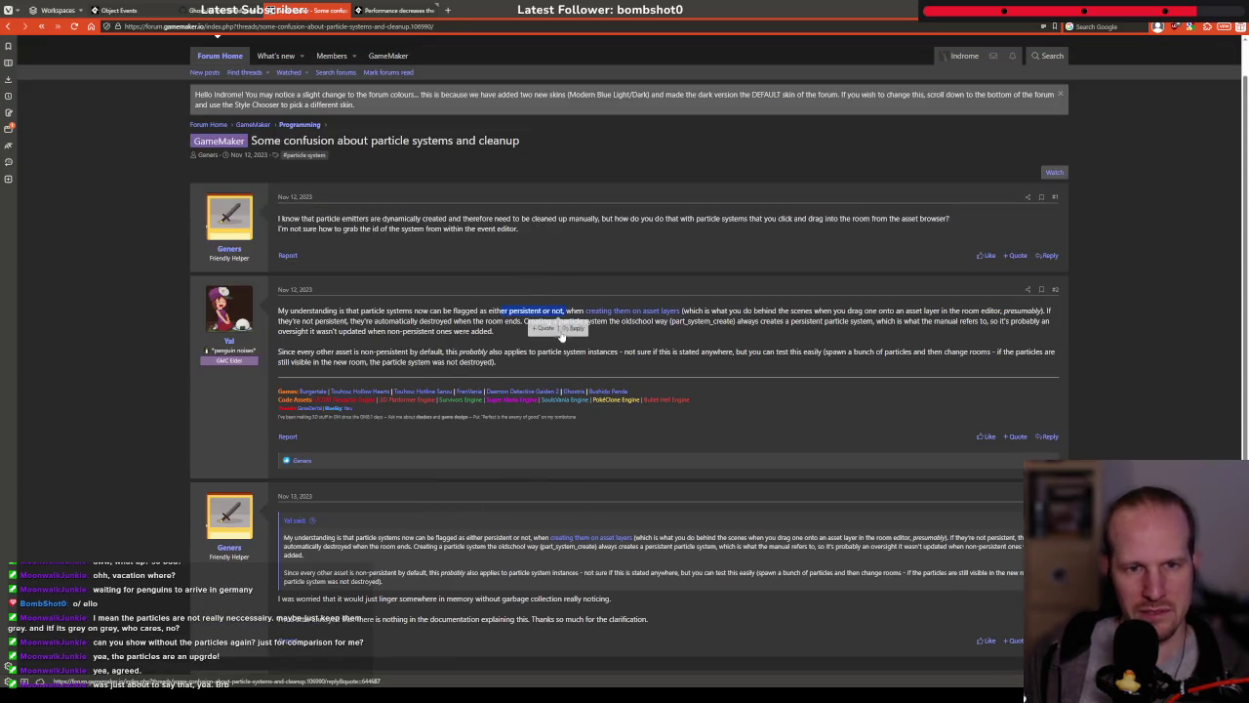
pyautogui.click(573, 328)
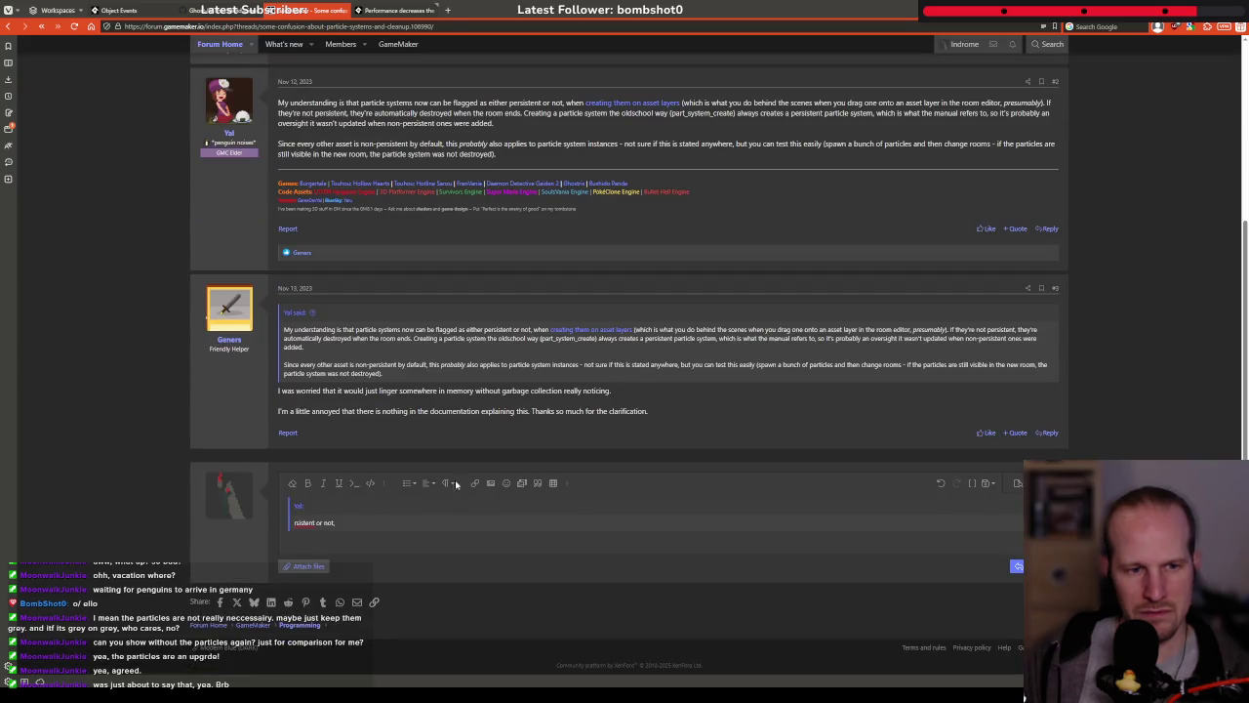
pyautogui.hotkey('ctrl', 'a')
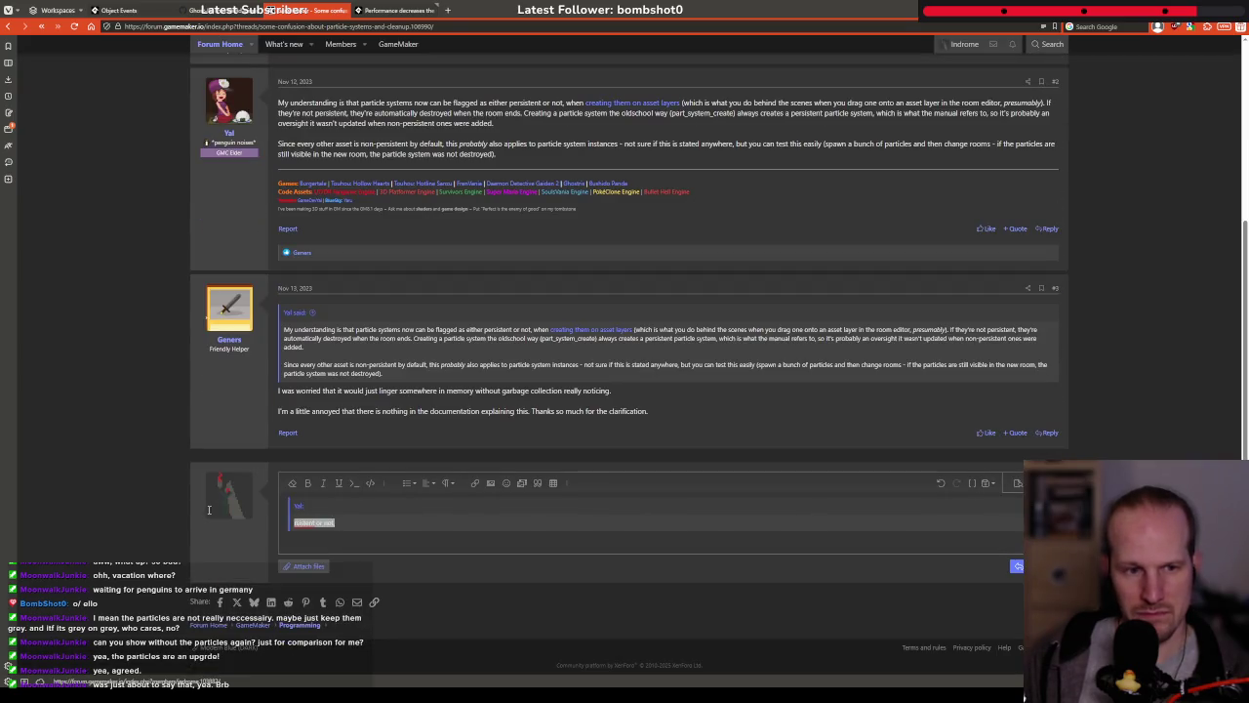
pyautogui.press('BackSpace')
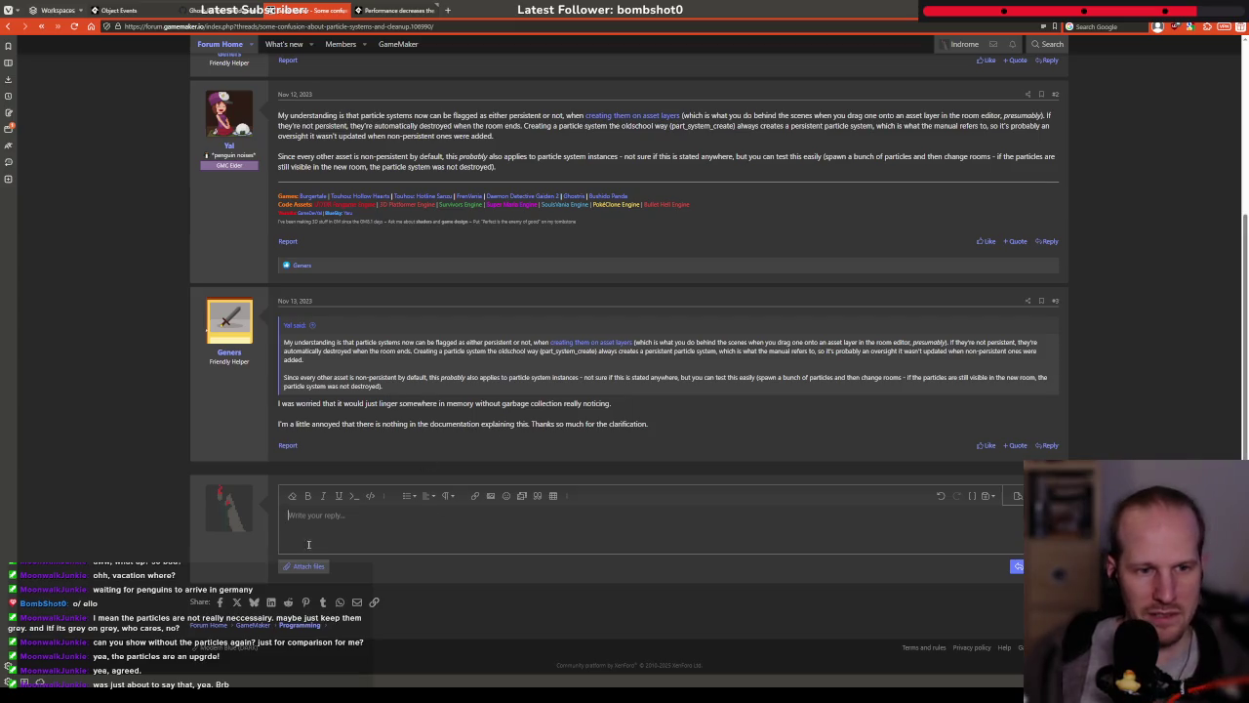
# Read the paragraph on non-persistent particle systems and go back to the Google results
pyautogui.scroll(3, 524, 264)
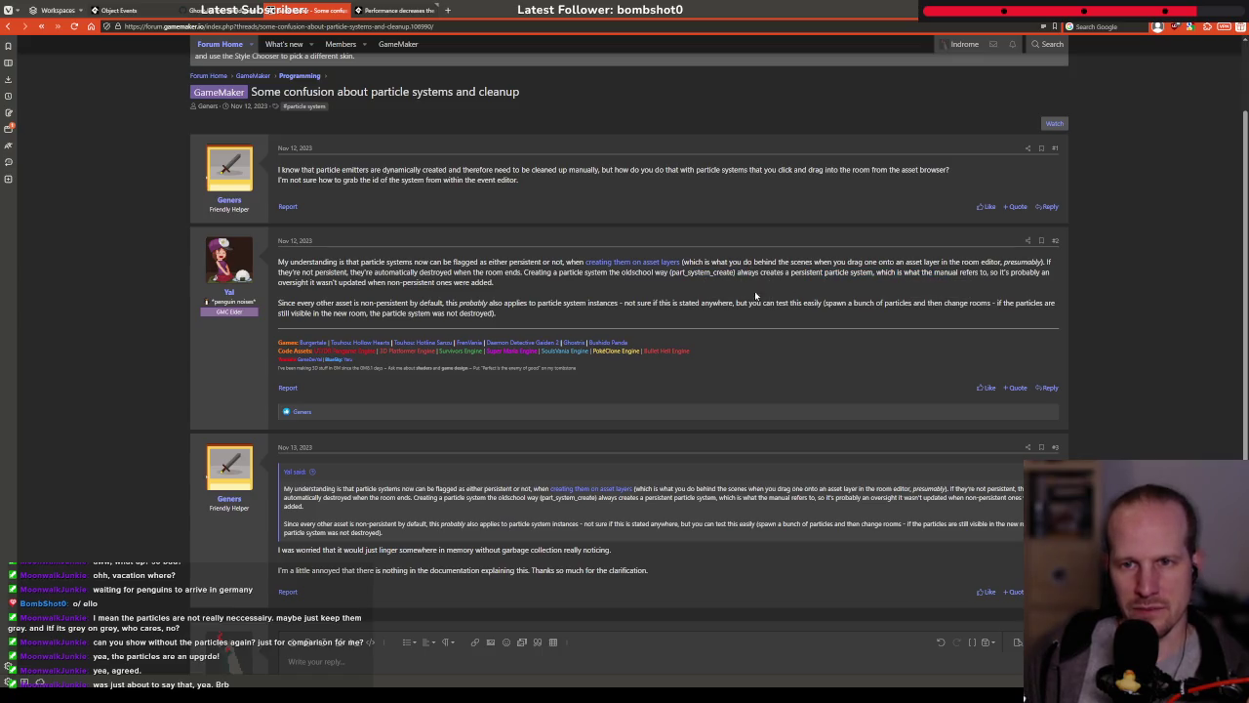
pyautogui.tripleClick(327, 303)
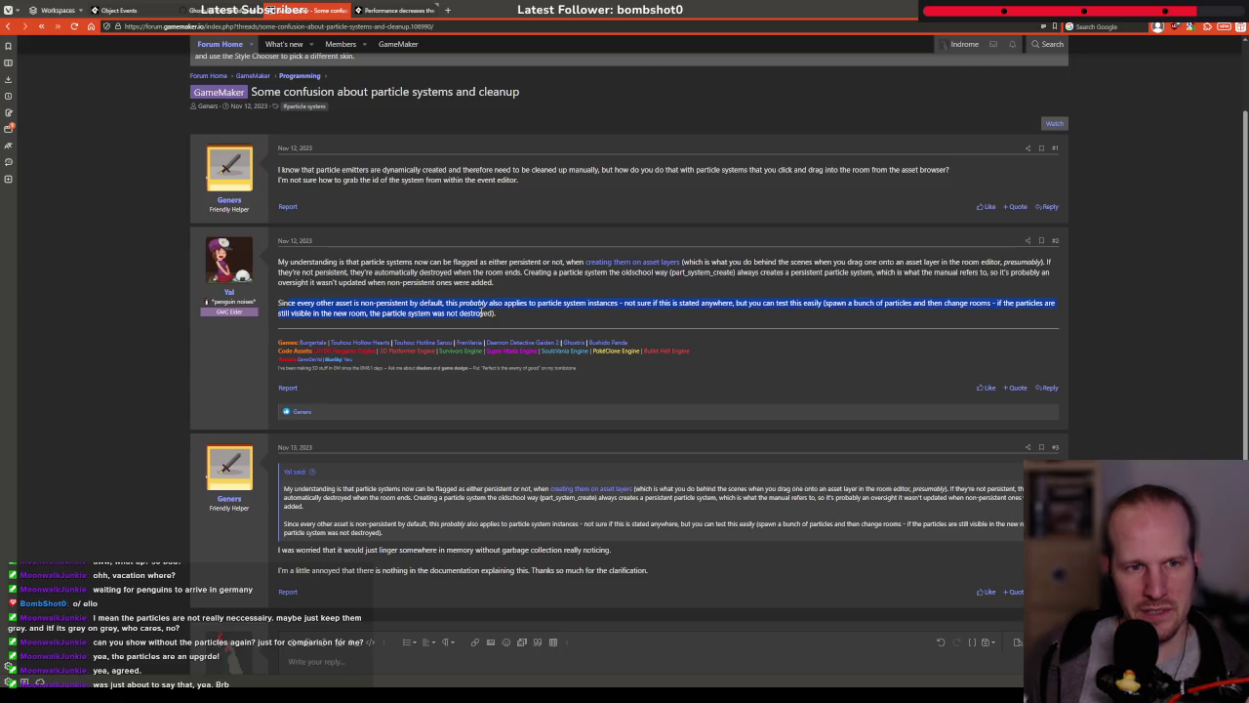
pyautogui.click(550, 319)
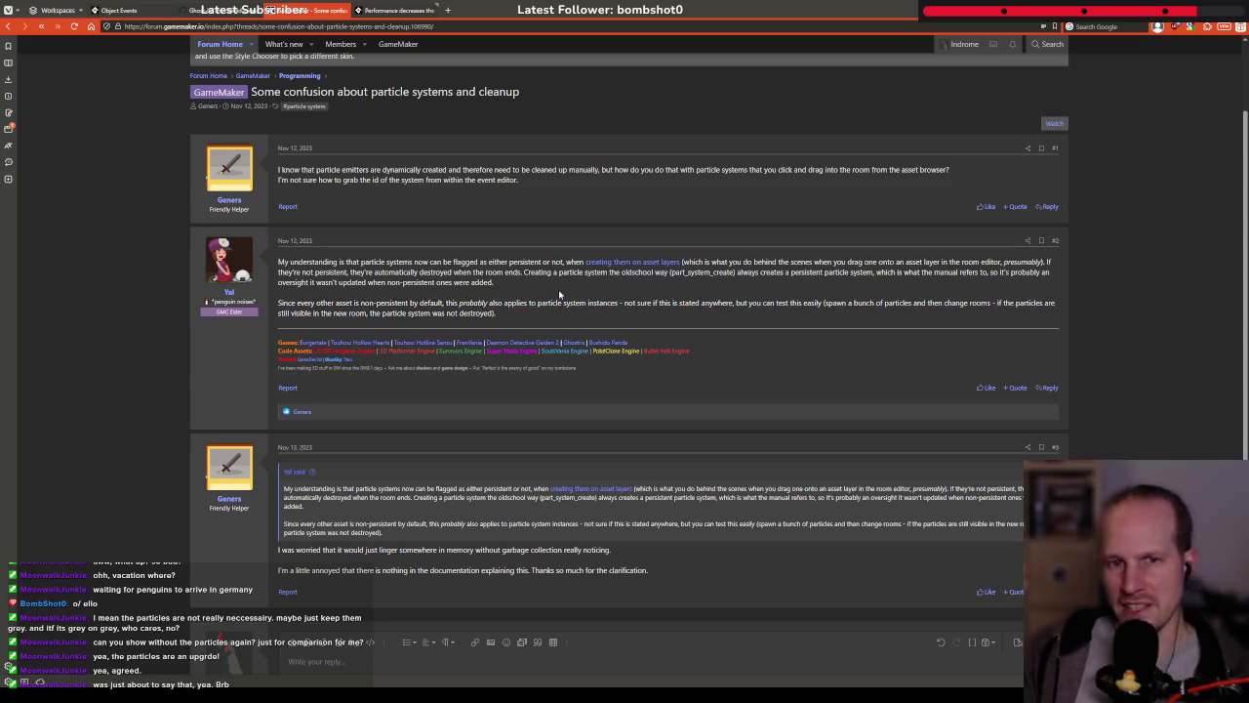
pyautogui.scroll(-1, 449, 380)
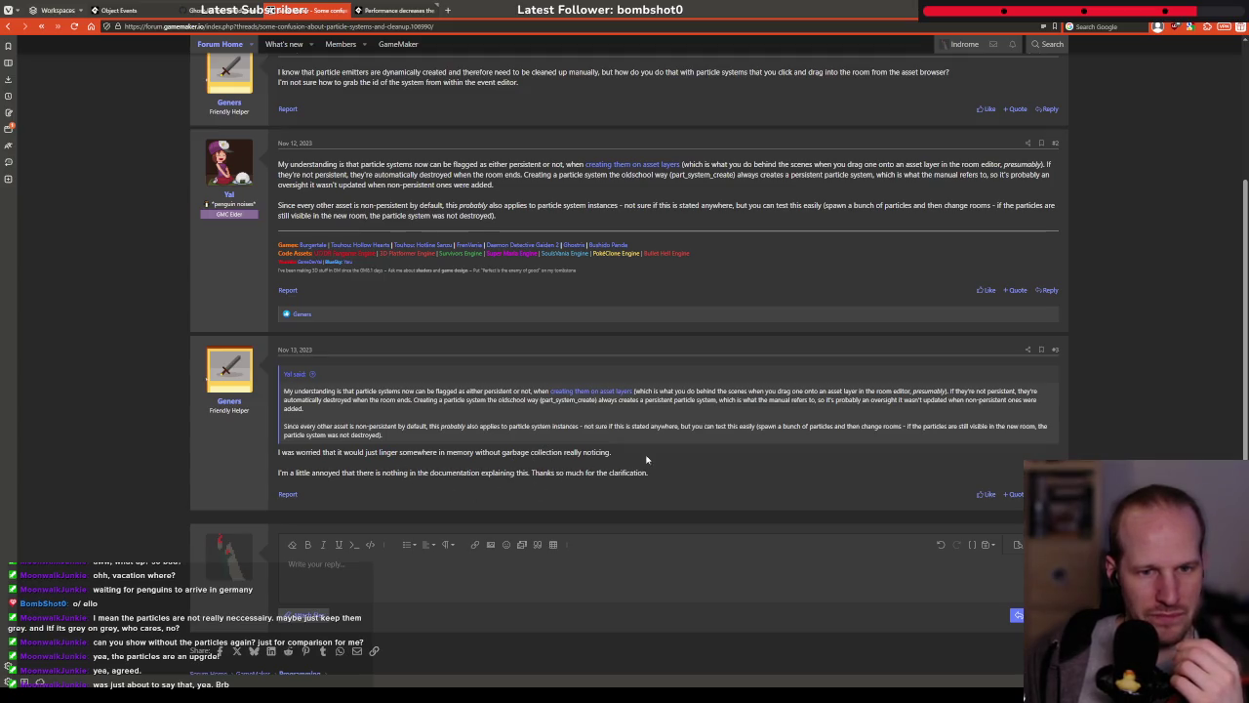
pyautogui.hotkey('alt', 'Left')
pyautogui.scroll(-2, 601, 457)
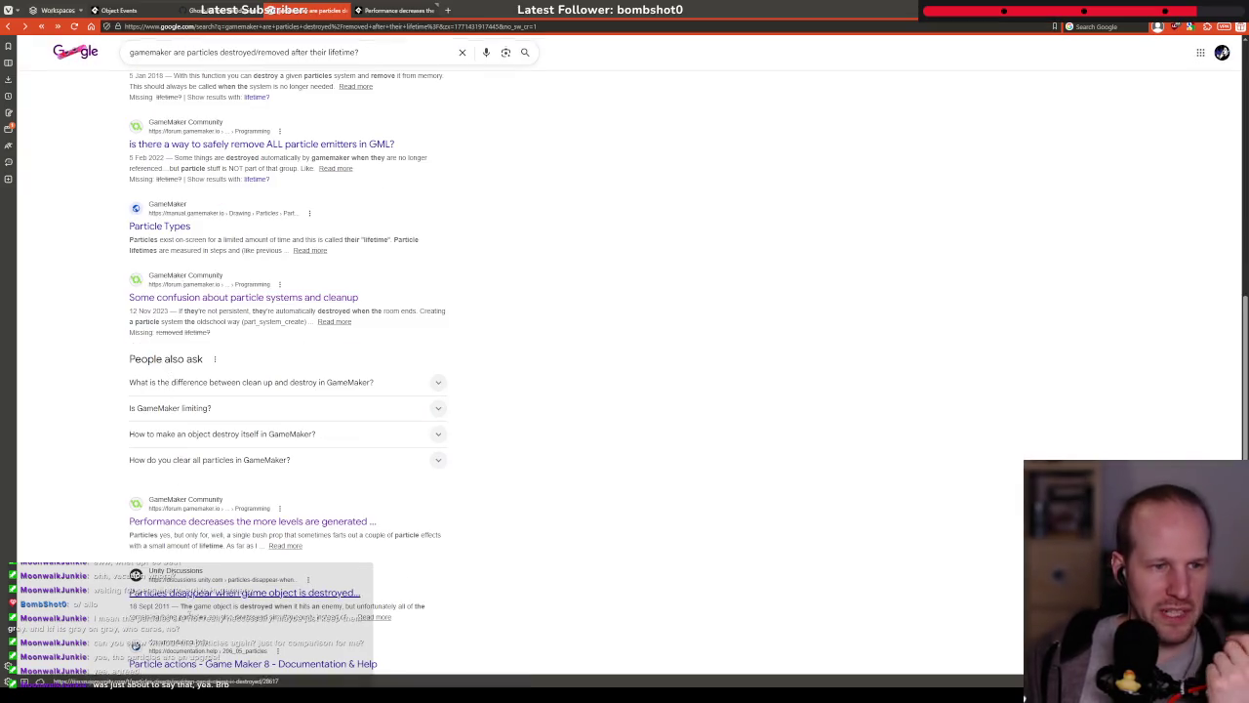
# Open the 'Performance decreases…' forum thread and read the first posts through post #5
pyautogui.scroll(-2, 243, 521)
pyautogui.click(244, 374)
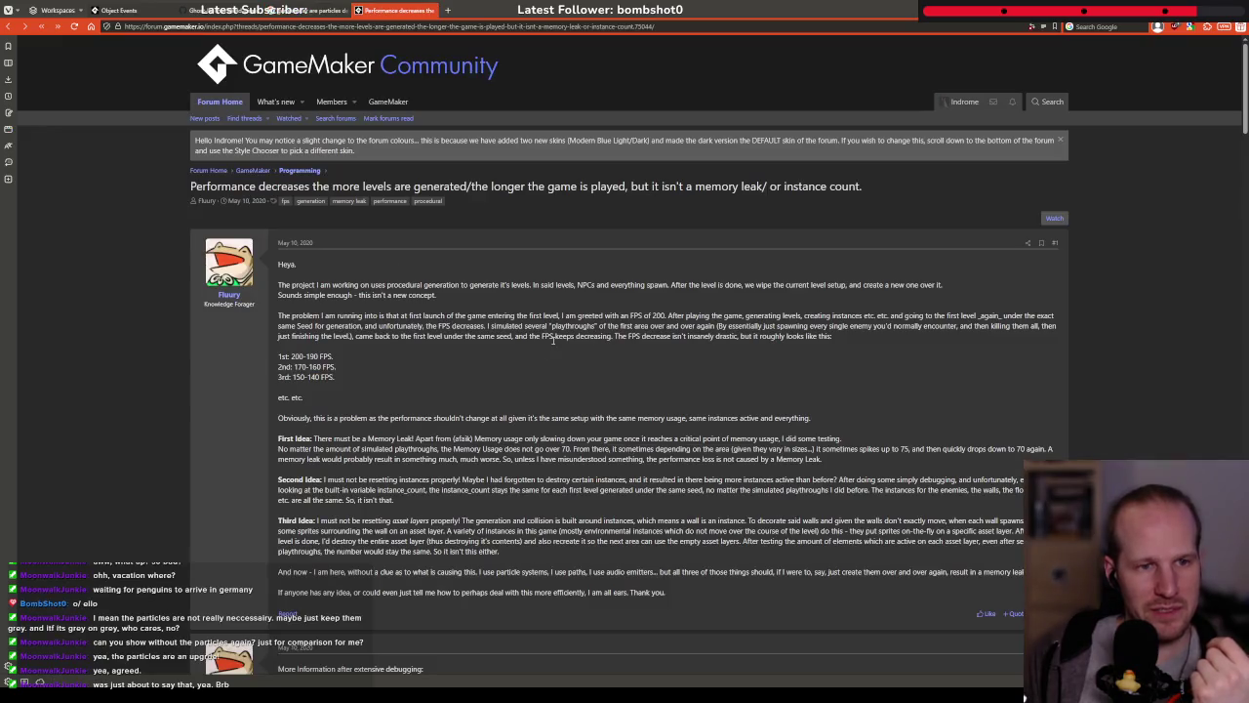
pyautogui.moveTo(423, 285); pyautogui.dragTo(557, 285)
pyautogui.click(557, 285)
pyautogui.scroll(-3, 410, 372)
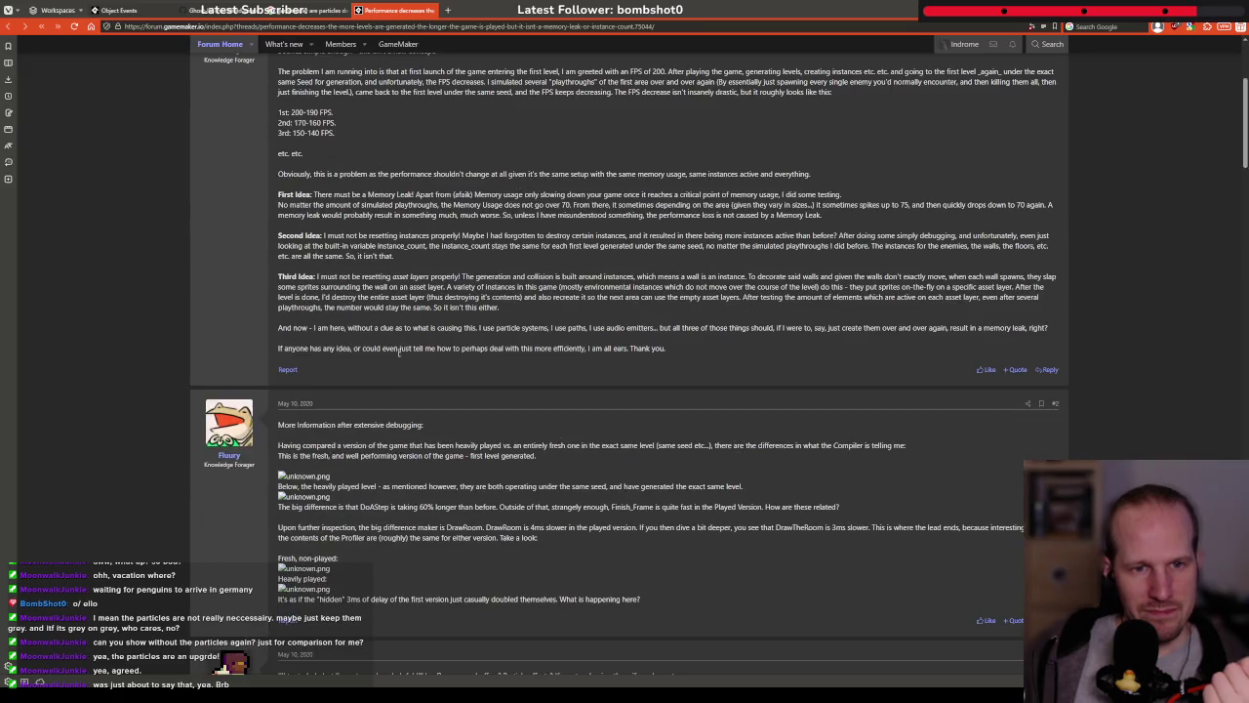
pyautogui.scroll(-2, 410, 372)
pyautogui.scroll(-2, 420, 486)
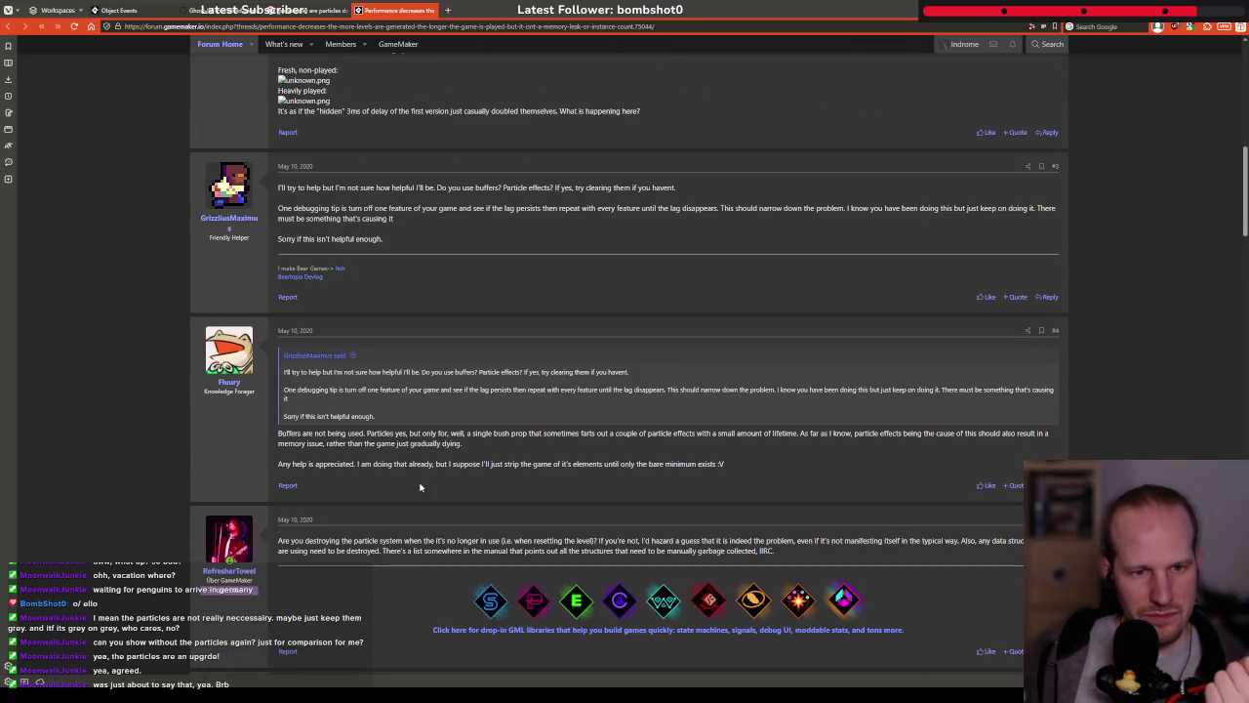
pyautogui.scroll(-2, 410, 583)
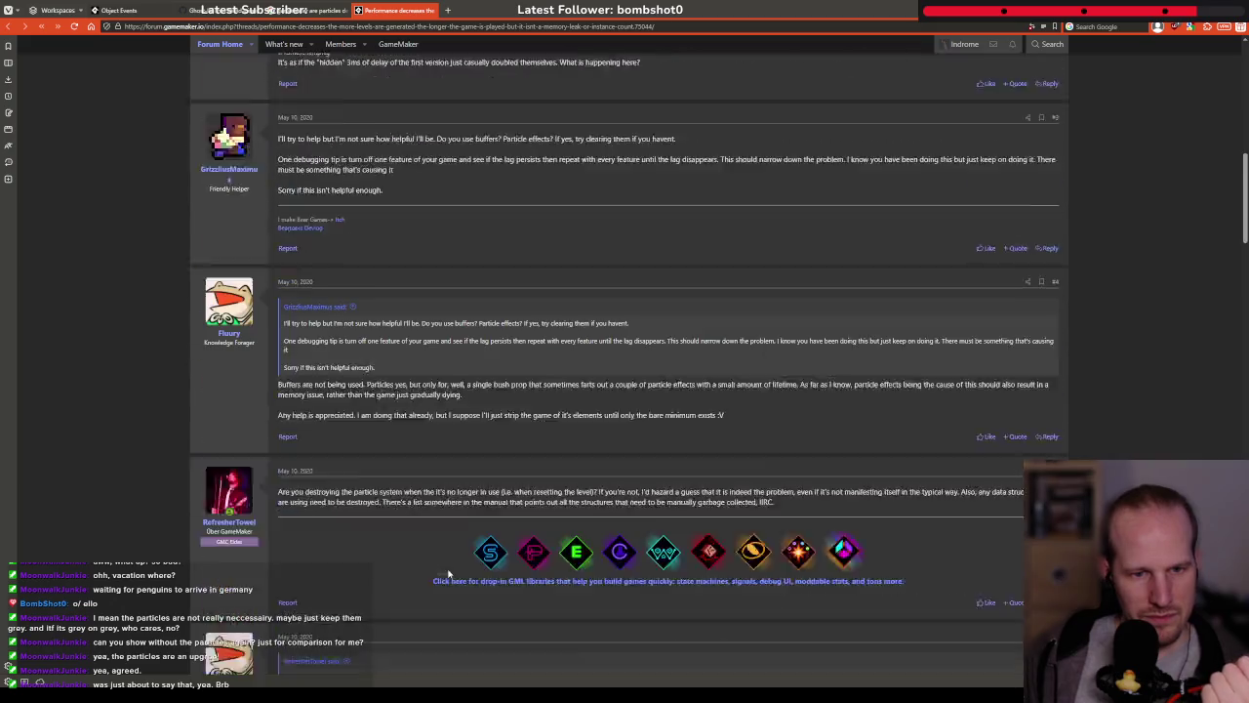
pyautogui.moveTo(534, 394); pyautogui.dragTo(681, 395)
pyautogui.click(444, 415)
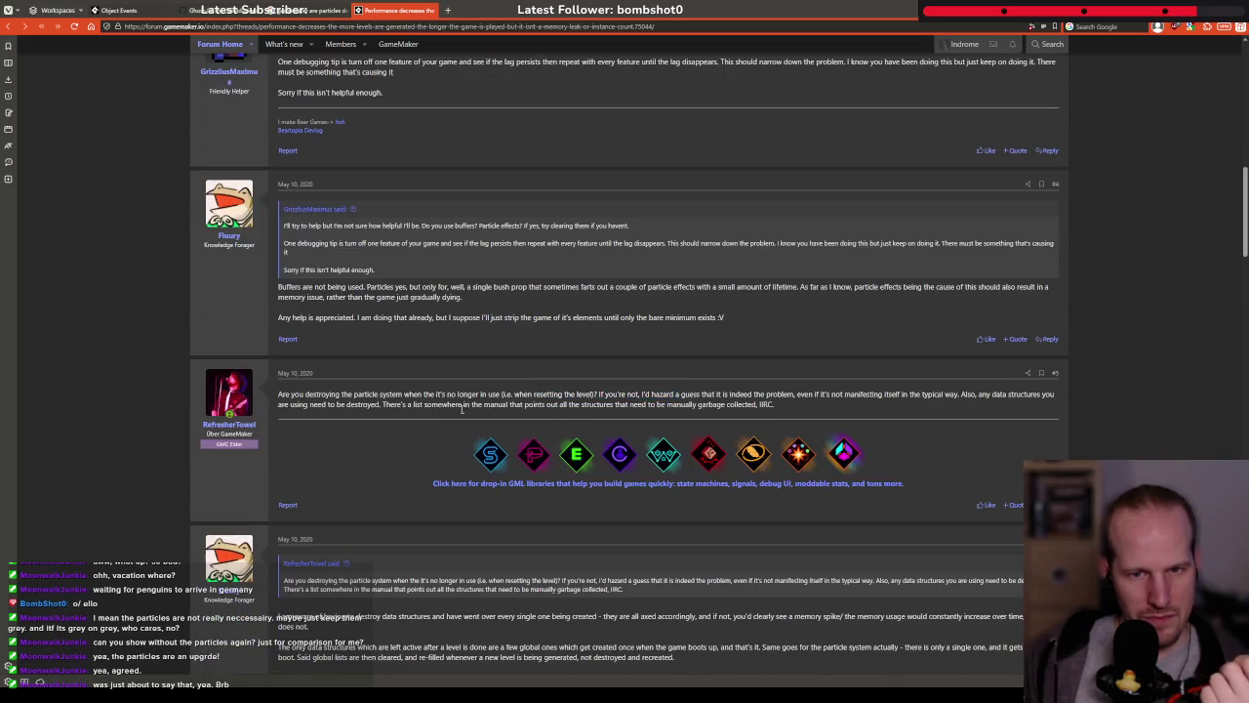
# Scroll to post #9 and expand its full code listing
pyautogui.scroll(-2, 444, 415)
pyautogui.scroll(-2, 310, 357)
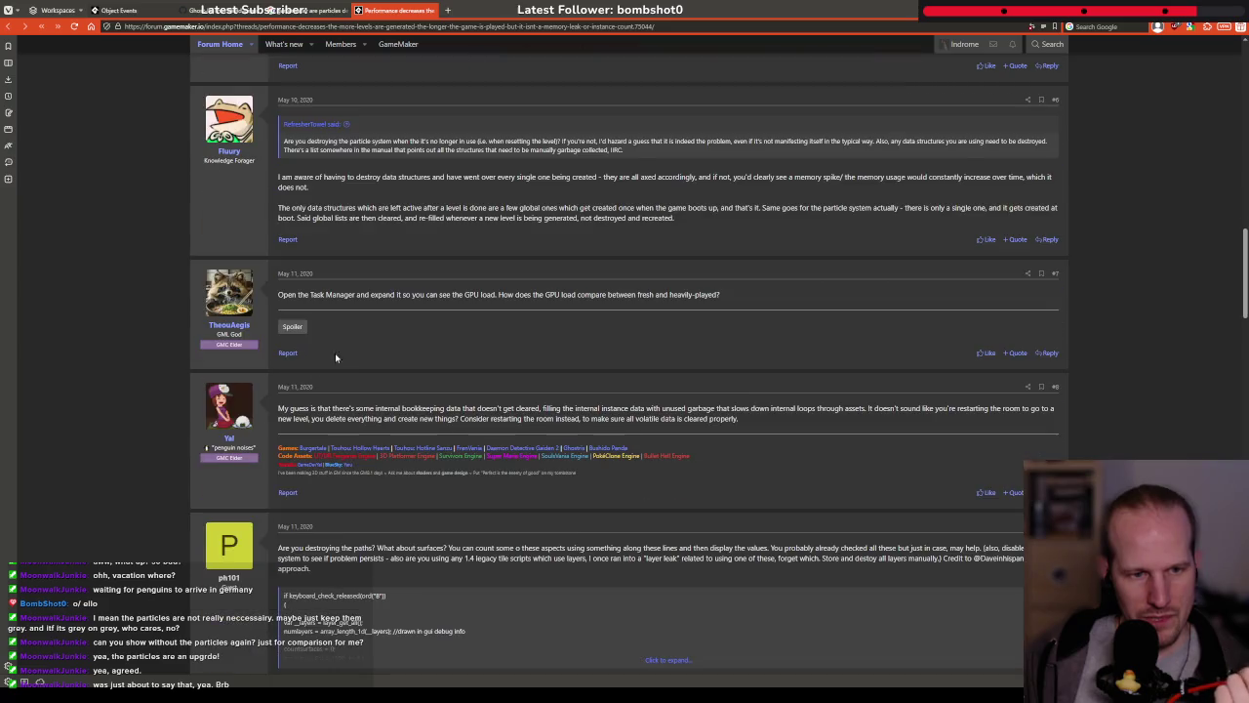
pyautogui.scroll(-2, 331, 353)
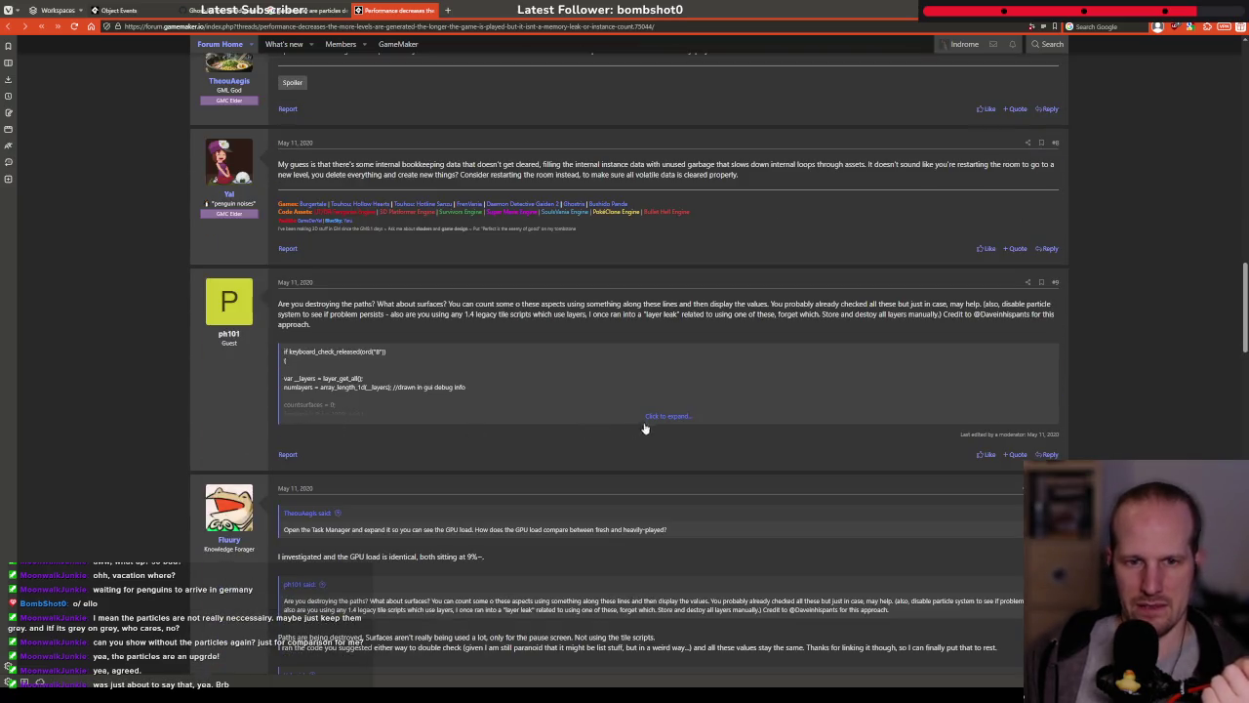
pyautogui.click(656, 417)
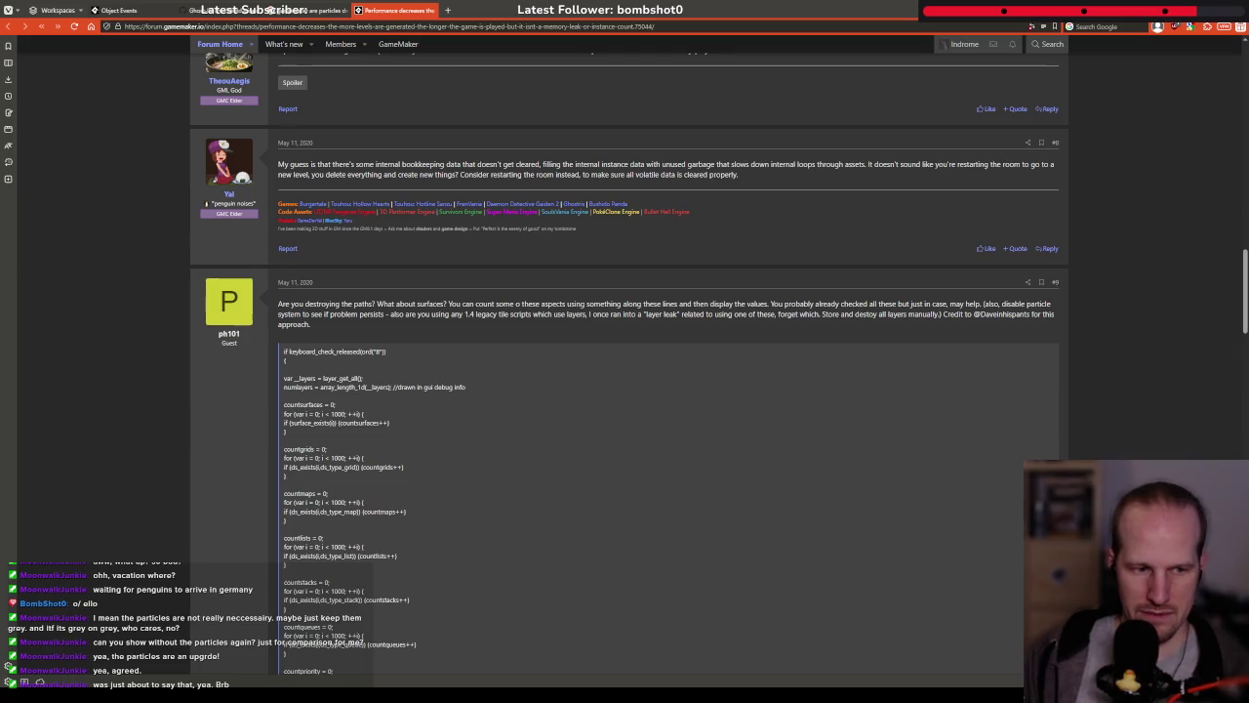
# Back in GameMaker, place the cursor after the particle burst line in receive_damage
pyautogui.hotkey('alt', 'Tab')
pyautogui.click(372, 295)
pyautogui.click(377, 285)
pyautogui.scroll(10, 376, 286)
pyautogui.click(701, 425)
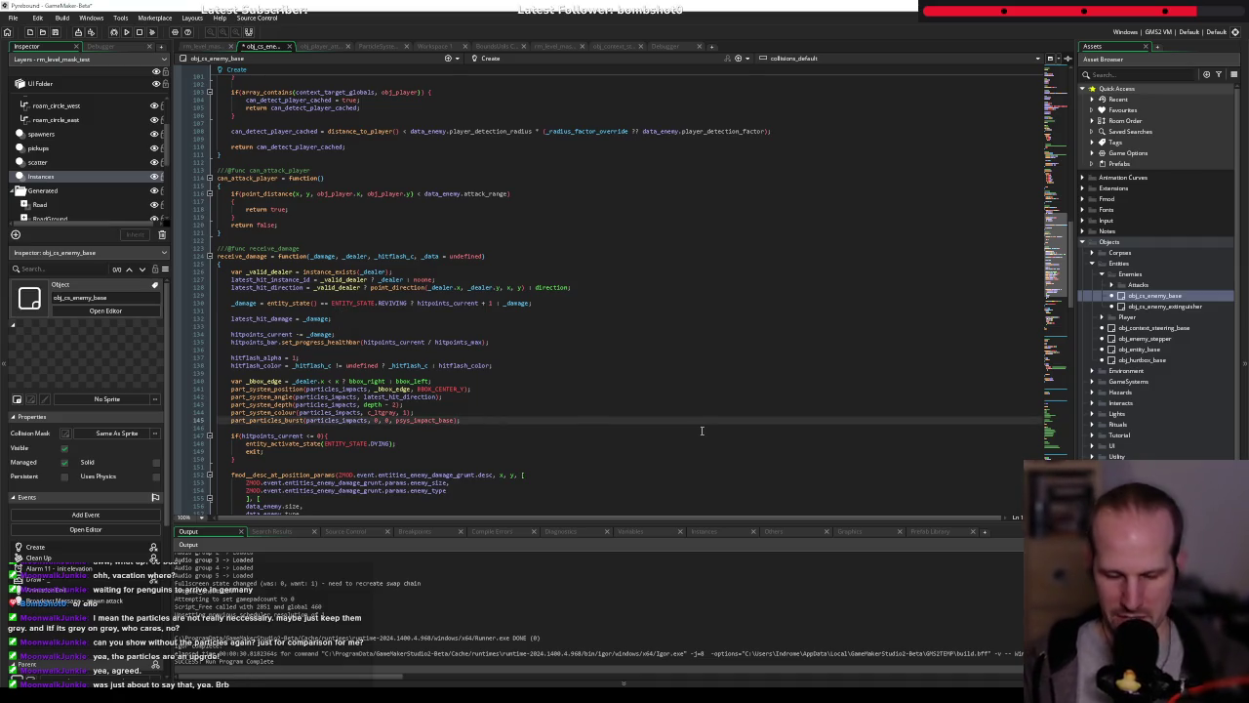
# Log show_debug_message($"{part_system_get_info(particles_impacts)}") after the particle burst, then return to the forum thread
pyautogui.press('Return')
pyautogui.press('Return')
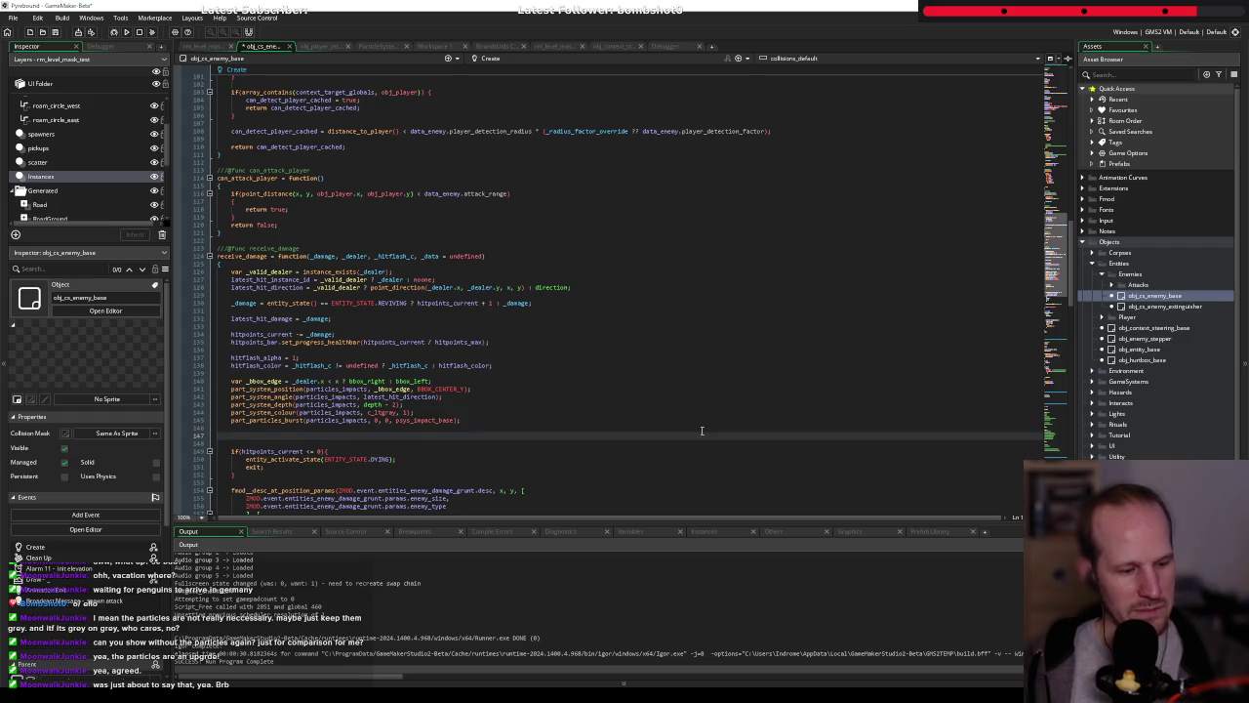
pyautogui.write('show_debug_message($"')
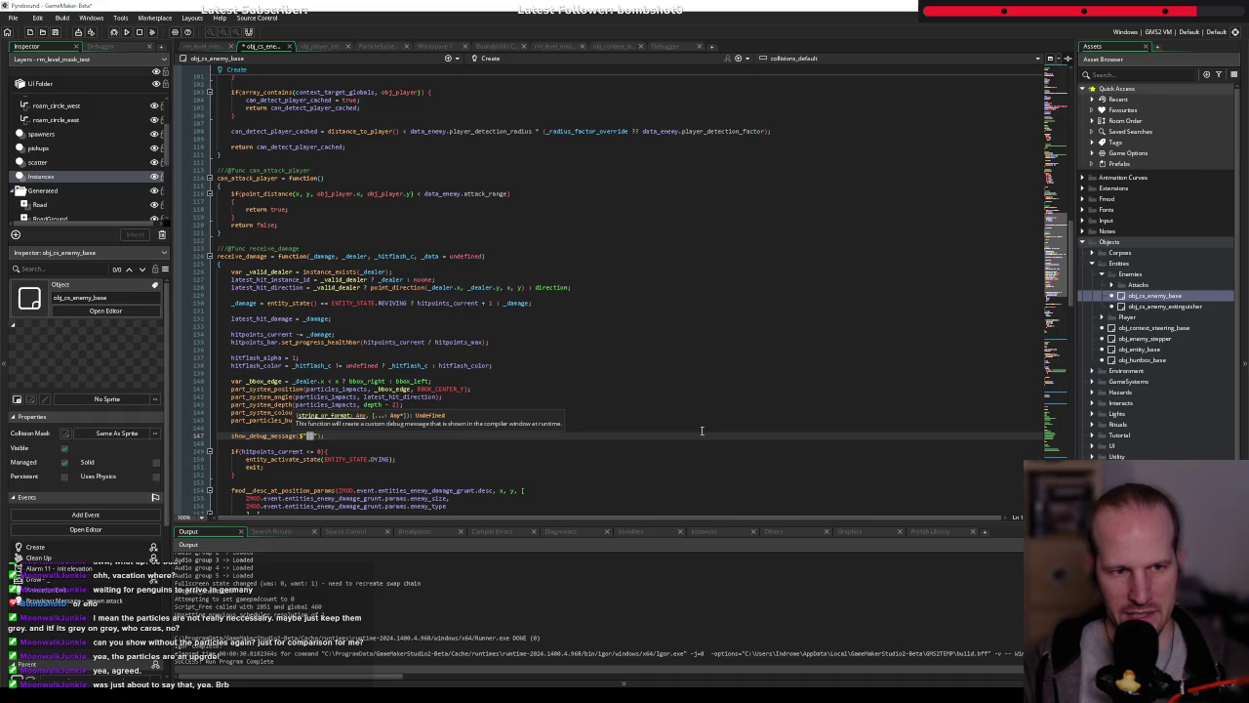
pyautogui.write('{part_e')
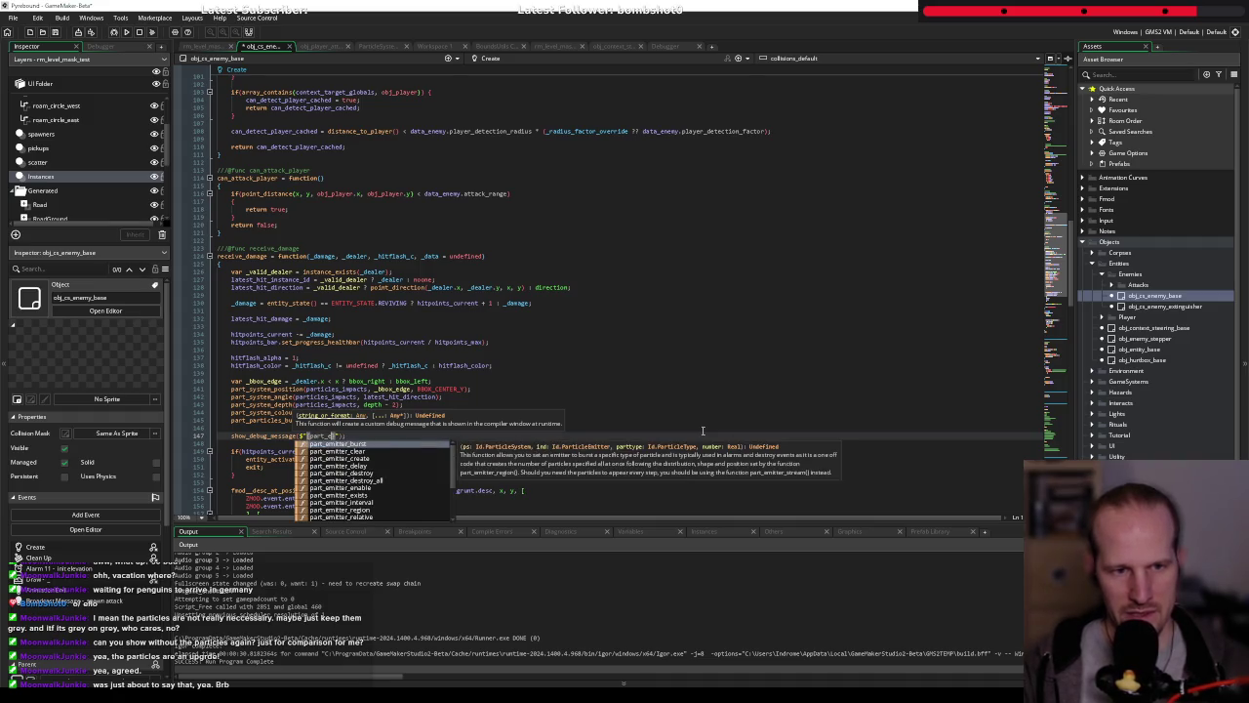
pyautogui.write('mitter_cou')
pyautogui.press('BackSpace')
pyautogui.press('BackSpace')
pyautogui.press('BackSpace')
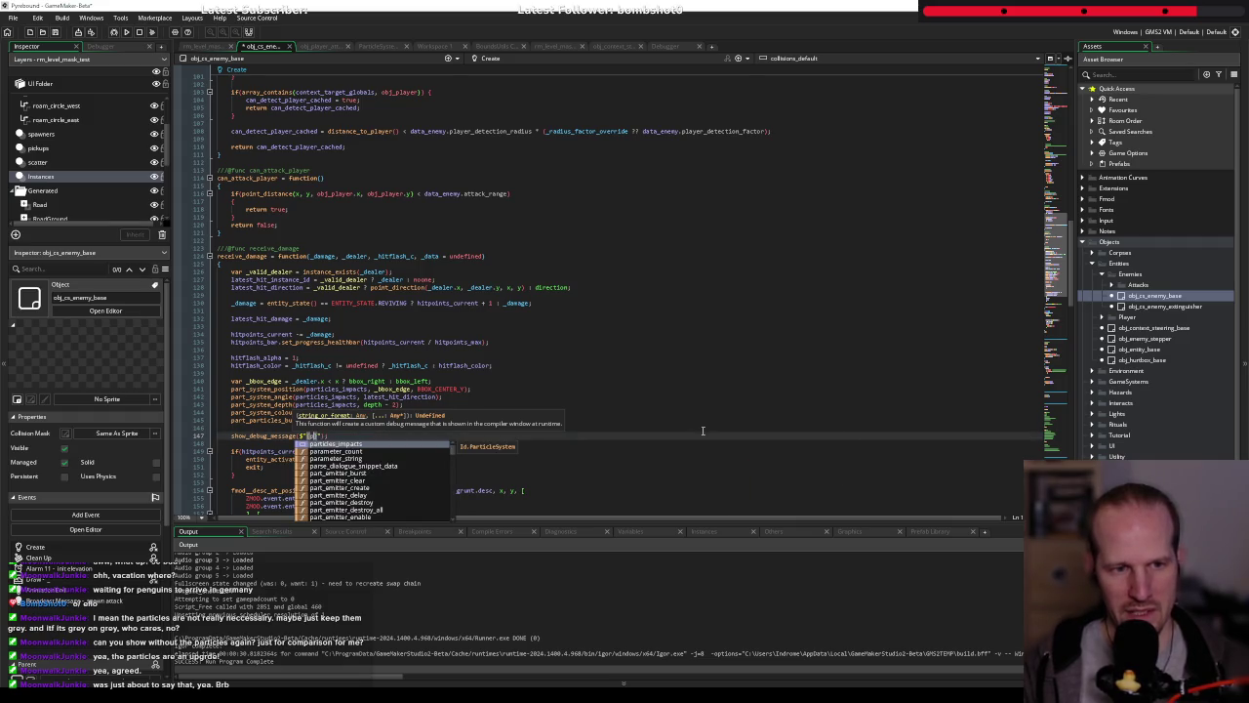
pyautogui.write('system_')
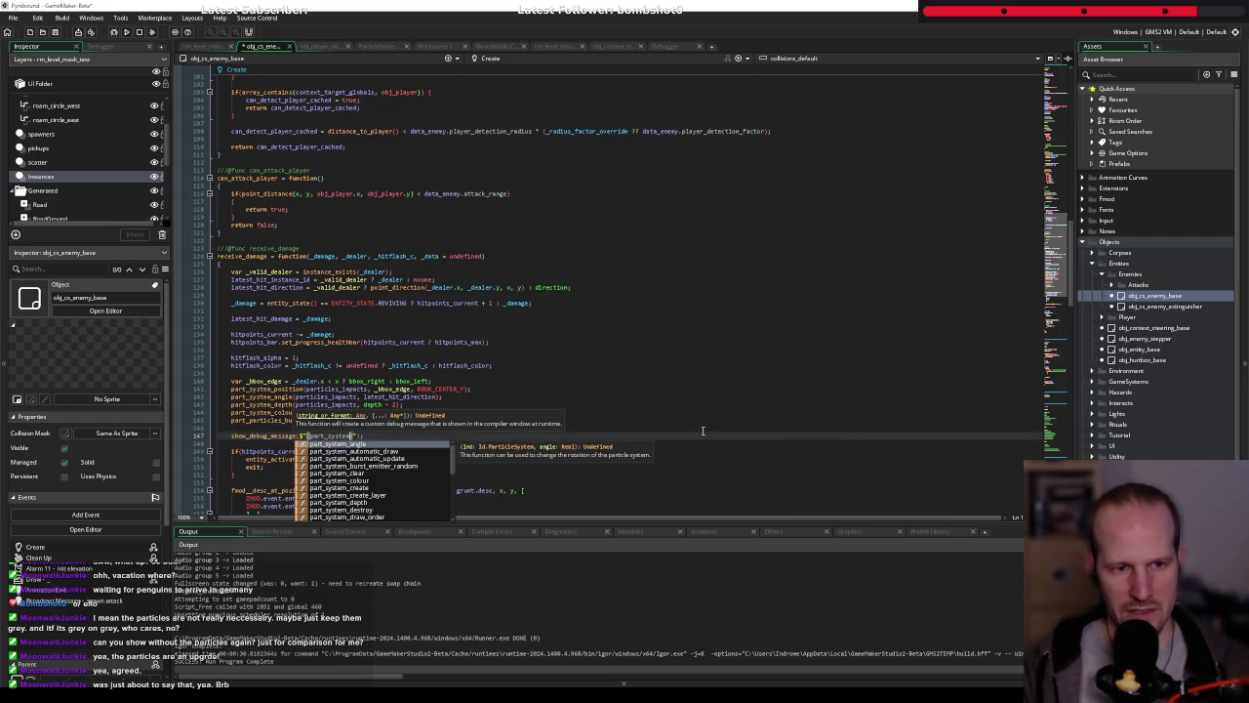
pyautogui.write('get')
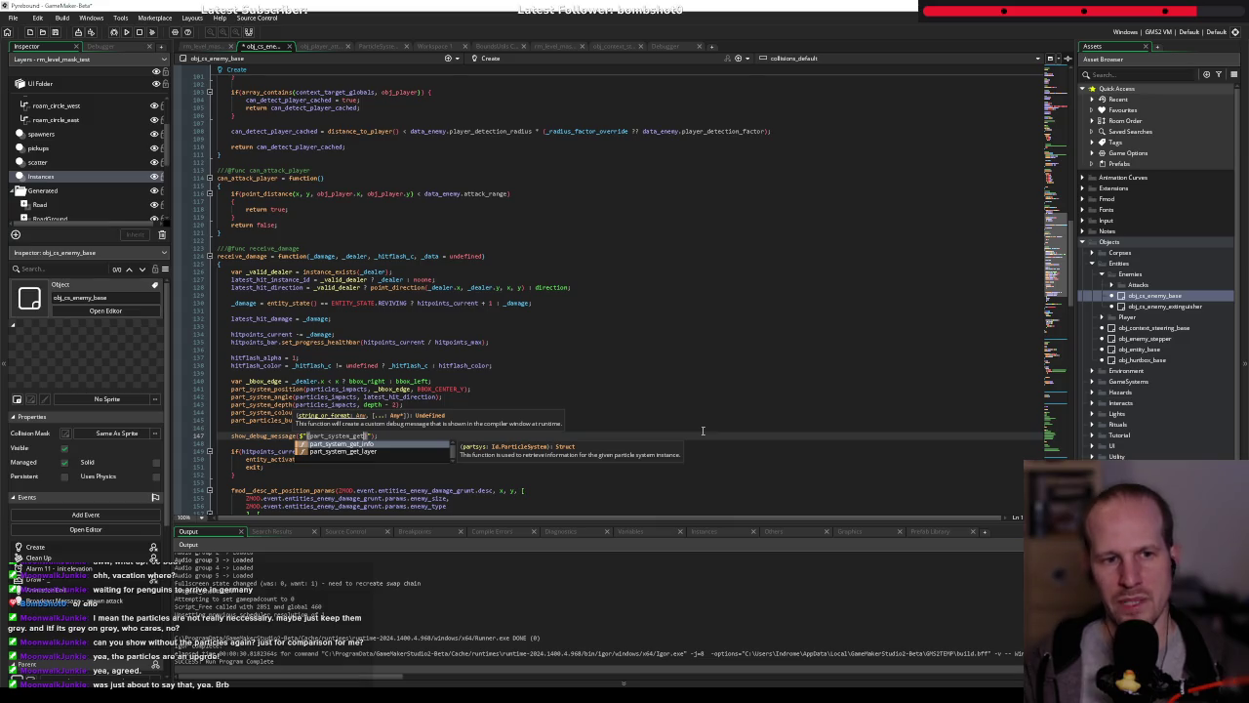
pyautogui.press('Return')
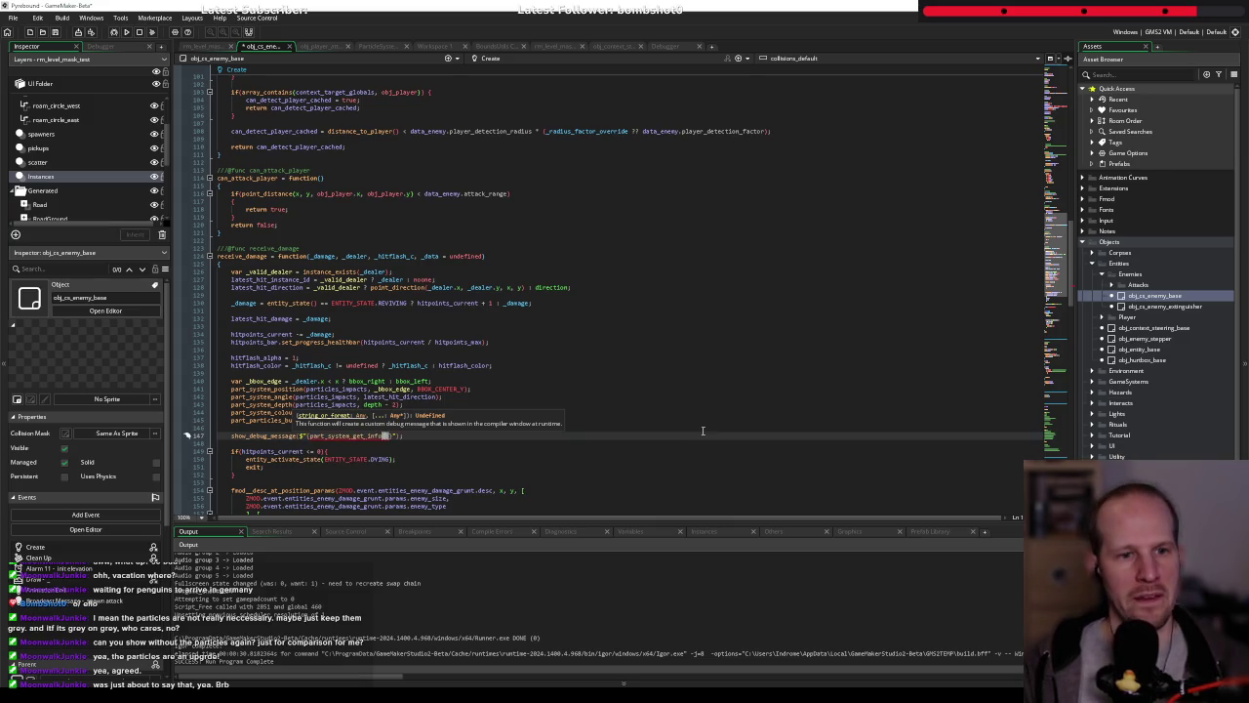
pyautogui.write('part')
pyautogui.press('Return')
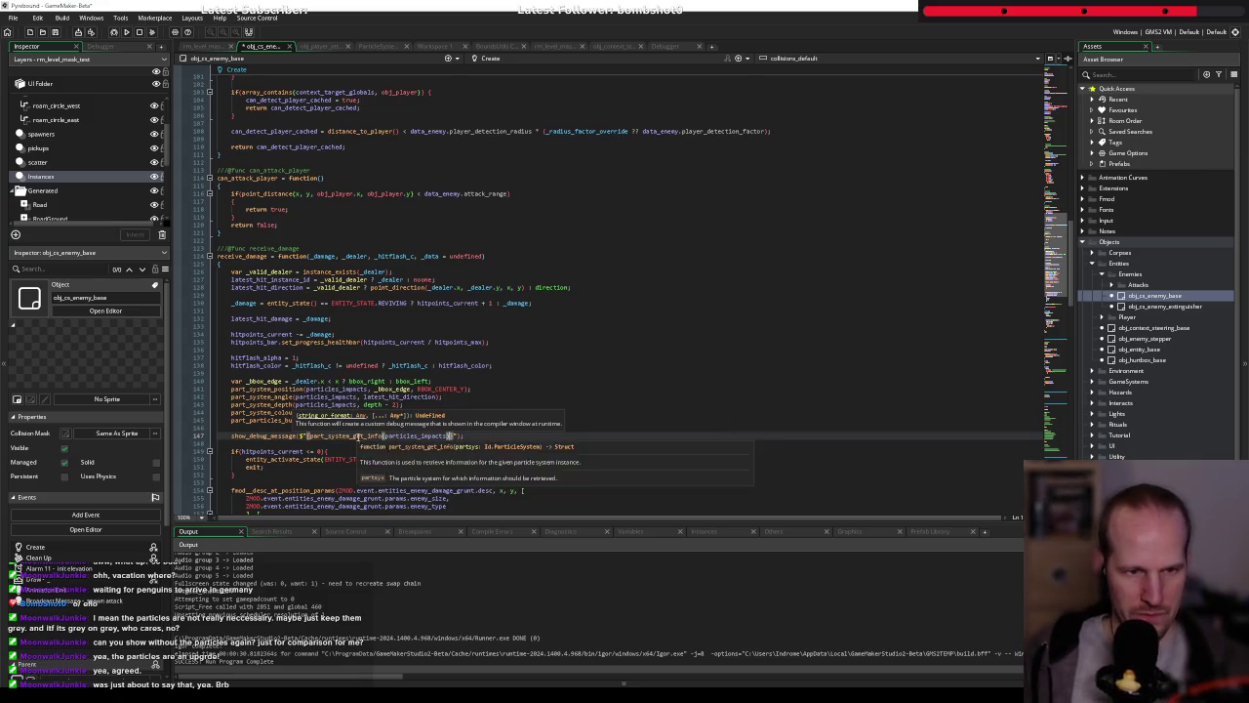
pyautogui.hotkey('alt', 'Tab')
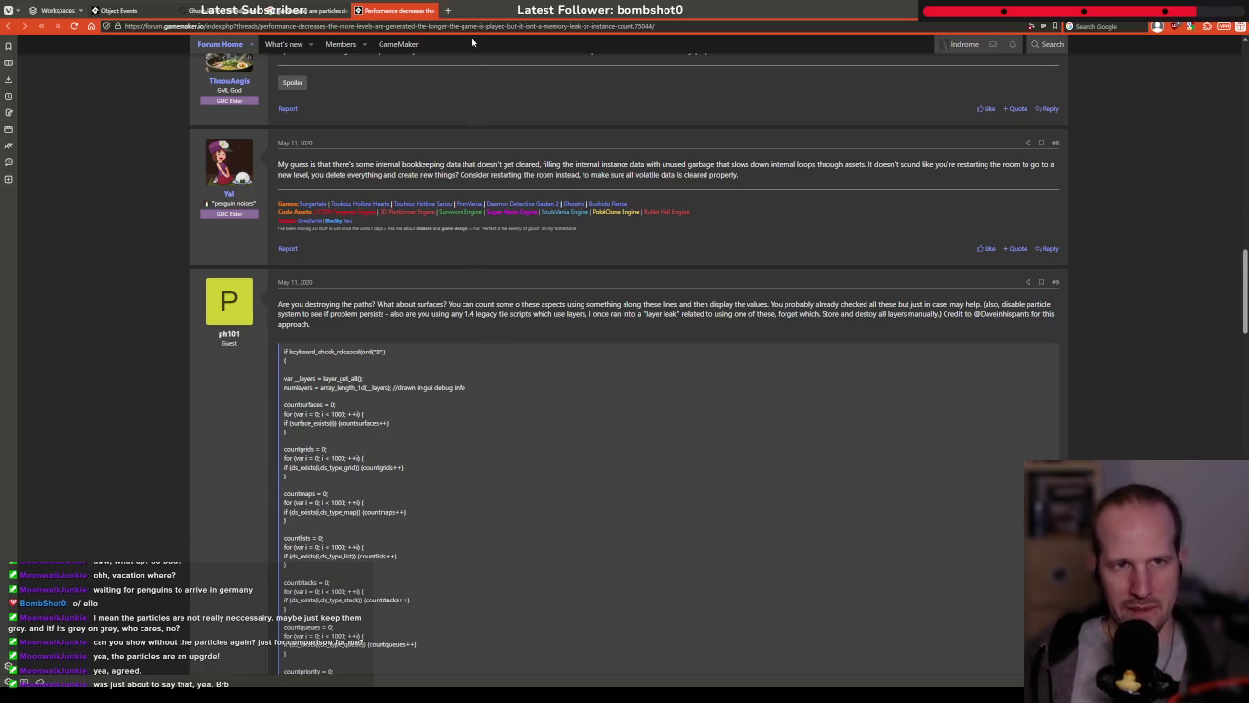
# Open the manual entry for part_system_get_info and follow its 'Particle System Info Struct' link
pyautogui.hotkey('alt', 'Tab')
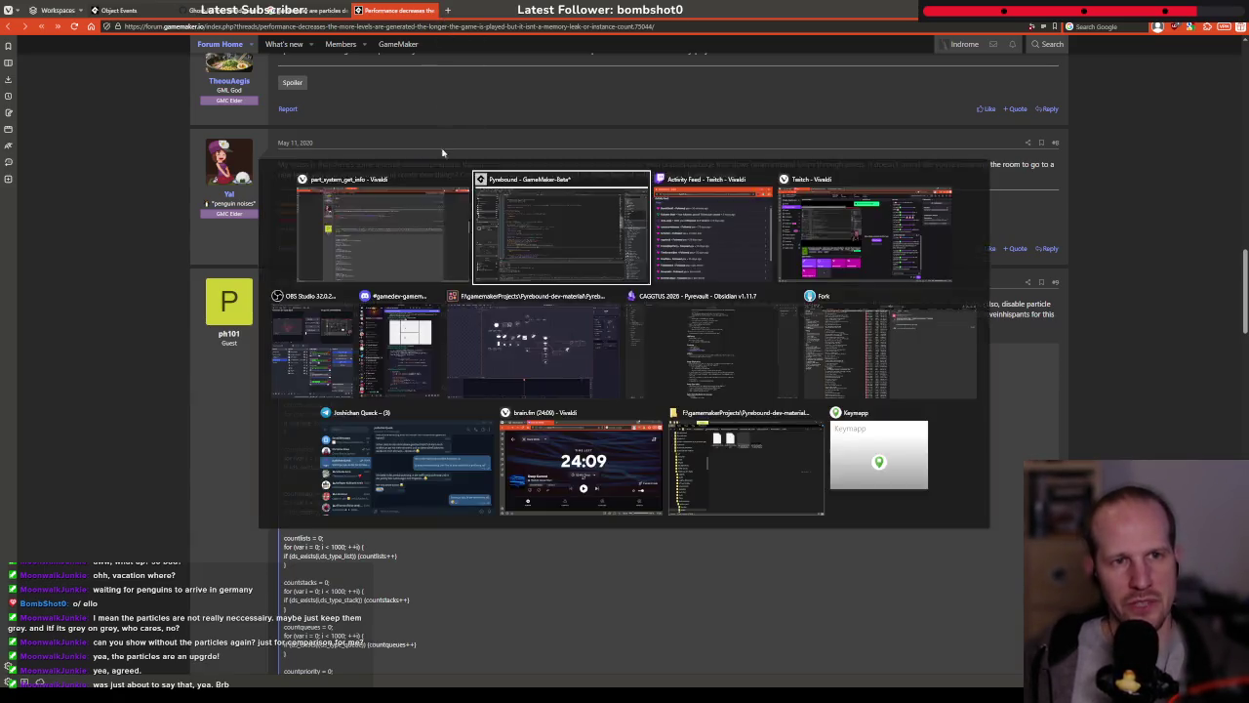
pyautogui.press('F1')
pyautogui.hotkey('alt', 'Tab')
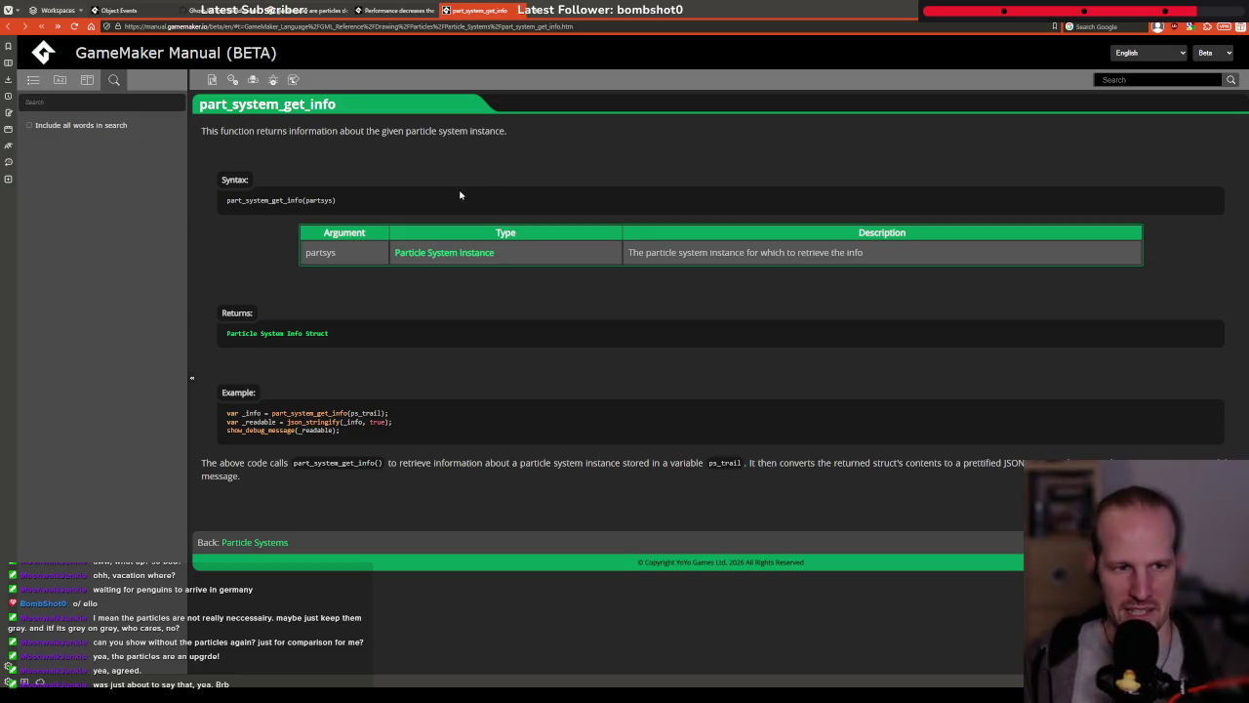
pyautogui.click(291, 334)
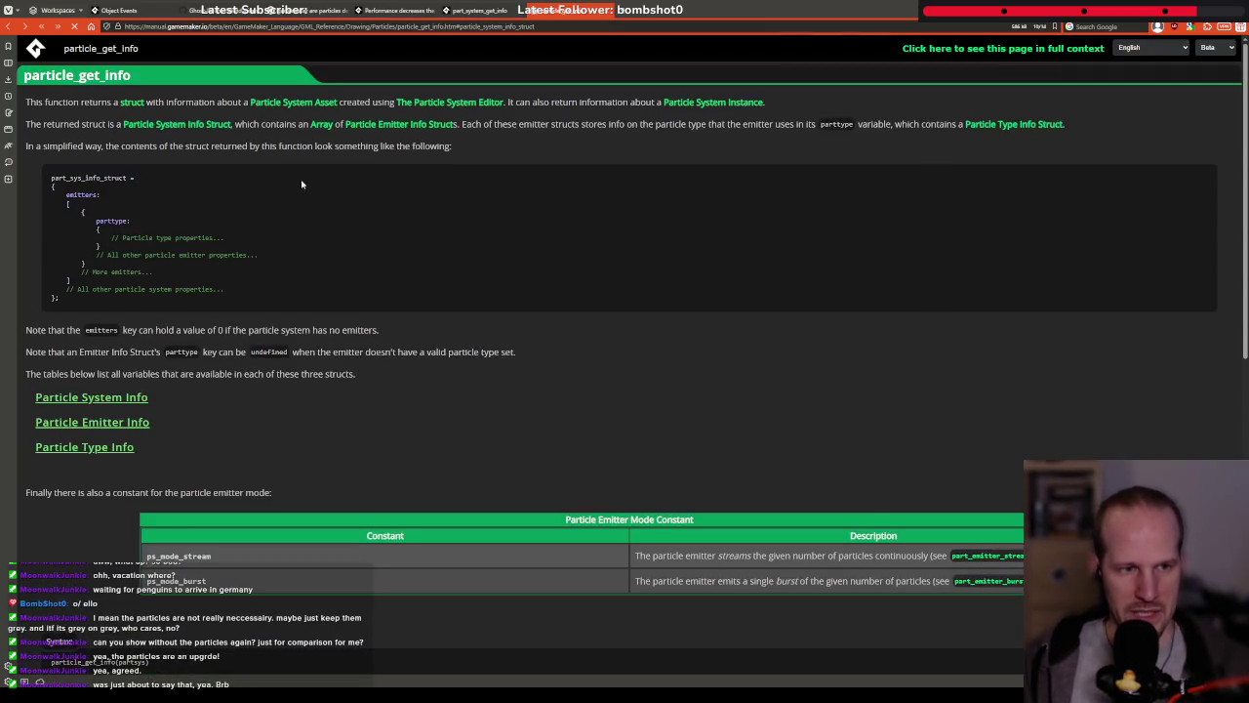